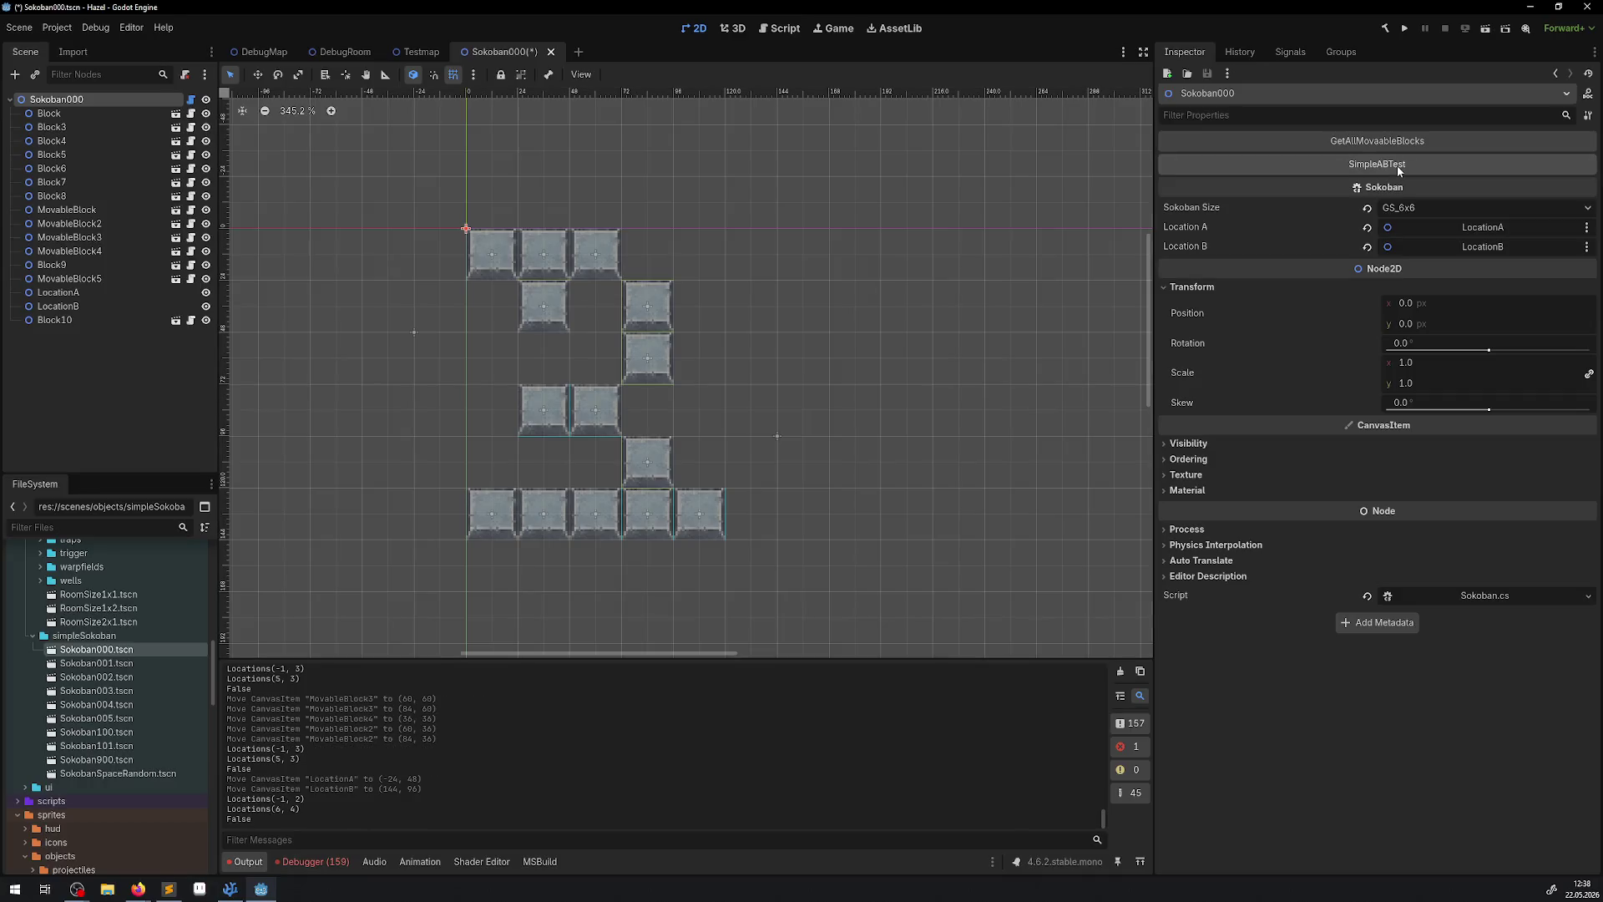
Save Sokoban000, then test by shifting MovableBlock2 one tile left and MovableBlock3 one tile down.
key("ctrl+s")
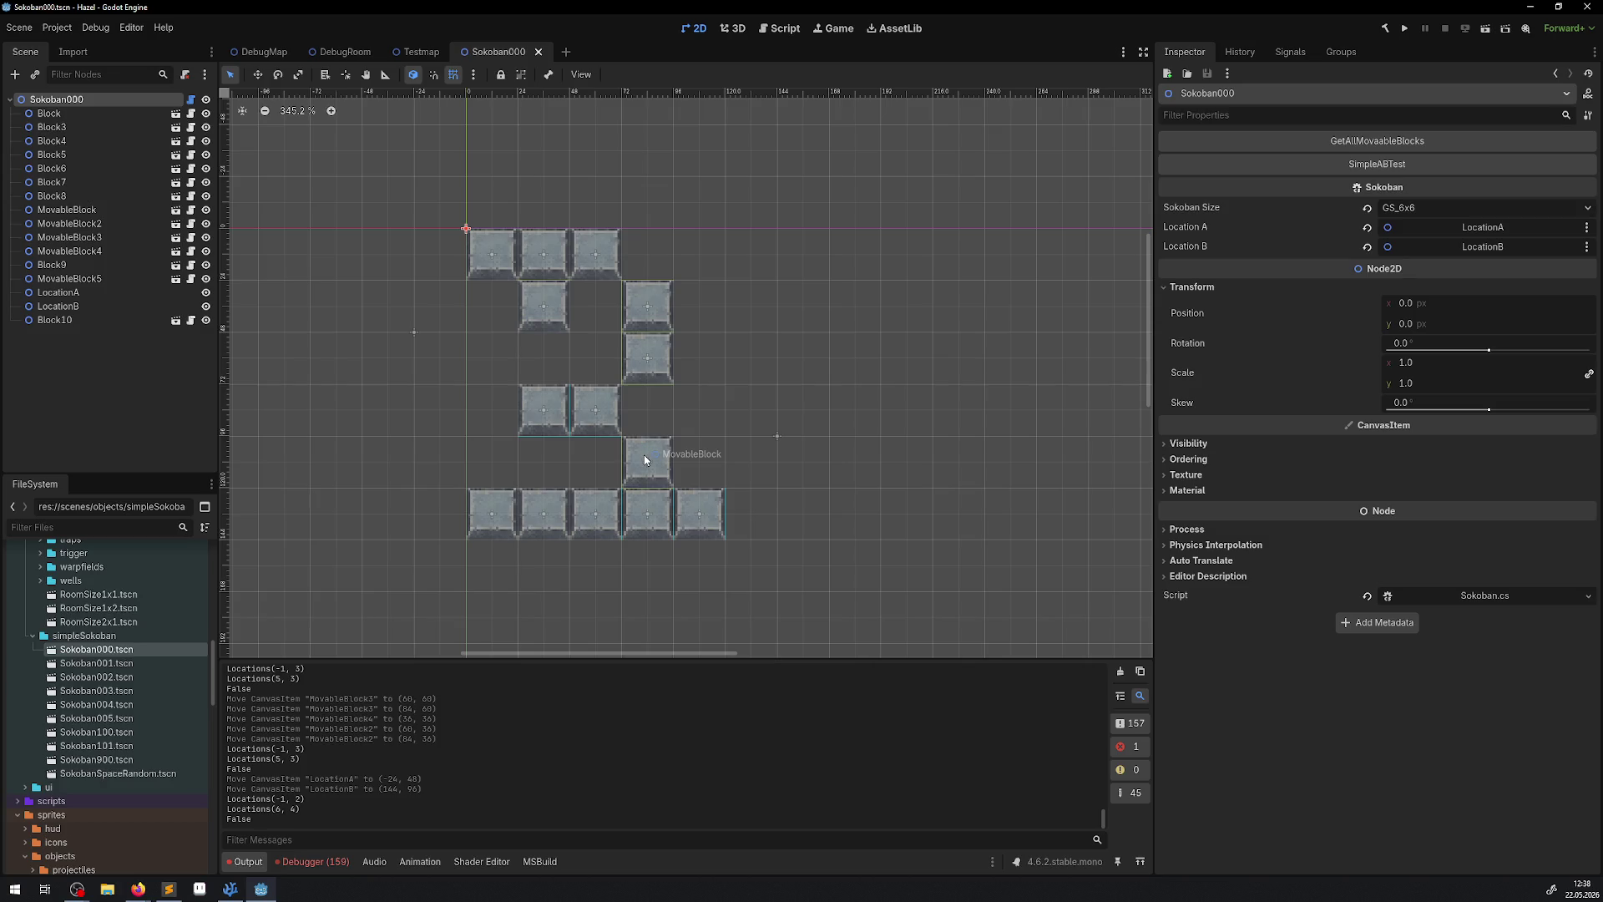
mouse_move(644, 454)
left_mouse_down()
mouse_move(697, 459)
mouse_move(622, 466)
mouse_move(652, 472)
left_mouse_up()
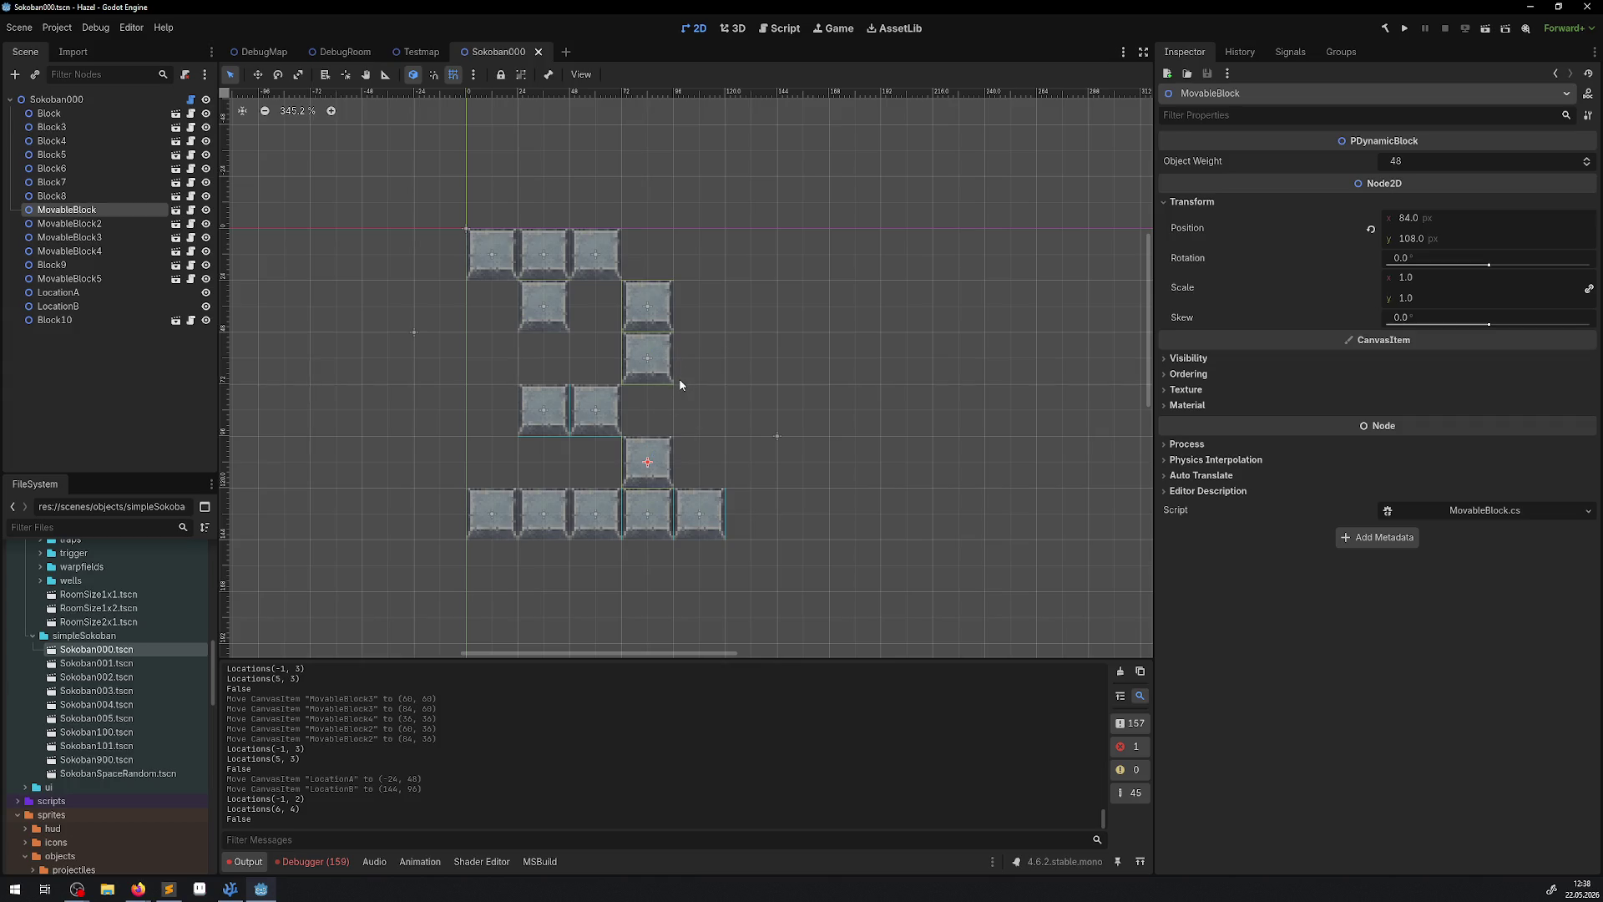
left_click_drag(660, 301, 607, 303)
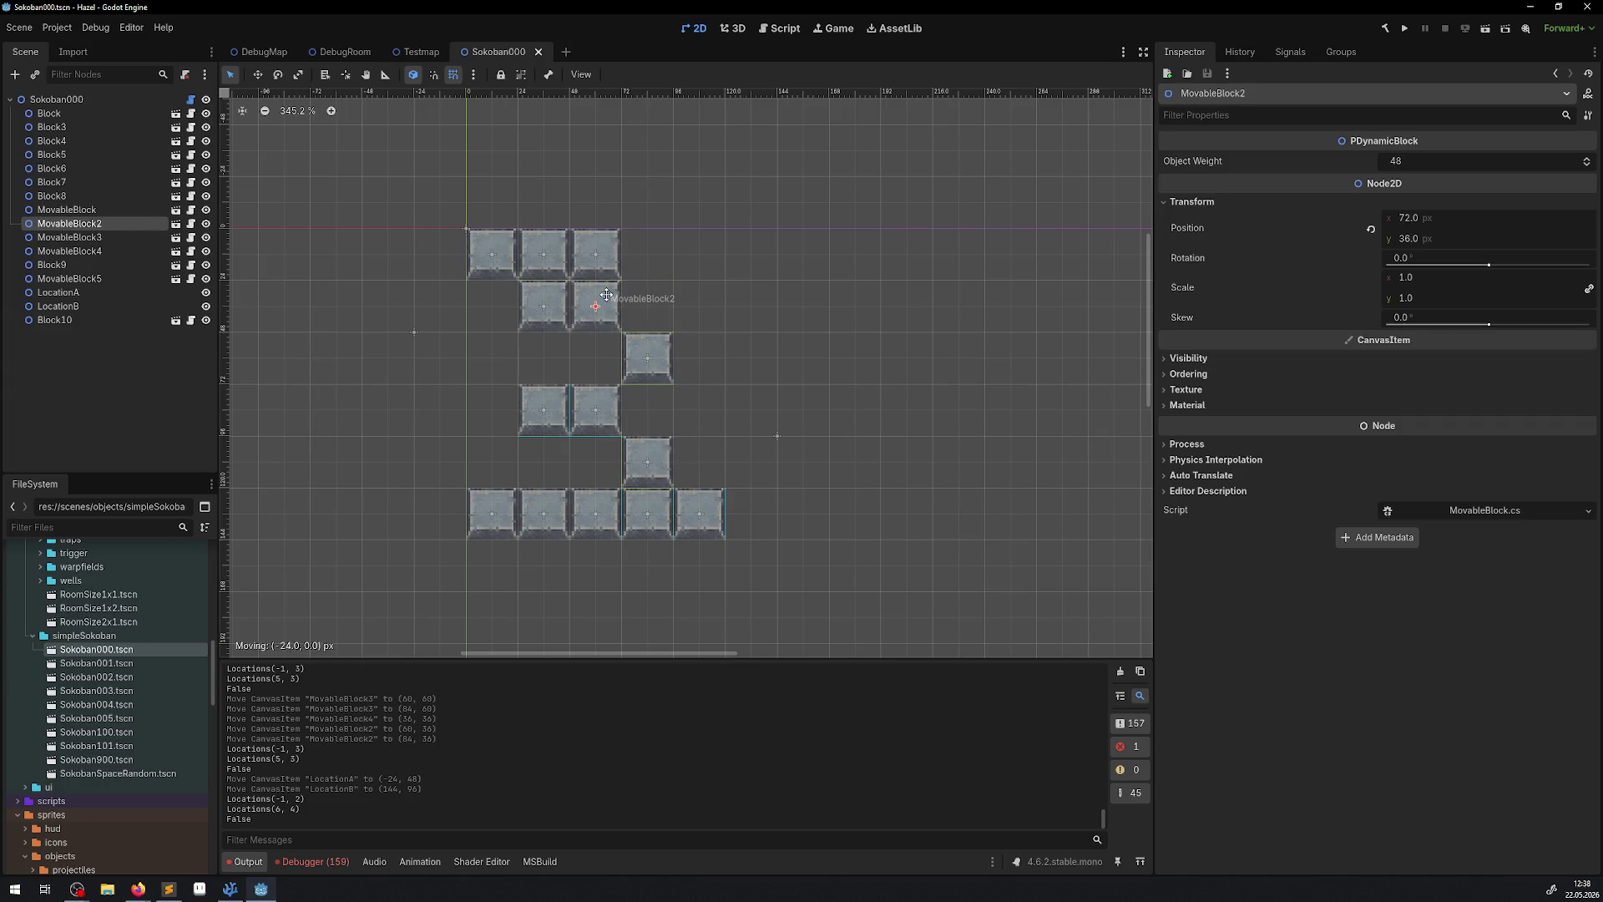
left_click(648, 359)
left_click_drag(647, 359, 649, 411)
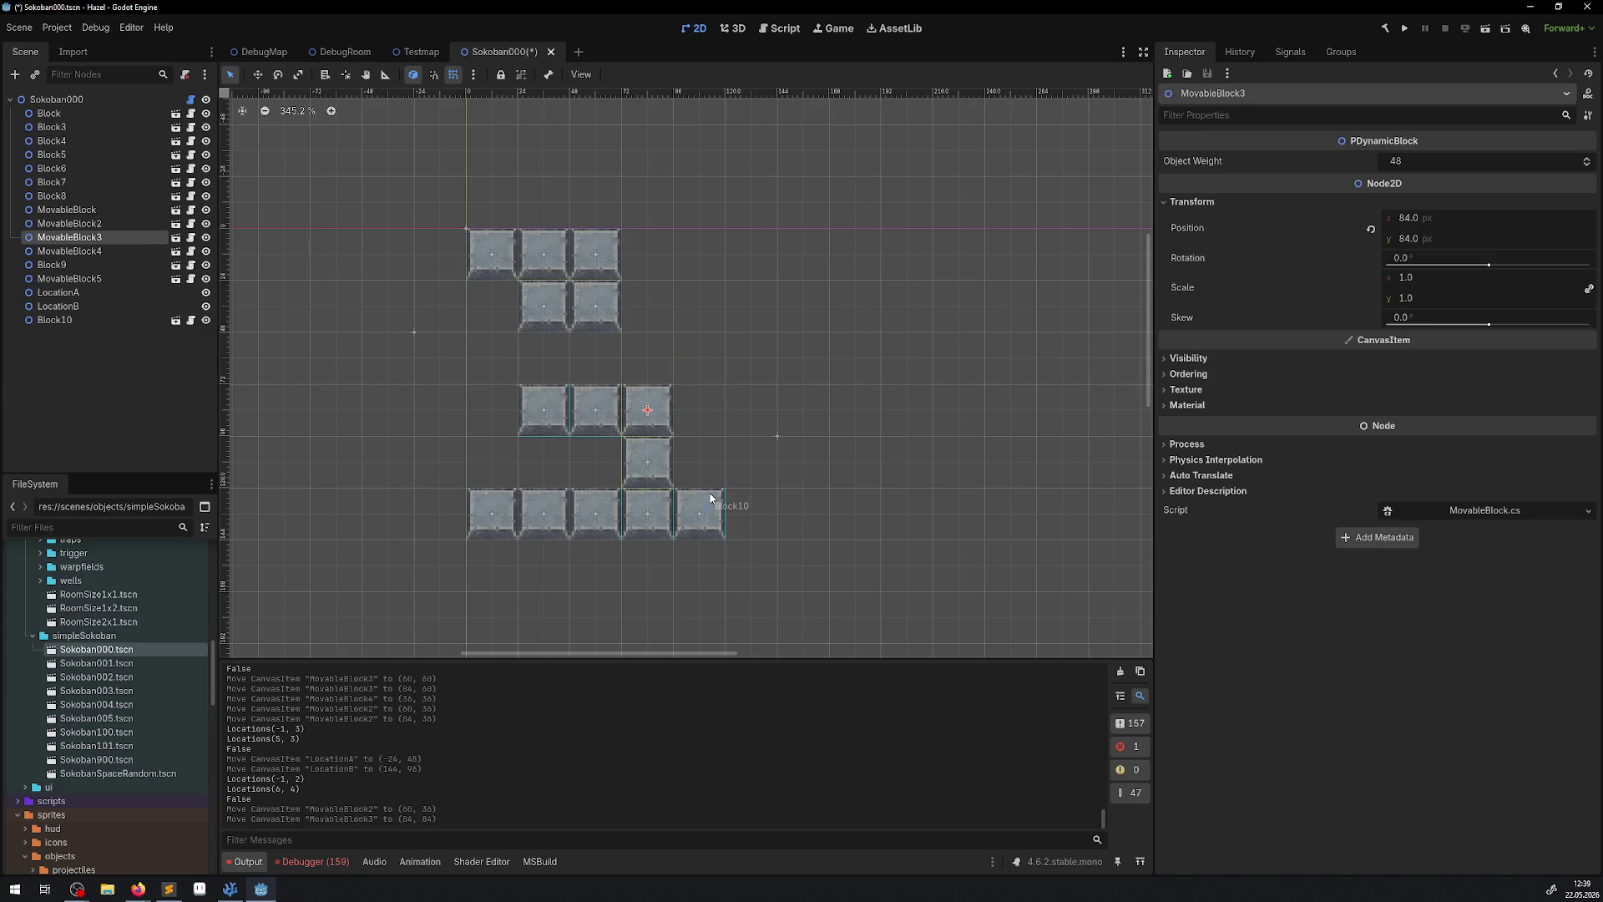
Undo the block moves and select the Sokoban000 root node.
key("ctrl+z")
key("ctrl+z")
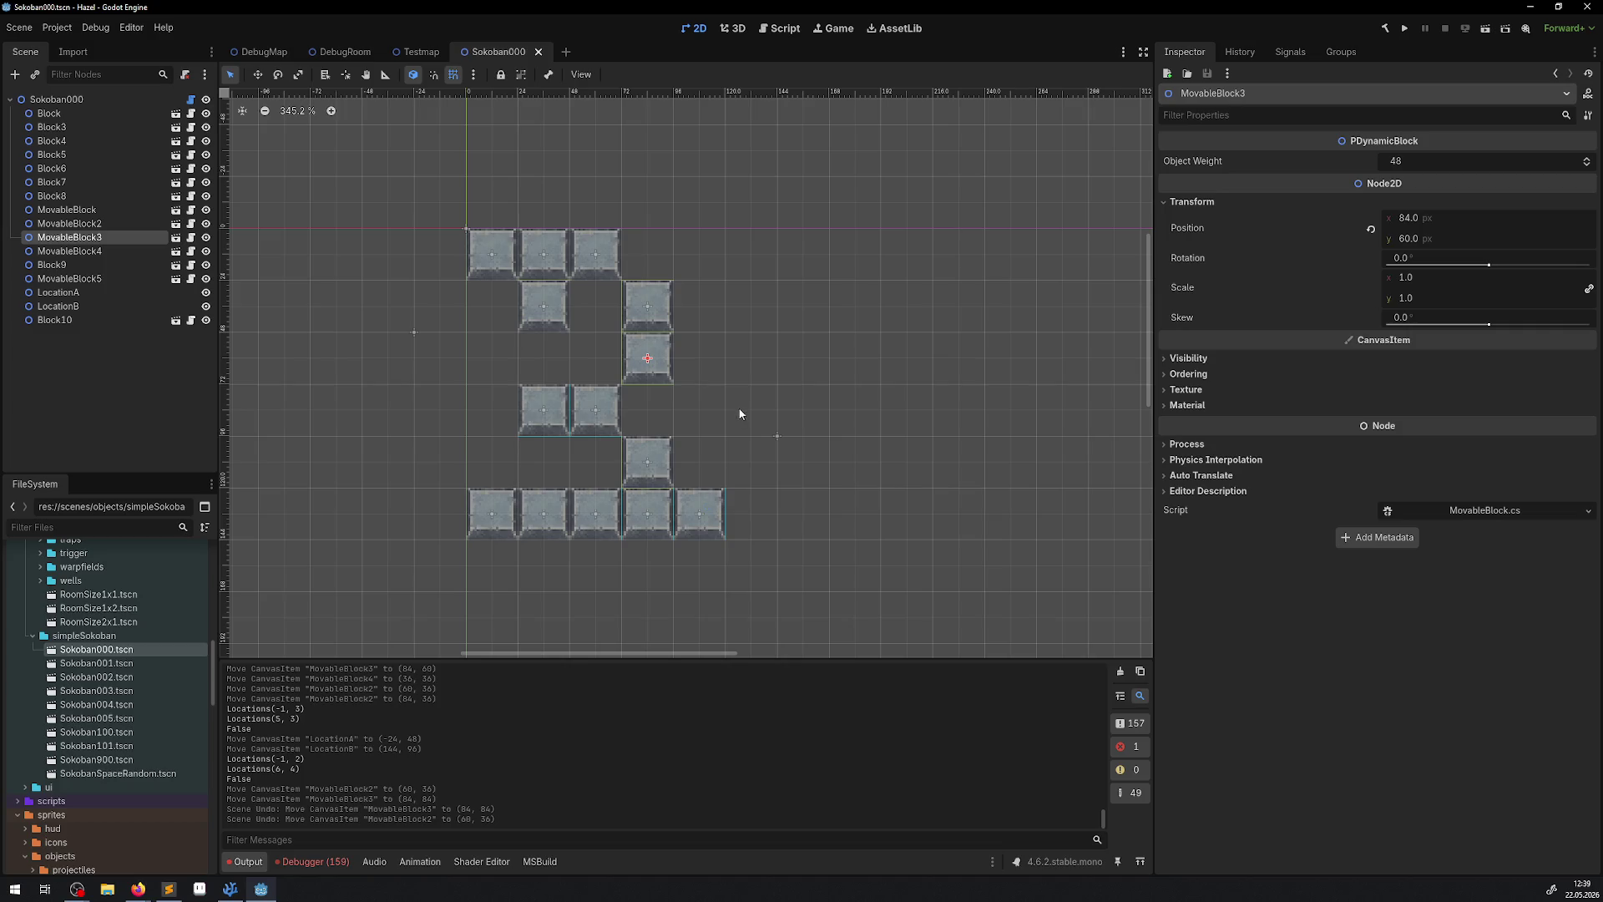
scroll(717, 361, "up", 1)
scroll(716, 361, "right", 1)
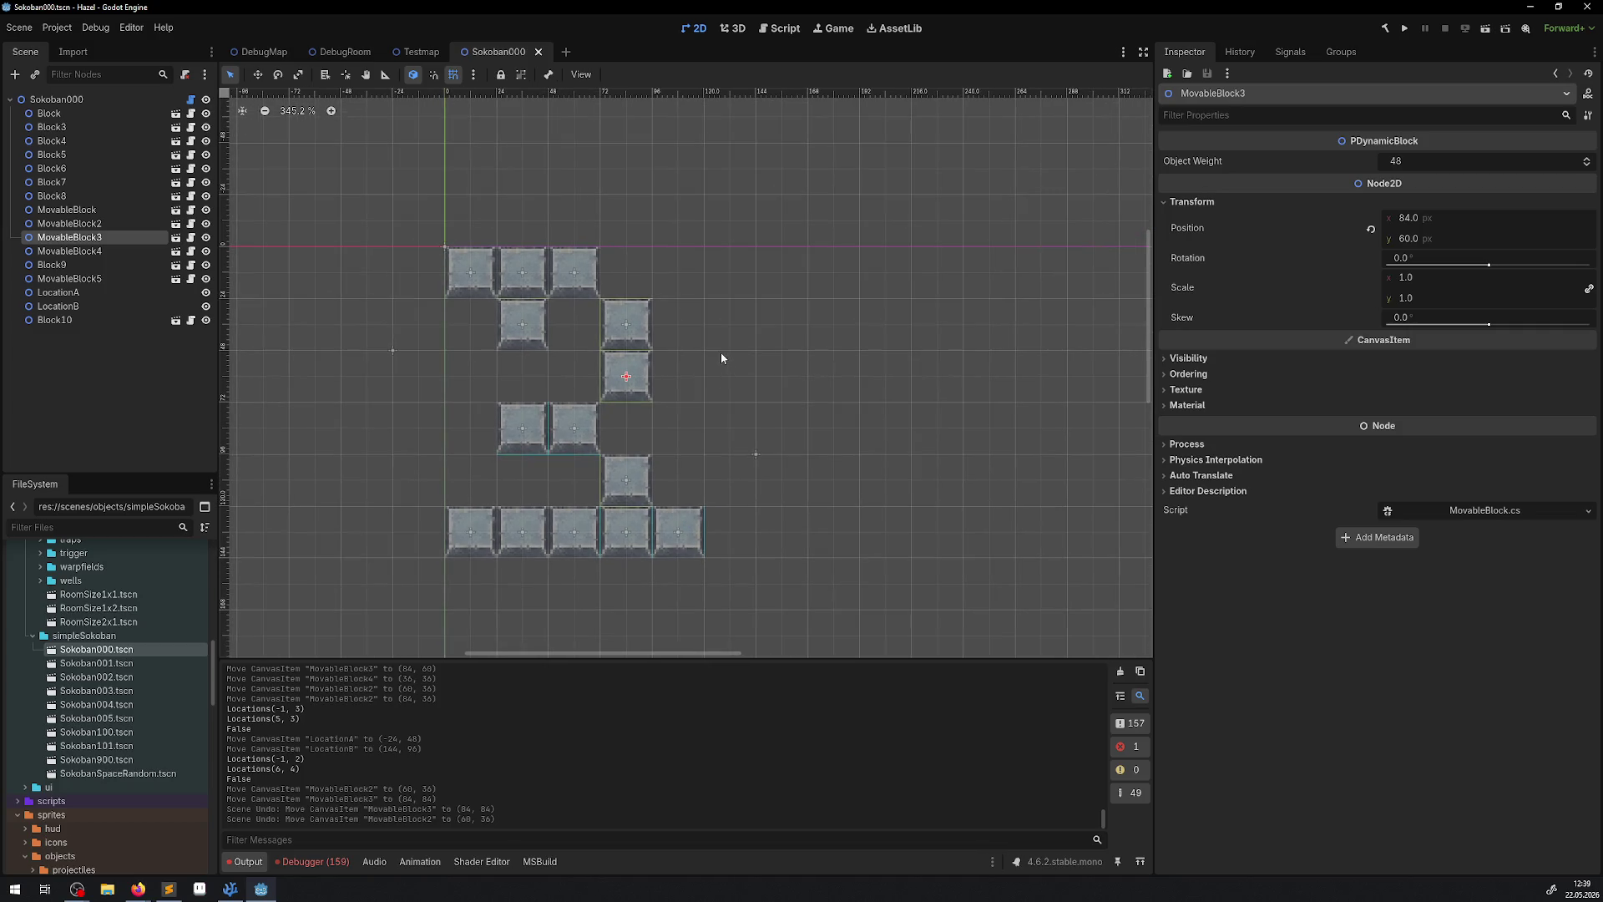
left_click(90, 99)
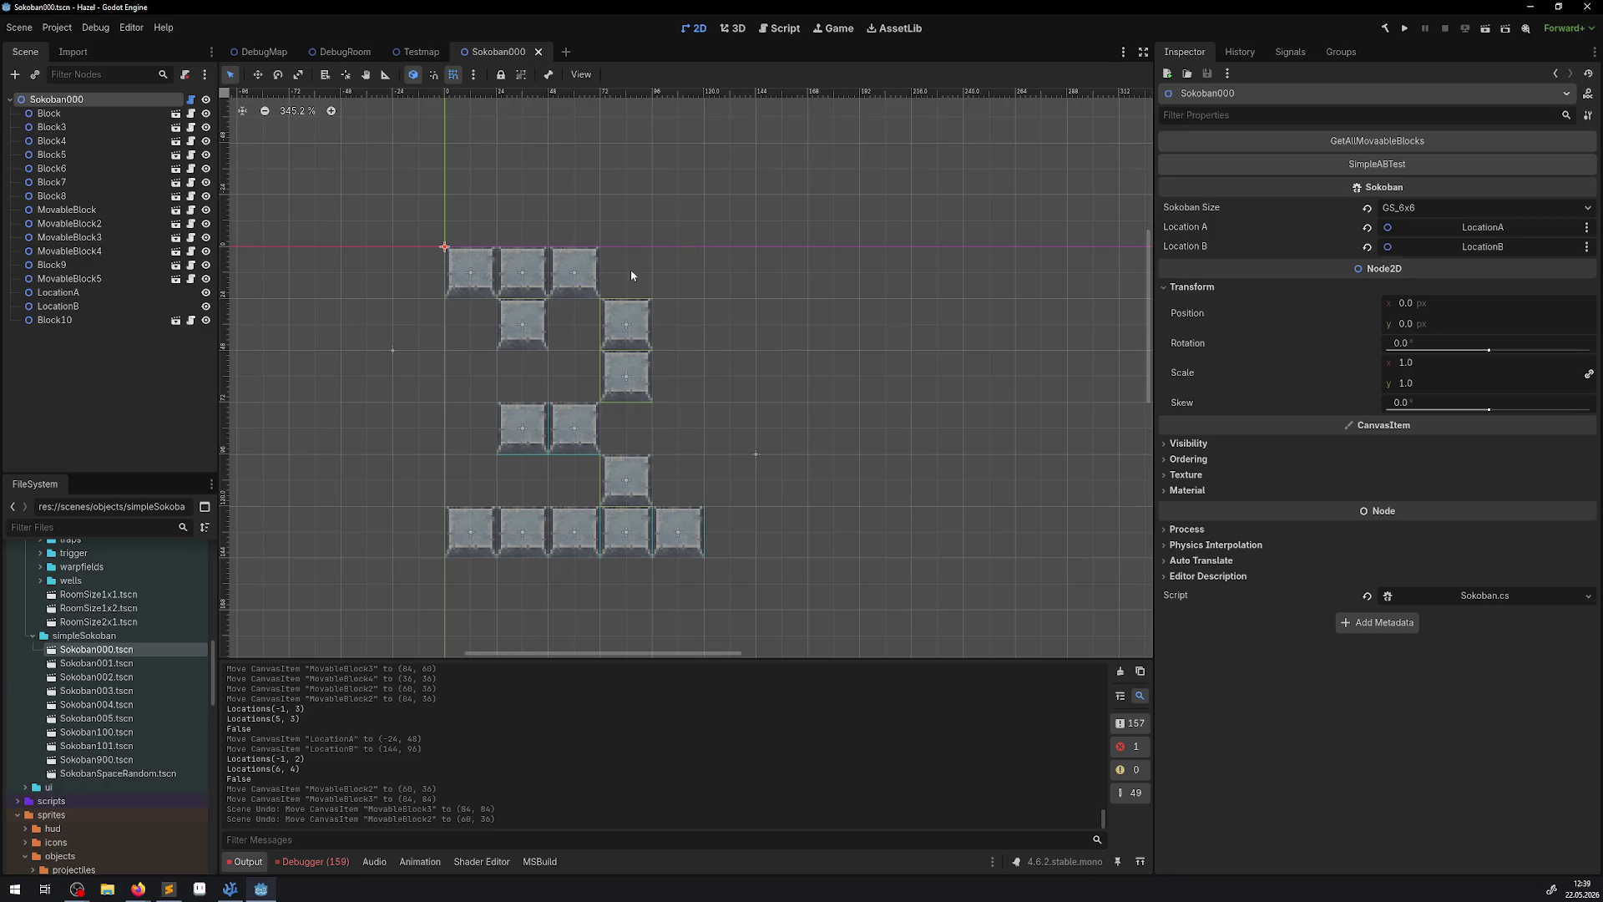
Run the A-to-B test, move LocationB to (132, 60) and LocationA to (-12, 60), then retest.
left_click(1368, 166)
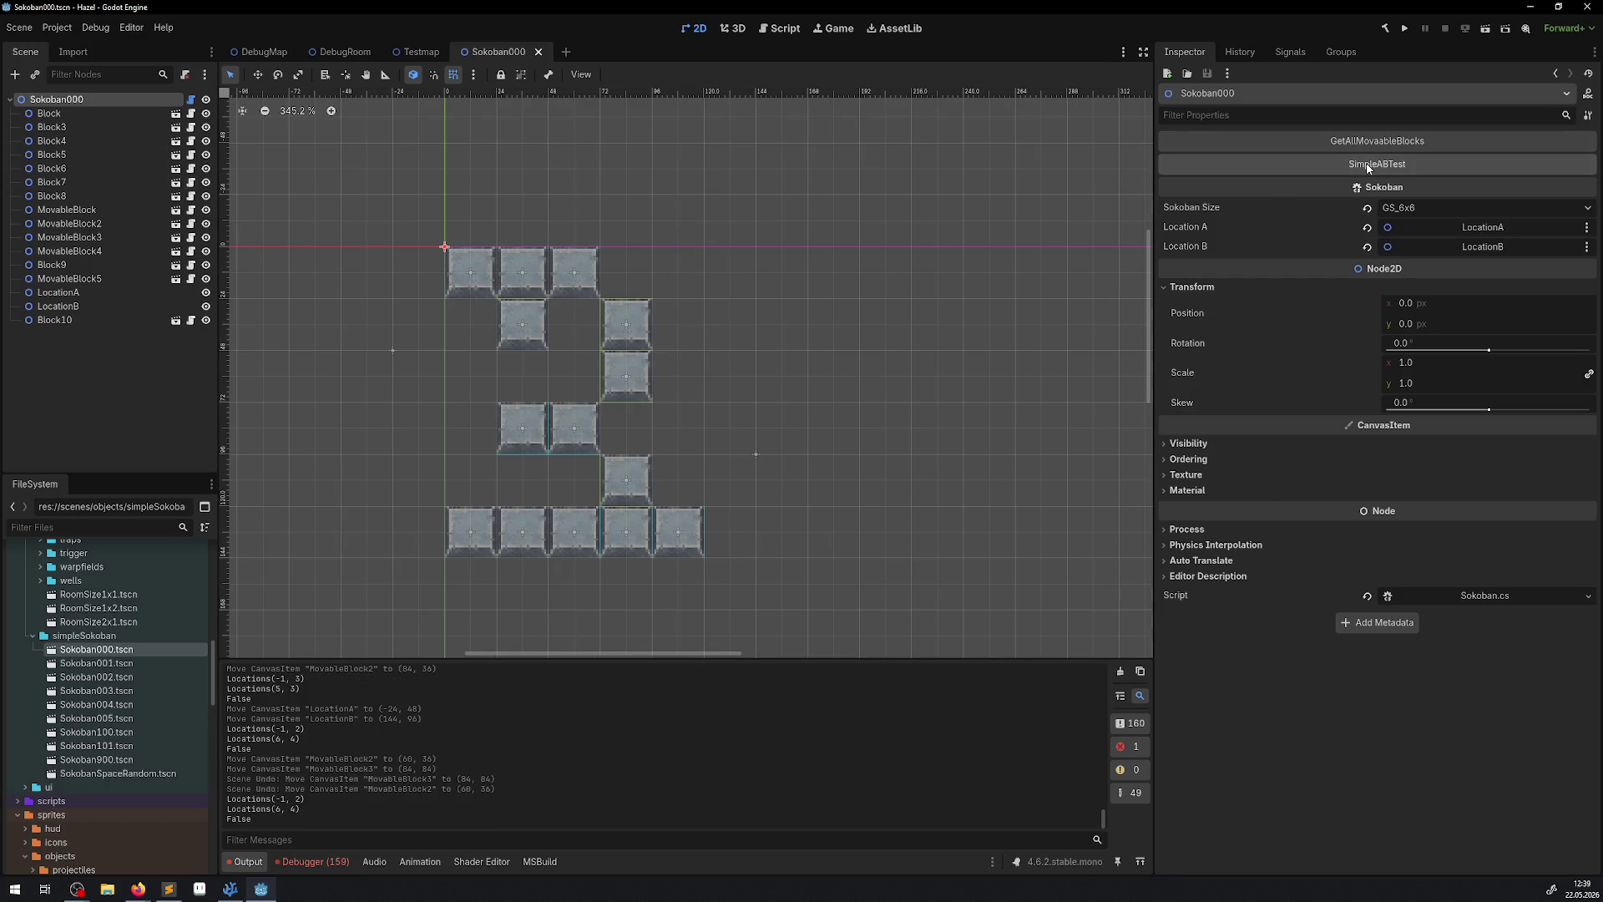
scroll(793, 472, "right", 1)
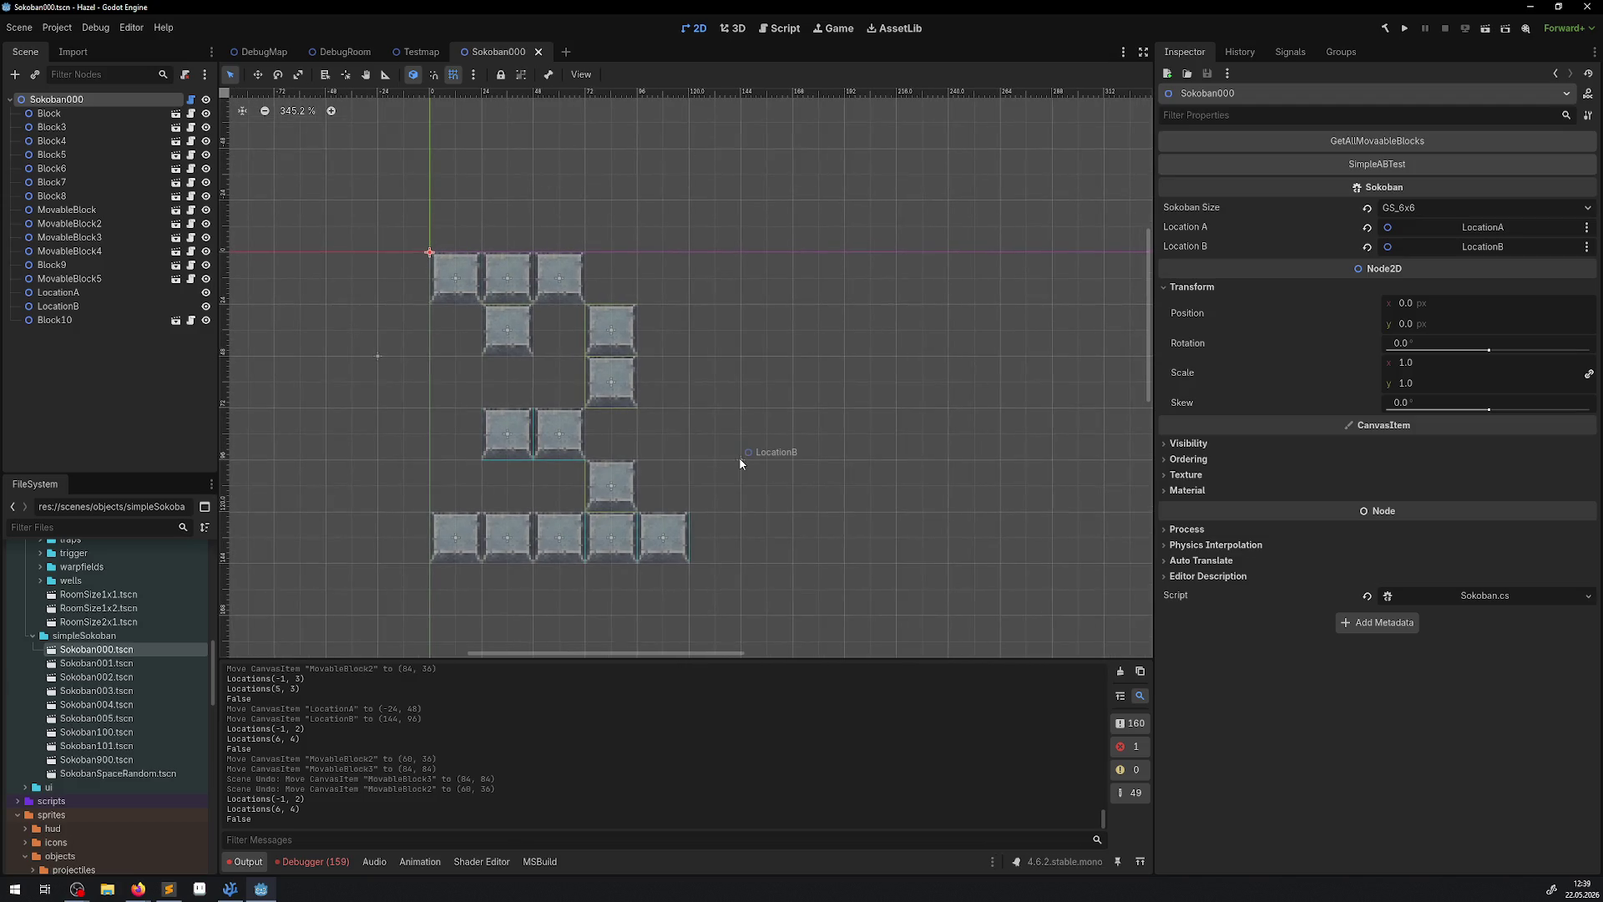
left_click_drag(739, 463, 715, 388)
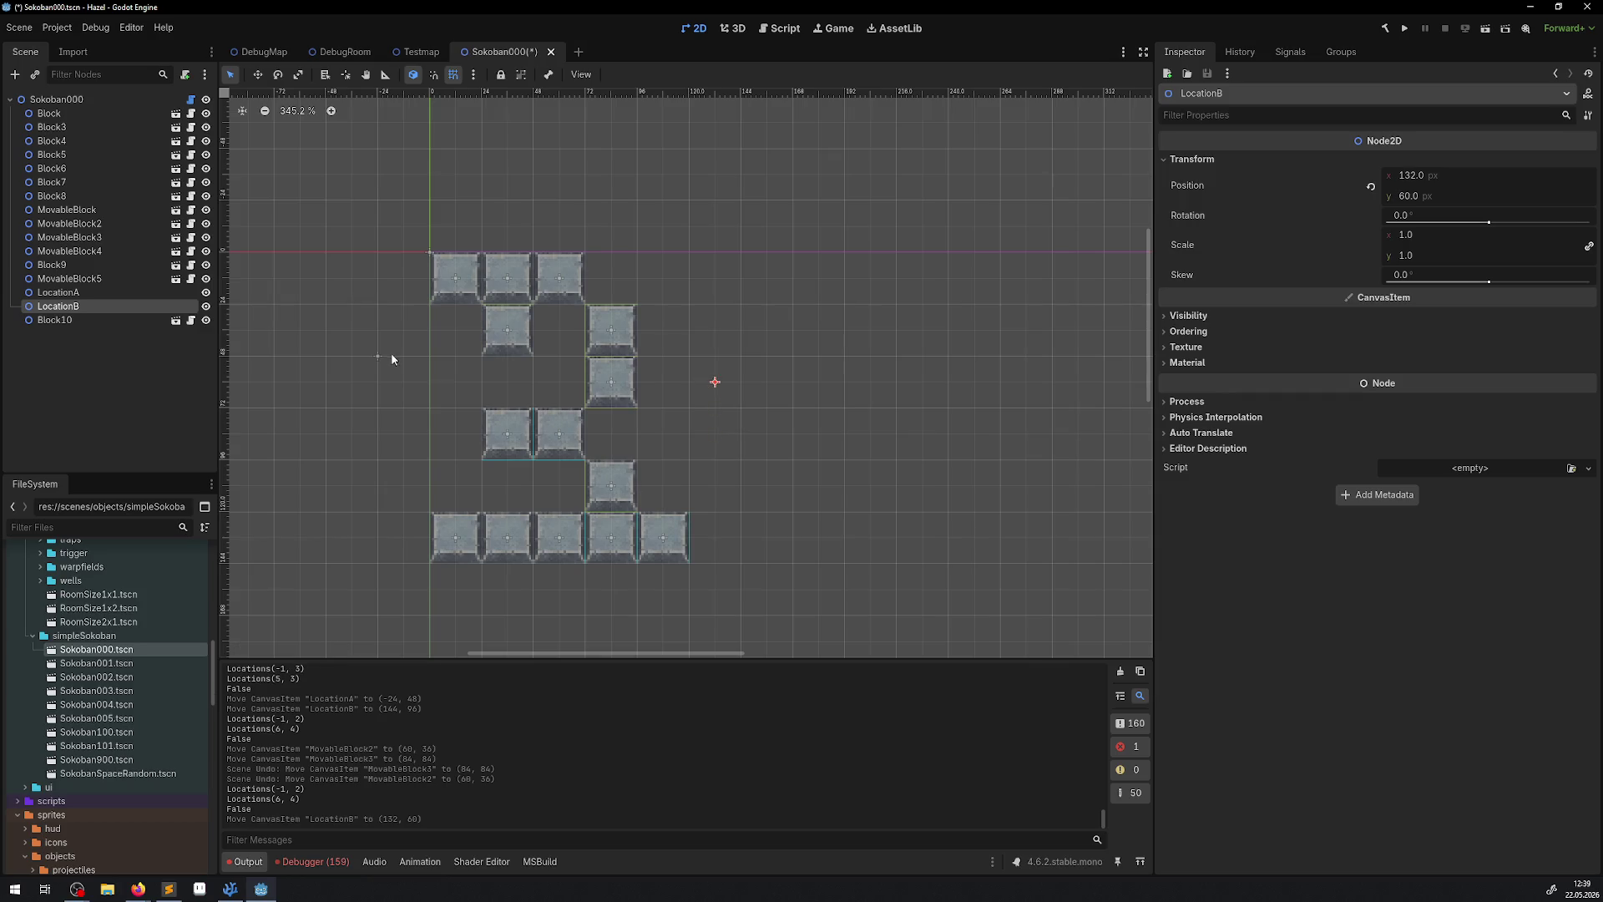
left_click_drag(378, 355, 403, 380)
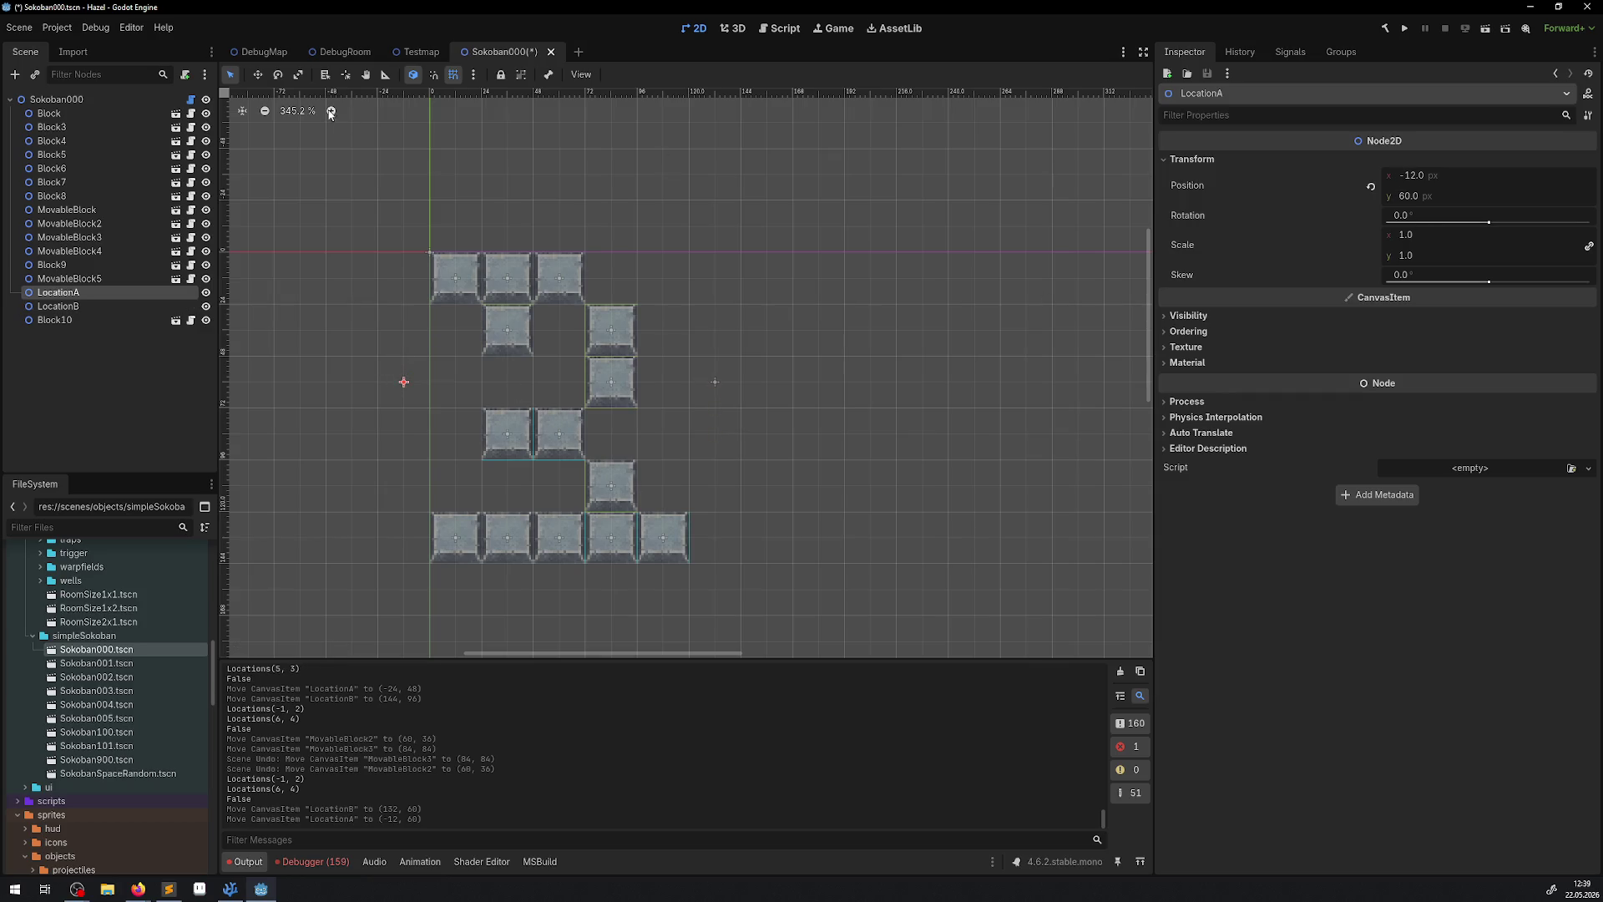
left_click(56, 98)
left_click(1377, 165)
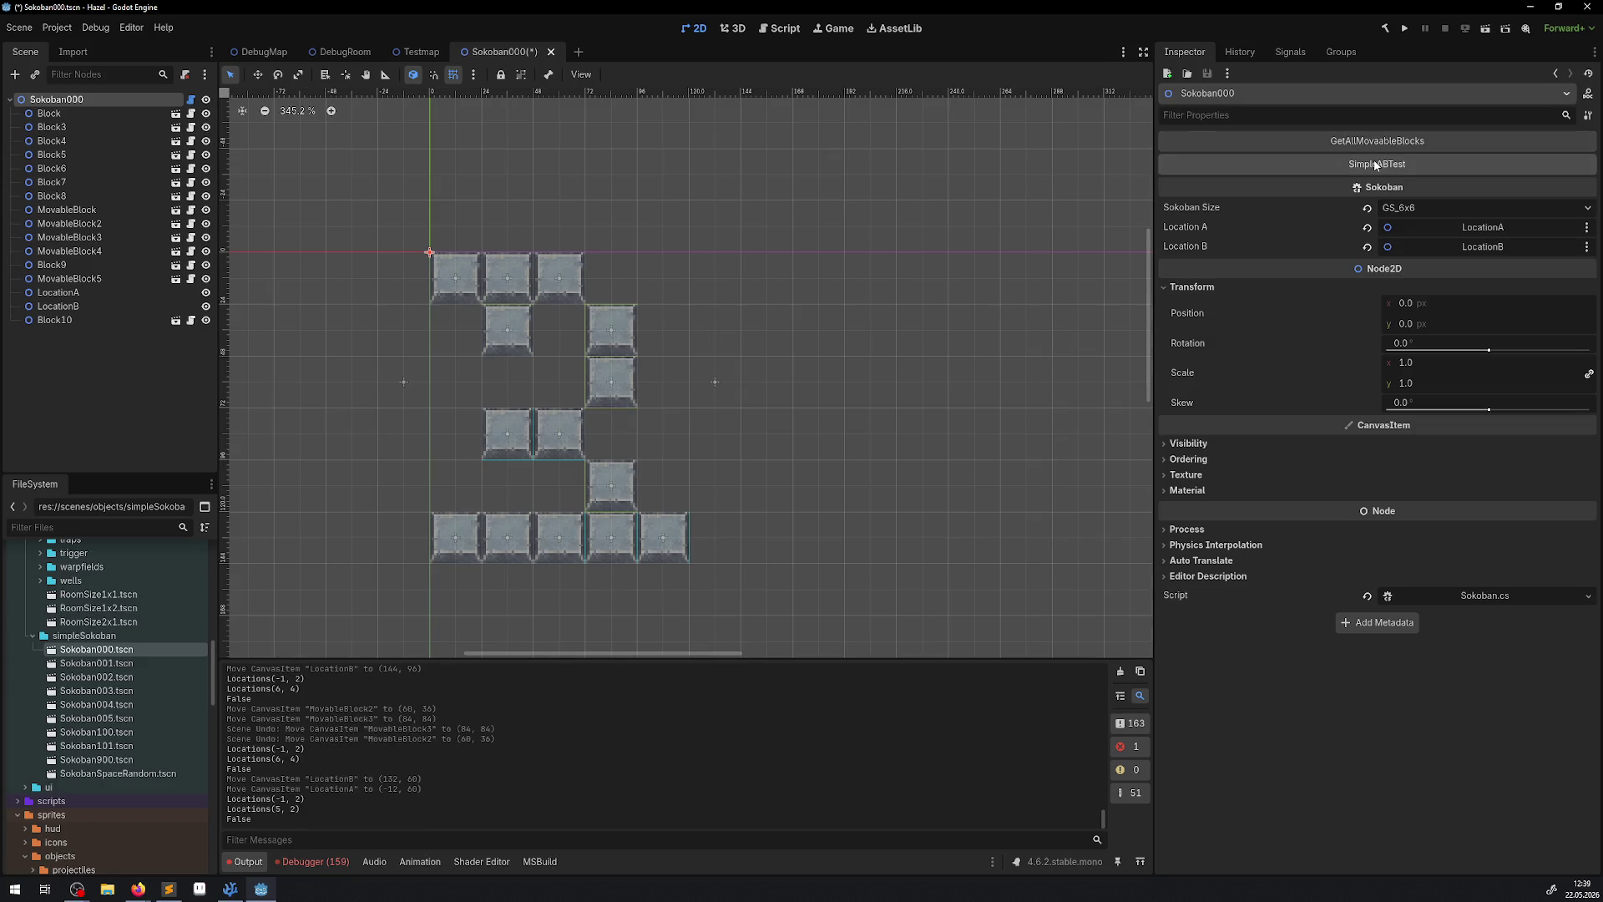
Save the scene, rerun the solvability and A-to-B tests, then bring up Sokoban.cs.
key("ctrl+s")
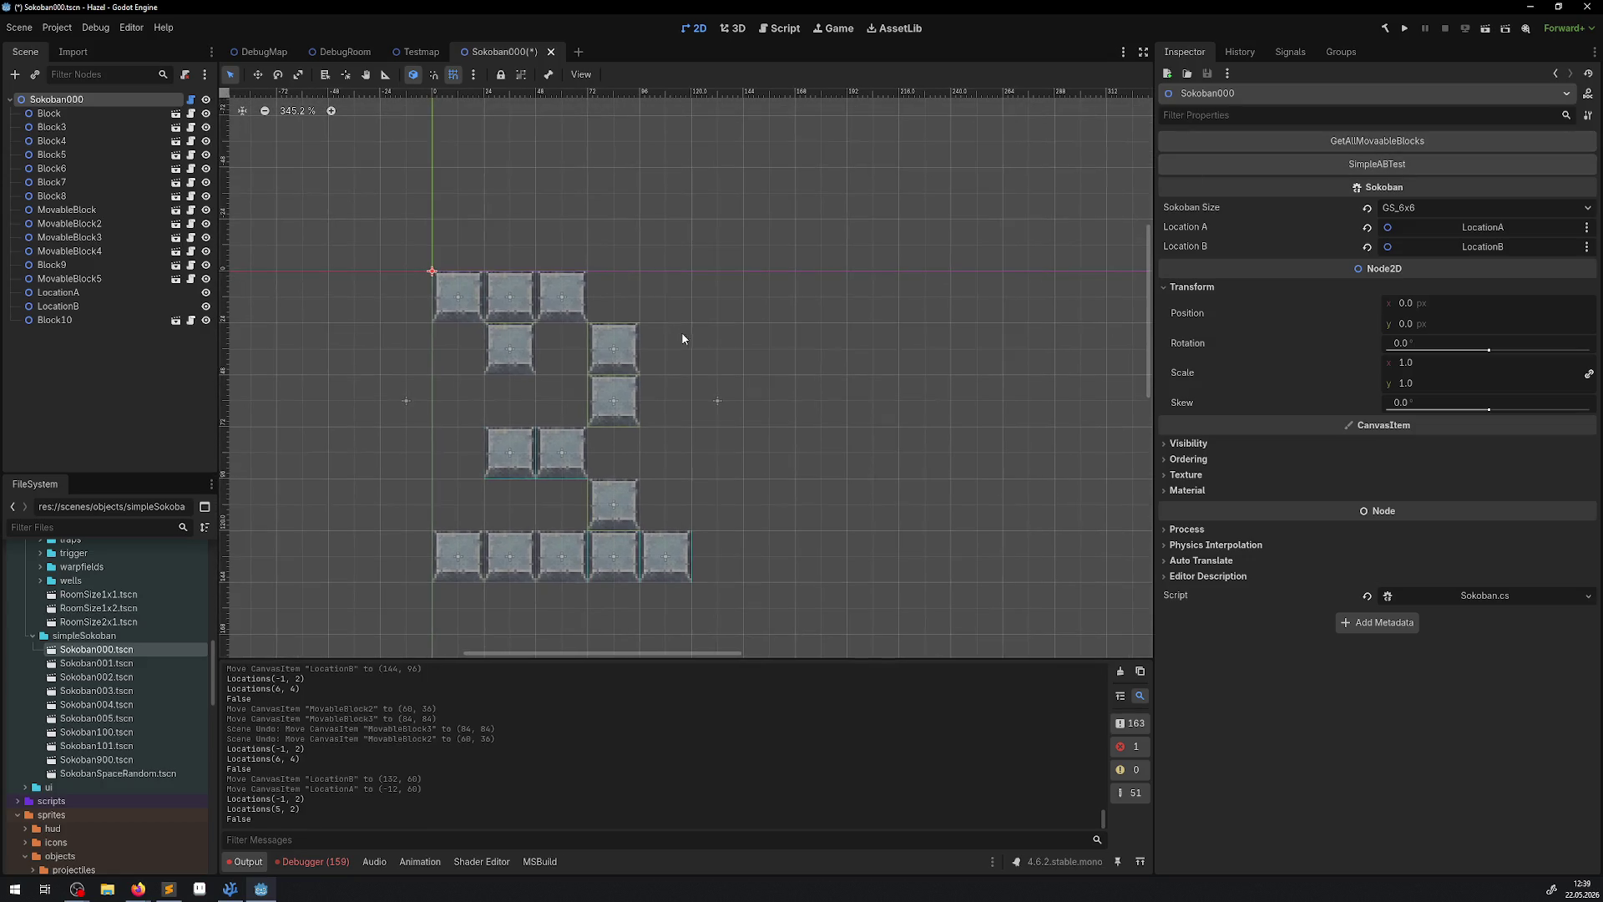
left_click(1359, 162)
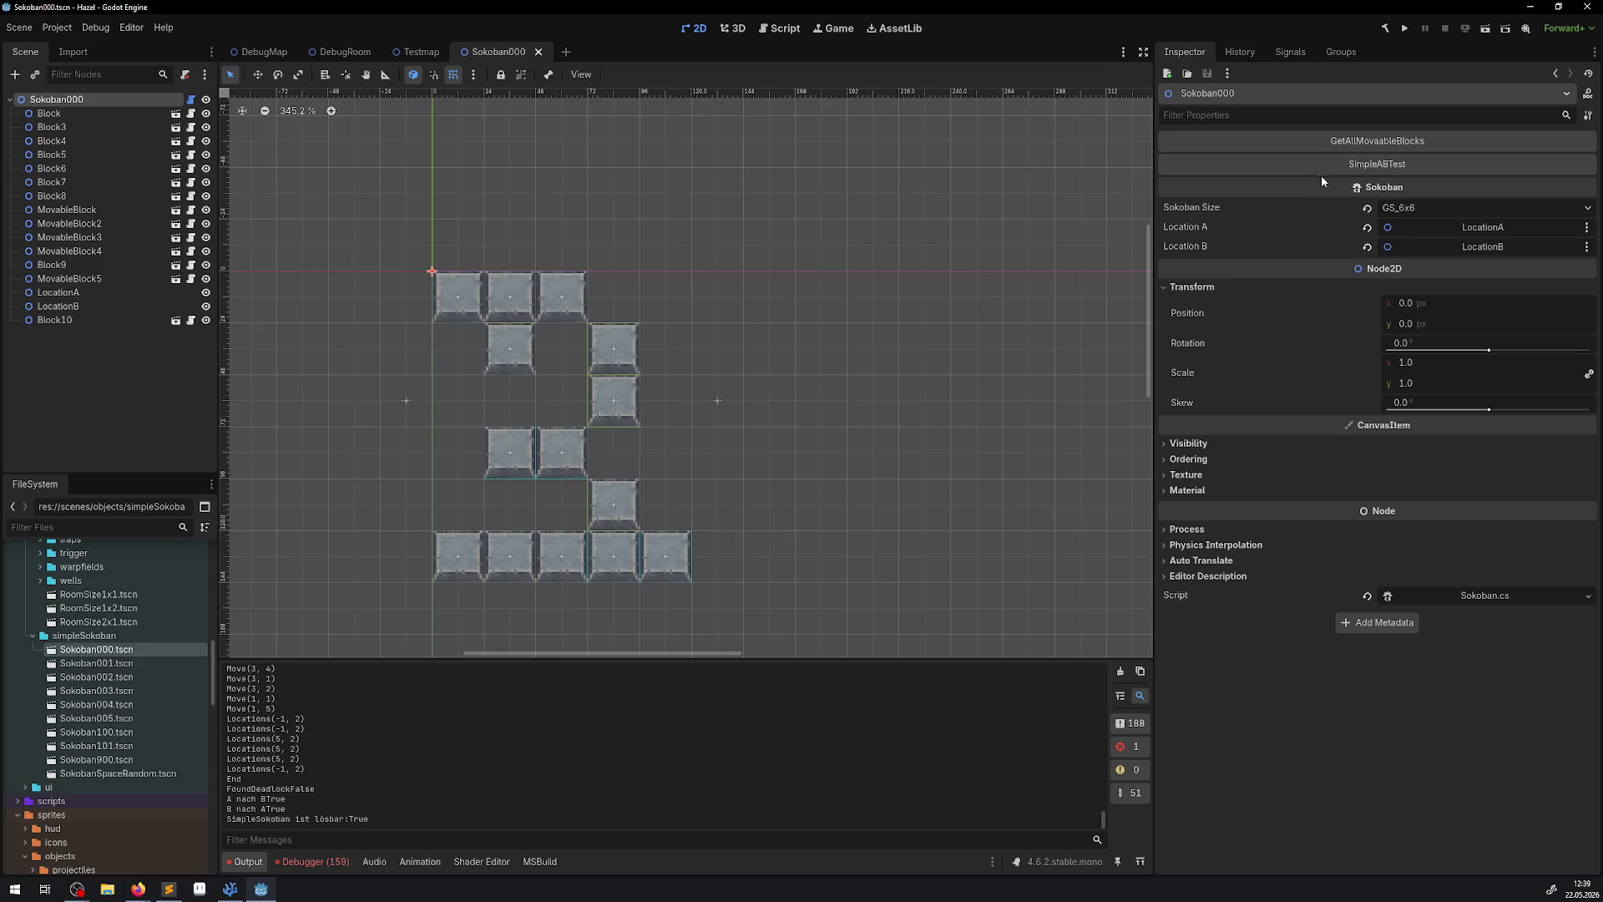
left_click(1372, 170)
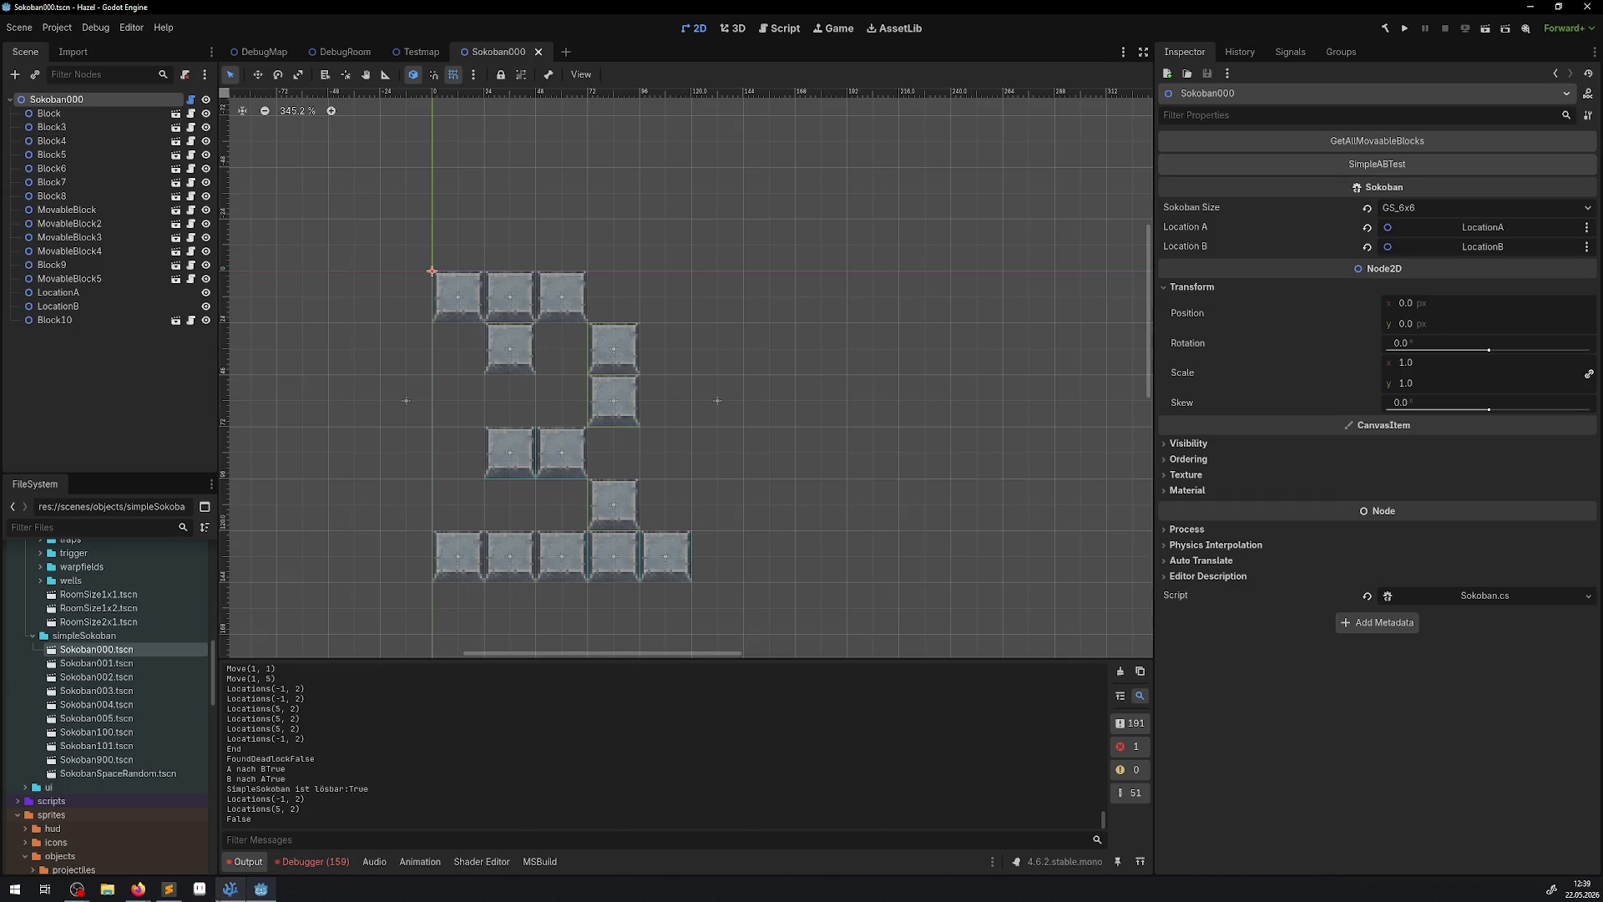
left_click(241, 886)
scroll(628, 484, "up", 20)
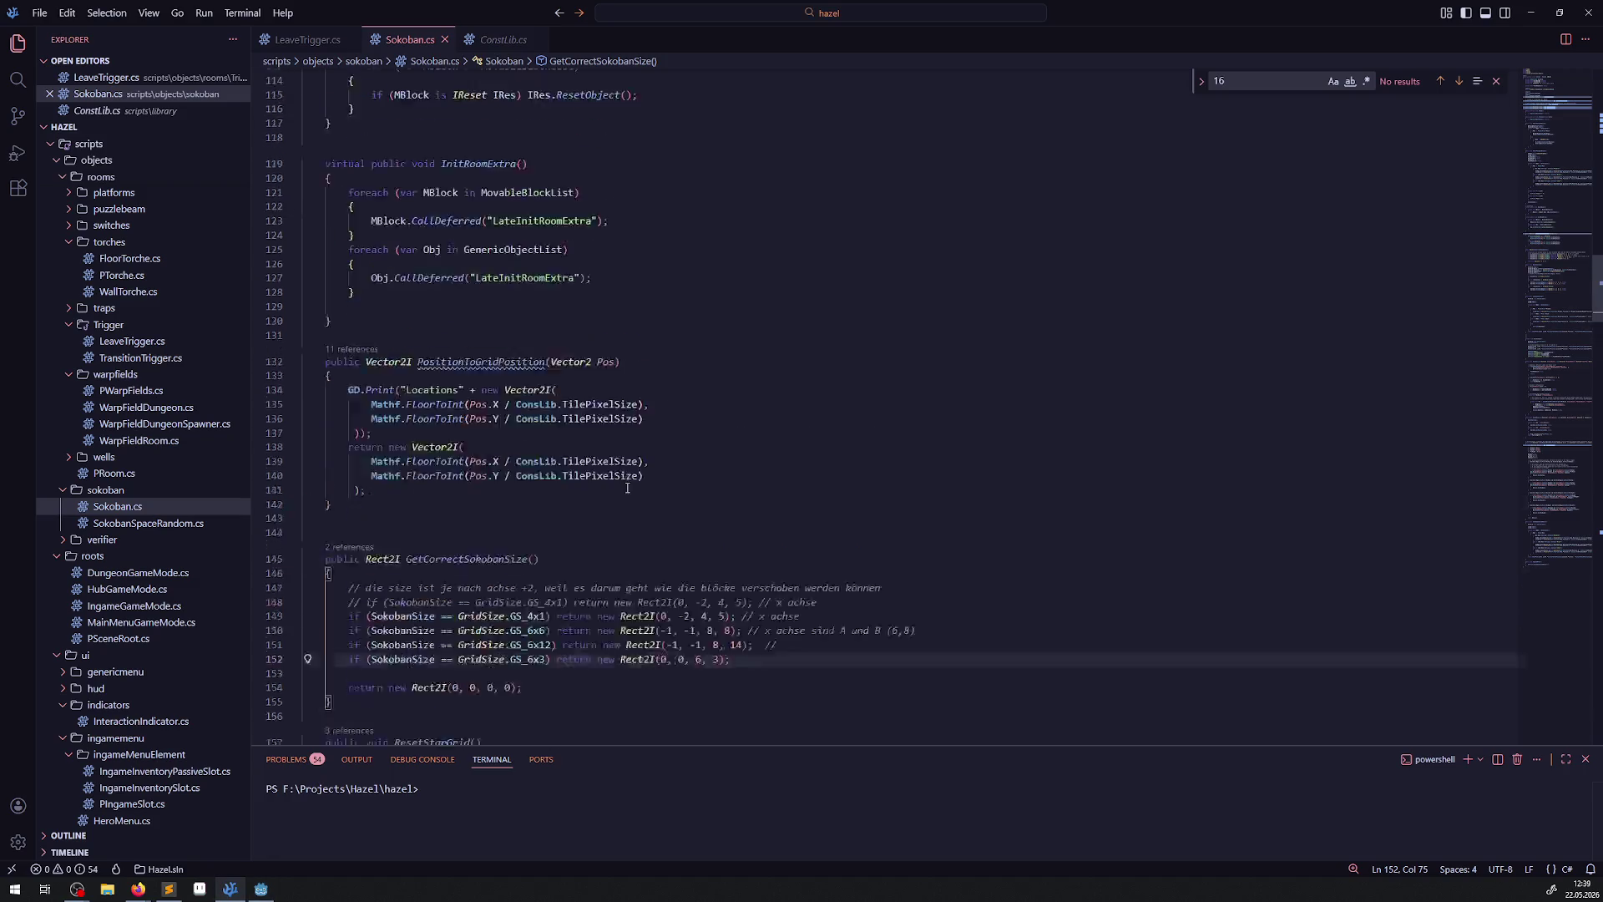
Scroll Sokoban.cs to SimpleABTest and select its IsSokobanSolvedEditor call.
scroll(628, 484, "up", 10)
scroll(628, 483, "down", 10)
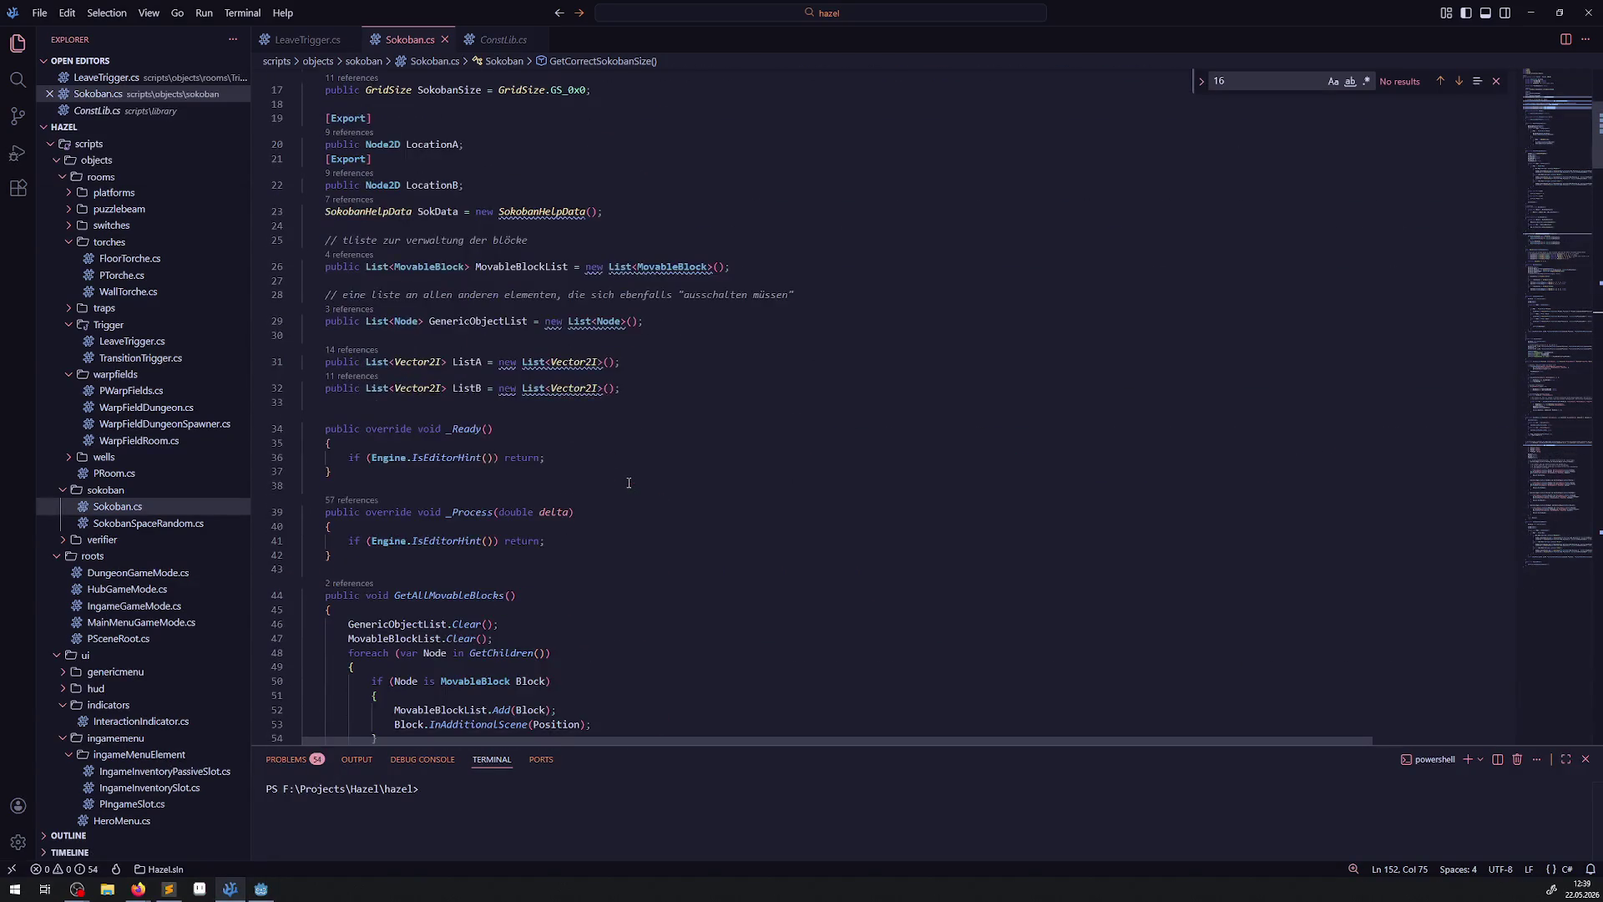
scroll(631, 483, "down", 20)
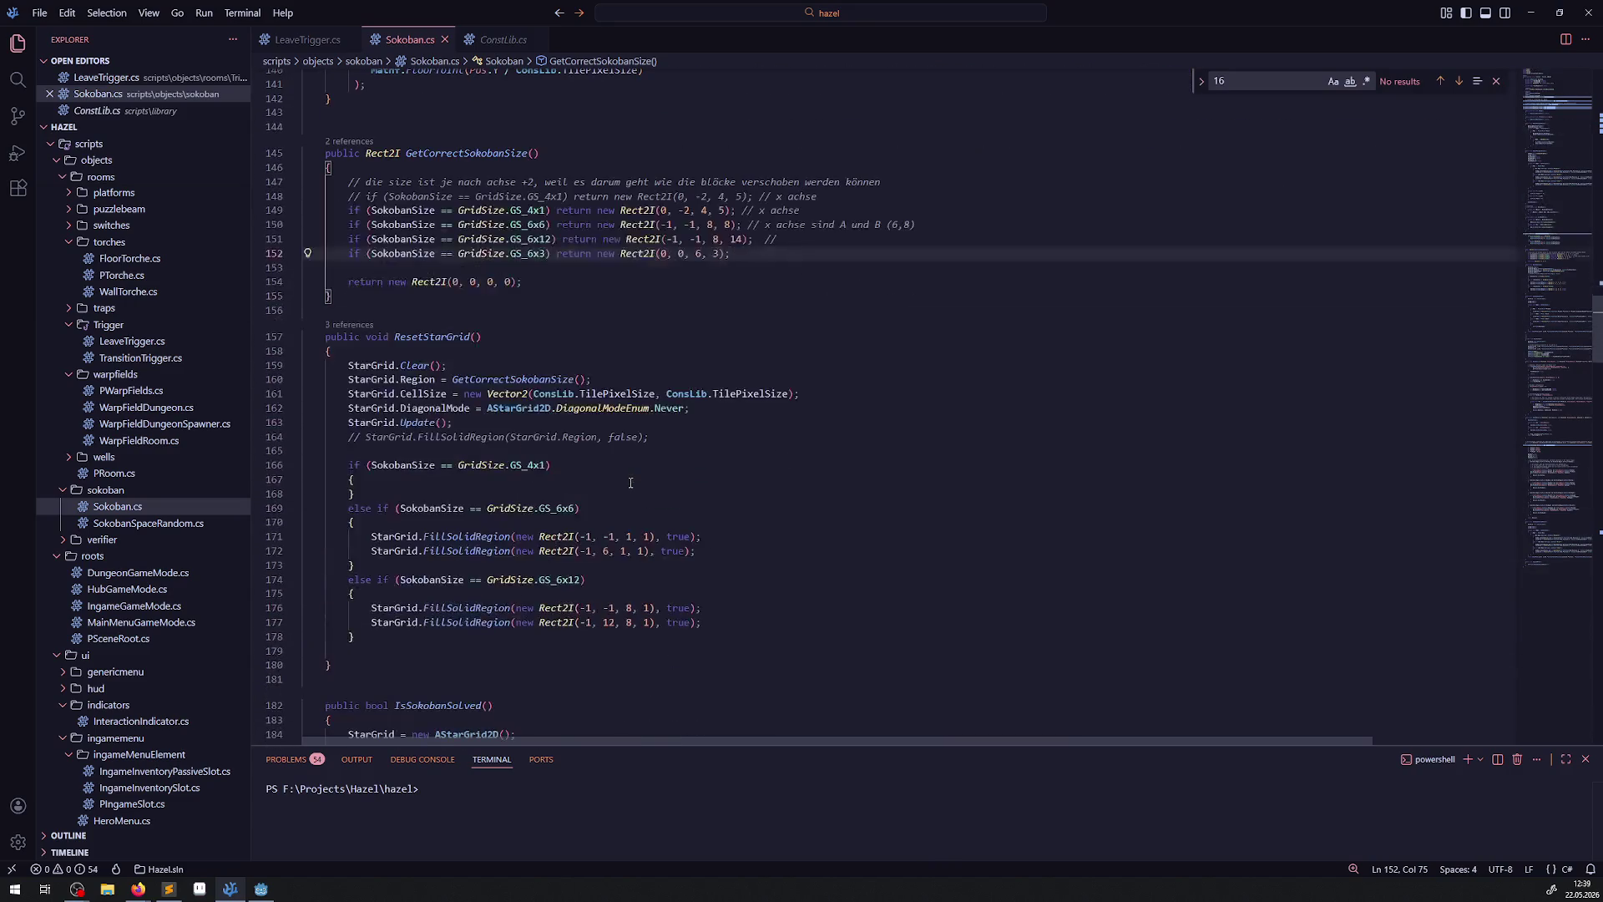
scroll(630, 483, "down", 20)
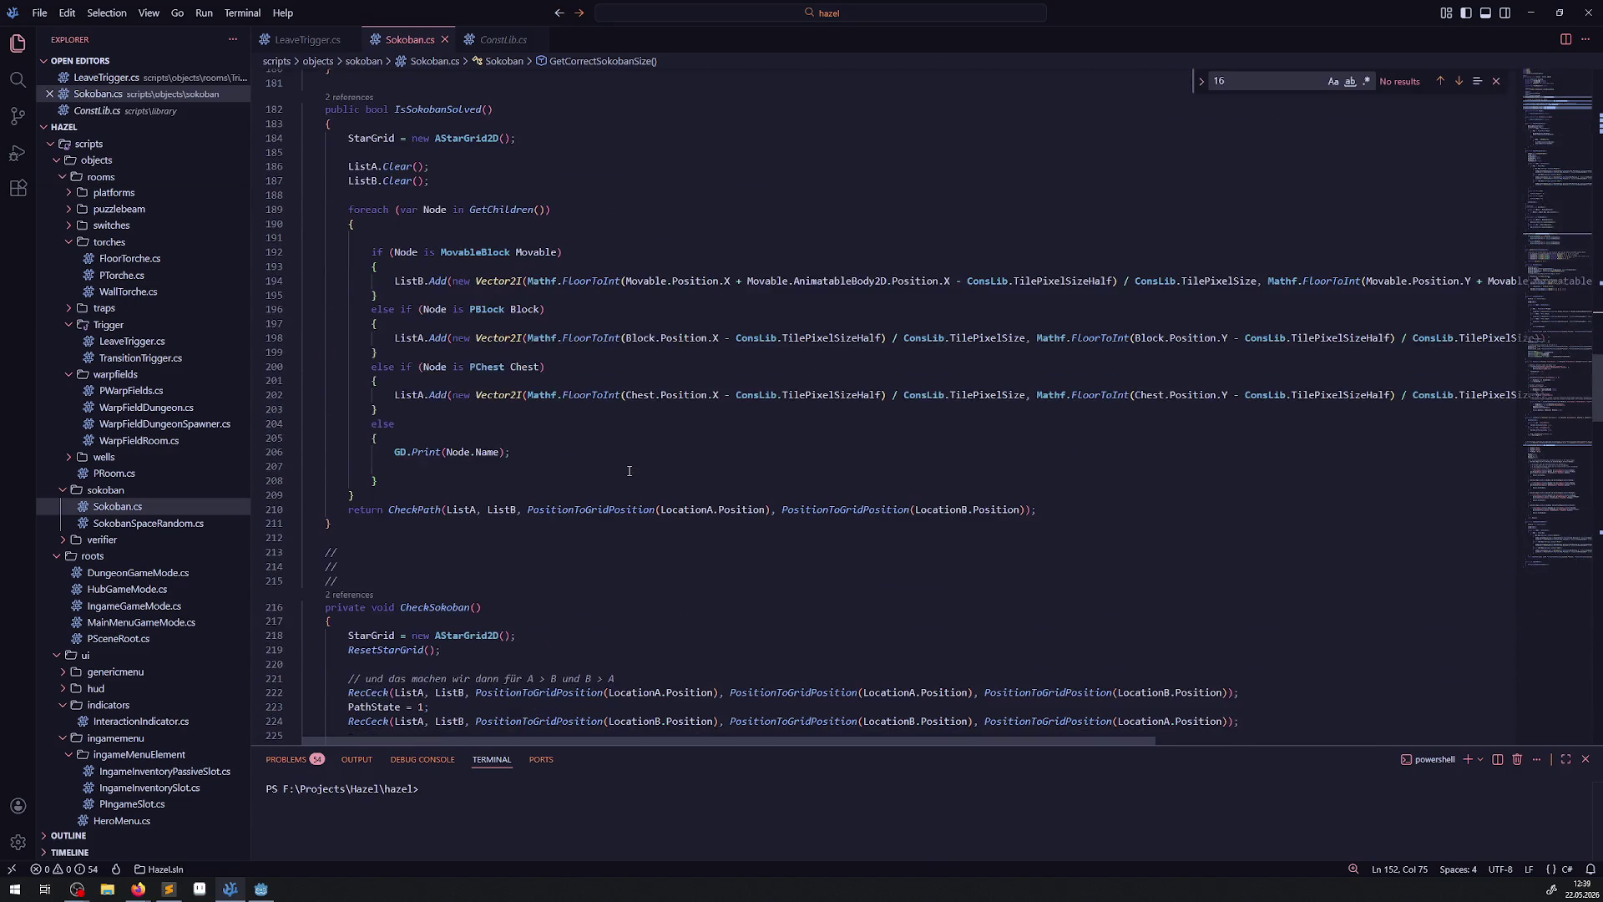
scroll(629, 471, "down", 15)
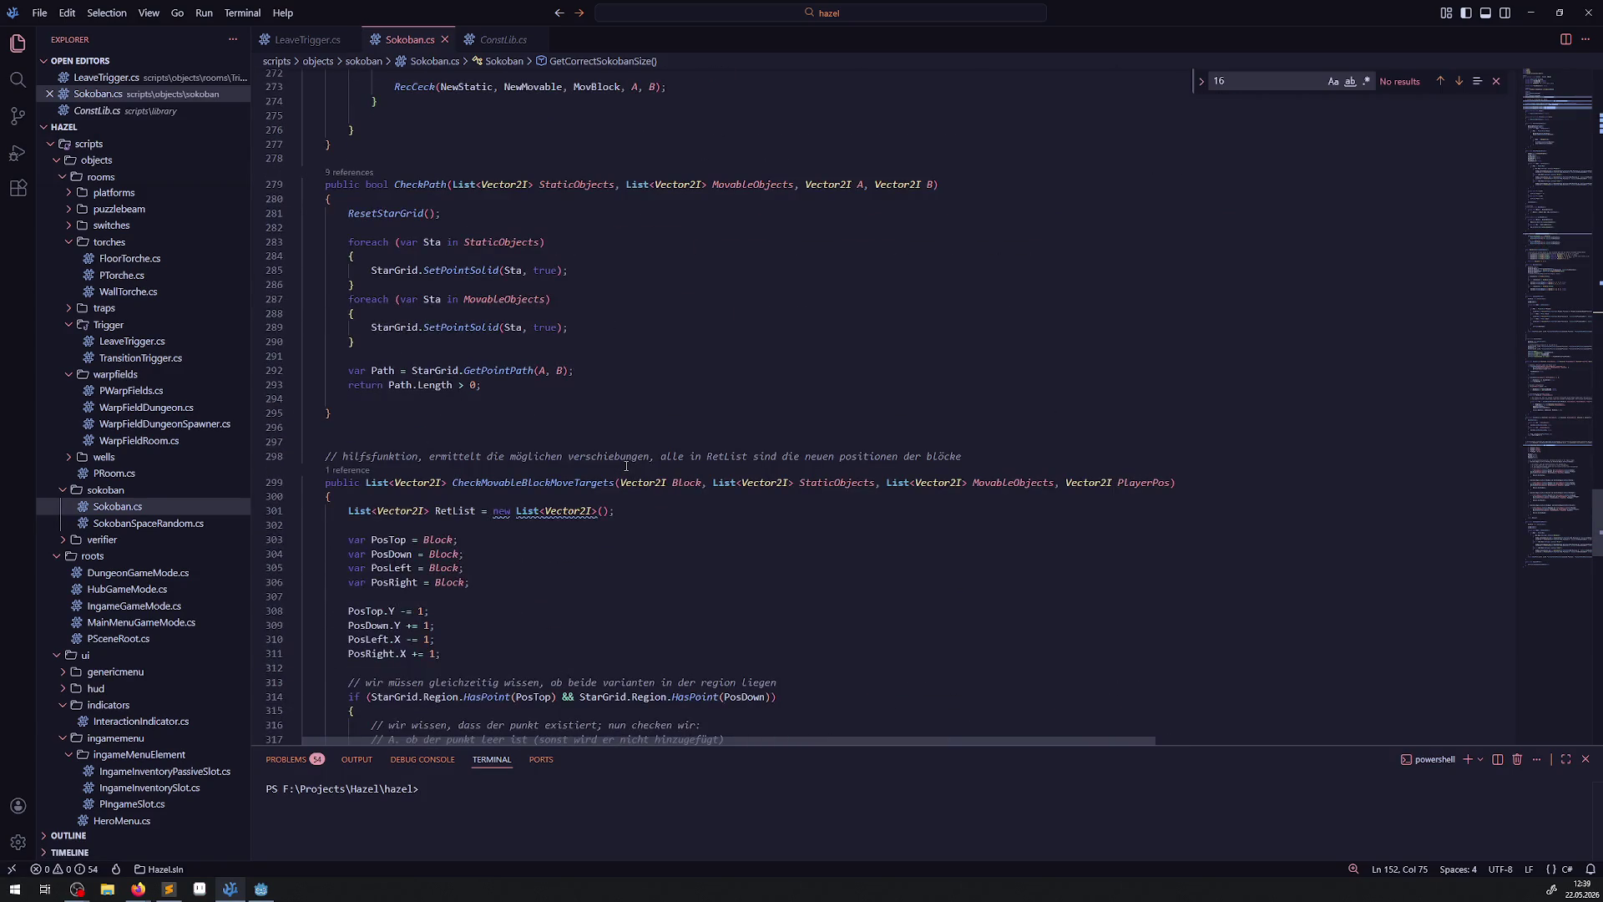
scroll(626, 466, "down", 20)
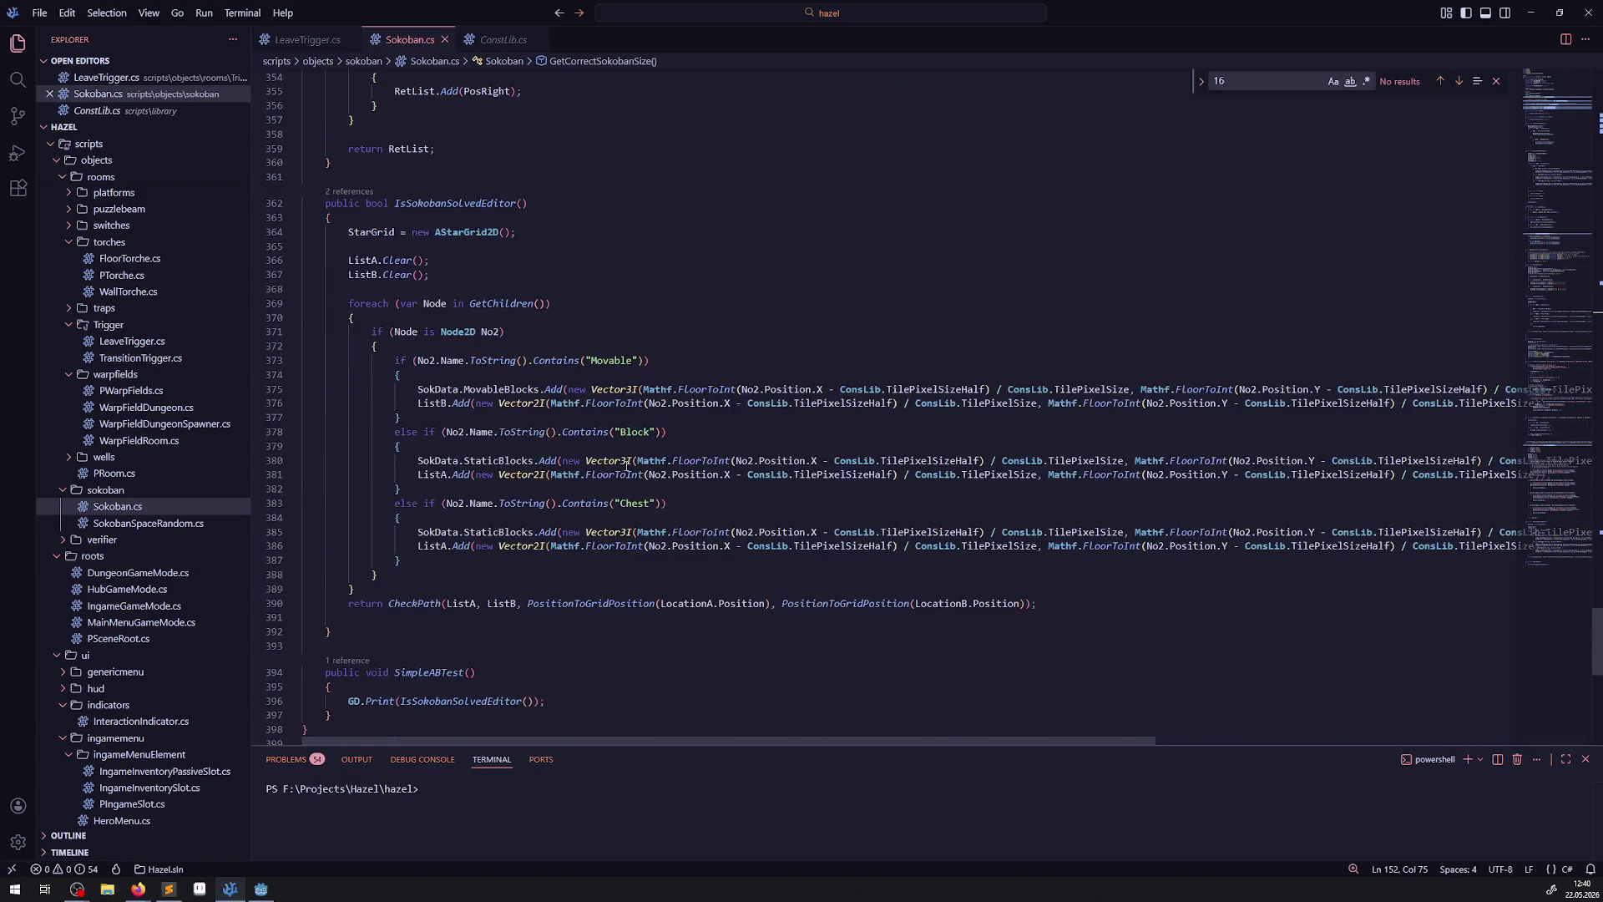
scroll(626, 466, "down", 5)
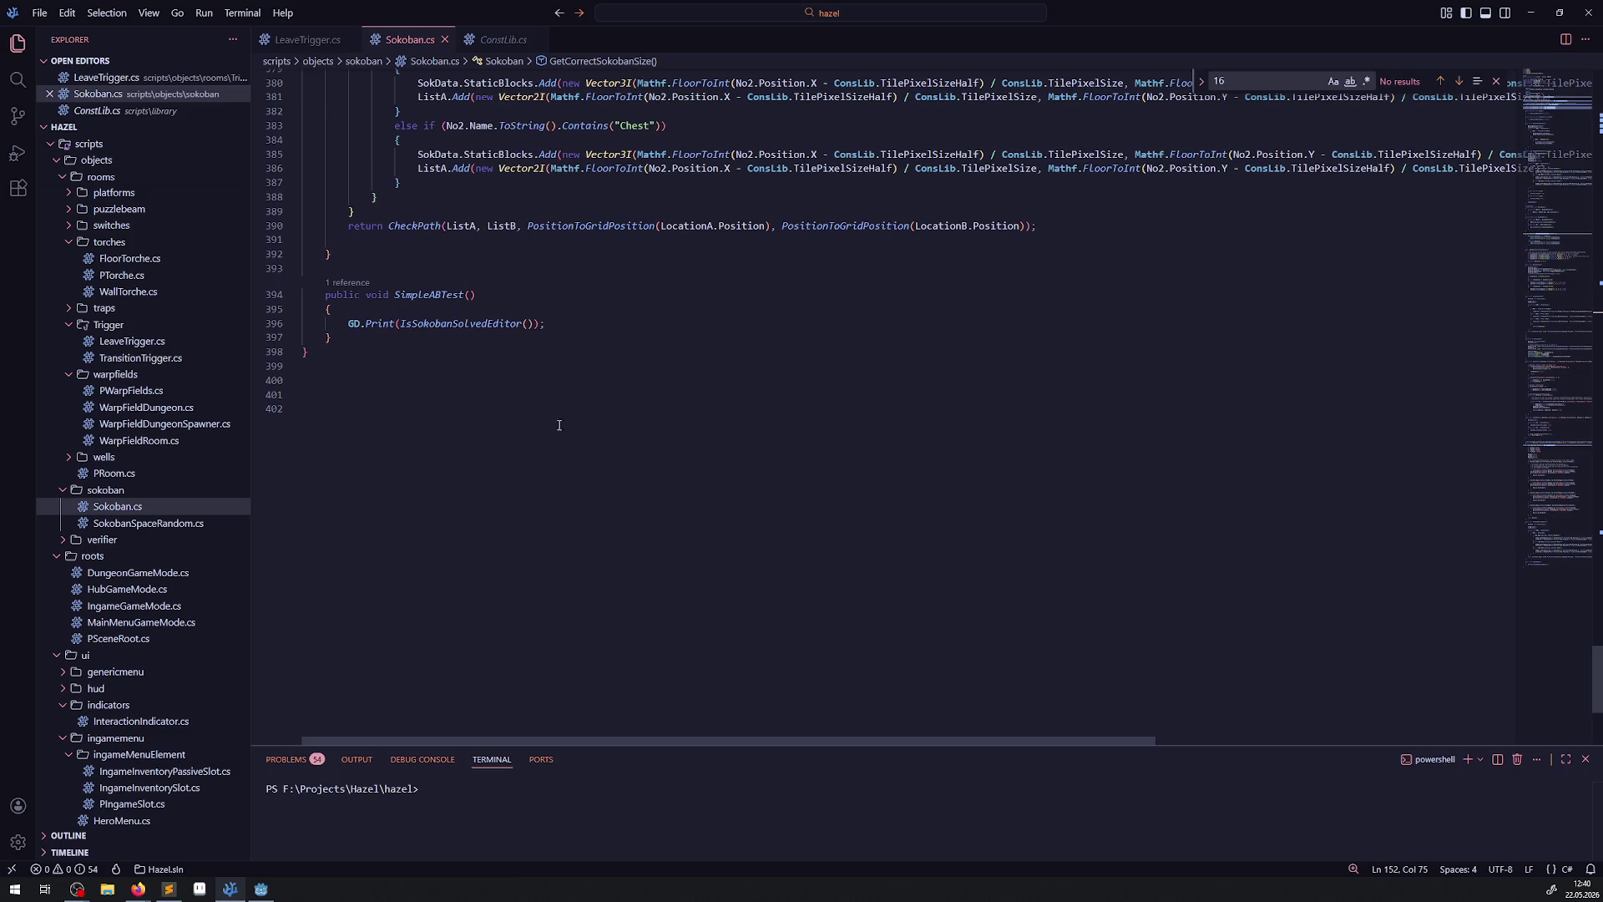
left_click(415, 297)
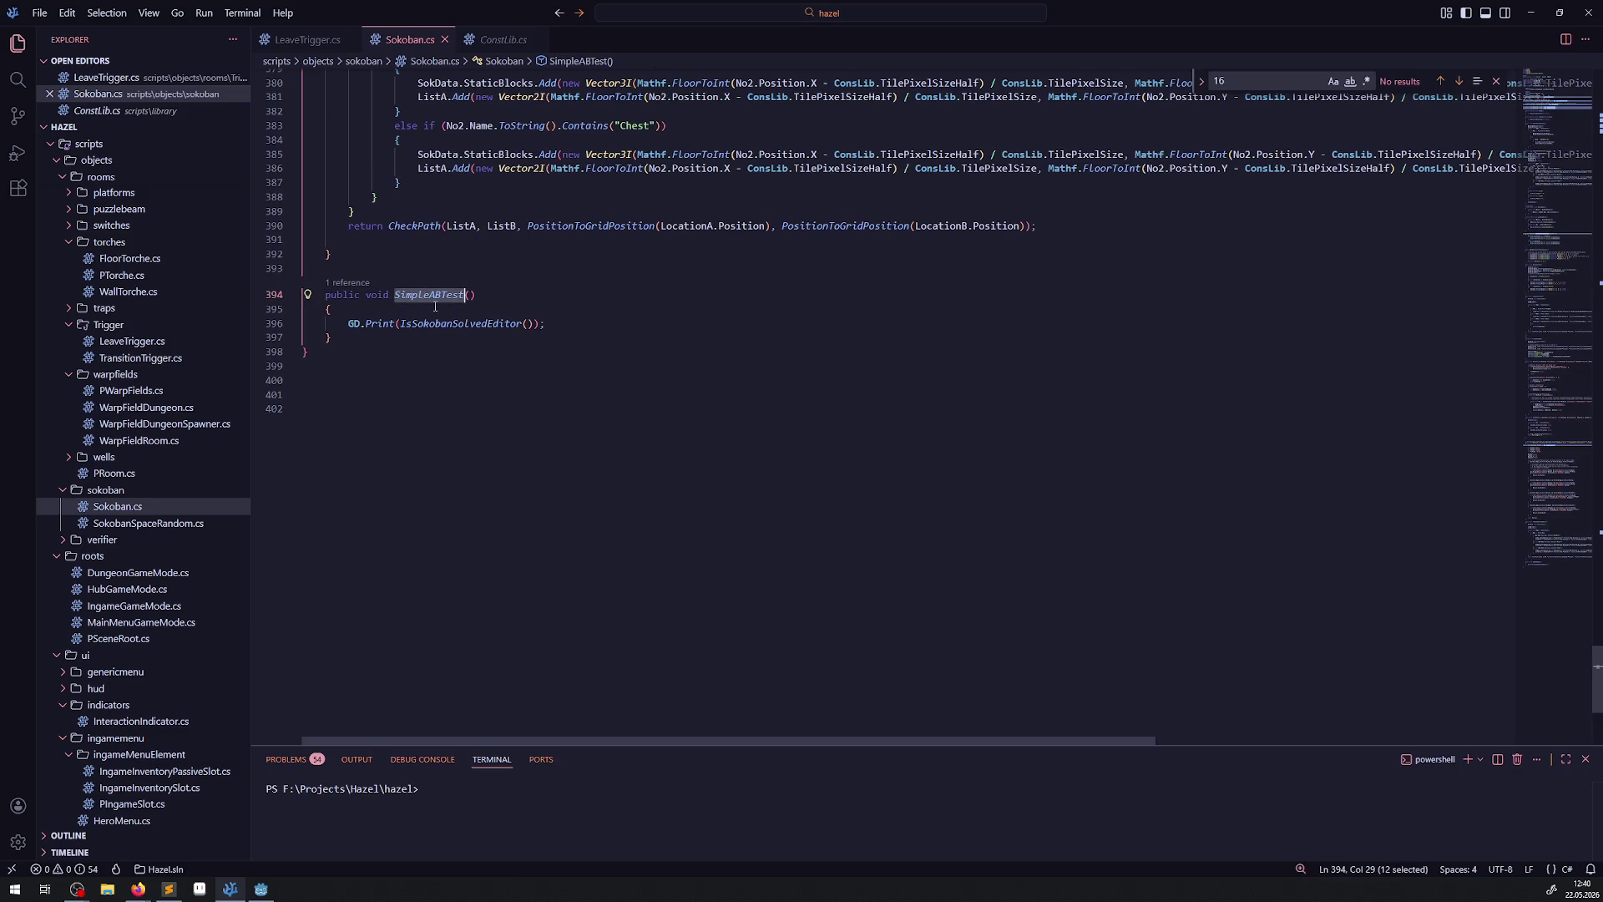
double_click(462, 324)
scroll(609, 476, "up", 13)
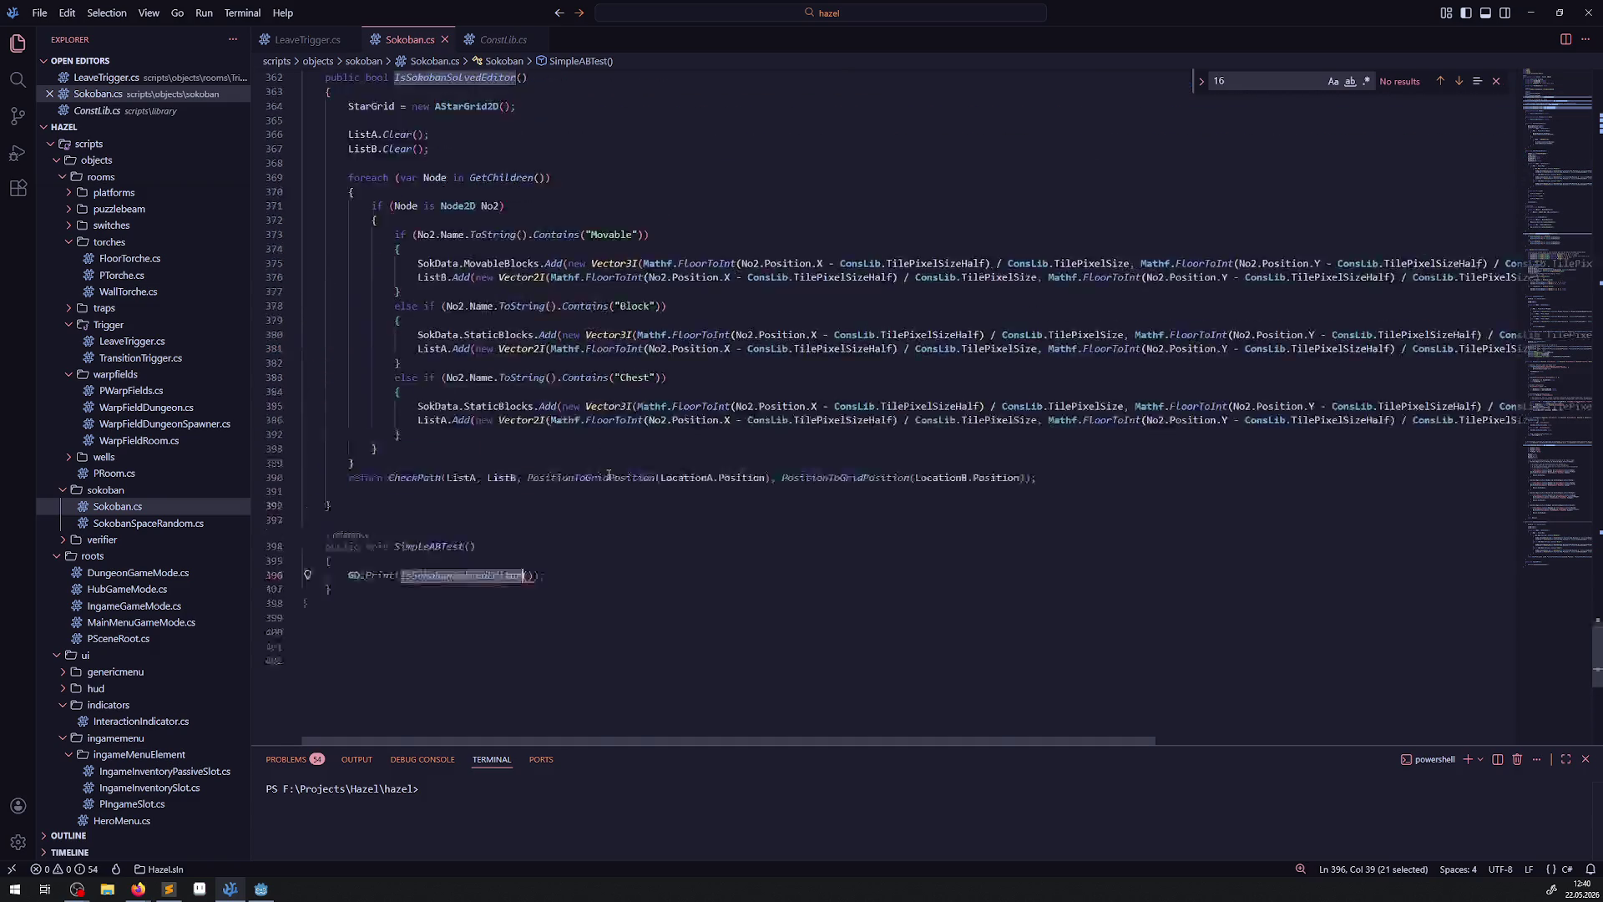
scroll(609, 474, "down", 4)
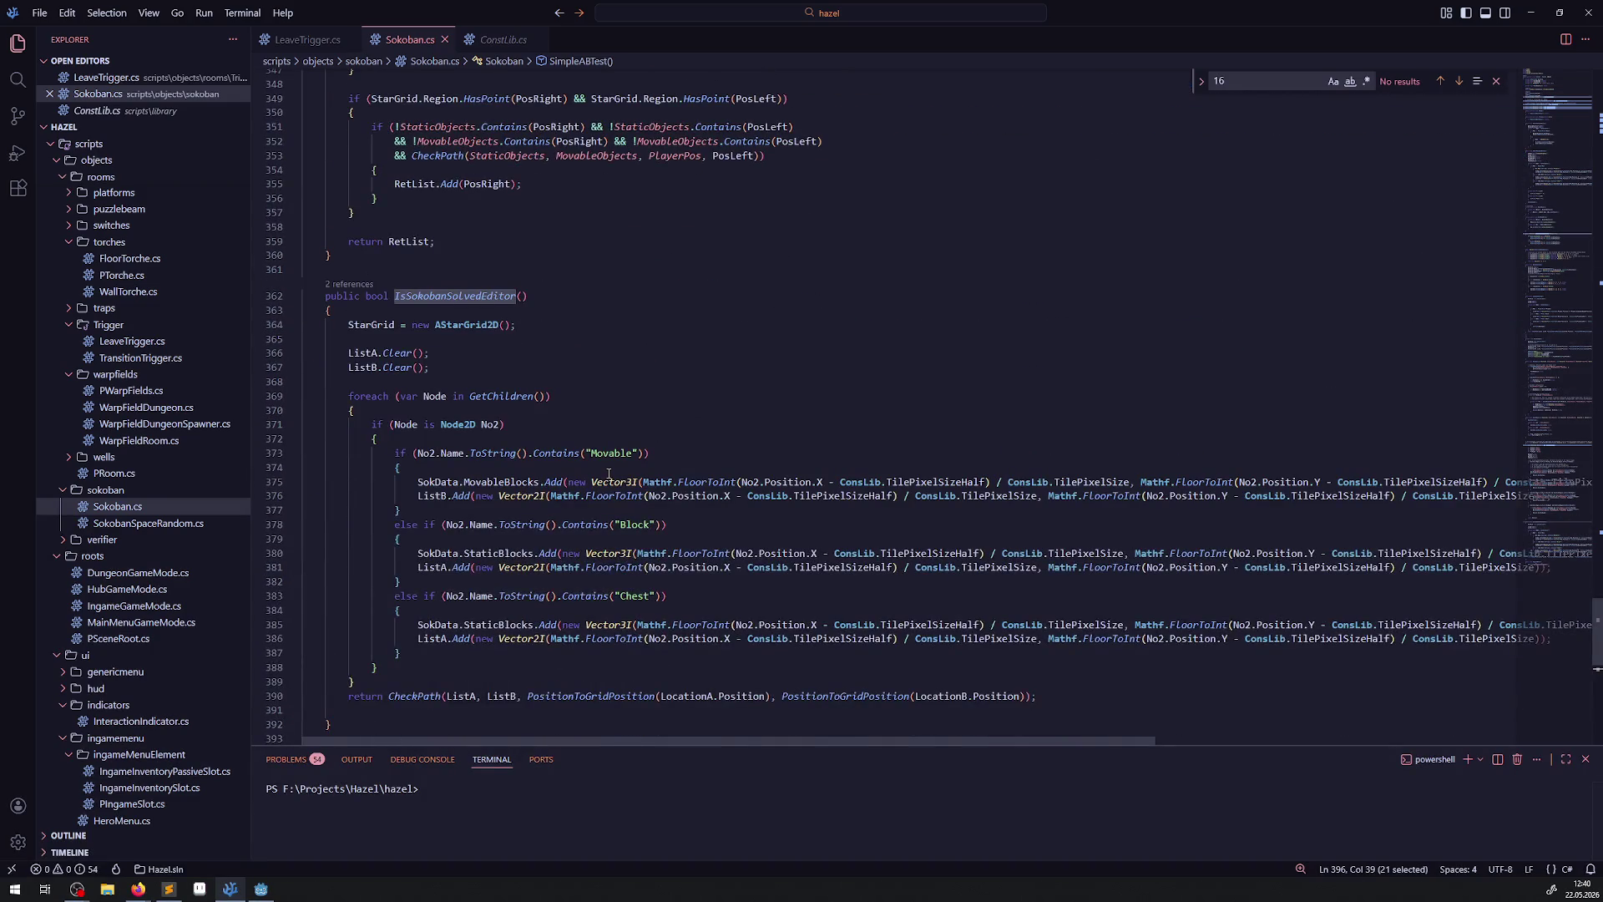
scroll(608, 470, "up", 7)
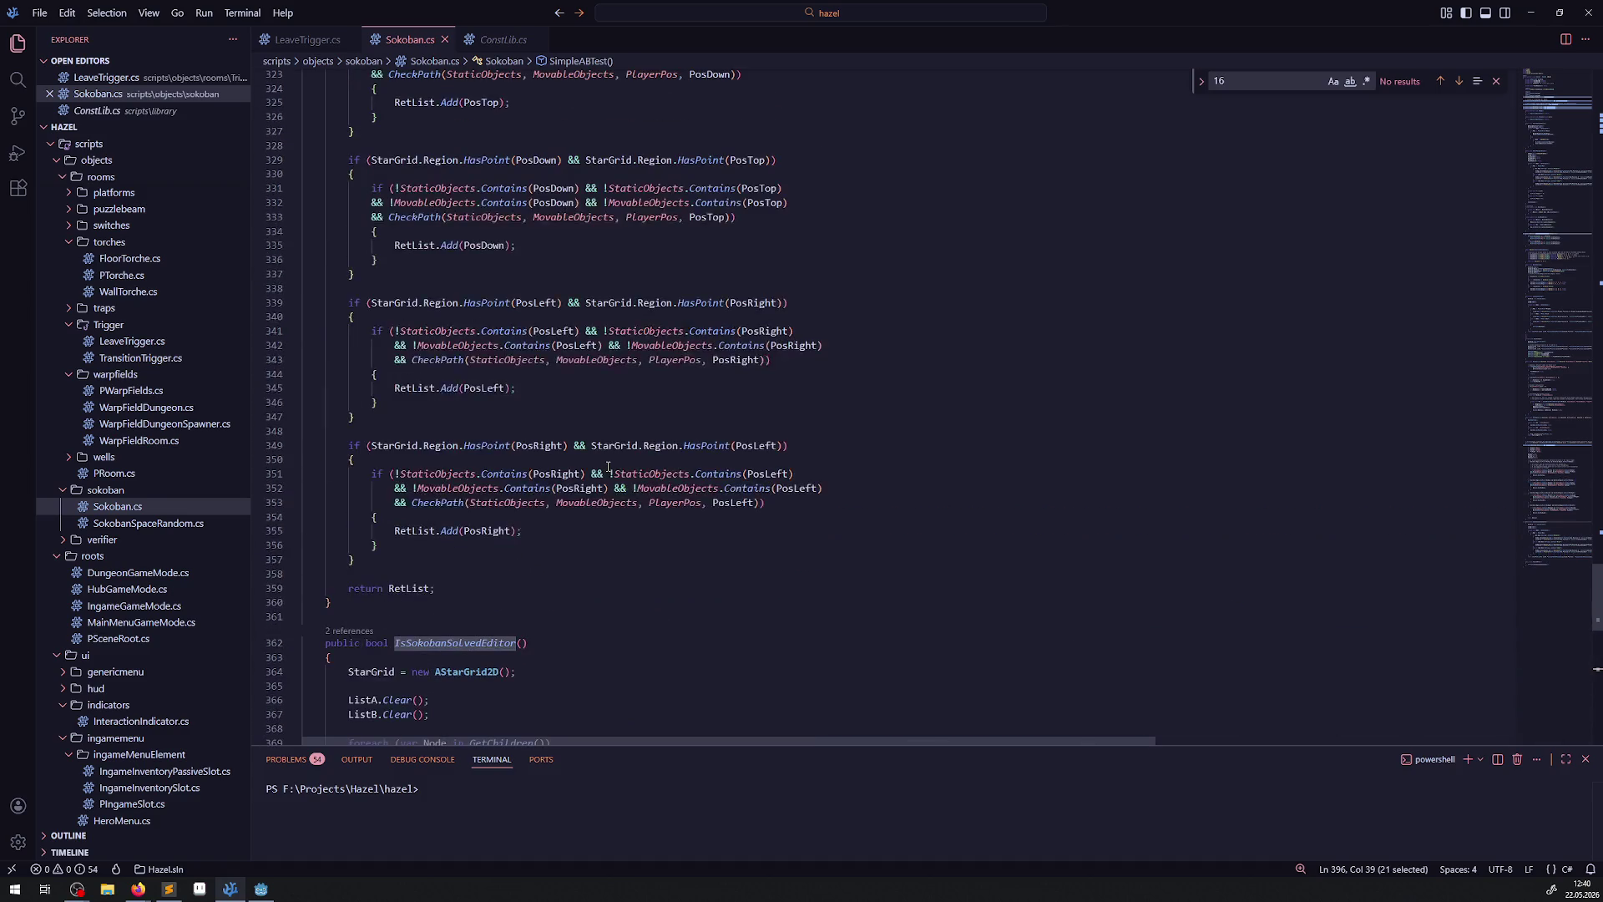
Glance at Godot, then return to Sokoban.cs and scroll up to GetAllMovaableBlocks.
left_click(262, 889)
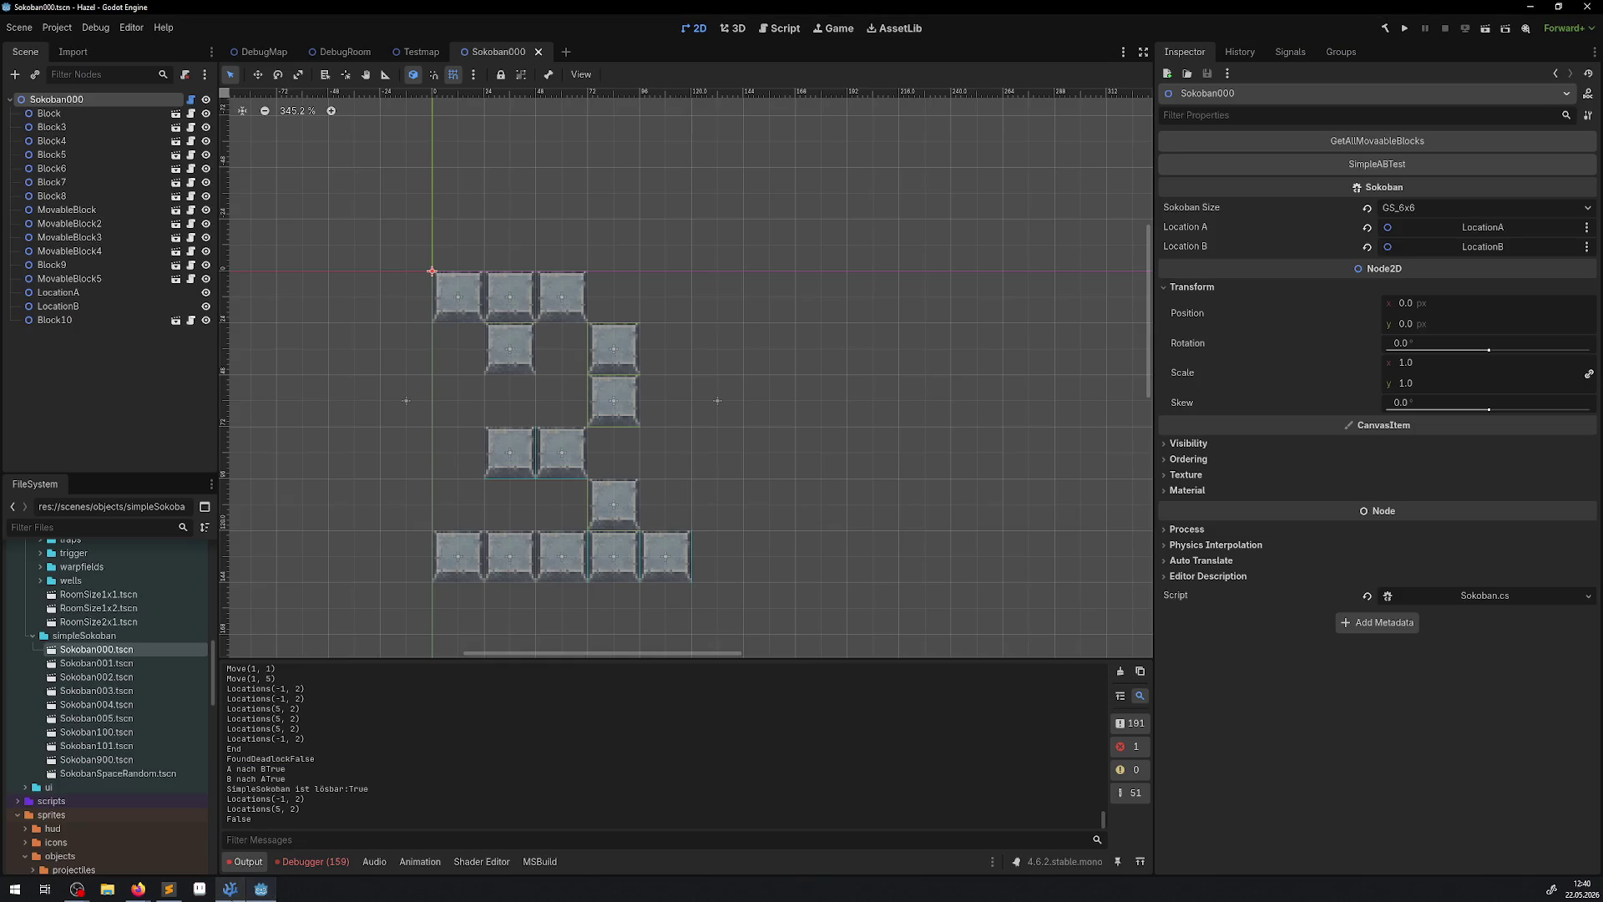
left_click(231, 889)
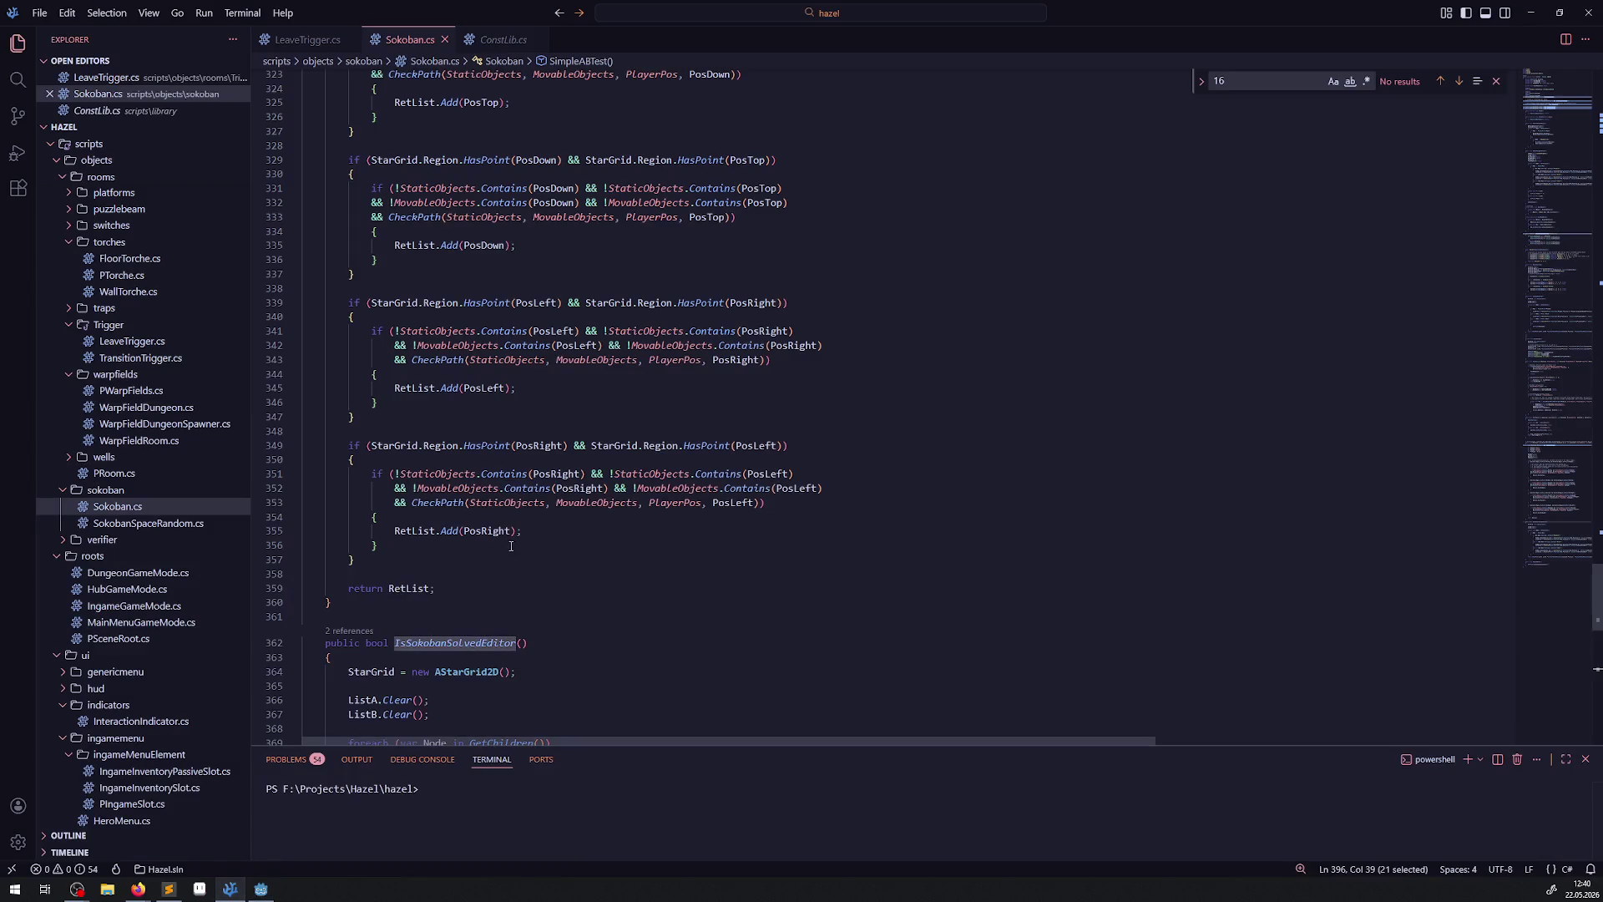
scroll(521, 550, "up", 3)
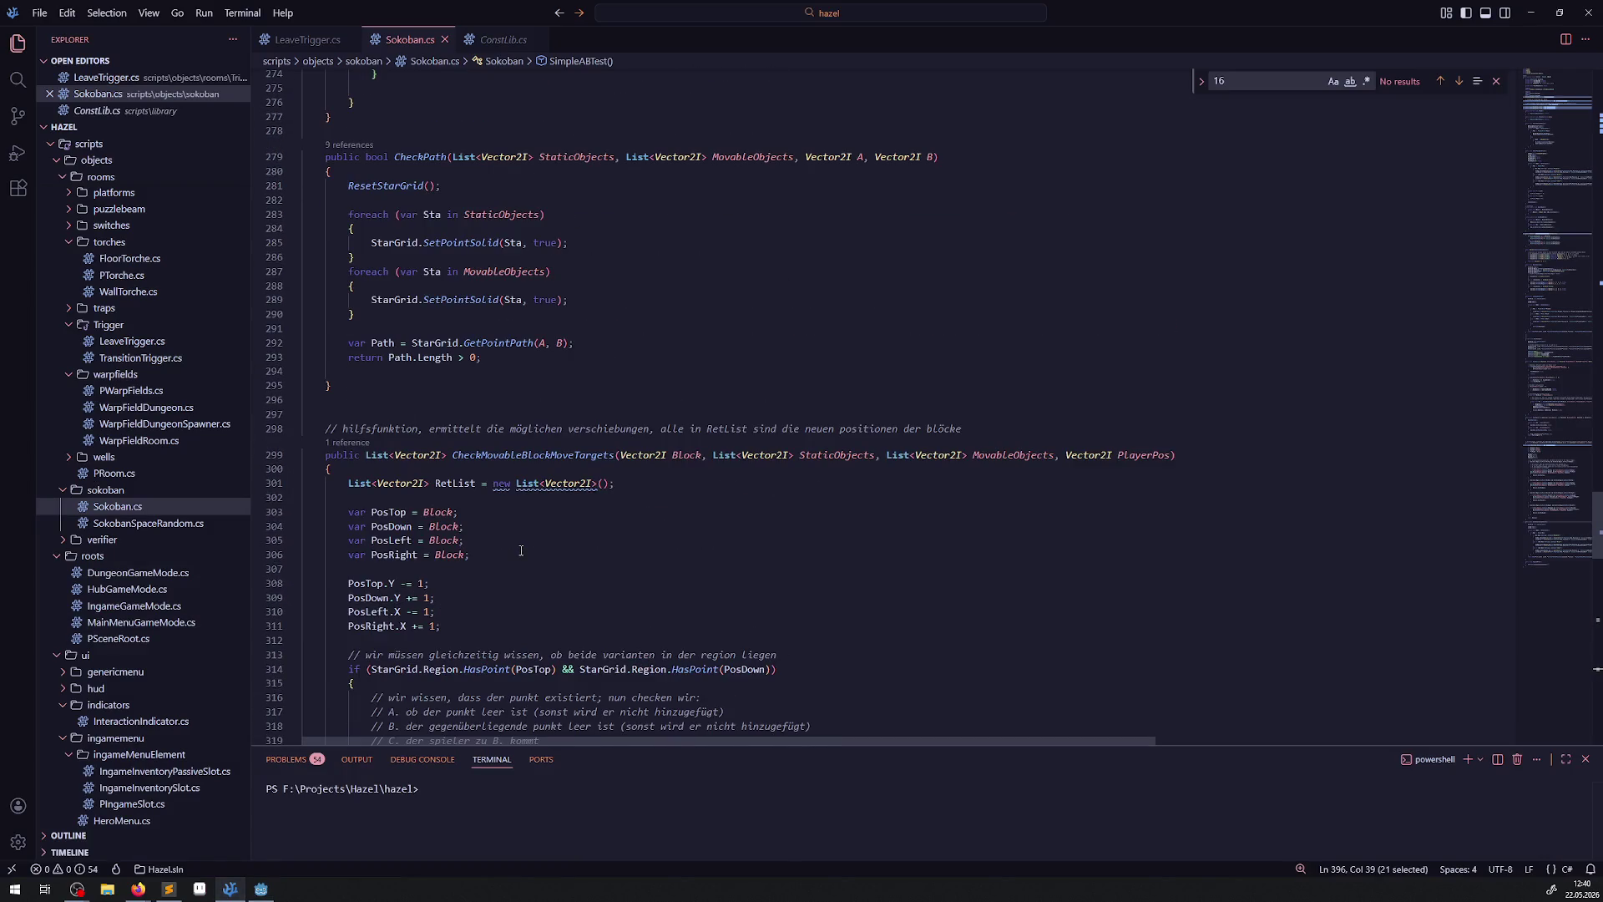
scroll(521, 550, "up", 15)
scroll(521, 551, "up", 16)
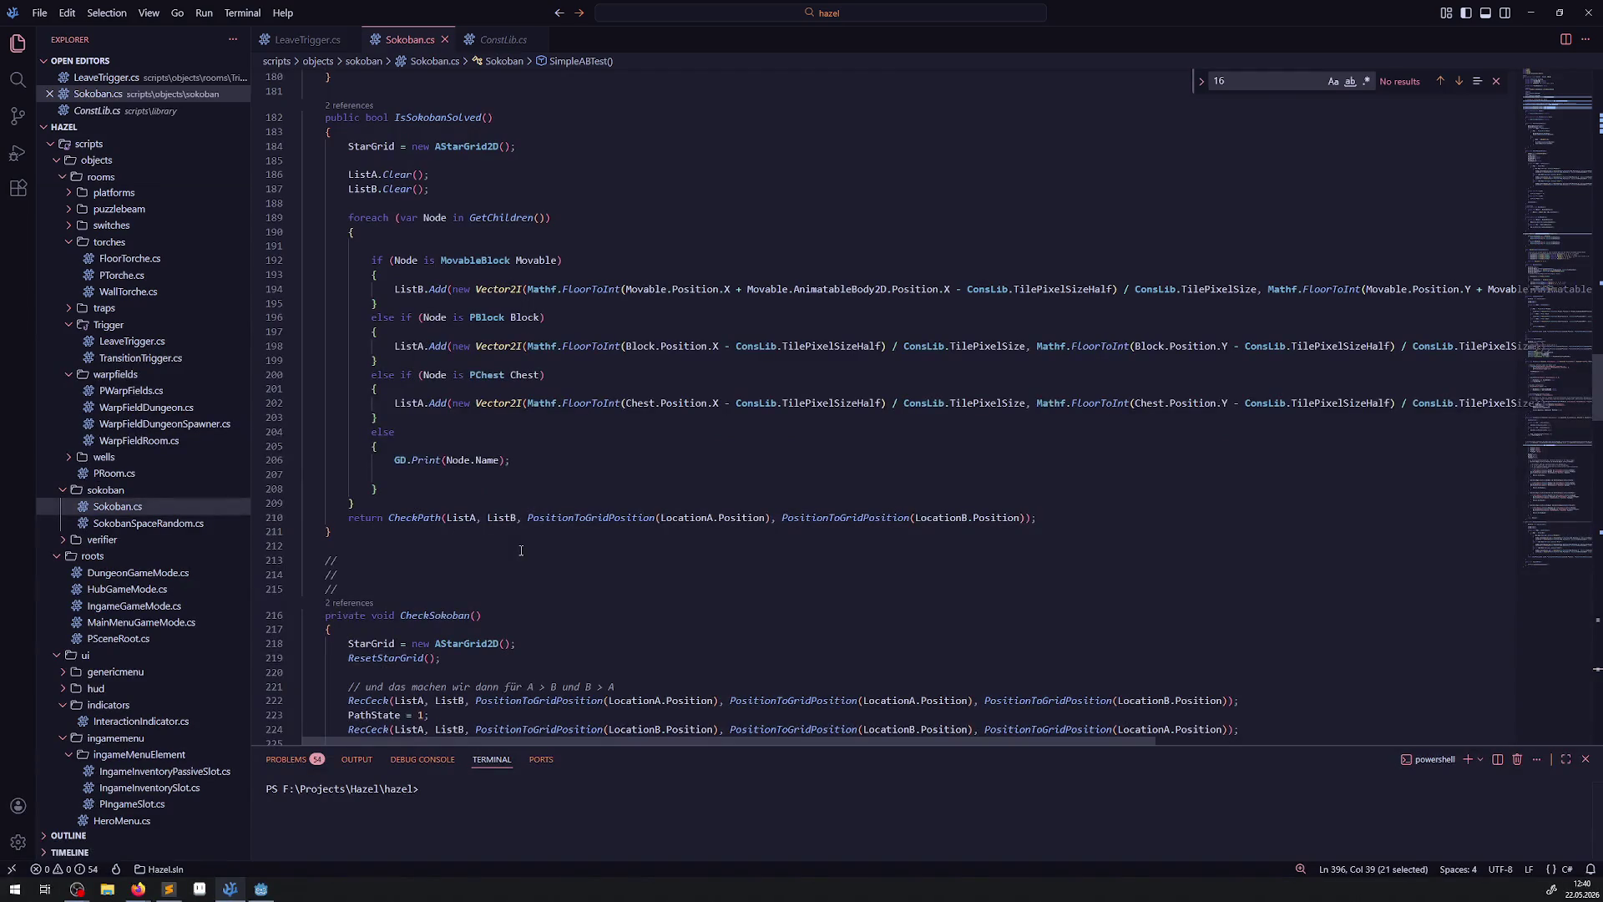
scroll(521, 550, "up", 13)
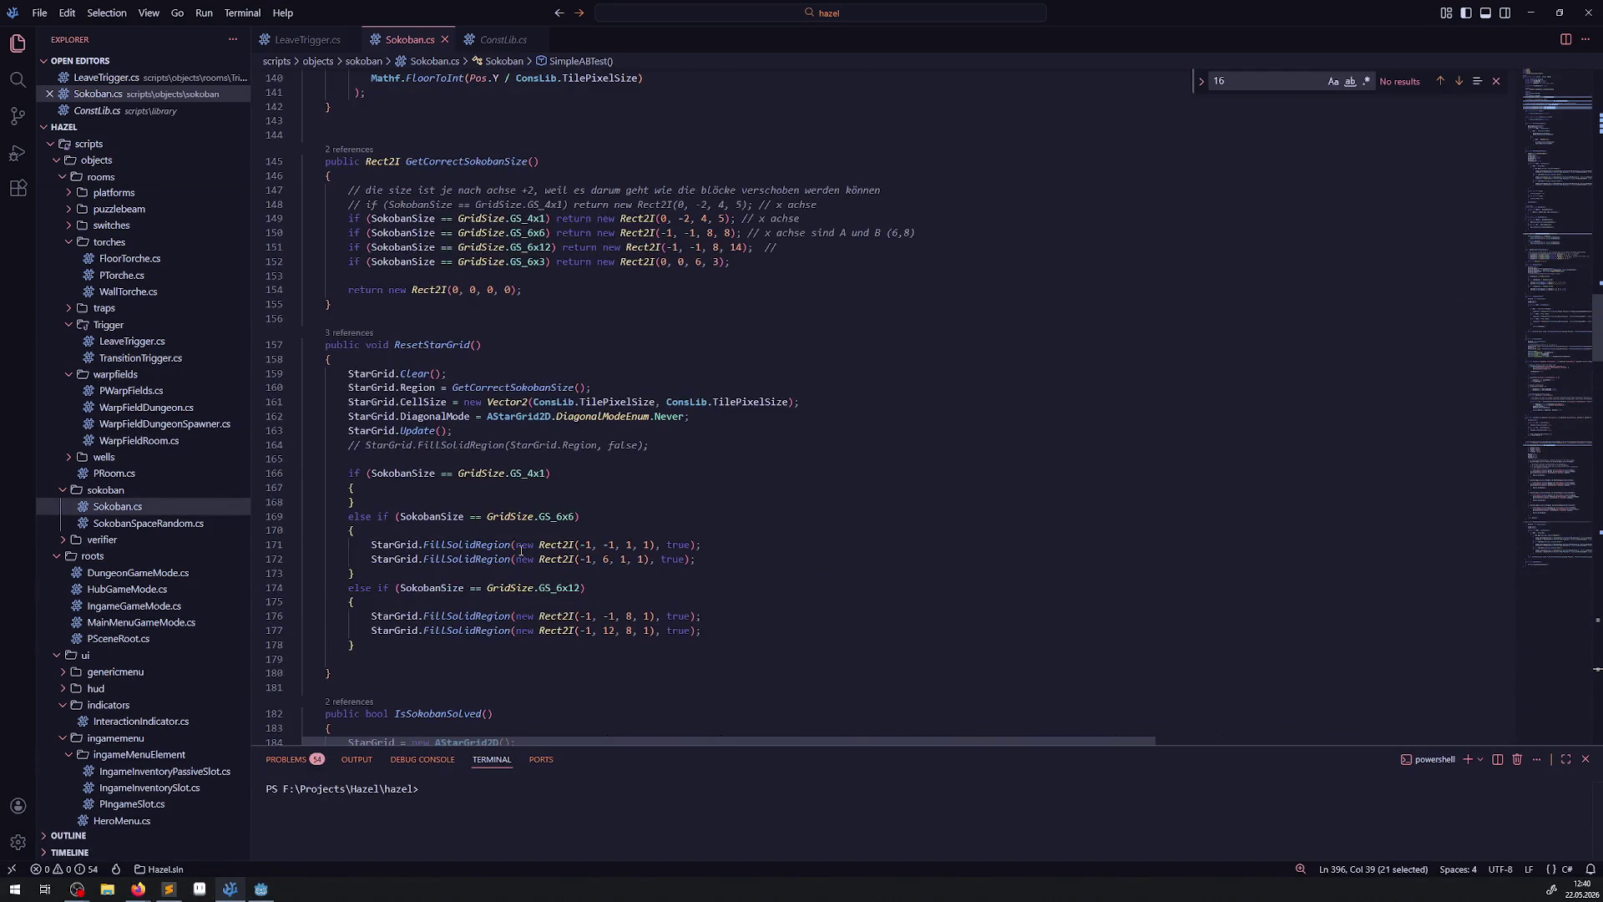
scroll(521, 550, "up", 14)
scroll(521, 551, "up", 12)
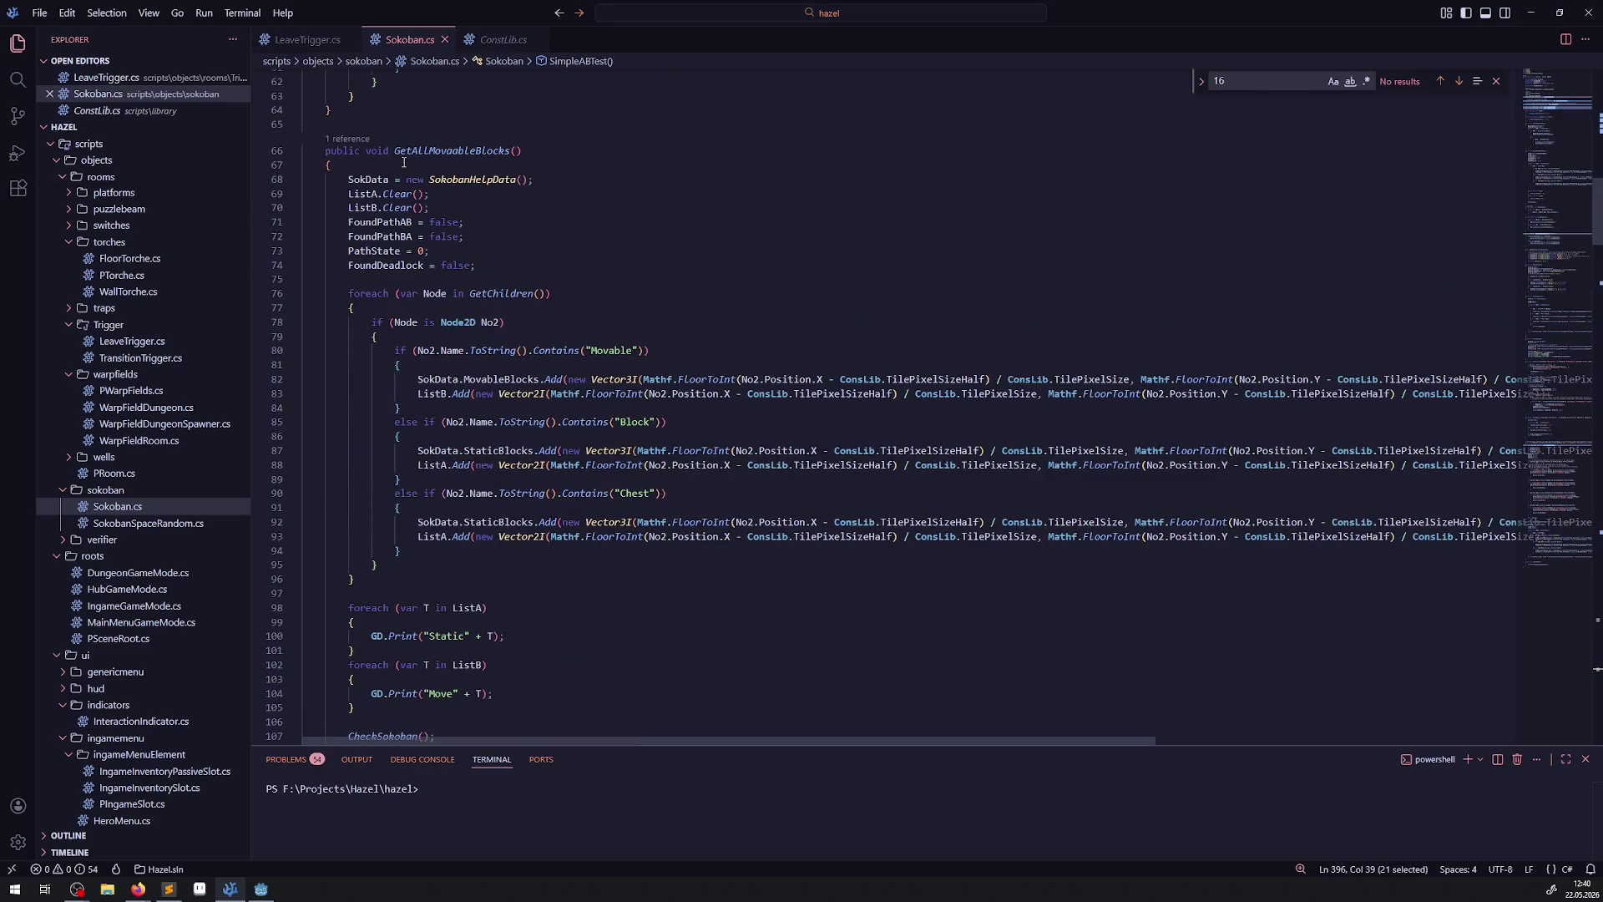
mouse_move(406, 166)
left_mouse_down()
mouse_move(622, 644)
mouse_move(596, 687)
left_mouse_up()
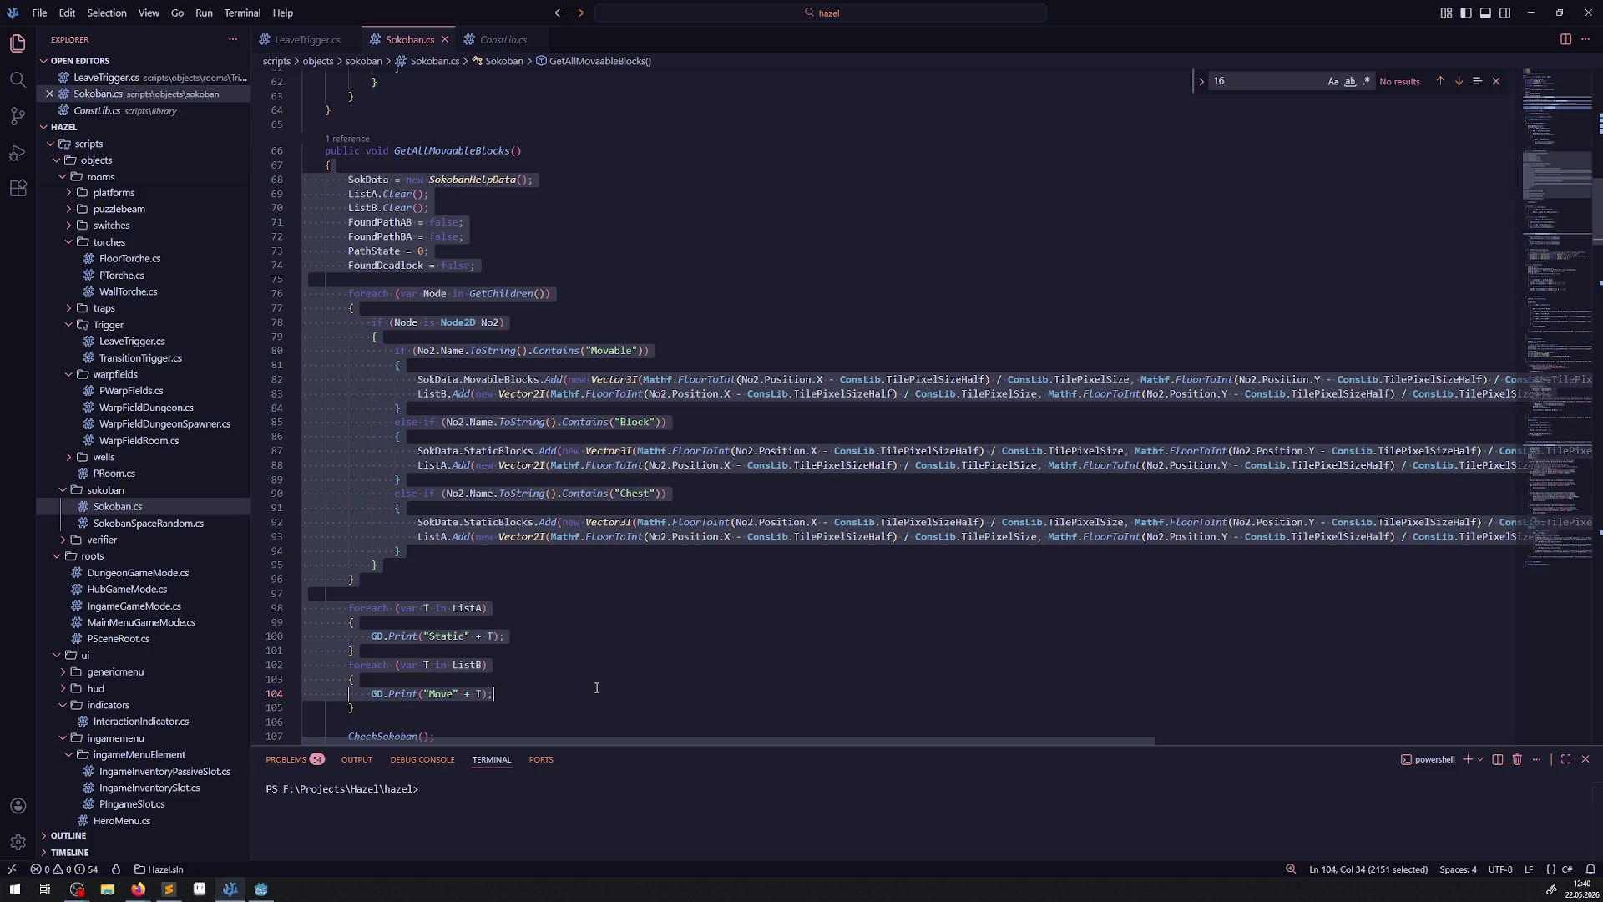
scroll(597, 687, "down", 2)
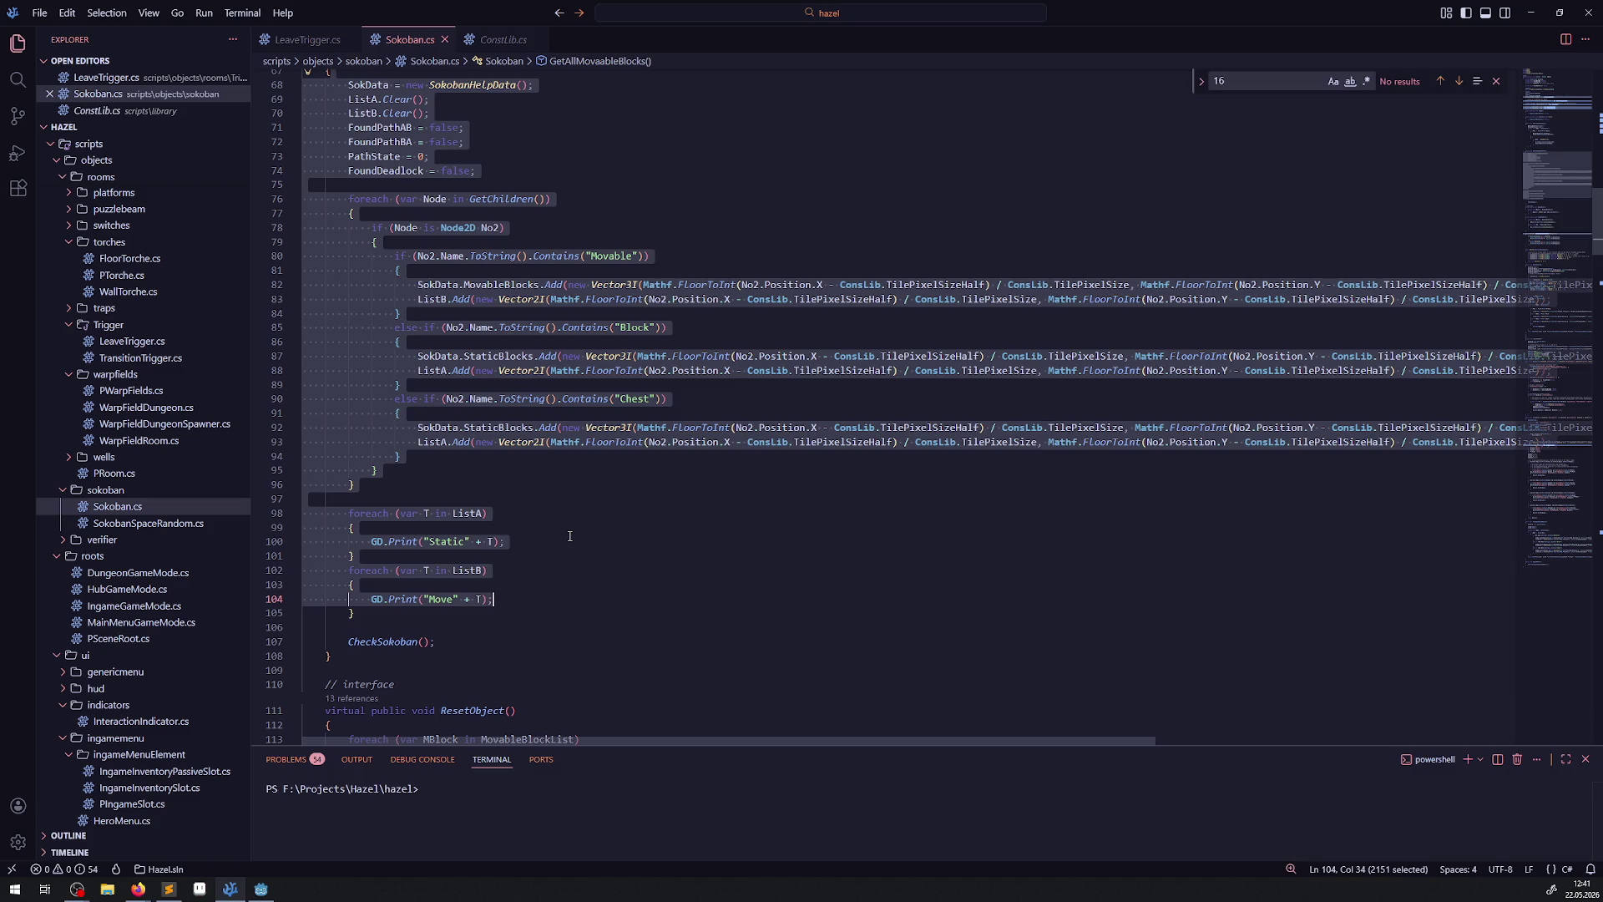
left_click(600, 483)
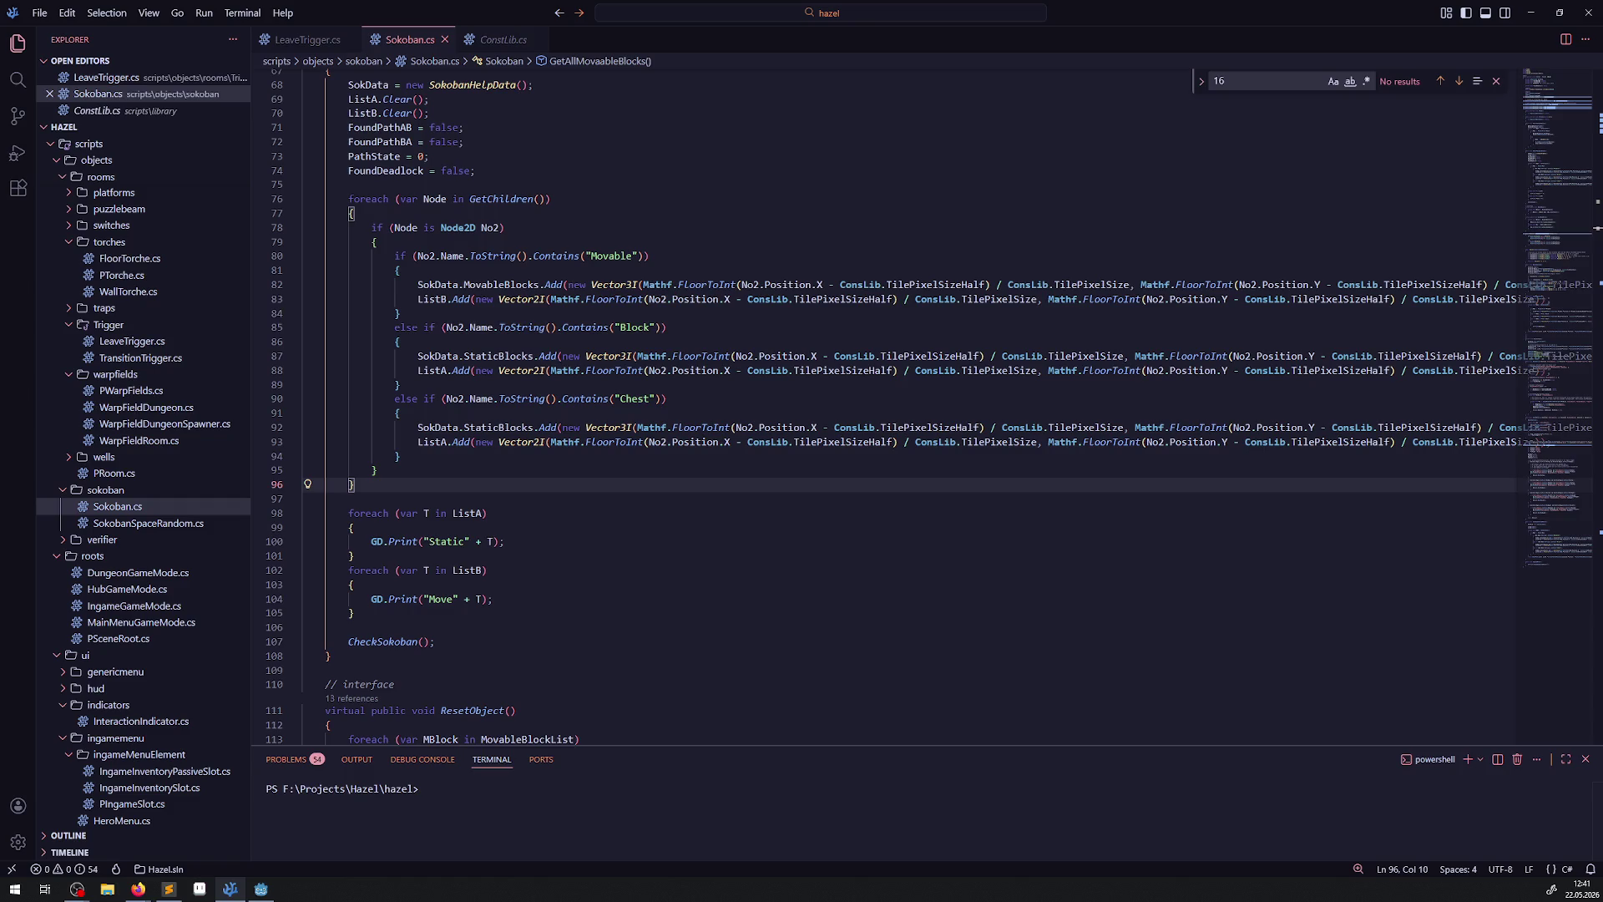
left_click(679, 530)
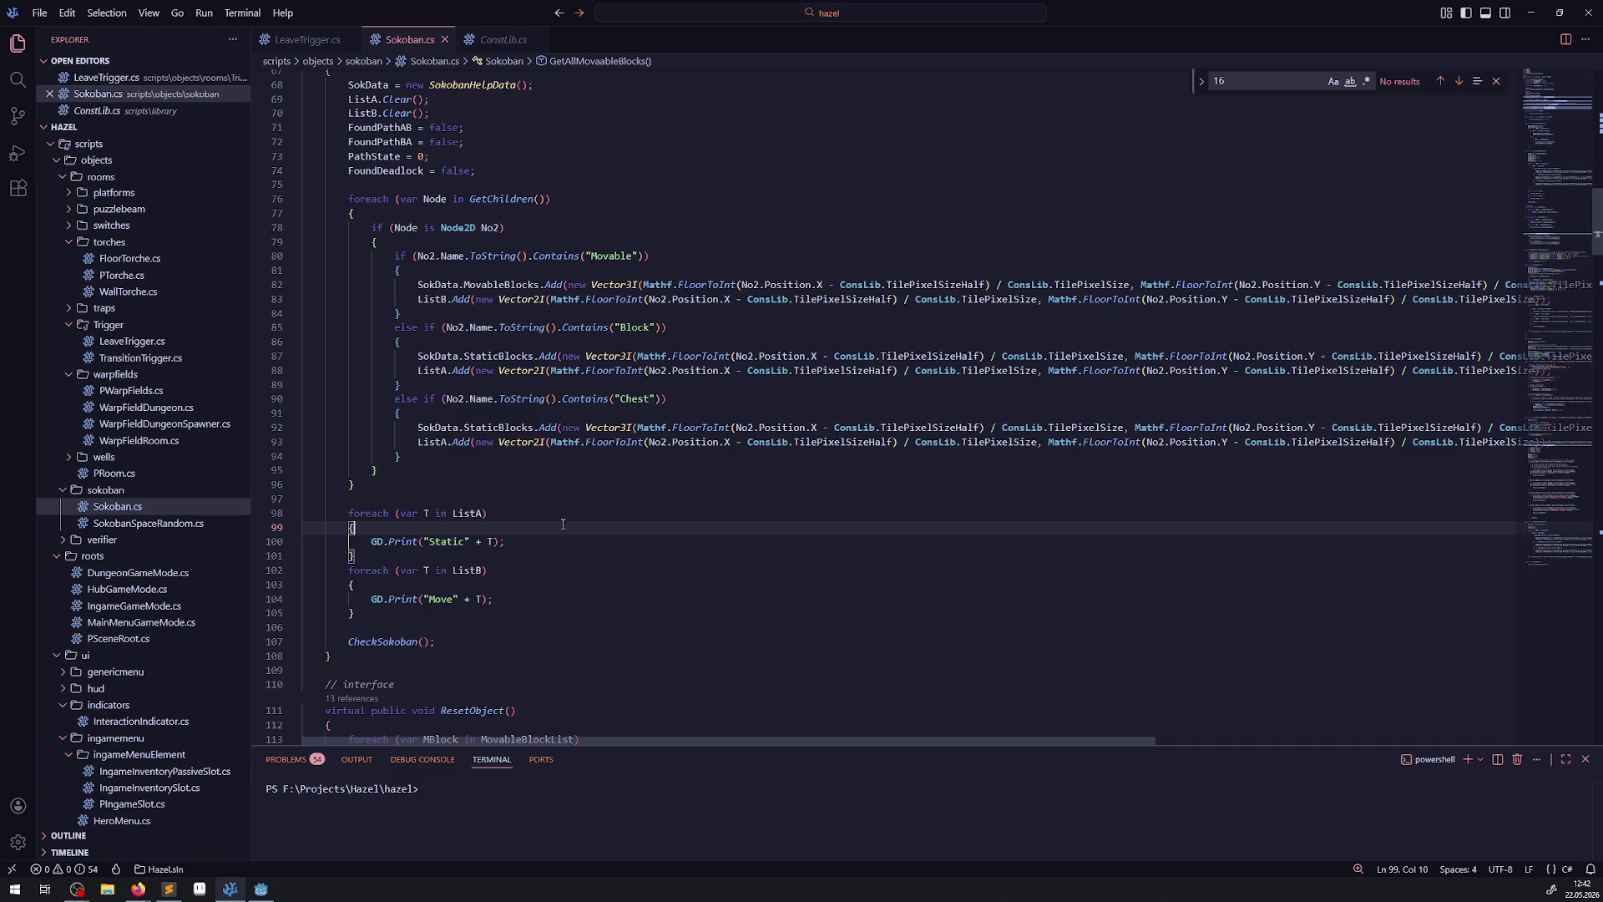
left_click(261, 889)
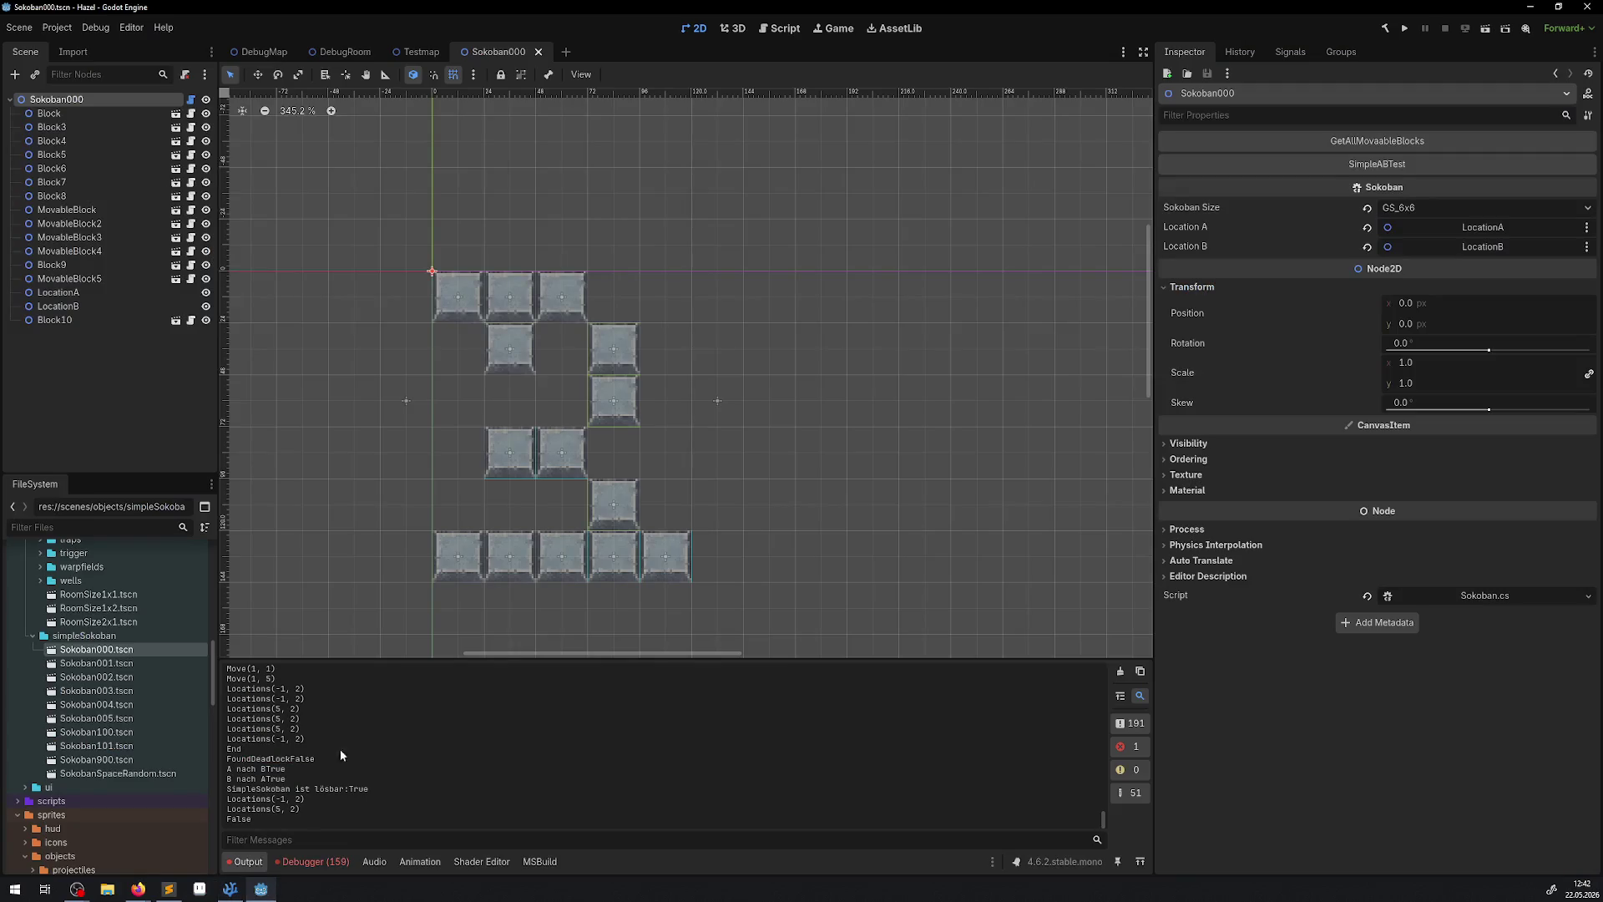
Run SimpleABTest and GetAllMovaableBlocks, read the Output results, then rerun SimpleABTest.
left_click(1367, 165)
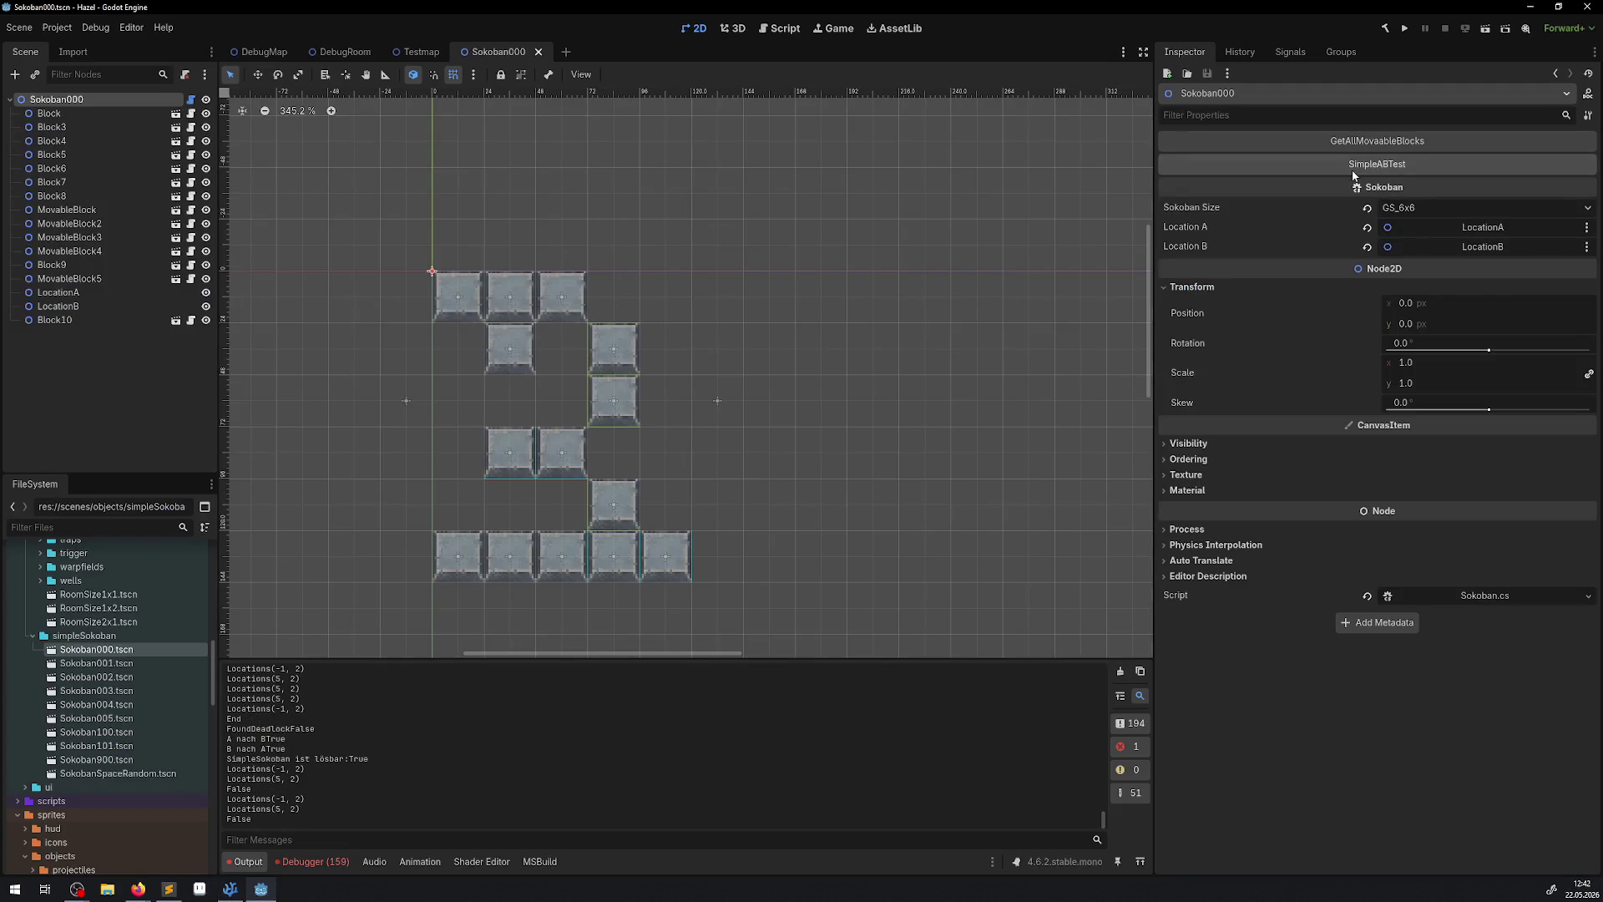
left_click(1399, 146)
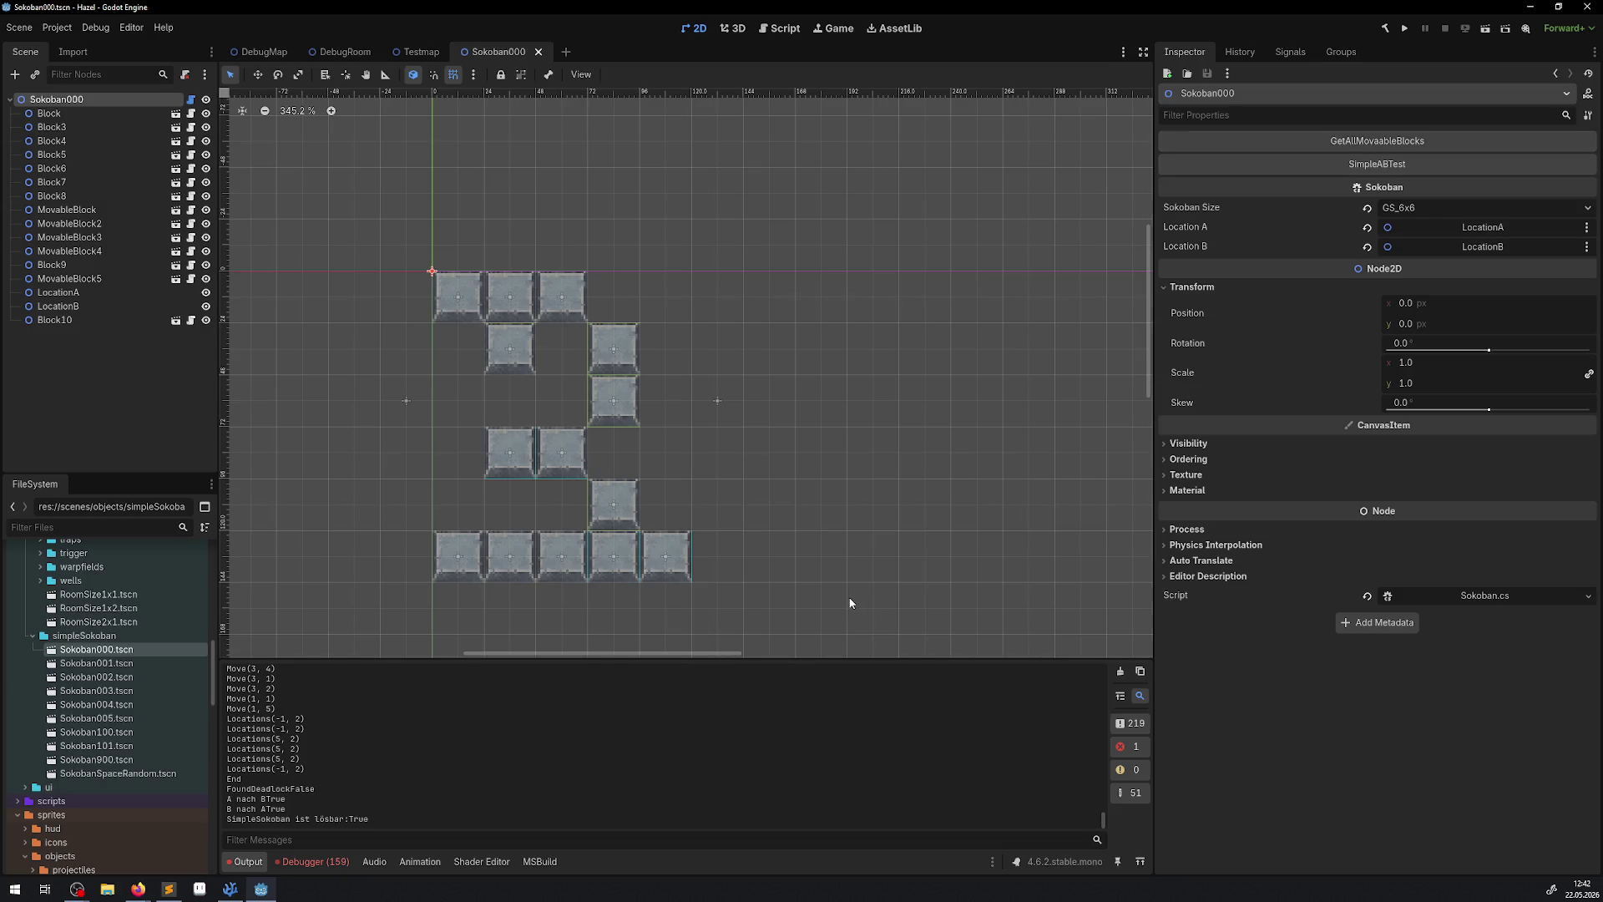
scroll(241, 785, "down", 3)
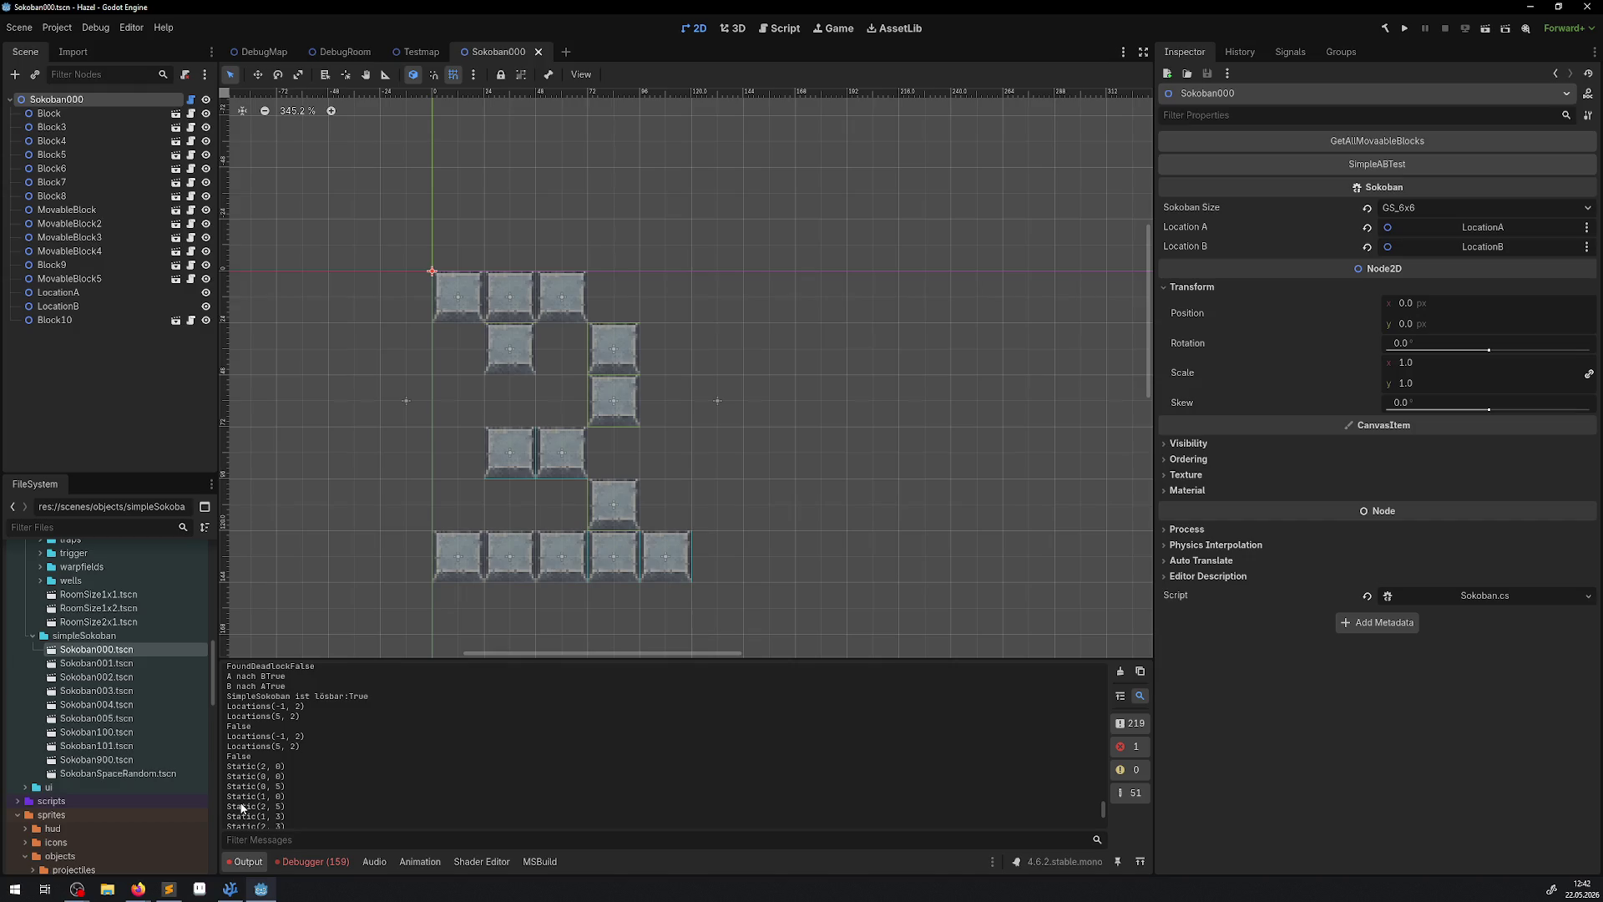
scroll(241, 808, "up", 3)
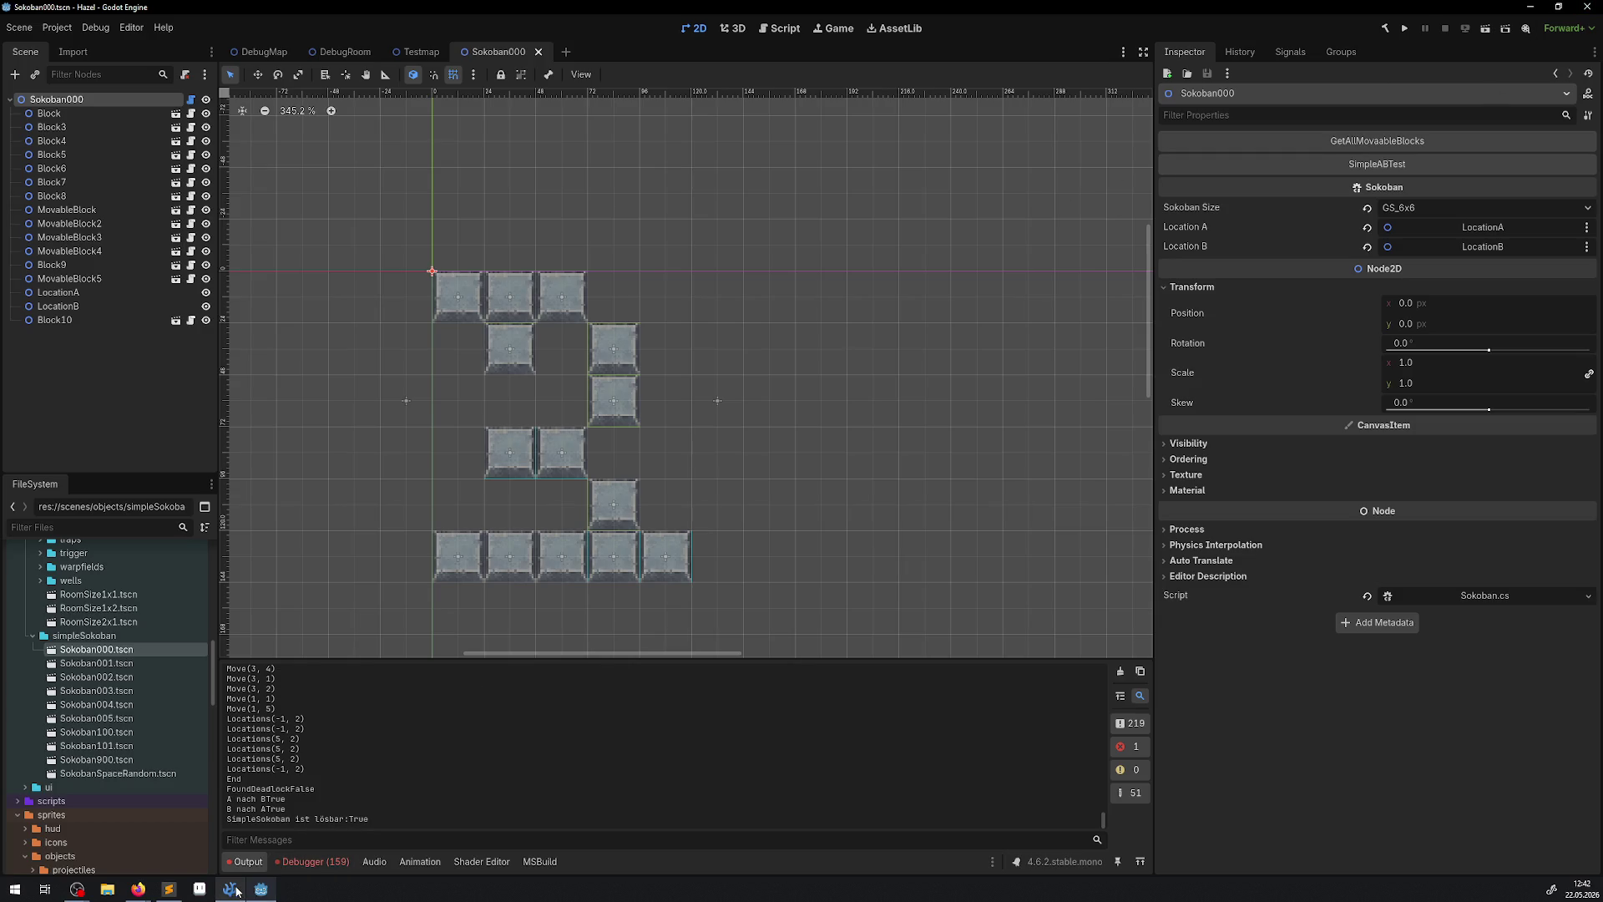
left_click(1366, 167)
left_click(229, 889)
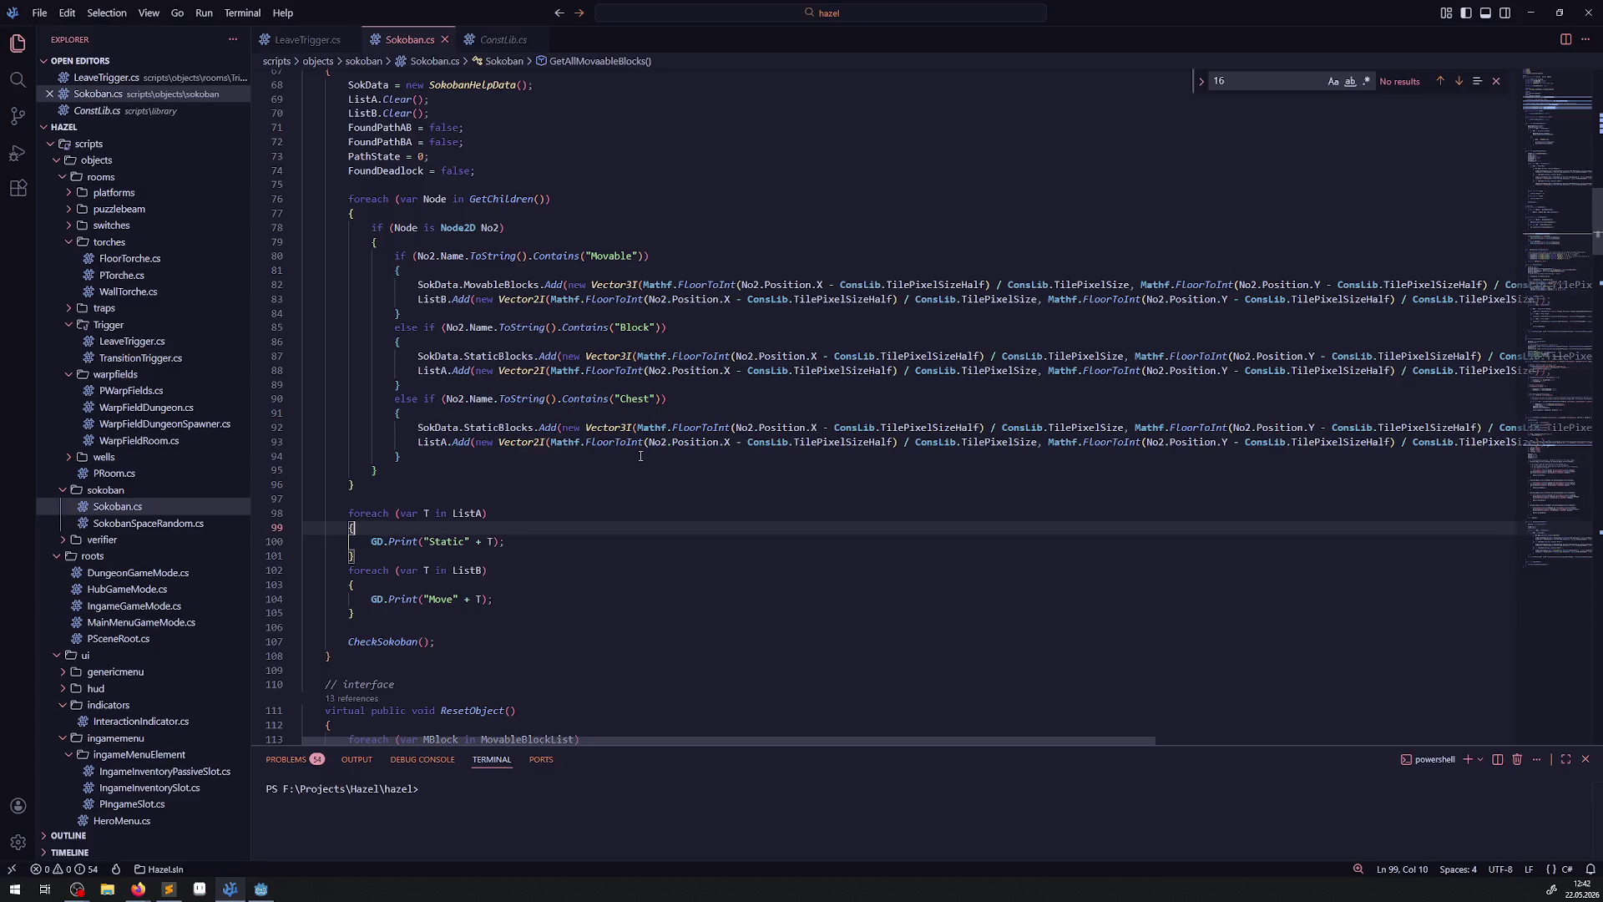
scroll(637, 457, "down", 10)
scroll(654, 543, "down", 10)
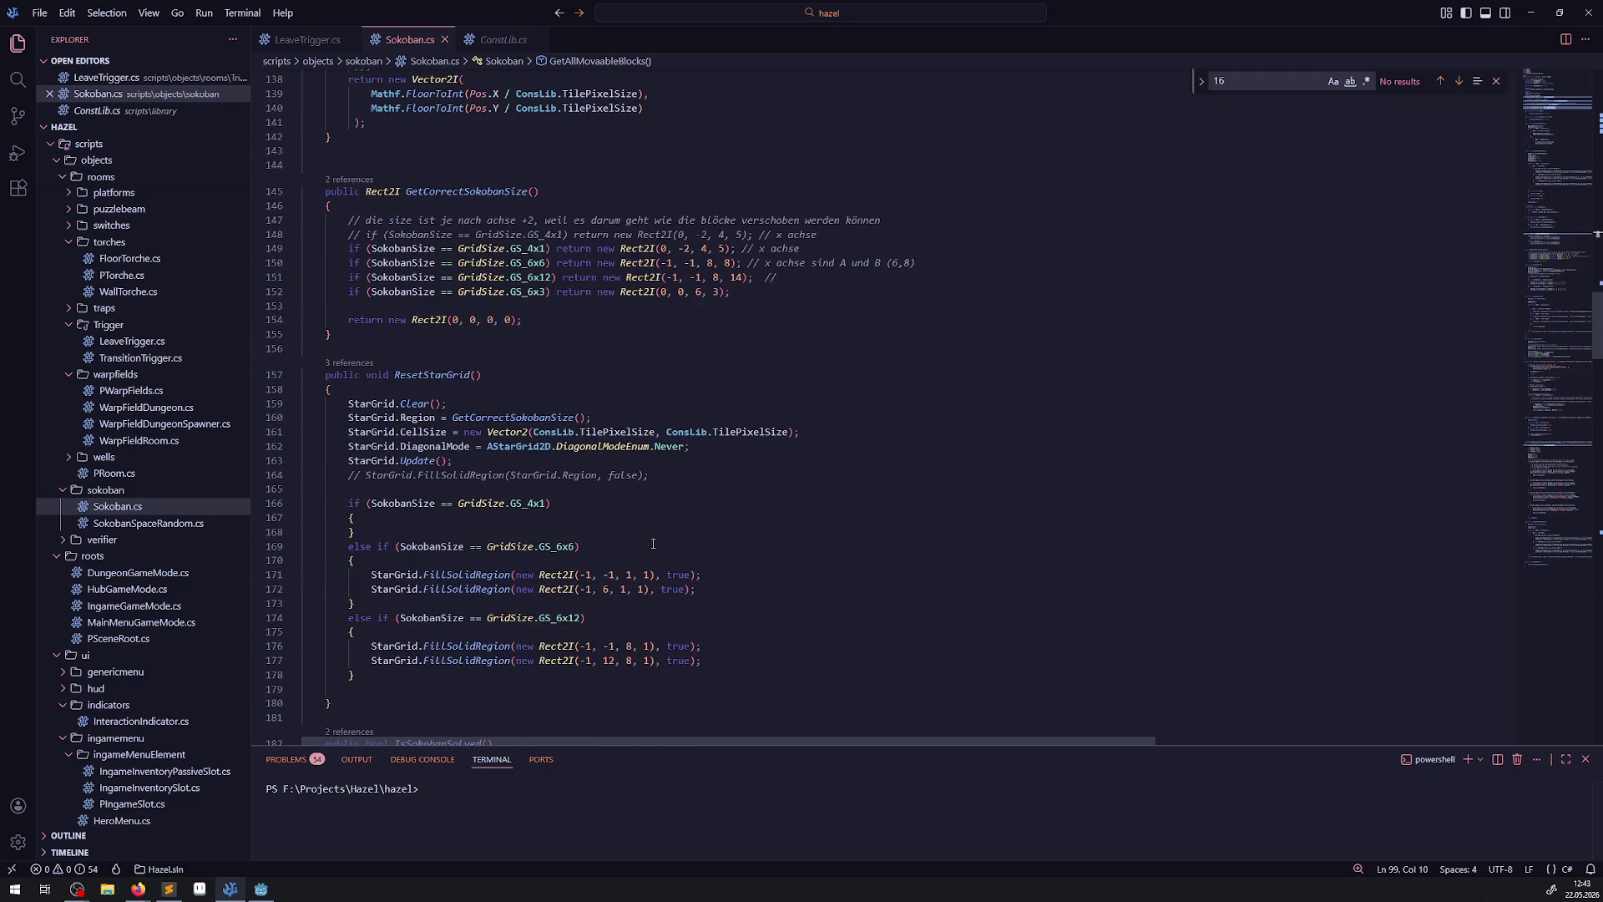
scroll(653, 544, "down", 20)
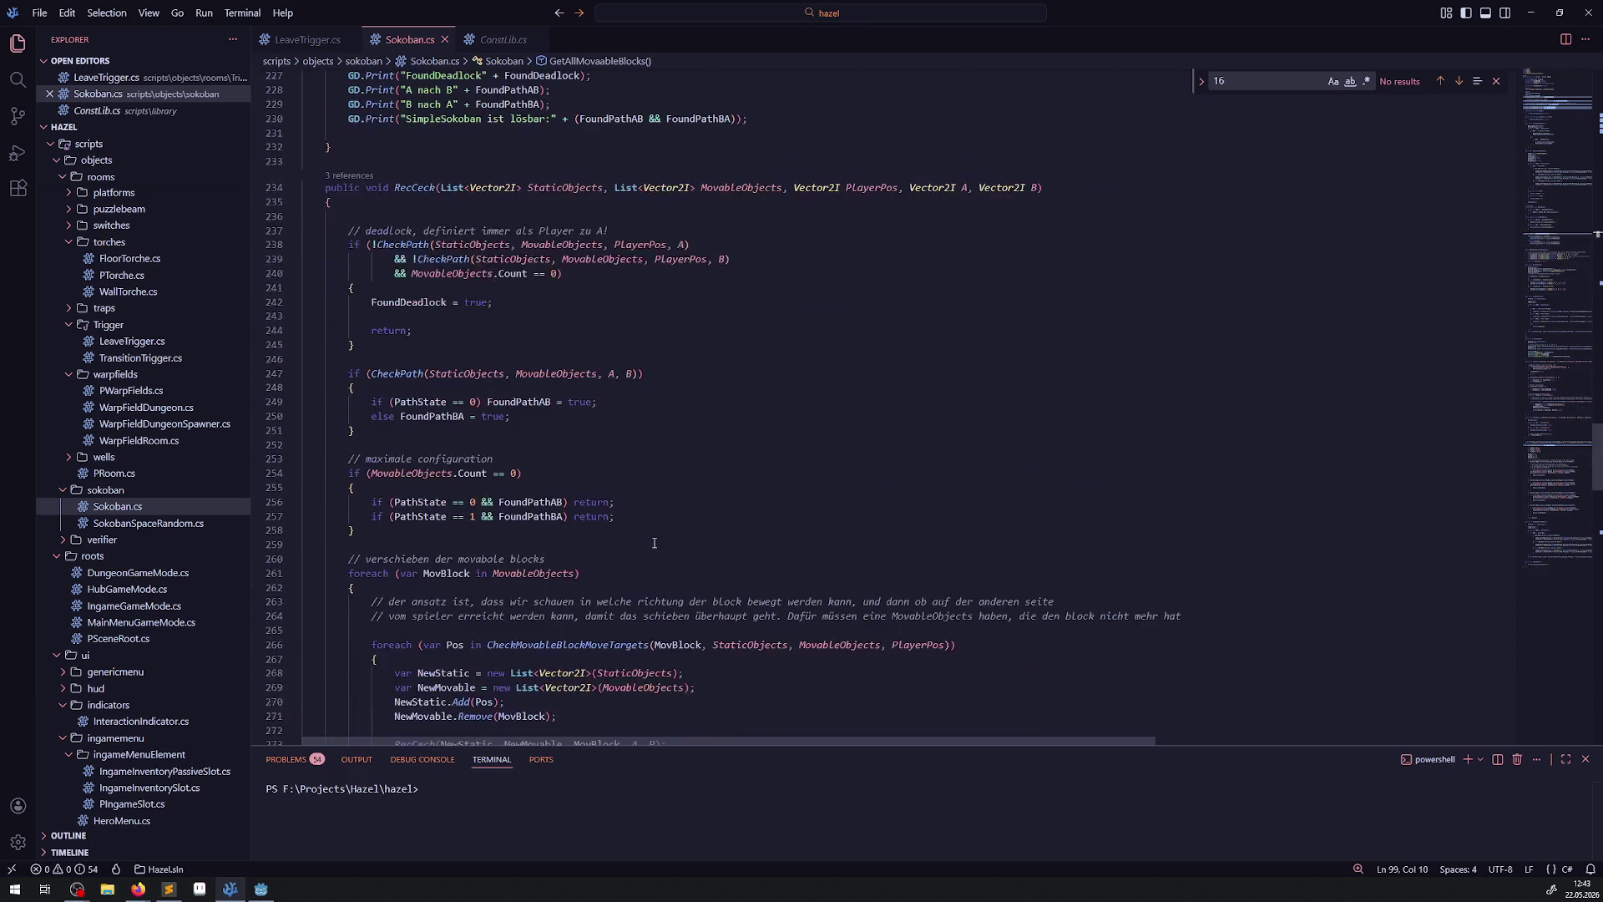
scroll(659, 539, "down", 8)
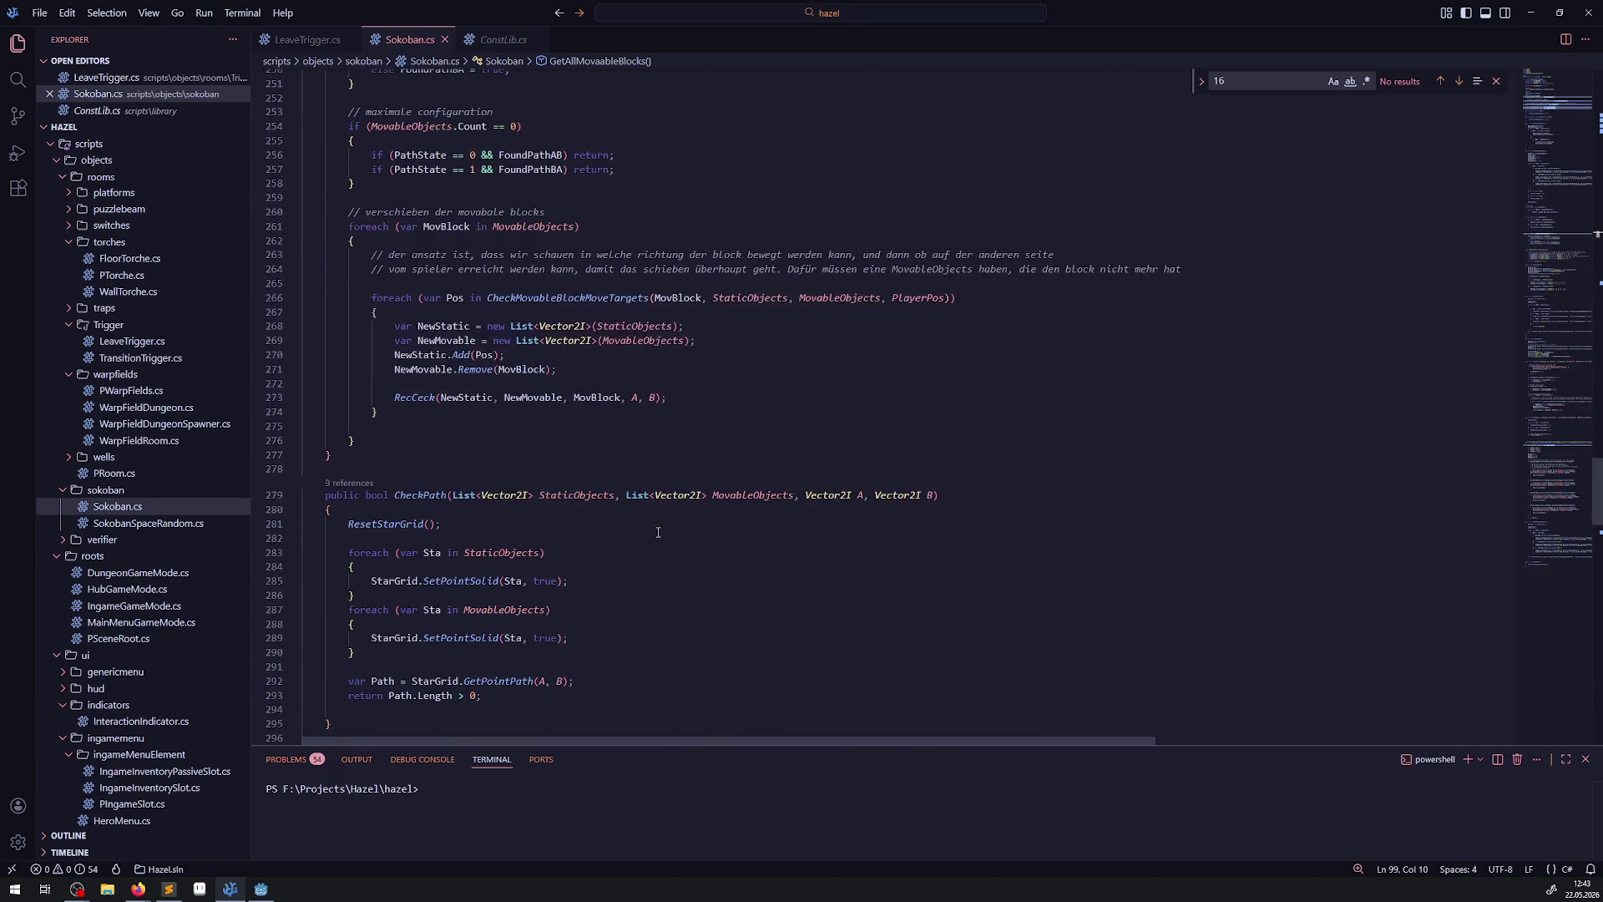
scroll(664, 534, "down", 10)
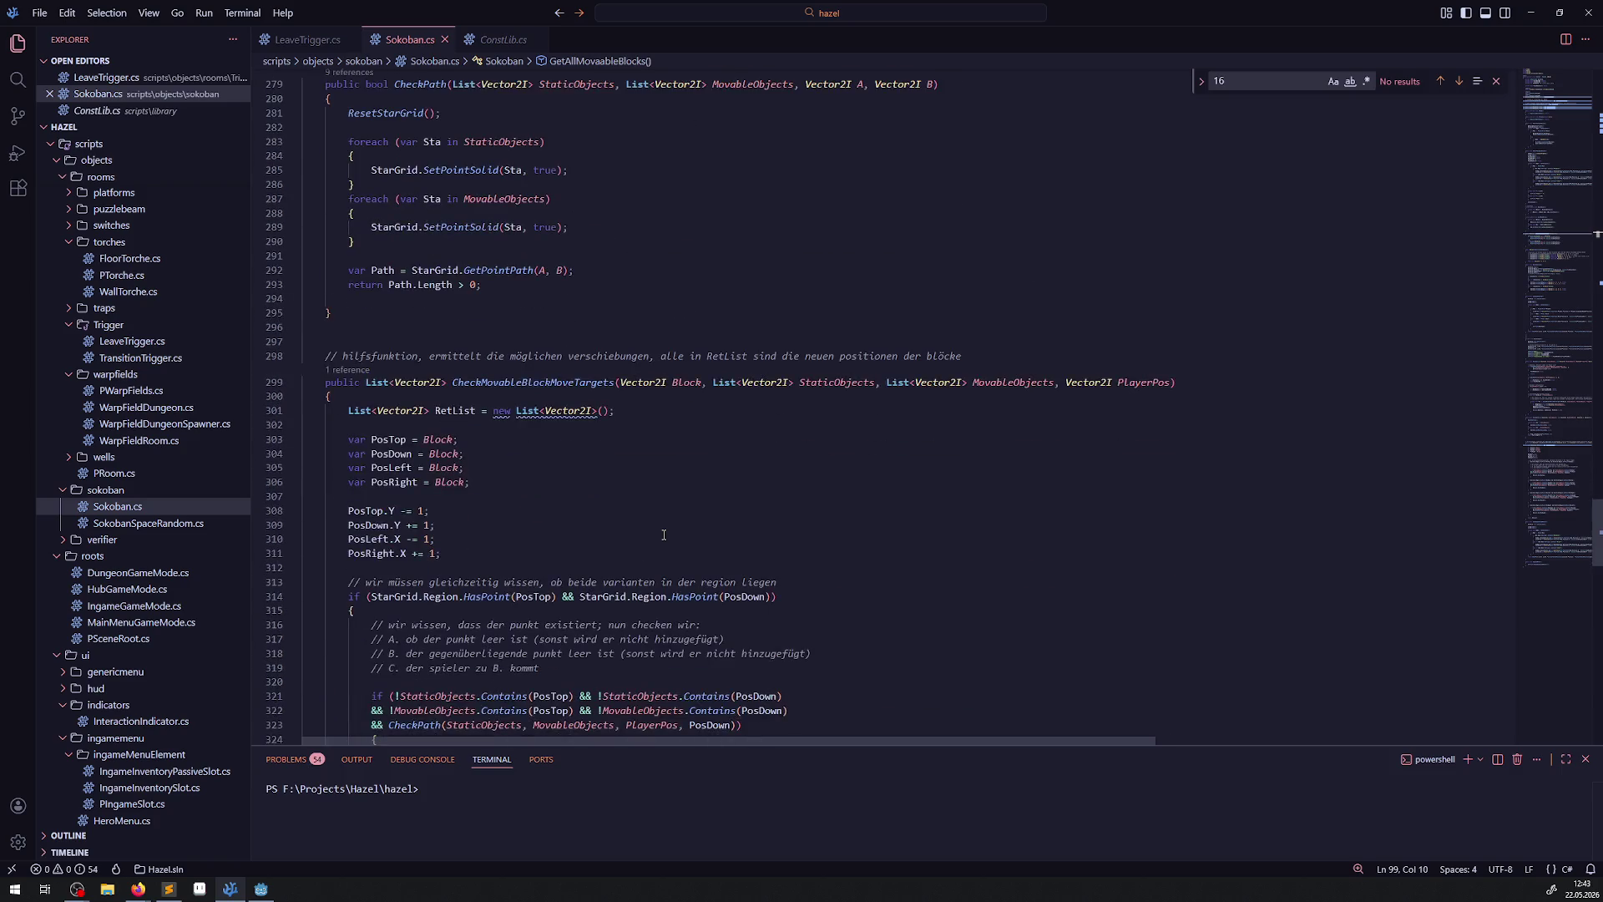
scroll(663, 534, "down", 12)
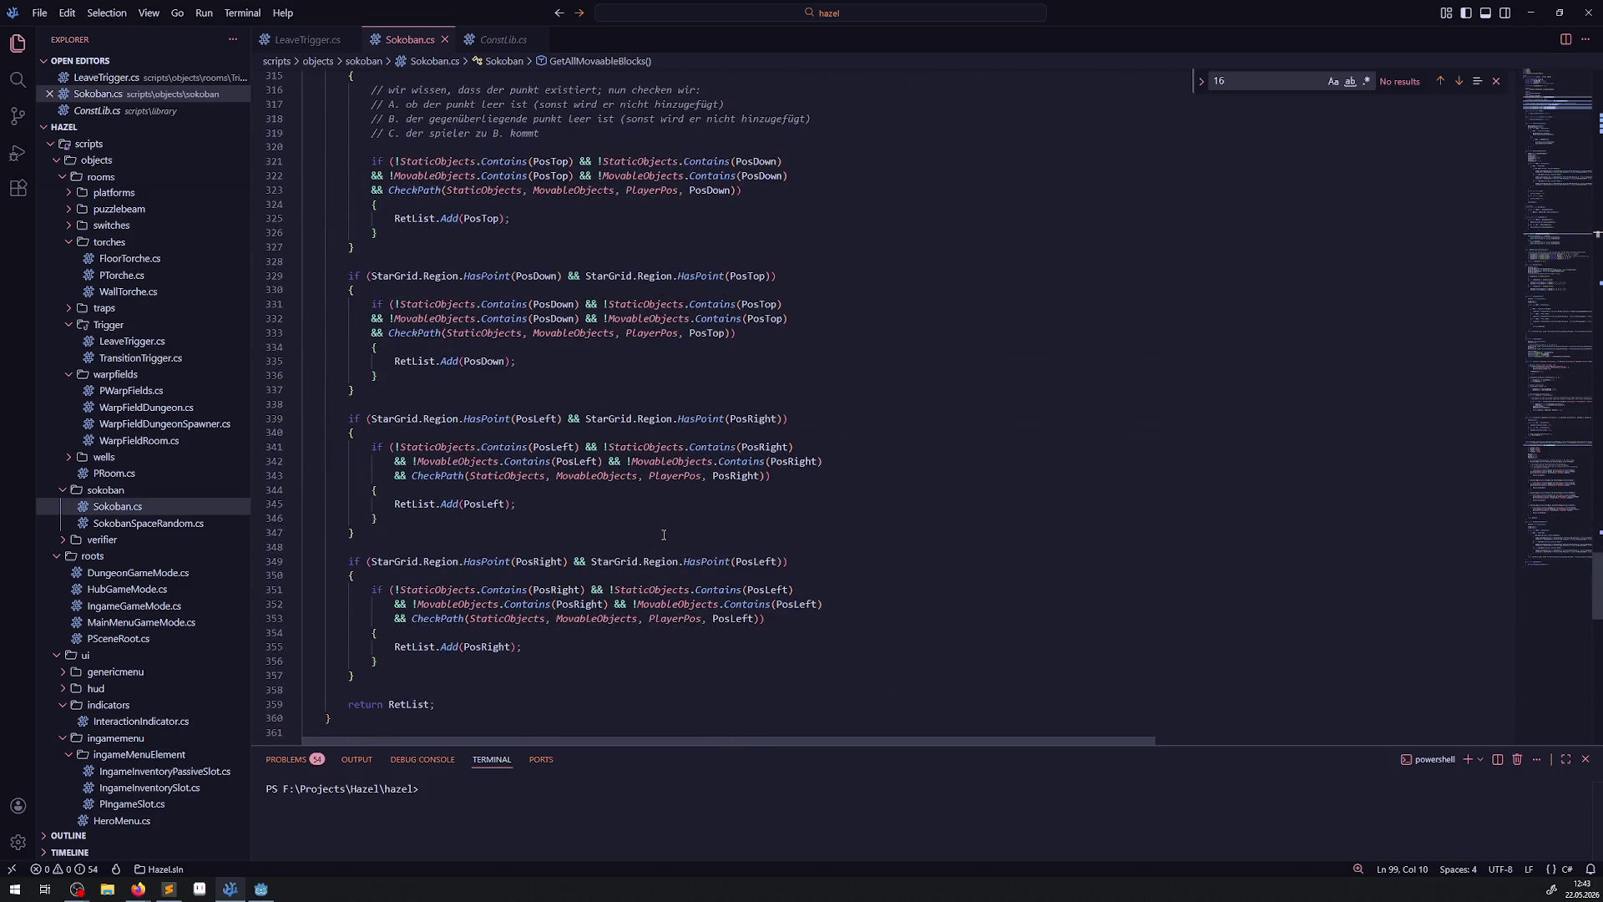
scroll(664, 534, "down", 13)
scroll(664, 534, "down", 15)
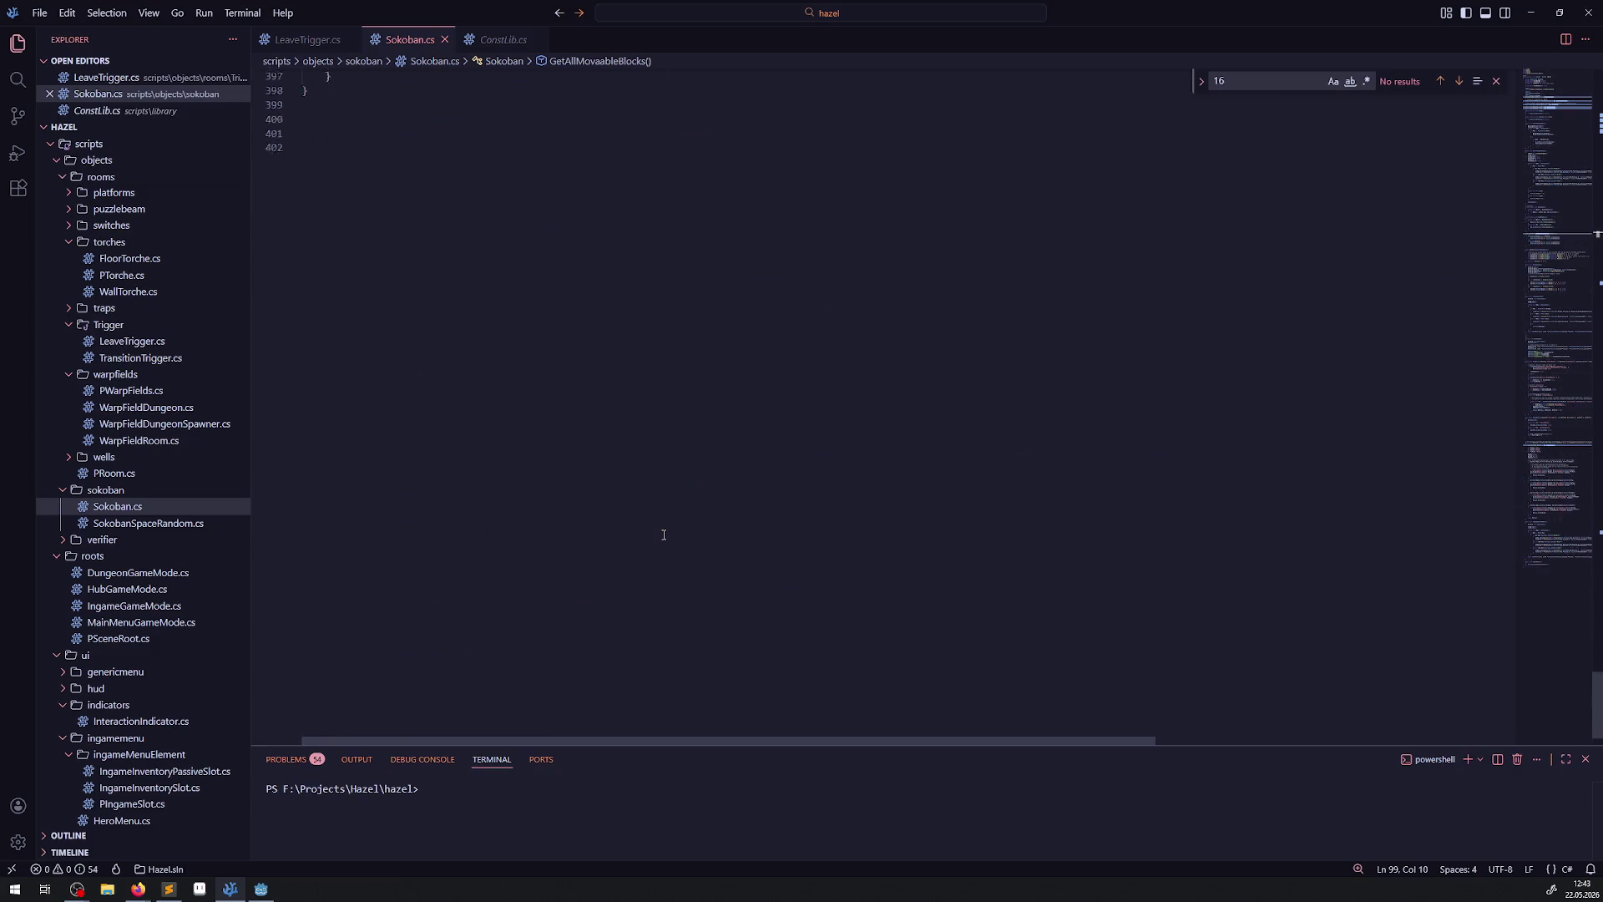
scroll(664, 534, "up", 9)
scroll(664, 535, "up", 2)
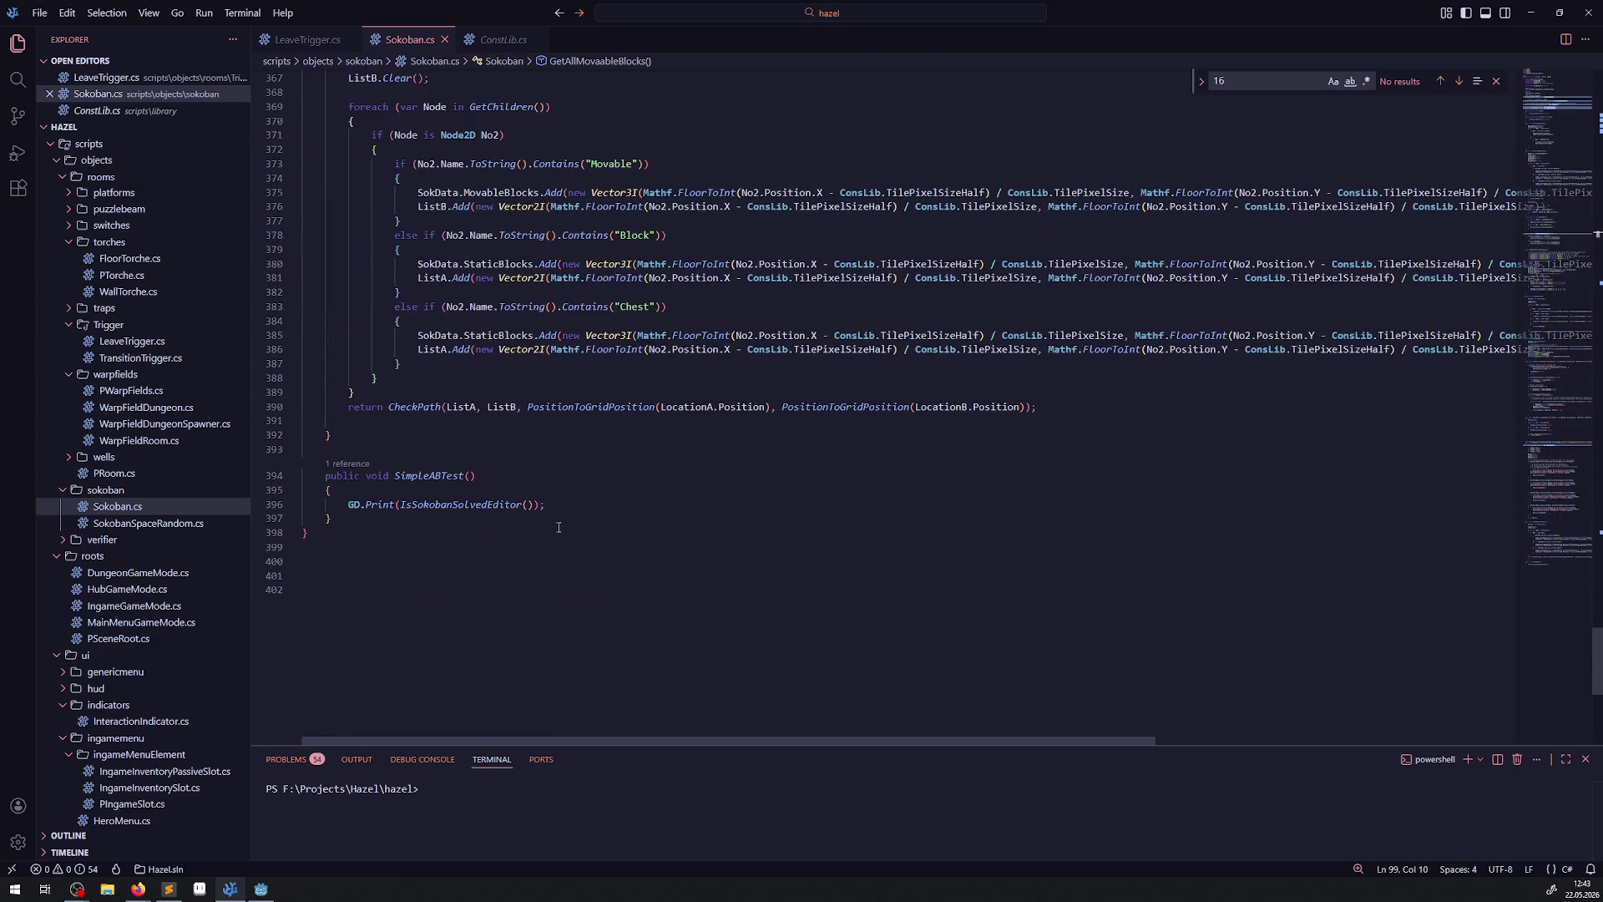
double_click(463, 503)
scroll(538, 526, "up", 5)
mouse_move(538, 526)
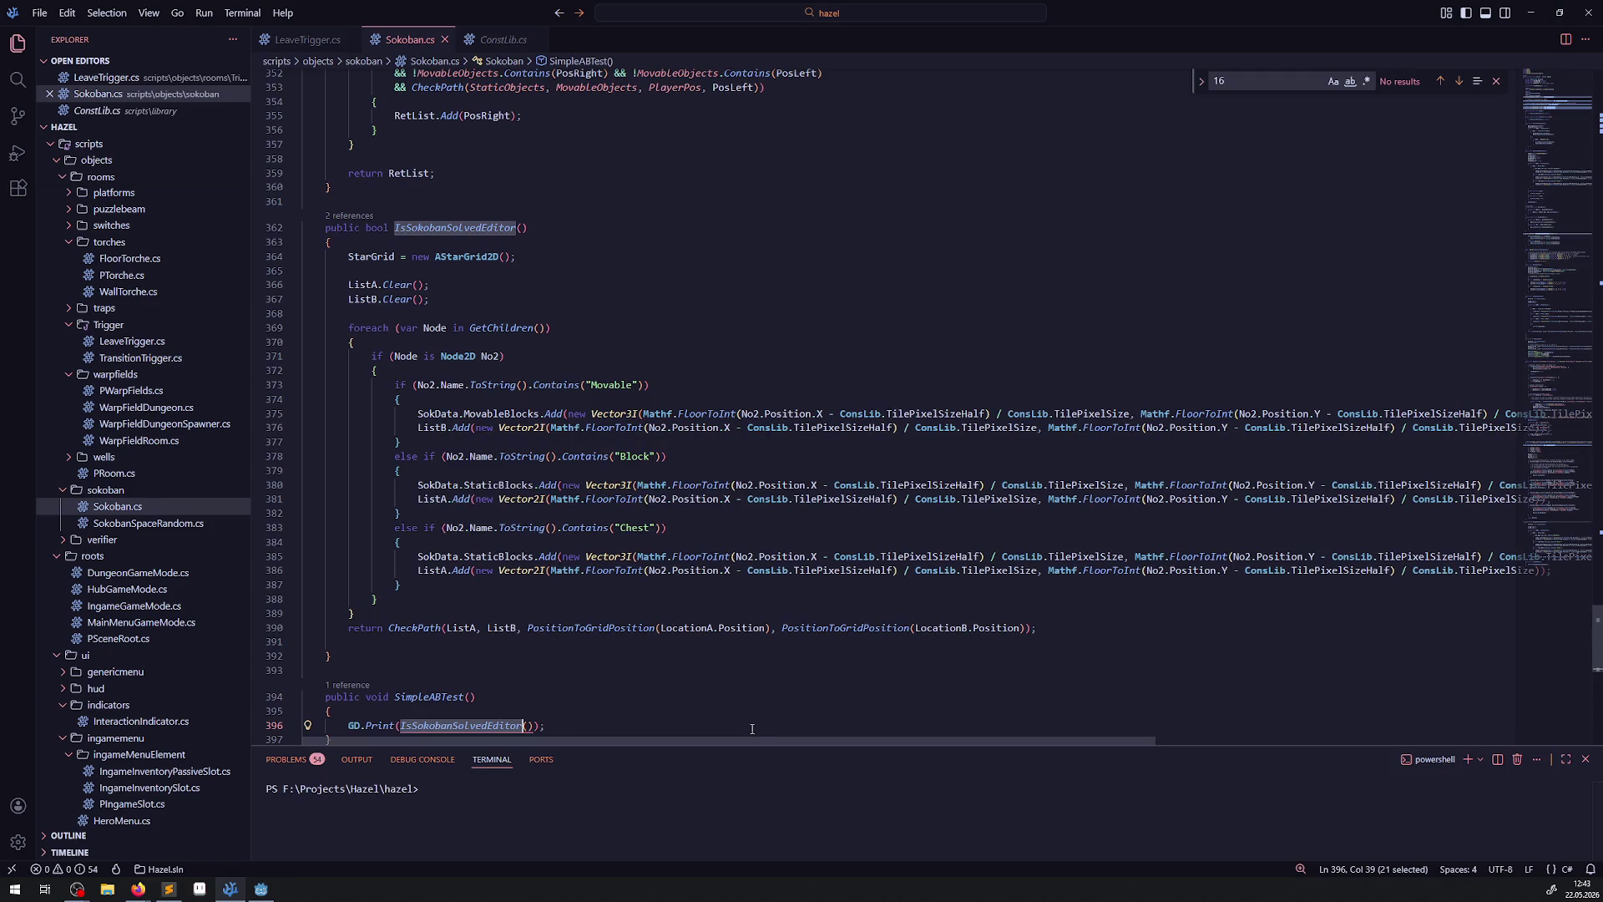
left_click_drag(837, 742, 955, 748)
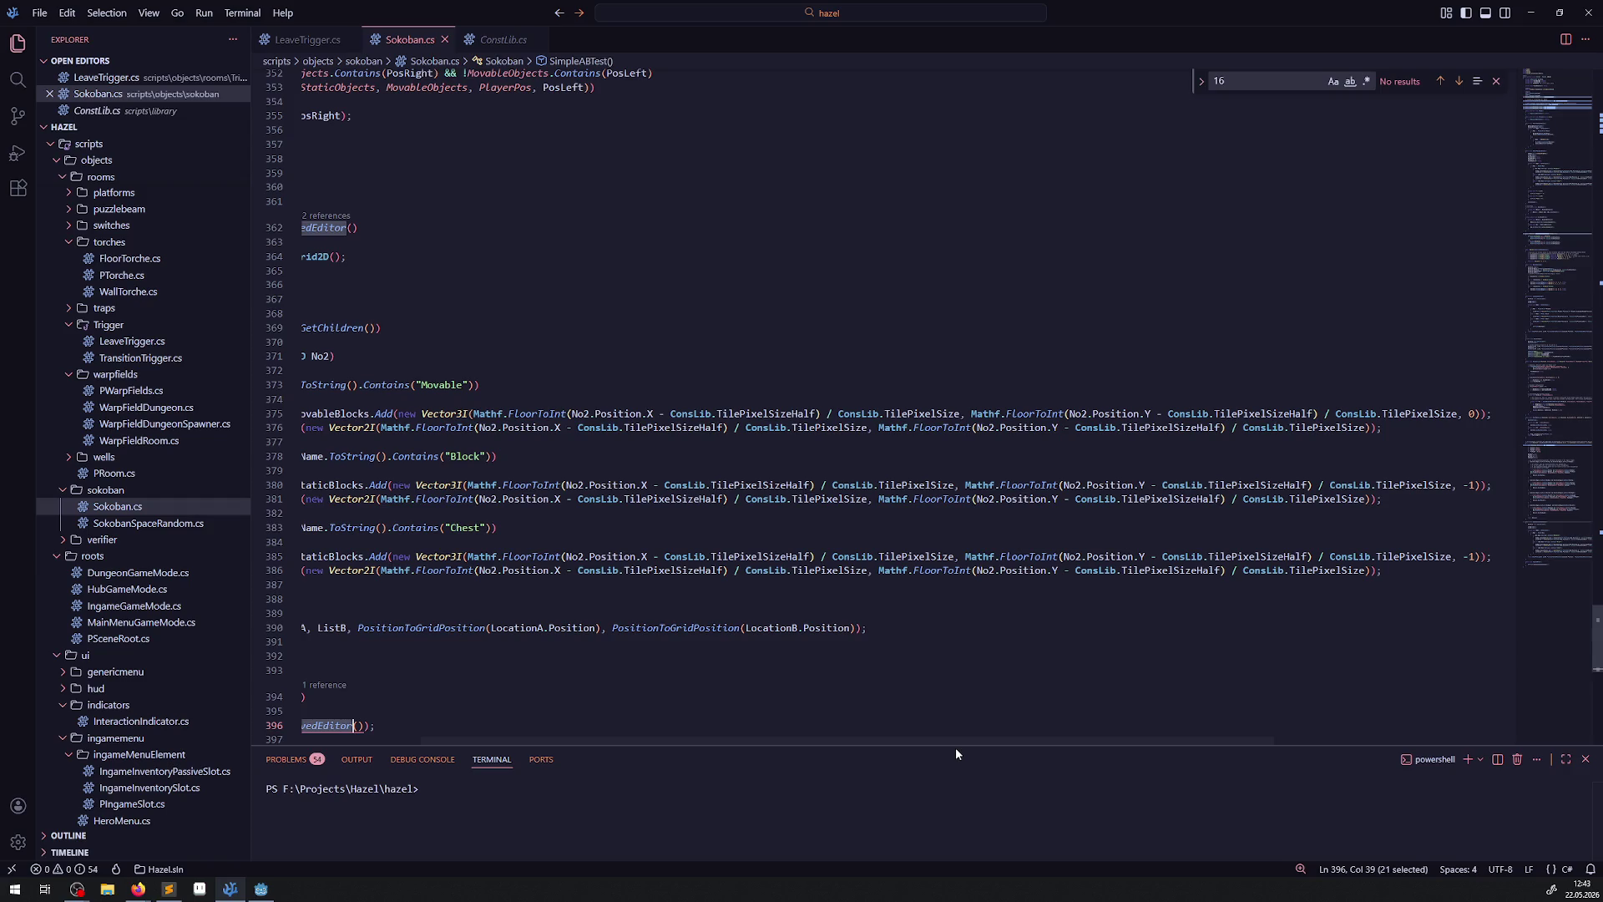
left_click_drag(955, 748, 886, 754)
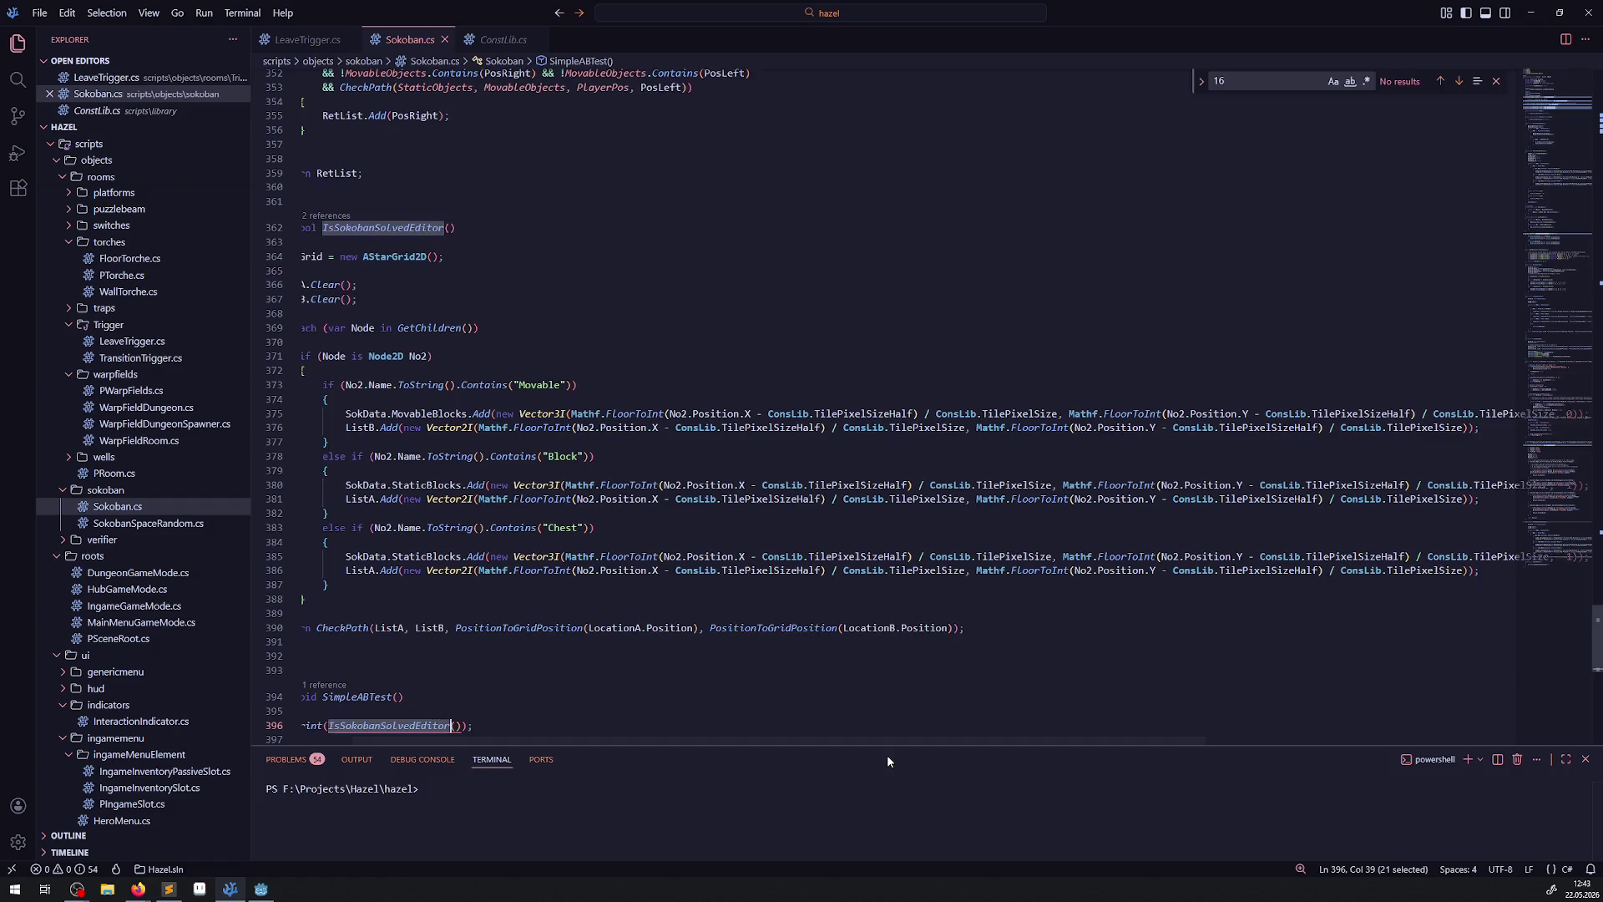
mouse_move(887, 754)
left_mouse_down()
mouse_move(936, 749)
mouse_move(835, 754)
left_mouse_up()
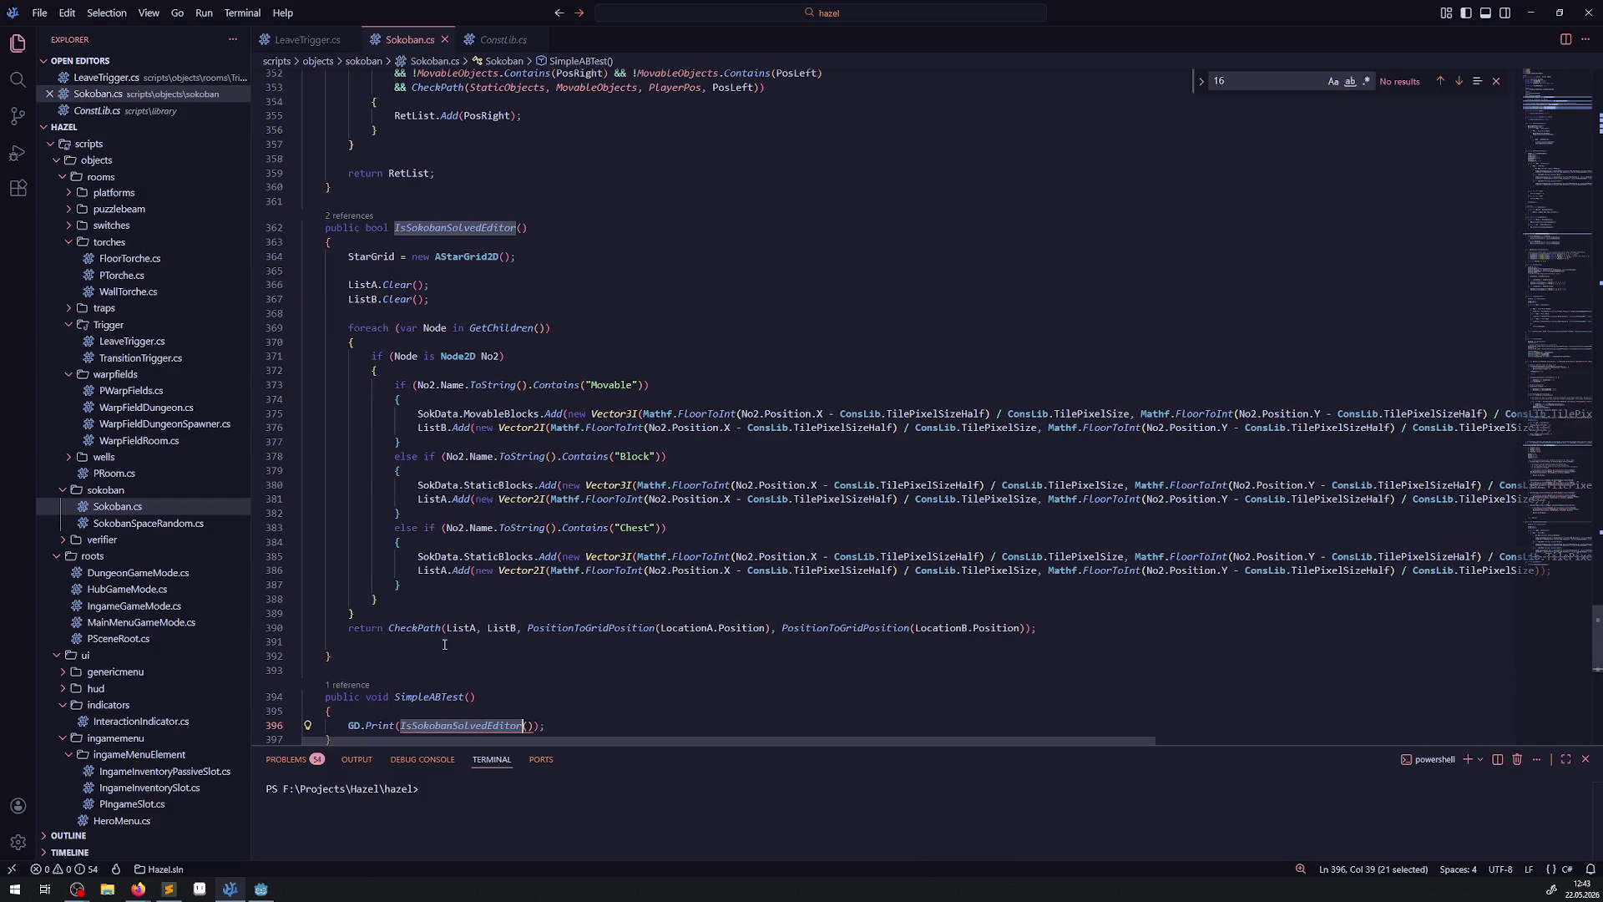
double_click(414, 628)
scroll(511, 628, "up", 20)
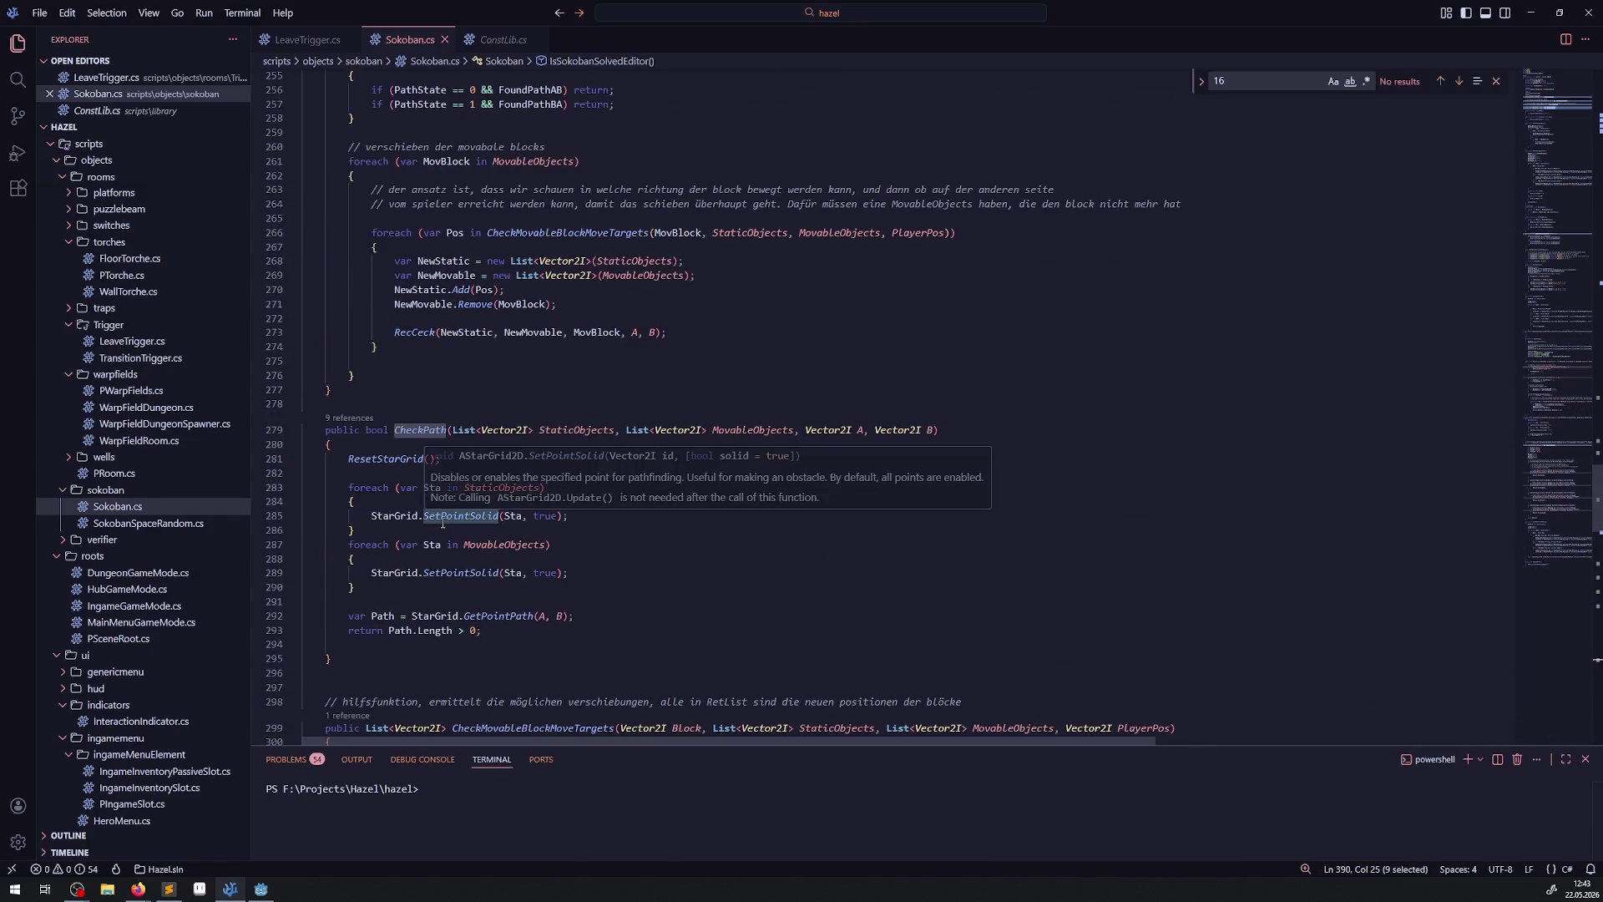
mouse_move(501, 618)
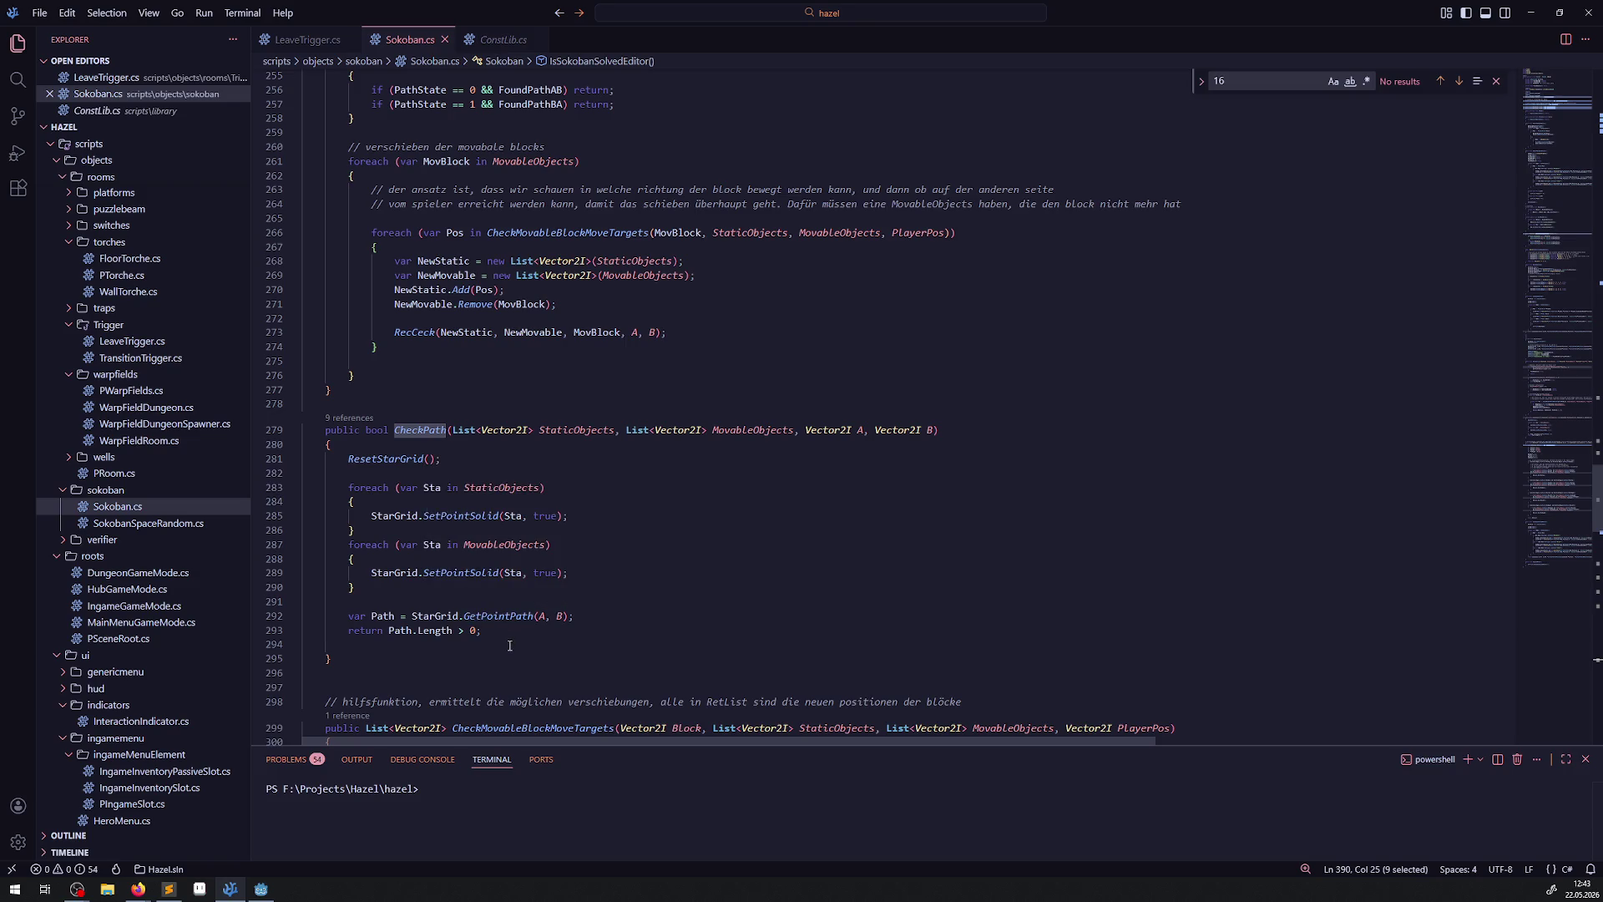
left_click(260, 888)
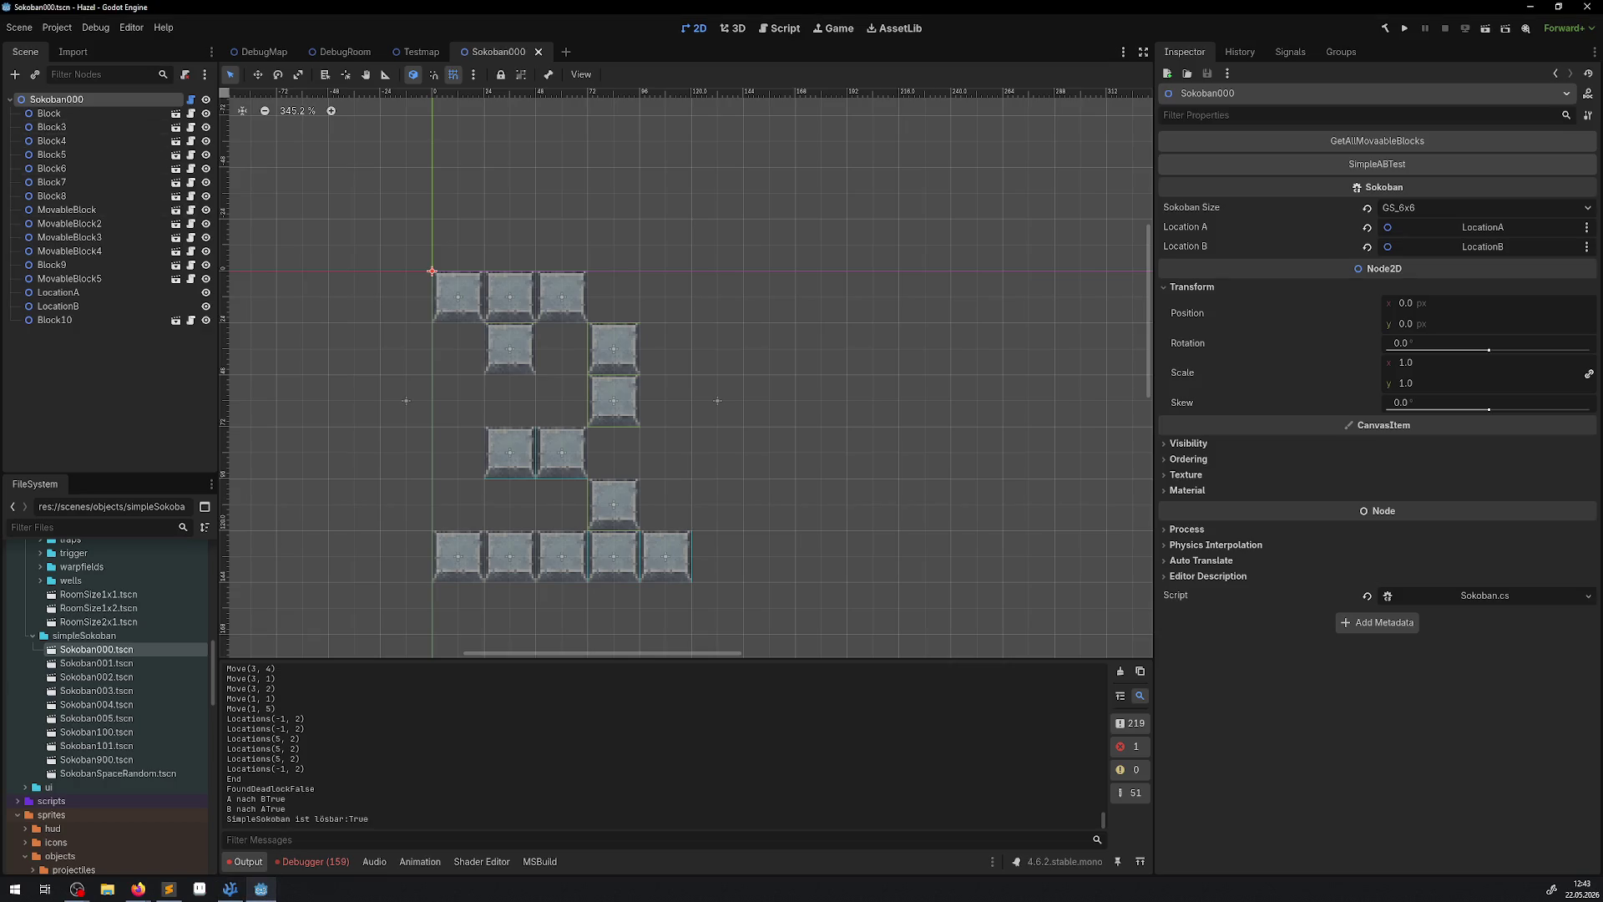
key("alt+Tab")
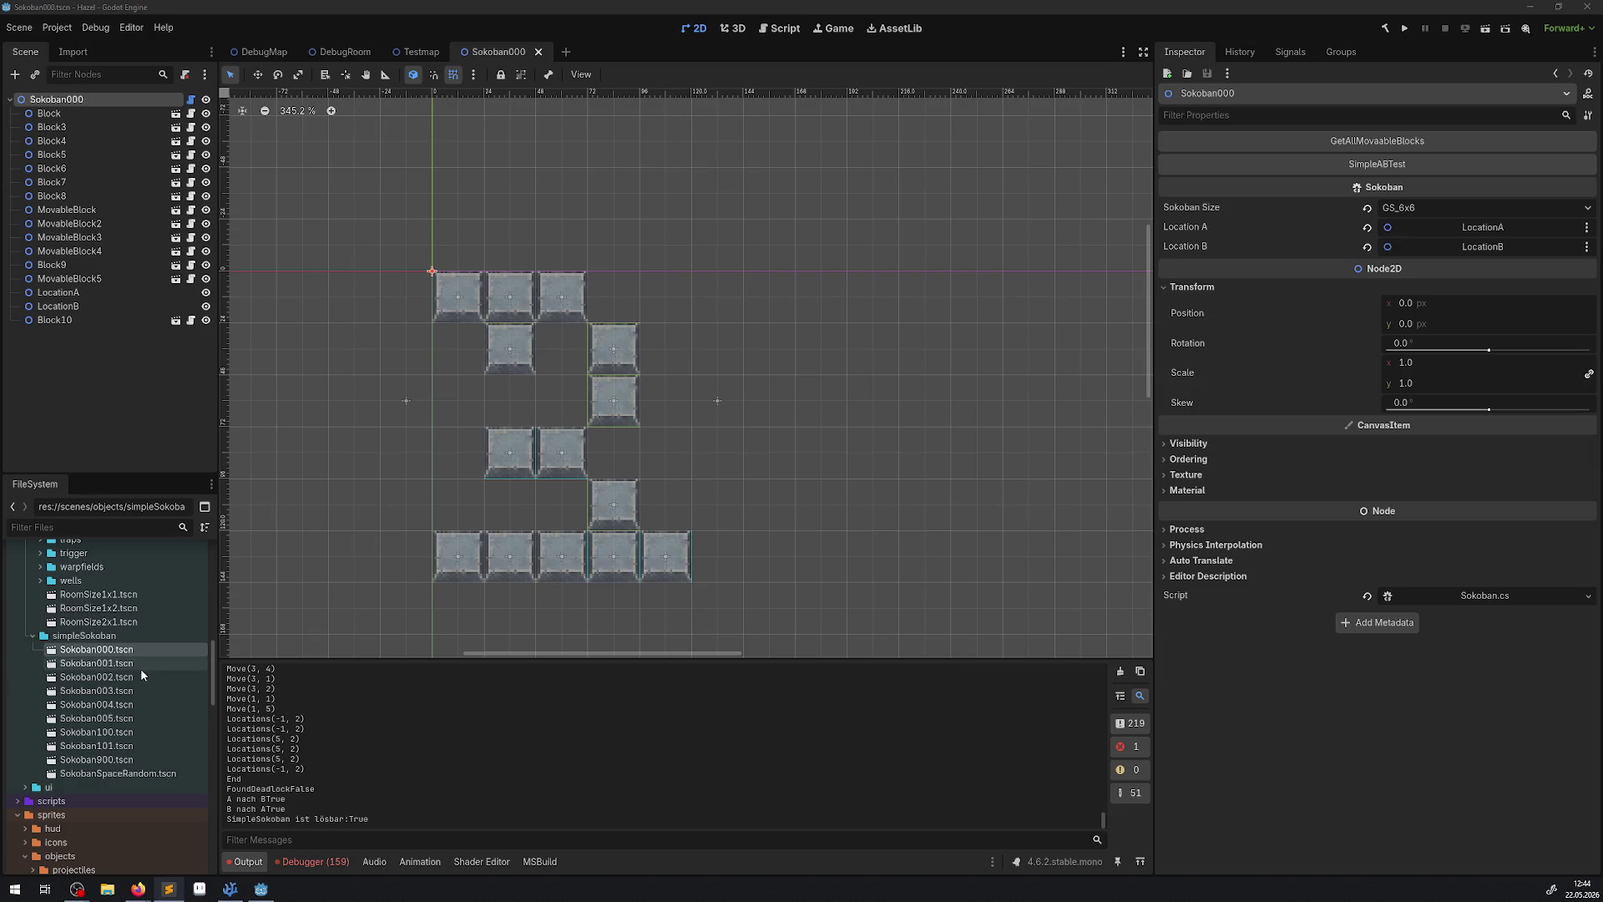
double_click(92, 662)
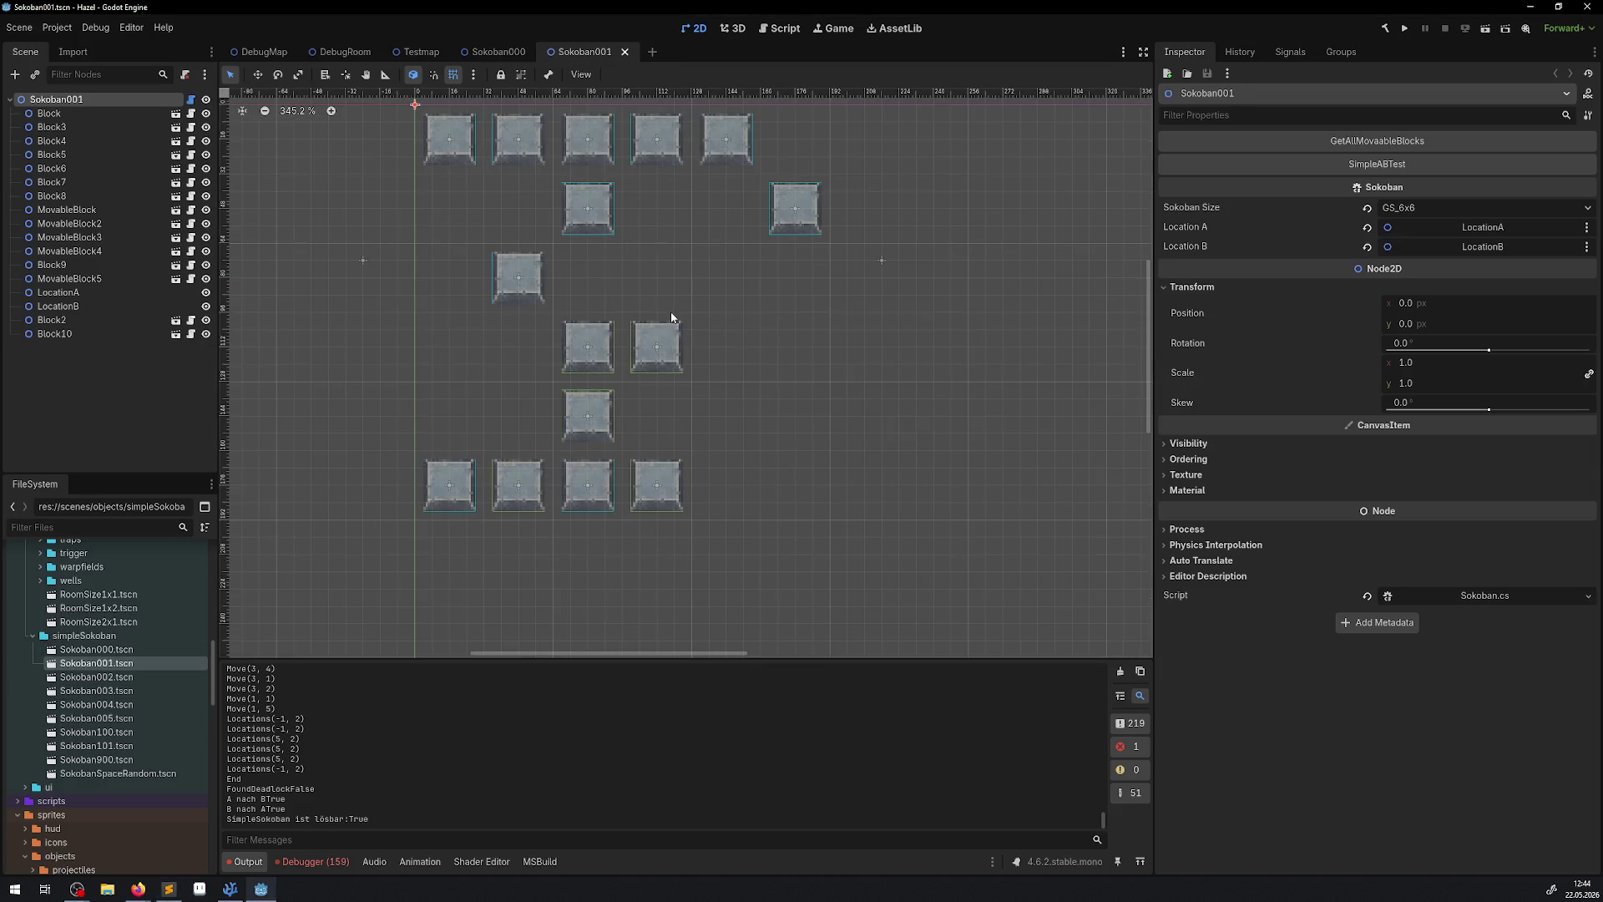
Gather Sokoban001's movable blocks and run its solvability test.
scroll(673, 321, "down", 4)
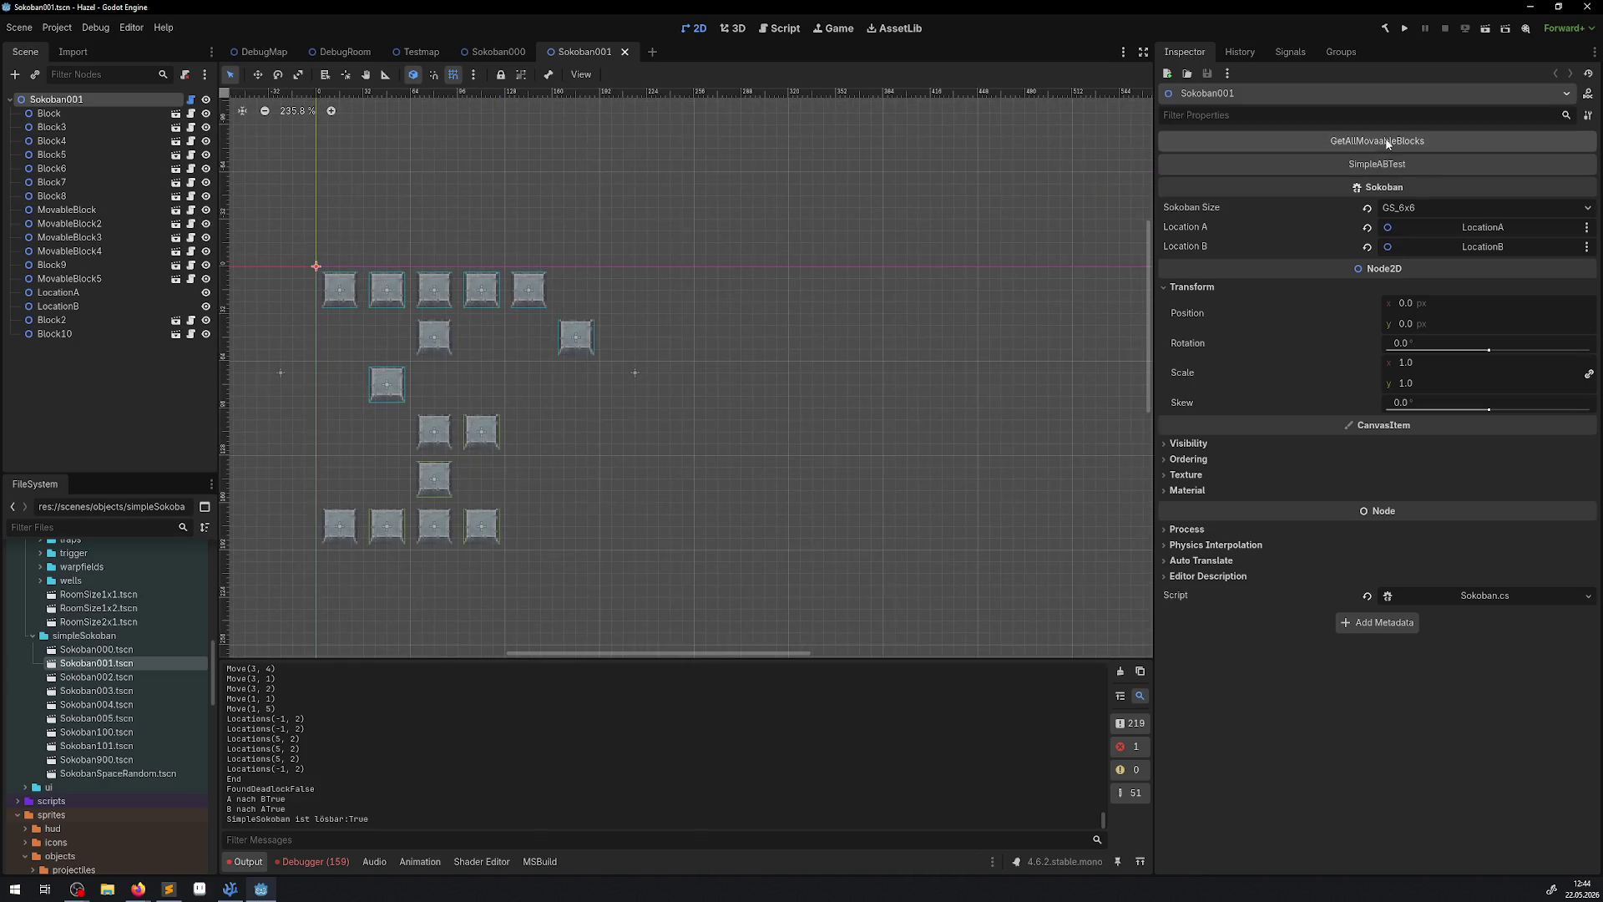
left_click(1282, 142)
left_click(1411, 164)
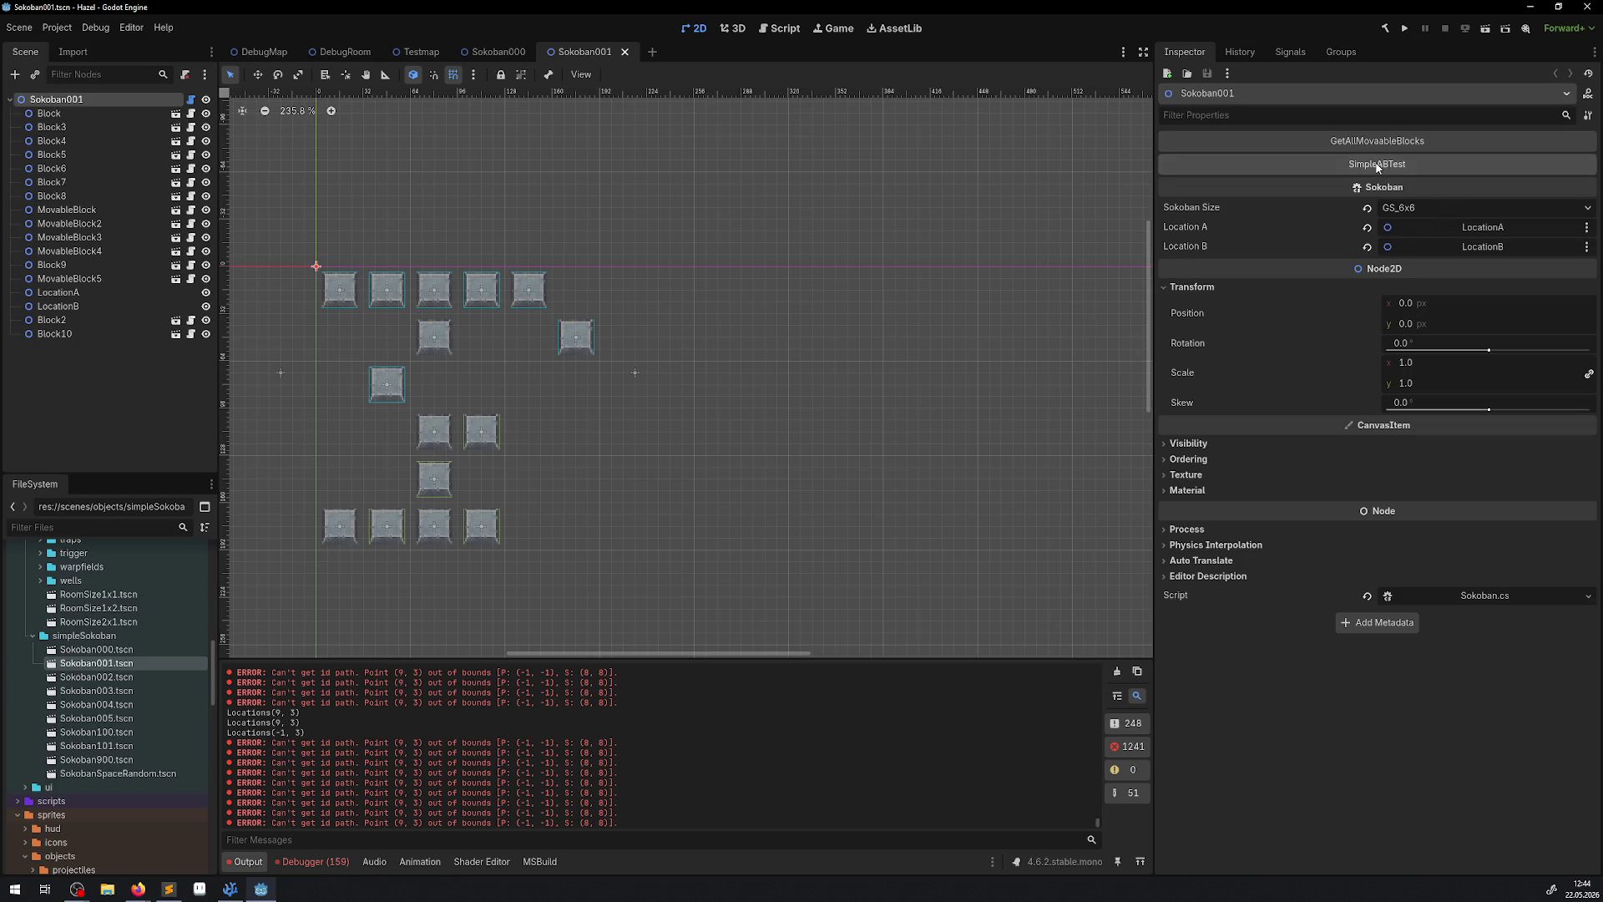
Clear the output log and close the Sokoban001 and Sokoban000 scene tabs.
left_click(1116, 672)
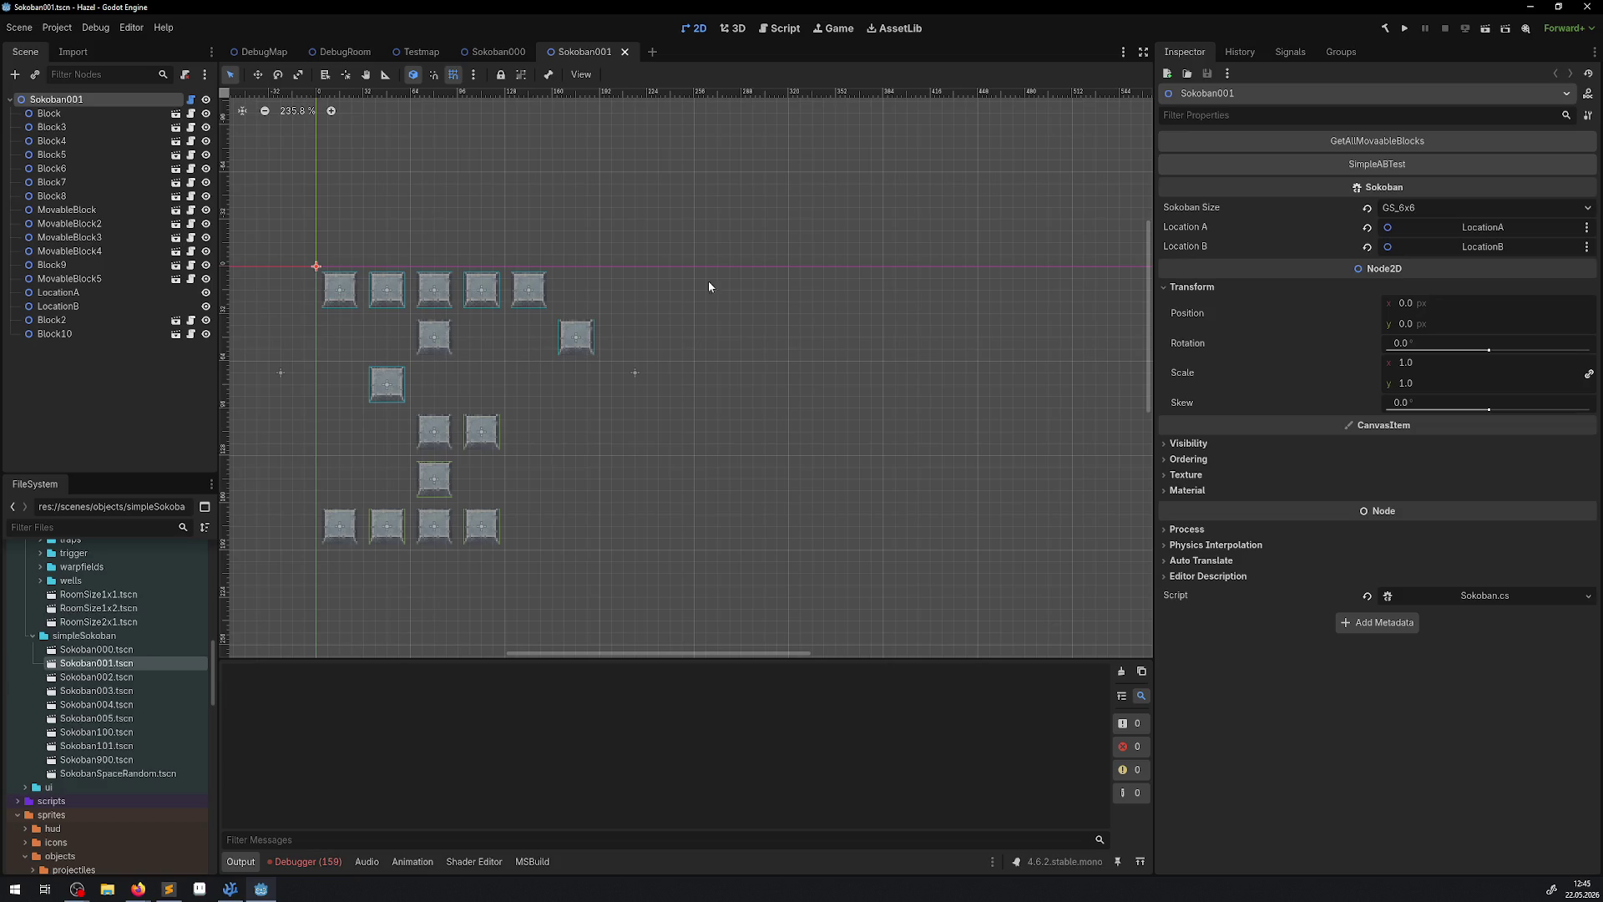
left_click(627, 54)
left_click(538, 51)
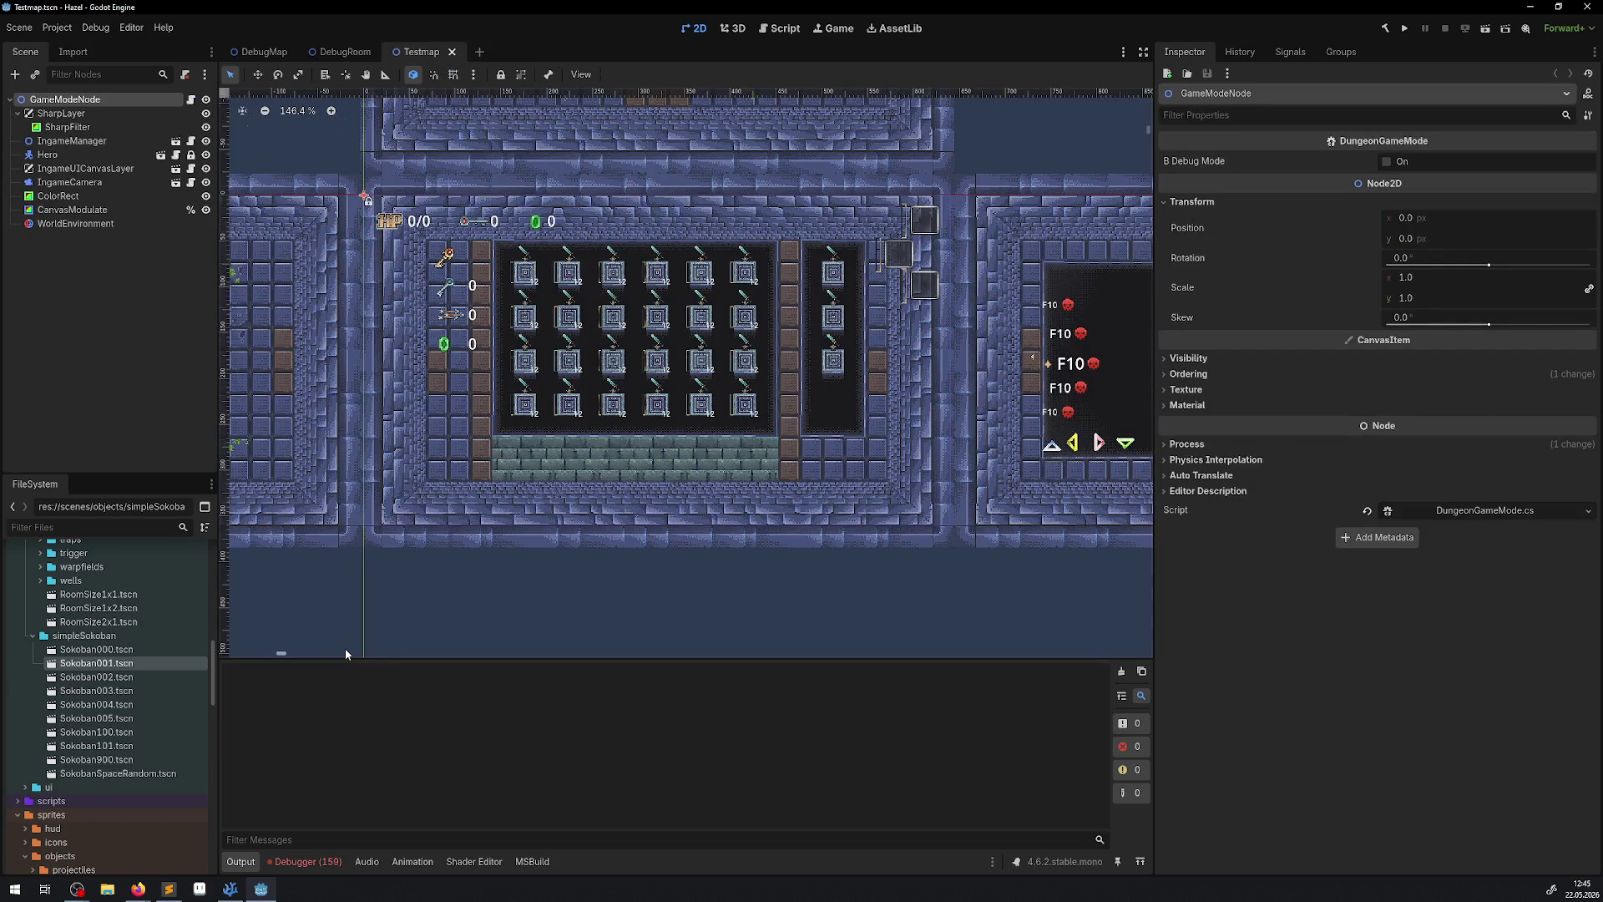
Collapse the simpleSokoban and sprites folders and select the wells folder.
left_click(32, 637)
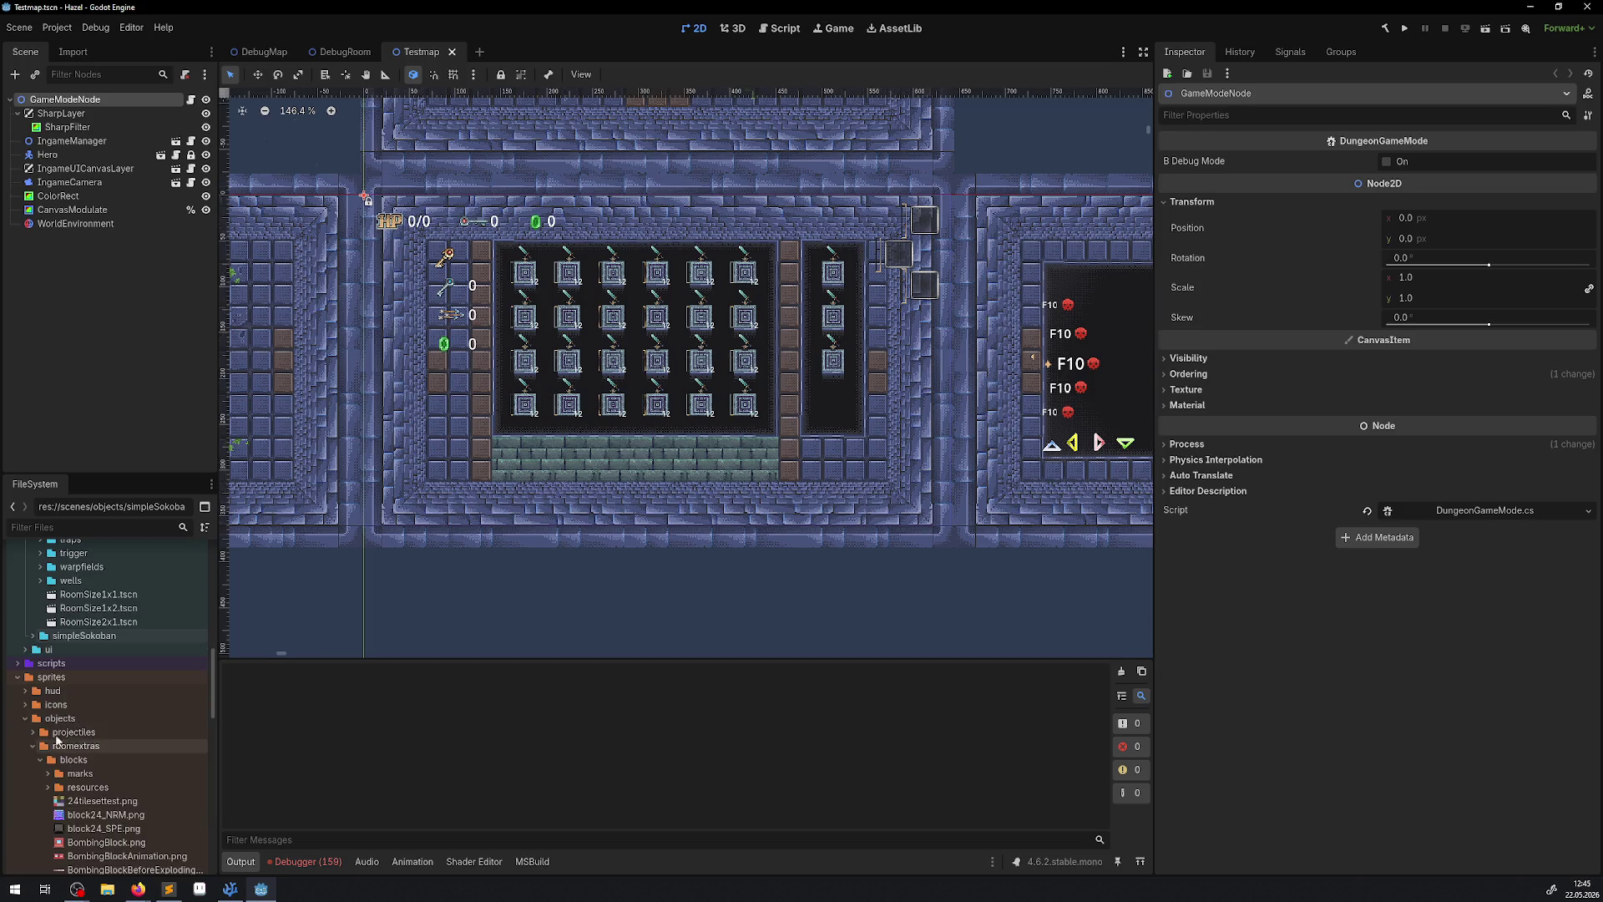
left_click(18, 677)
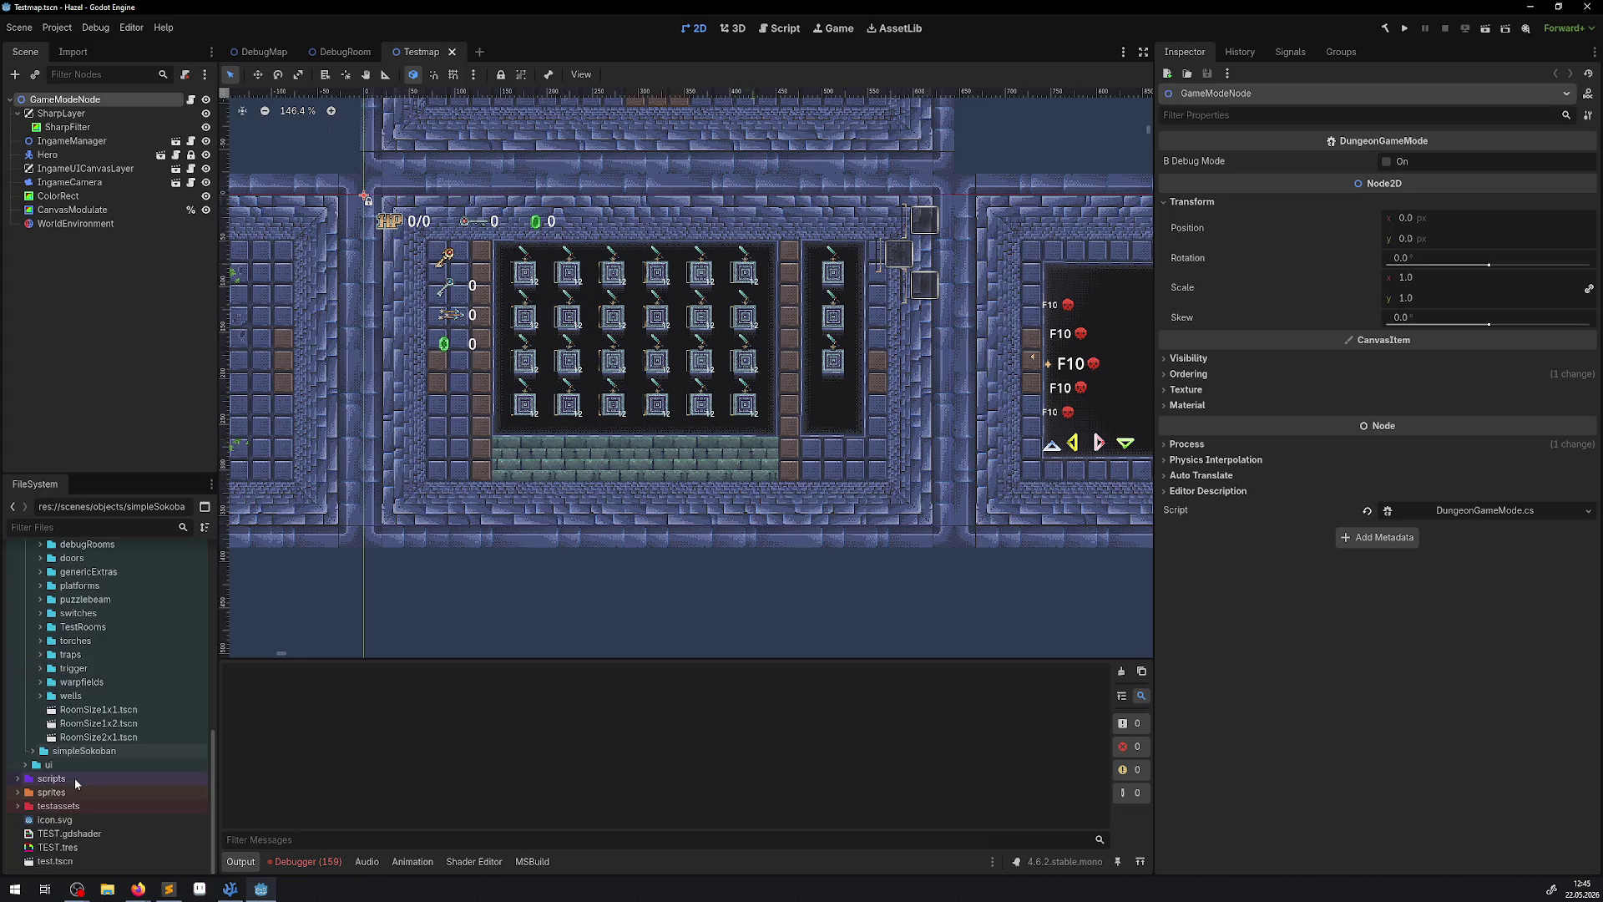
left_click(48, 698)
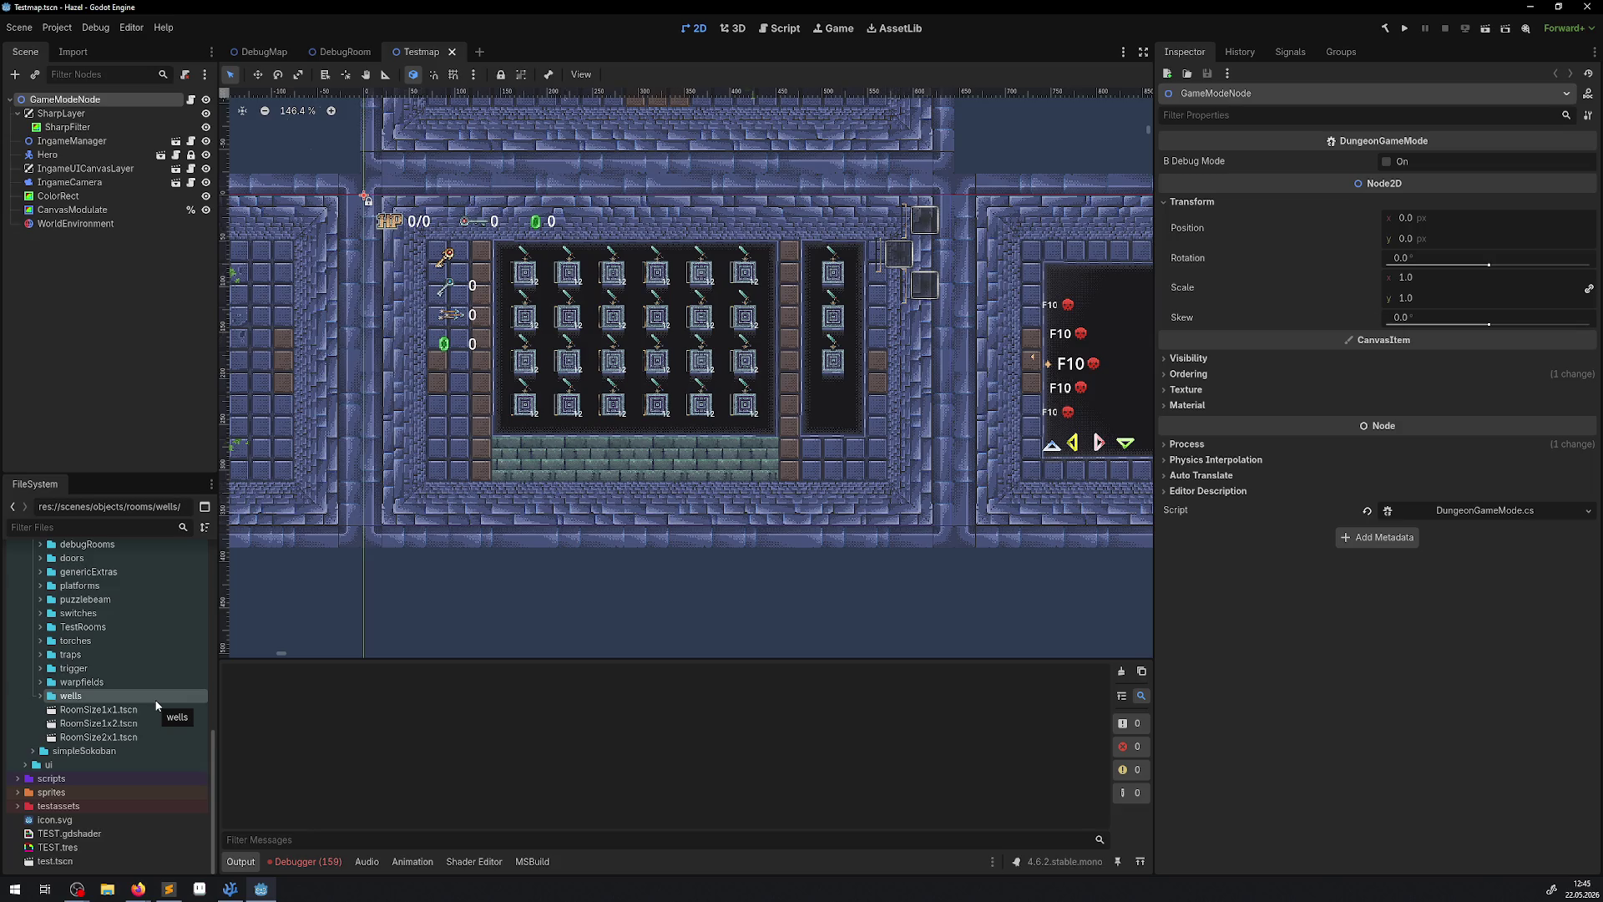
Peek into the trigger and traps folders, expand switches, and open WallSwitch.tscn.
left_click(40, 668)
left_click(40, 668)
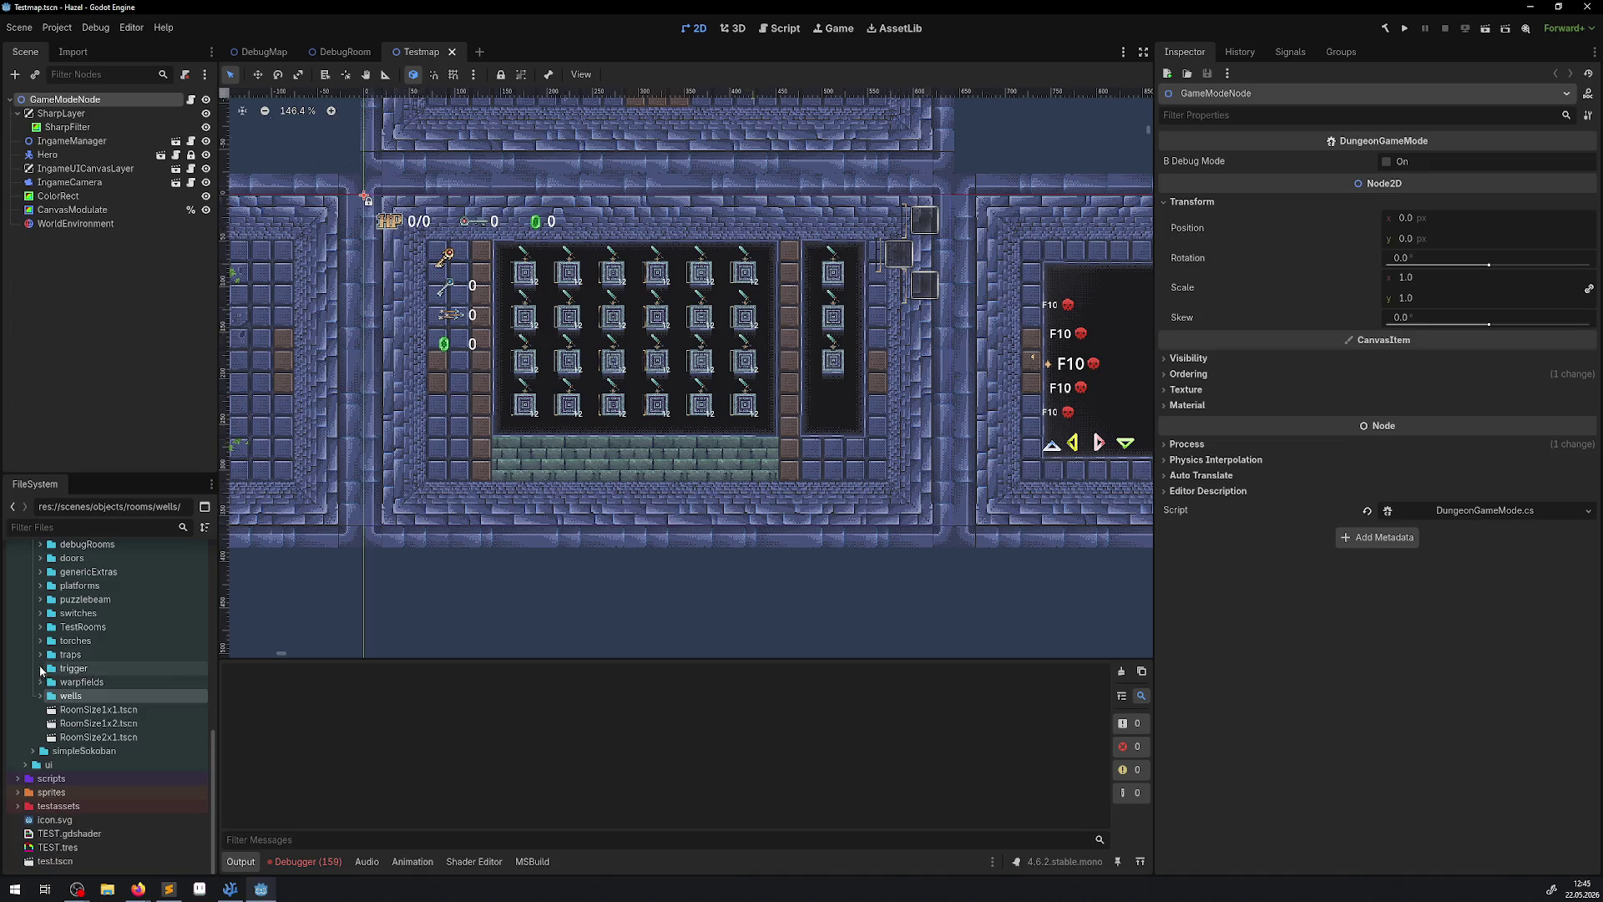
left_click(38, 655)
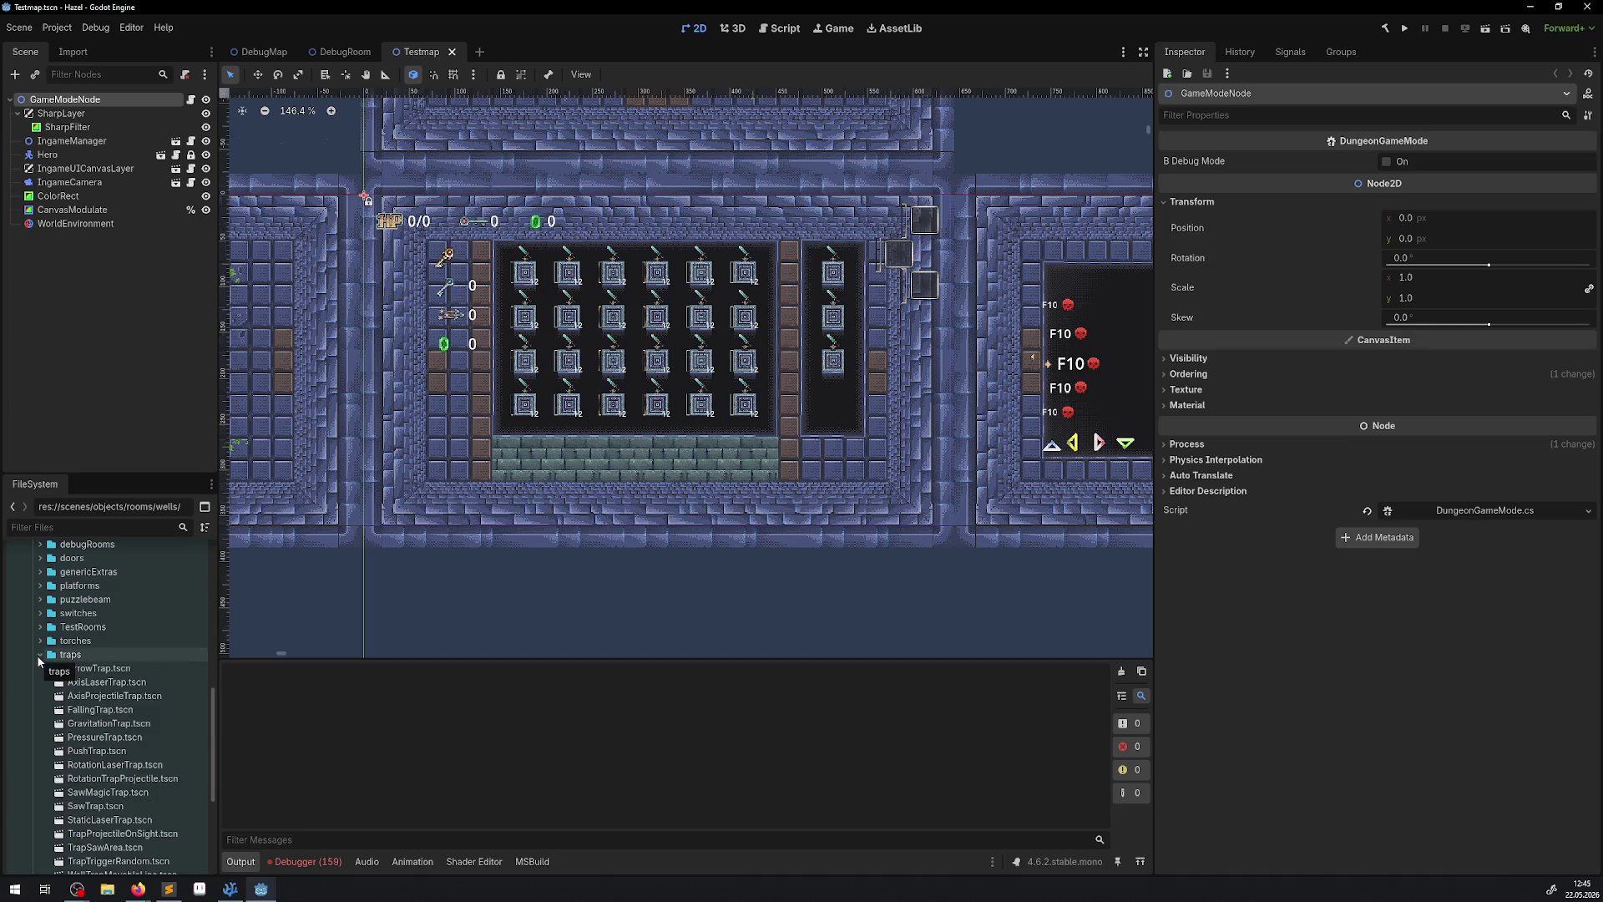
left_click(39, 654)
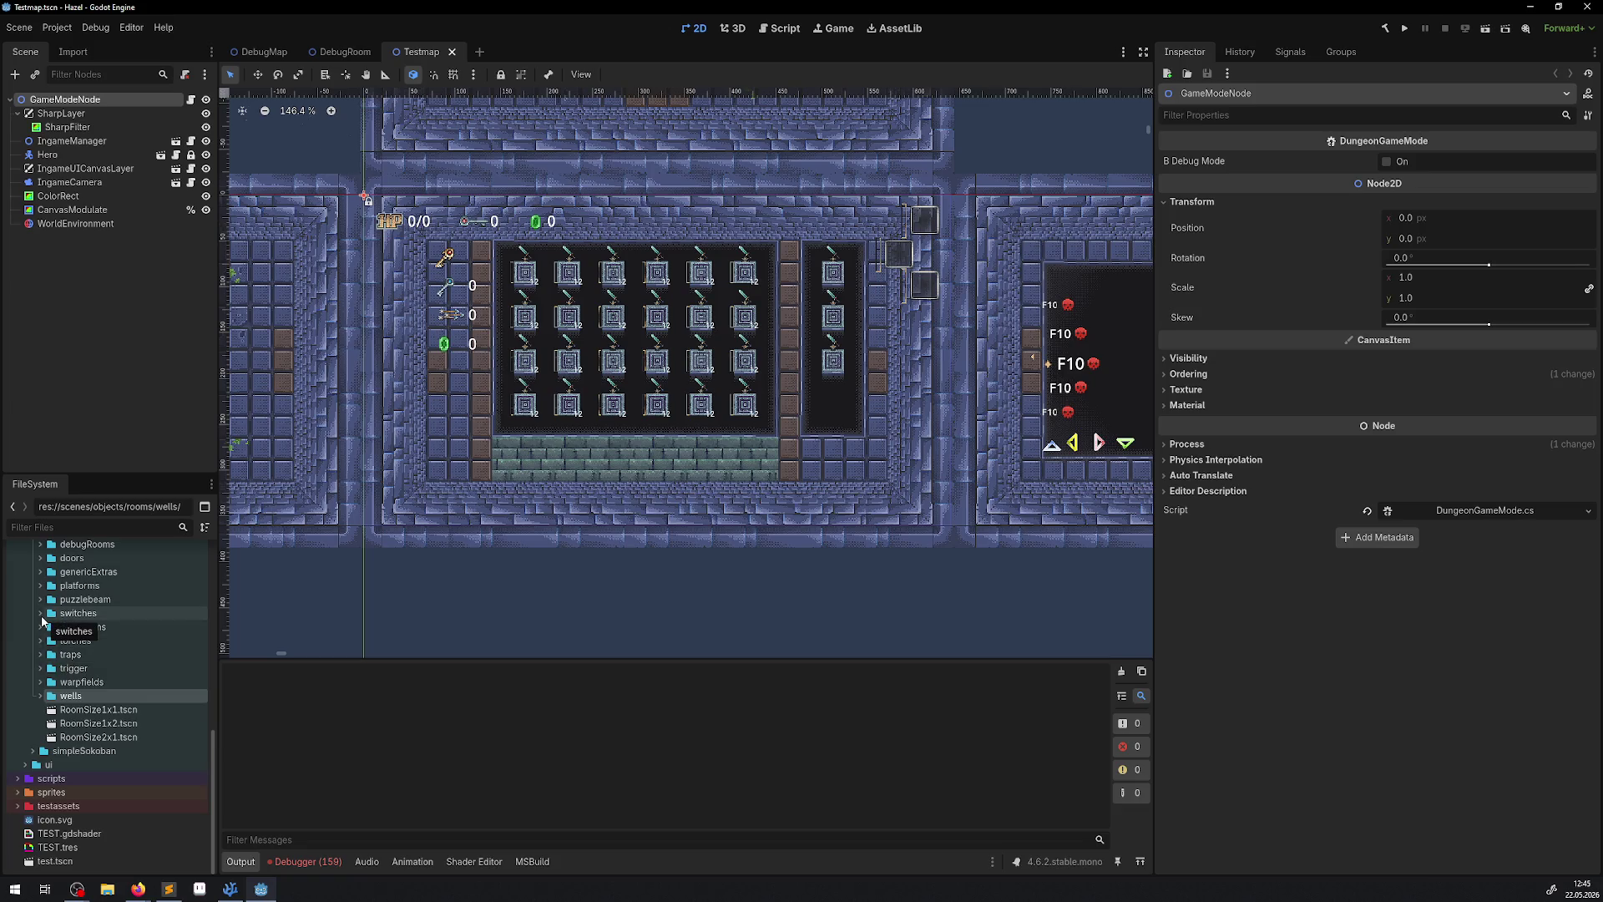
left_click(40, 613)
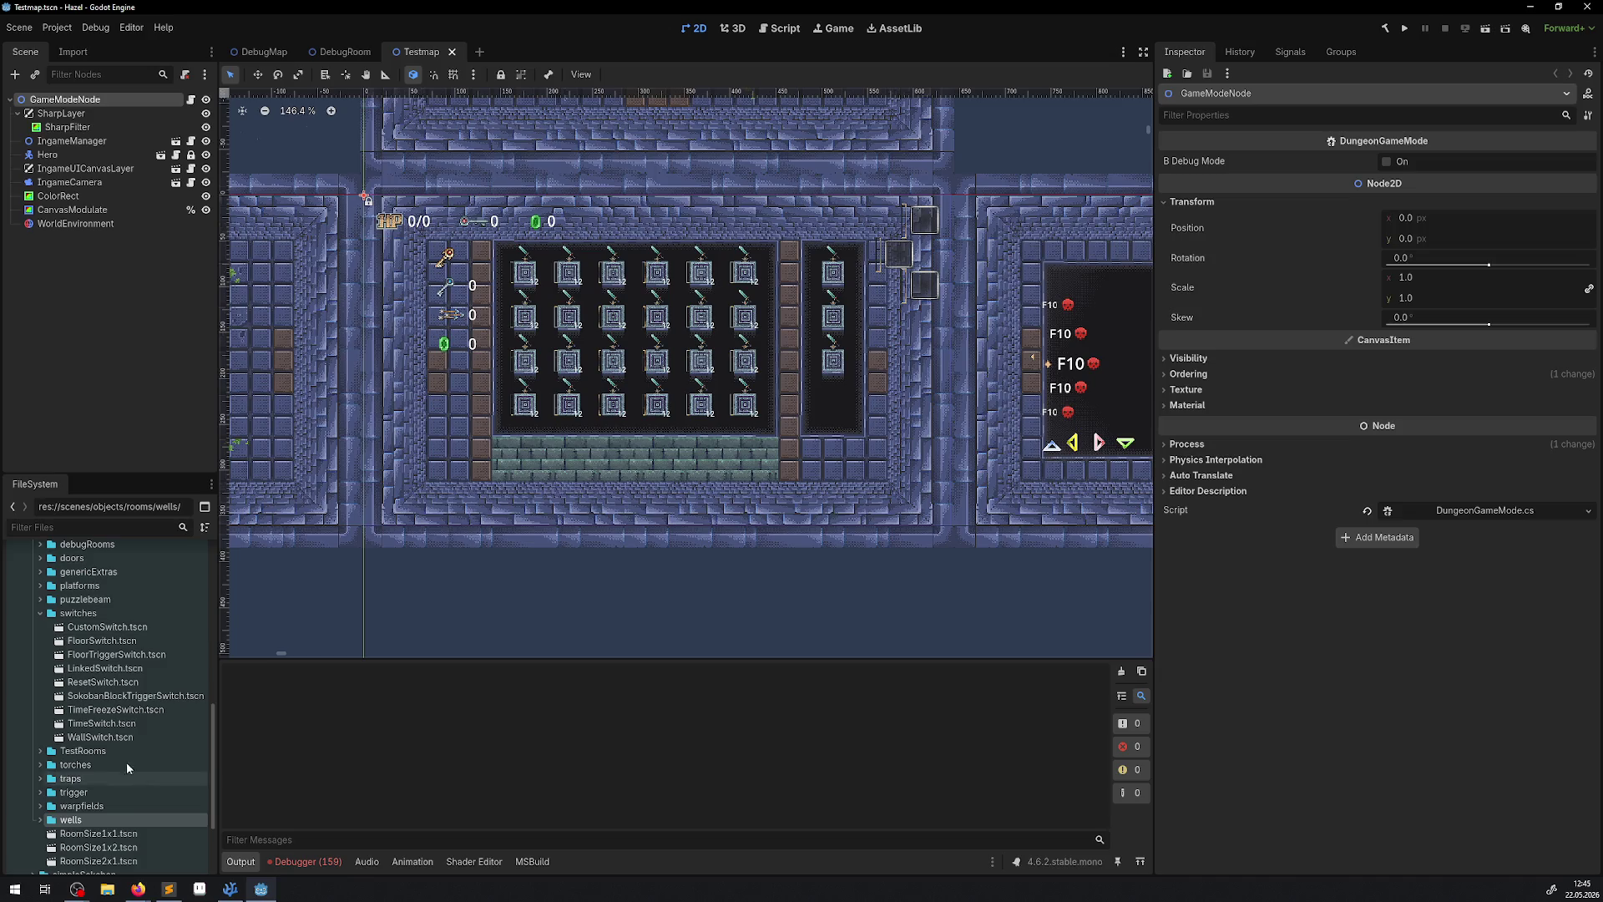
double_click(79, 737)
Open the TimeSwitch, TimeFreezeSwitch, SokobanBlockTriggerSwitch, ResetSwitch, LinkedSwitch, FloorTriggerSwitch, FloorSwitch and CustomSwitch scenes.
double_click(92, 723)
double_click(105, 709)
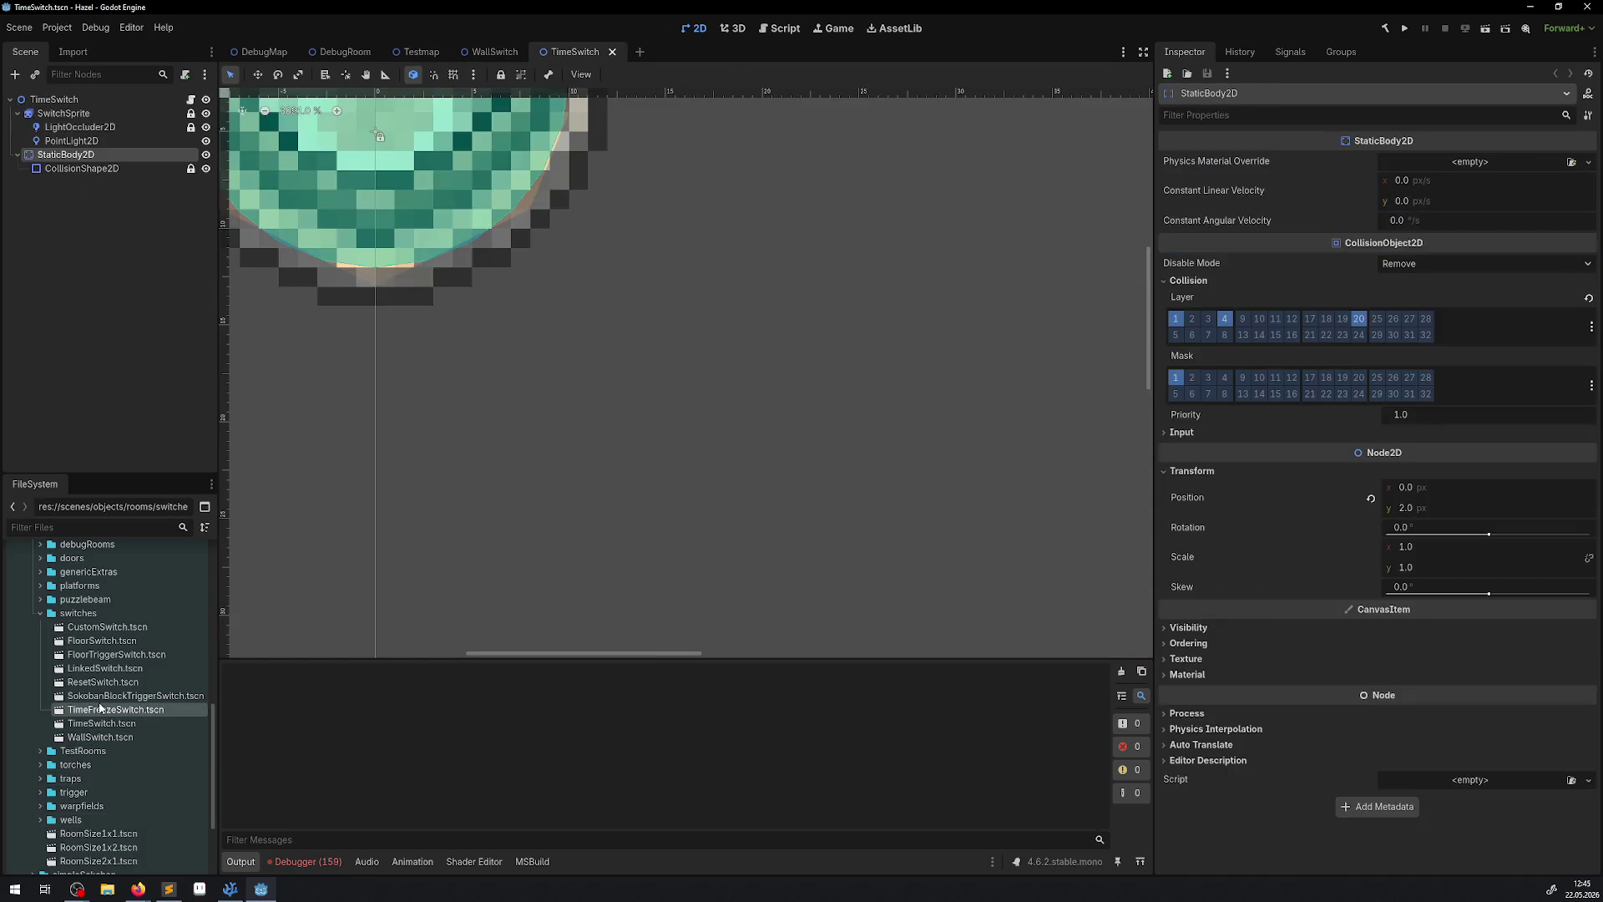
double_click(104, 695)
double_click(107, 682)
double_click(111, 668)
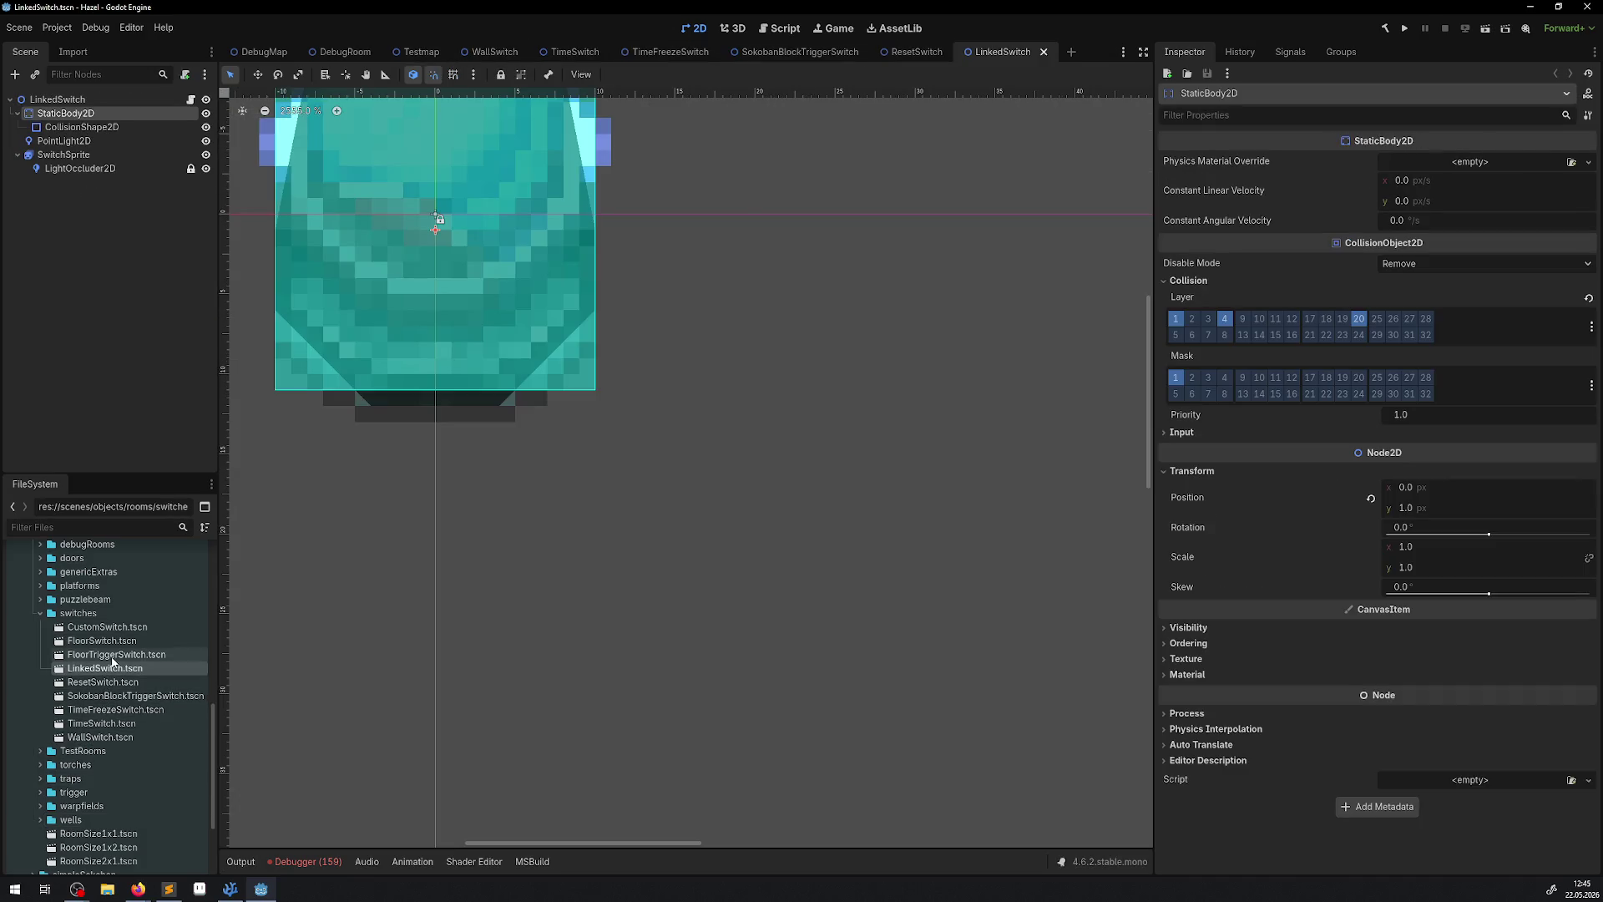
double_click(115, 654)
double_click(102, 640)
double_click(107, 627)
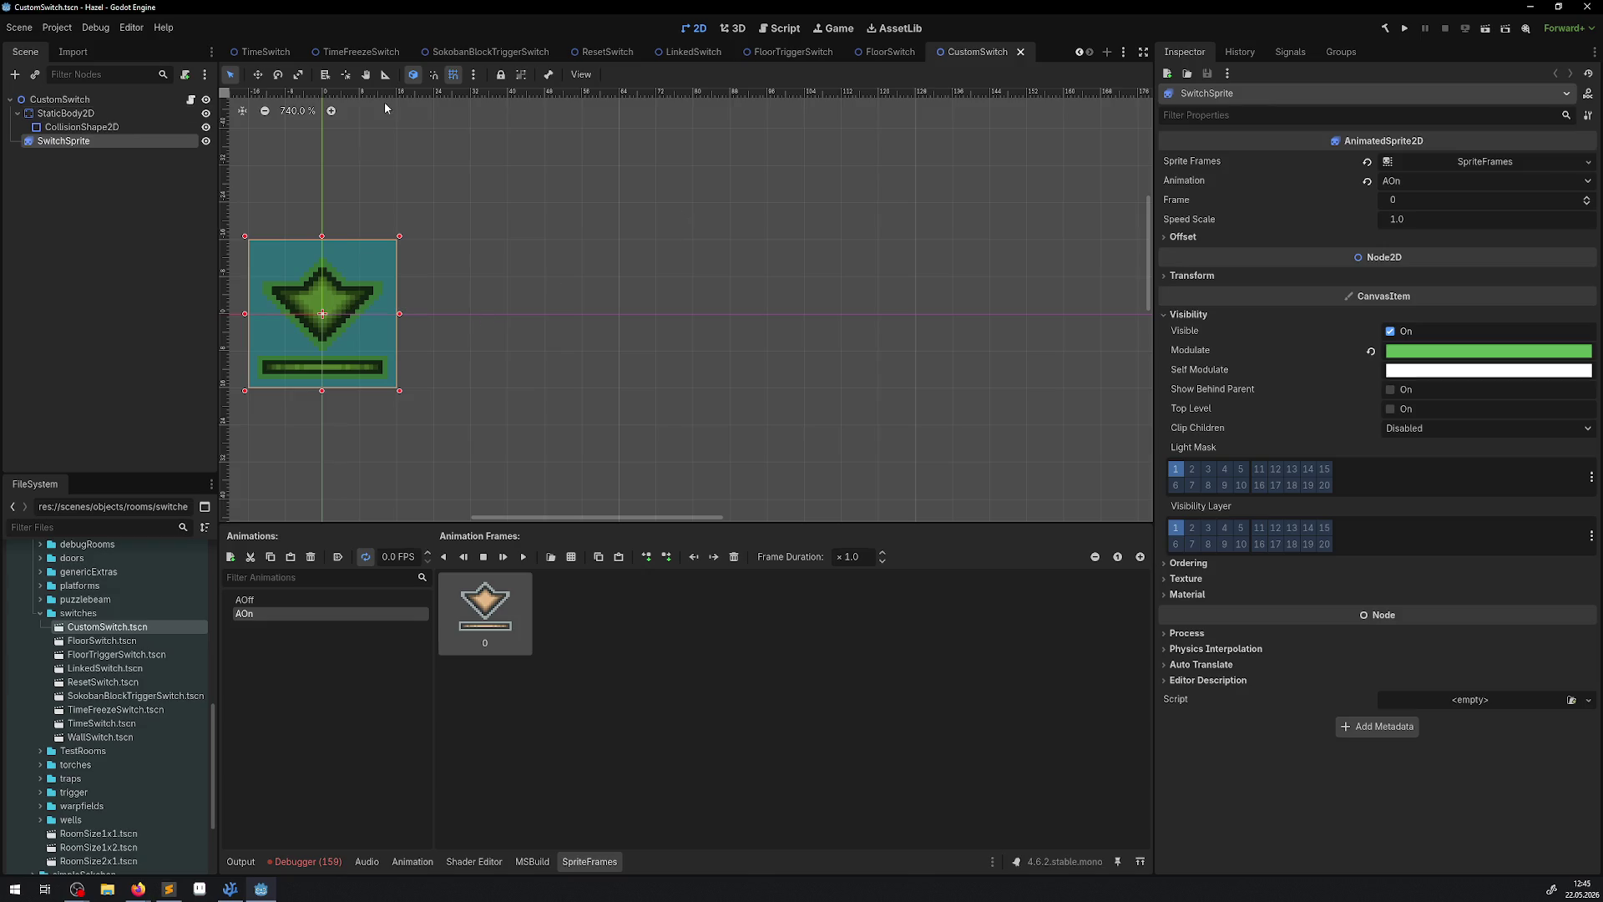
Center the TimeSwitch collision circle in view and open its TimeSwitch.cs script.
left_click(265, 54)
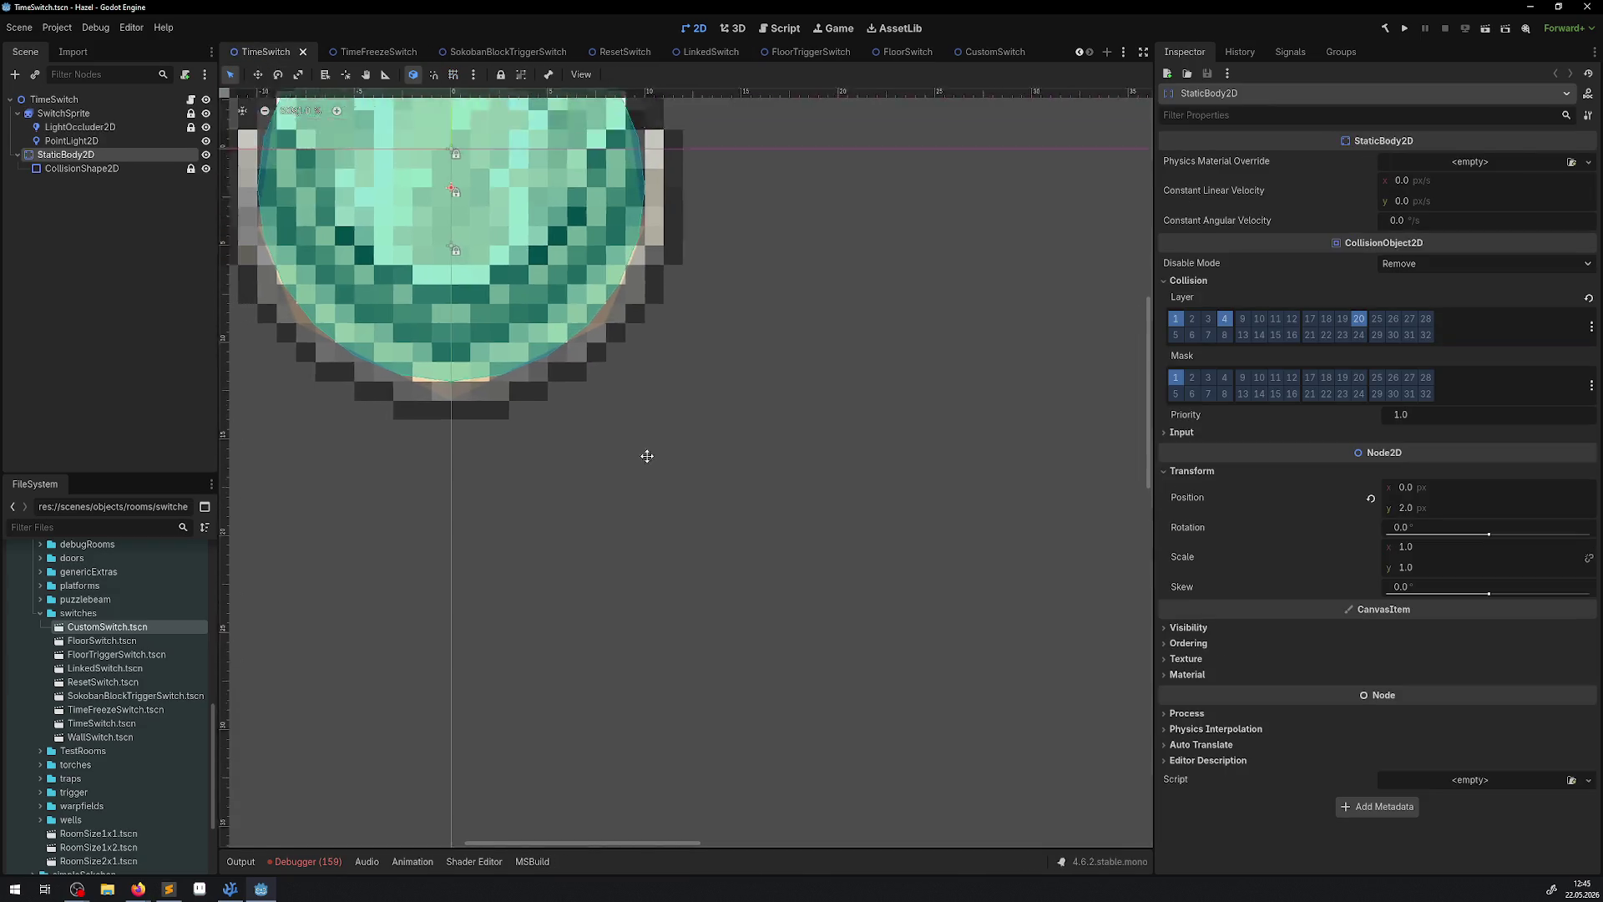
left_click_drag(648, 456, 704, 568)
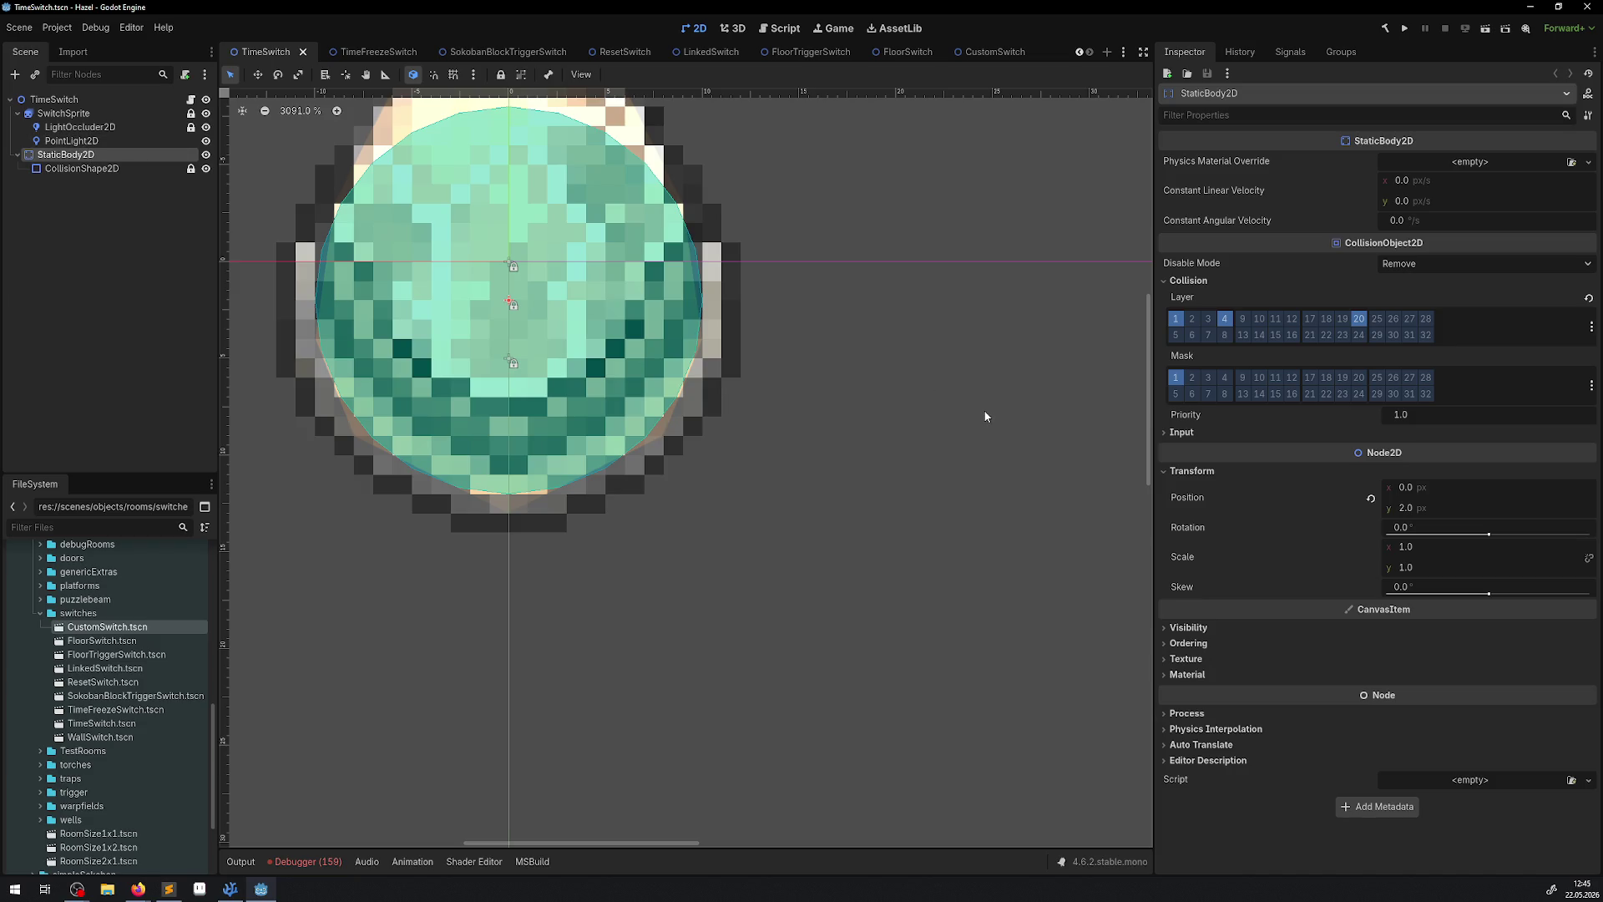
left_click(190, 100)
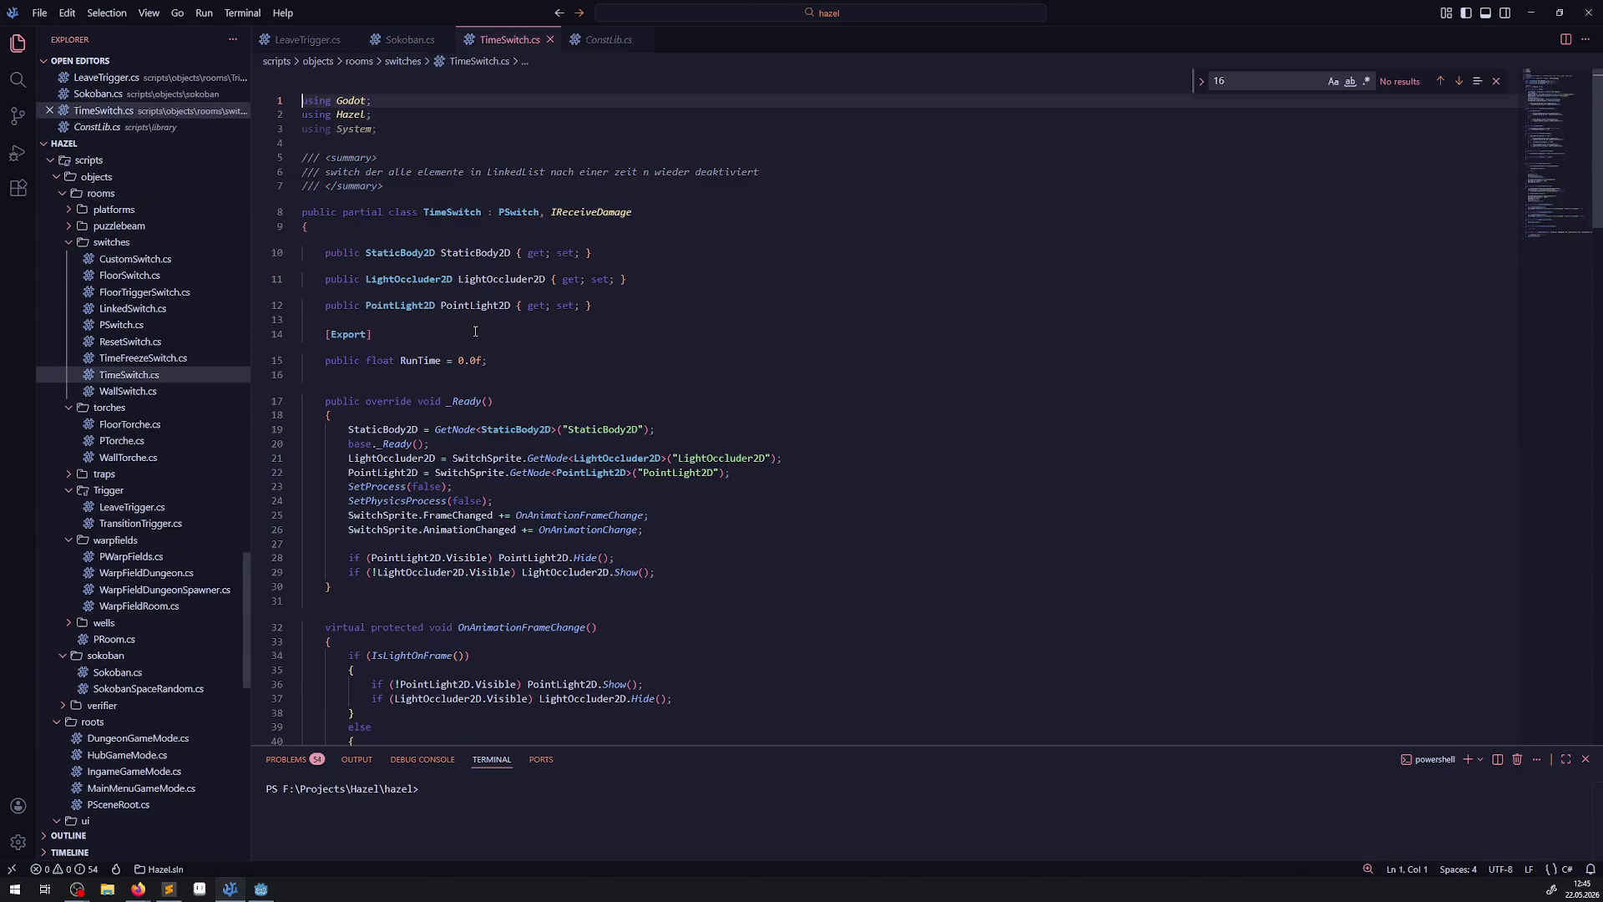
Scroll through the TimeSwitch.cs script.
scroll(475, 332, "down", 15)
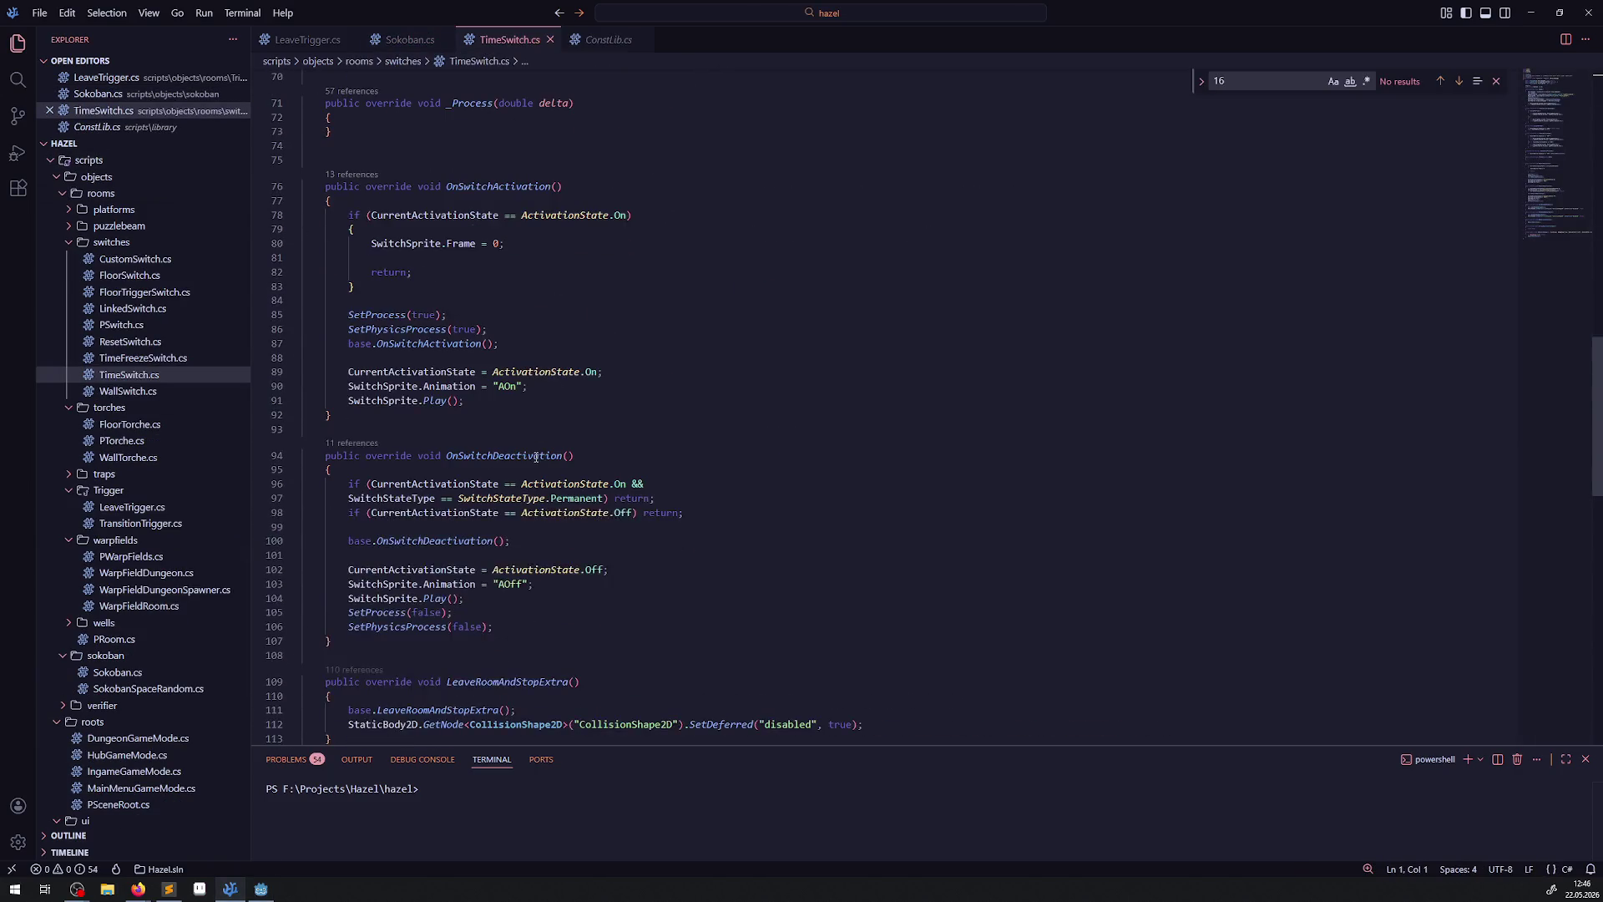
scroll(536, 456, "down", 5)
scroll(540, 447, "up", 8)
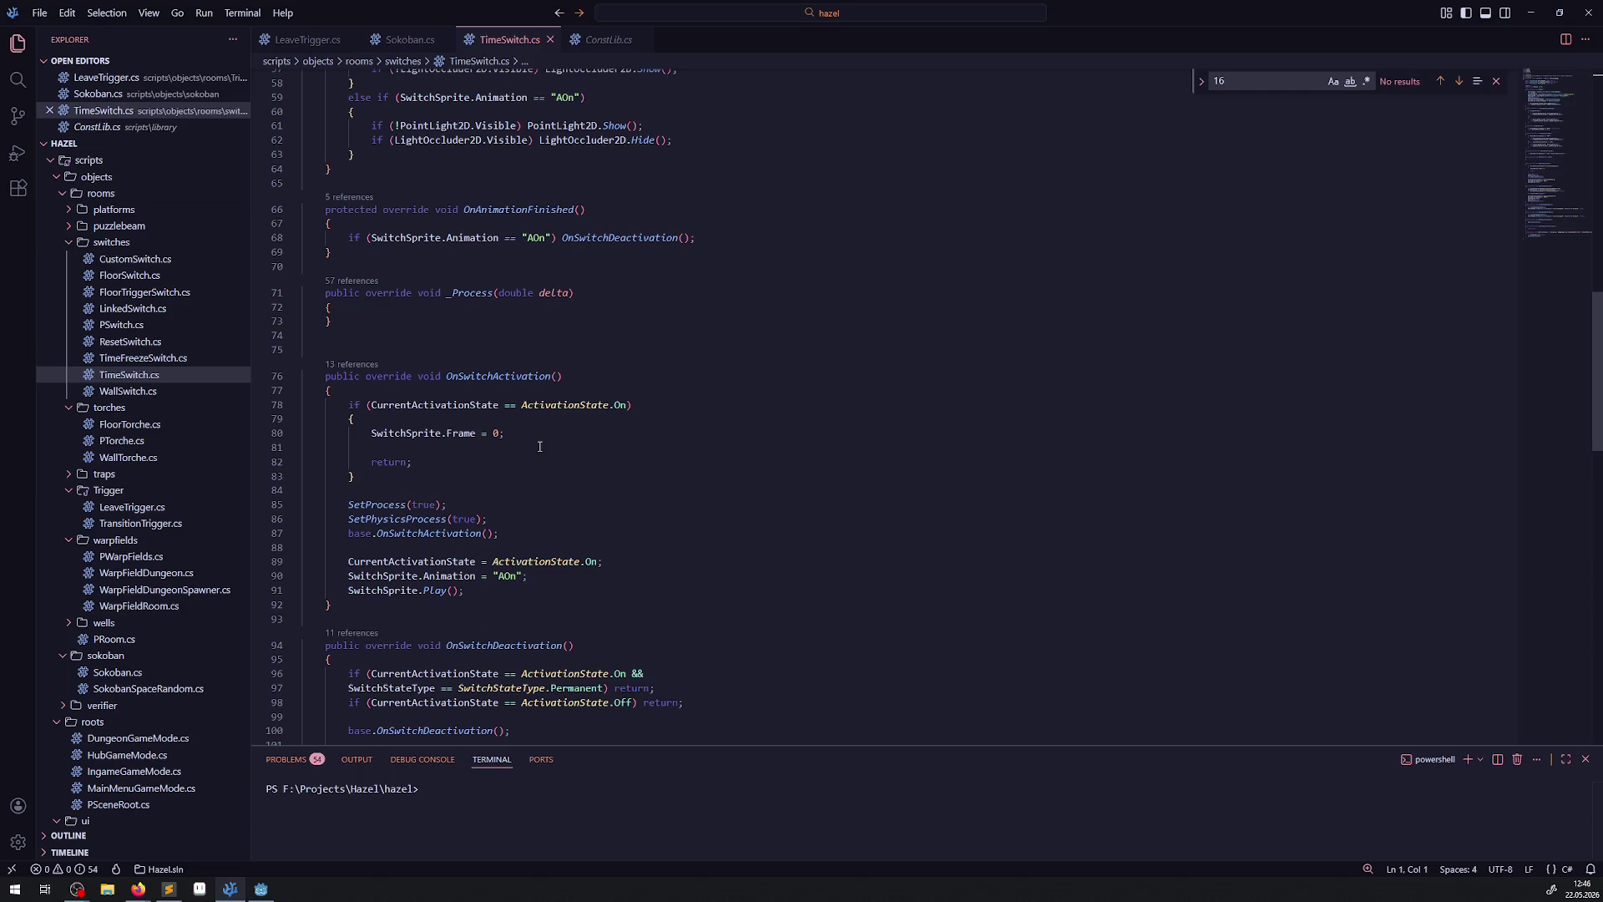
scroll(540, 447, "up", 13)
scroll(544, 444, "up", 5)
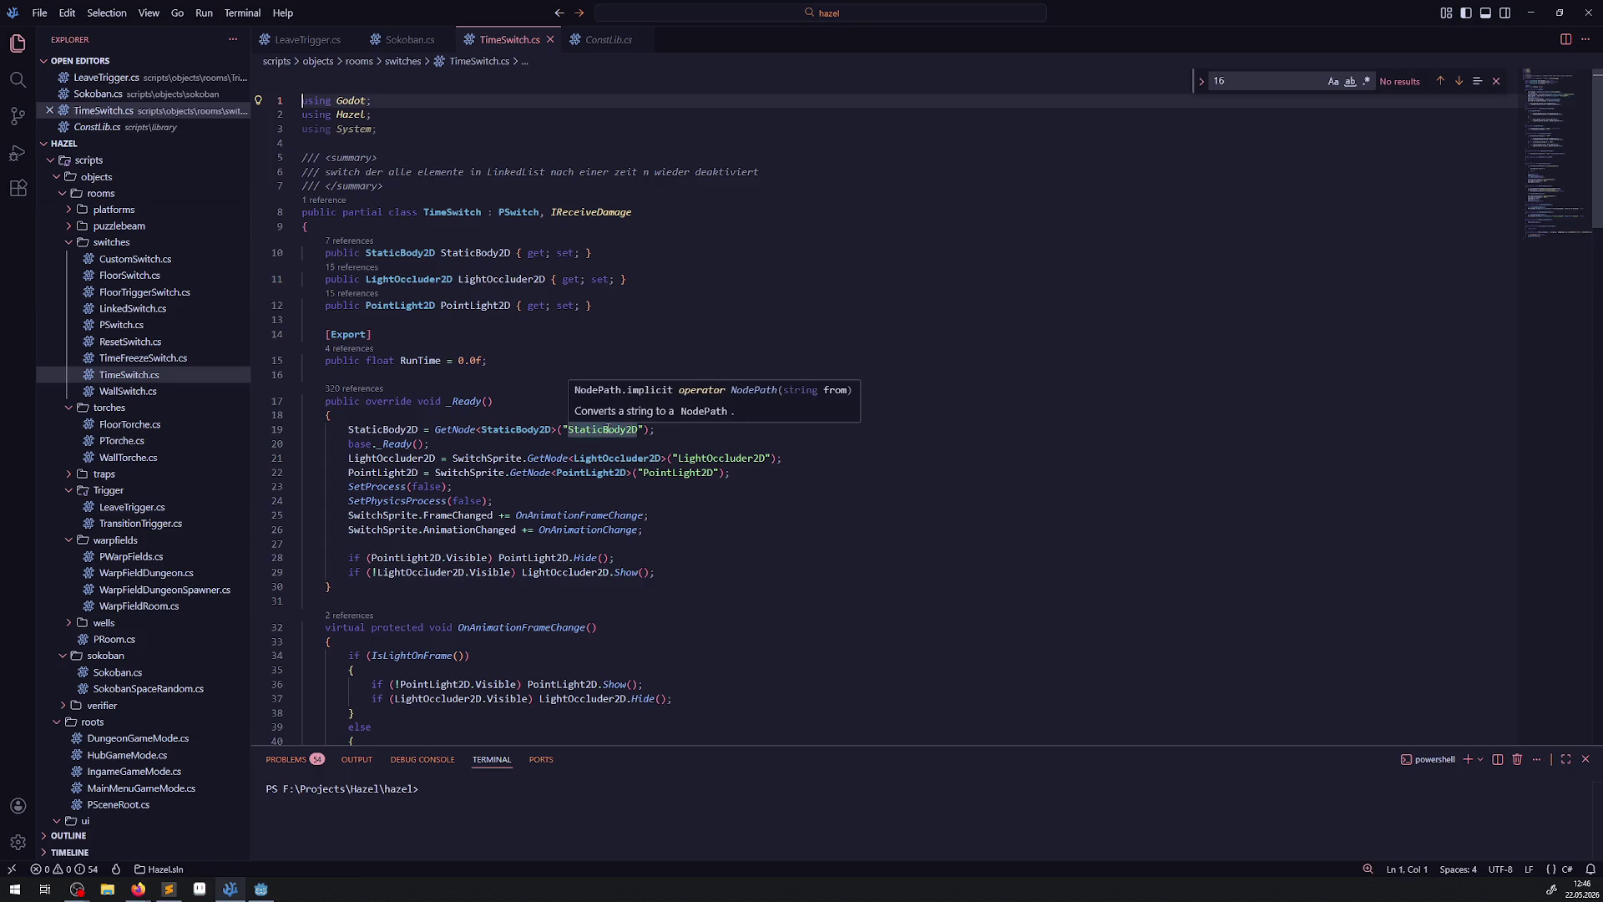
Open and scroll through the PSwitch.cs base class, then return to Godot.
left_click(121, 325)
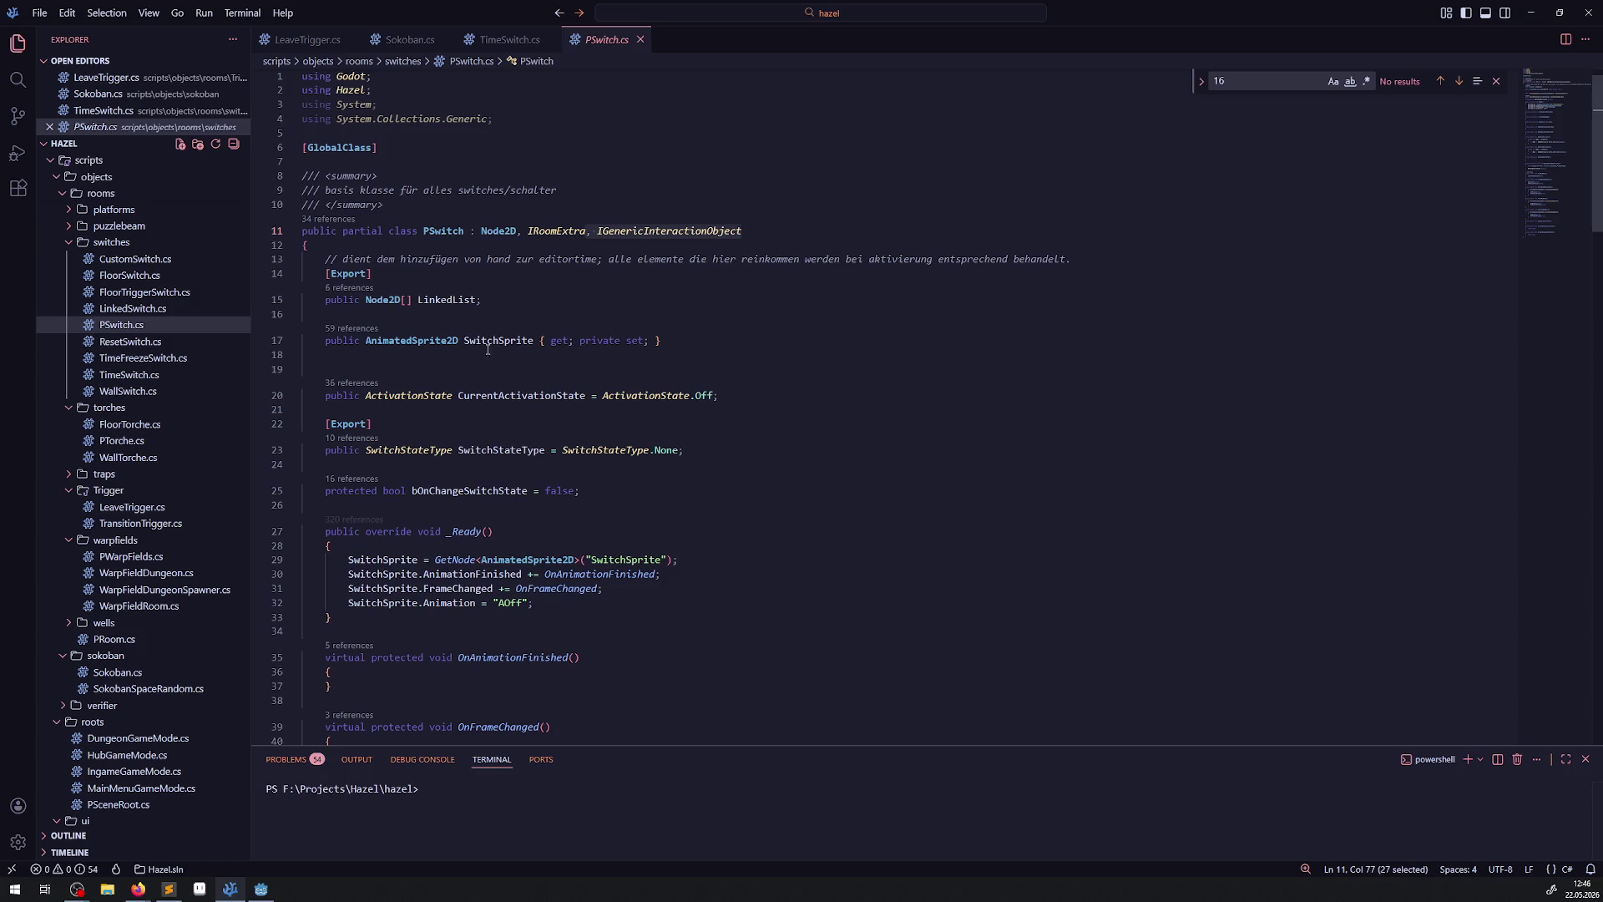
scroll(518, 422, "down", 15)
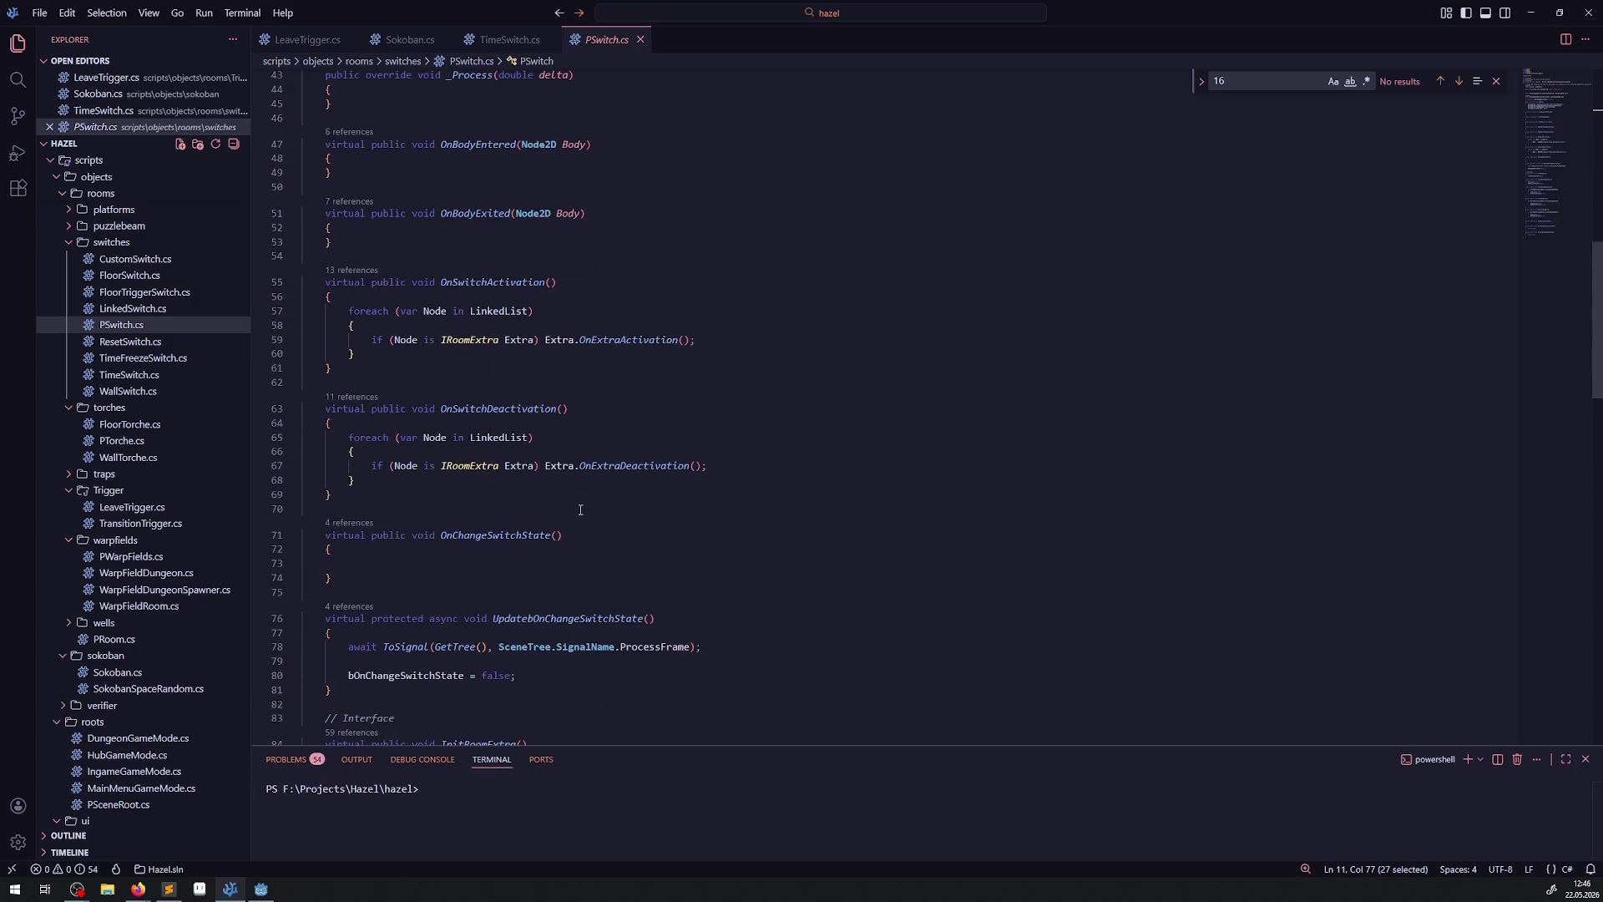
scroll(582, 509, "down", 15)
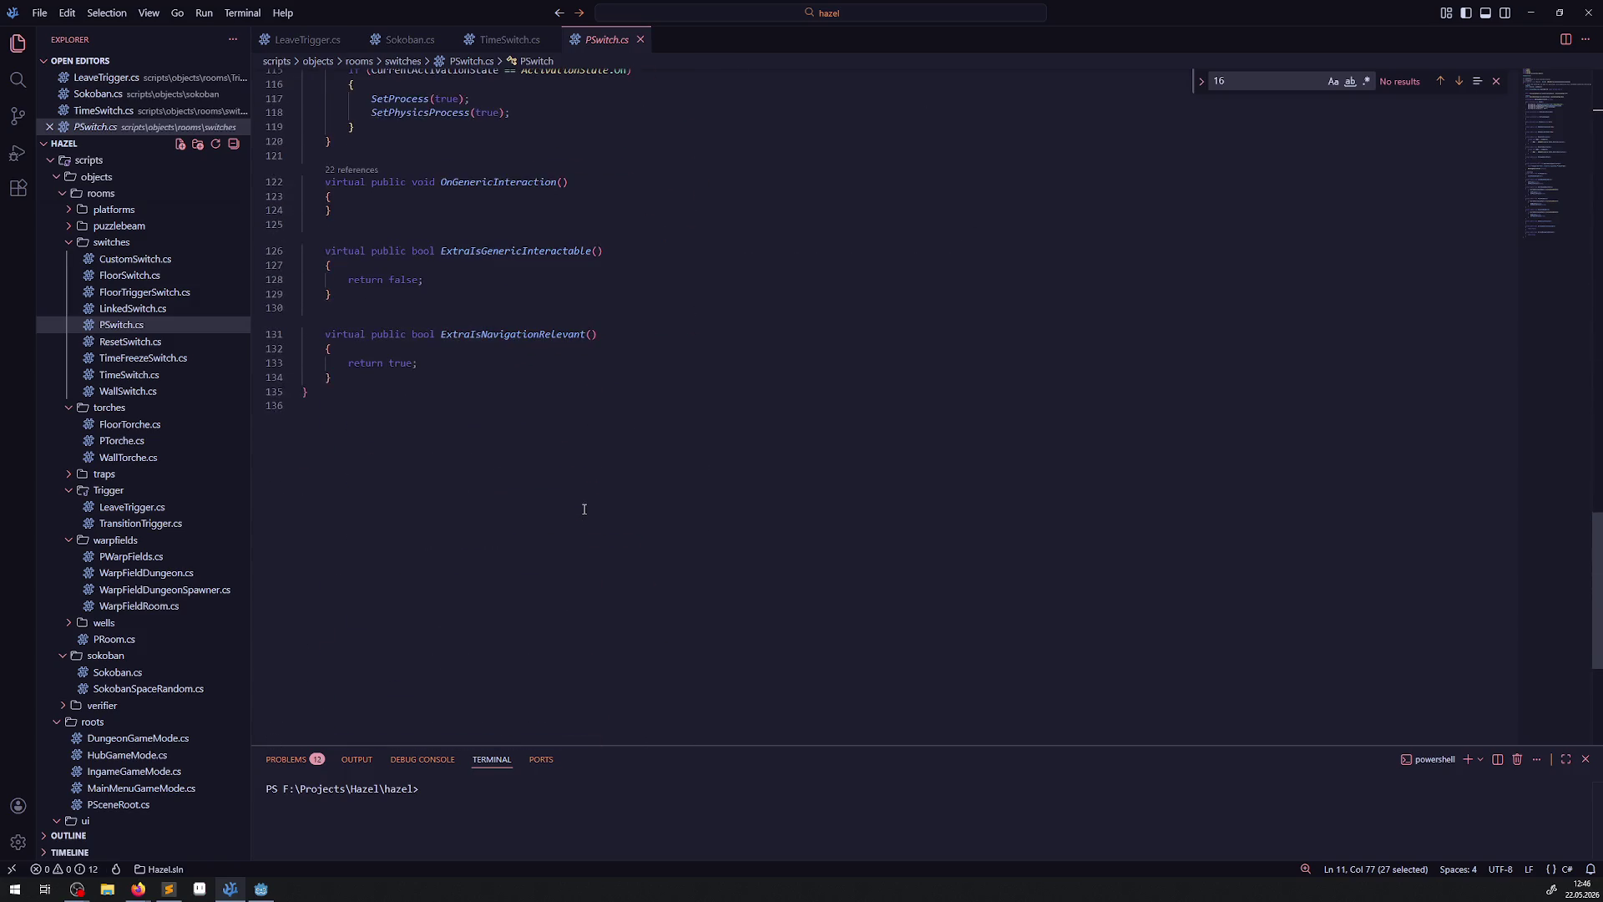
scroll(582, 504, "up", 20)
scroll(582, 494, "up", 8)
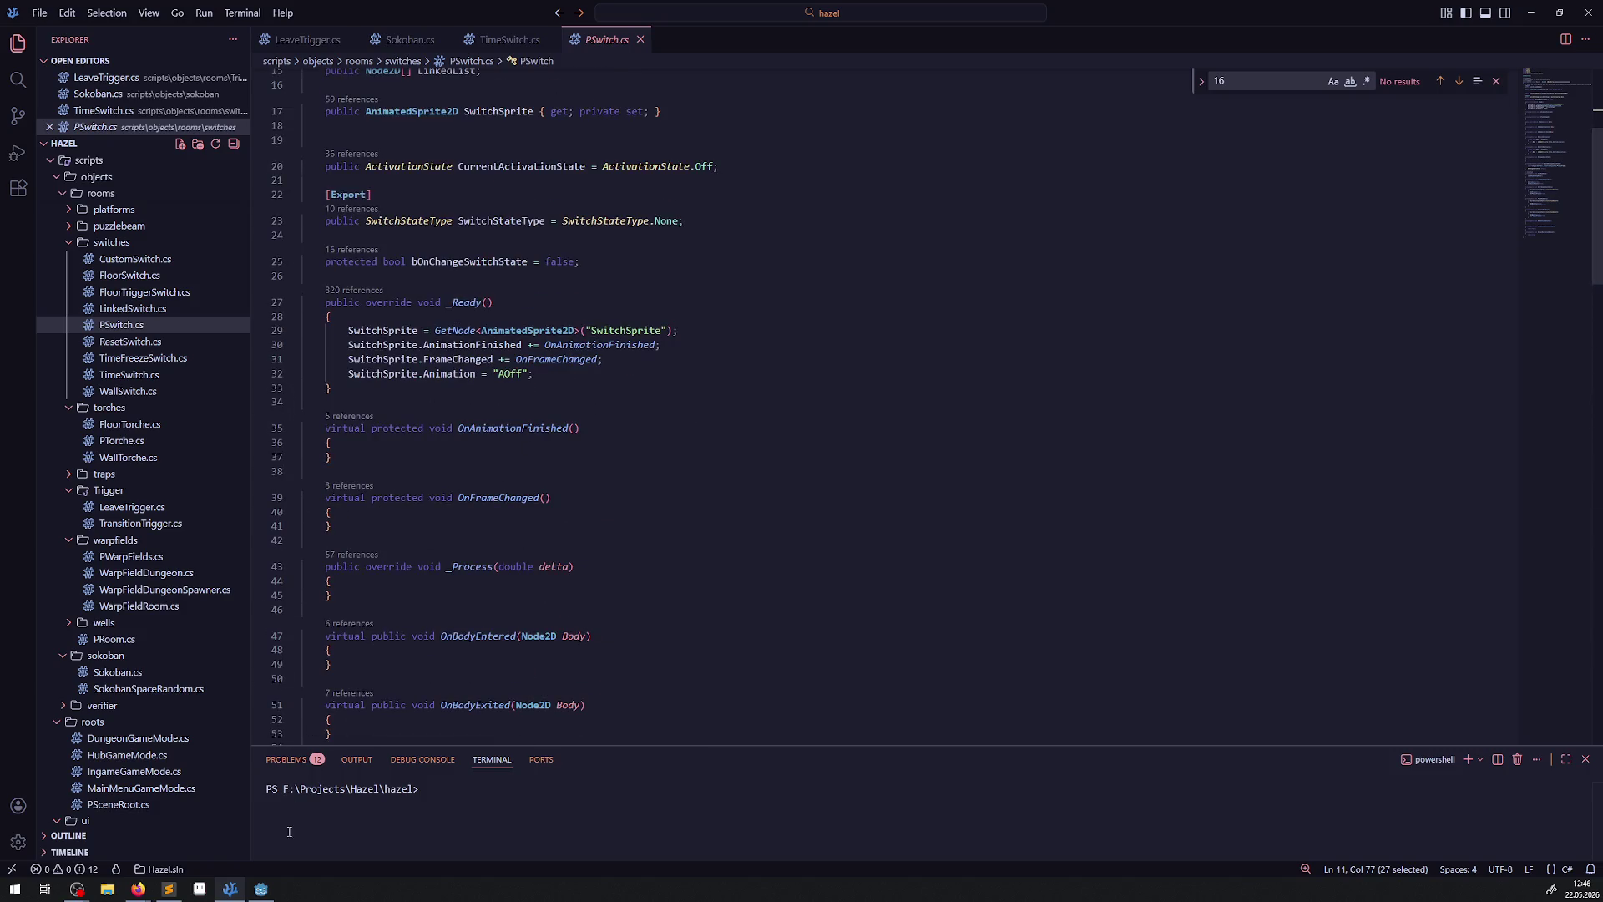
left_click(260, 889)
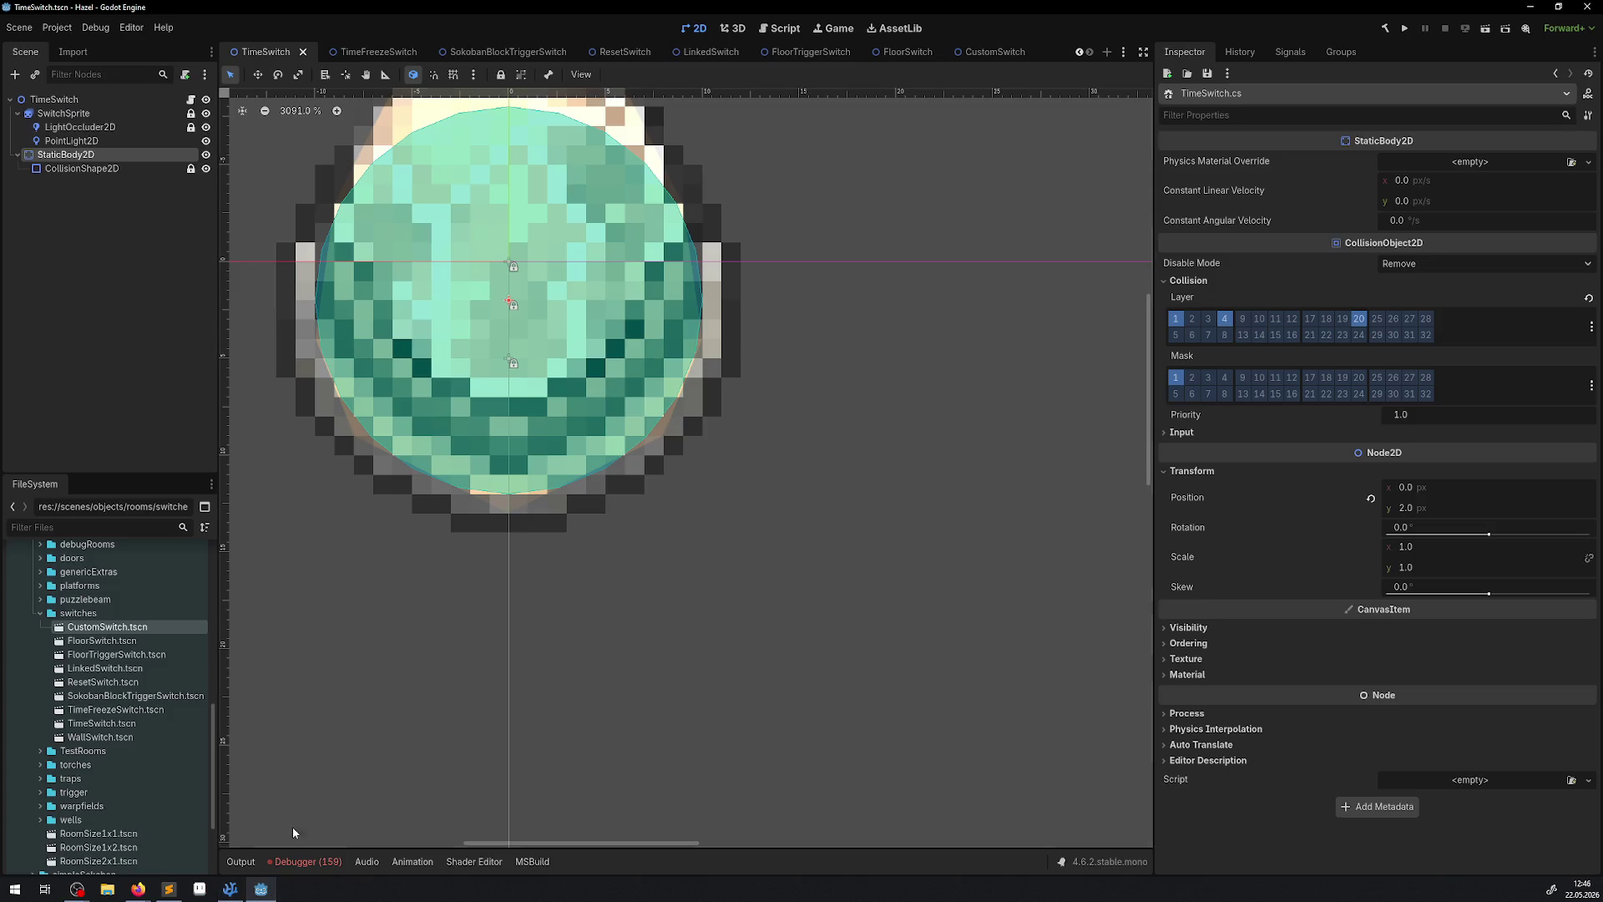
Move the TimeSwitch StaticBody2D to collision layer 2, then return to PSwitch.cs.
left_click(1191, 321)
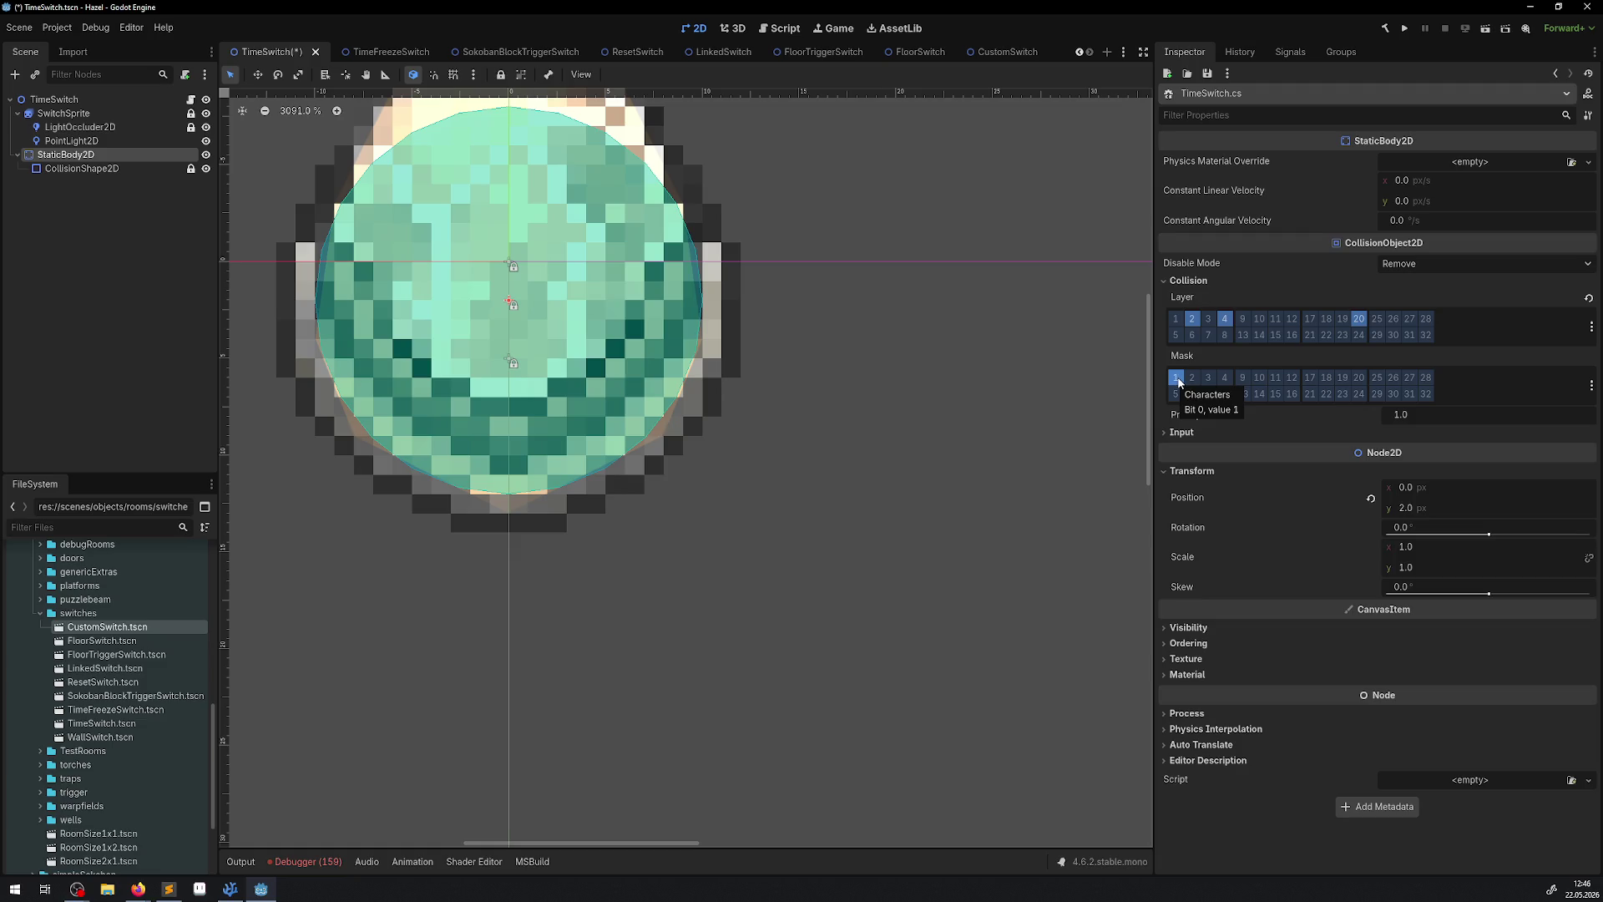
left_click(230, 888)
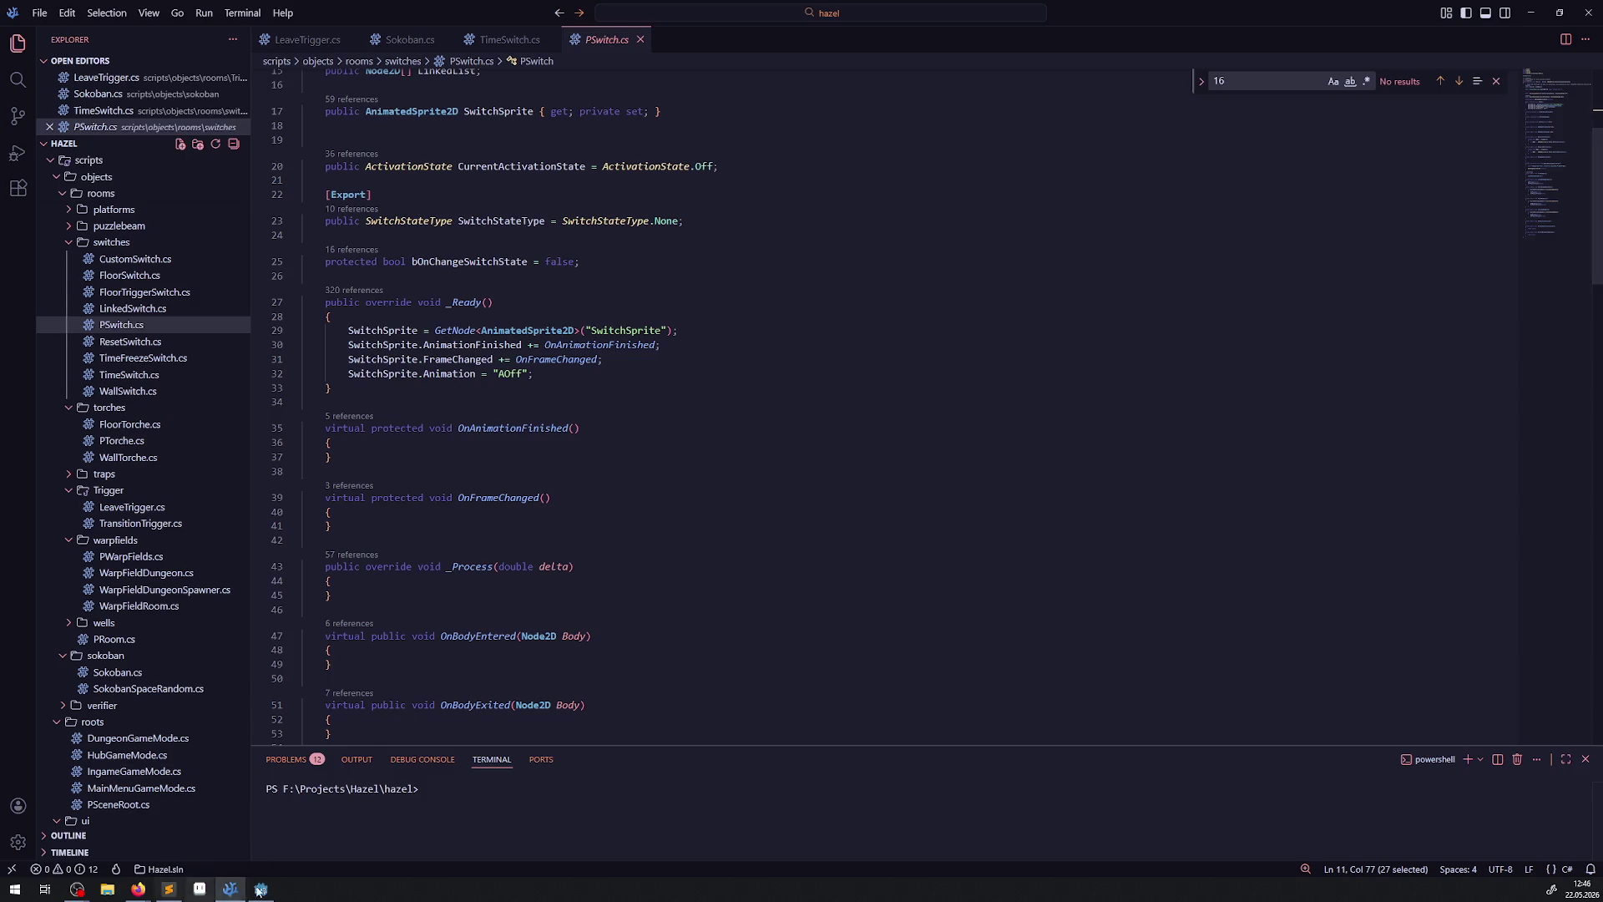
Switch back to the TimeSwitch.cs tab, scroll to the file's end, then return to Godot.
left_click(264, 889)
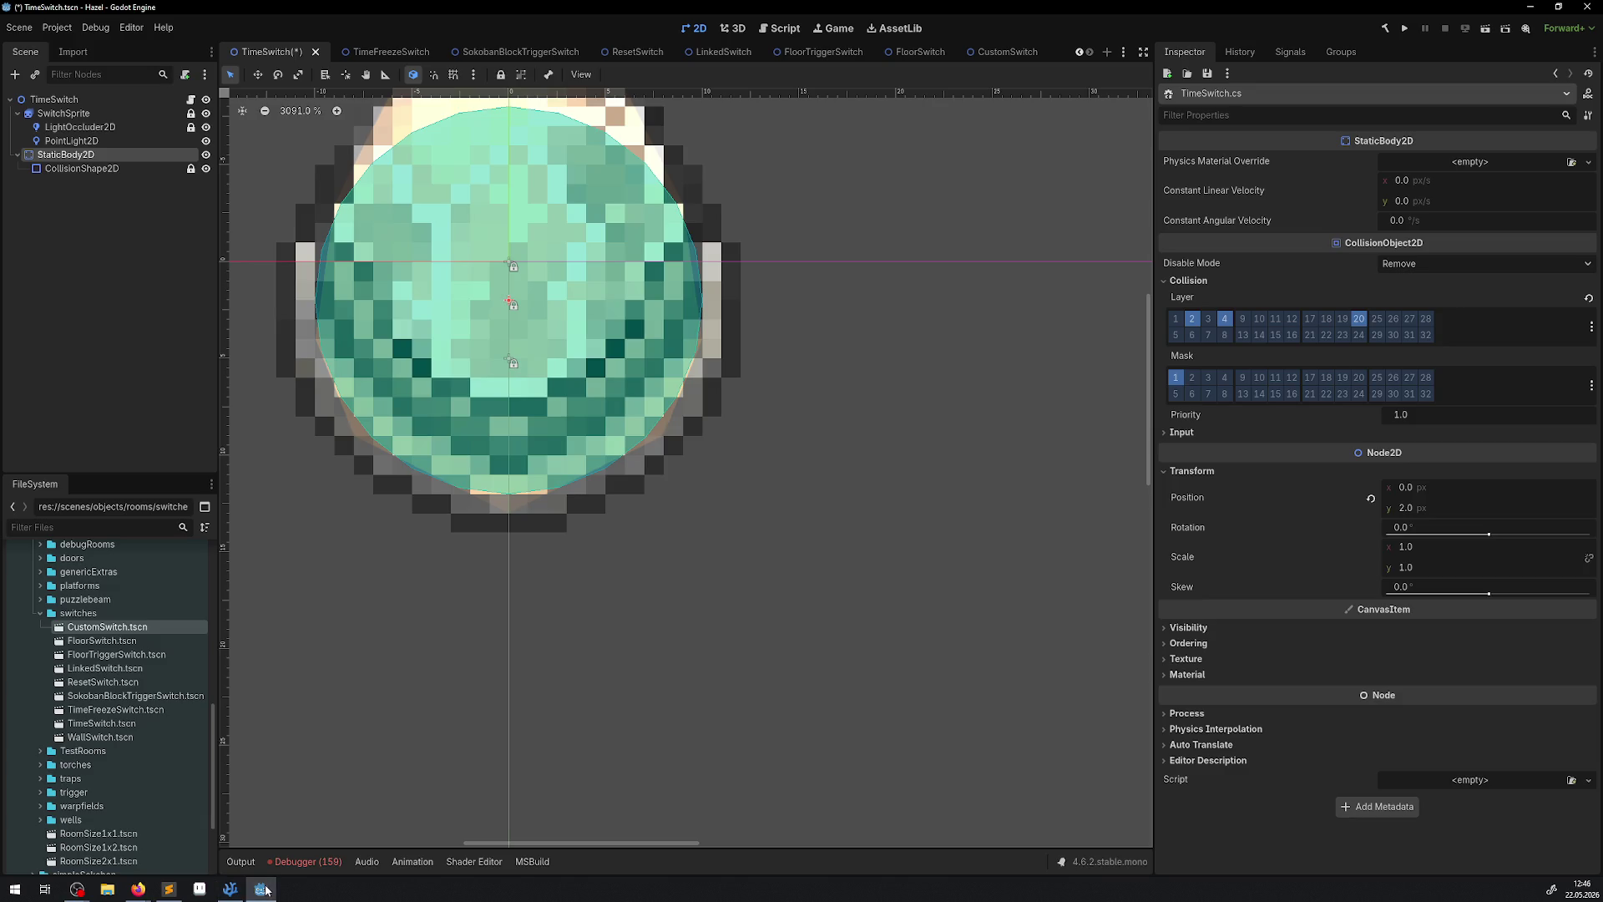
key("alt+Tab")
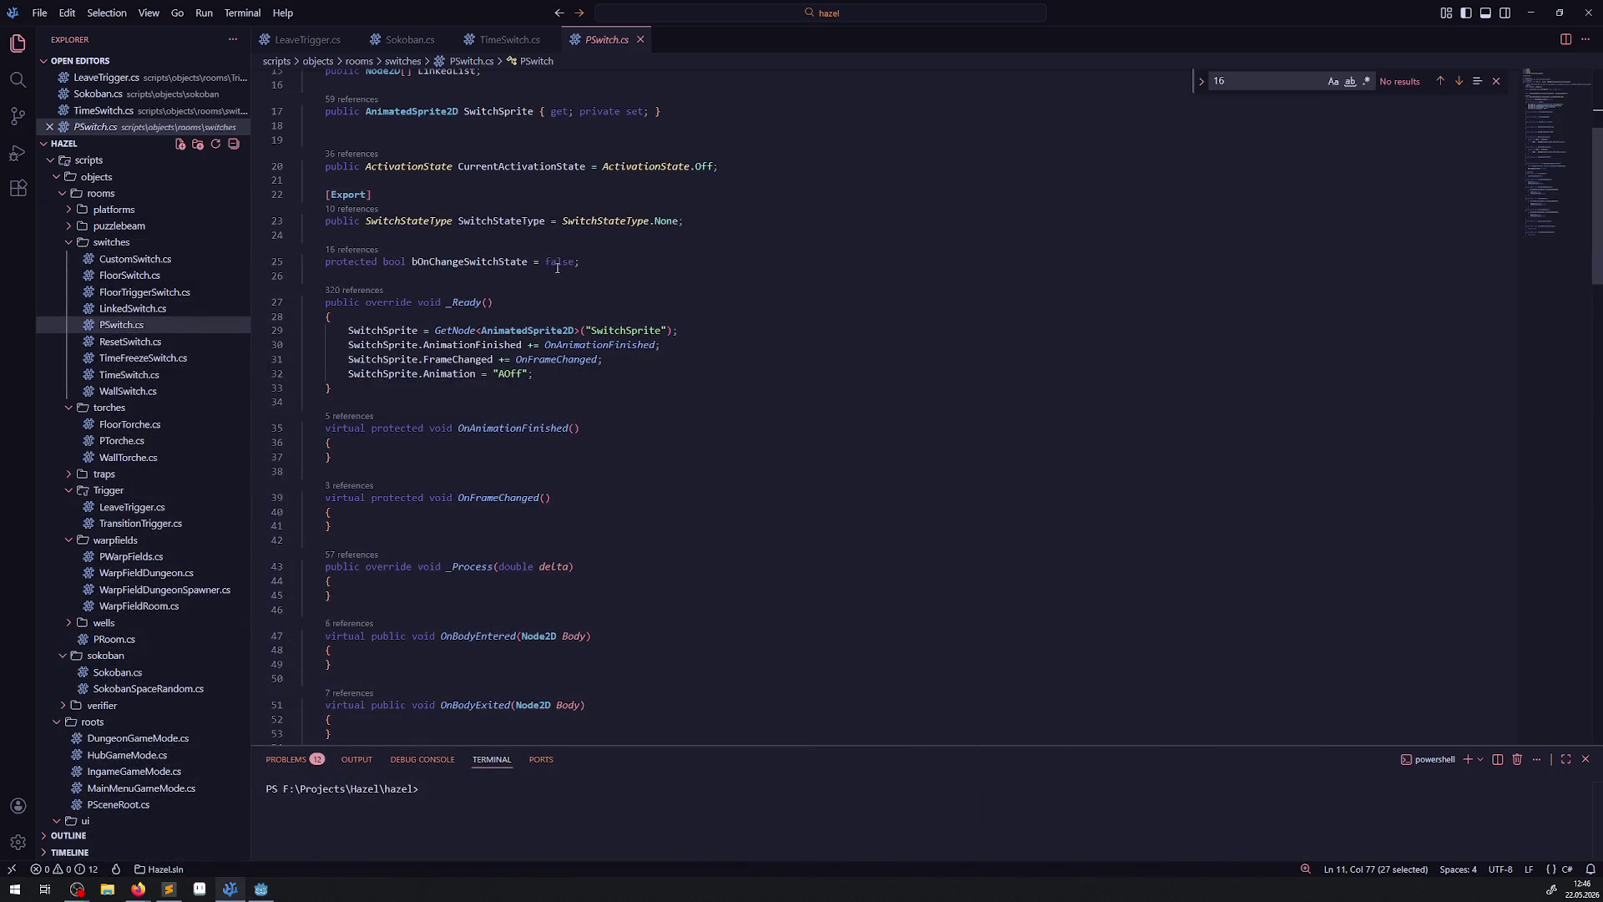
left_click(506, 40)
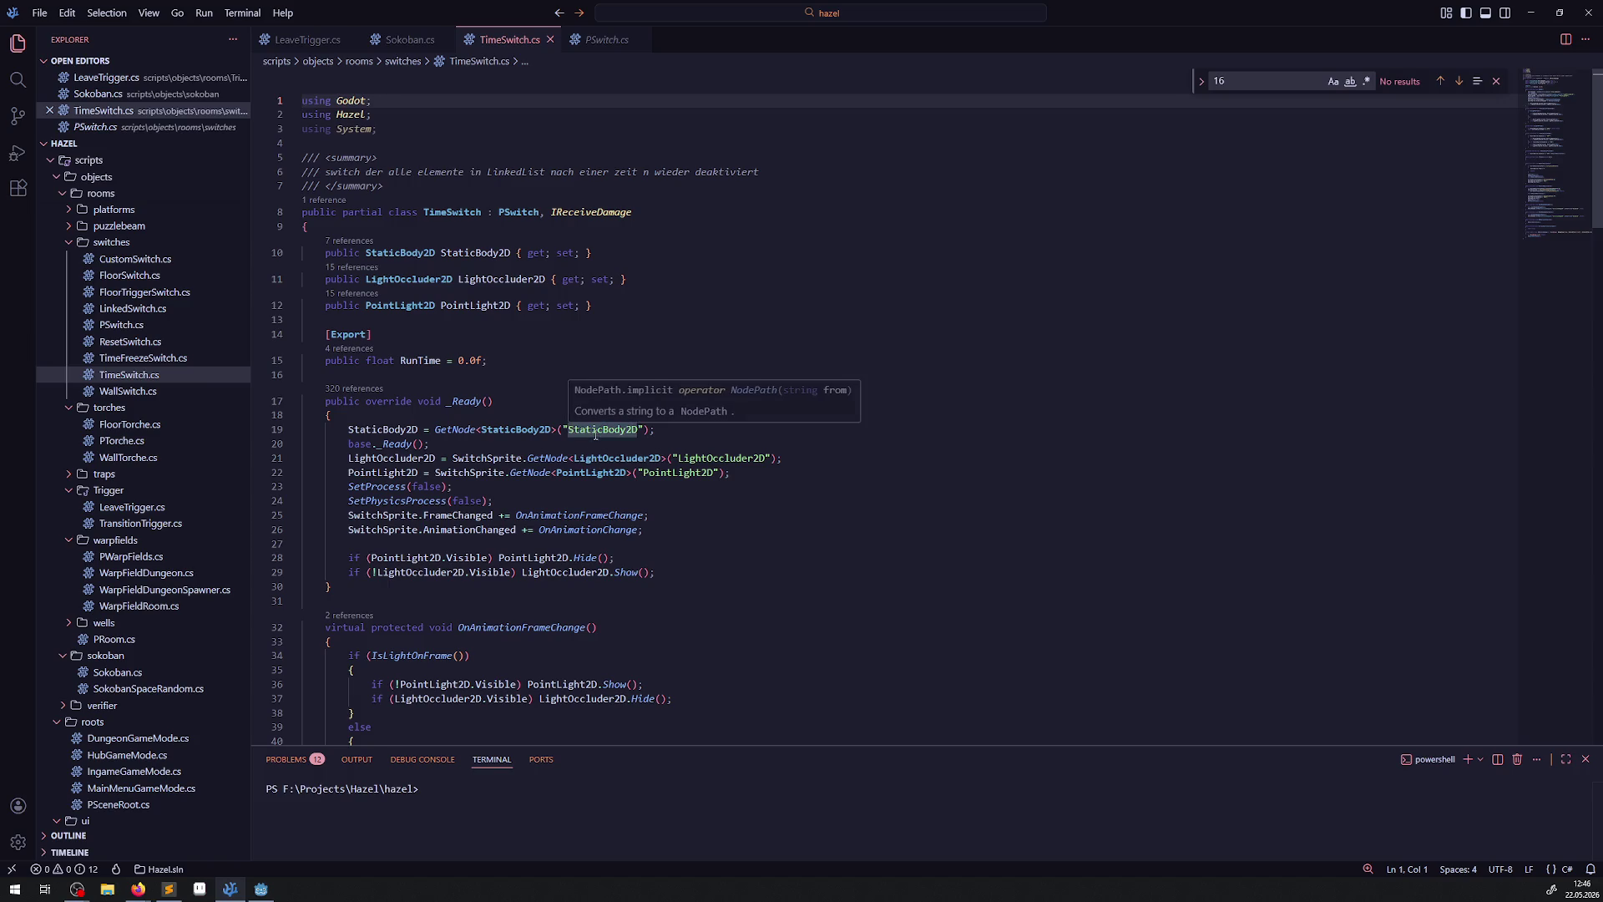
scroll(584, 435, "down", 10)
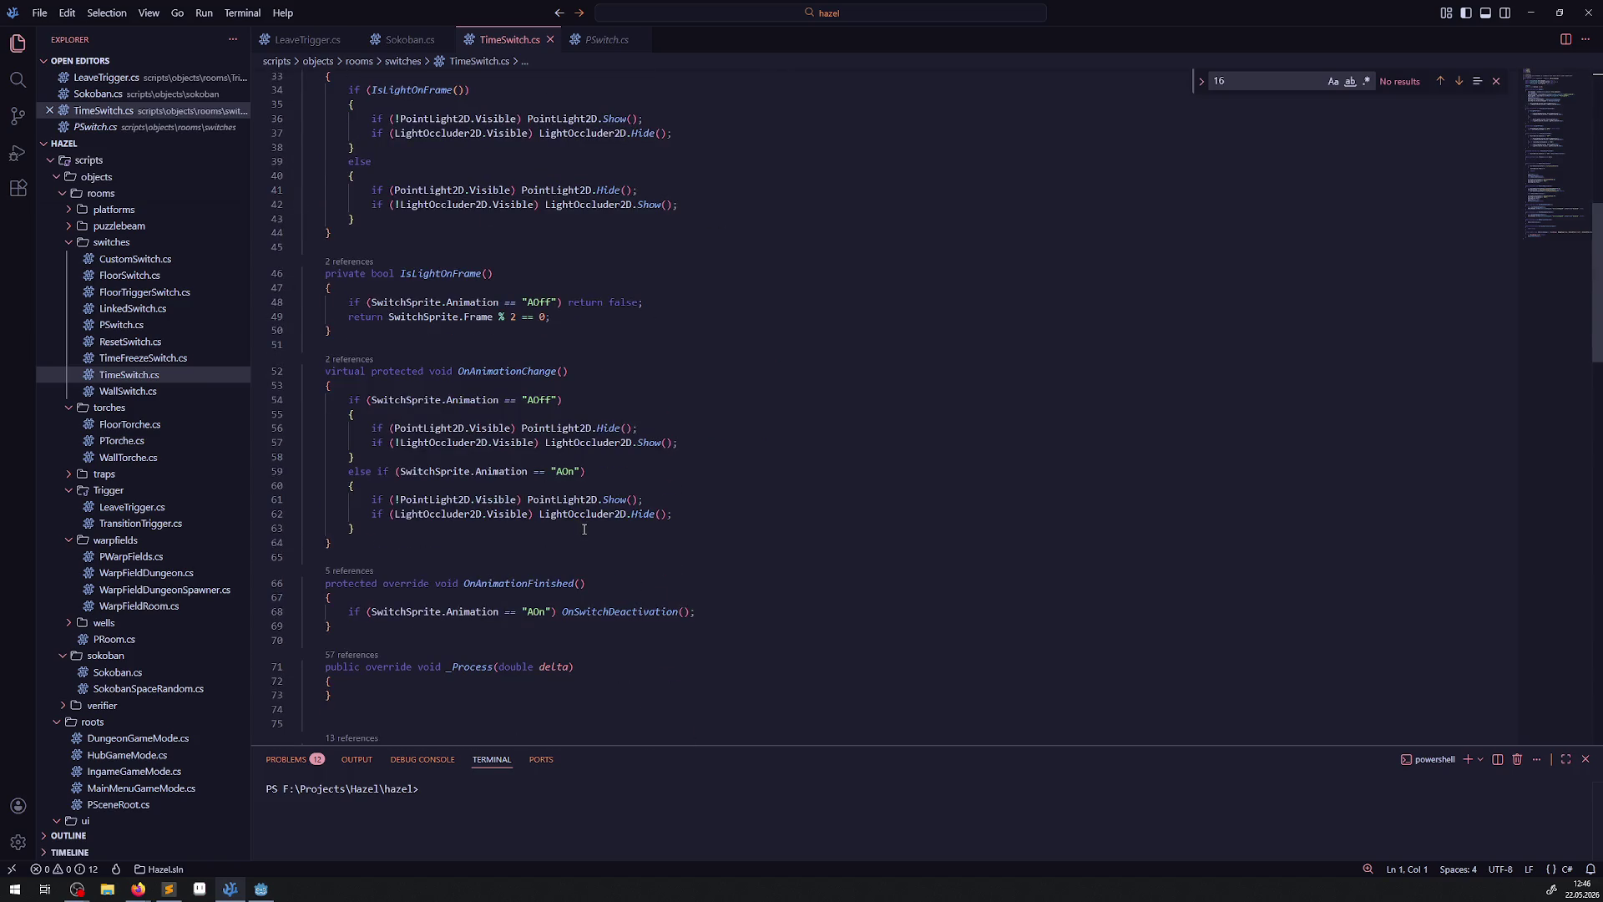
scroll(583, 529, "down", 15)
scroll(591, 518, "down", 12)
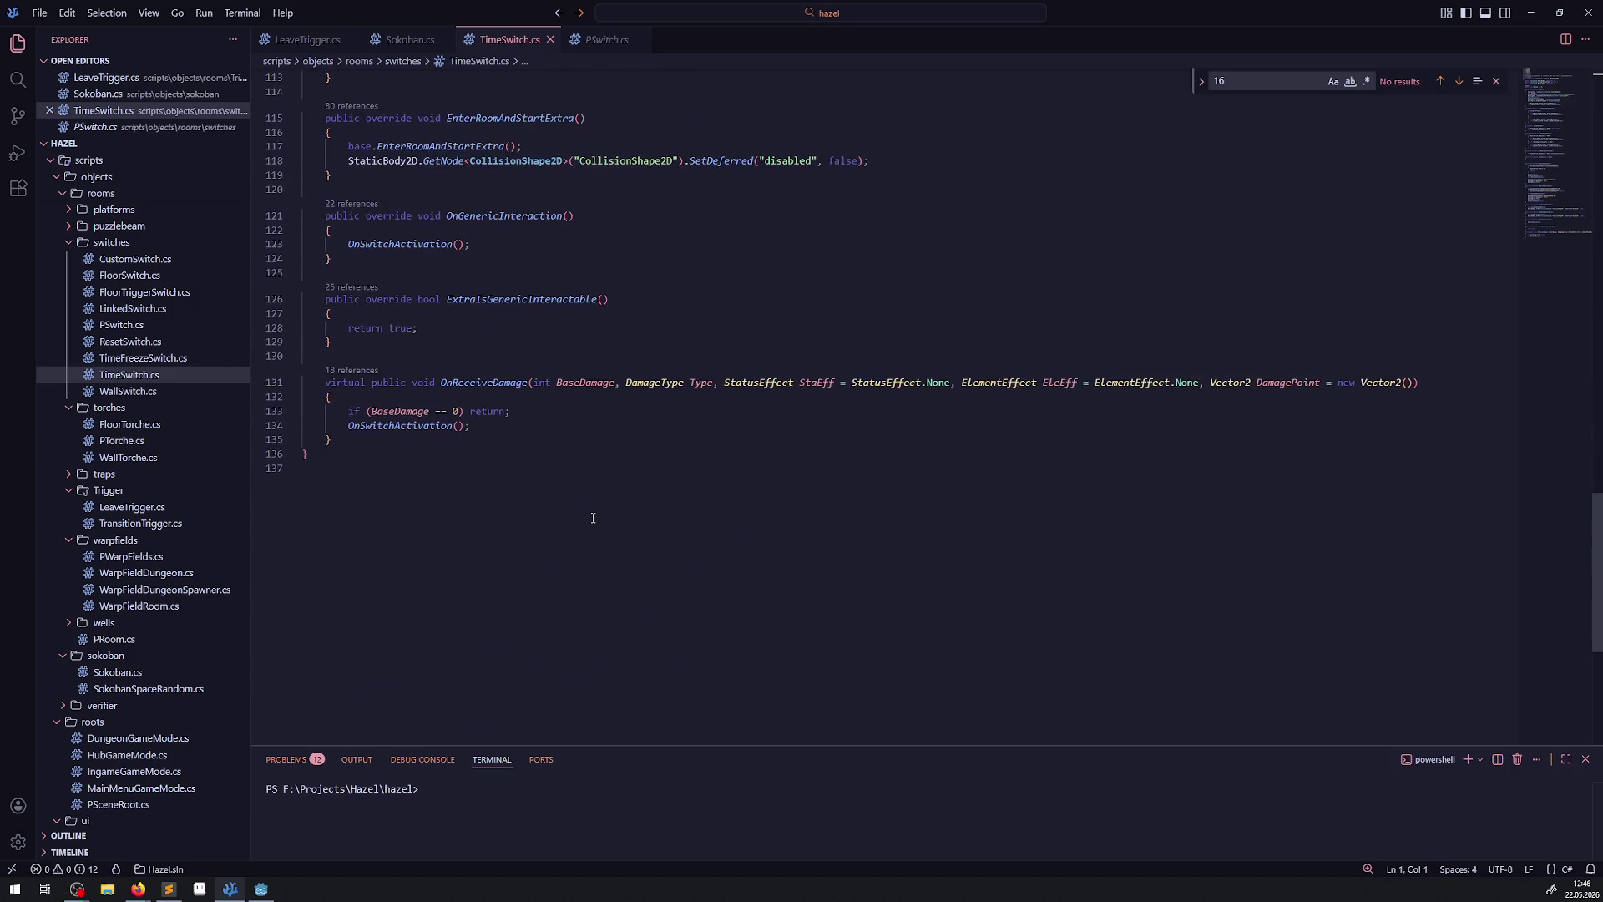
left_click(260, 889)
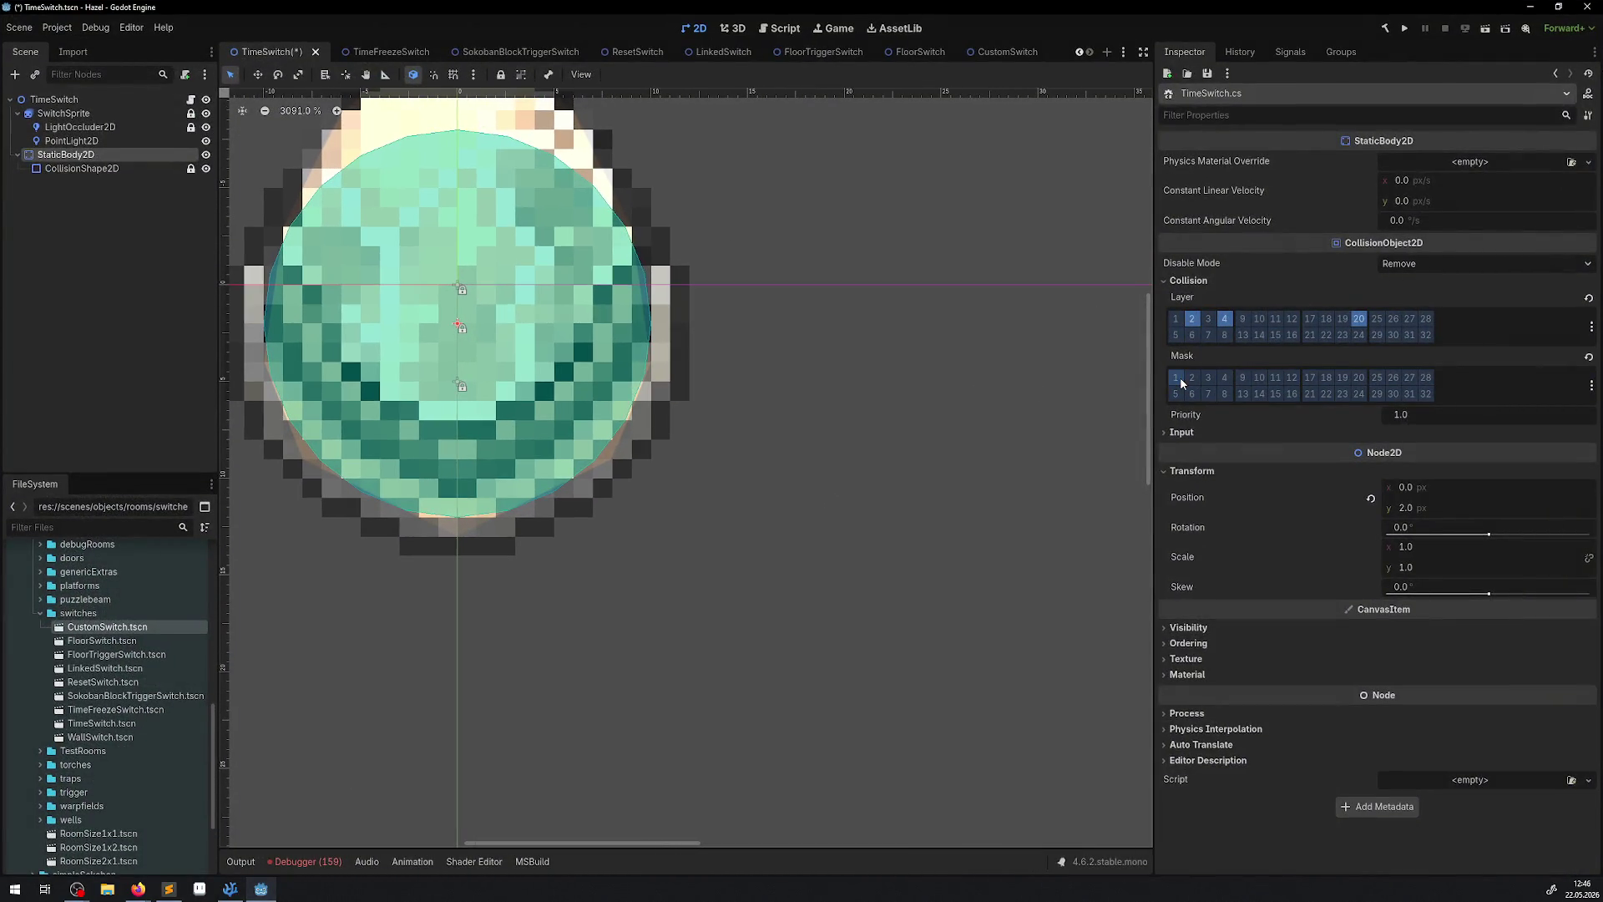
Save the TimeSwitch scene, then build and run the project into the debug room.
key("ctrl+s")
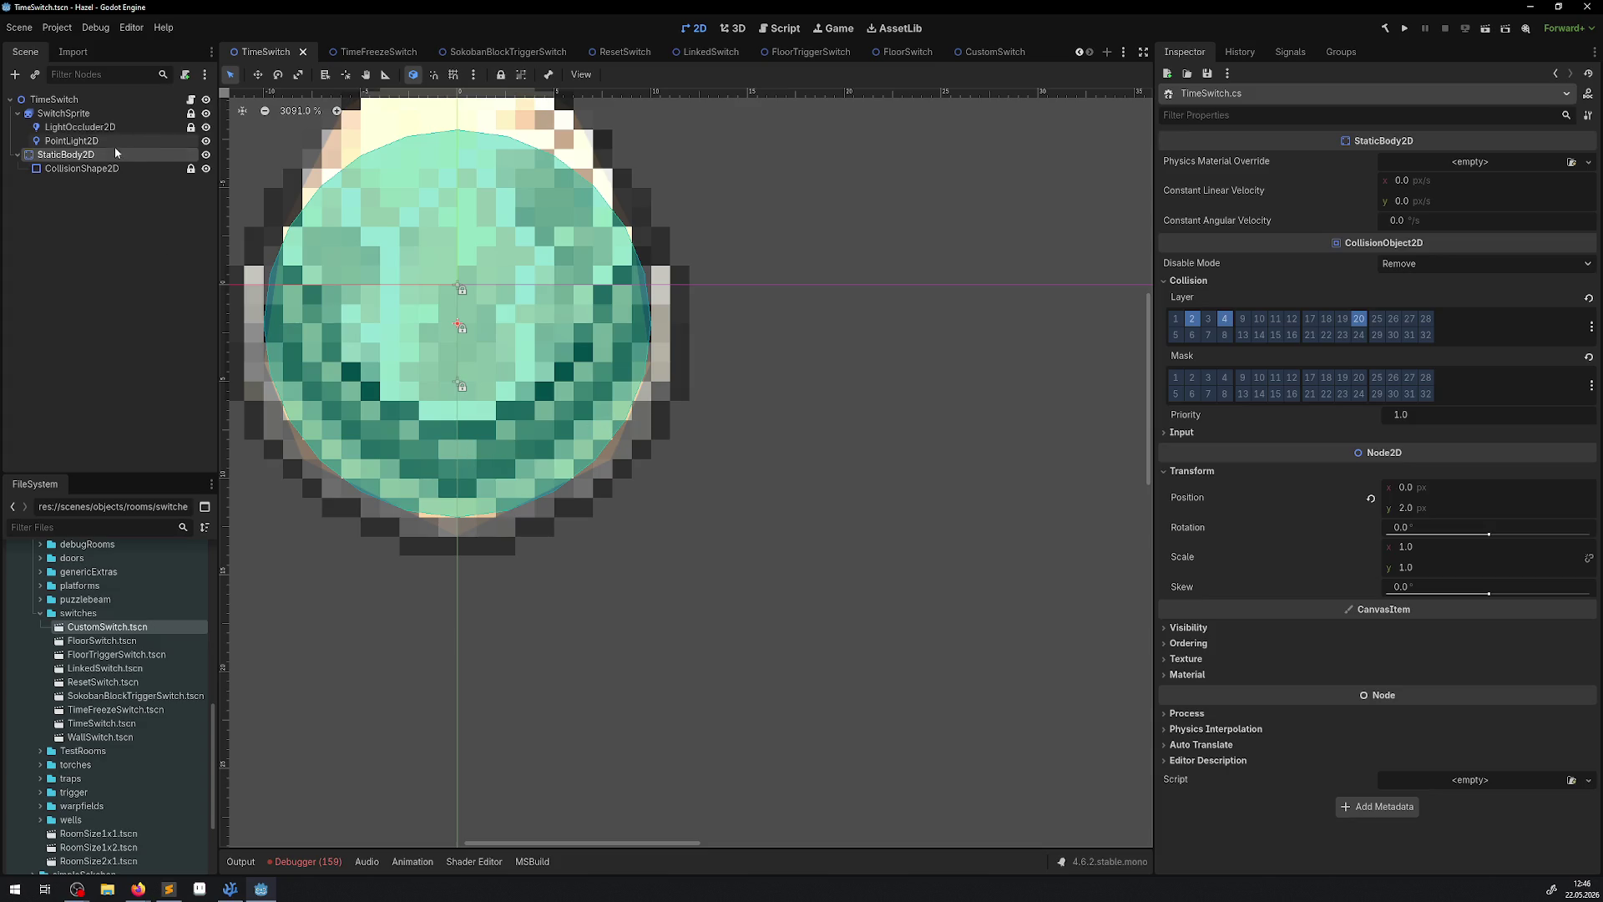
left_click_drag(727, 266, 742, 313)
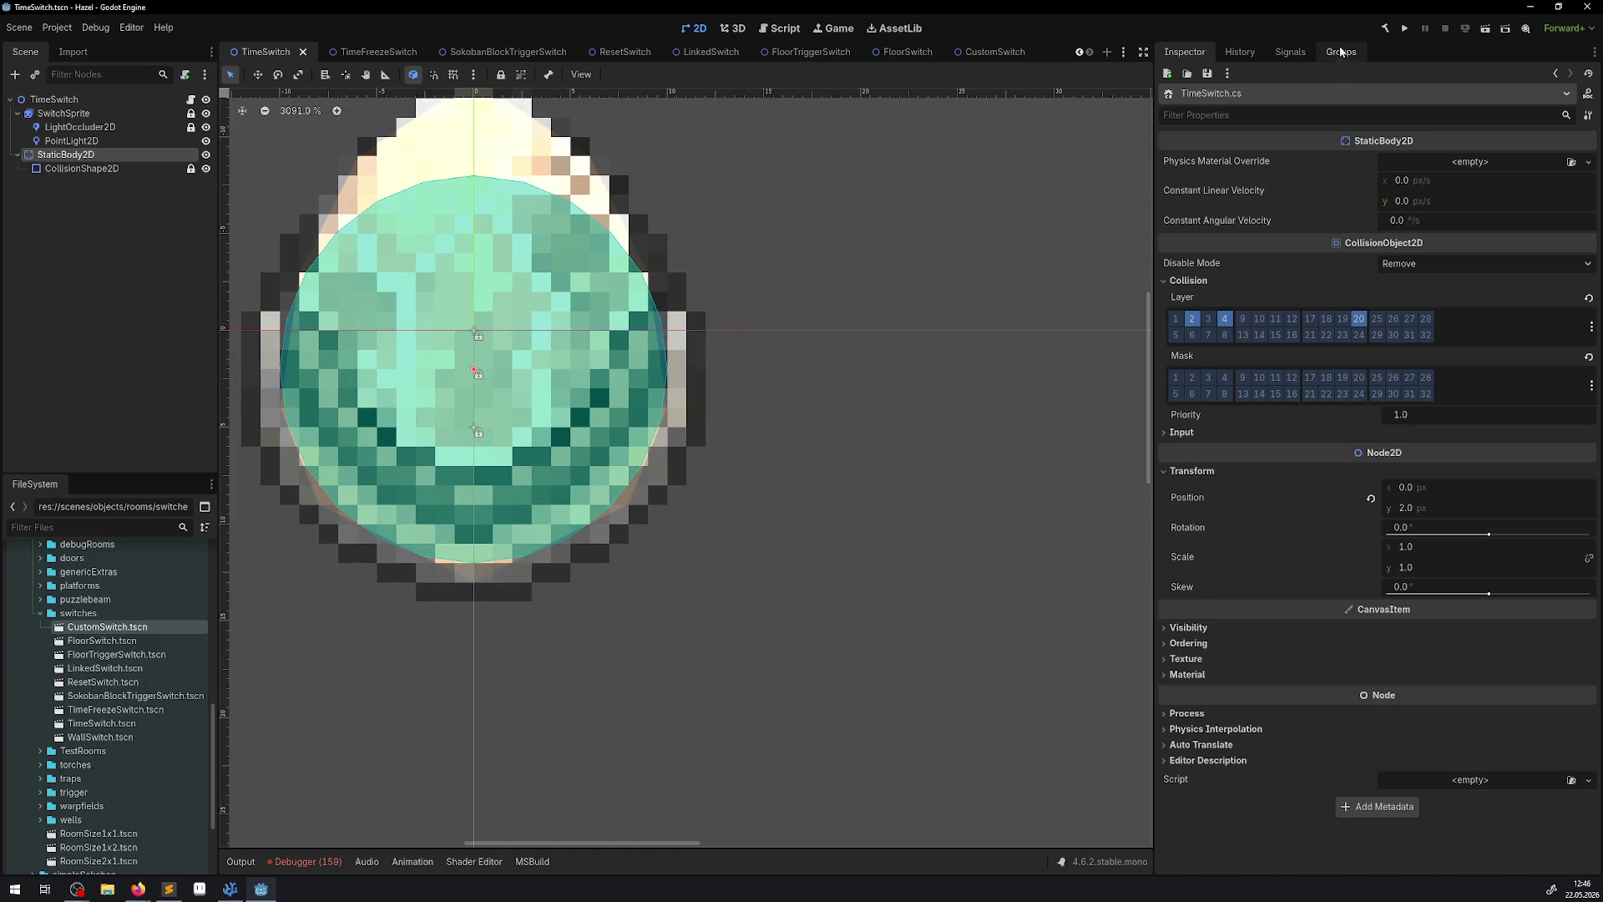
left_click(1407, 29)
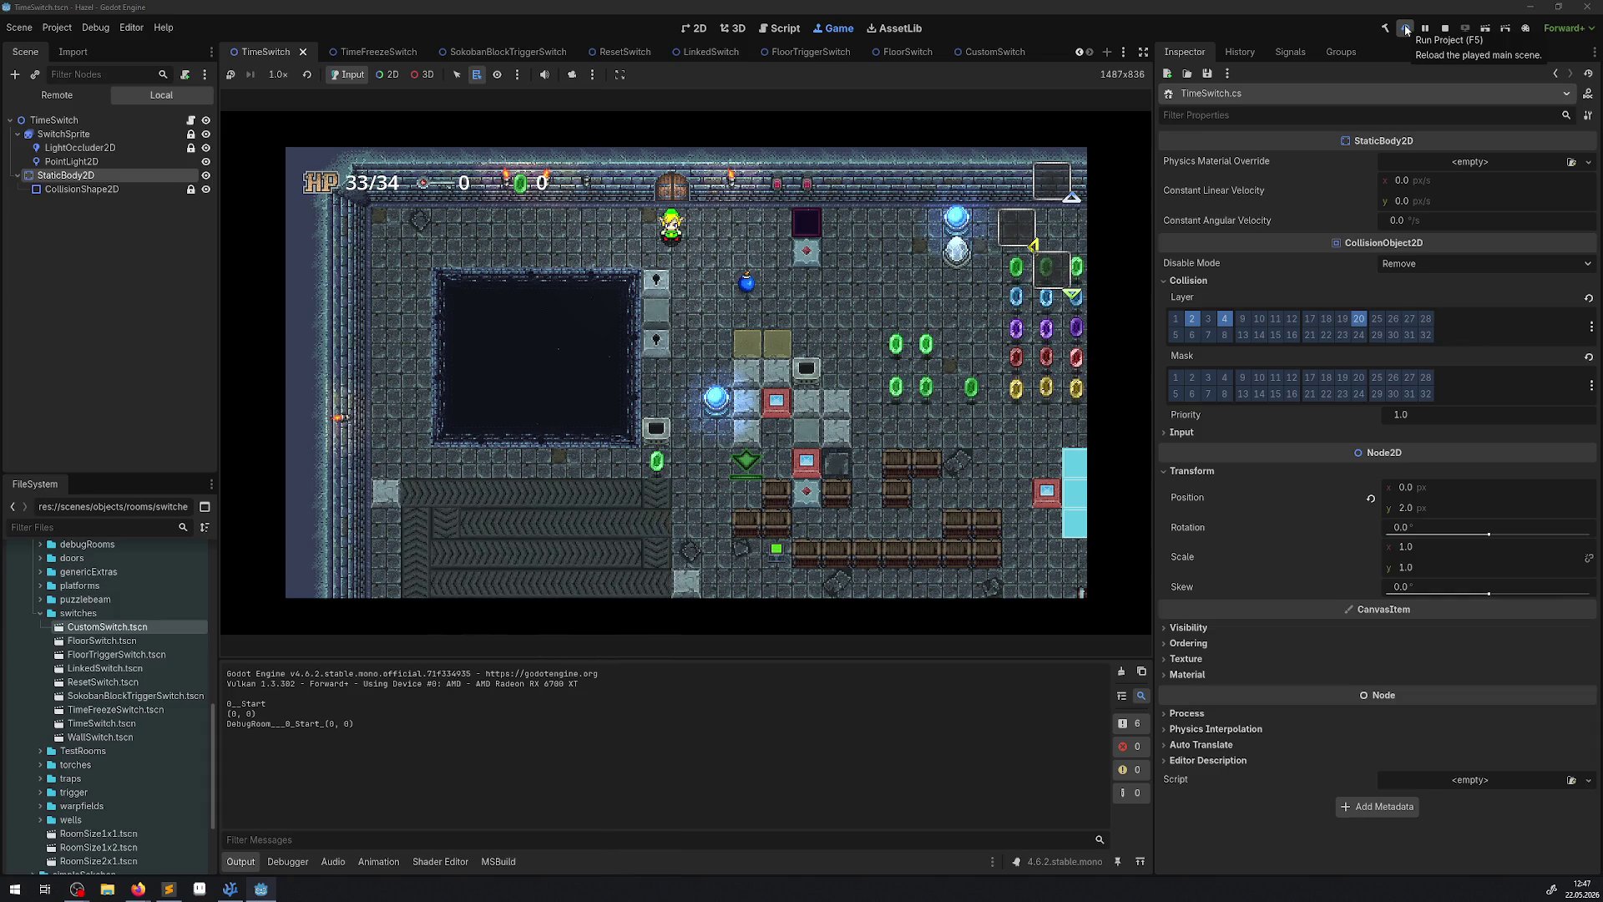
Walk the hero to the crystal switch to toggle it, then select DebugManager in the remote scene tree.
key("Right")
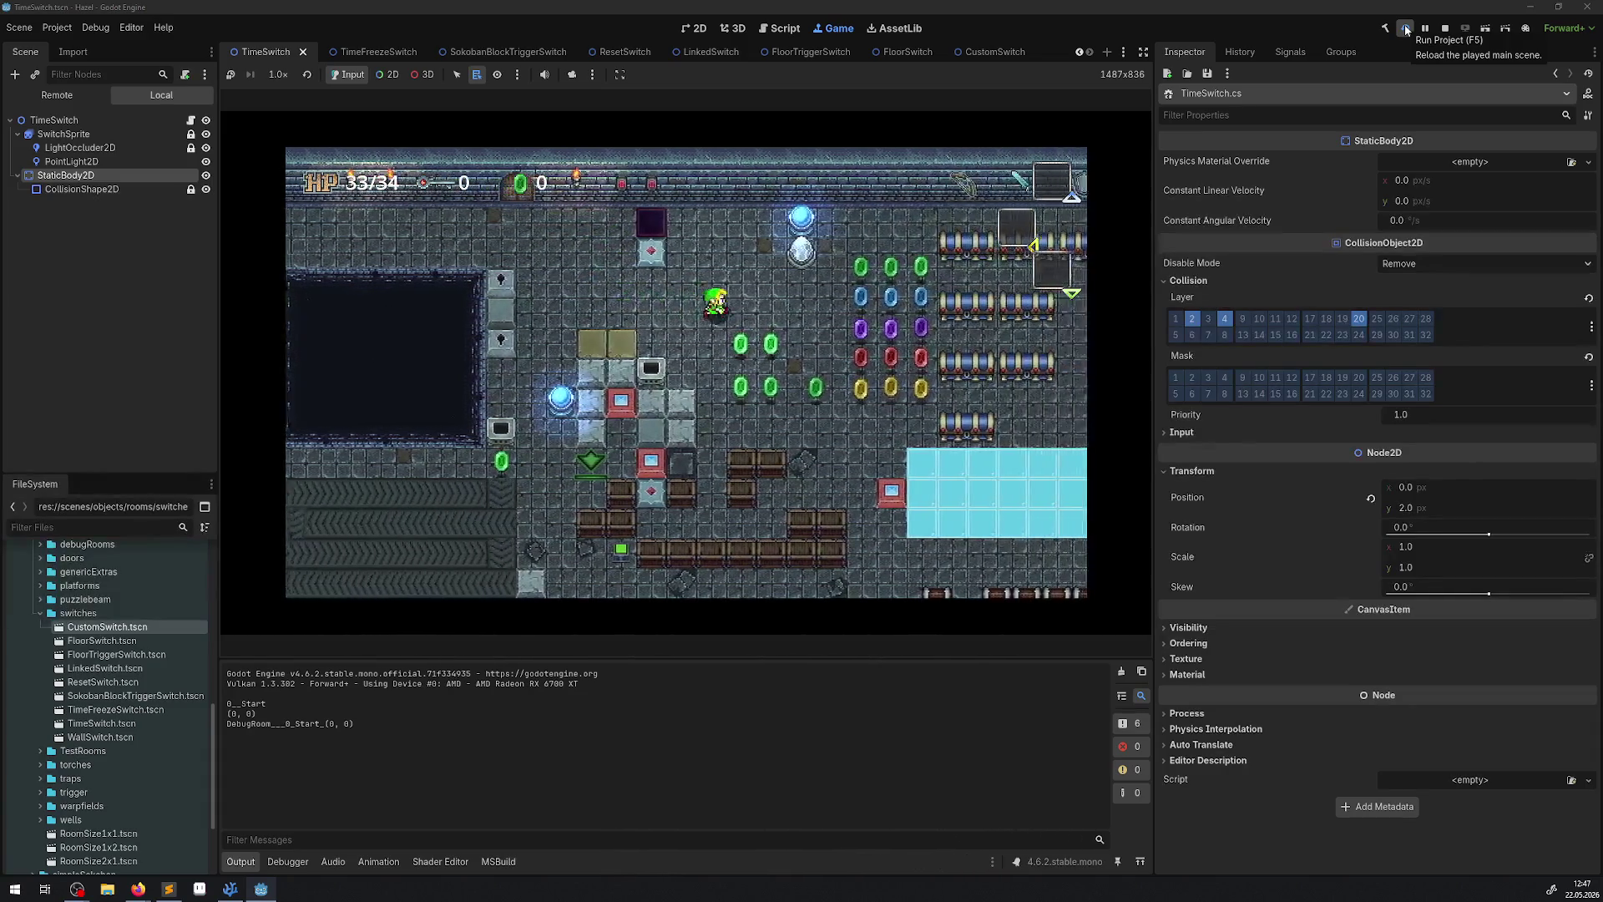
key("Down")
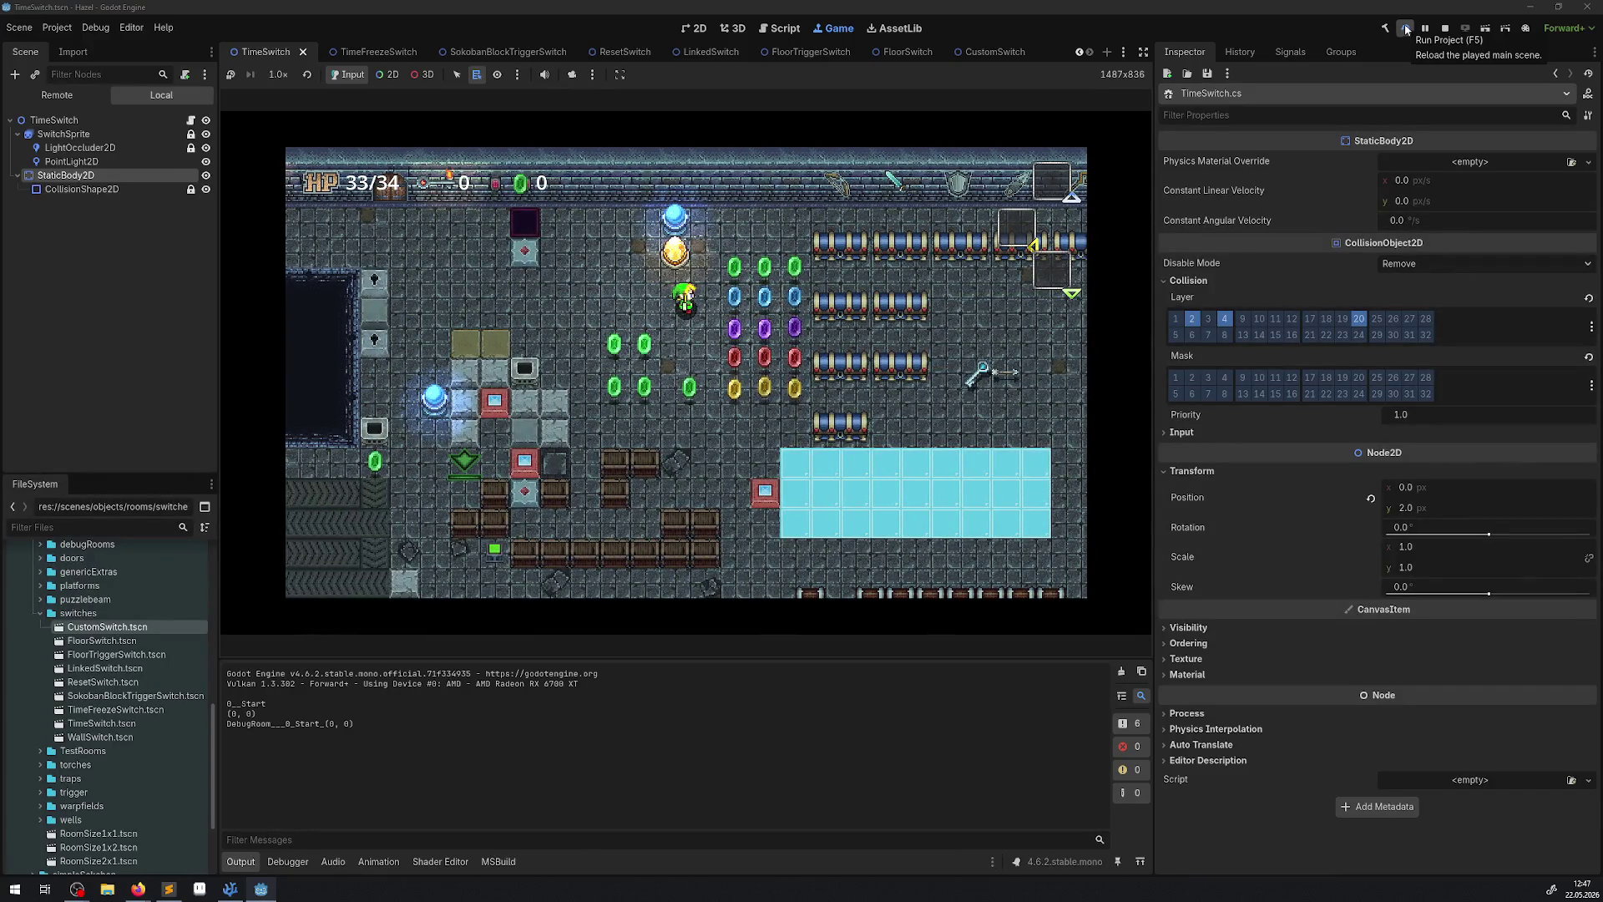
left_click(57, 96)
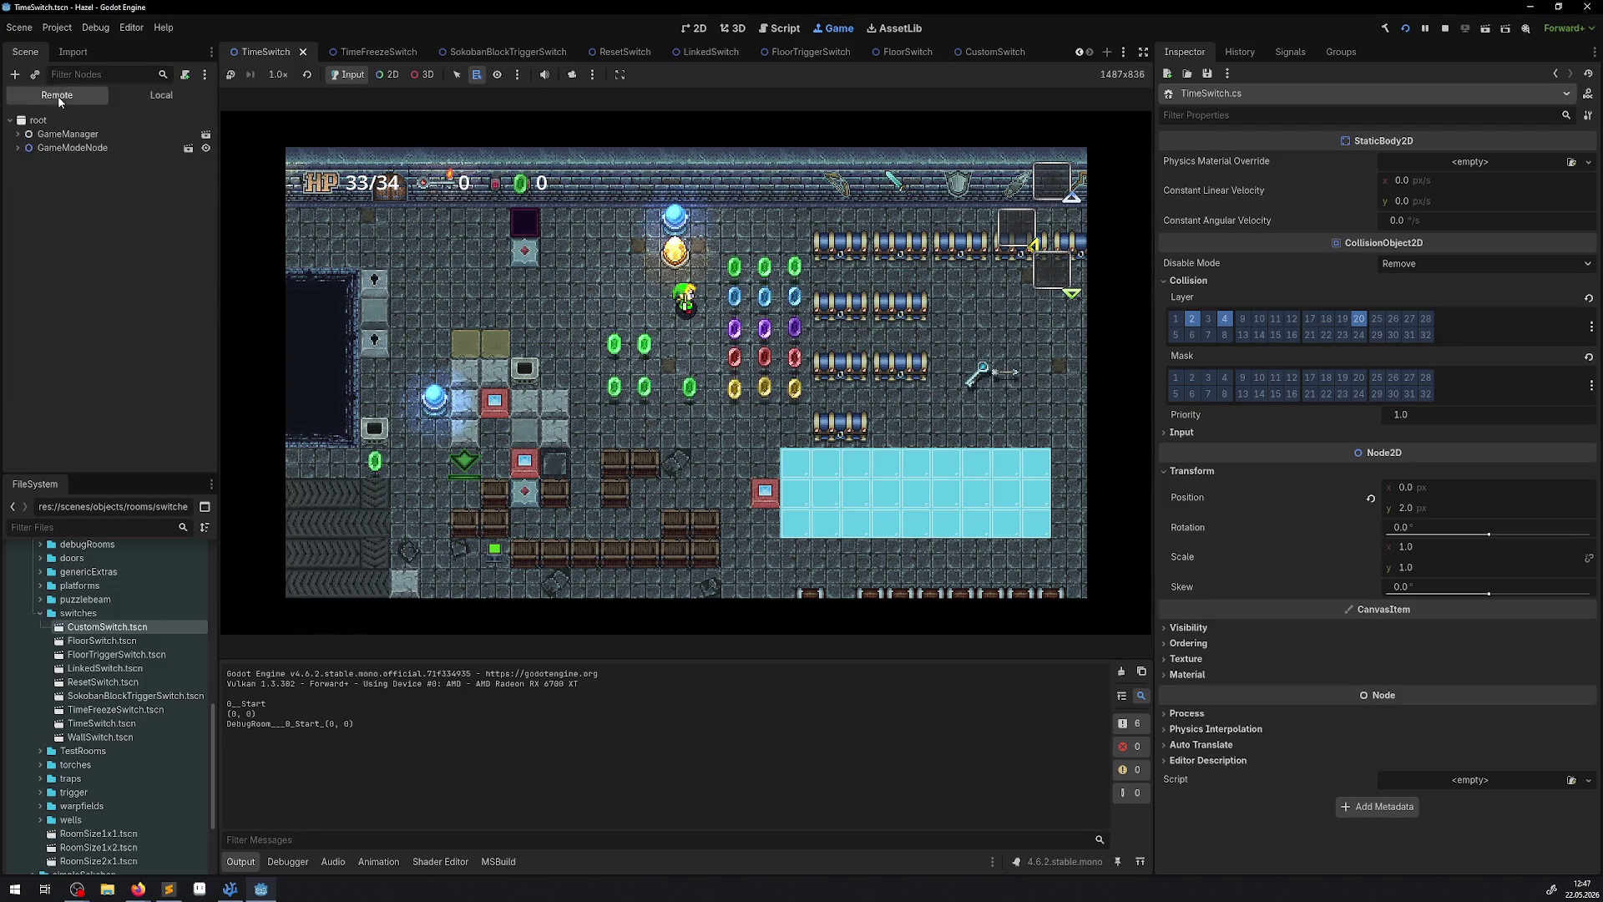
left_click(15, 134)
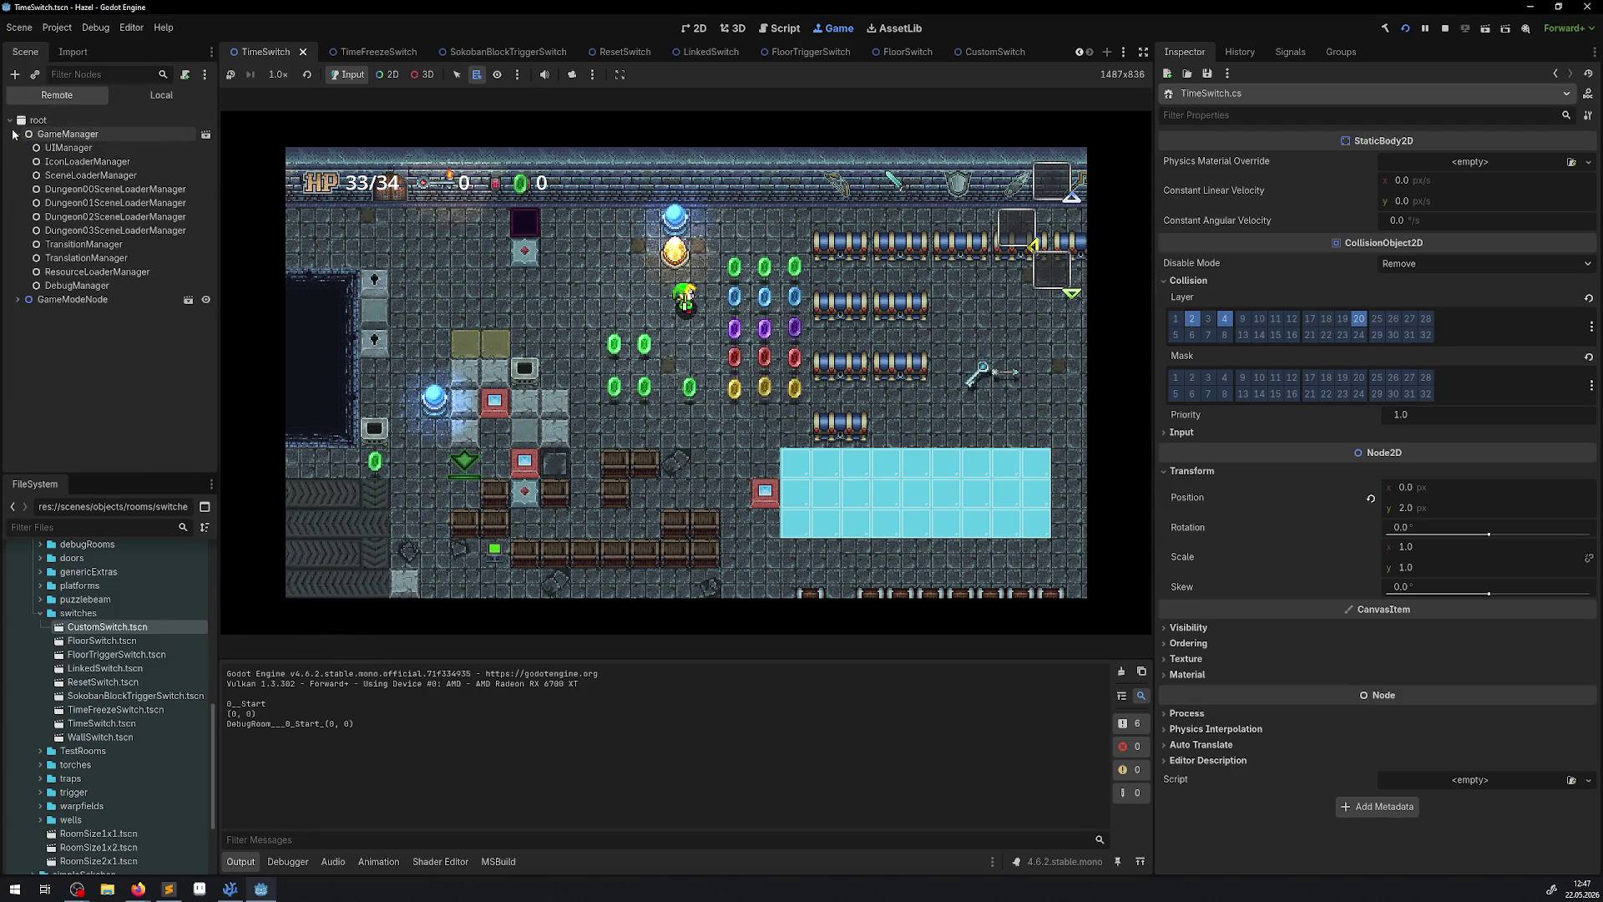
left_click(75, 285)
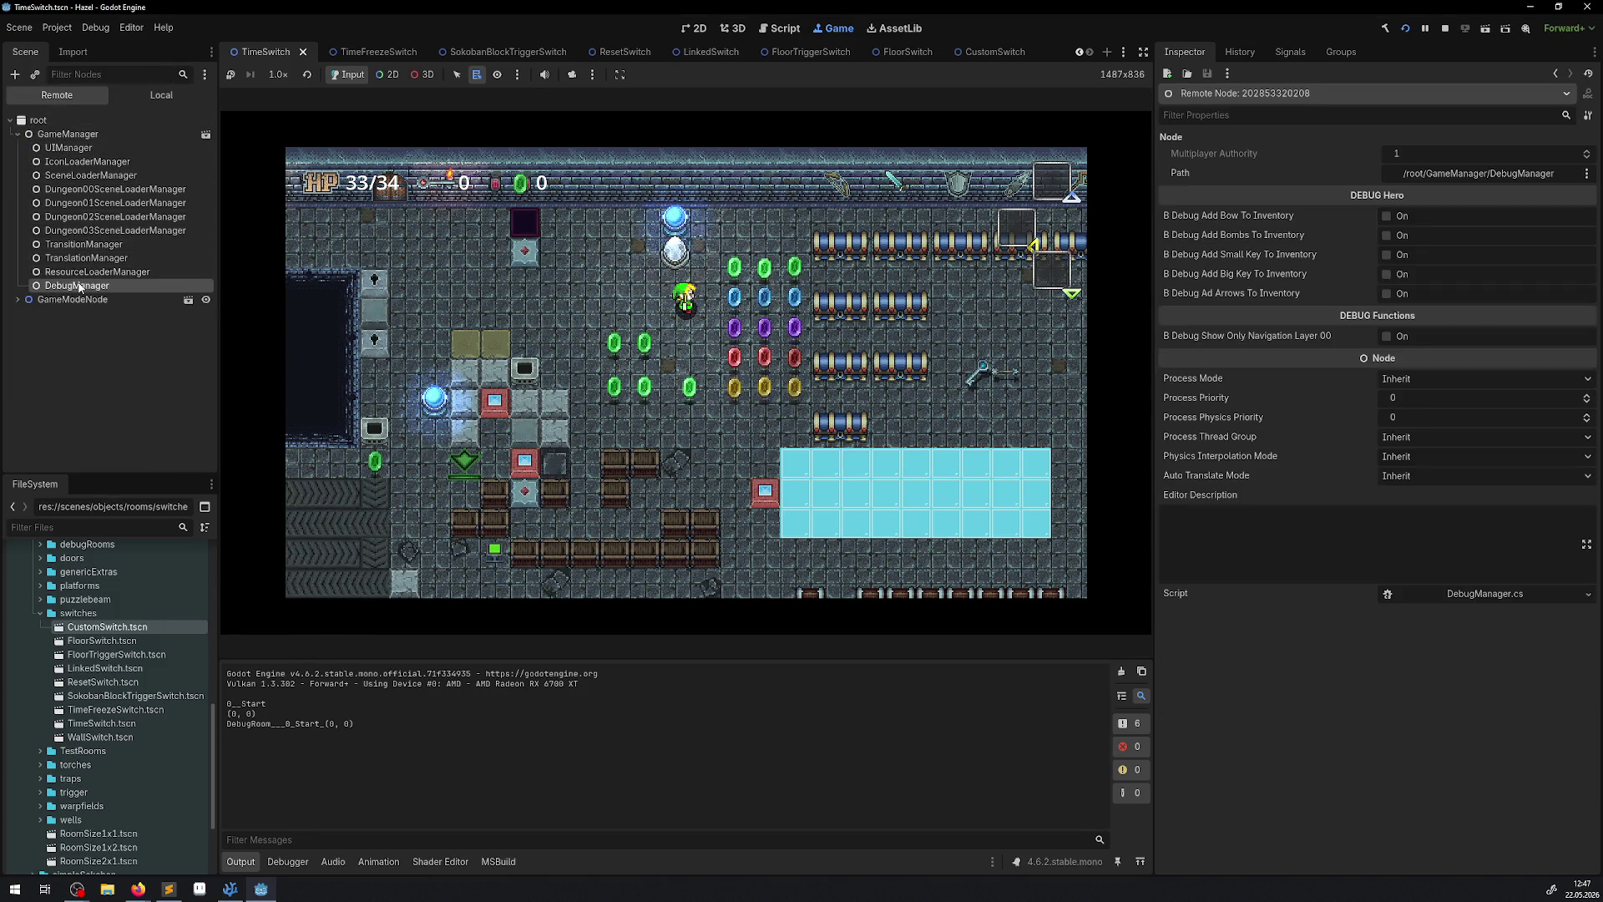
Tick Add Bombs, Add Bow and Add Arrows, then equip the bow from the inventory.
left_click(1384, 235)
left_click(1386, 216)
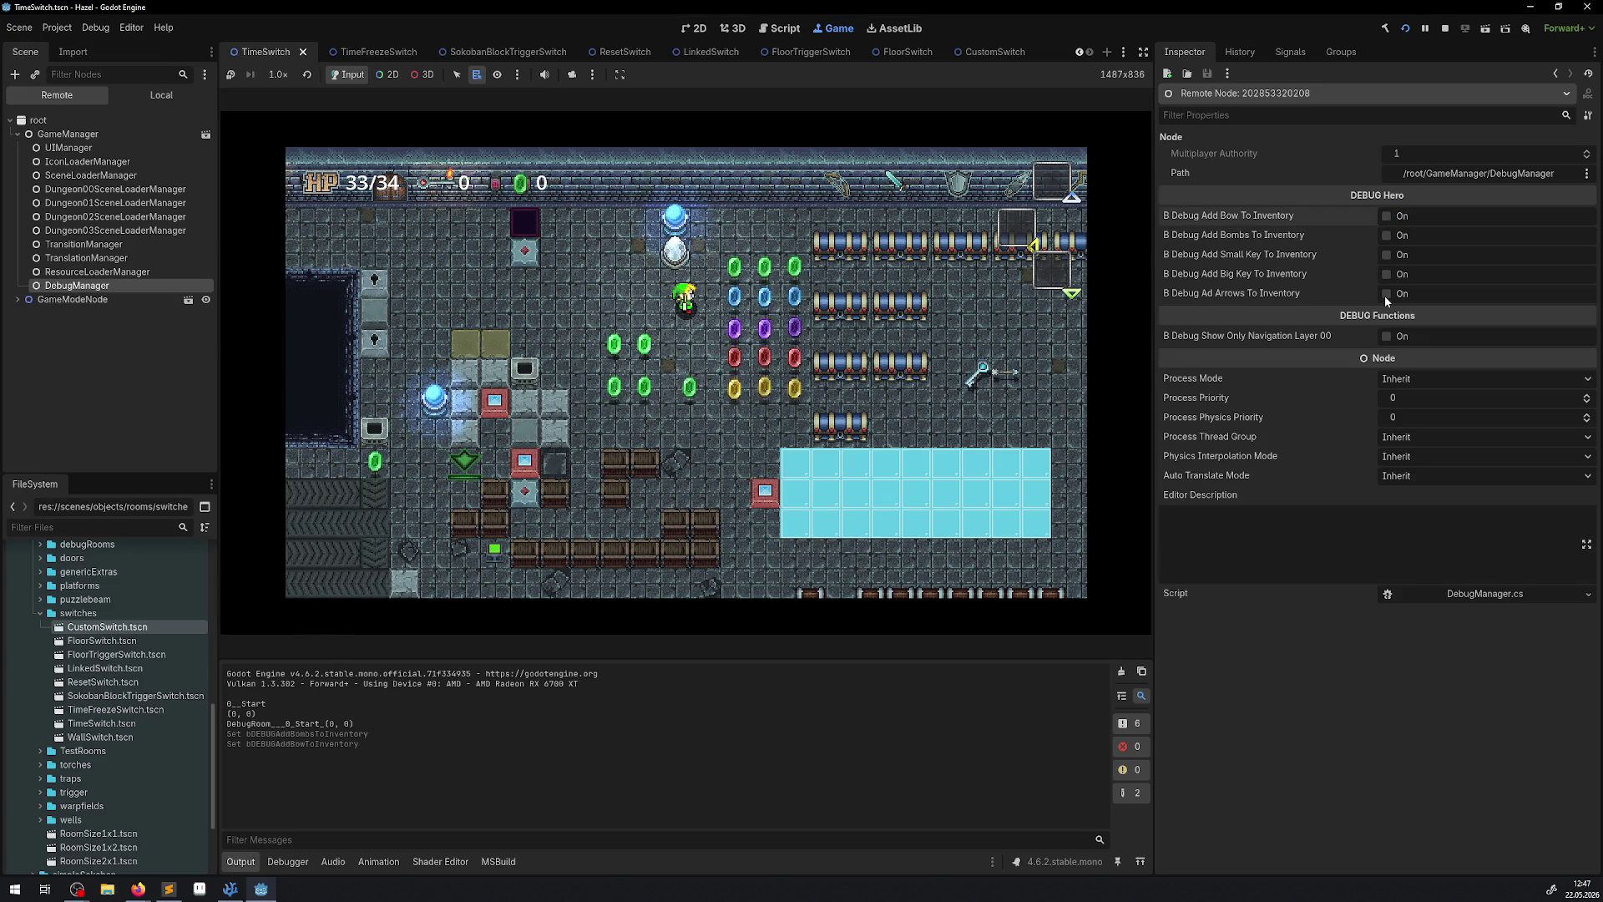
left_click(1386, 294)
key("i")
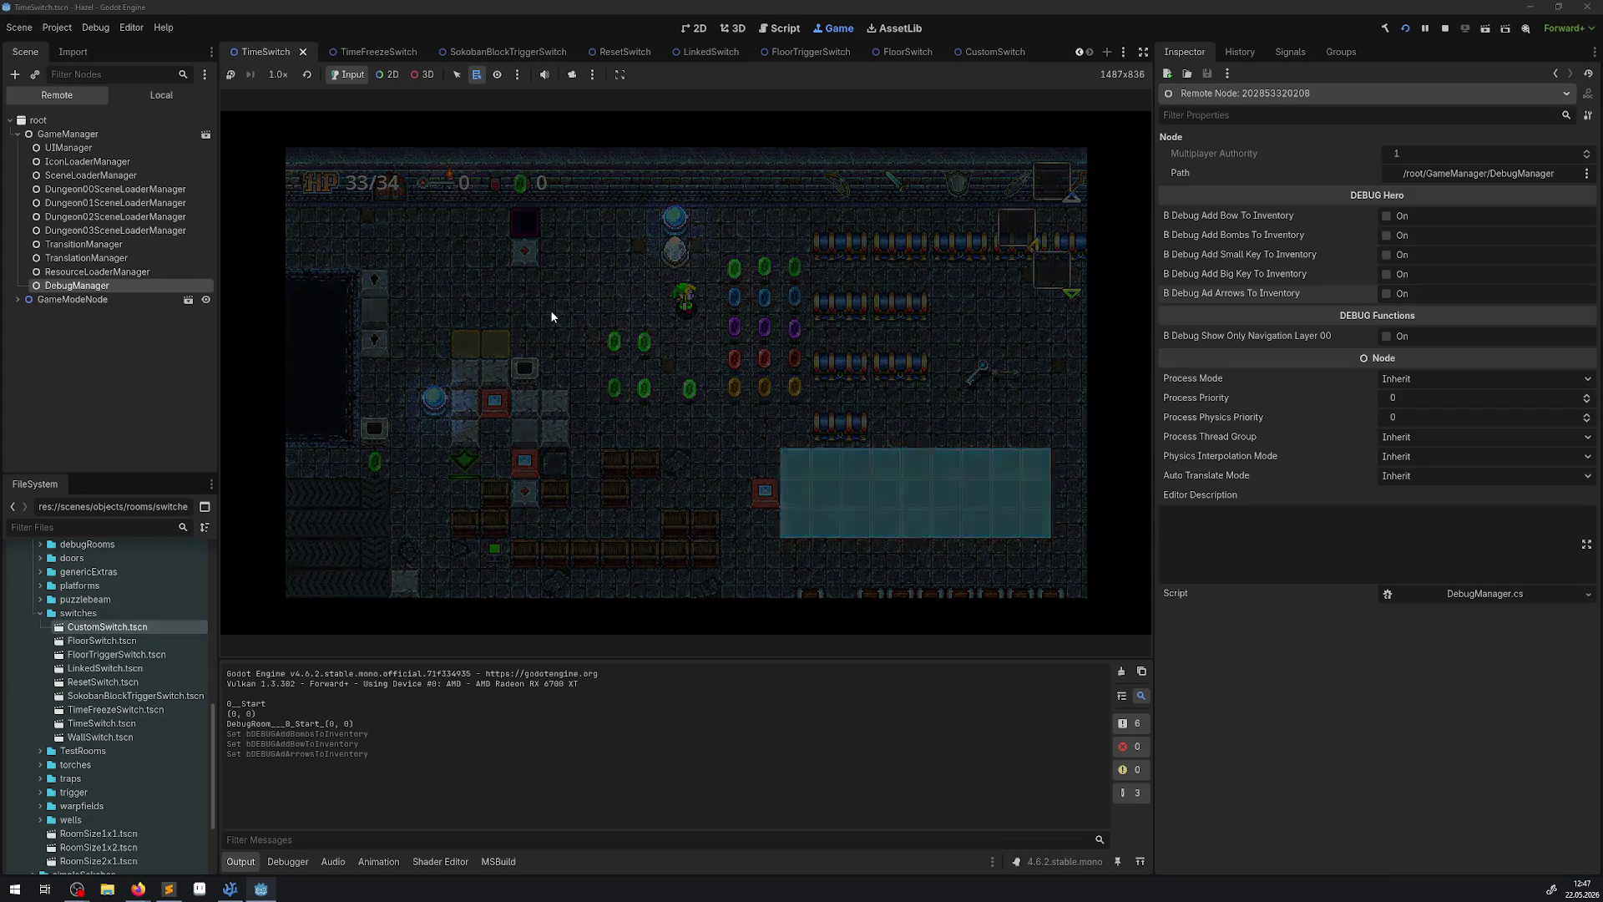
key("Right")
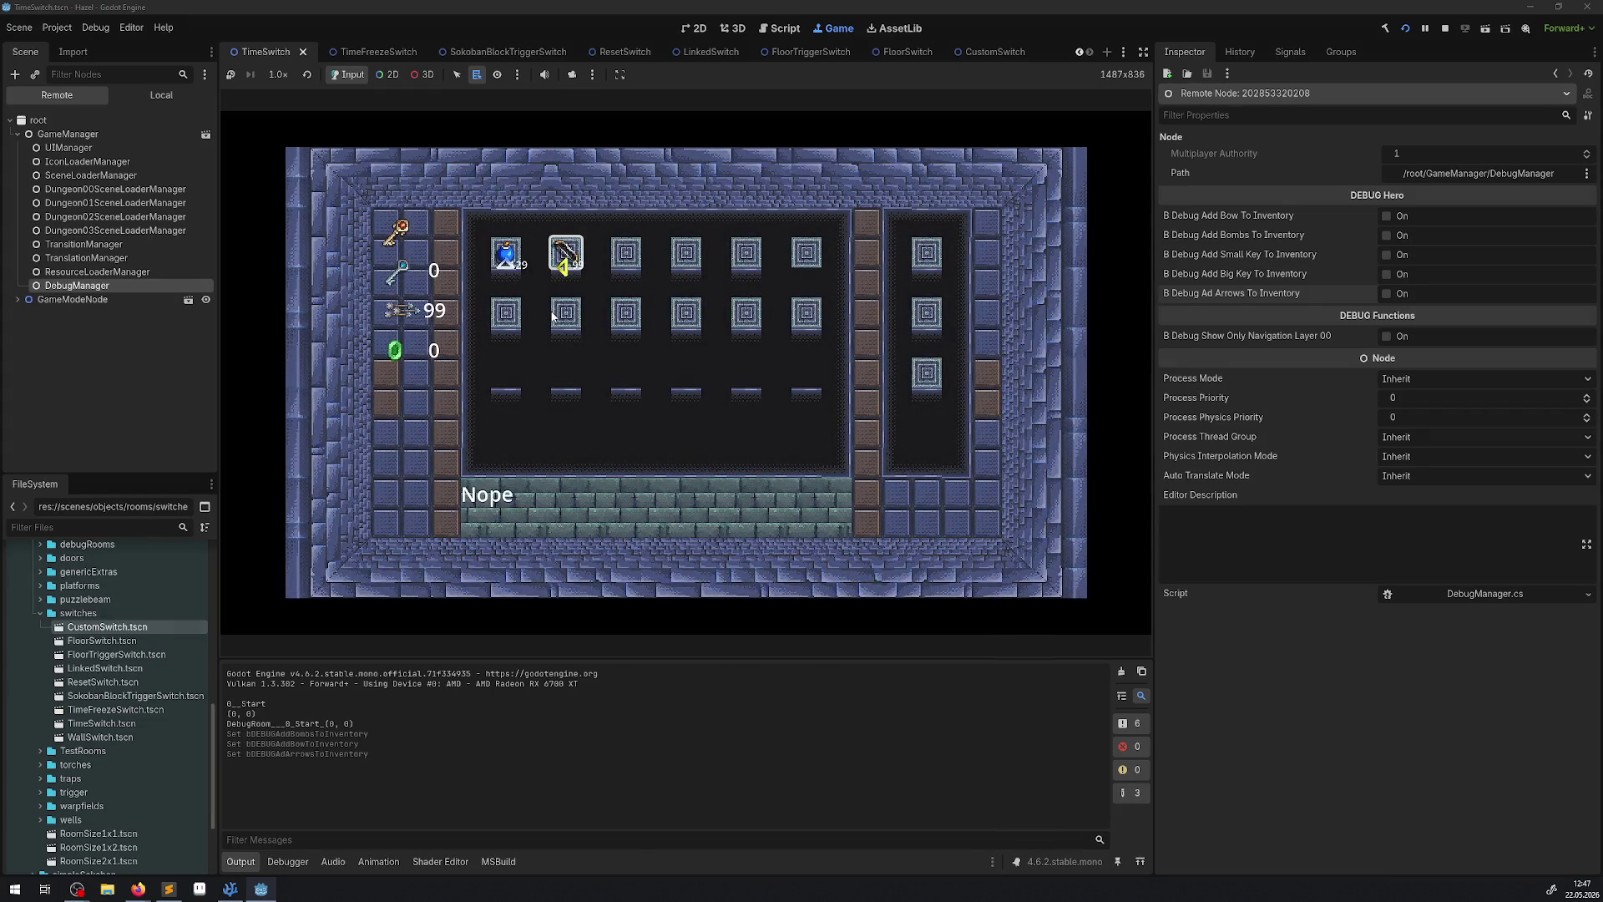
key("i")
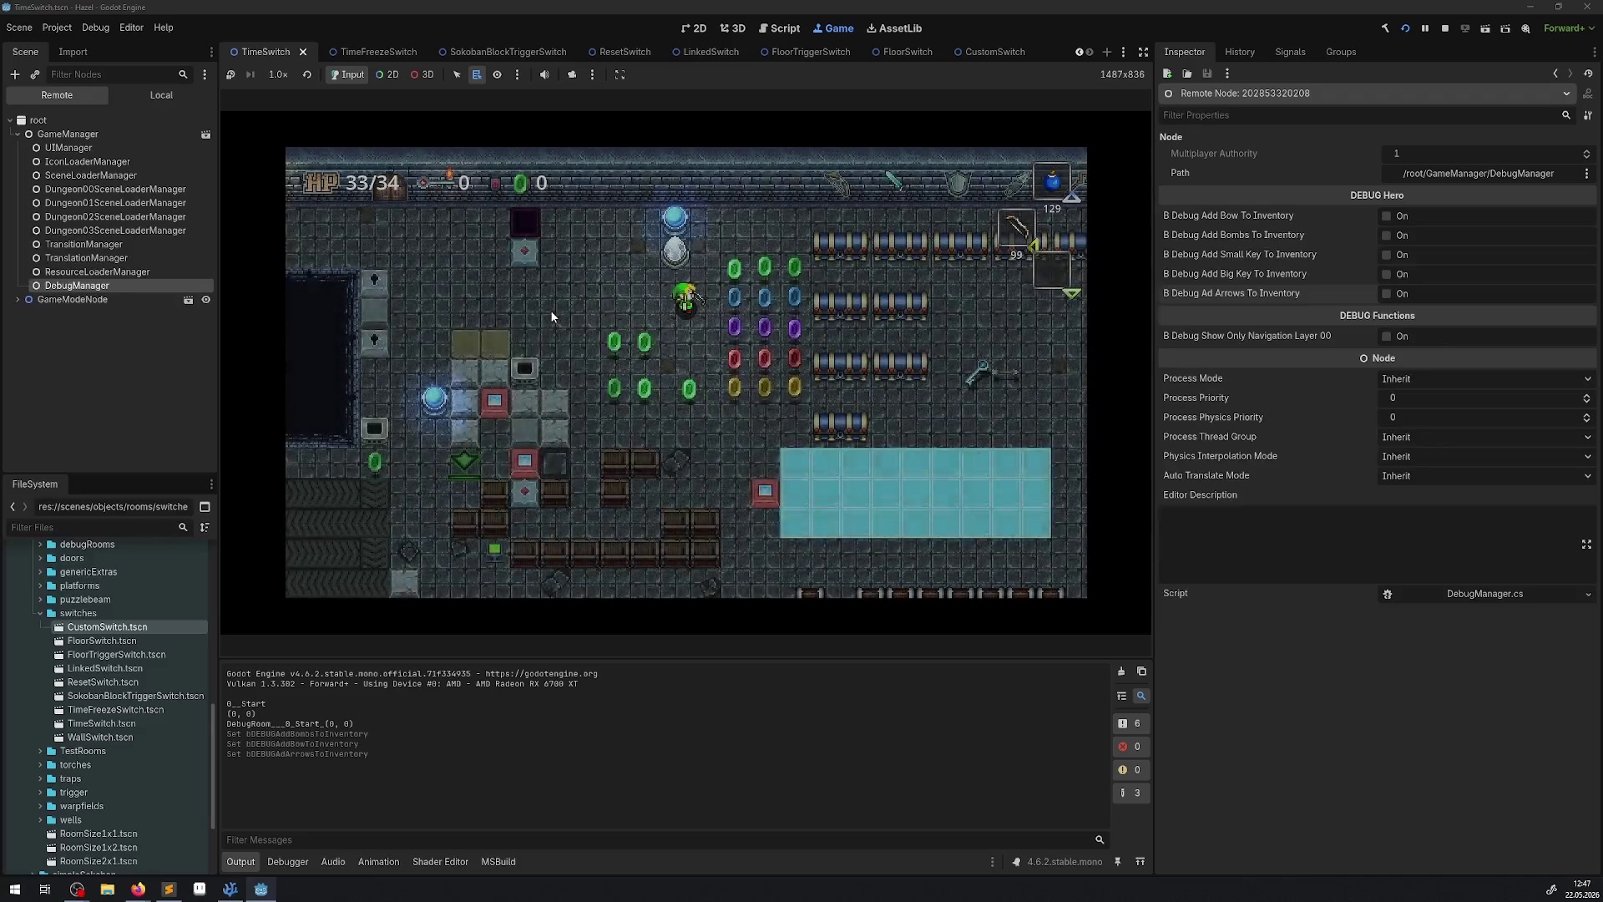
Walk through the rupee columns collecting up to 334, ending beside the orb switch.
key("Down")
key("space")
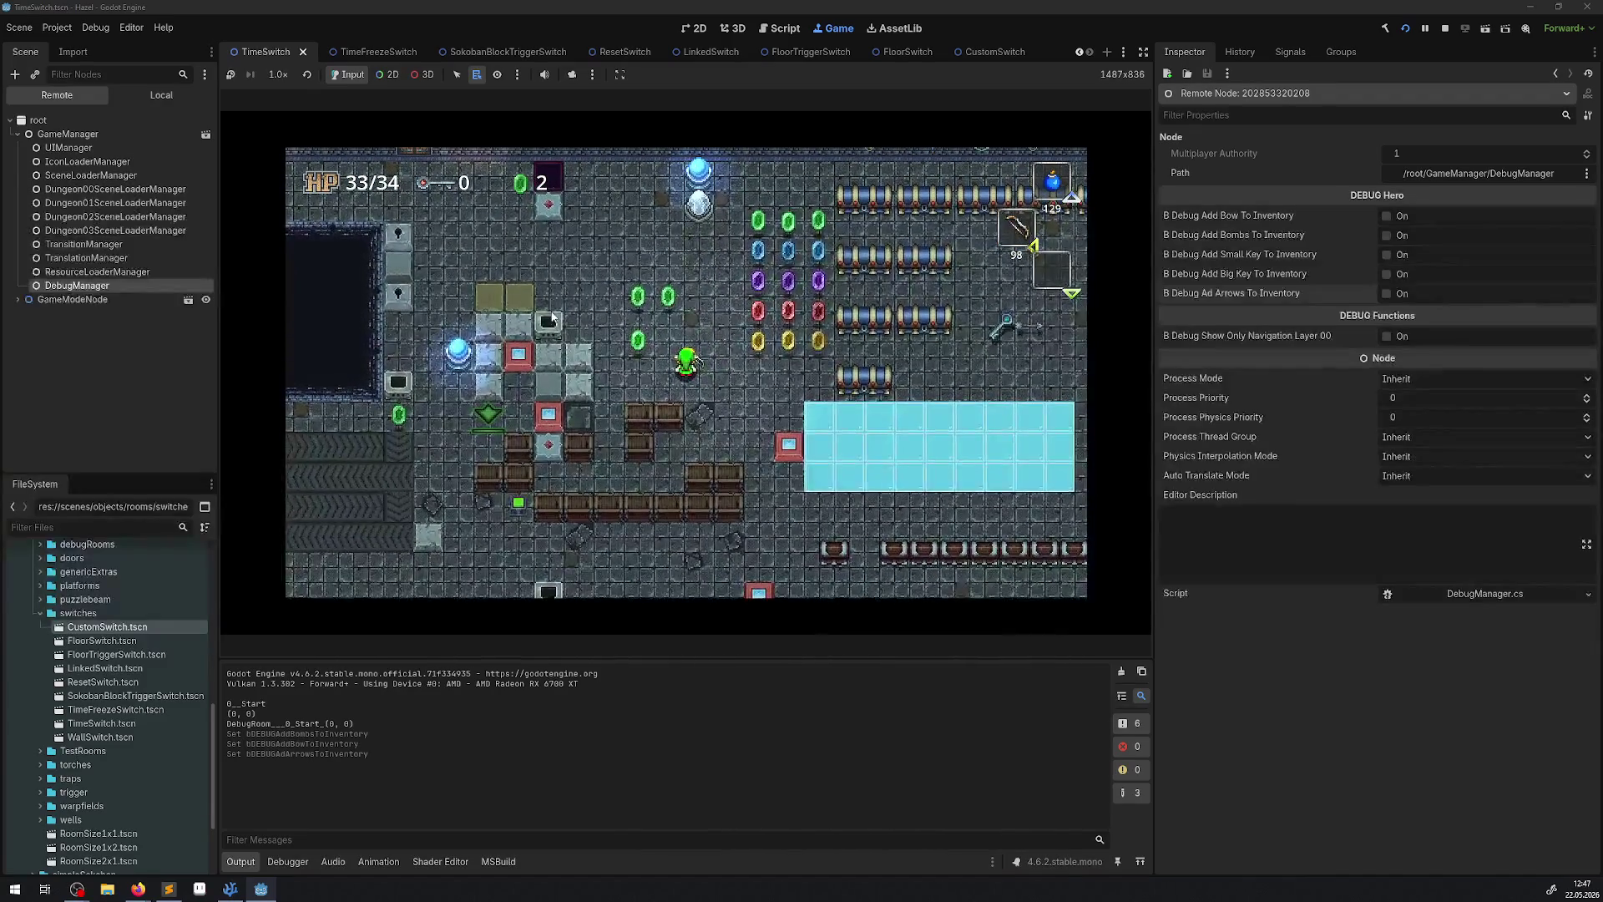
key("Right")
key("space")
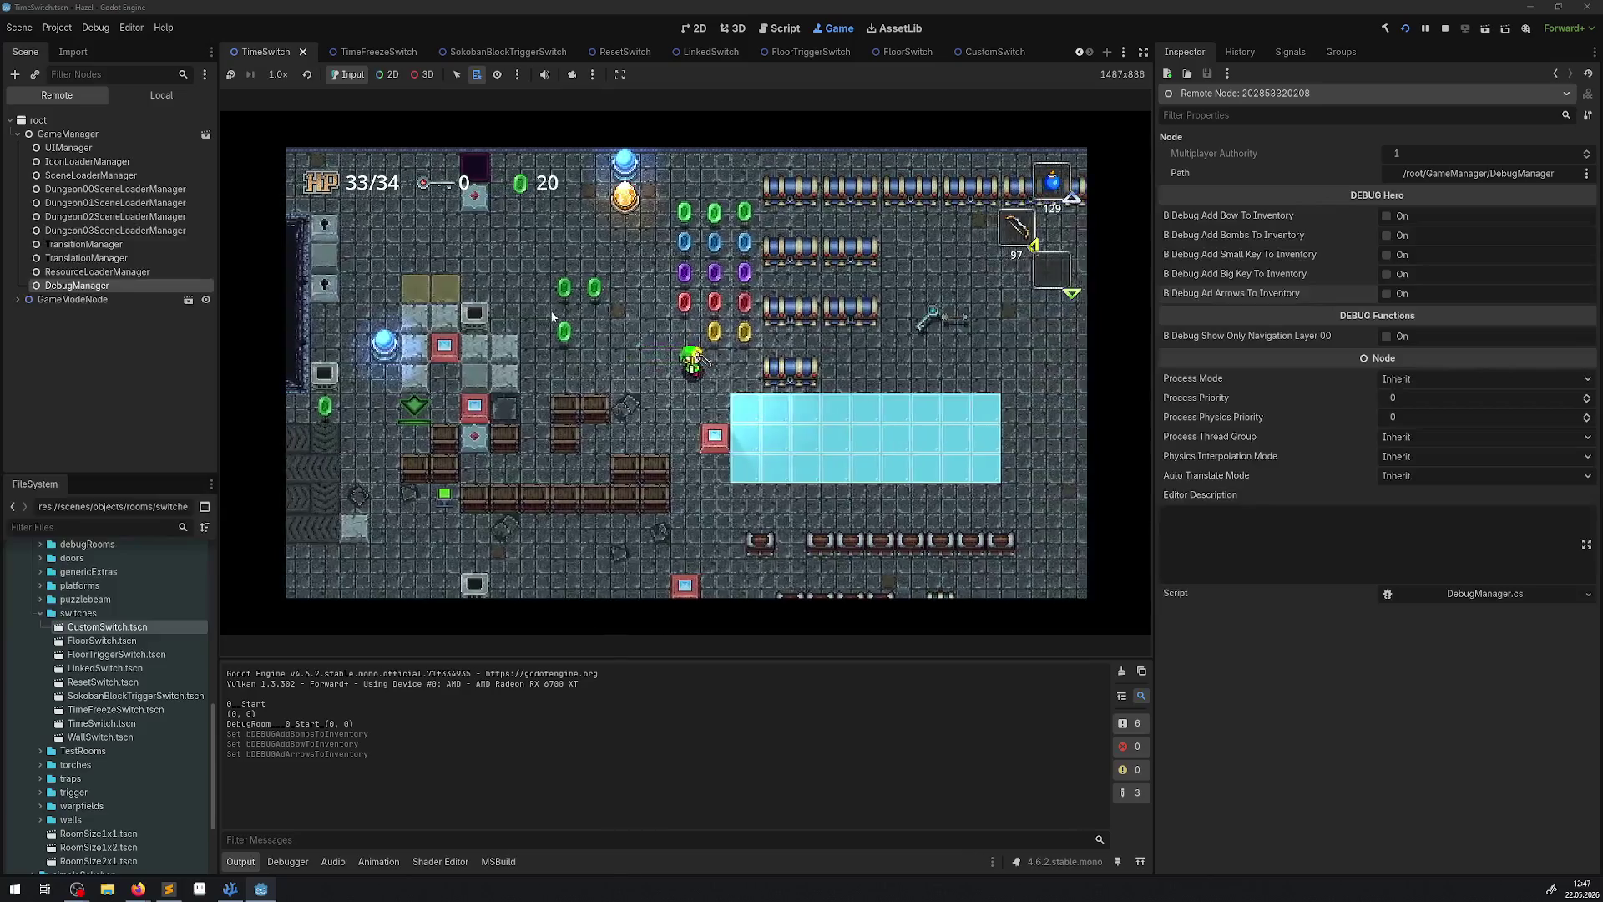
key("Up")
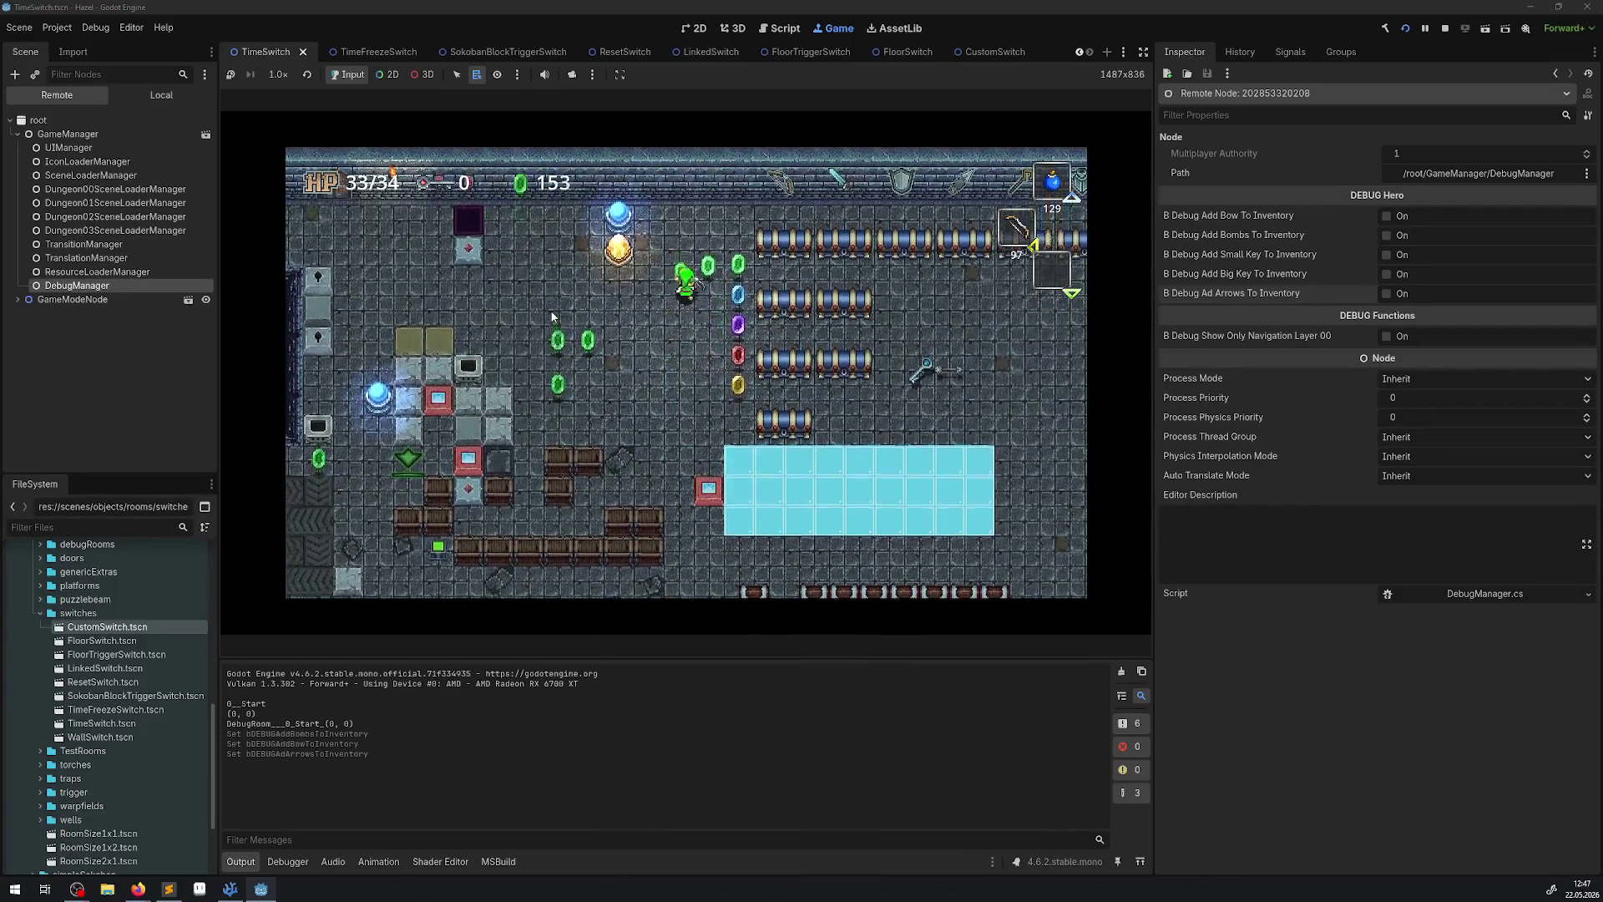
key("Left")
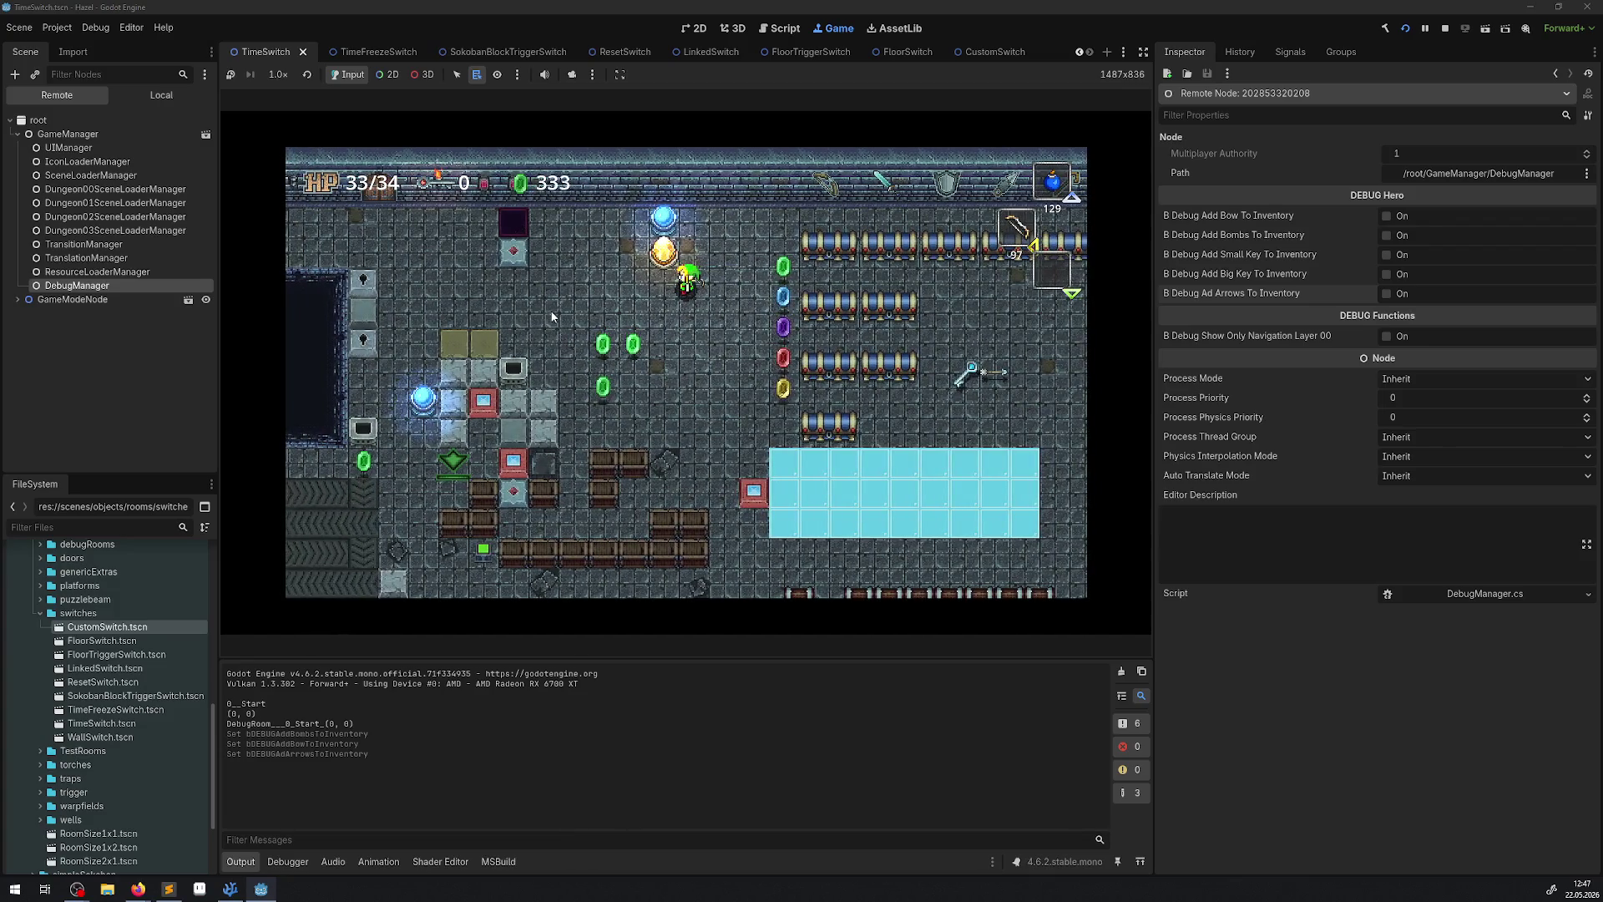
key("Left")
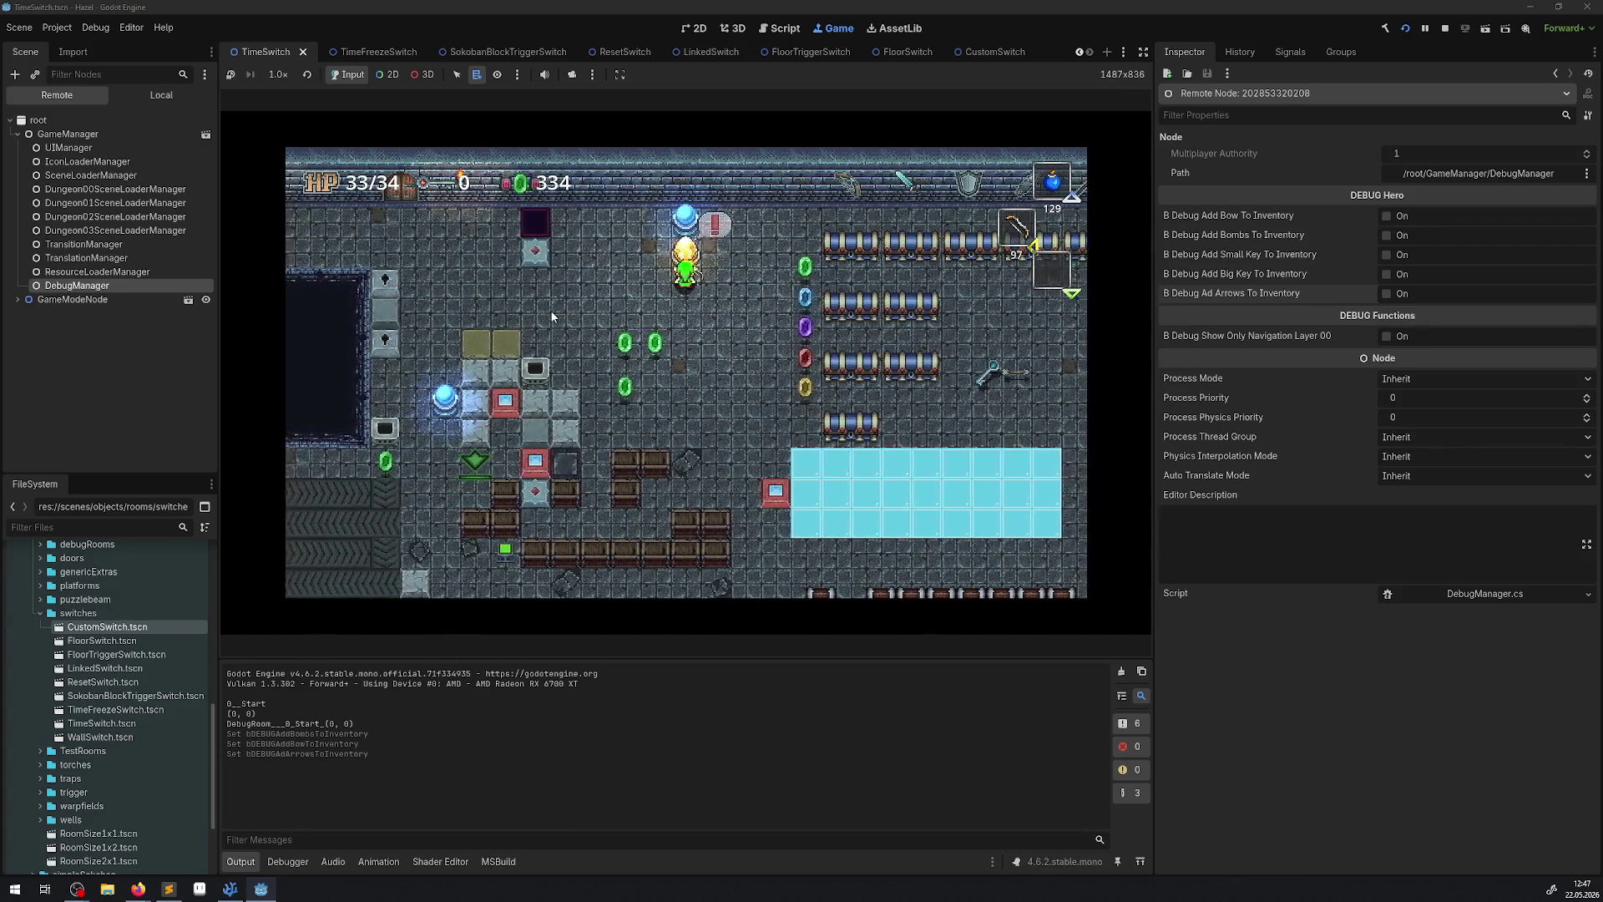
key("Right")
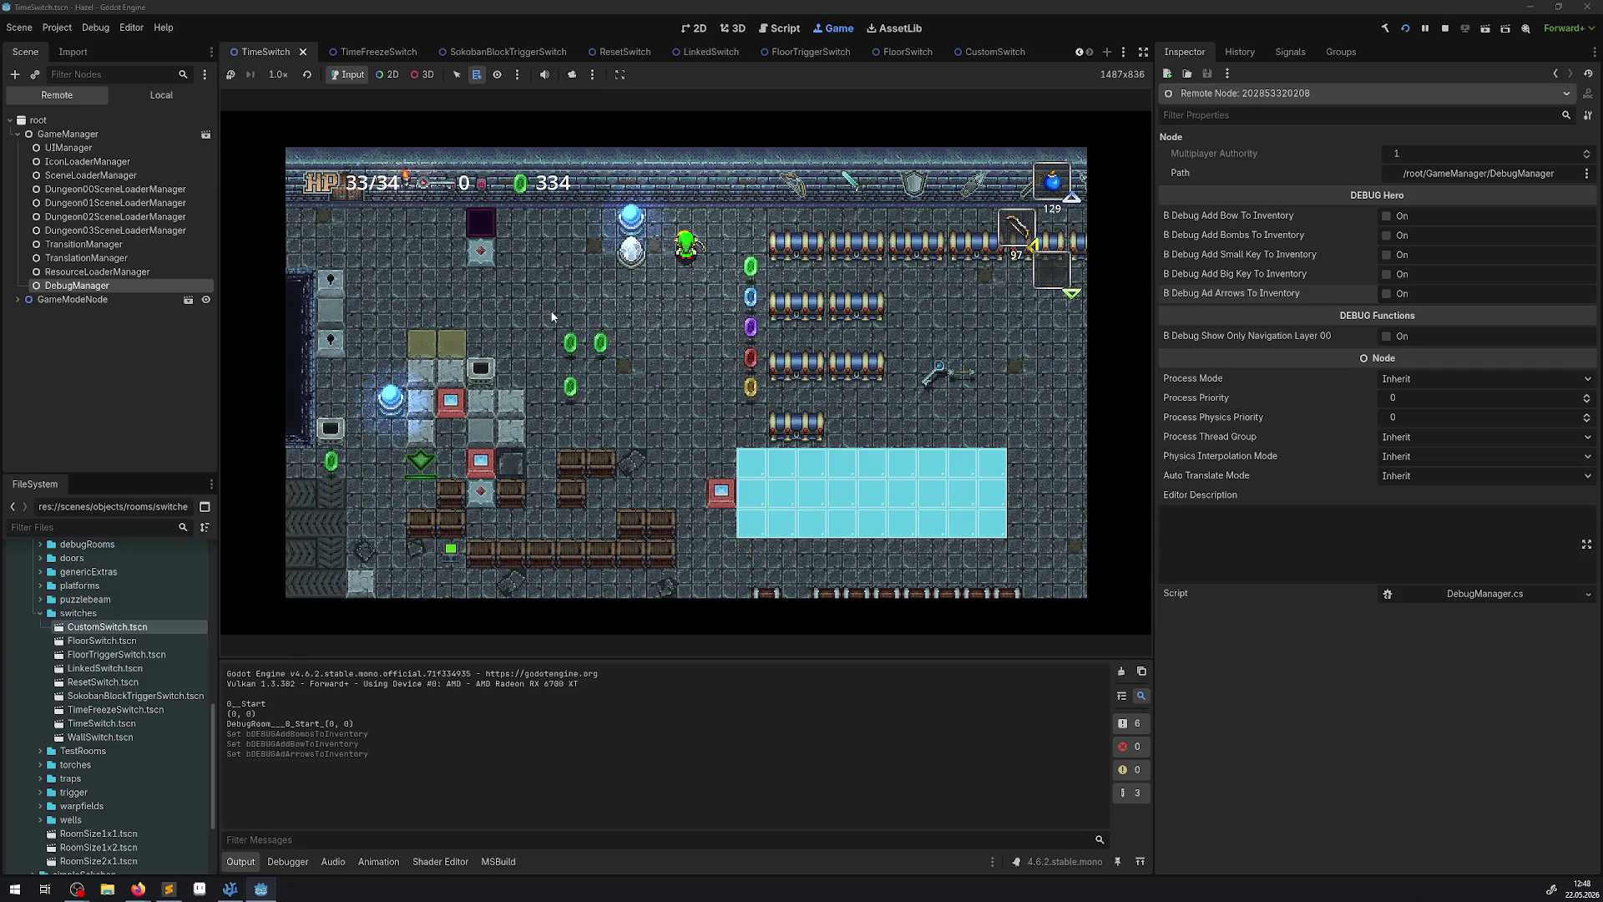
Drop a bomb beside the orb switch and walk away so the switches turn red.
key("space")
key("Down")
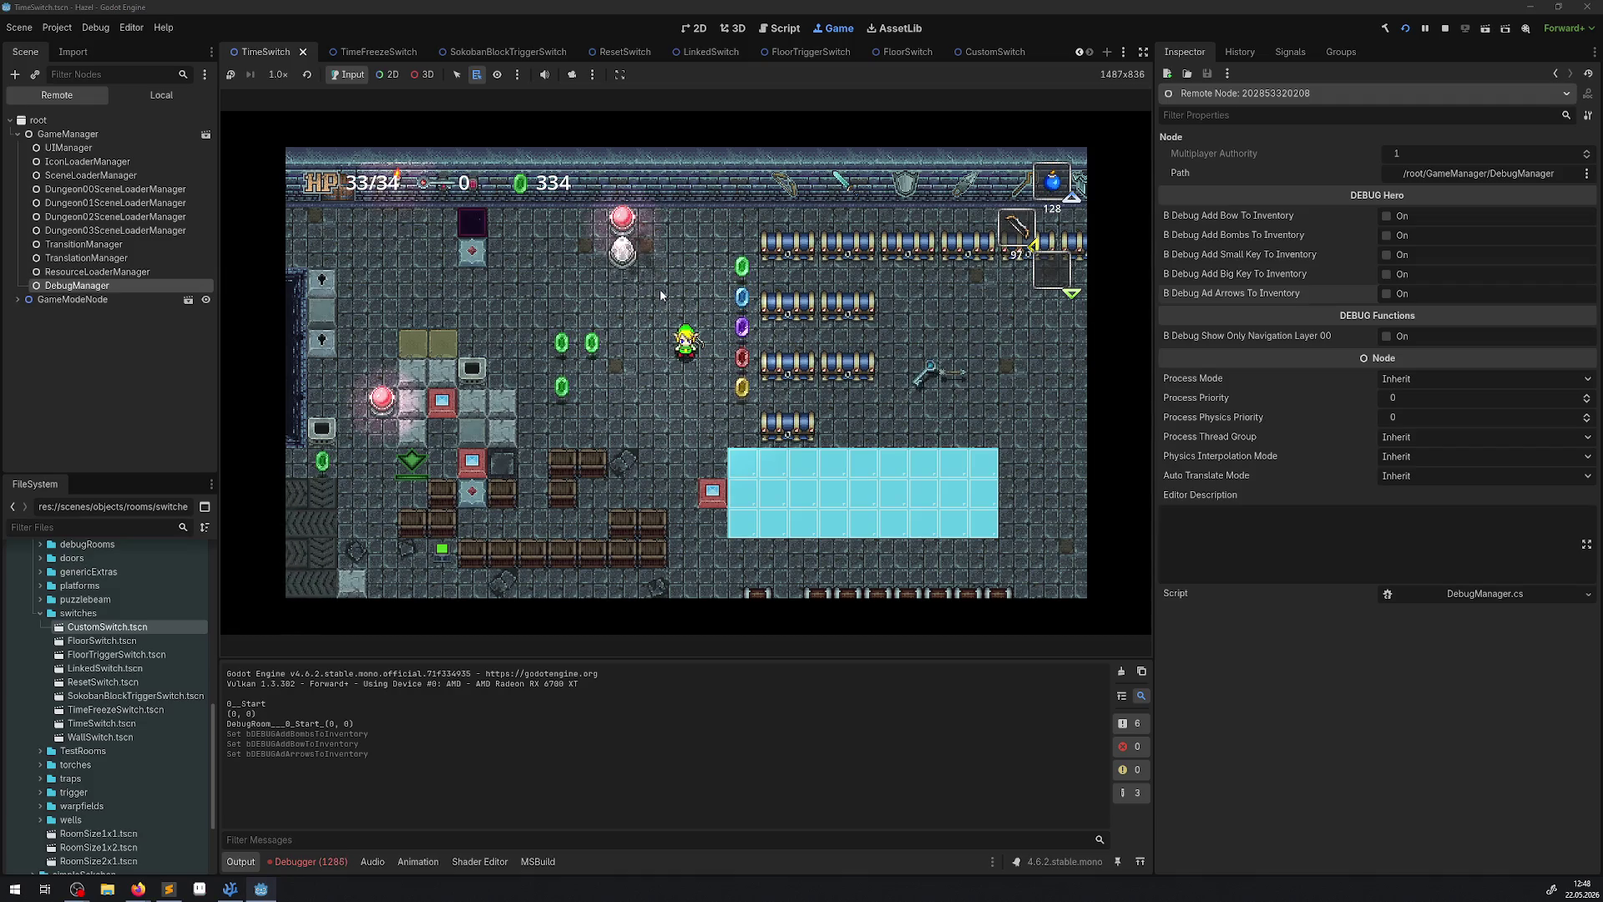
Stop the game and clear the 1415 Arrow.OnBodyEntered NullReferenceException errors in the debugger.
left_click(1441, 31)
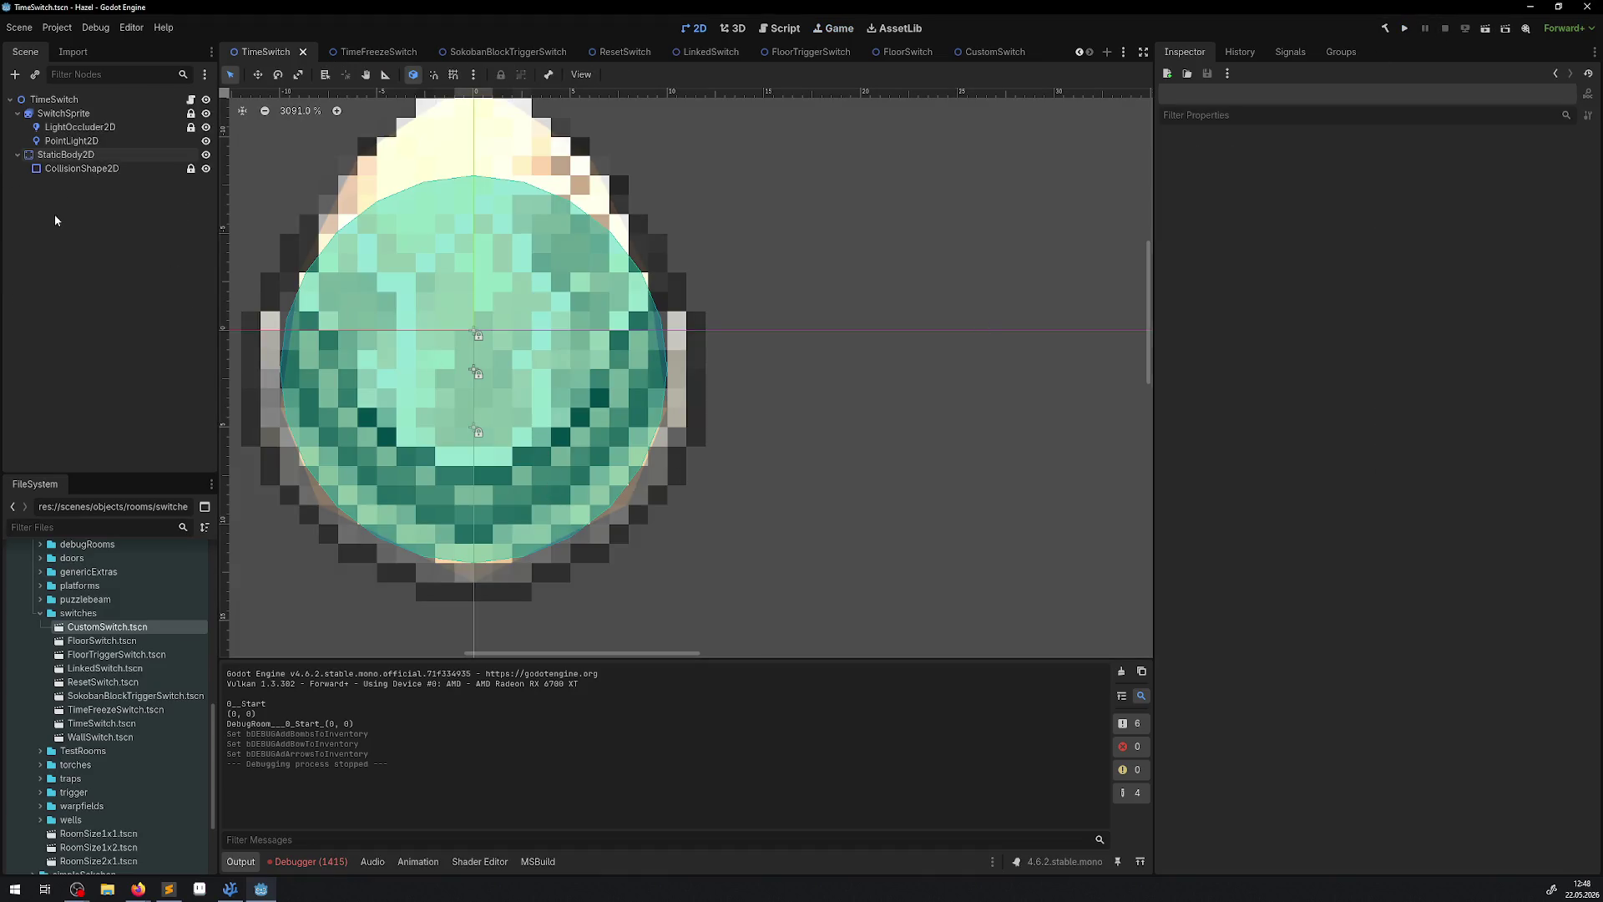
left_click(64, 113)
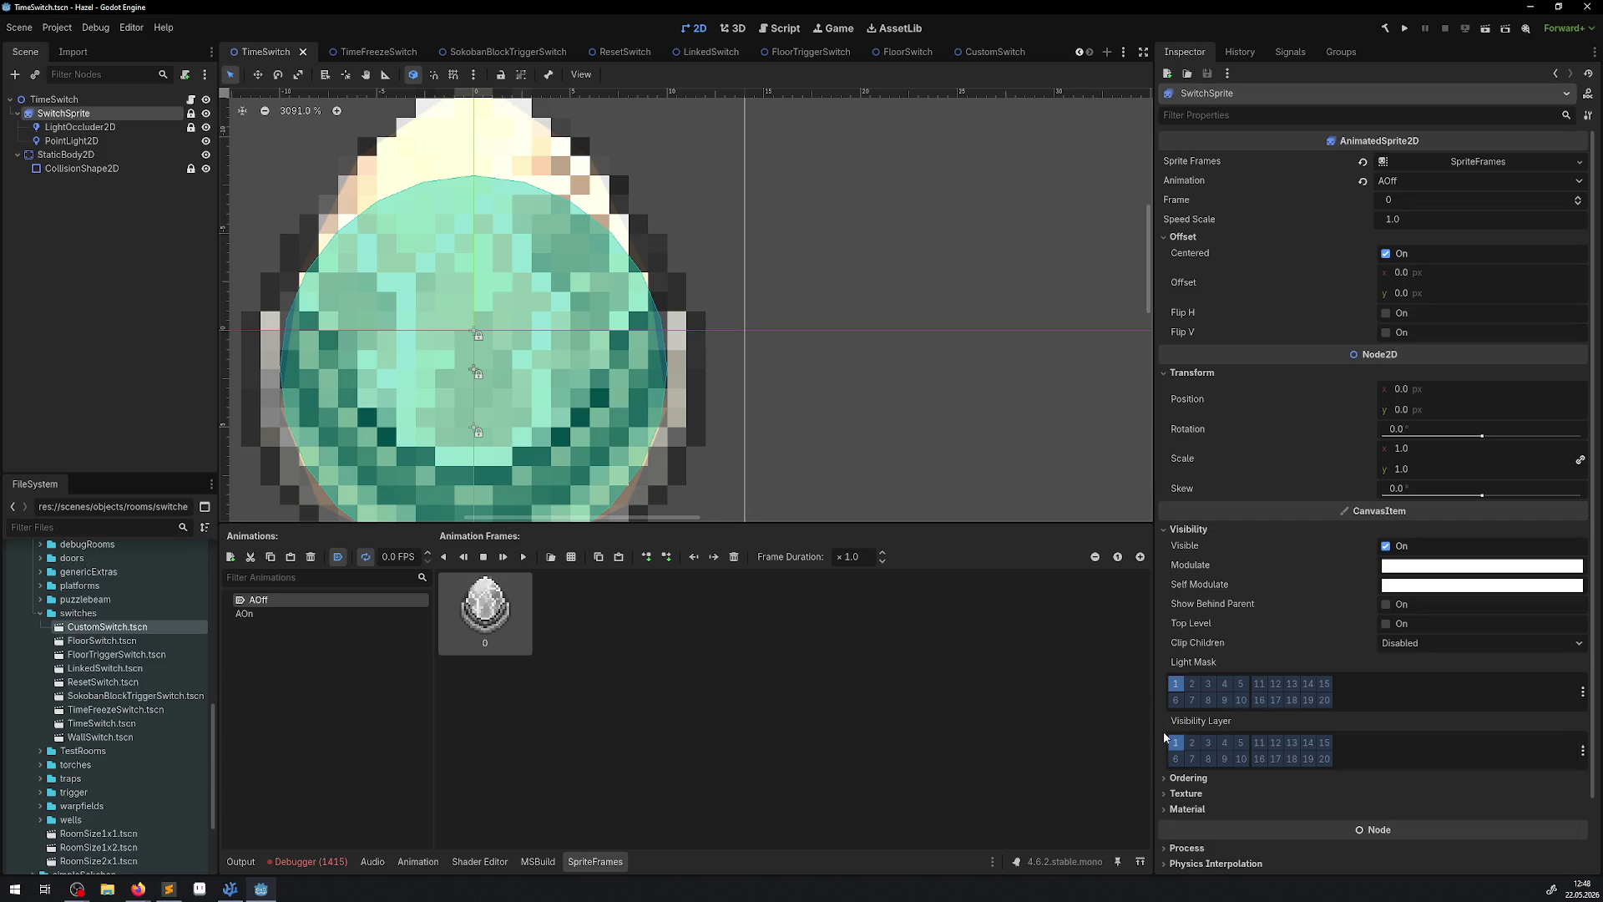
mouse_move(1221, 732)
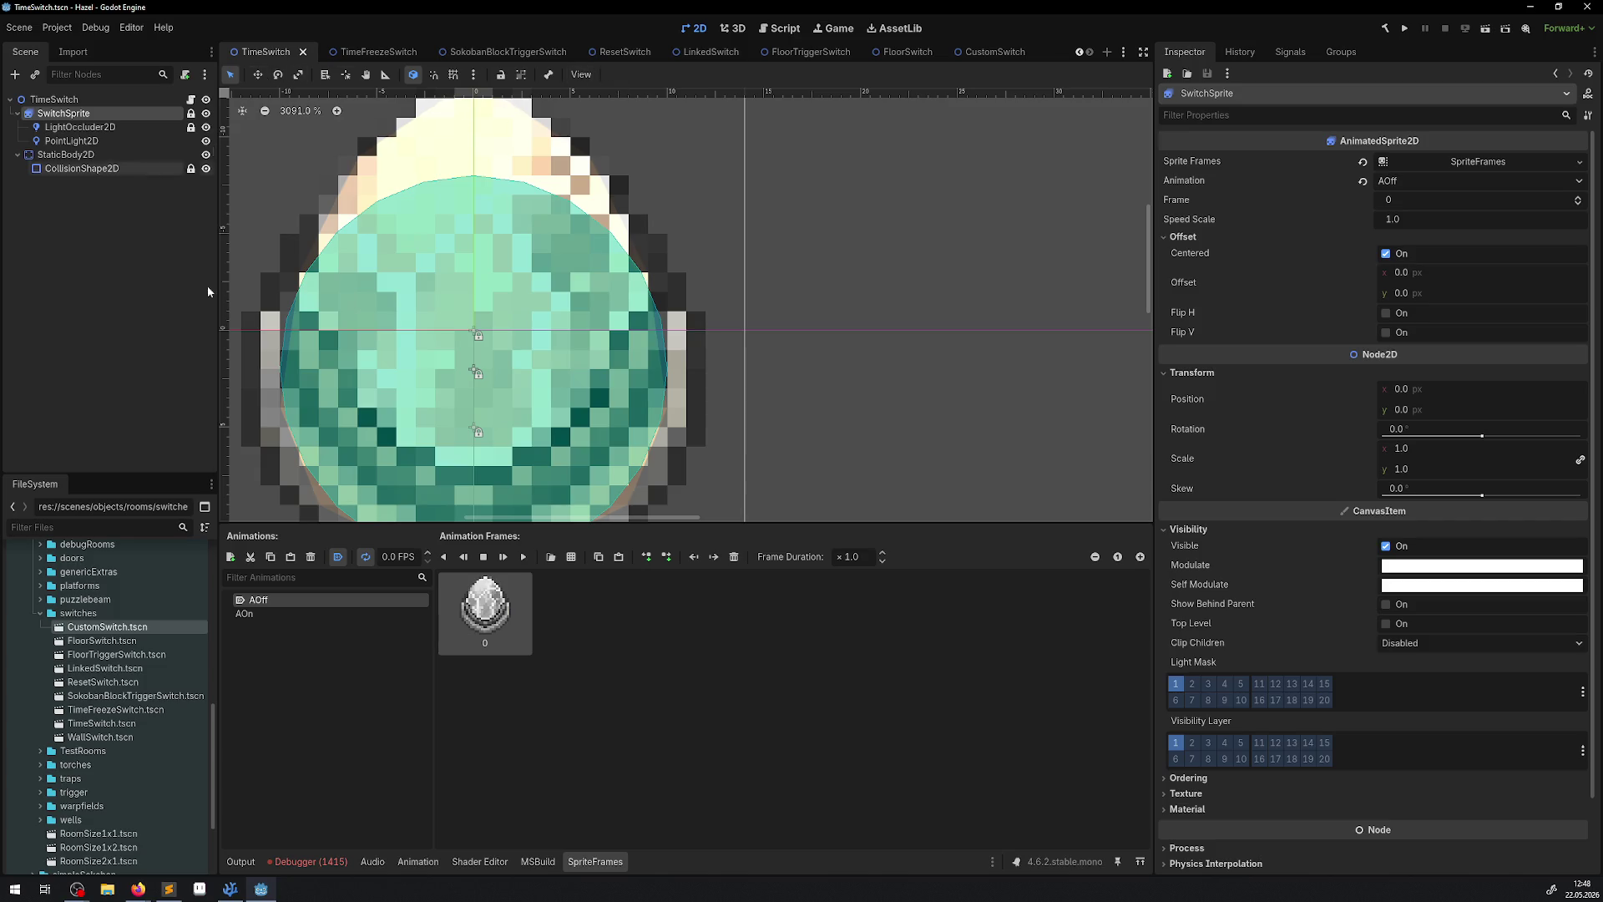
left_click(301, 867)
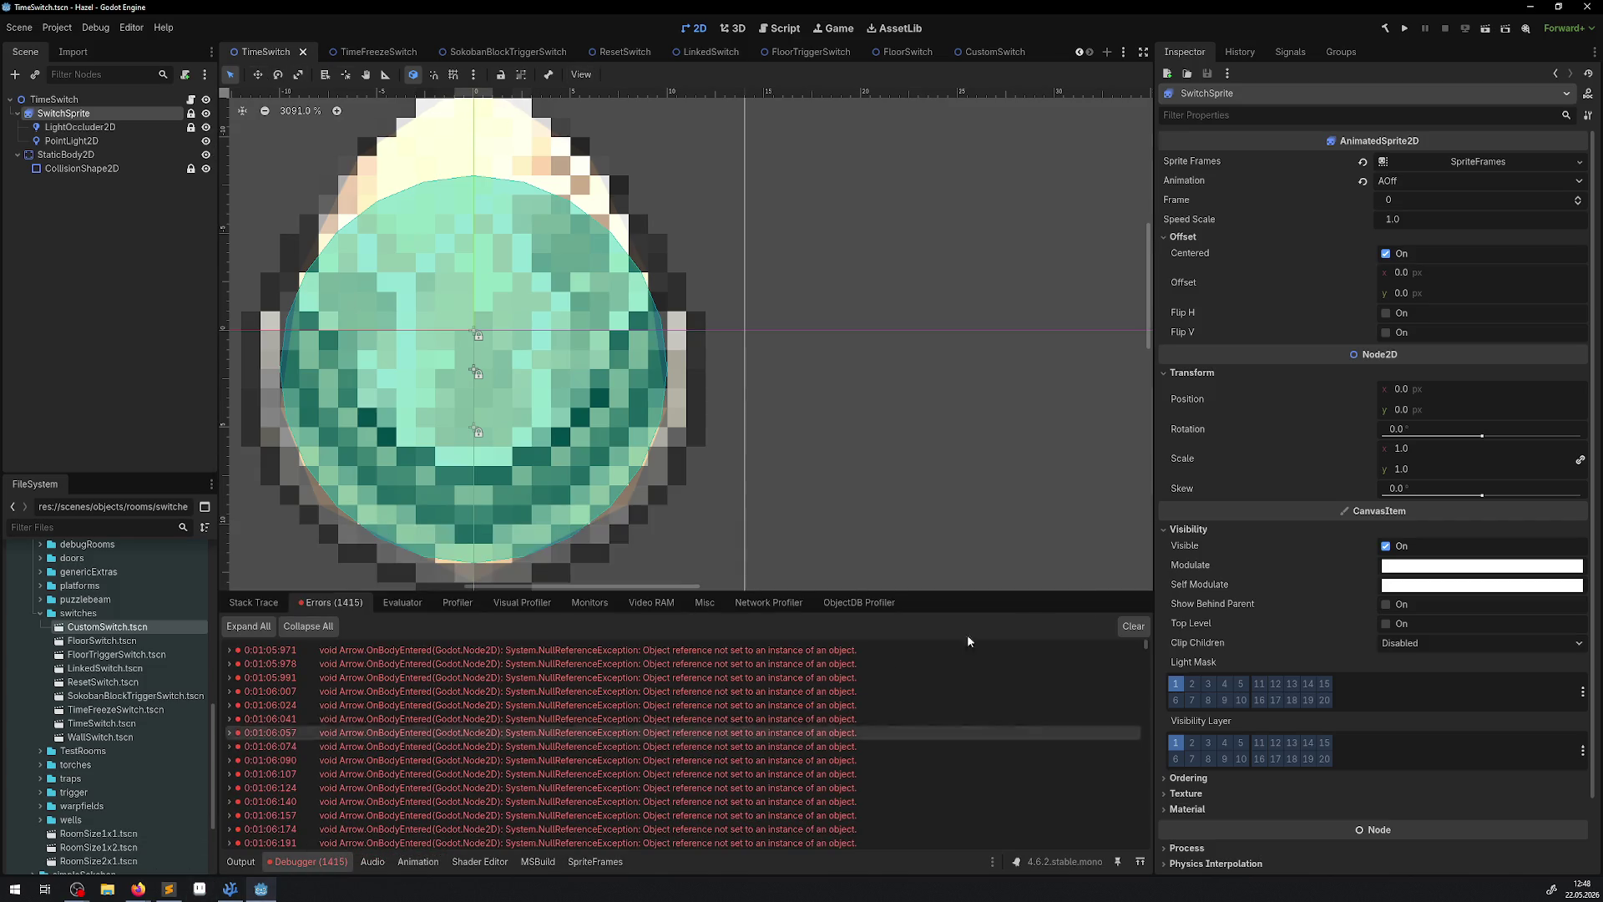
left_click(1131, 627)
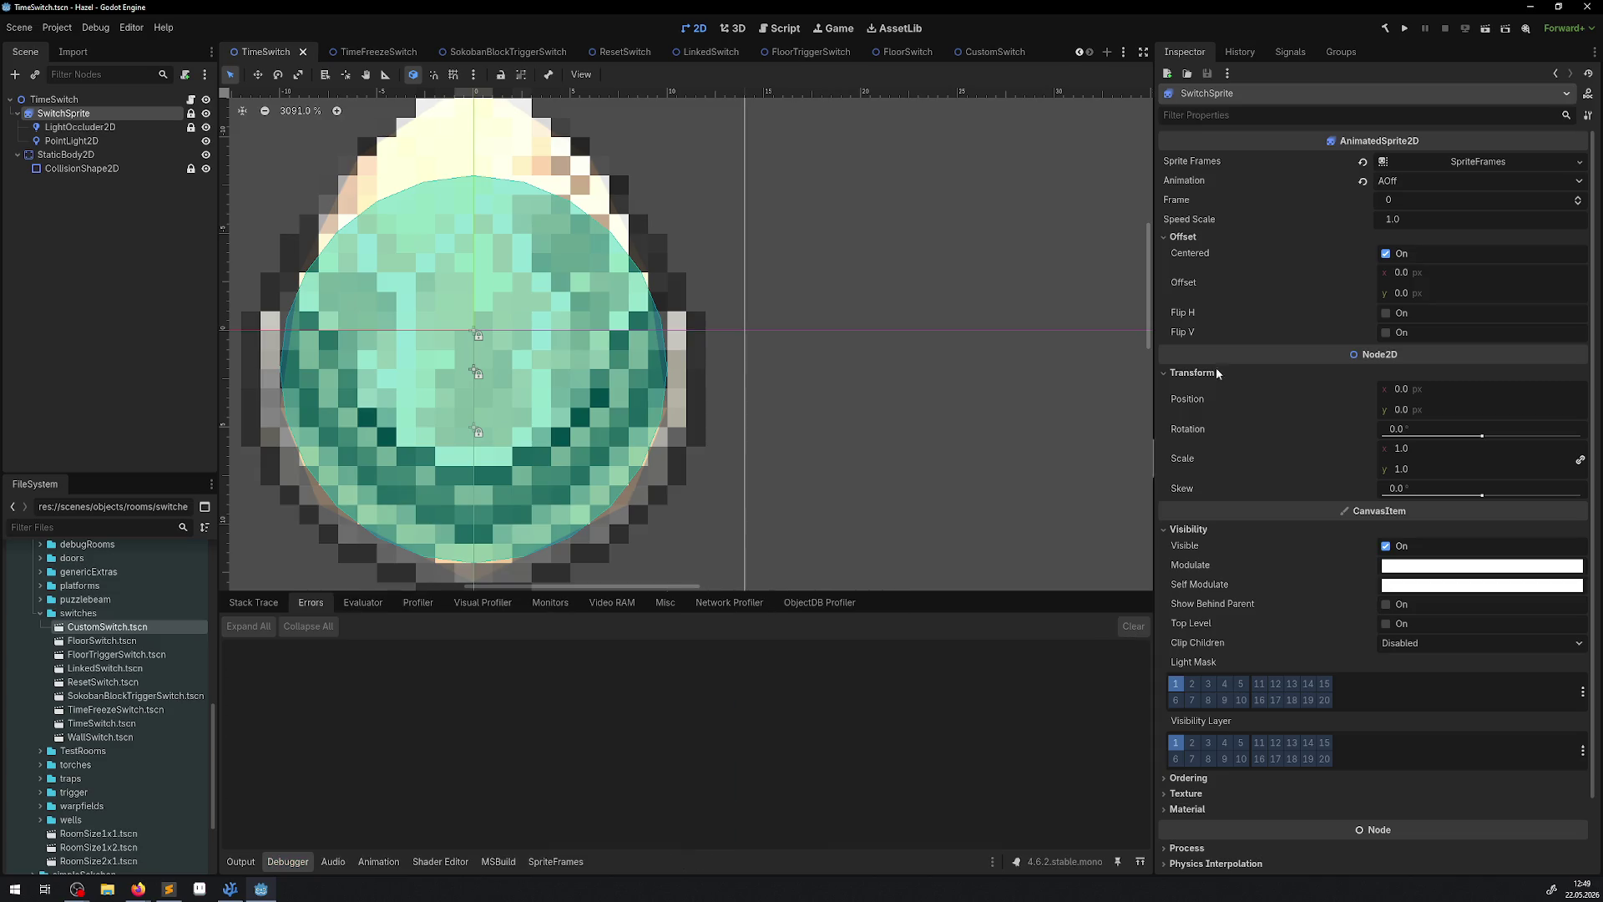
Relaunch the game and walk the hero right and down toward the crystal switch.
left_click(1405, 30)
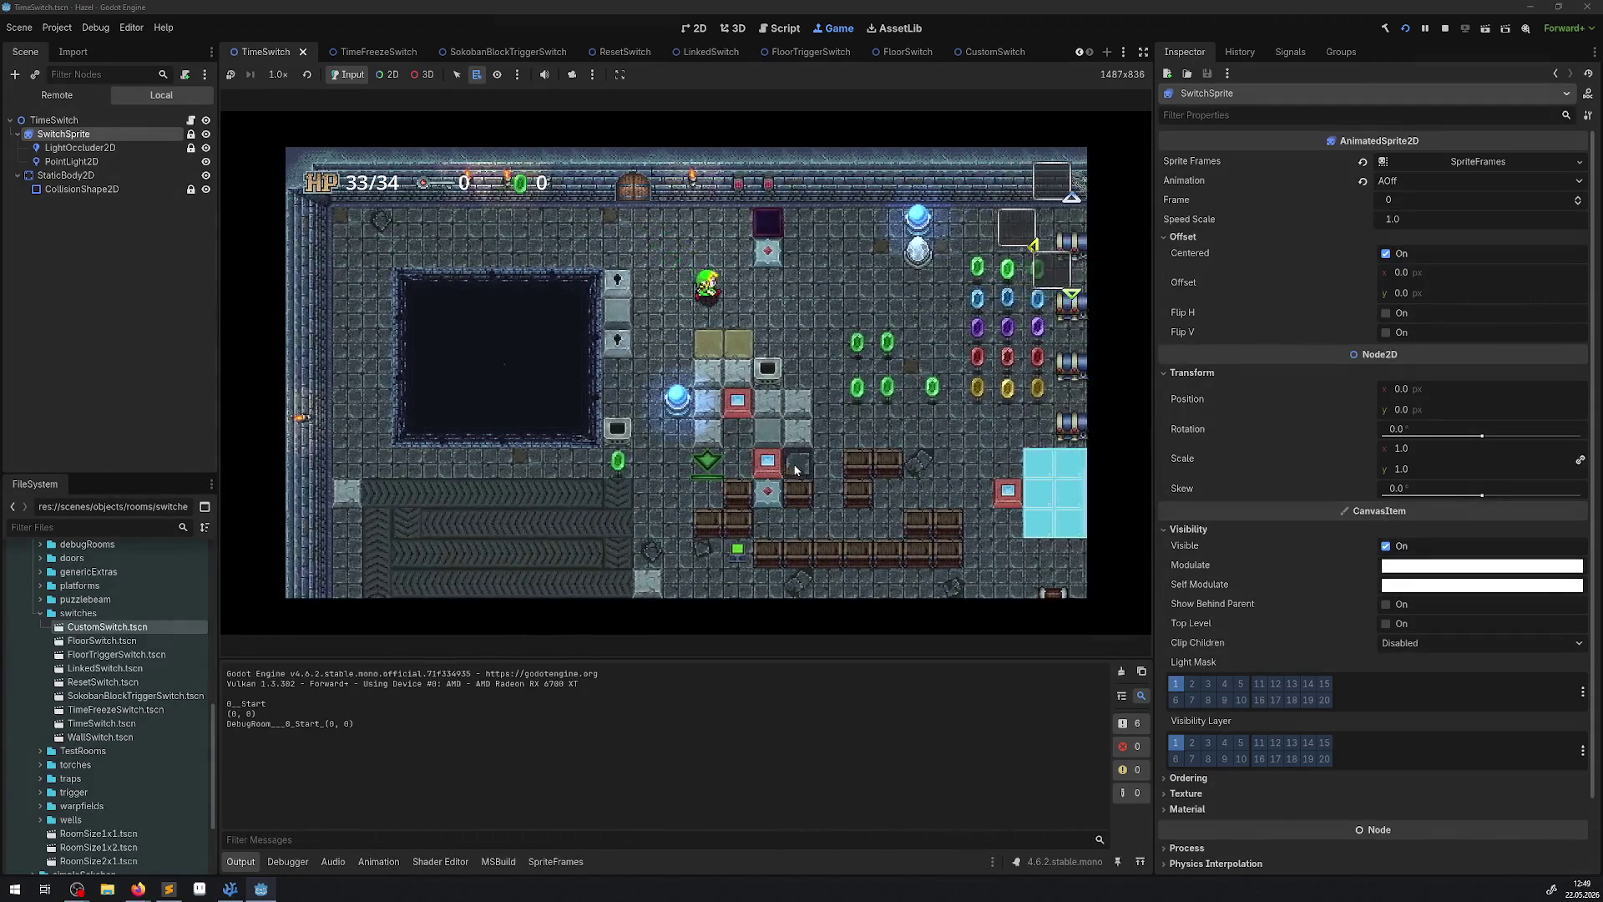
key("Right")
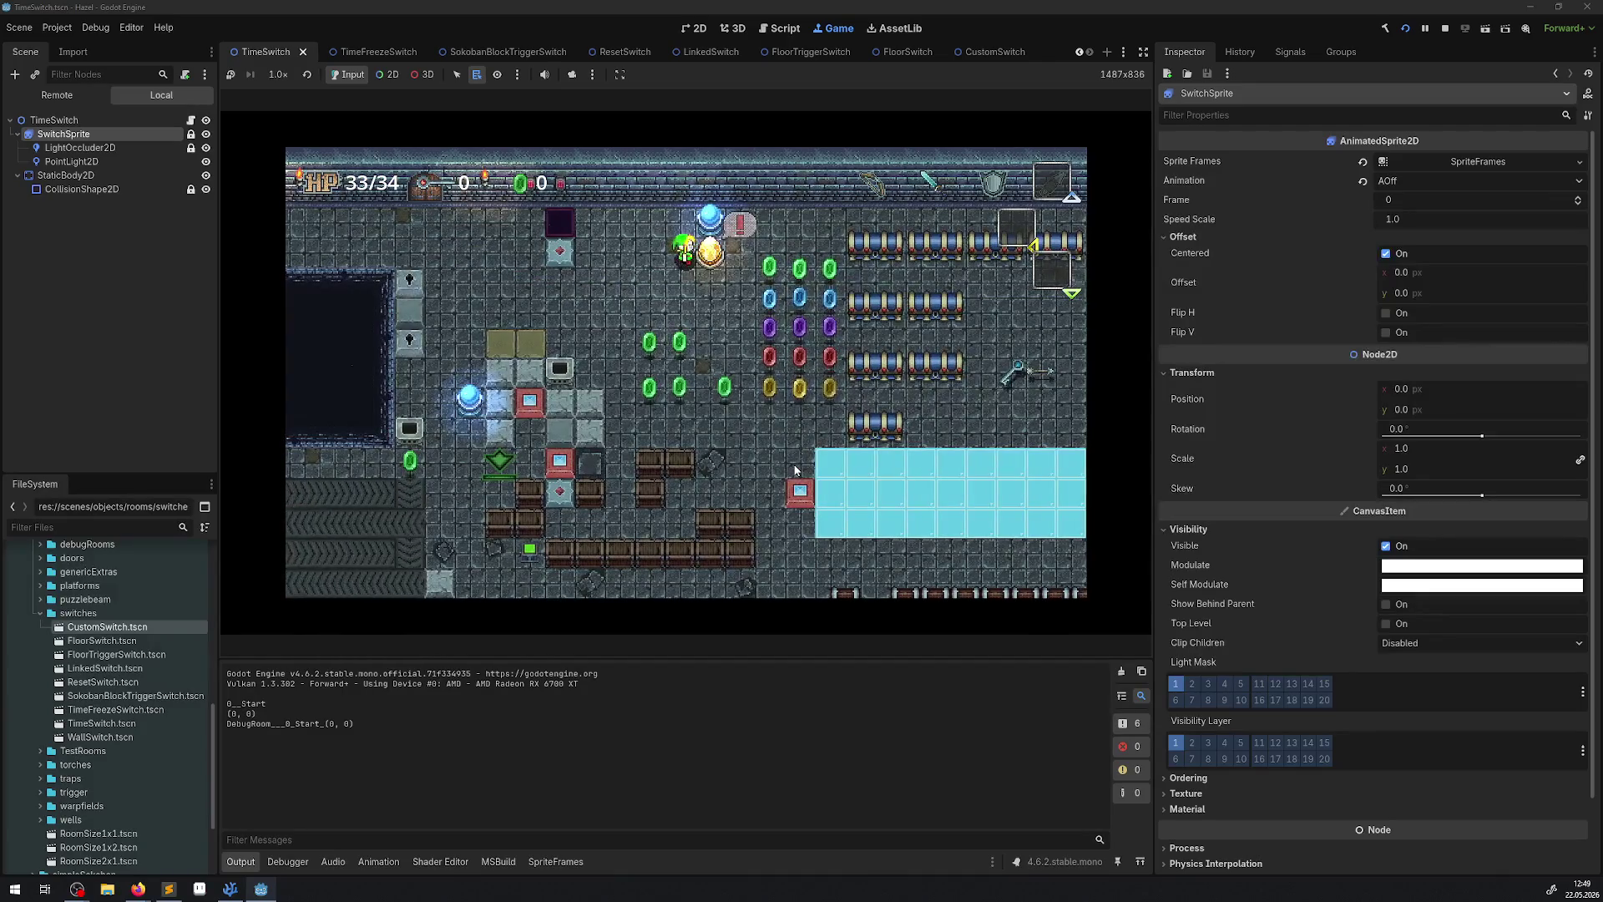
key("Down")
key("Right")
key("Up")
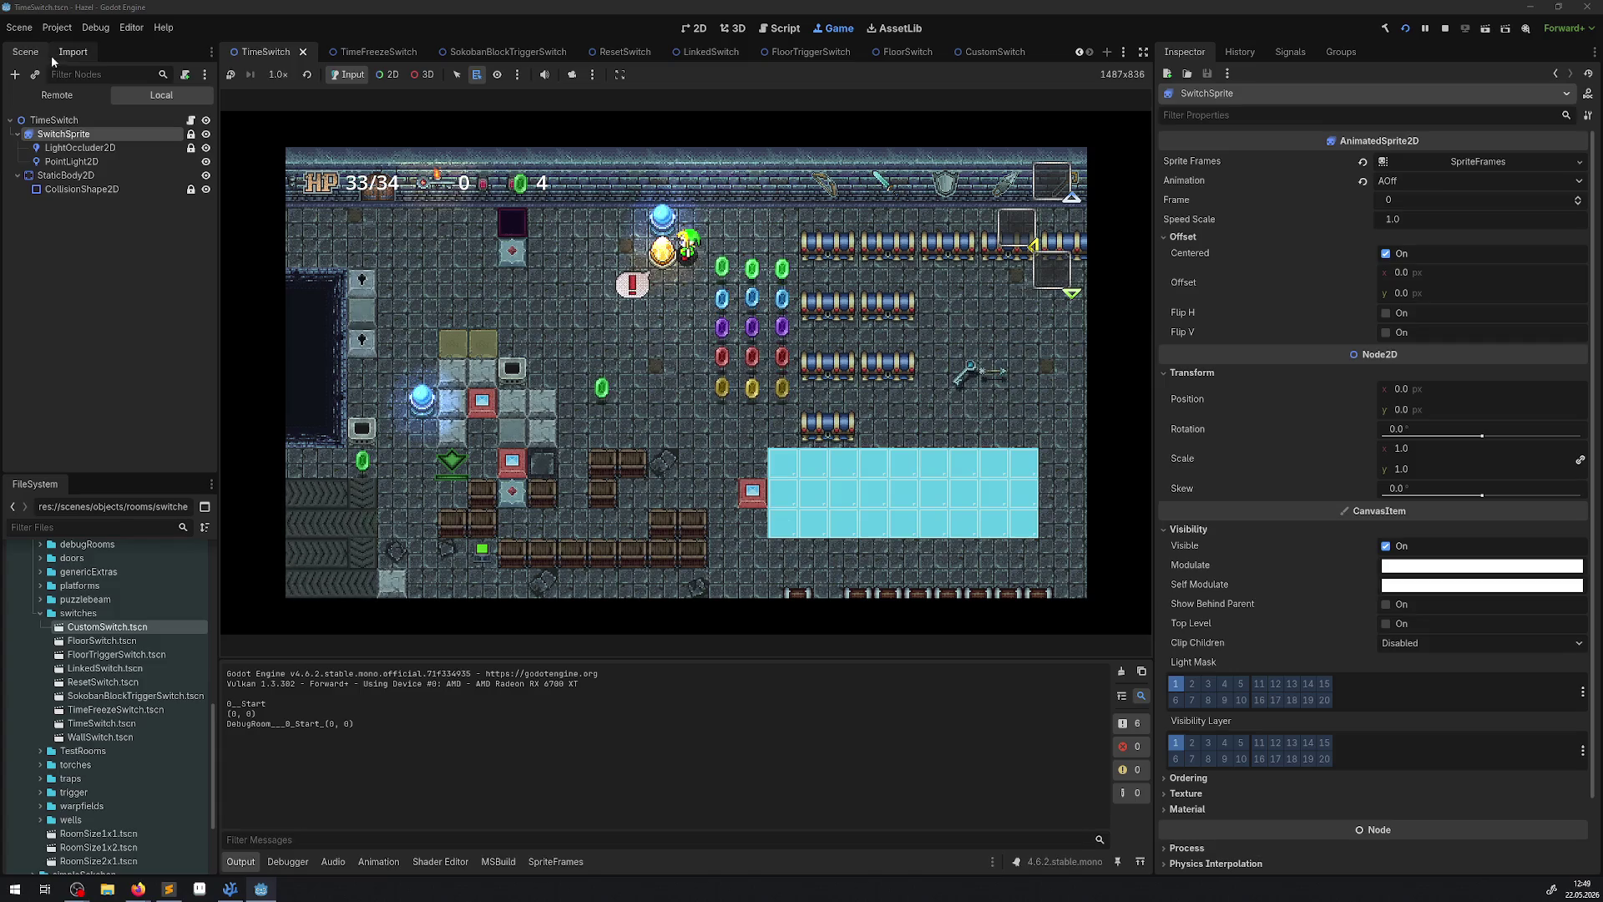
Give the hero bombs, arrows and the bow through the live DebugManager, and equip the bow.
left_click(57, 94)
left_click(84, 284)
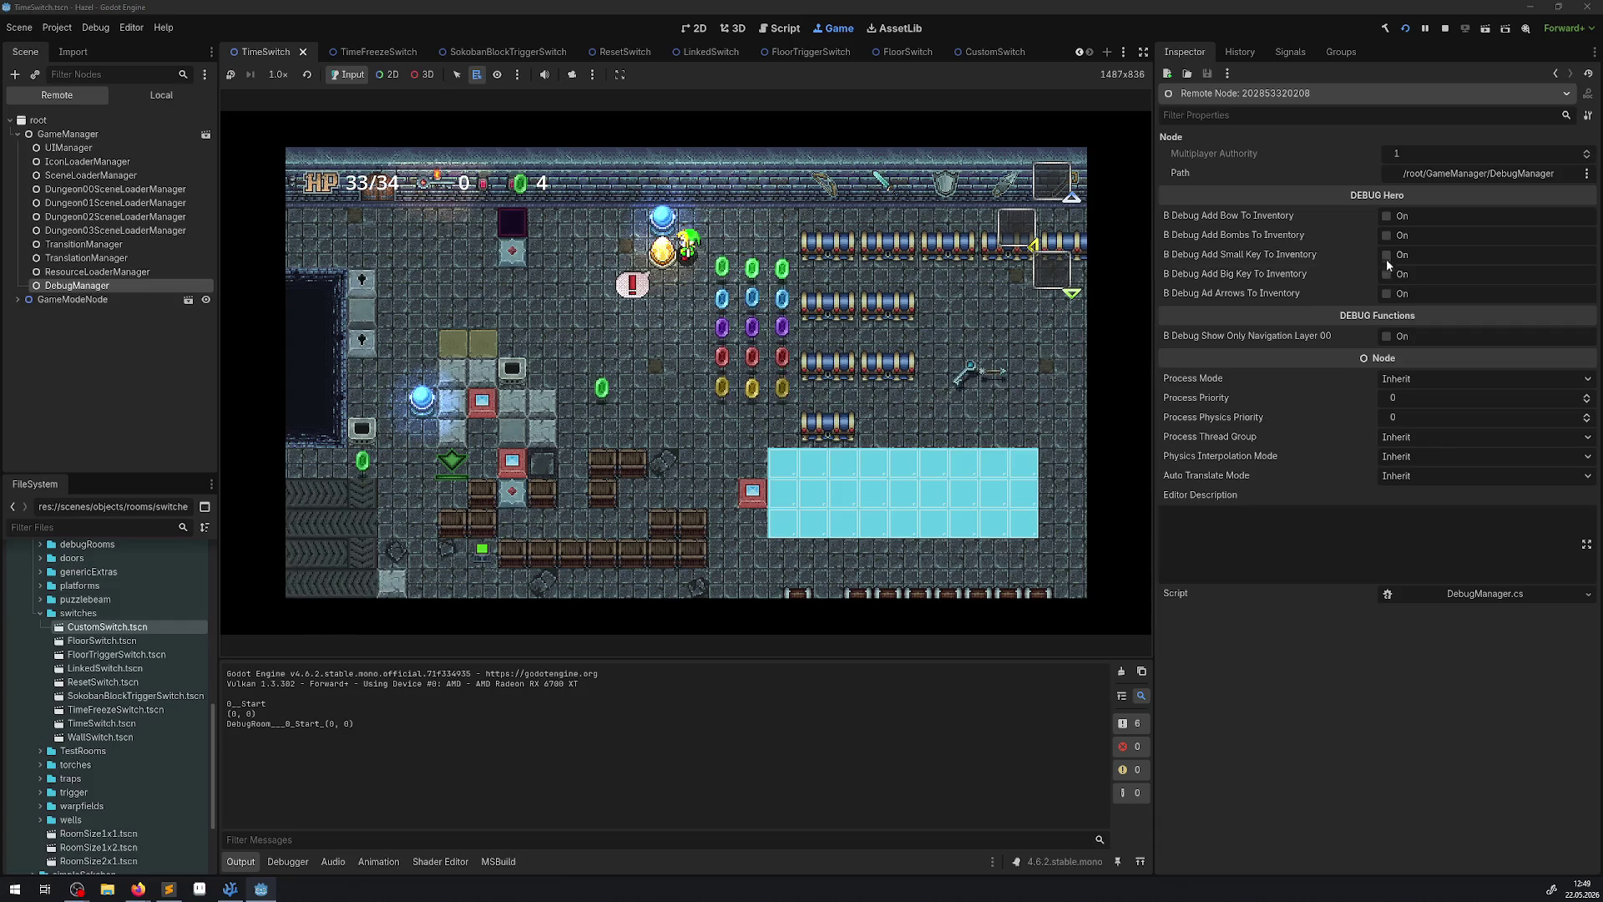
left_click(1387, 235)
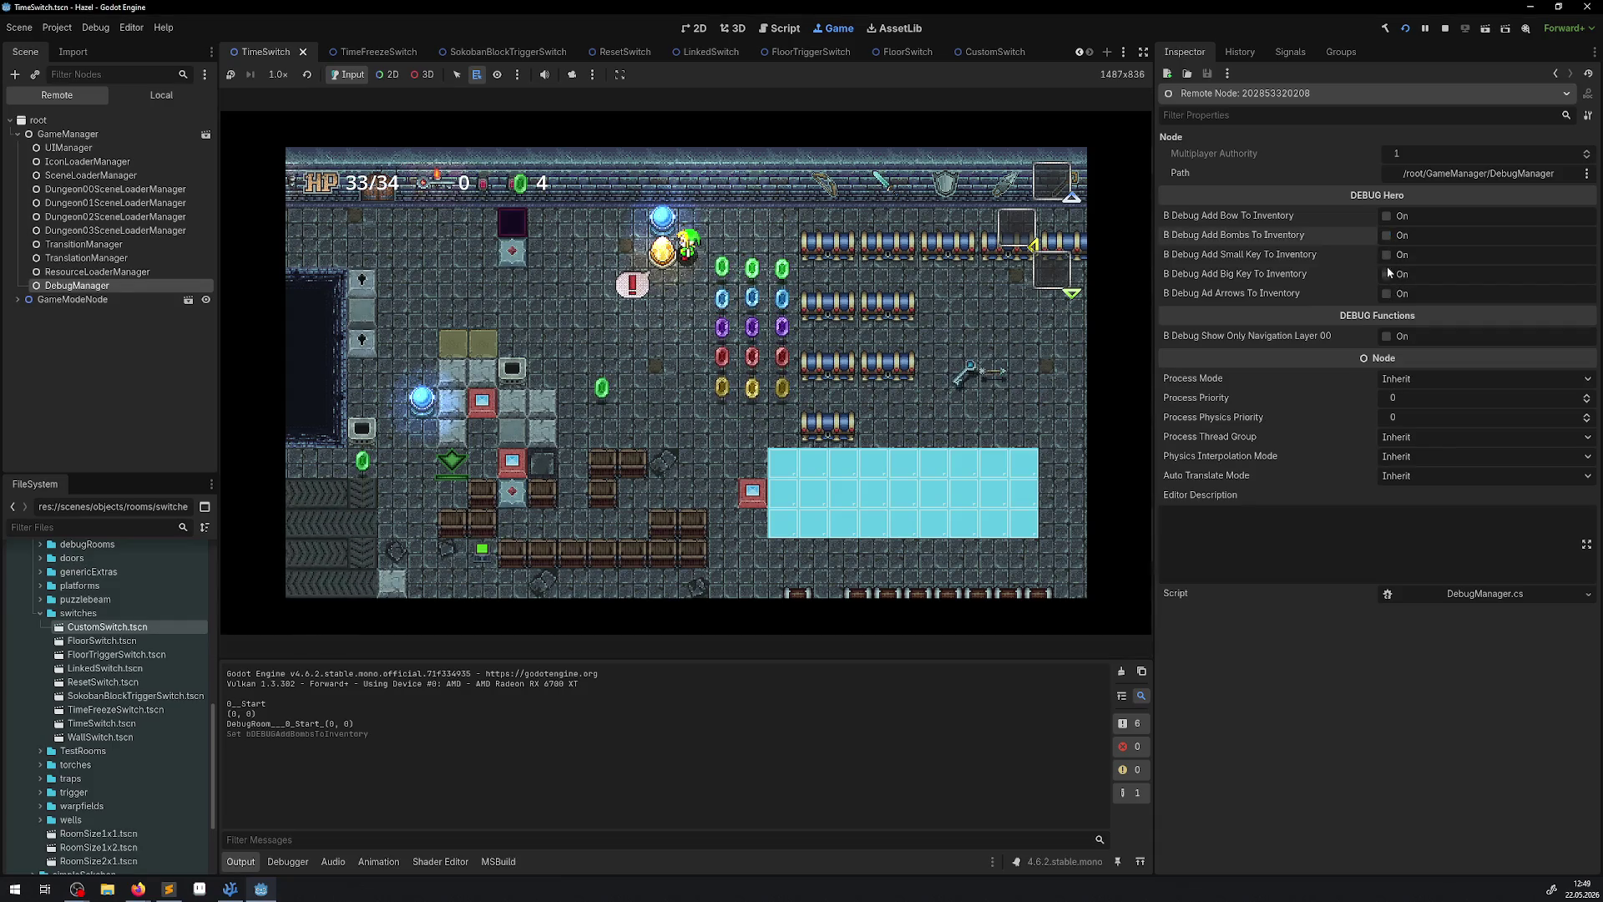
left_click(1384, 294)
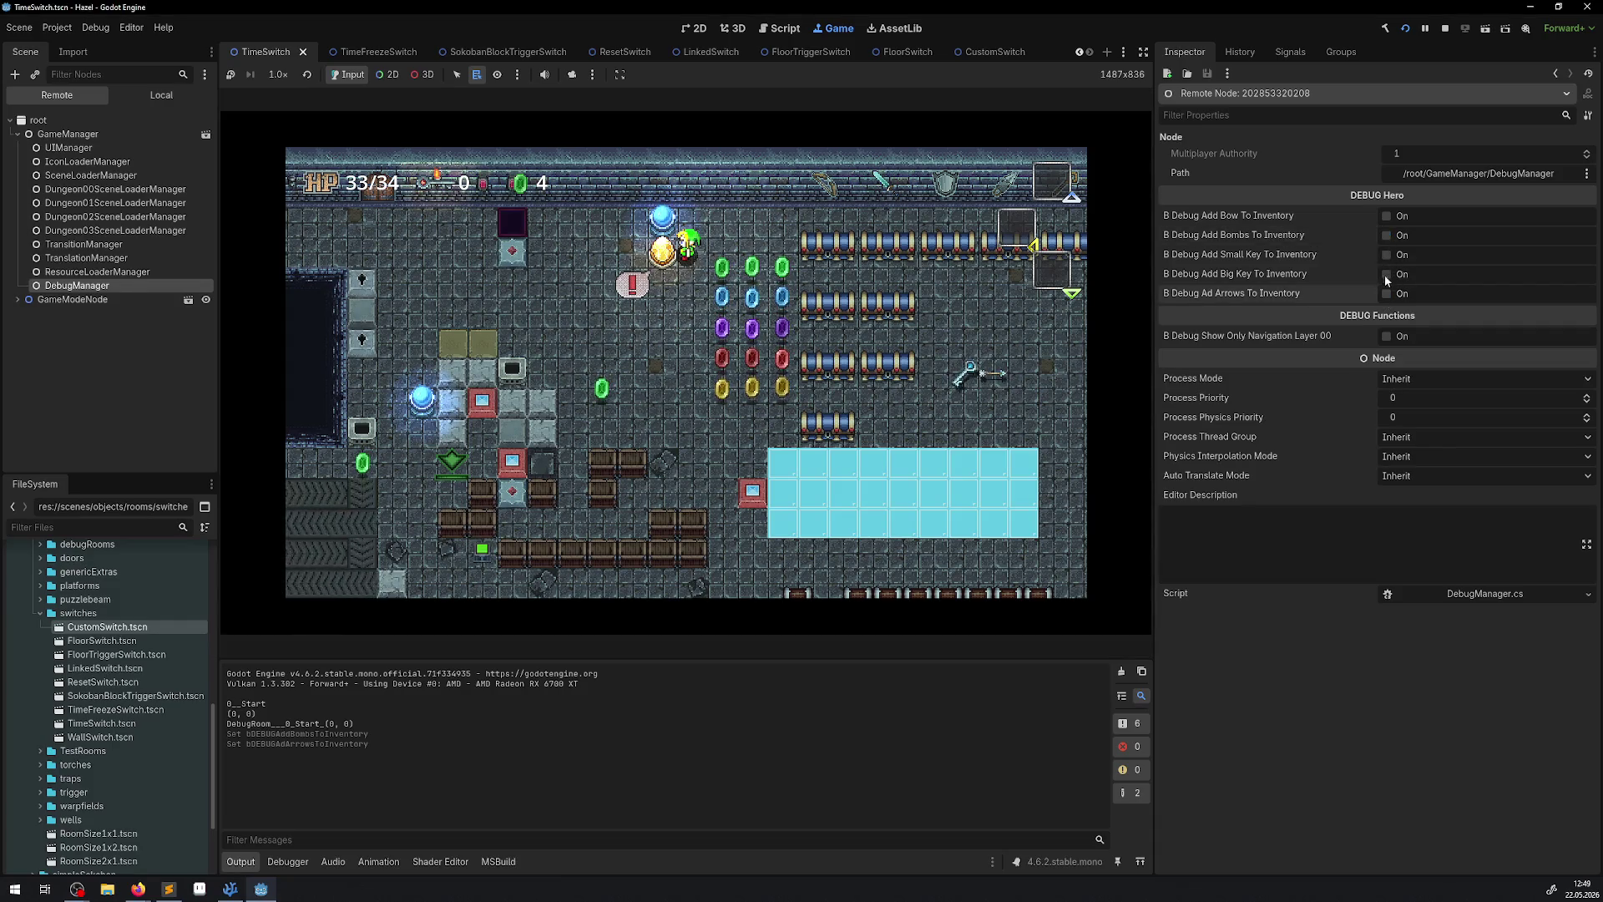
left_click(1386, 217)
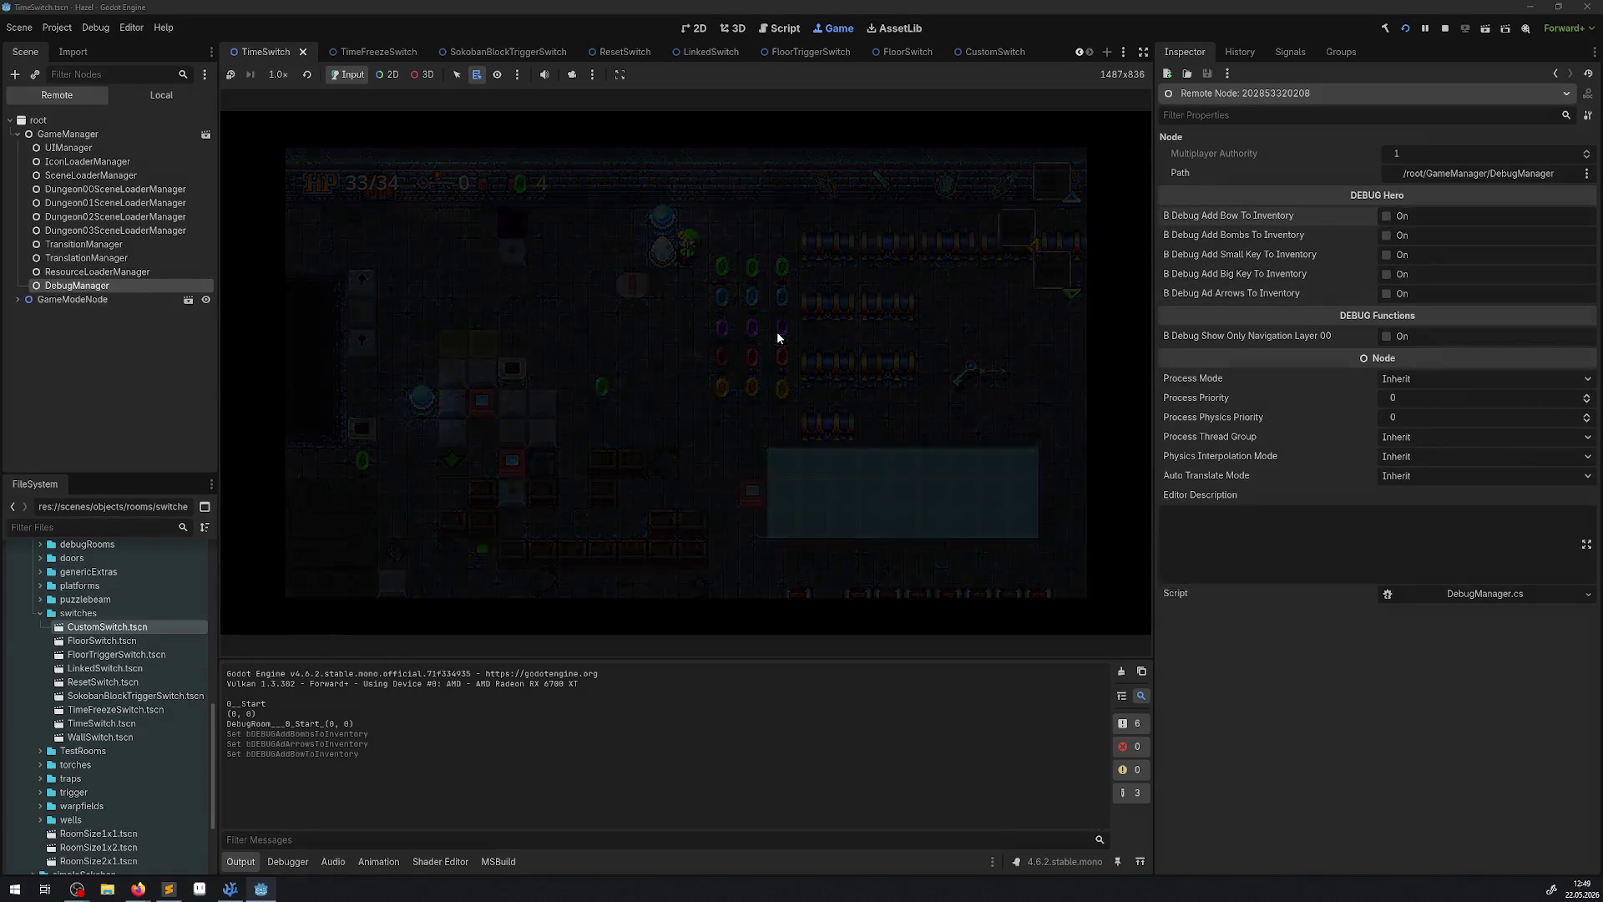
key("Right")
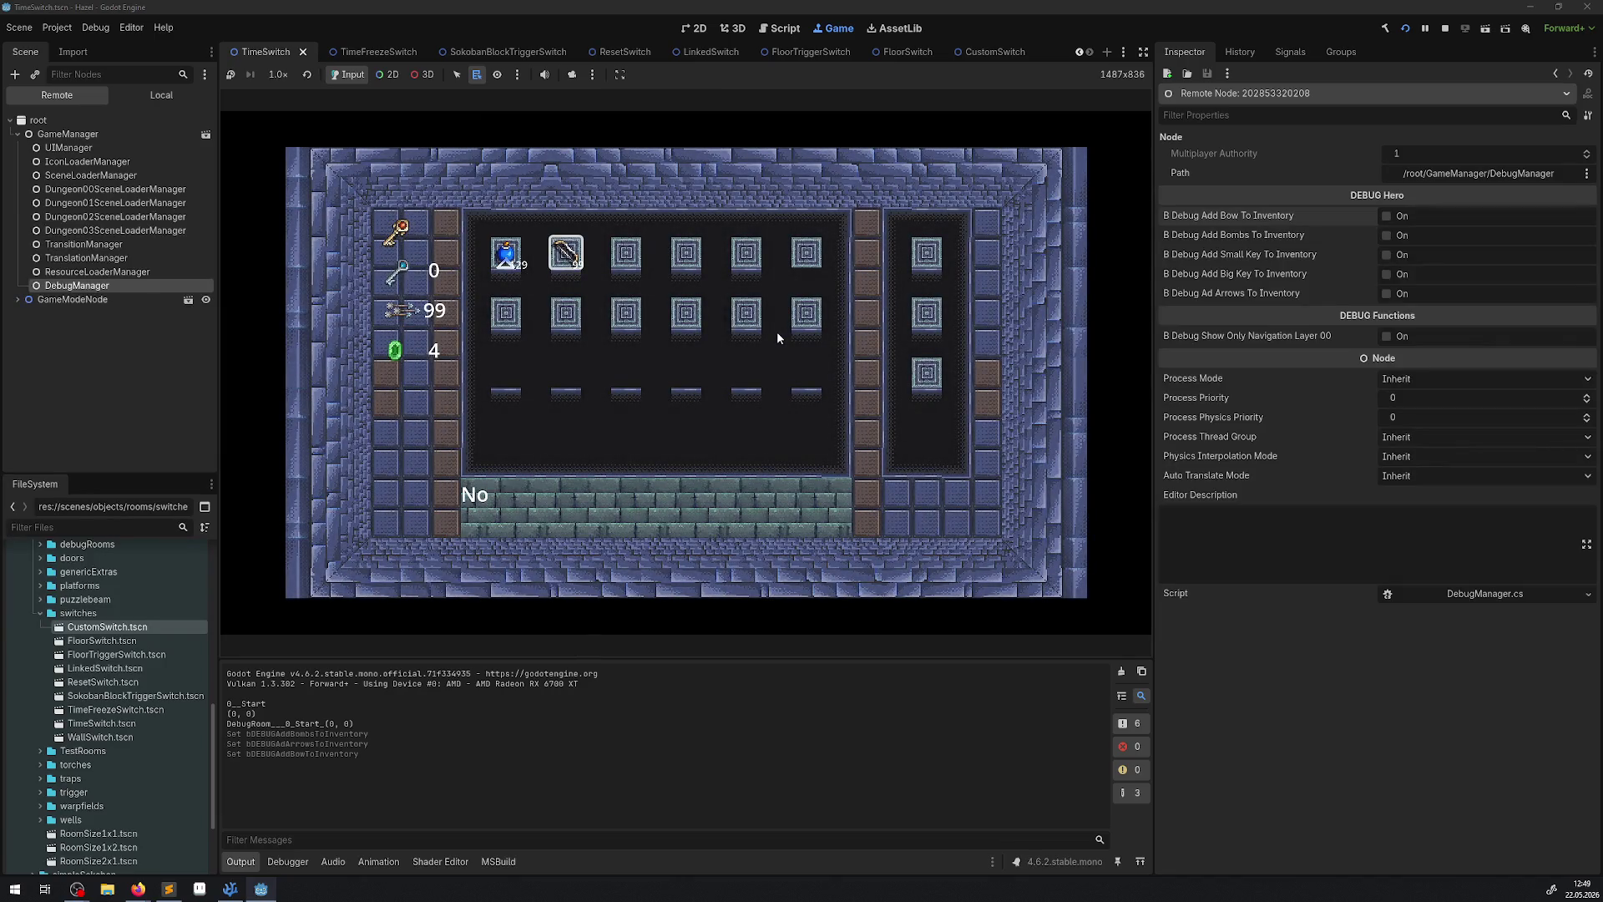
key("Escape")
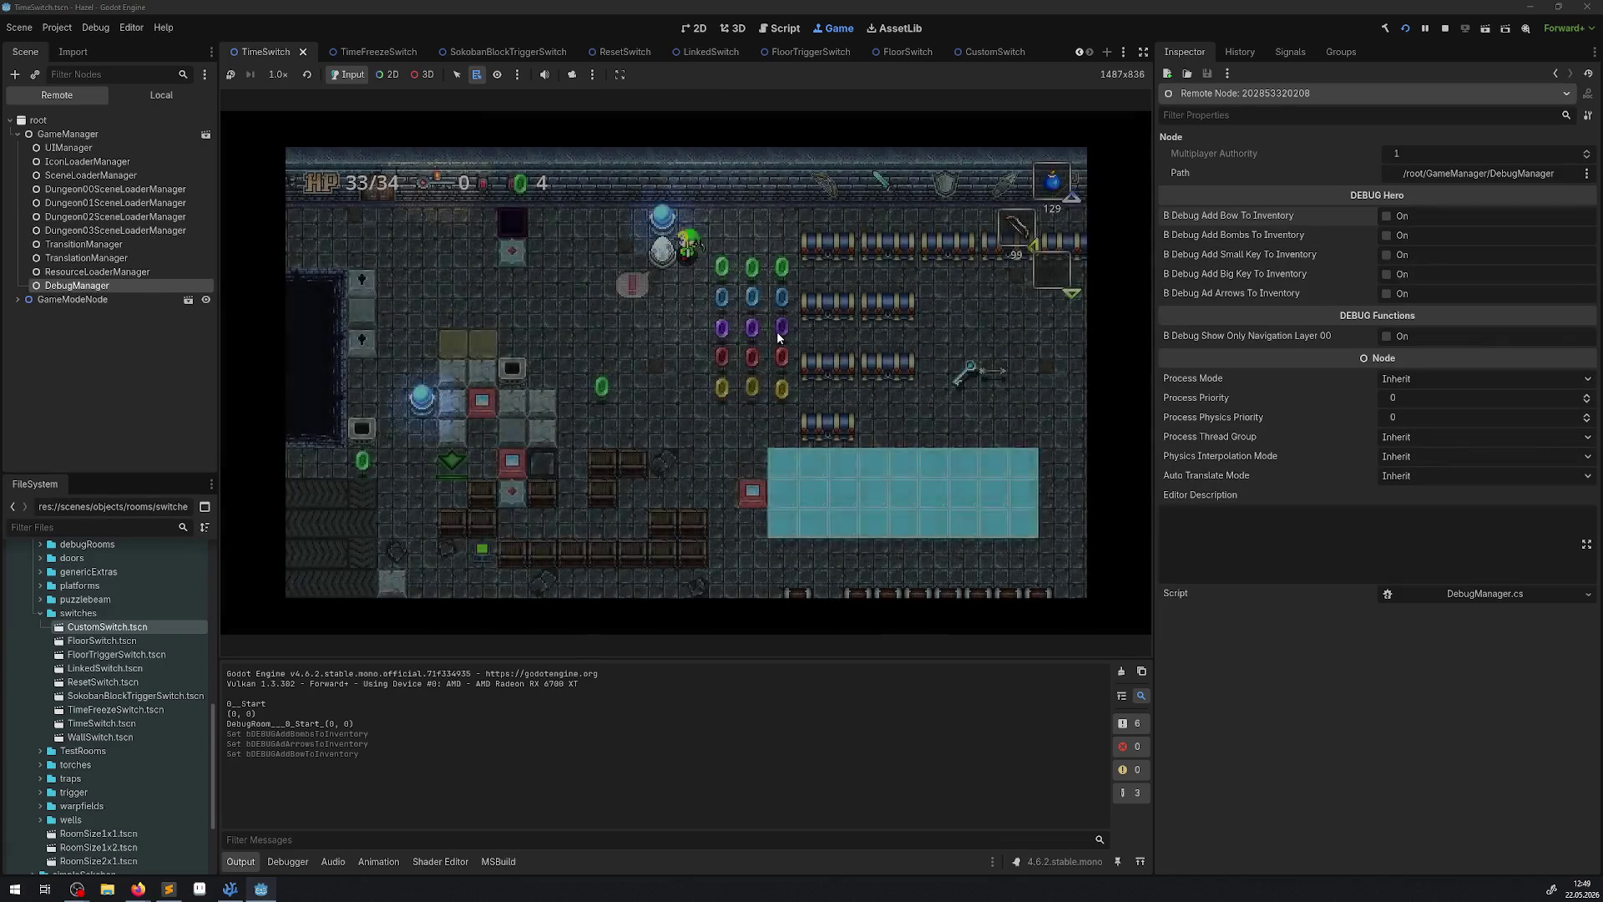
Drop a bomb, walk down past the rupee rows, and fire arrows upward while collecting rupees.
key("space")
key("Down")
key("Down")
key("Down")
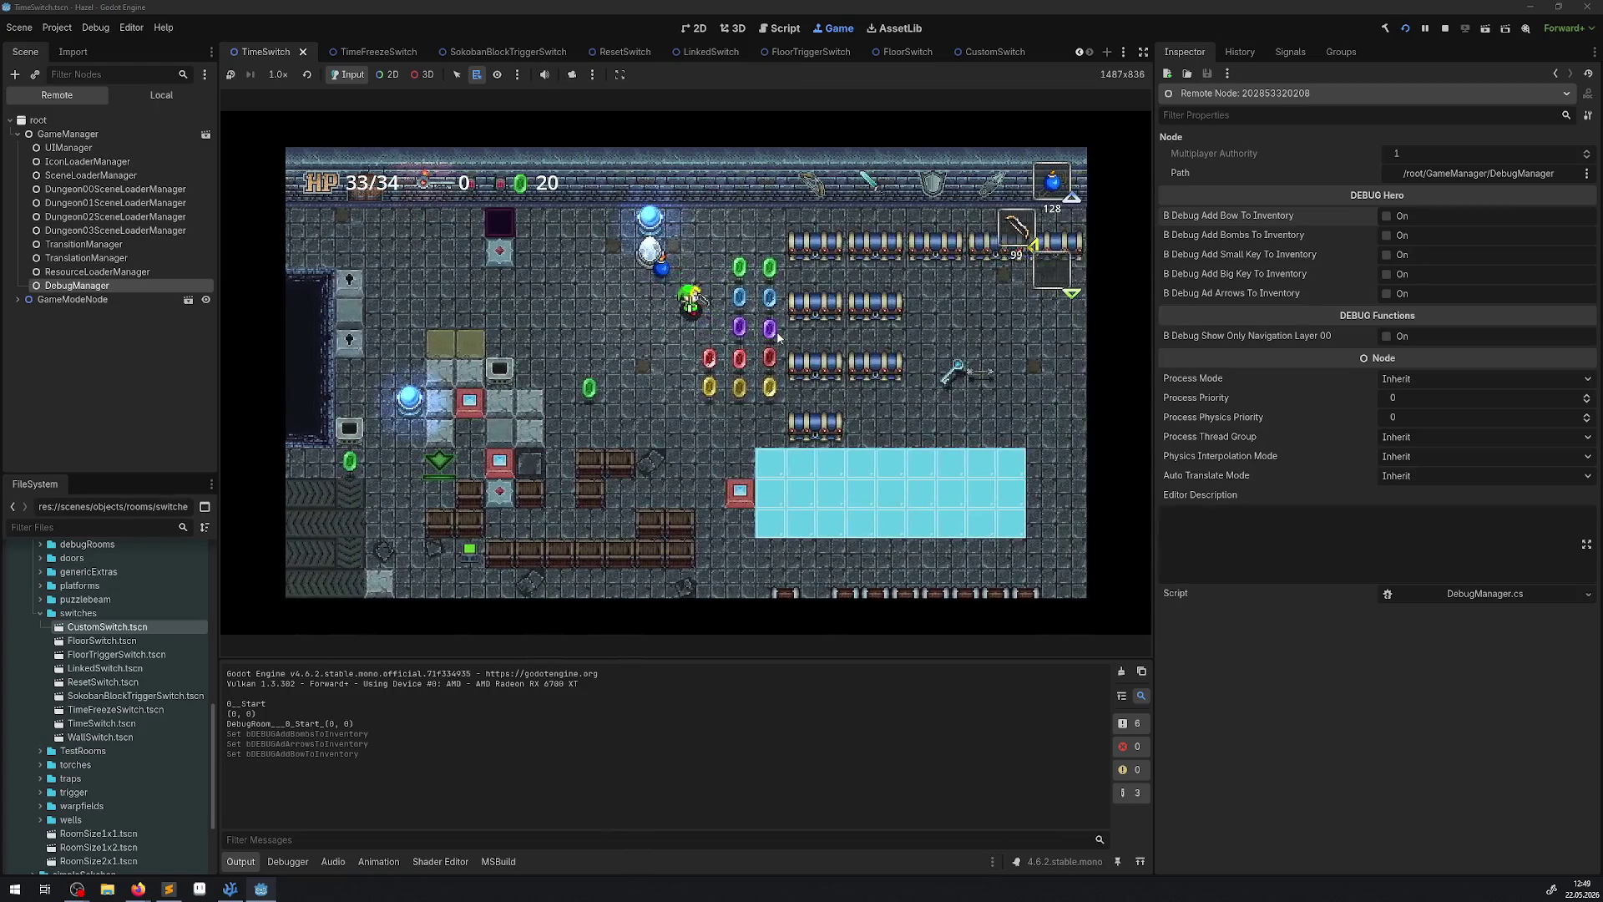
key("Down")
key("Left")
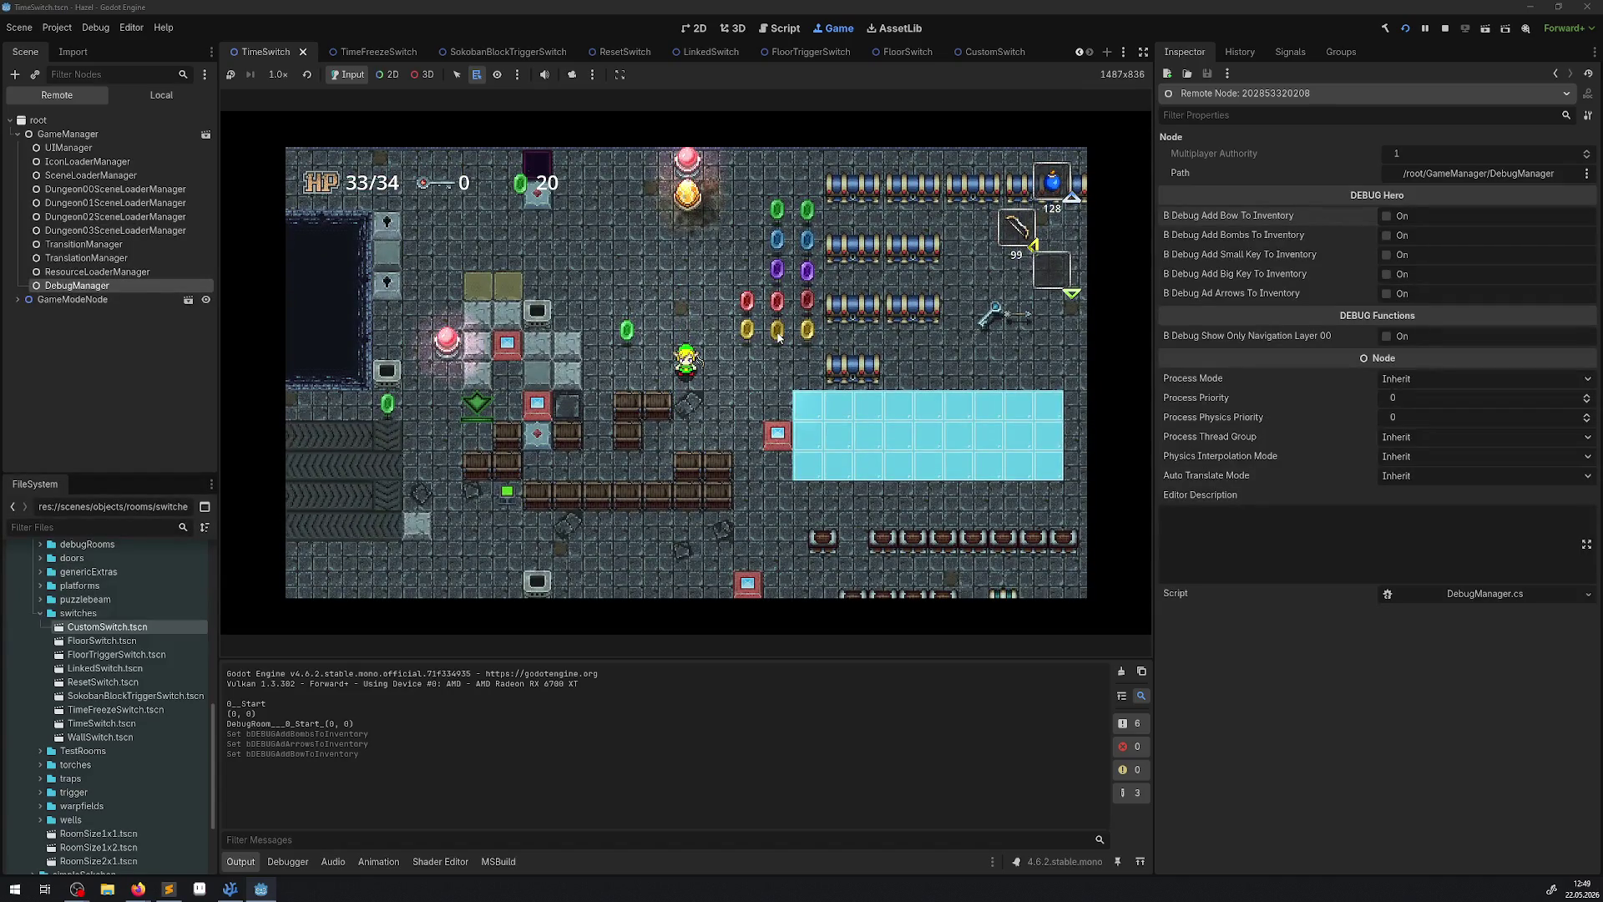
key("Up")
key("x")
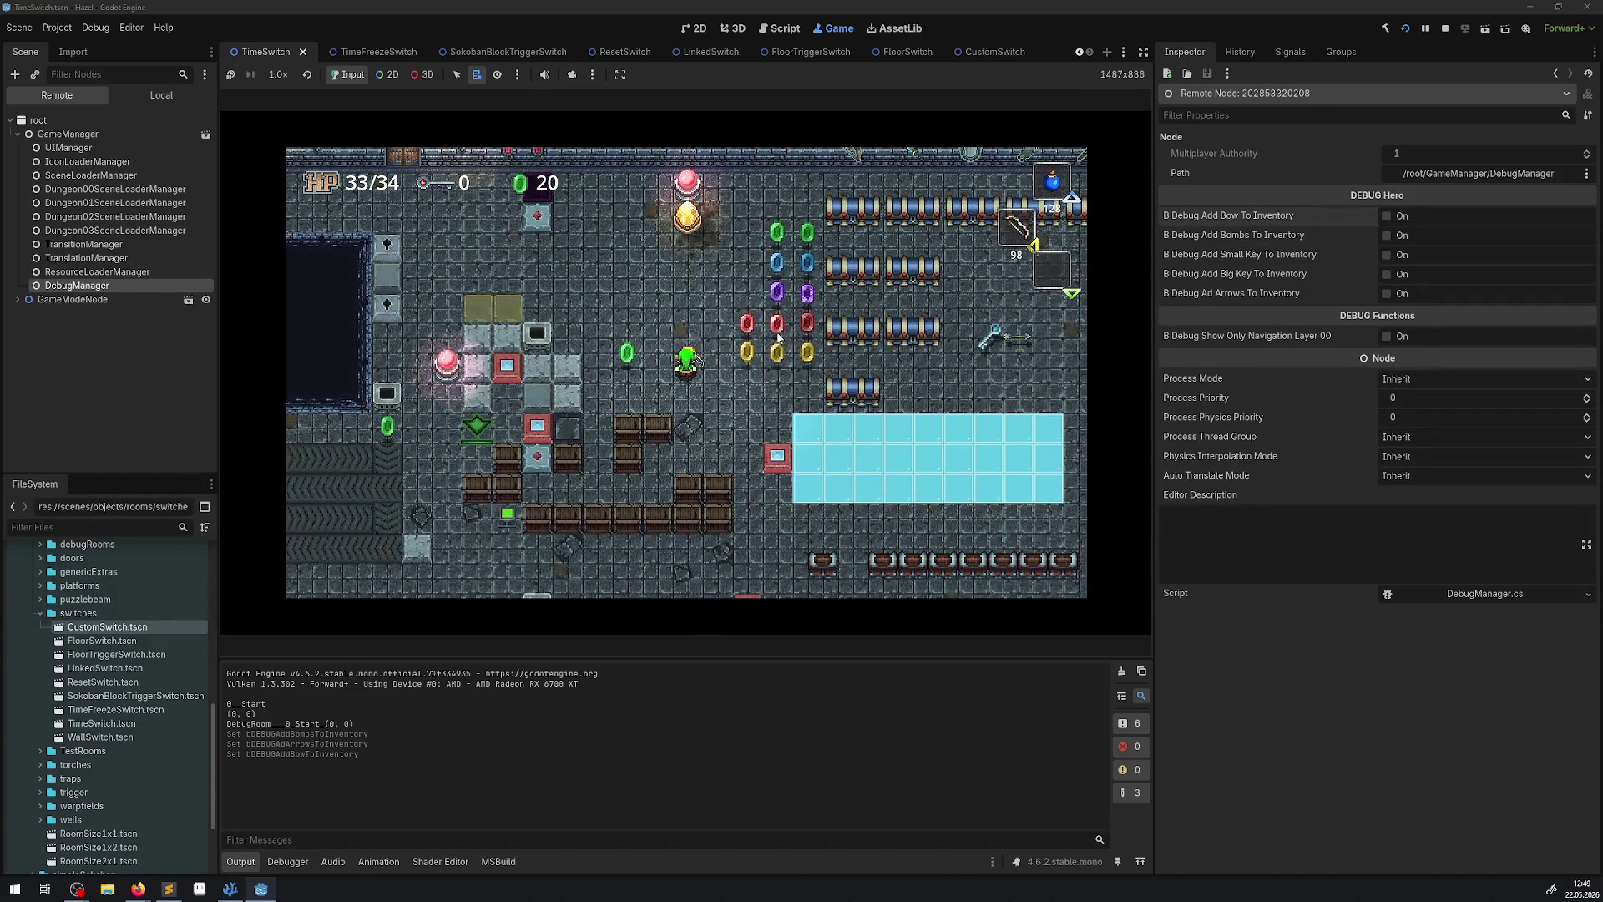
key("x")
key("x")
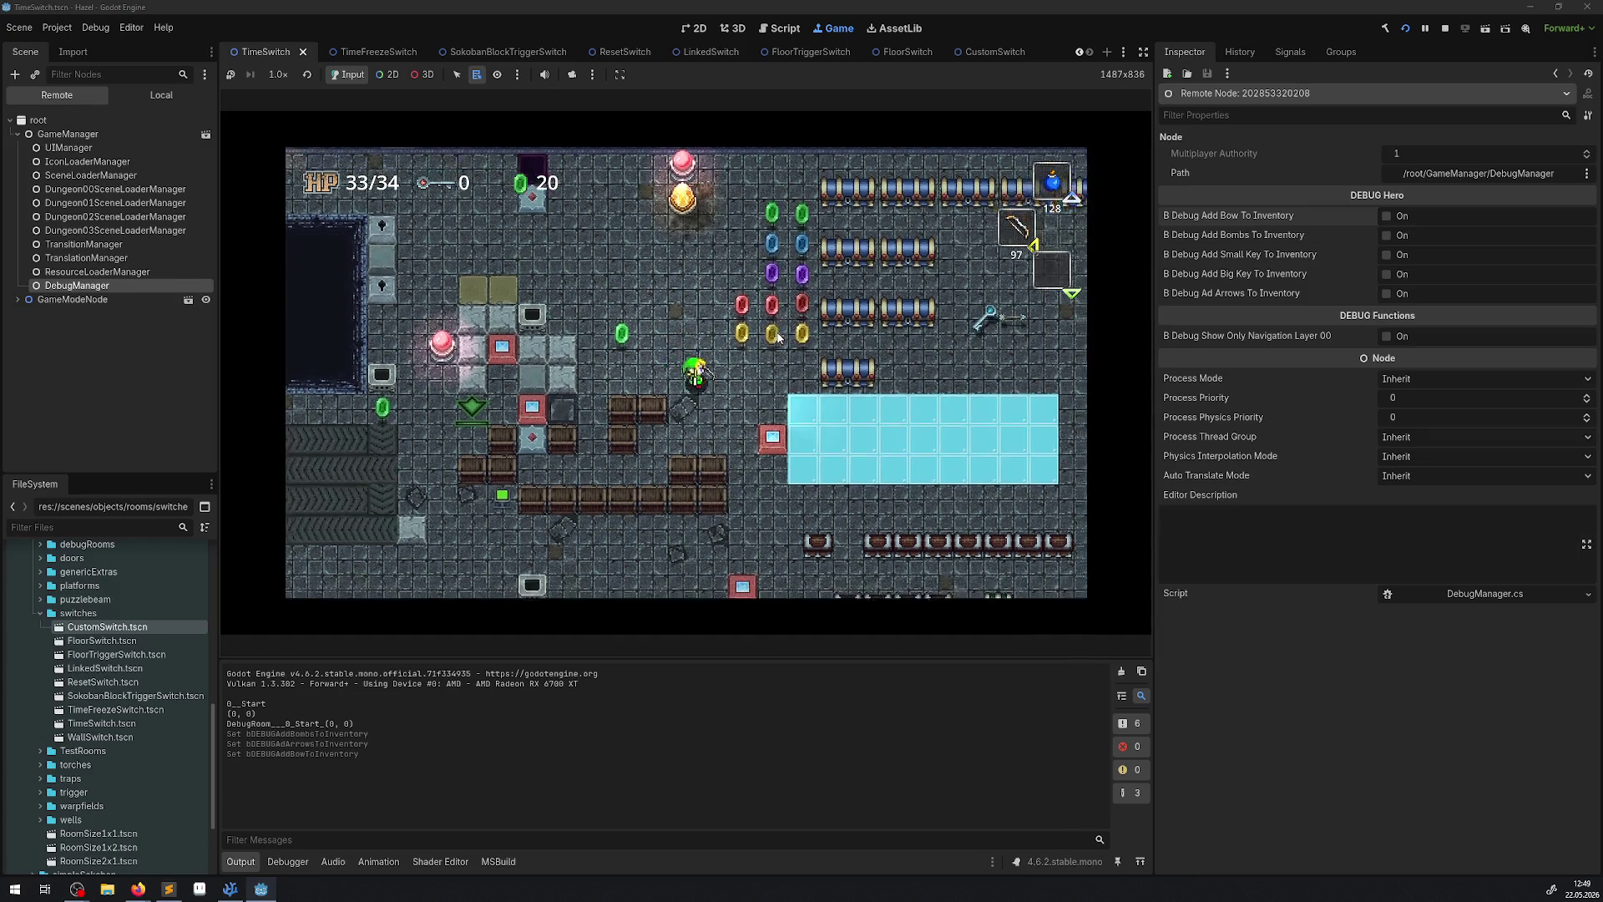
key("Right")
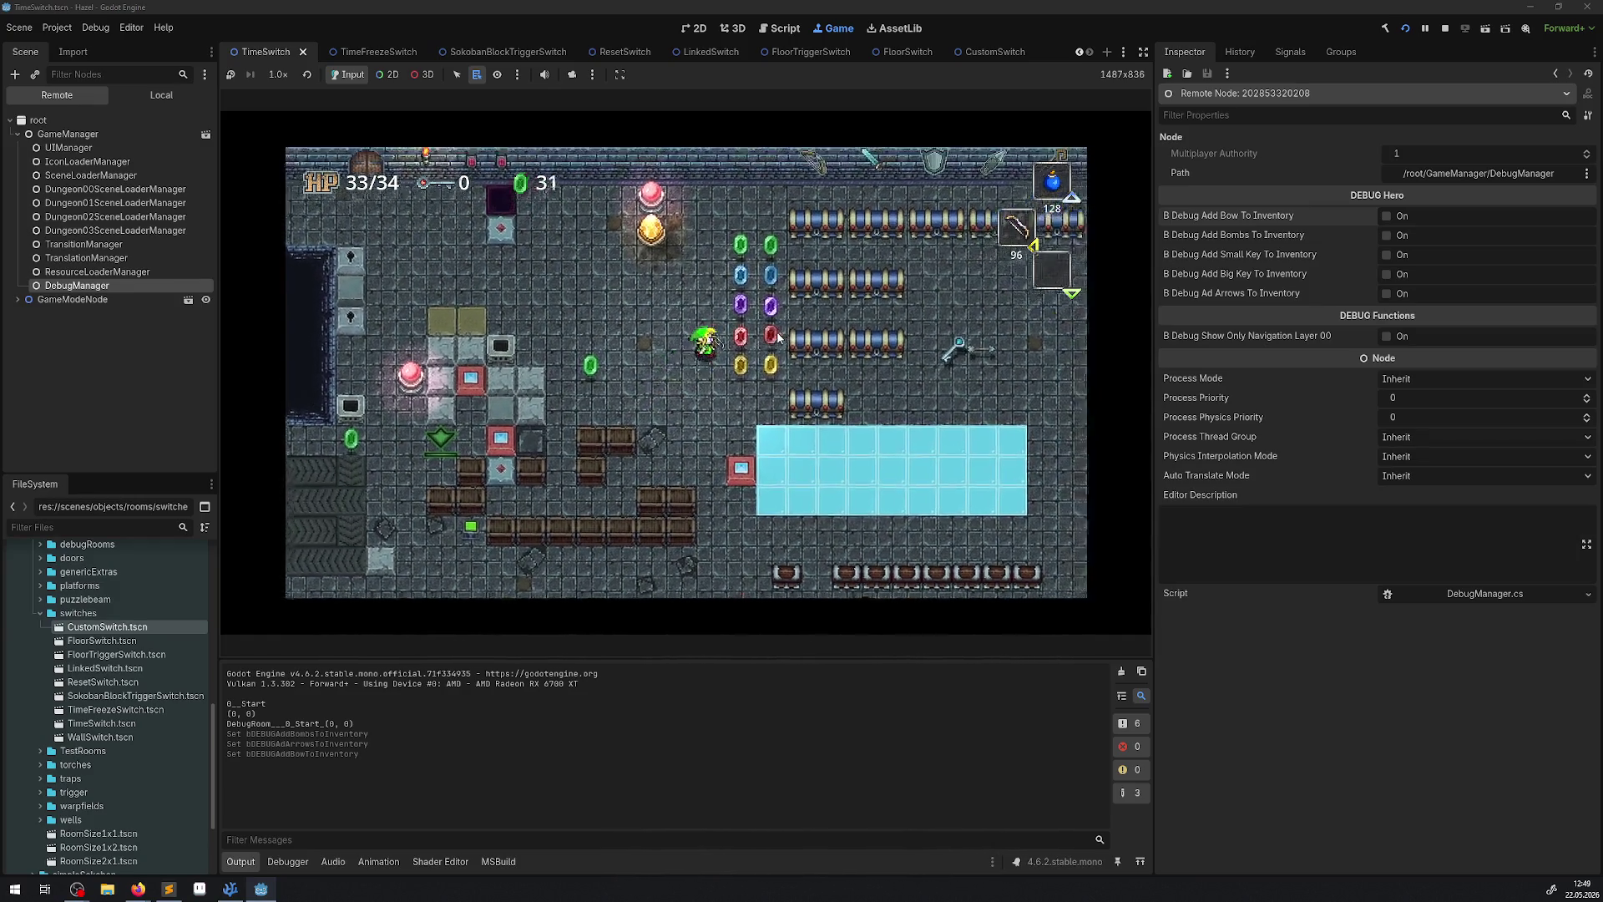
key("Up")
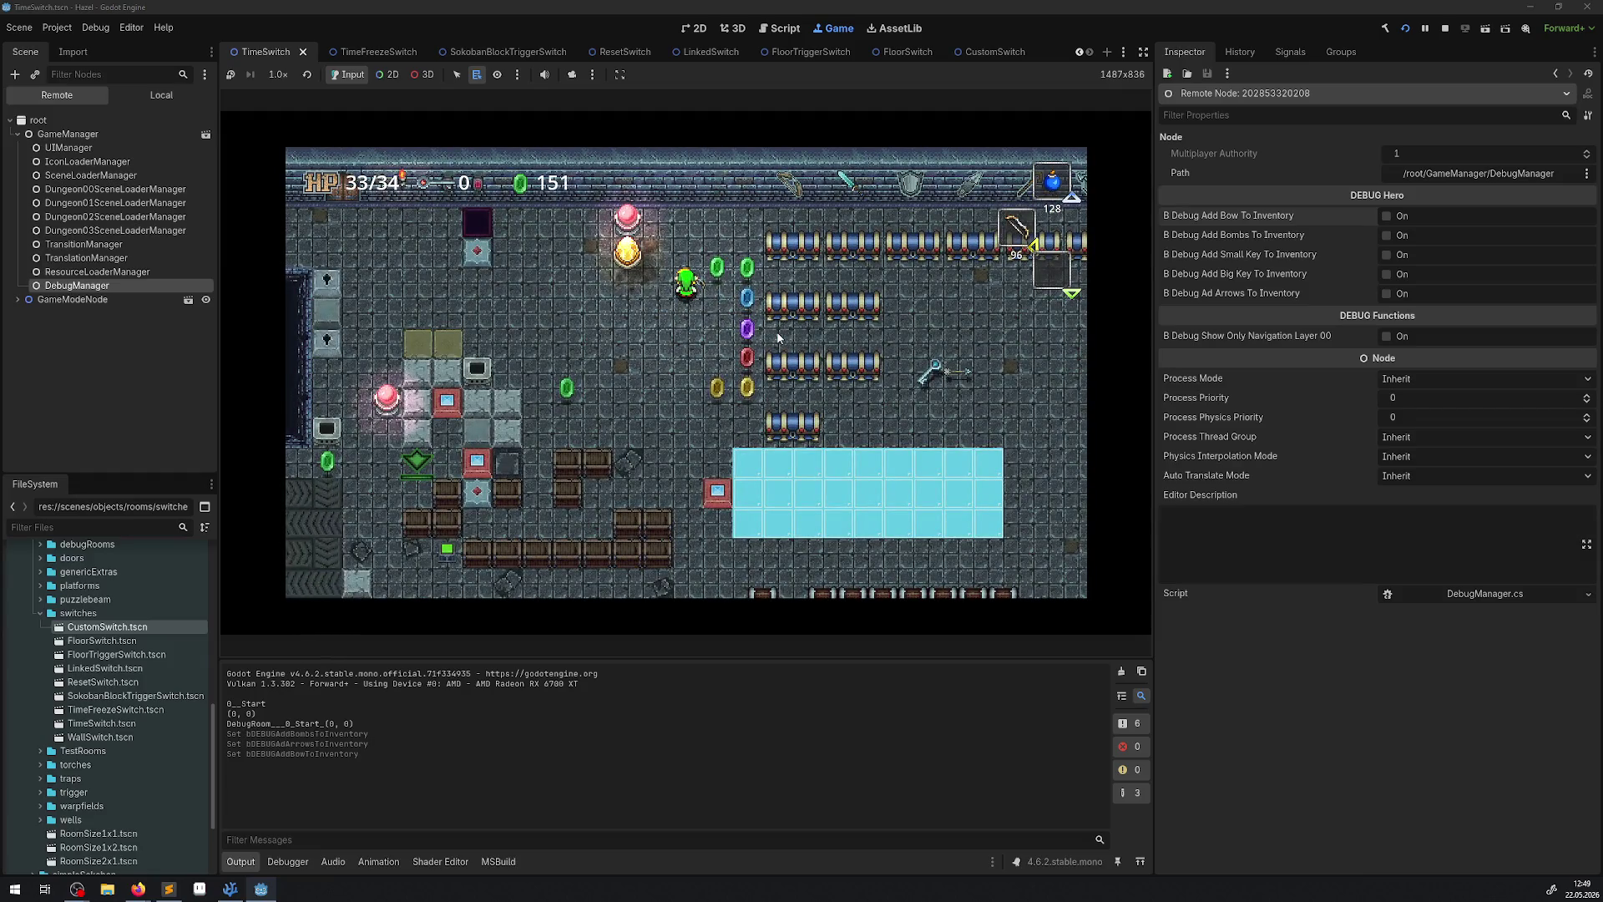
Shoot arrows at the crystal switches to change their colour and lay bombs along the path.
key("Down")
key("x")
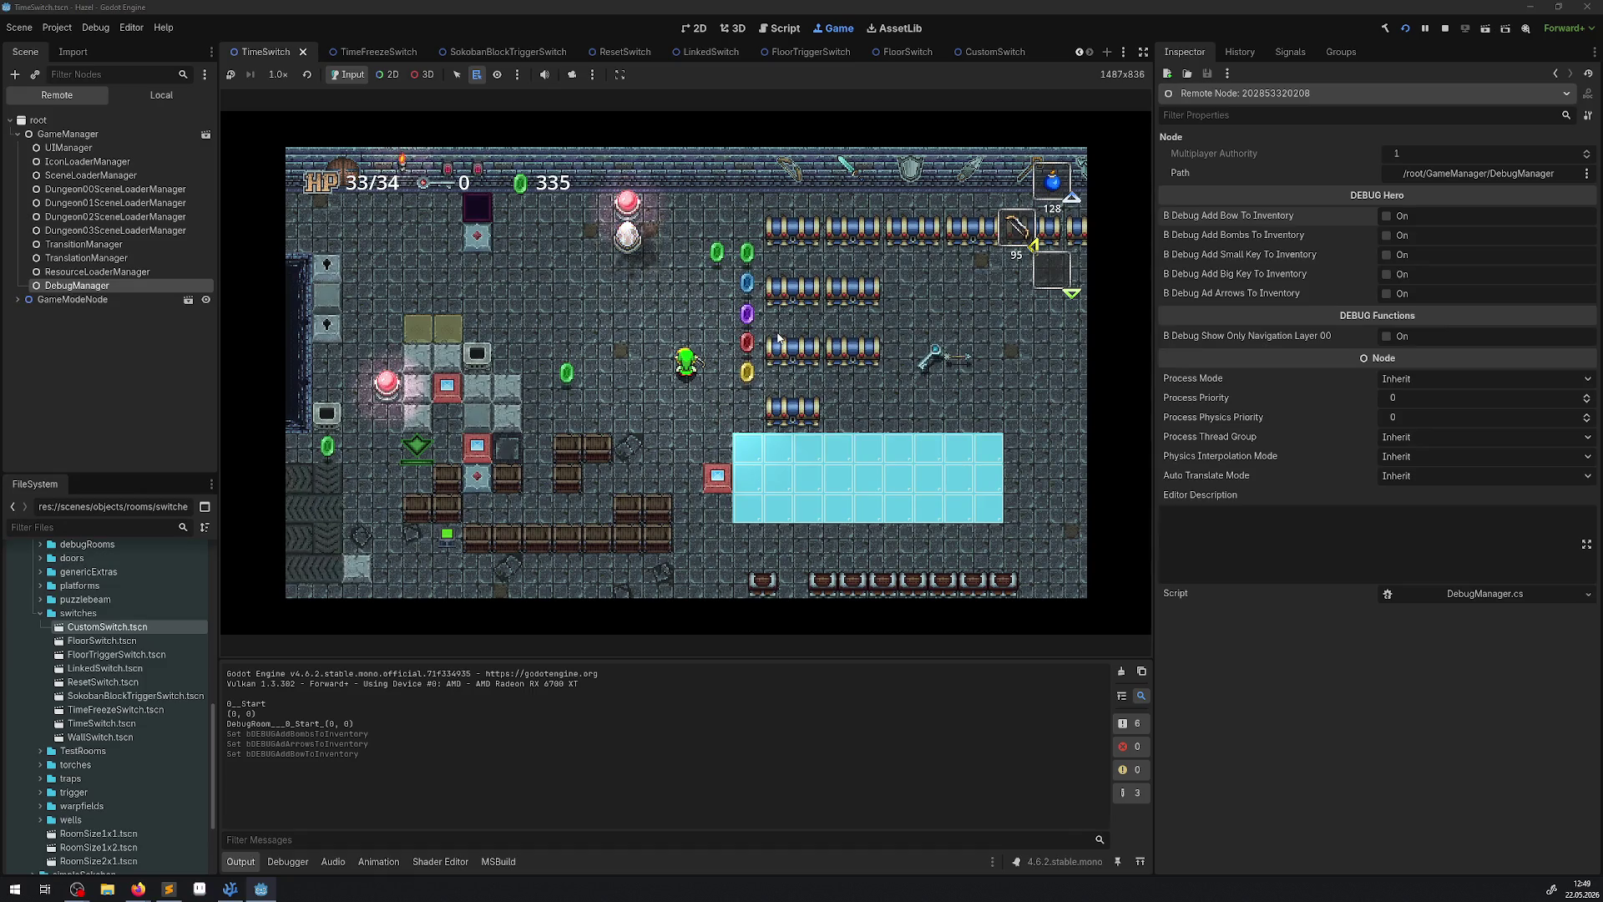
key("Left")
key("Left")
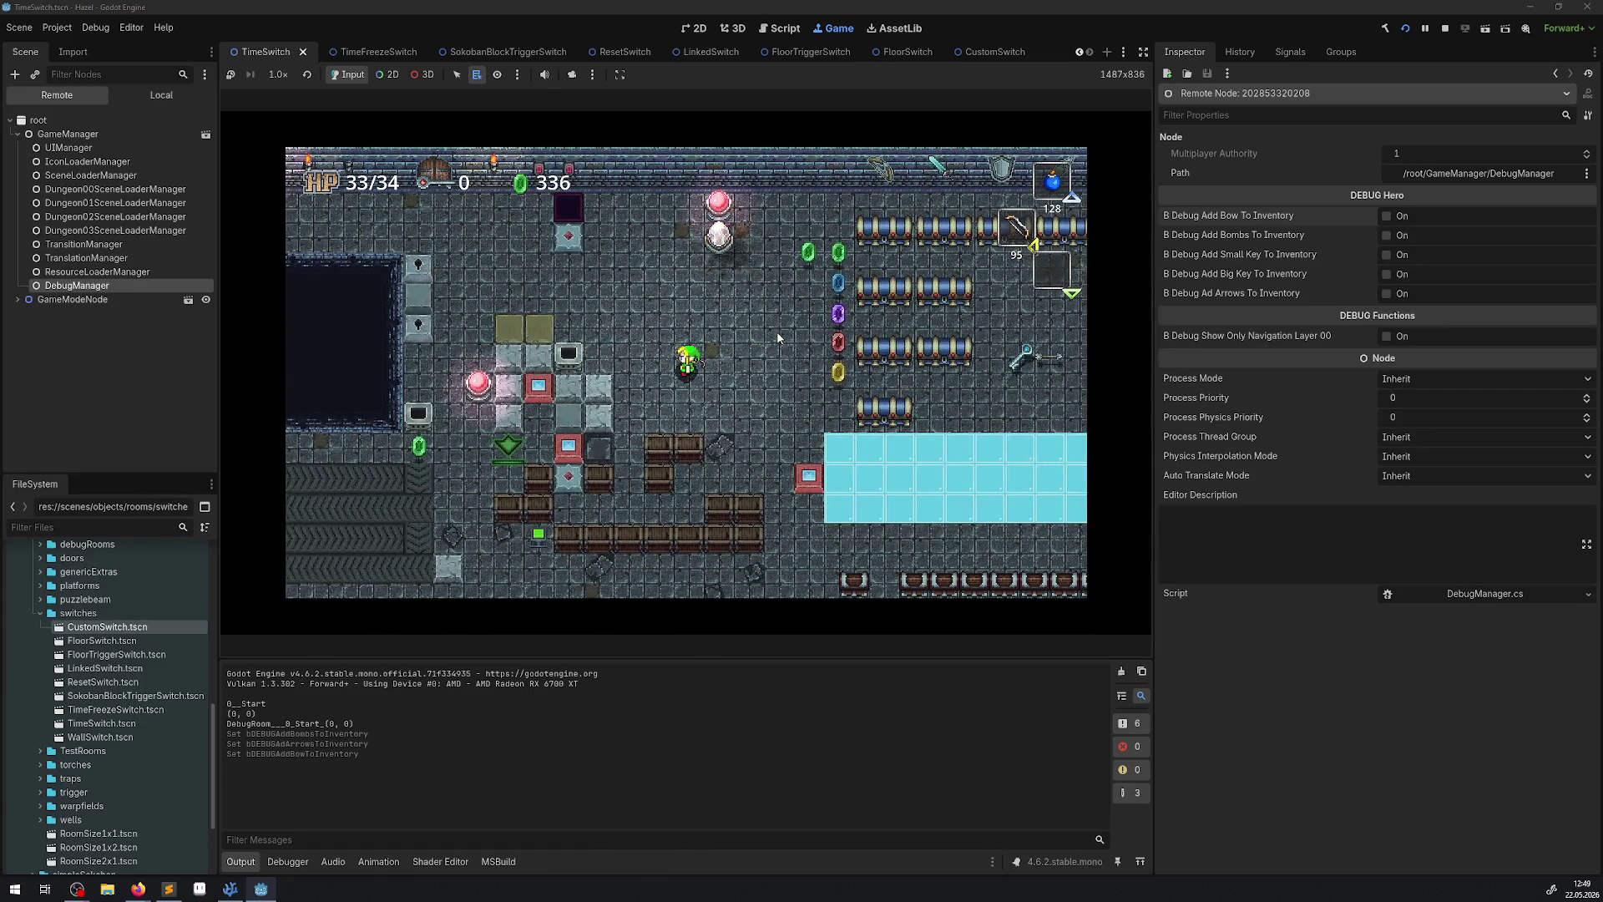
key("Right")
key("Up")
key("x")
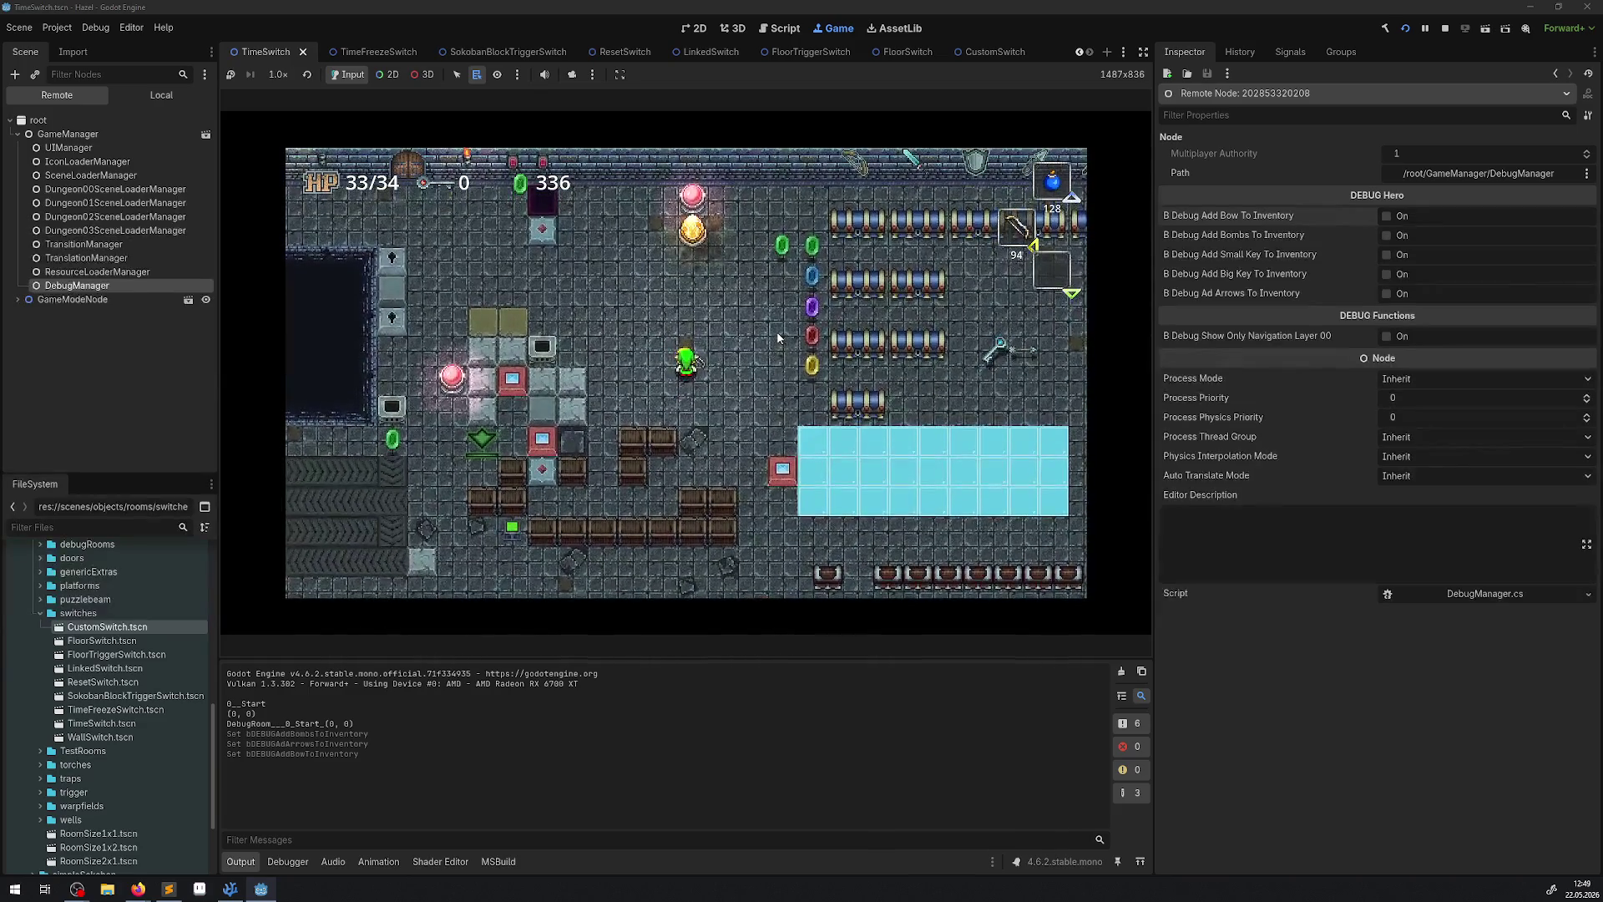
key("Up")
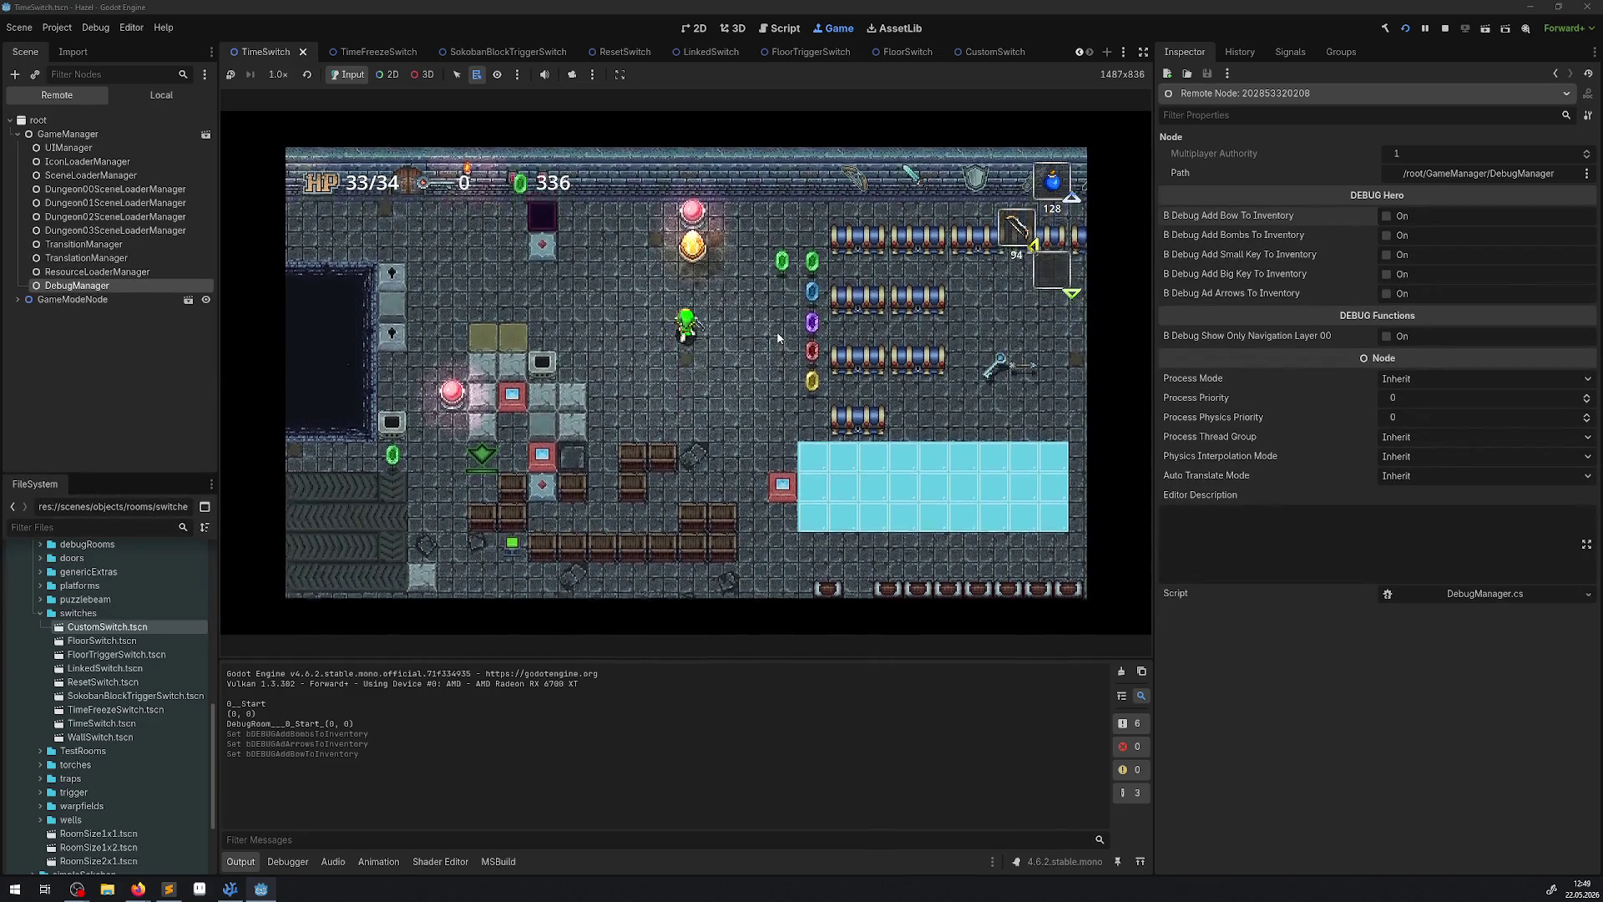
key("c")
key("Down")
key("c")
key("c")
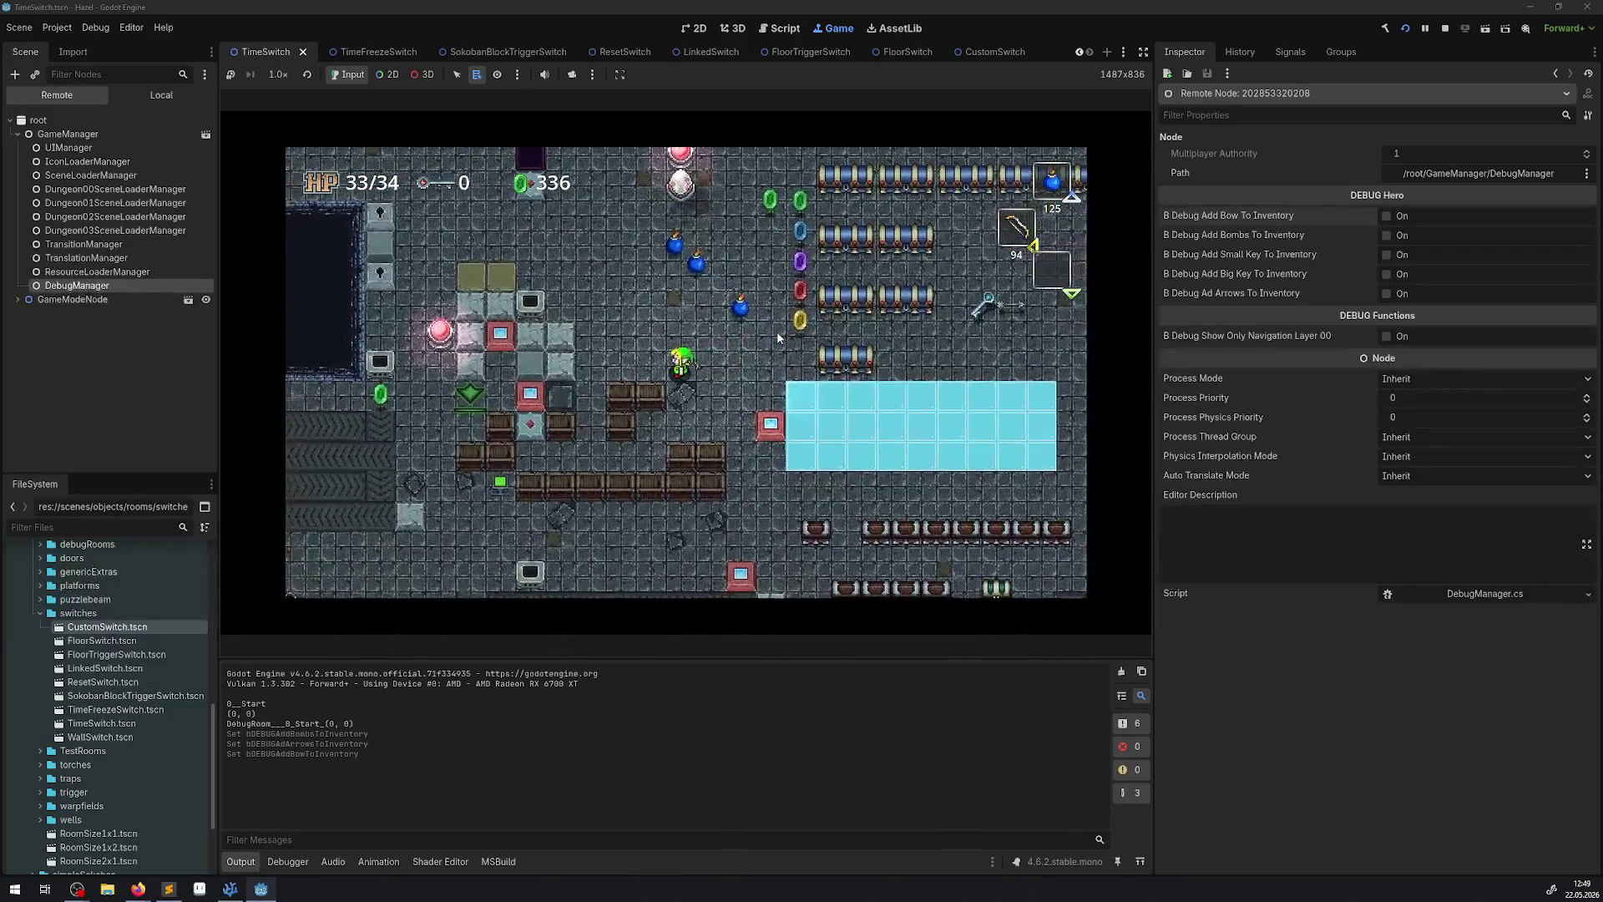
key("x")
key("Up")
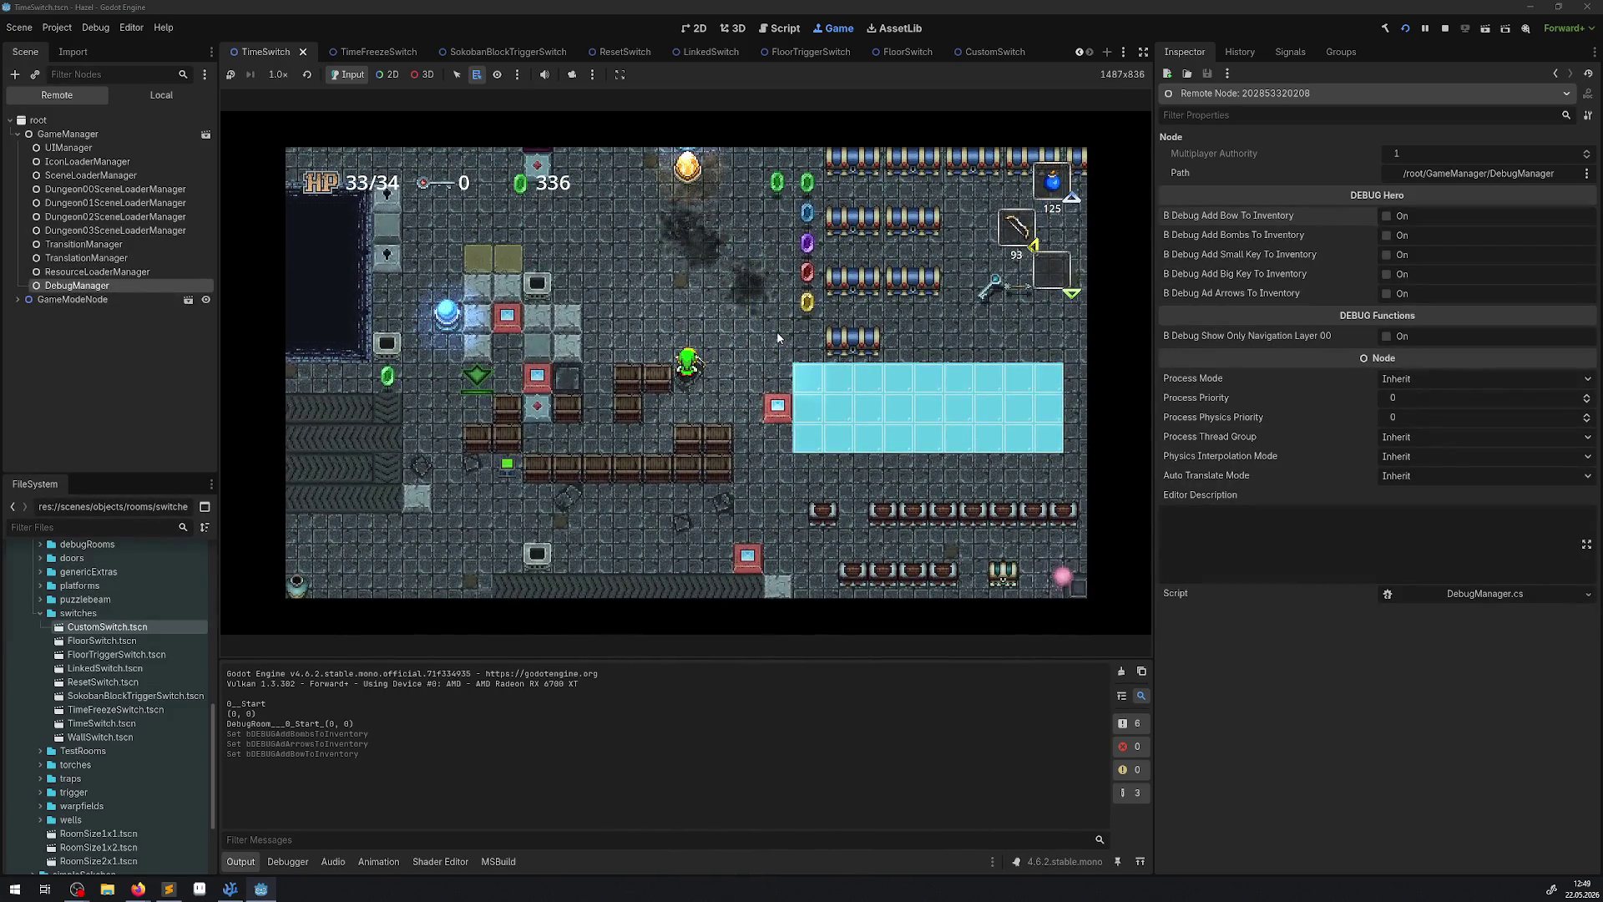
Walk around the room collecting rupees until the counter reads 503, then view the runtime errors list.
key("Up")
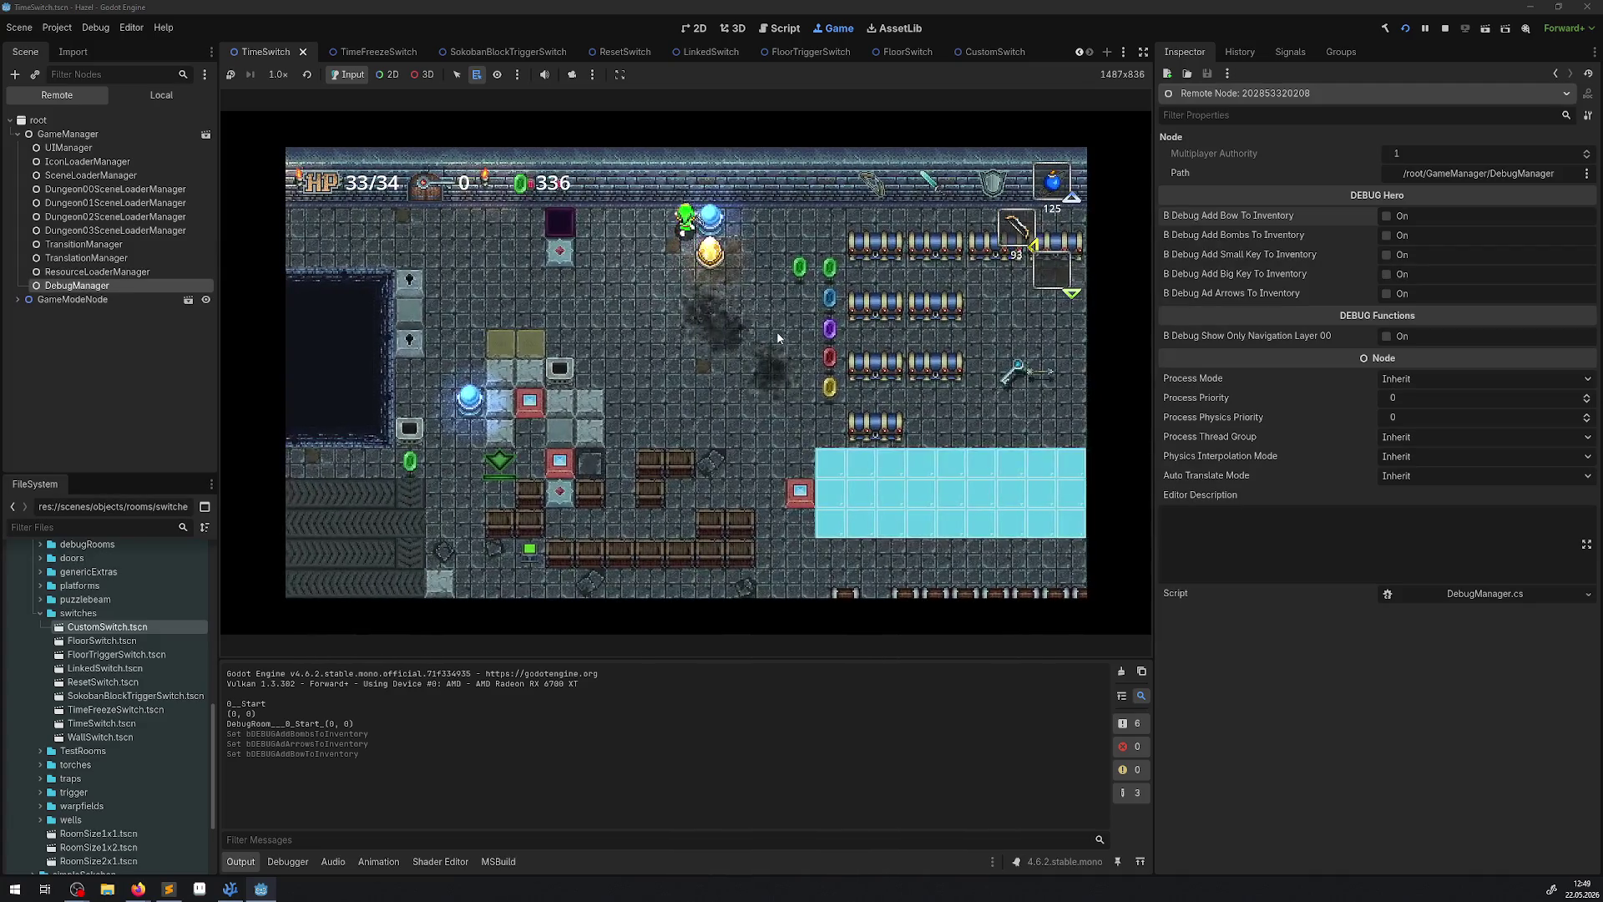
key("Left")
key("x")
key("x")
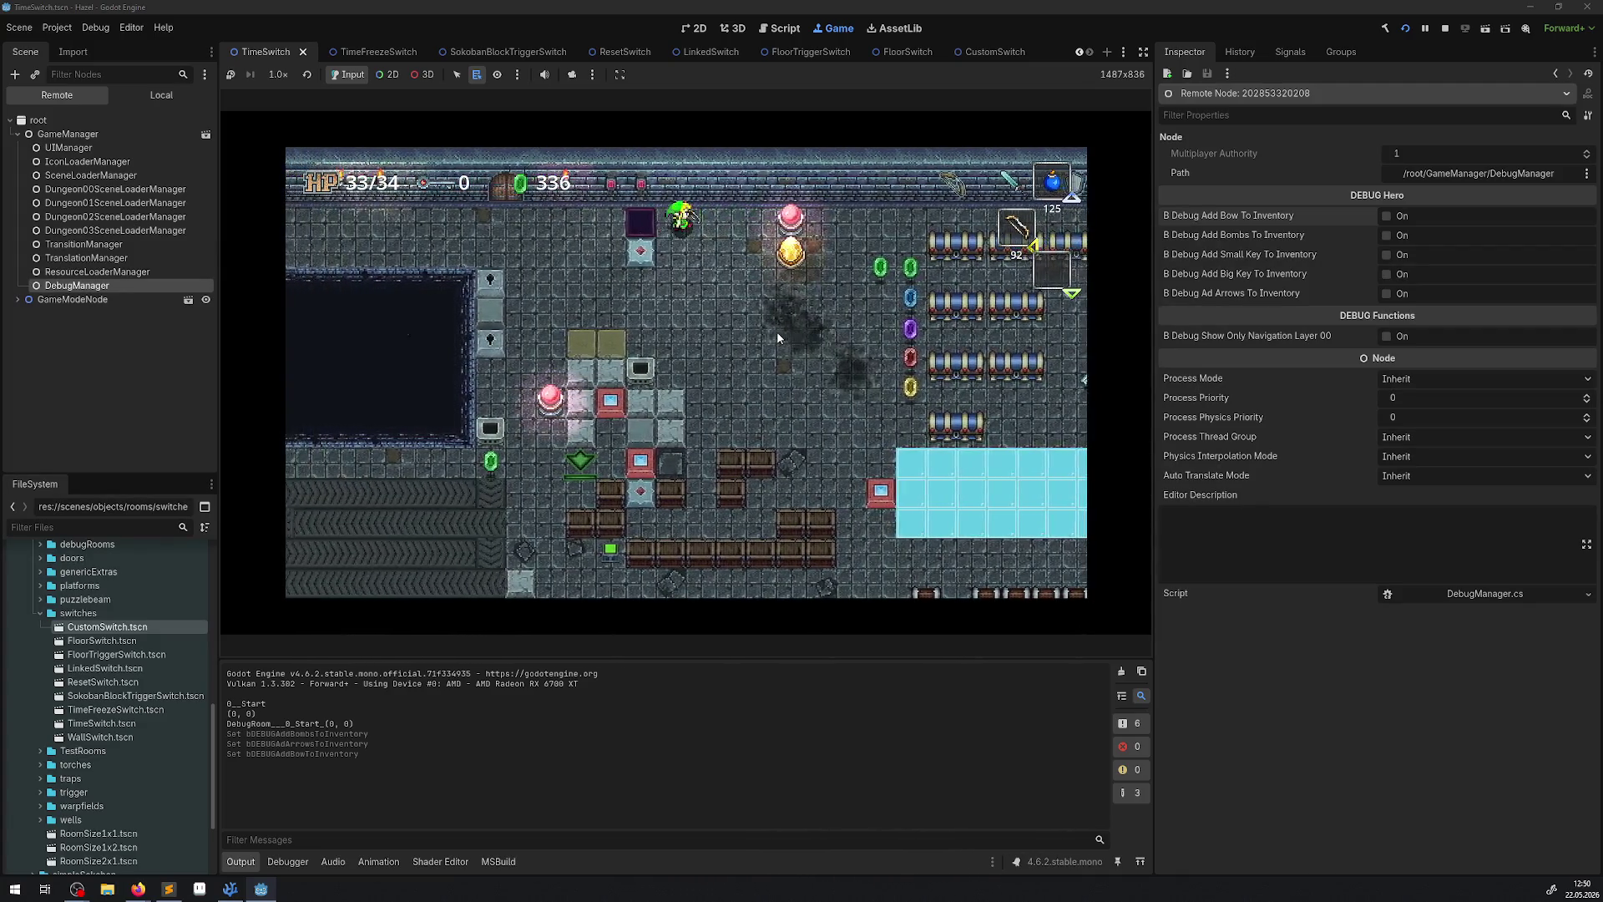
key("Right")
key("Down")
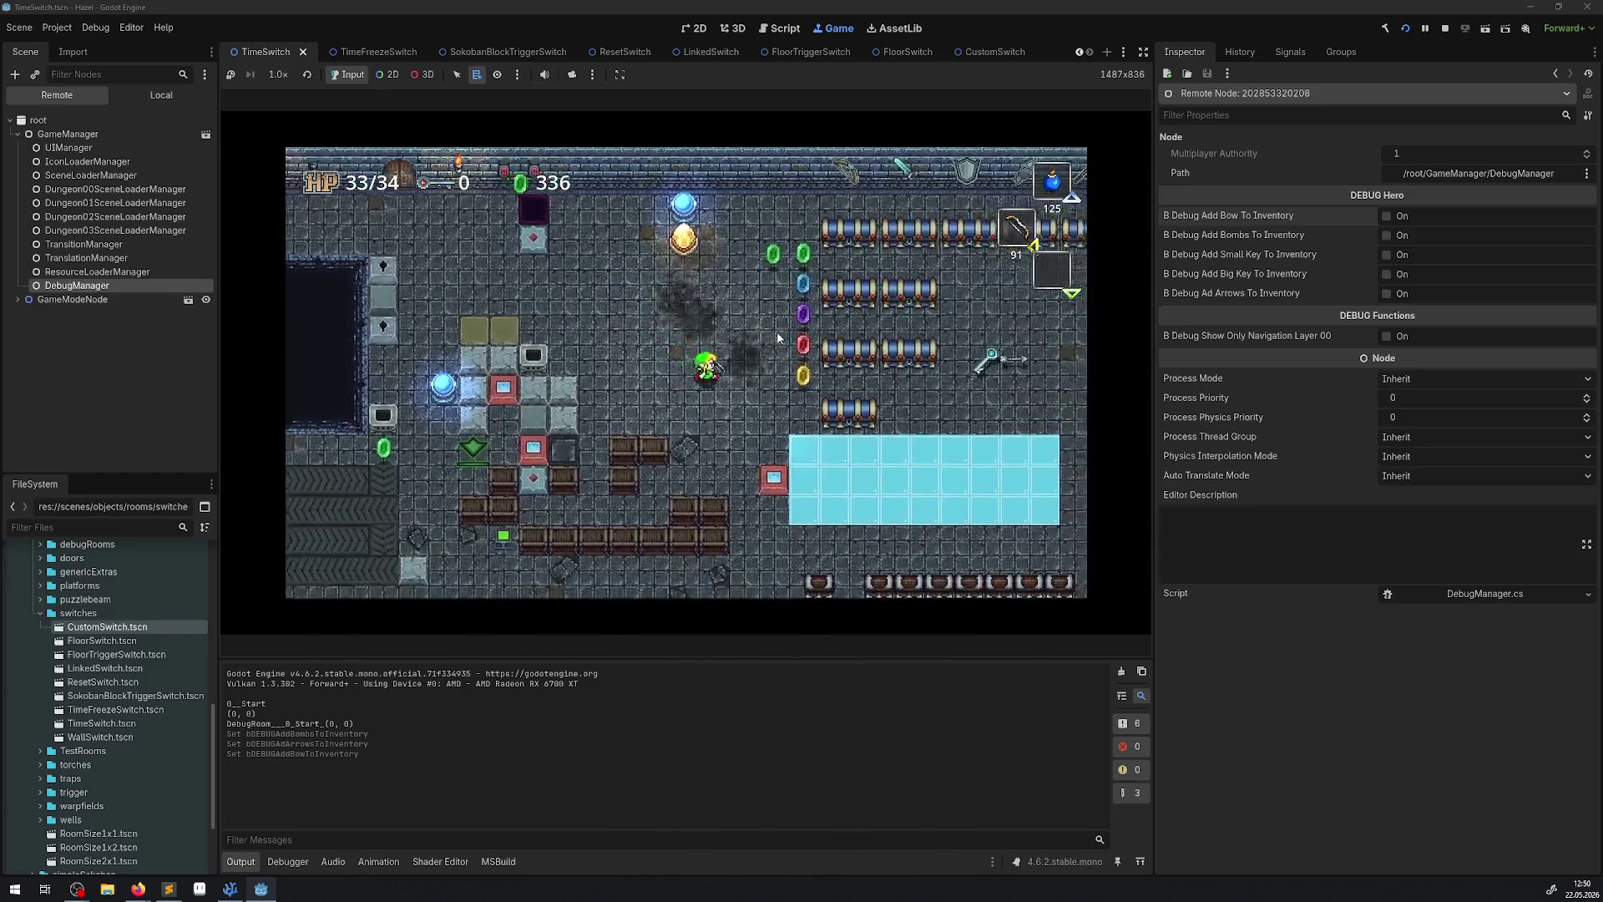
key("Right")
key("Up")
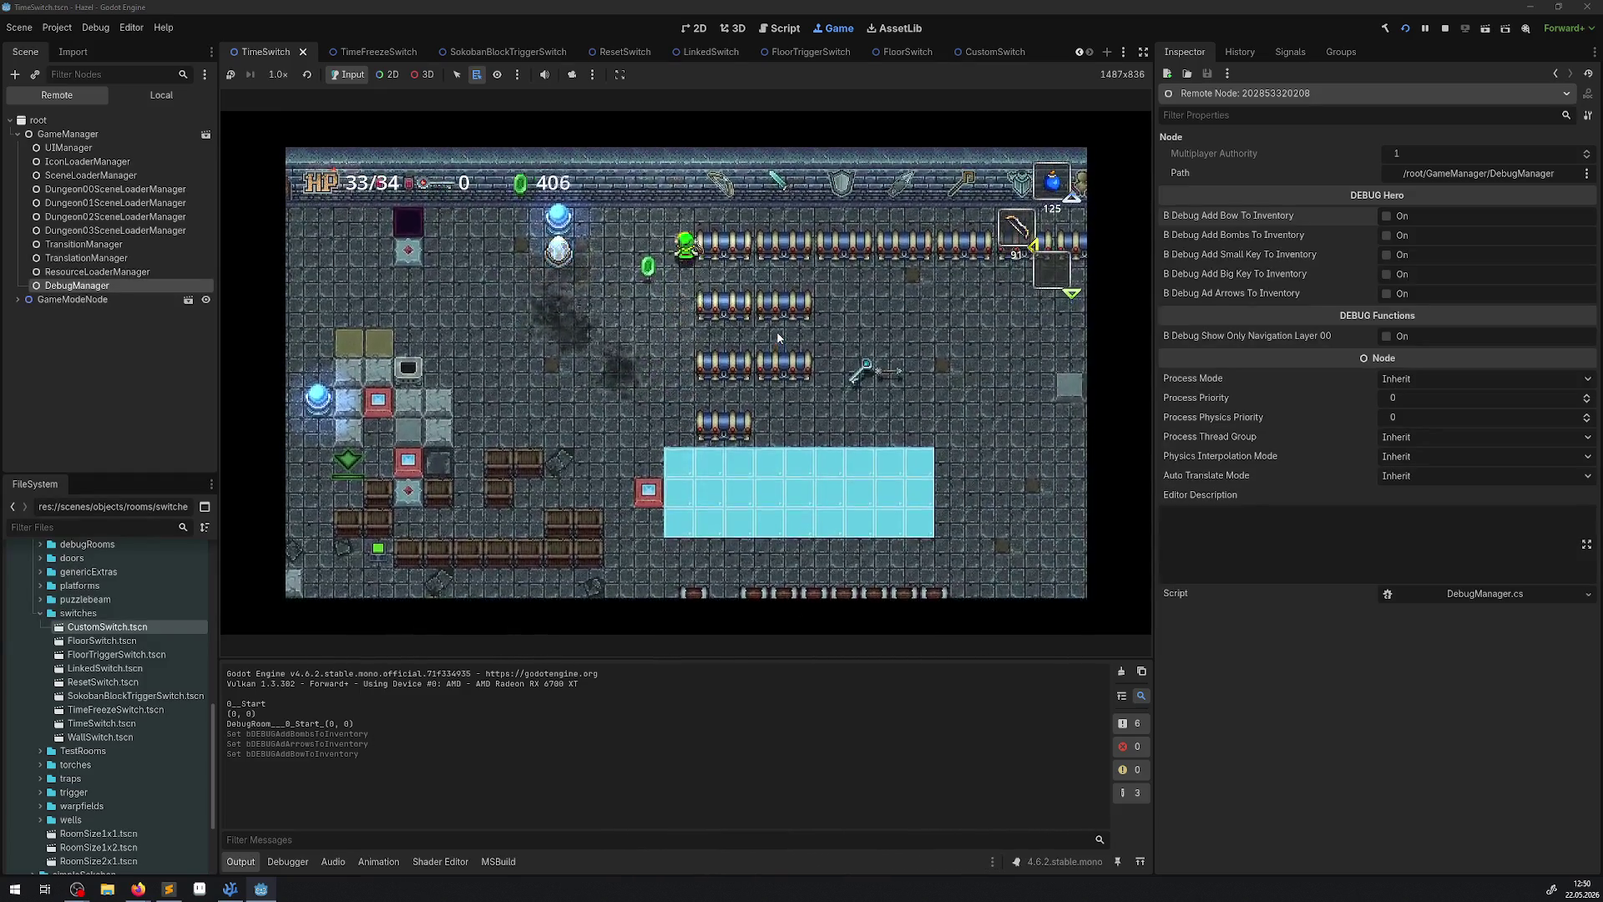
key("x")
key("x")
key("x")
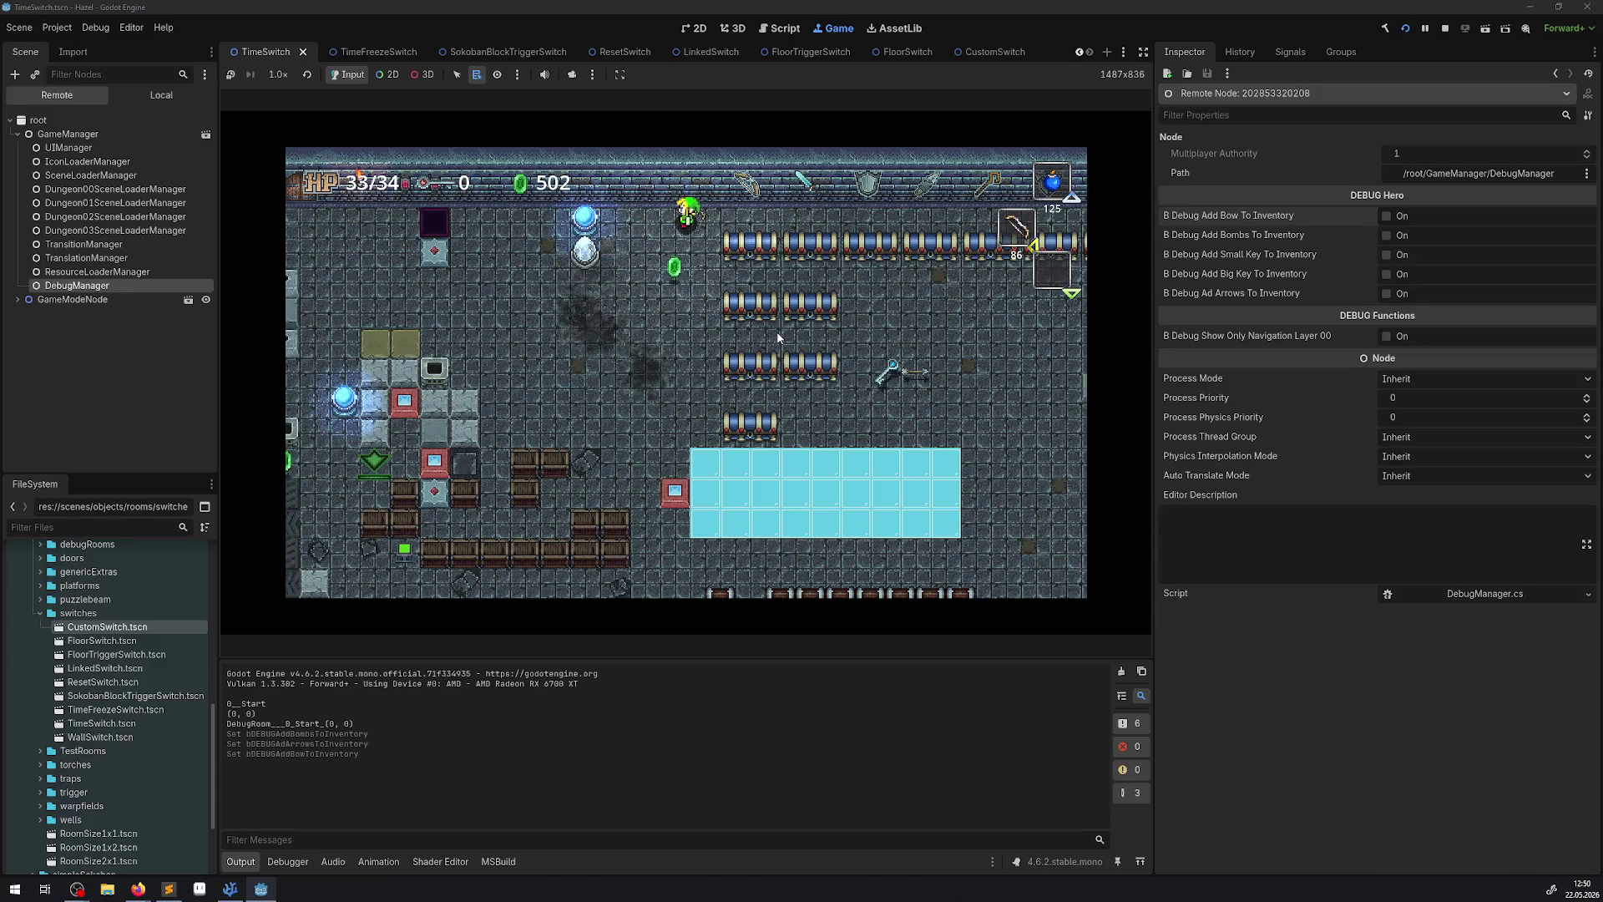
key("Down")
key("Left")
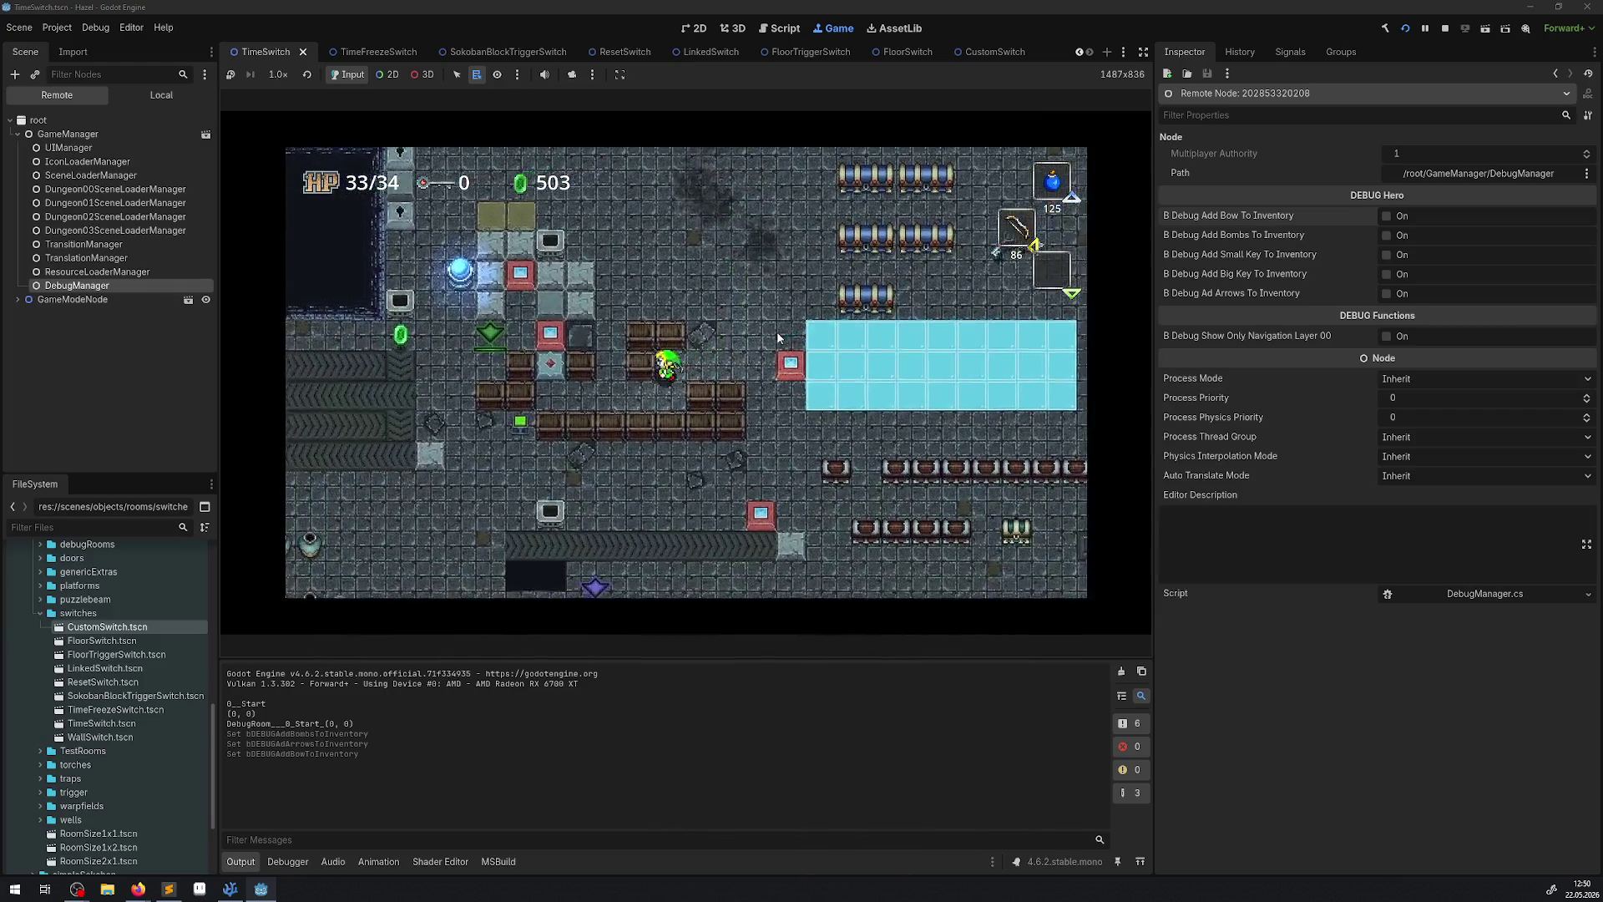
key("Left")
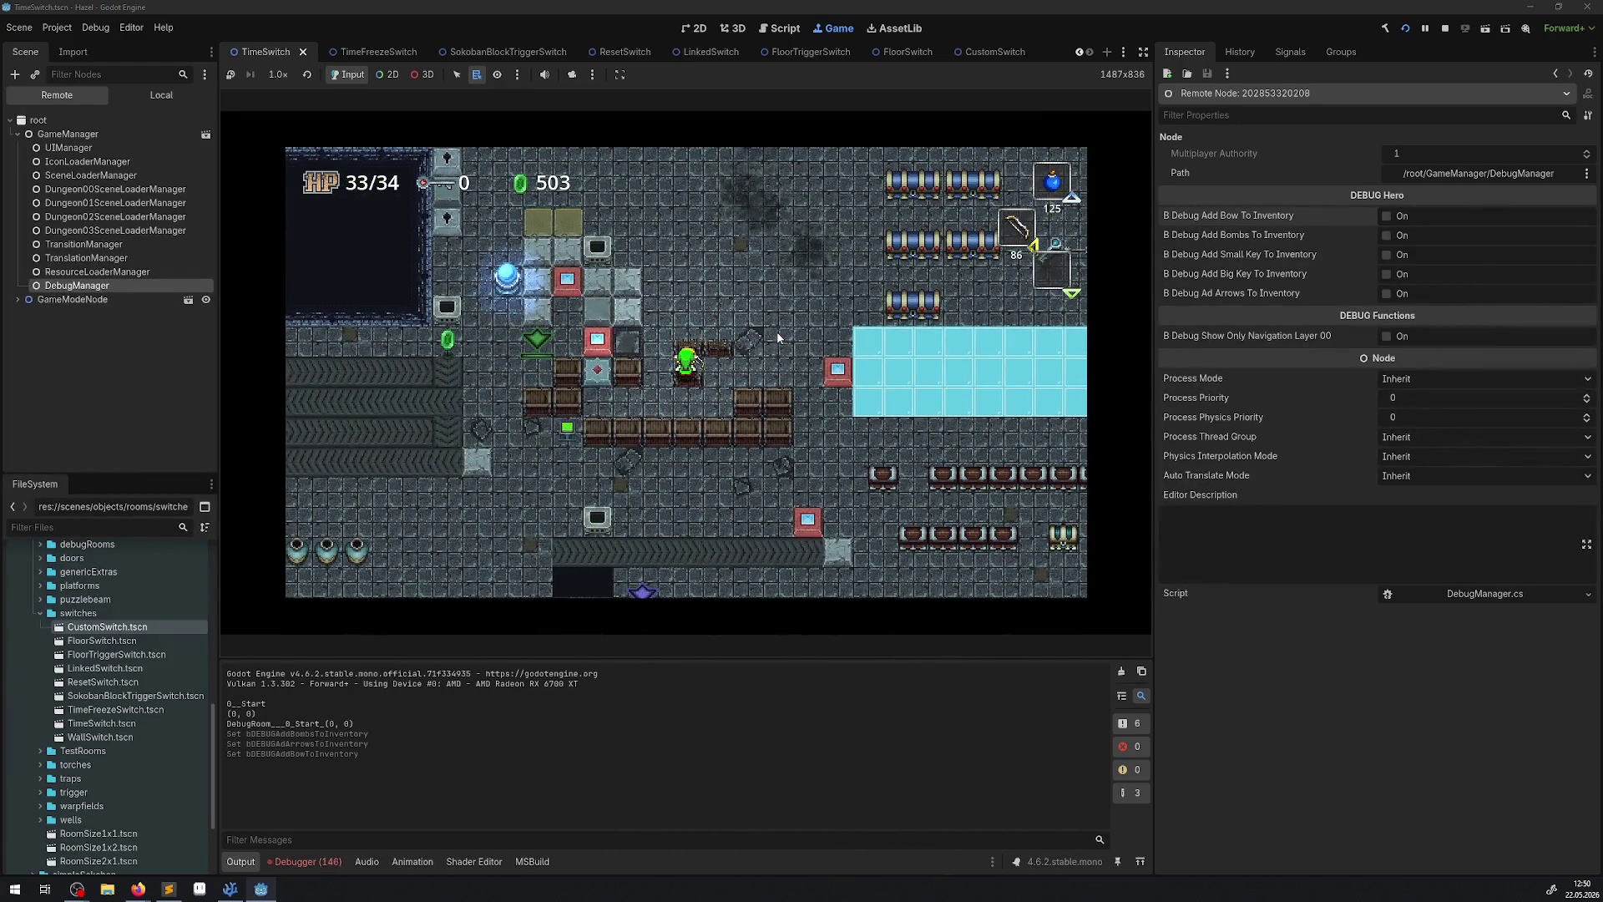
left_click(306, 860)
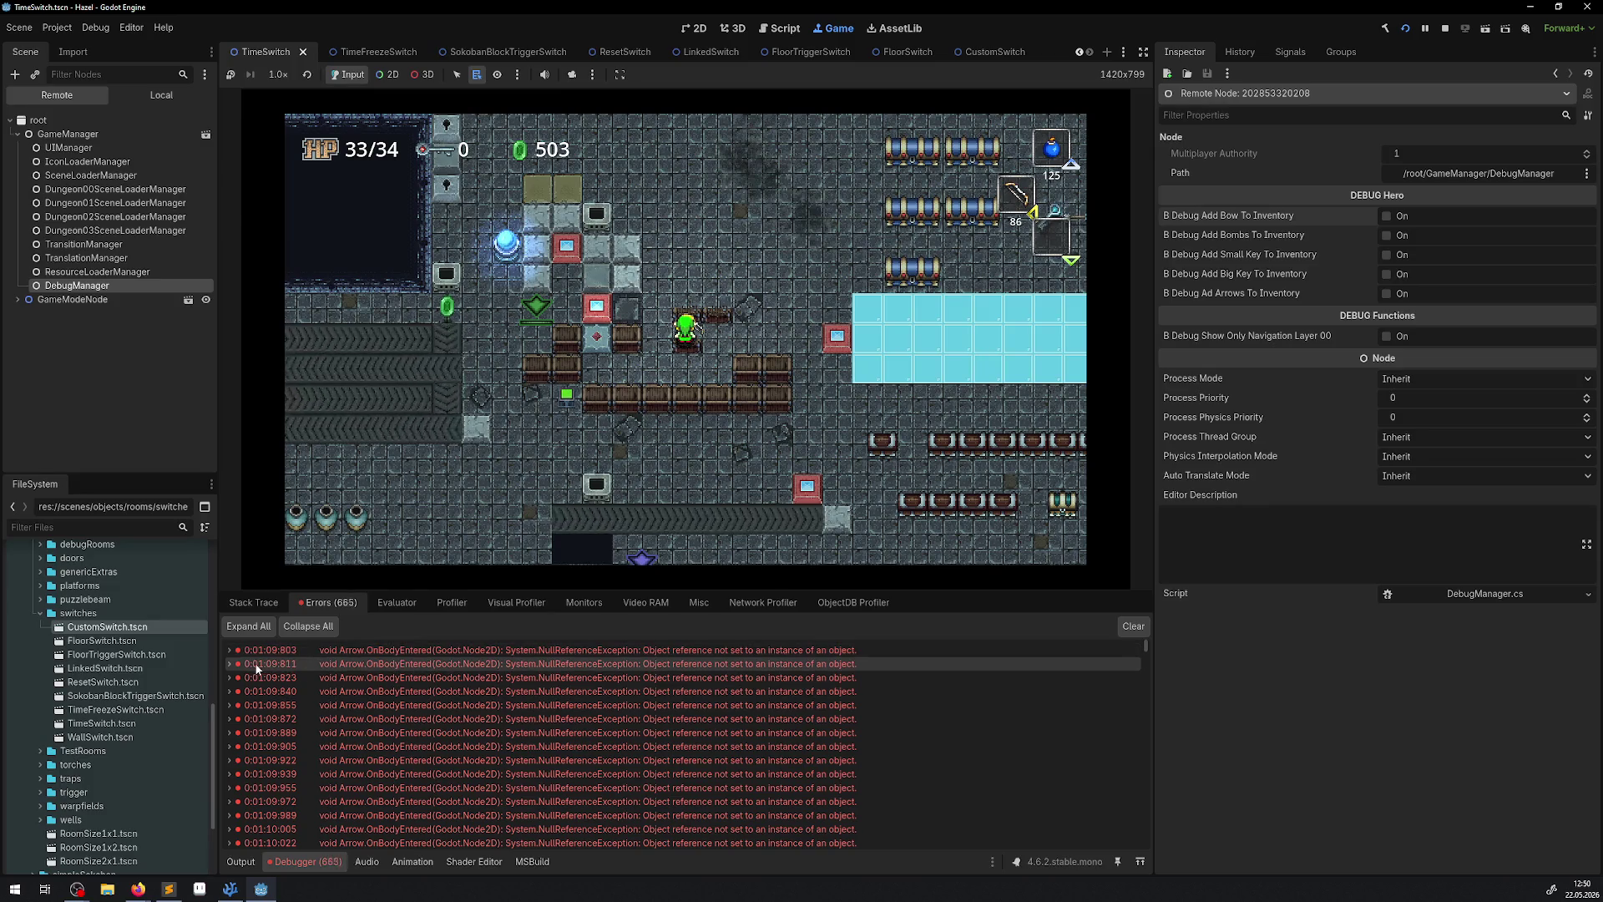
Review the top Arrow error's stack trace, stop the playtest, and clear the error list.
left_click(229, 650)
left_click(226, 651)
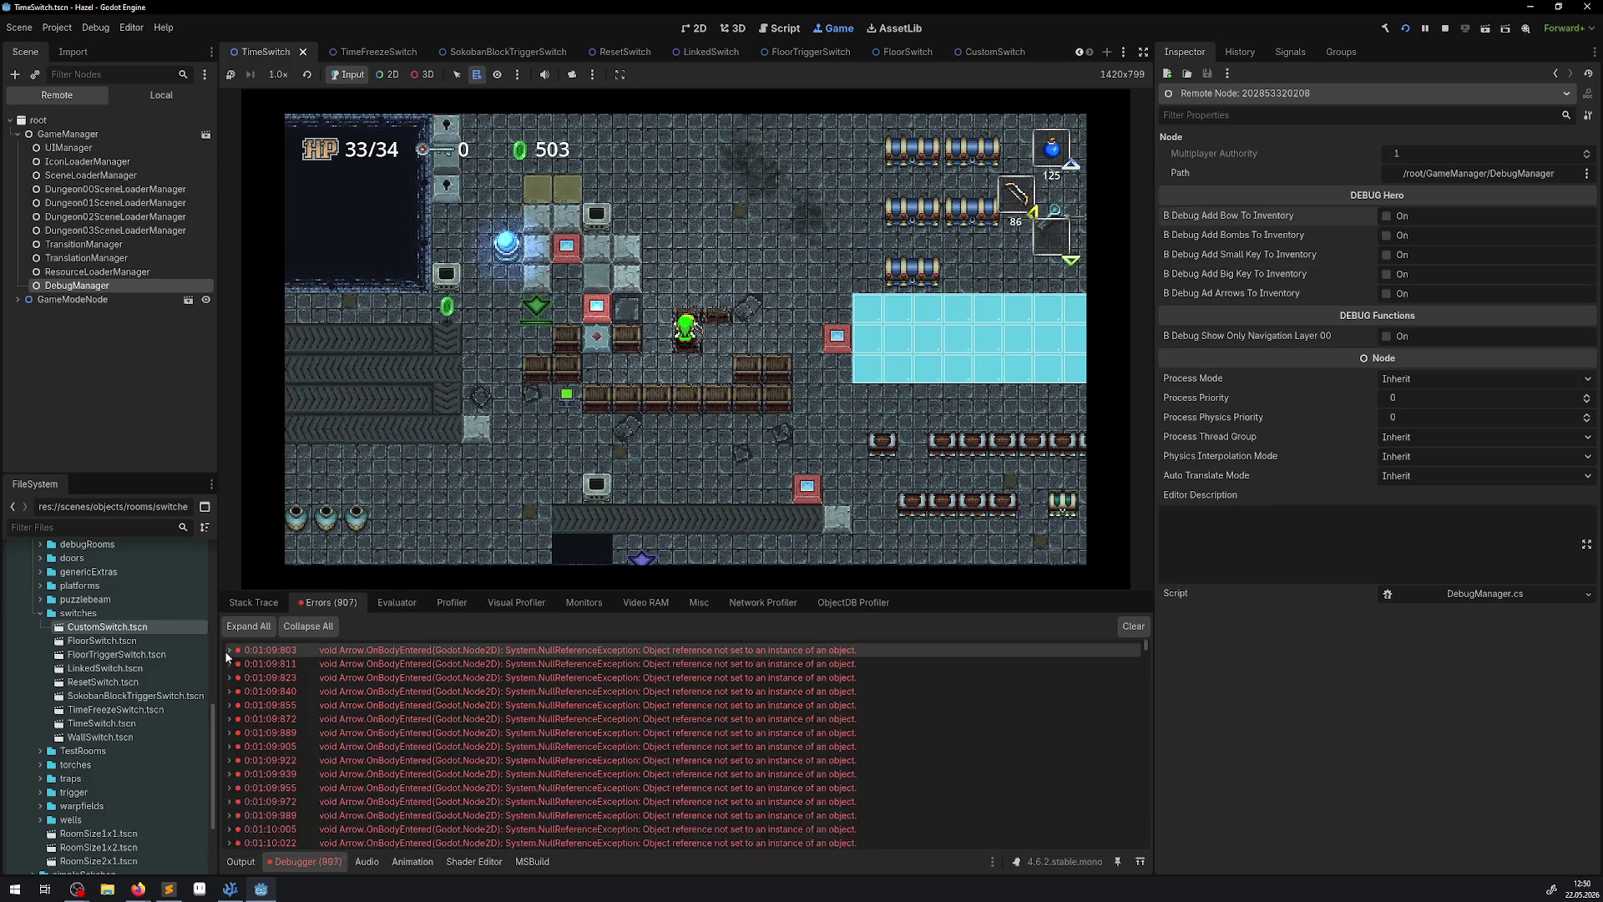
left_click(1444, 29)
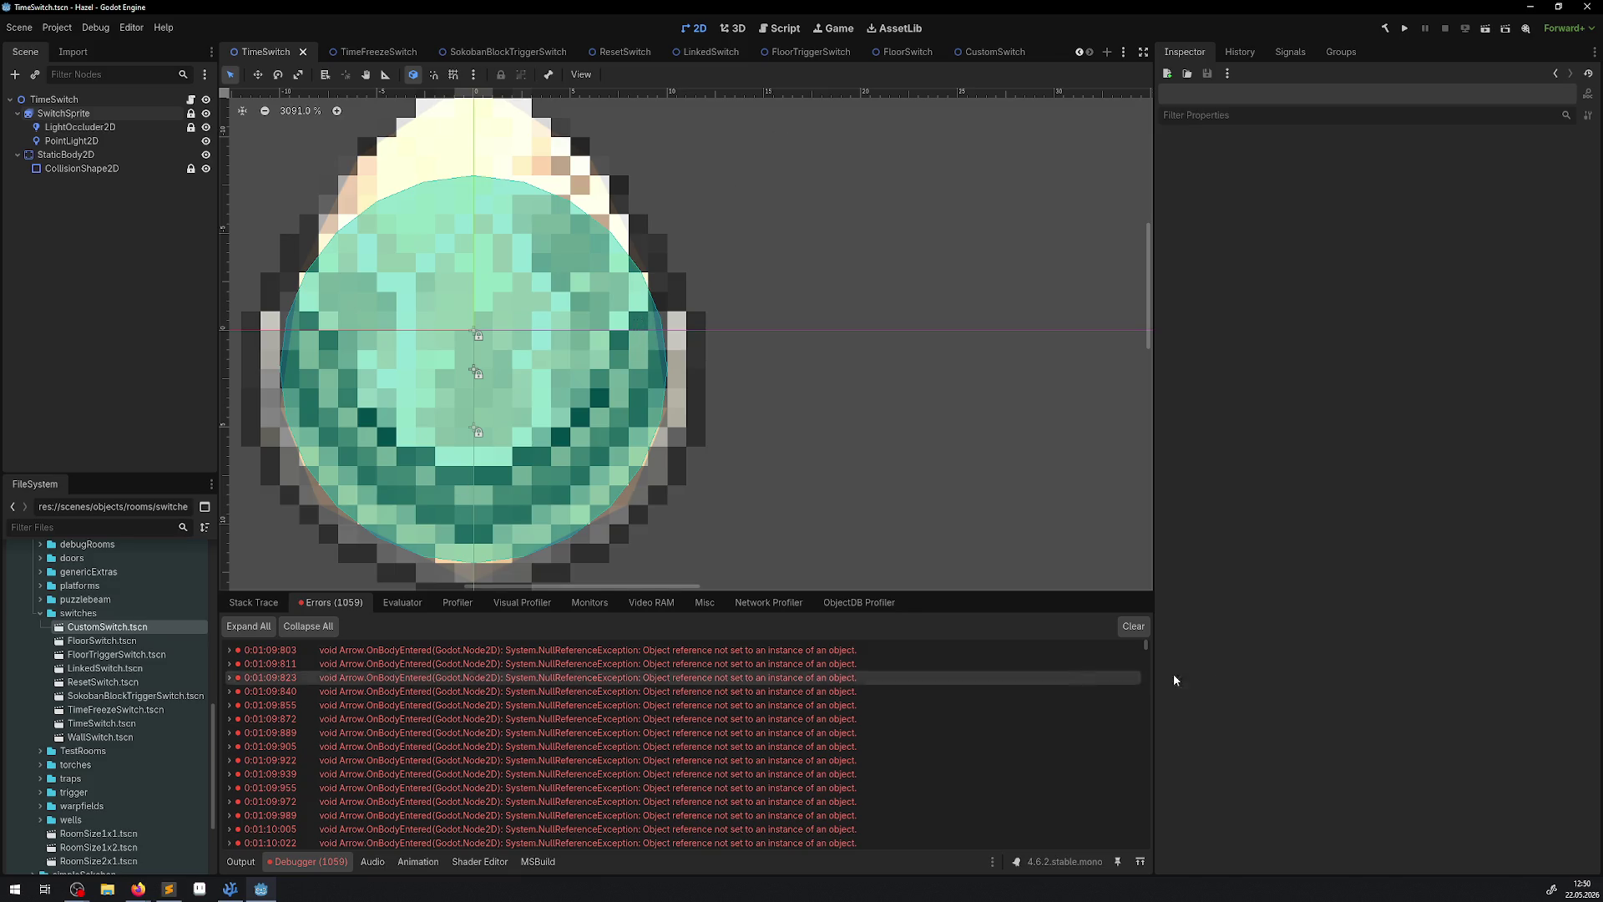
left_click(1123, 628)
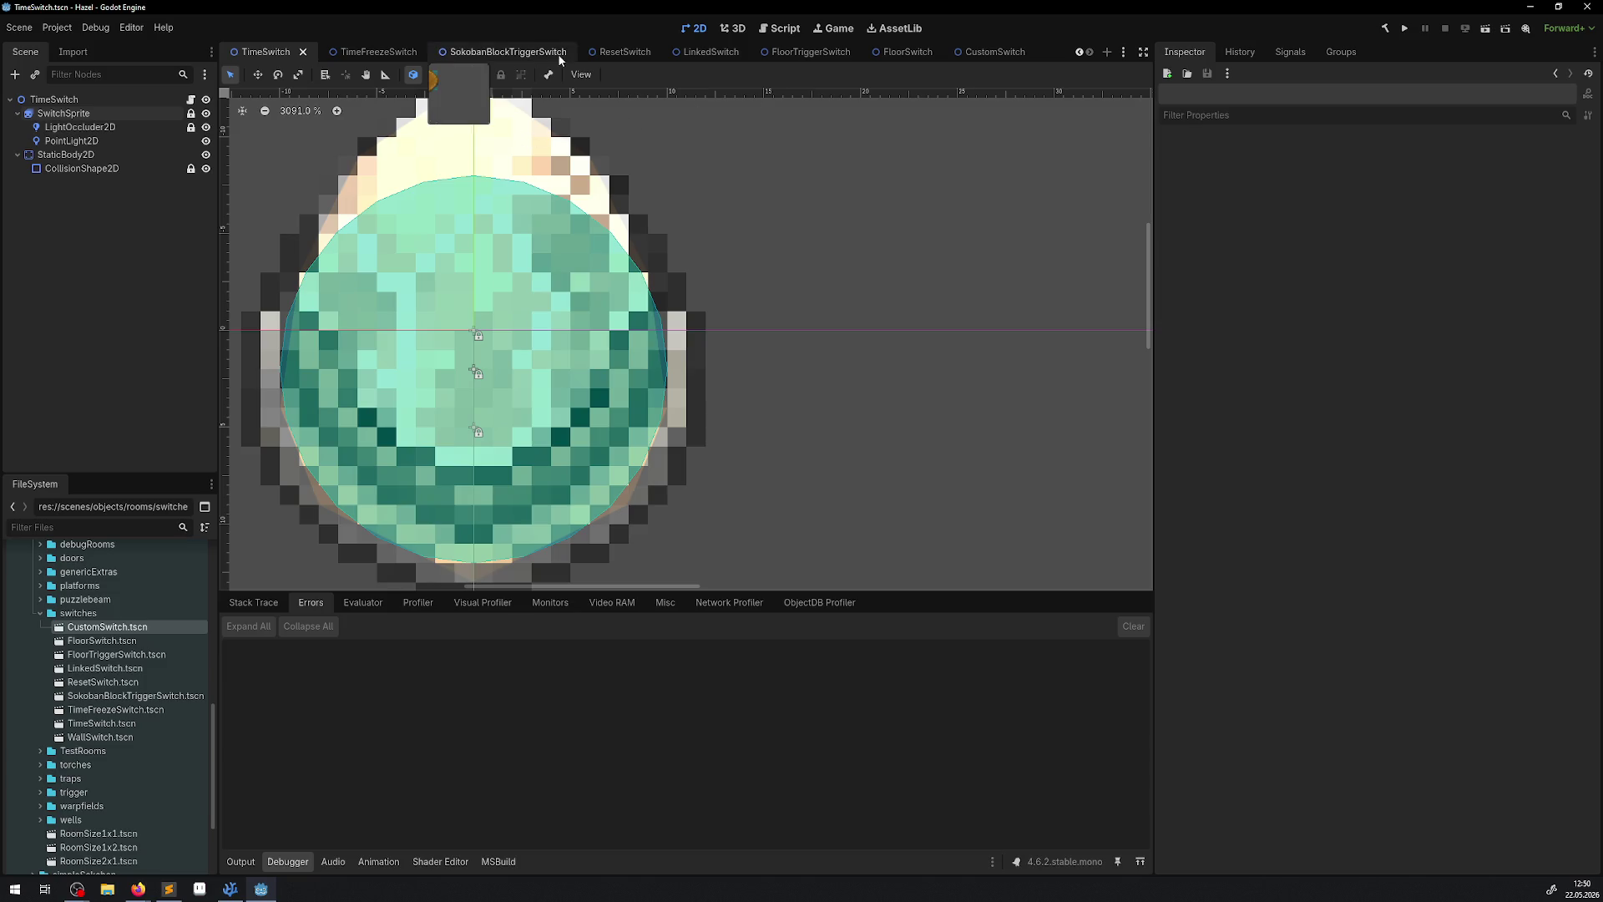
Inspect the switch's circular CollisionShape2D, close the TimeSwitch scene, and bring up TimeSwitch.cs in VS Code.
scroll(633, 314, "down", 5)
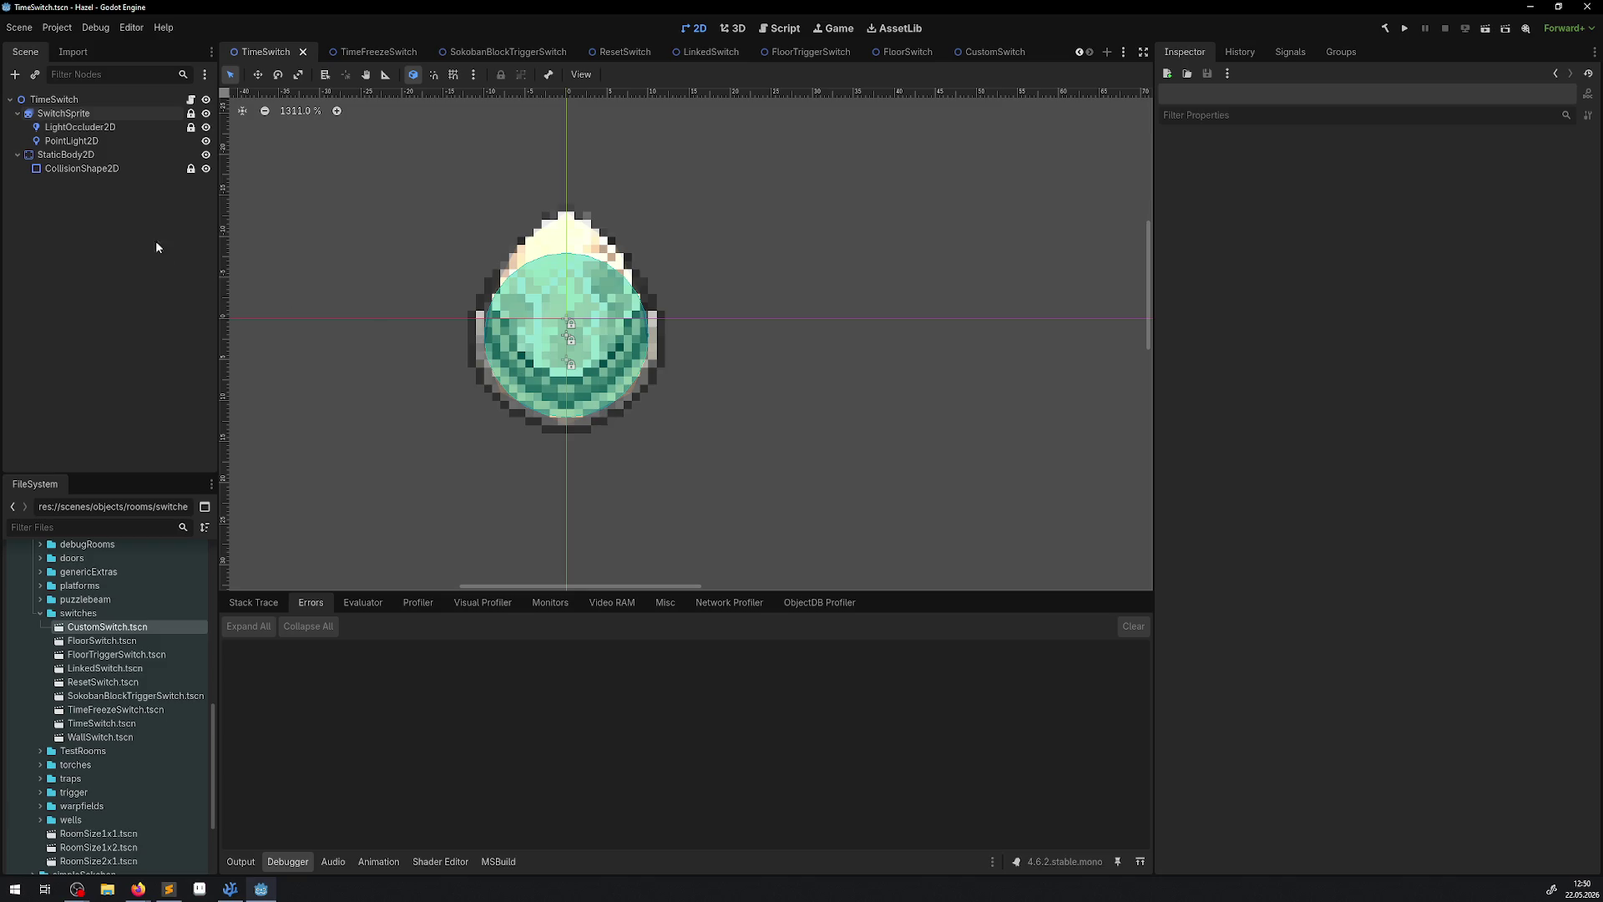
left_click(80, 168)
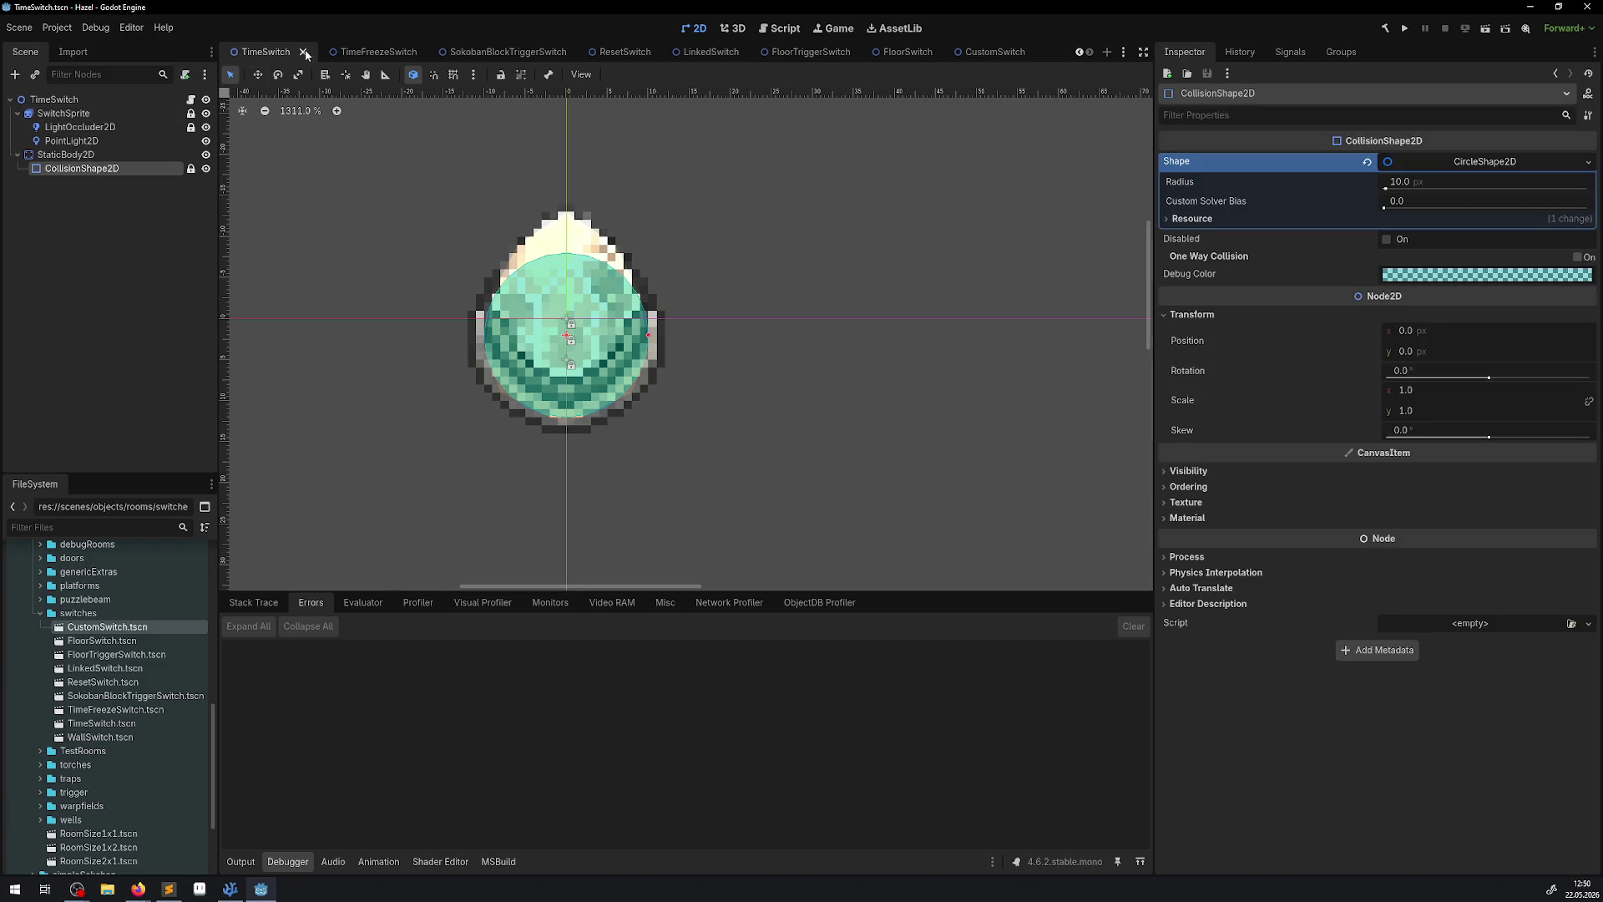
left_click(305, 53)
left_click(230, 888)
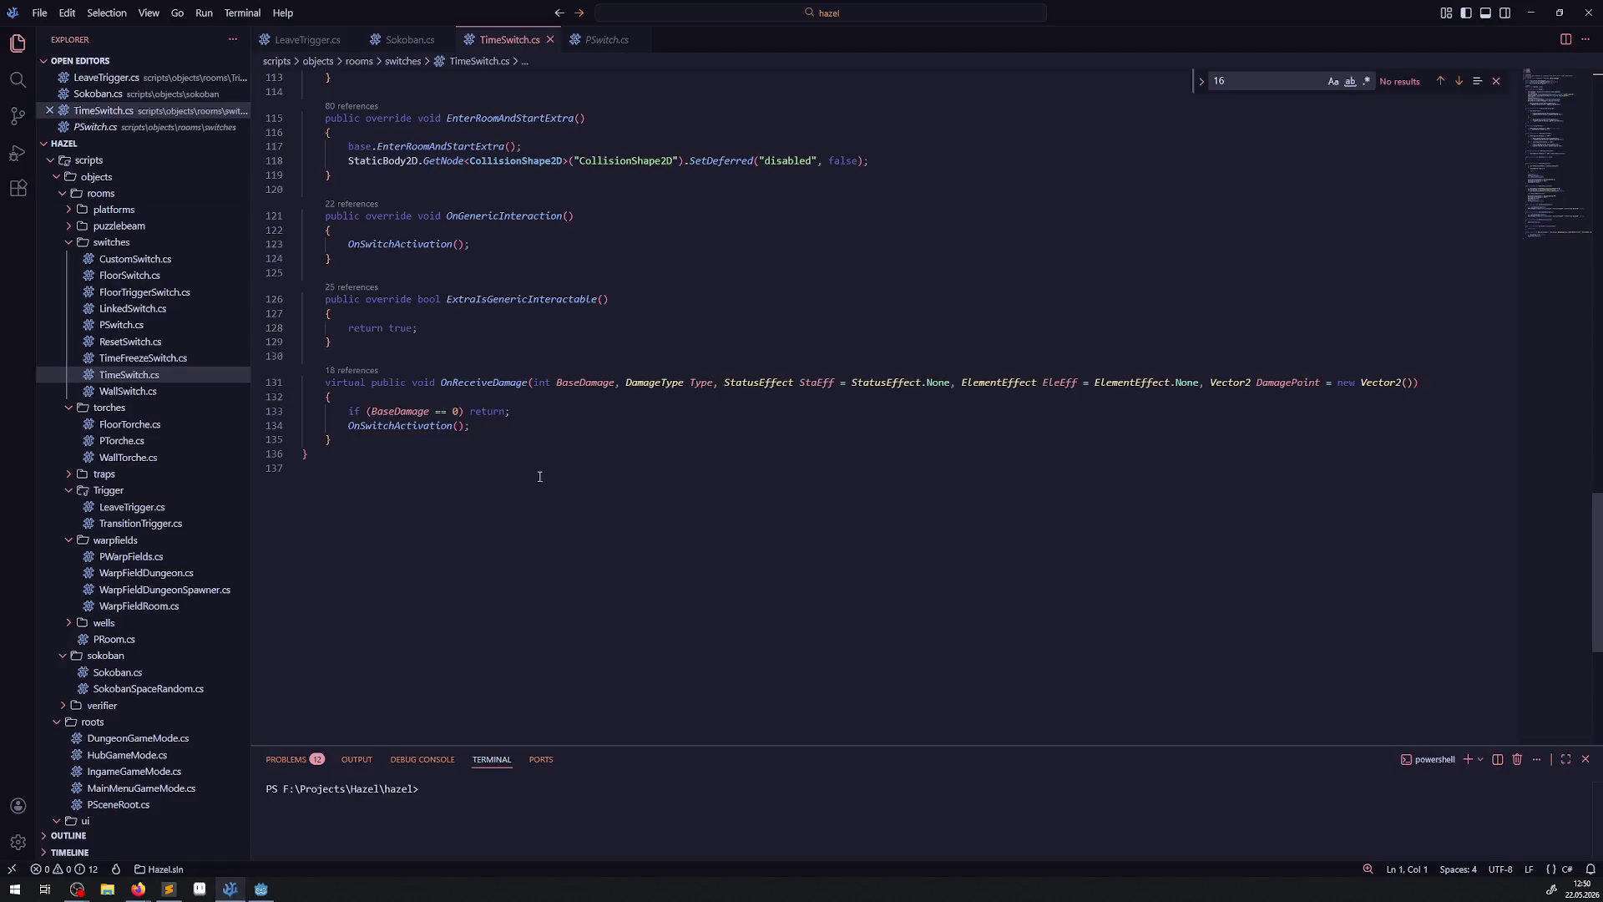
Scroll through TimeSwitch.cs, view PSwitch.cs, and go back to the Godot editor.
scroll(629, 552, "up", 10)
scroll(575, 577, "up", 20)
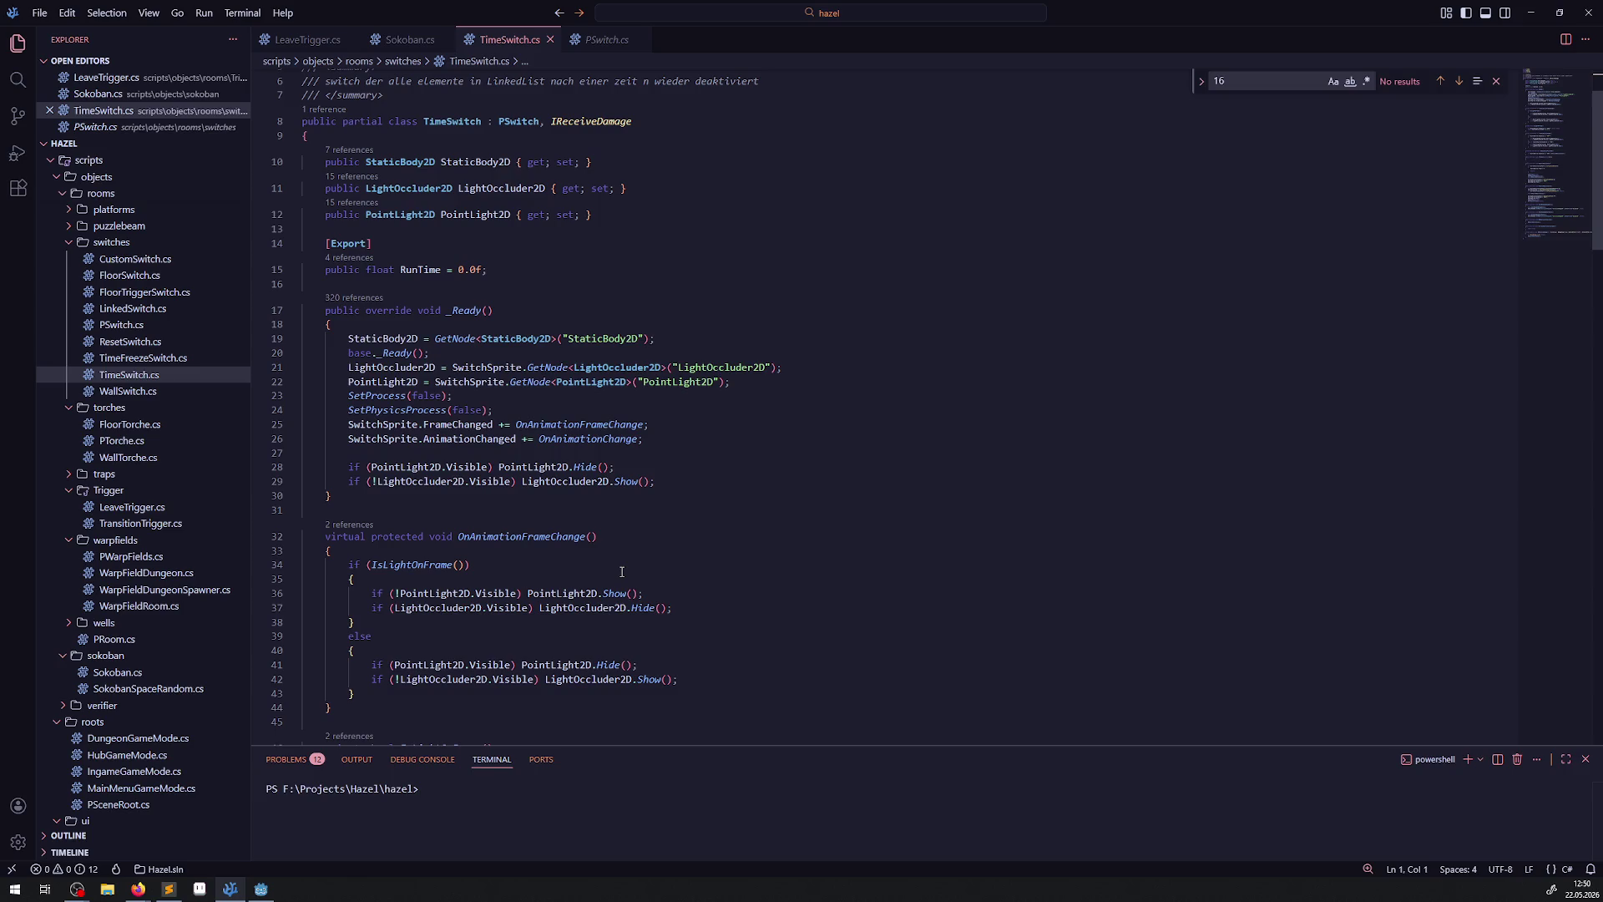
scroll(621, 571, "down", 5)
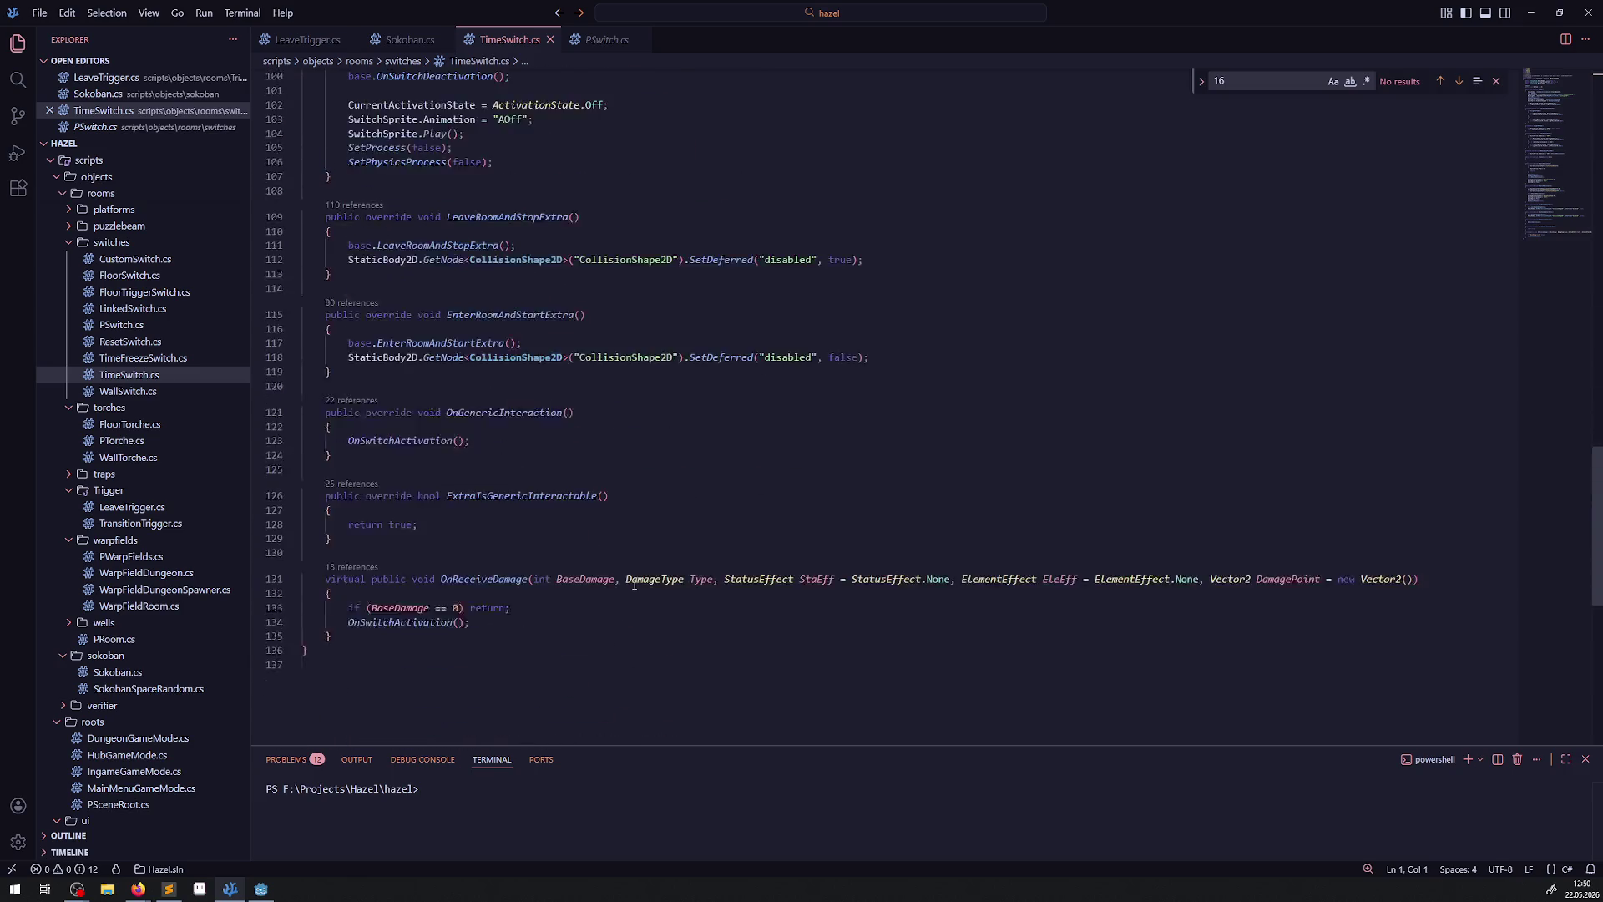
left_click(585, 40)
left_click(261, 889)
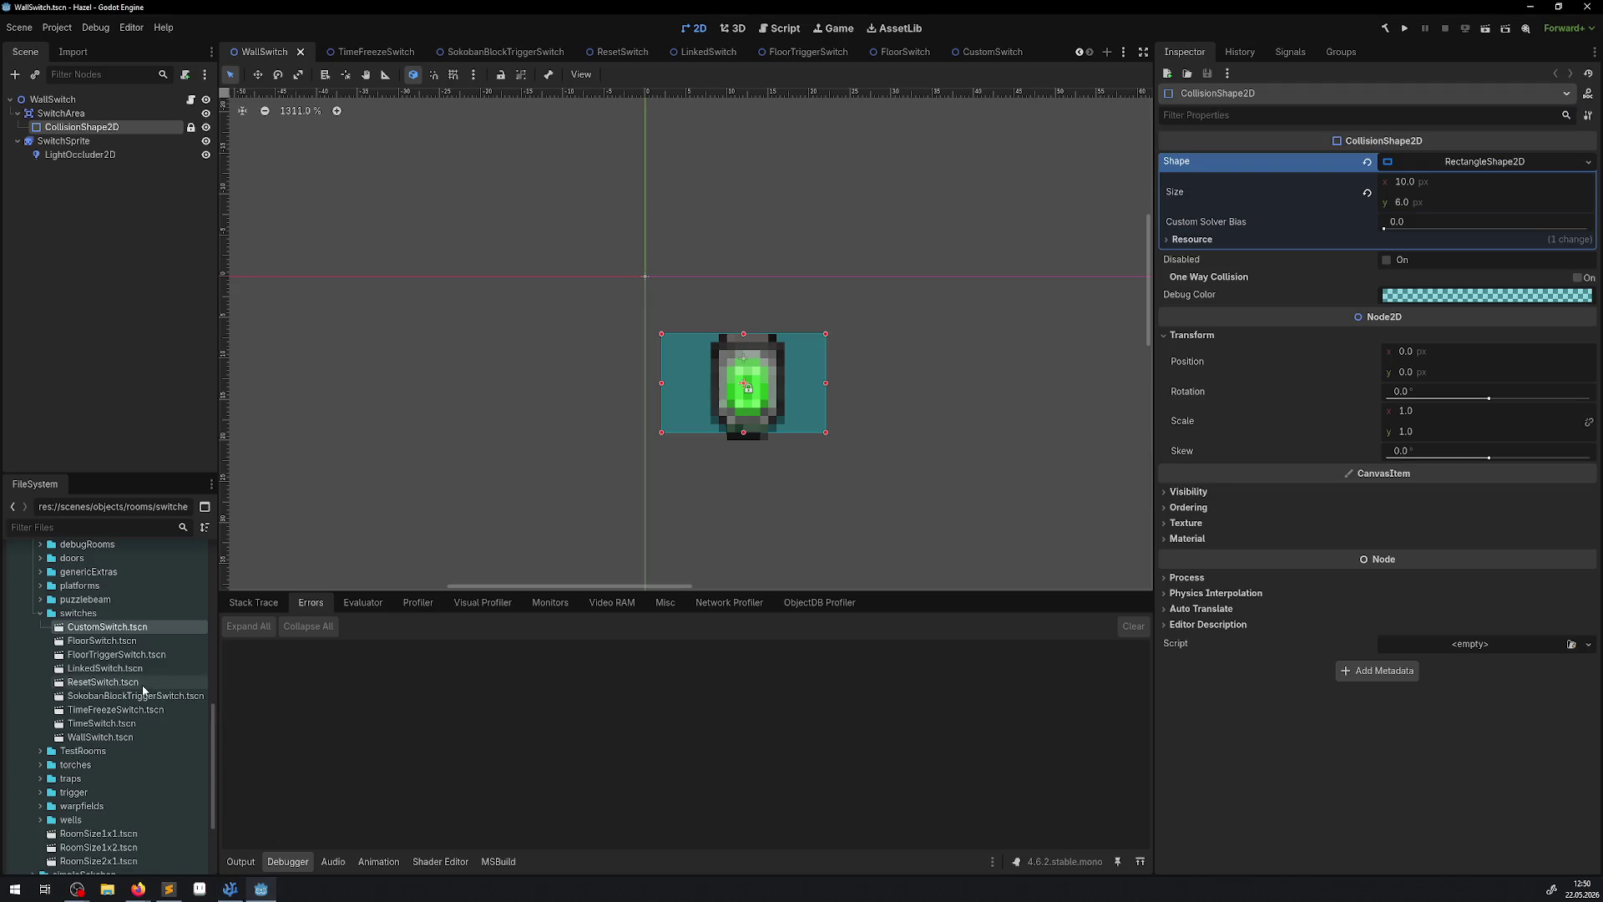
Open WallSwitch.tscn, check SwitchArea's collision layer and mask, and open WallSwitch.cs.
left_click(109, 738)
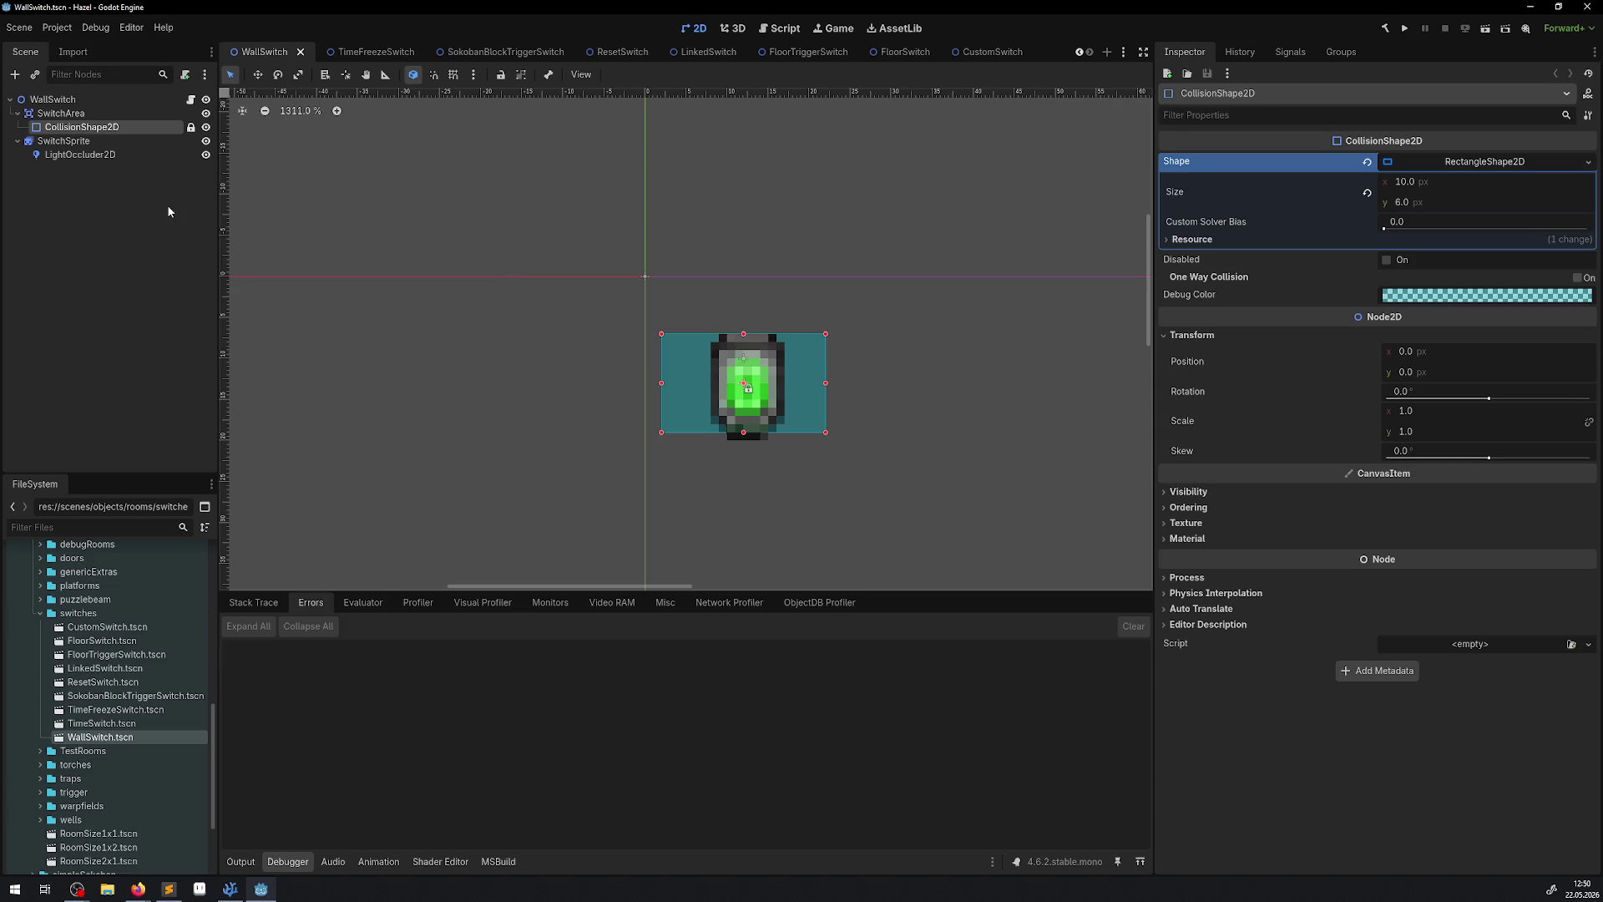
left_click(53, 114)
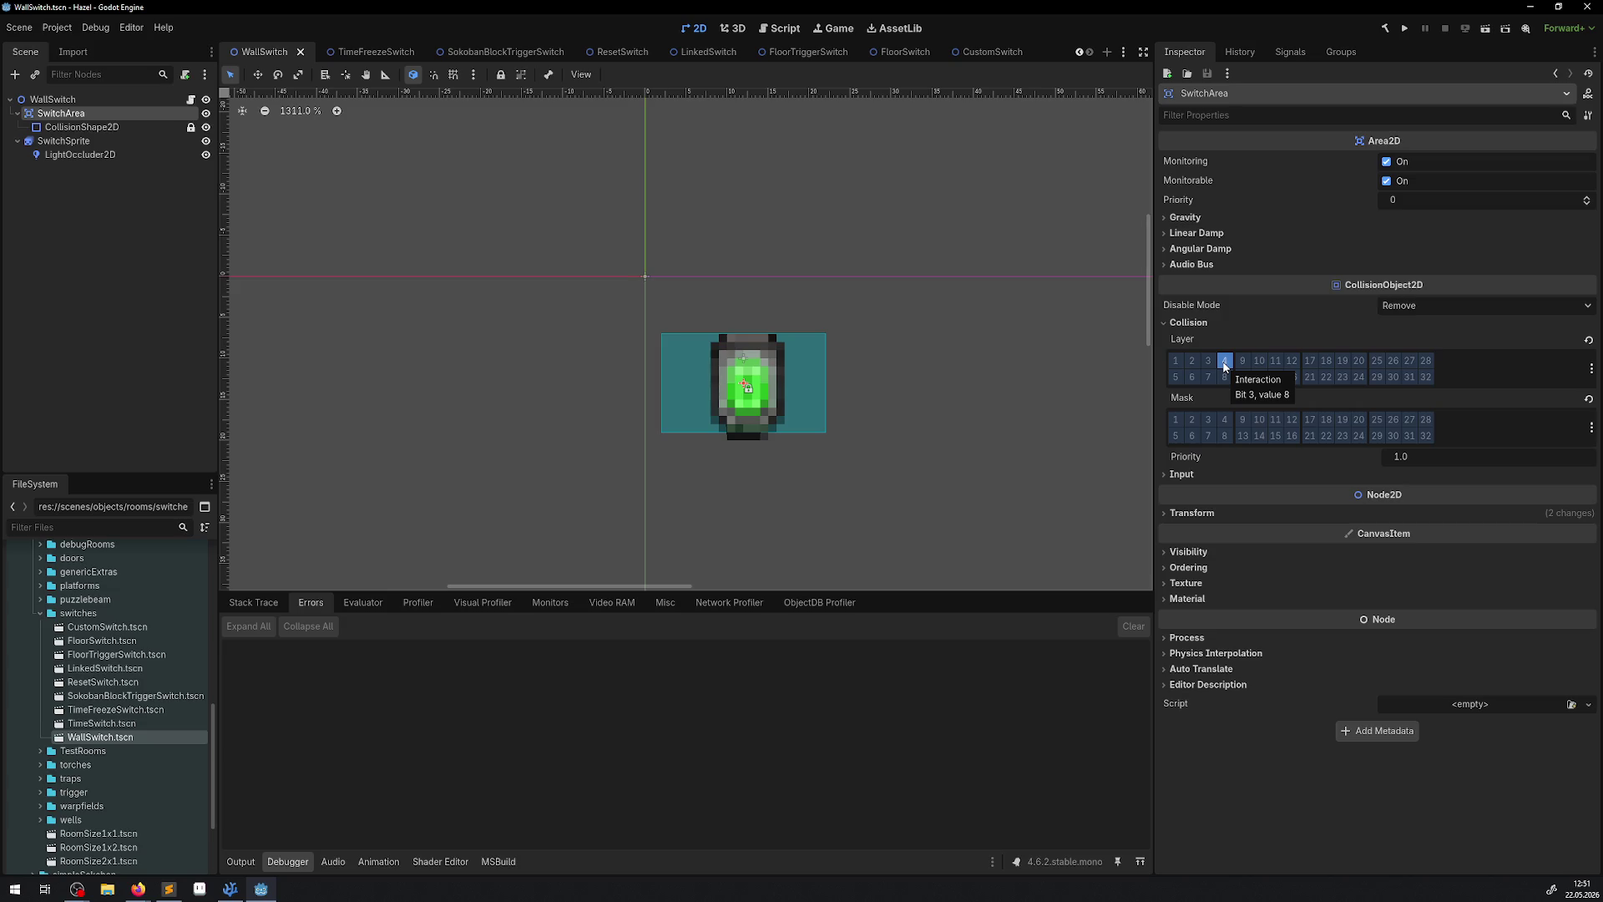
left_click(260, 889)
left_click(261, 888)
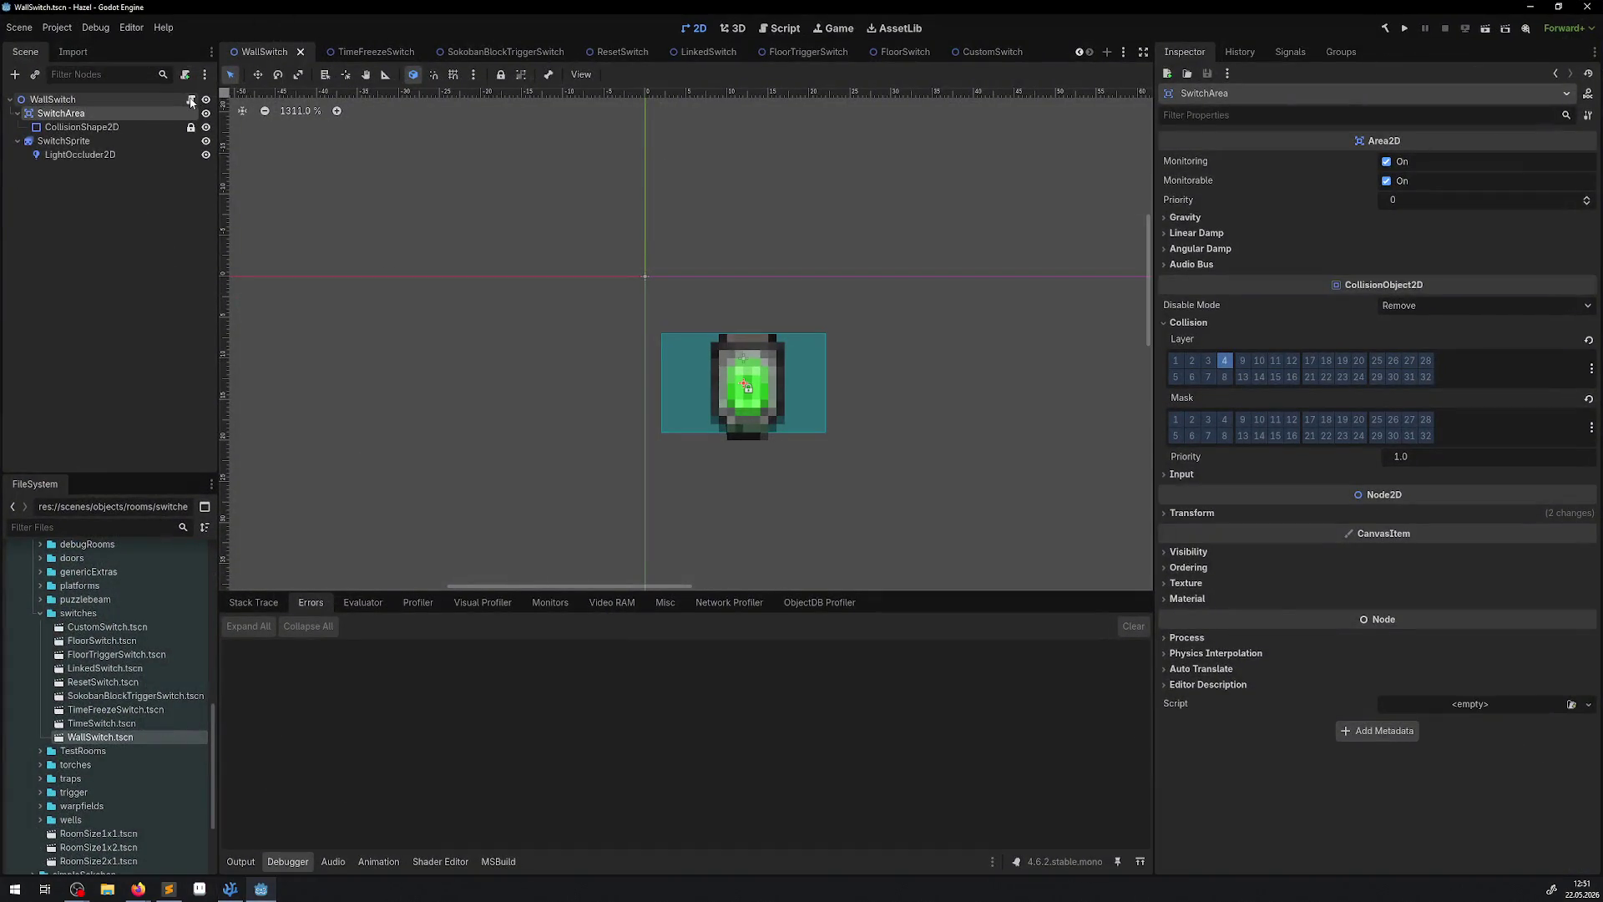
left_click(196, 100)
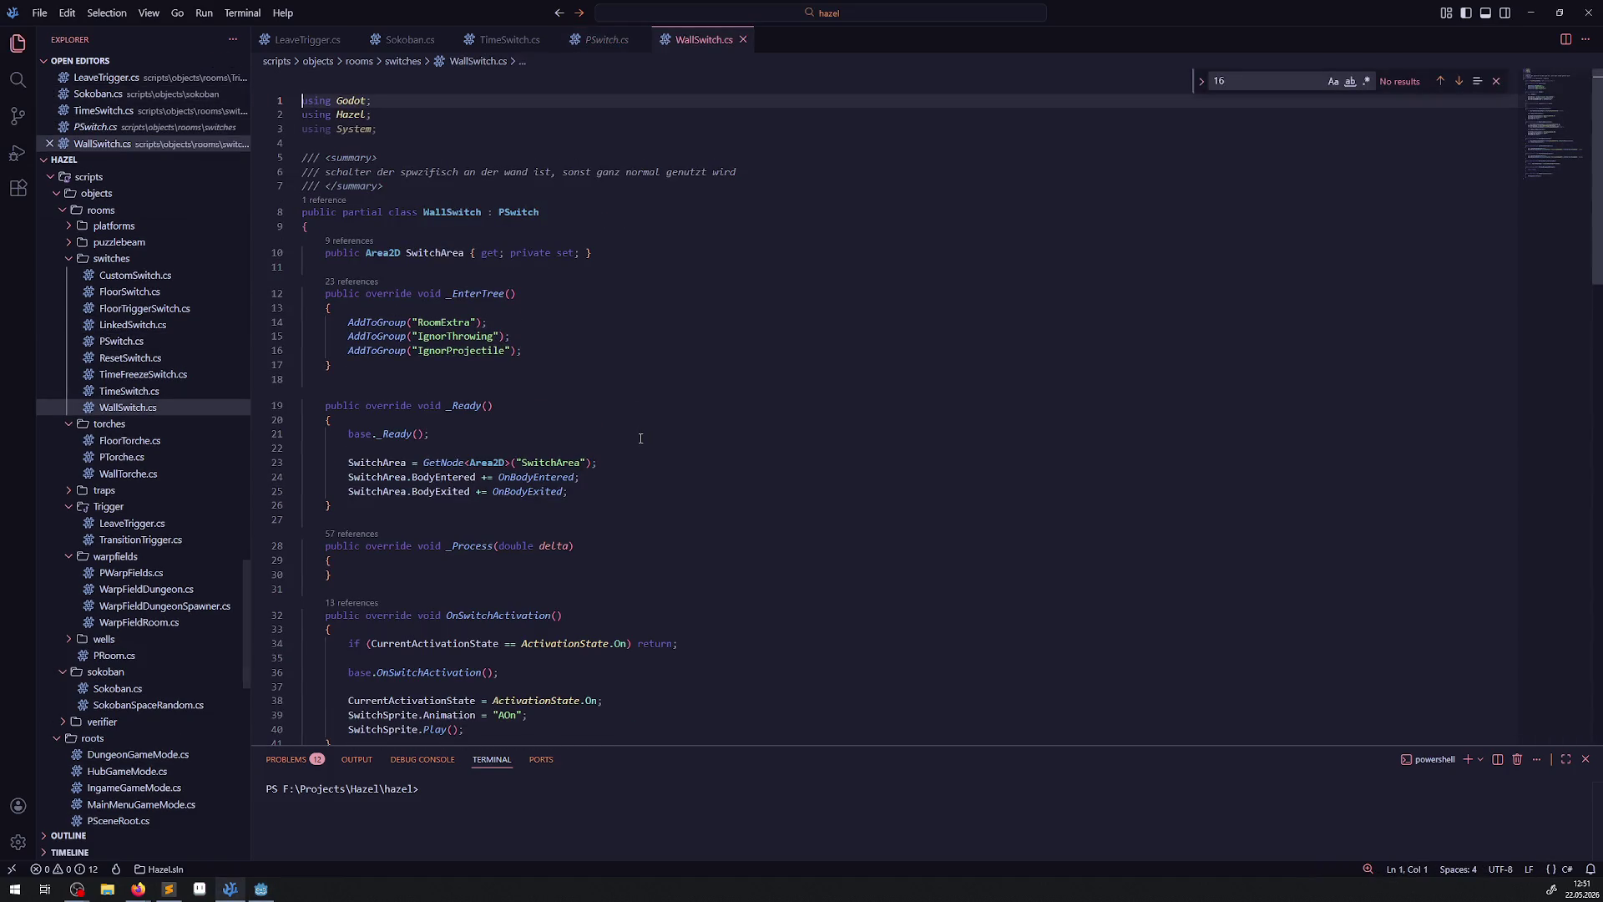
Scroll through WallSwitch.cs, close its tab, and switch back to the Godot editor.
scroll(645, 436, "down", 5)
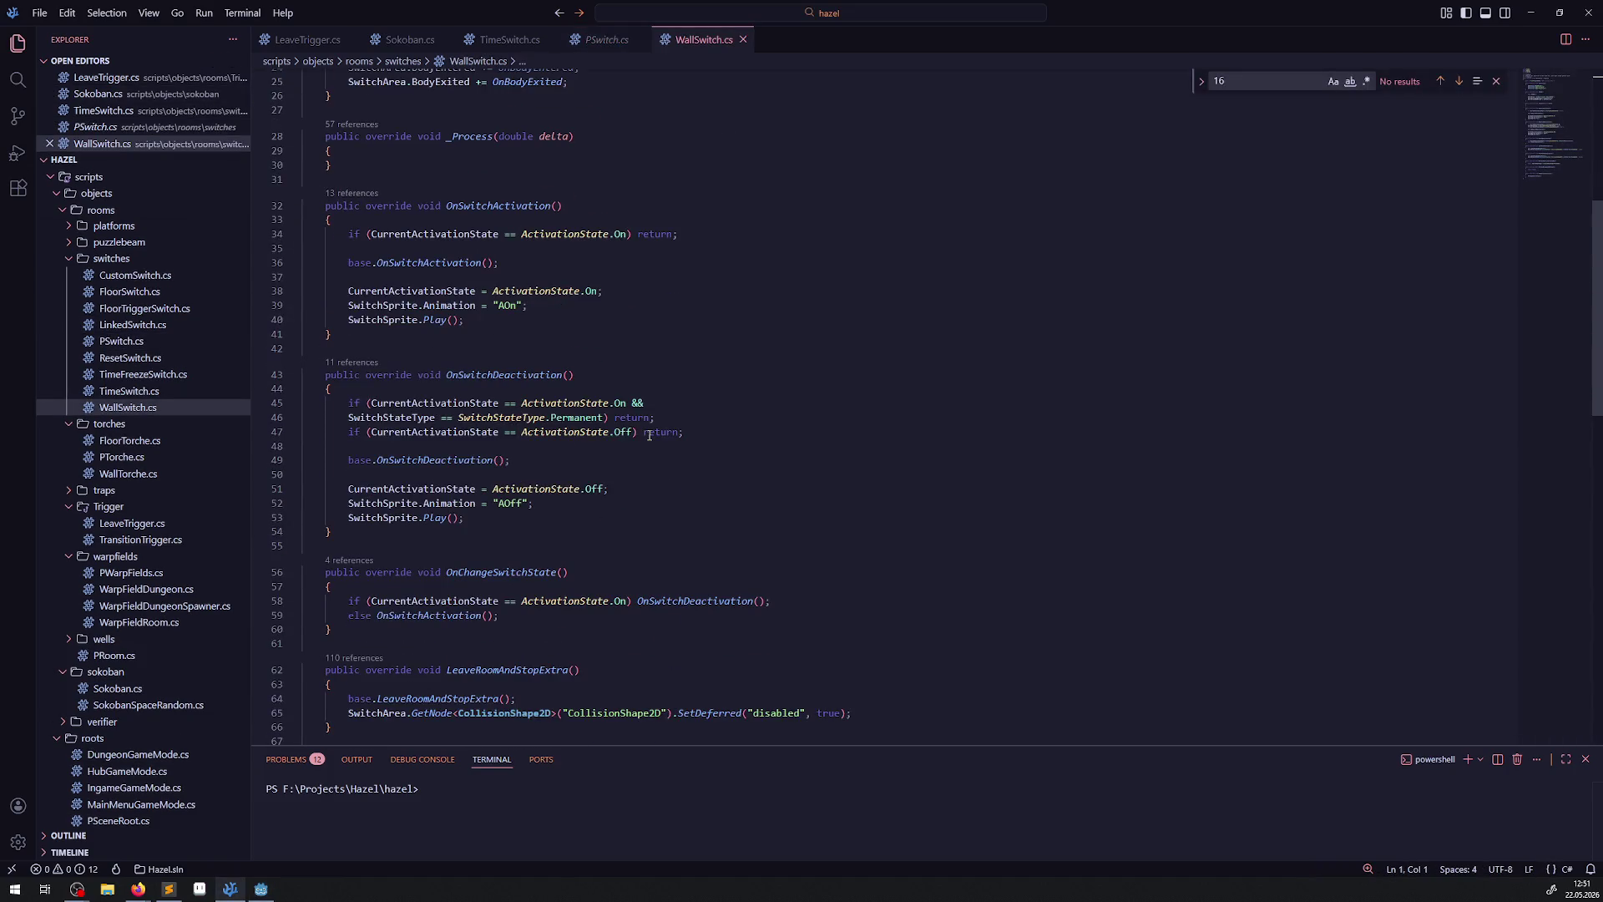
scroll(649, 435, "down", 8)
scroll(648, 435, "up", 12)
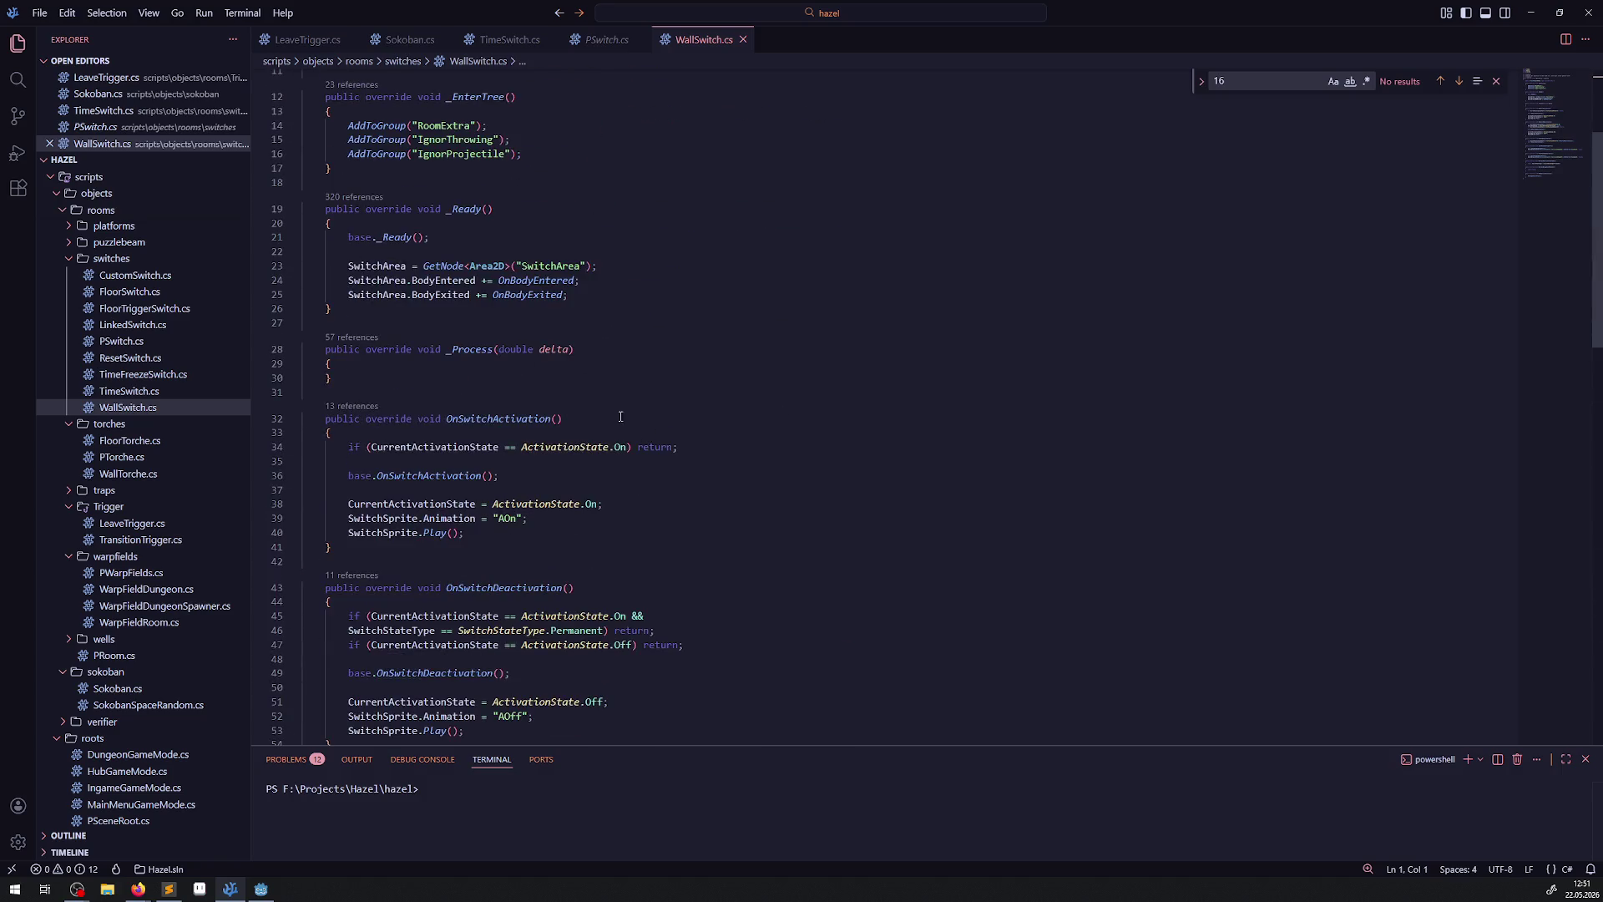
left_click(742, 39)
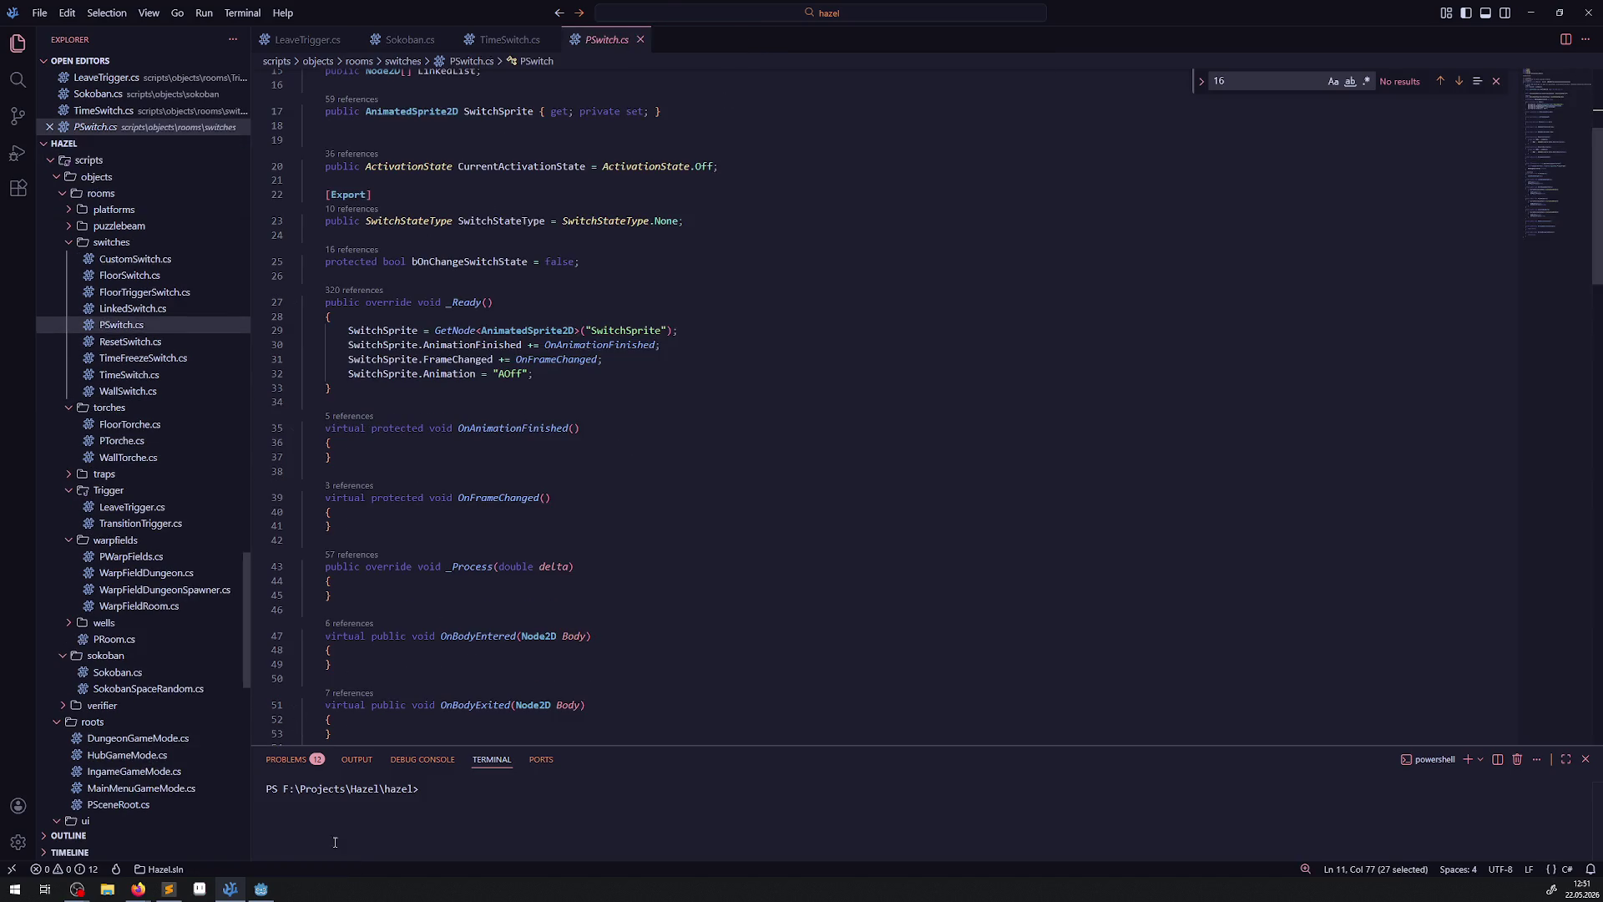
left_click(261, 888)
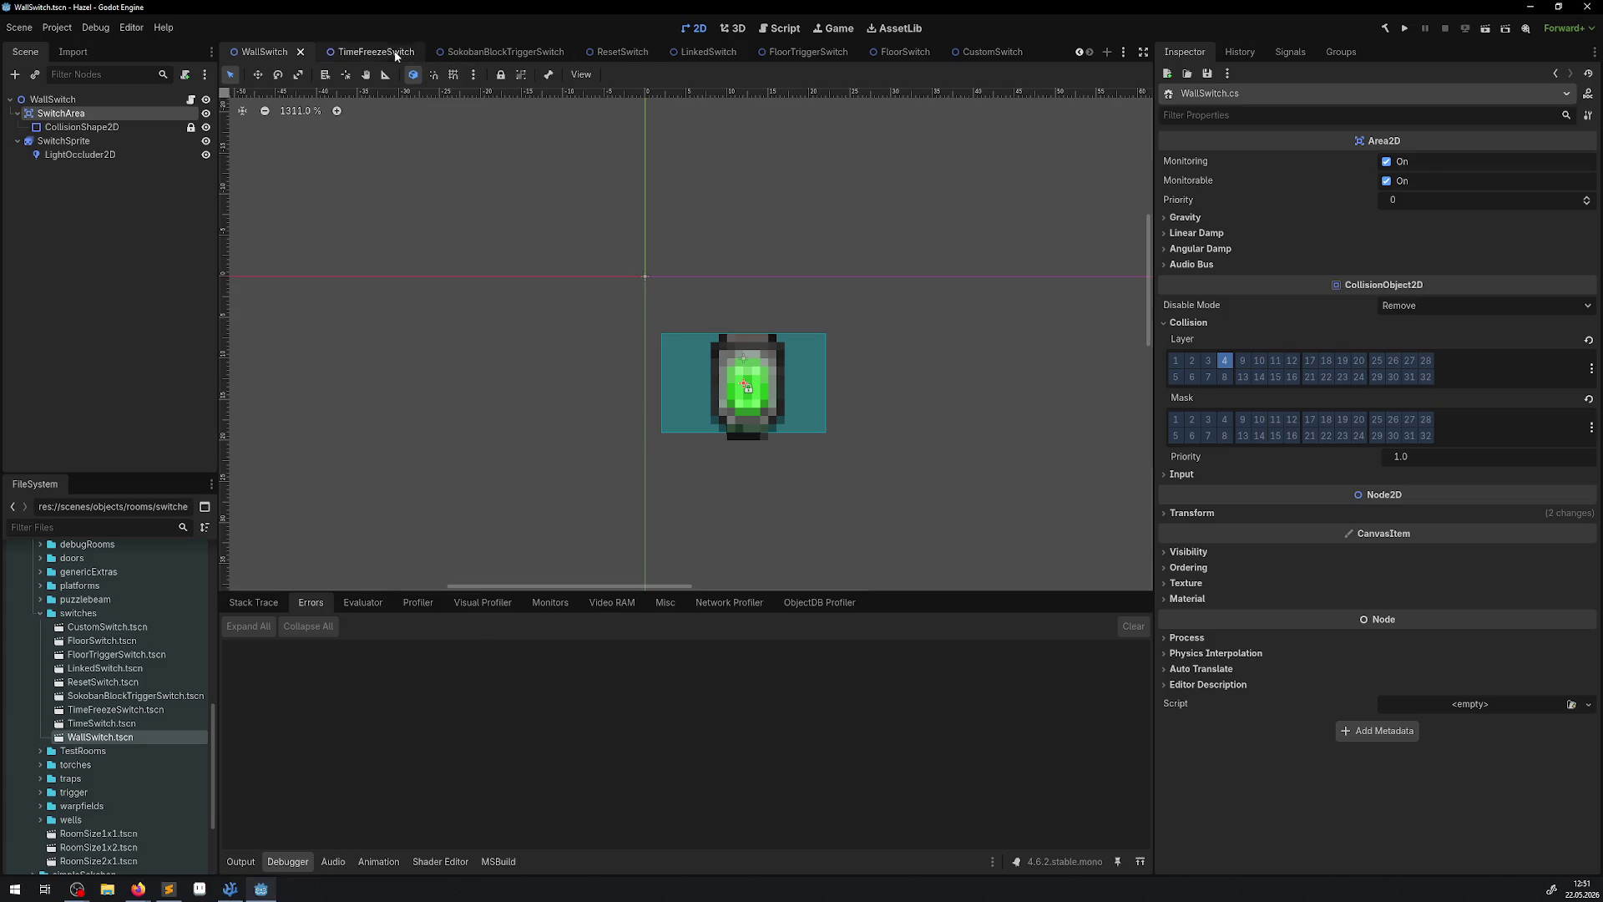
Close WallSwitch, open the TimeFreezeSwitch scene, and put its StaticBody2D on collision layer 2.
left_click(300, 51)
double_click(144, 708)
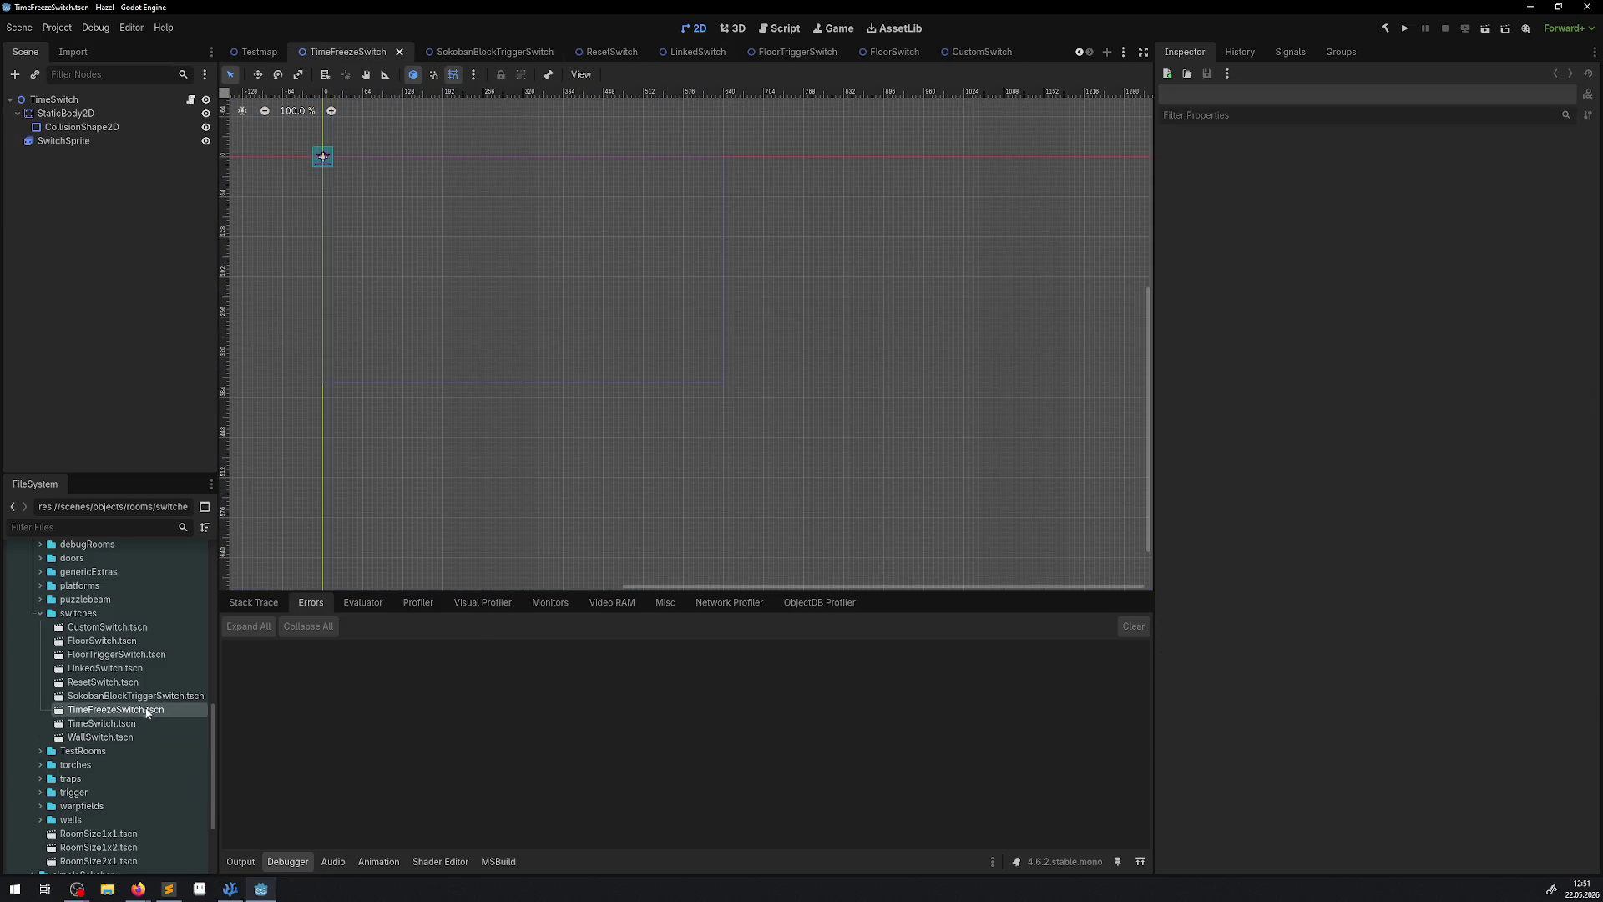
left_click_drag(392, 185, 544, 379)
scroll(547, 359, "up", 10)
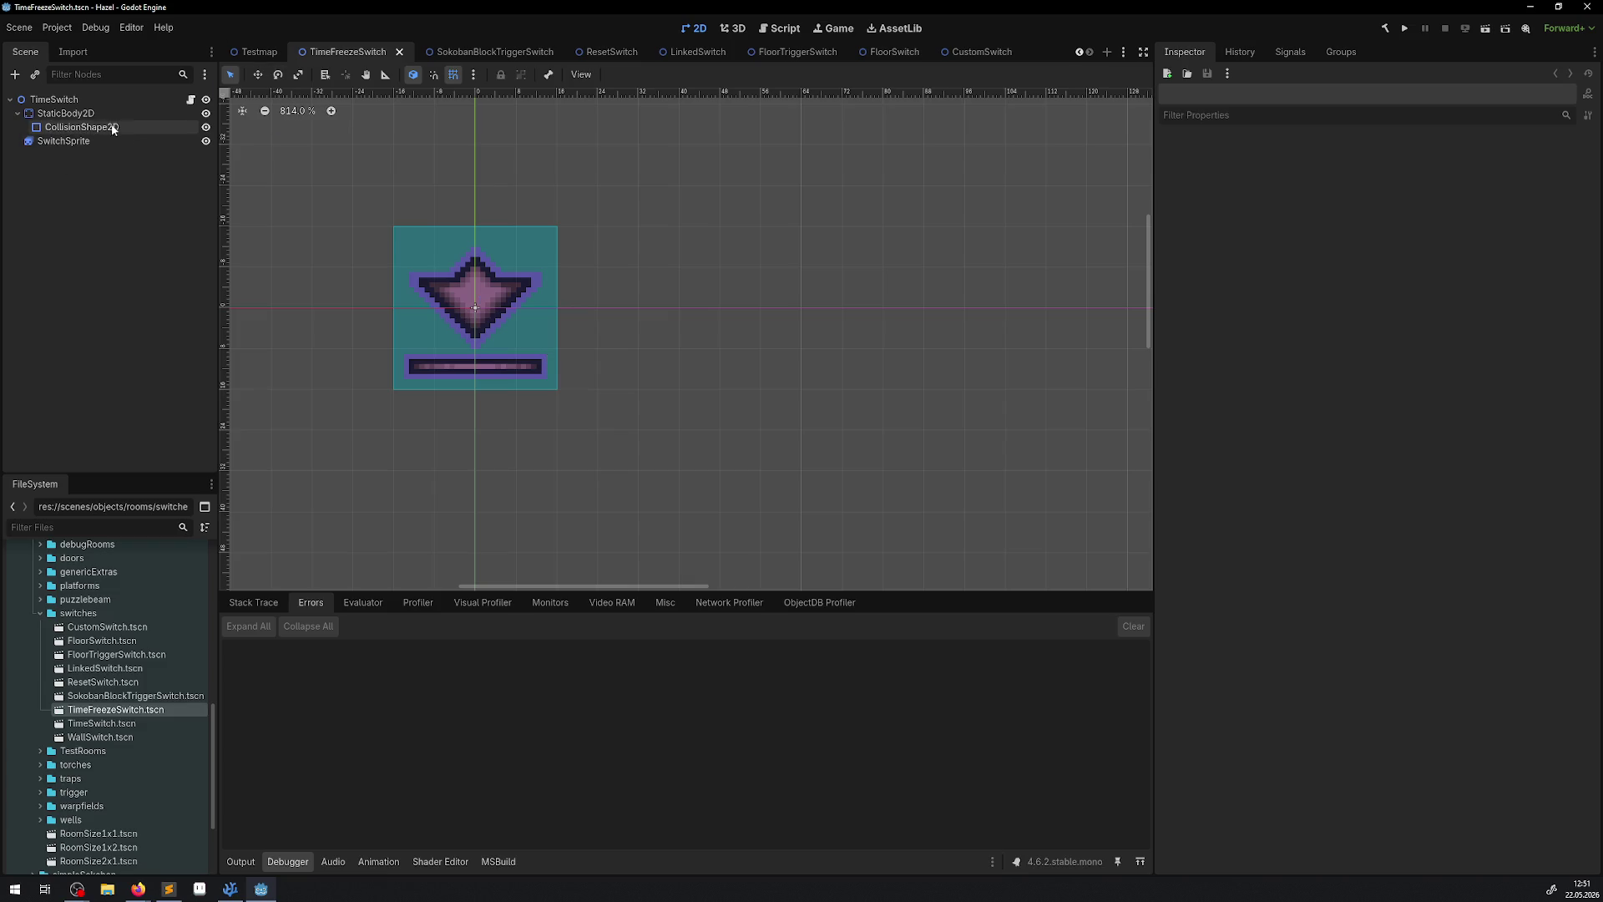
left_click(84, 113)
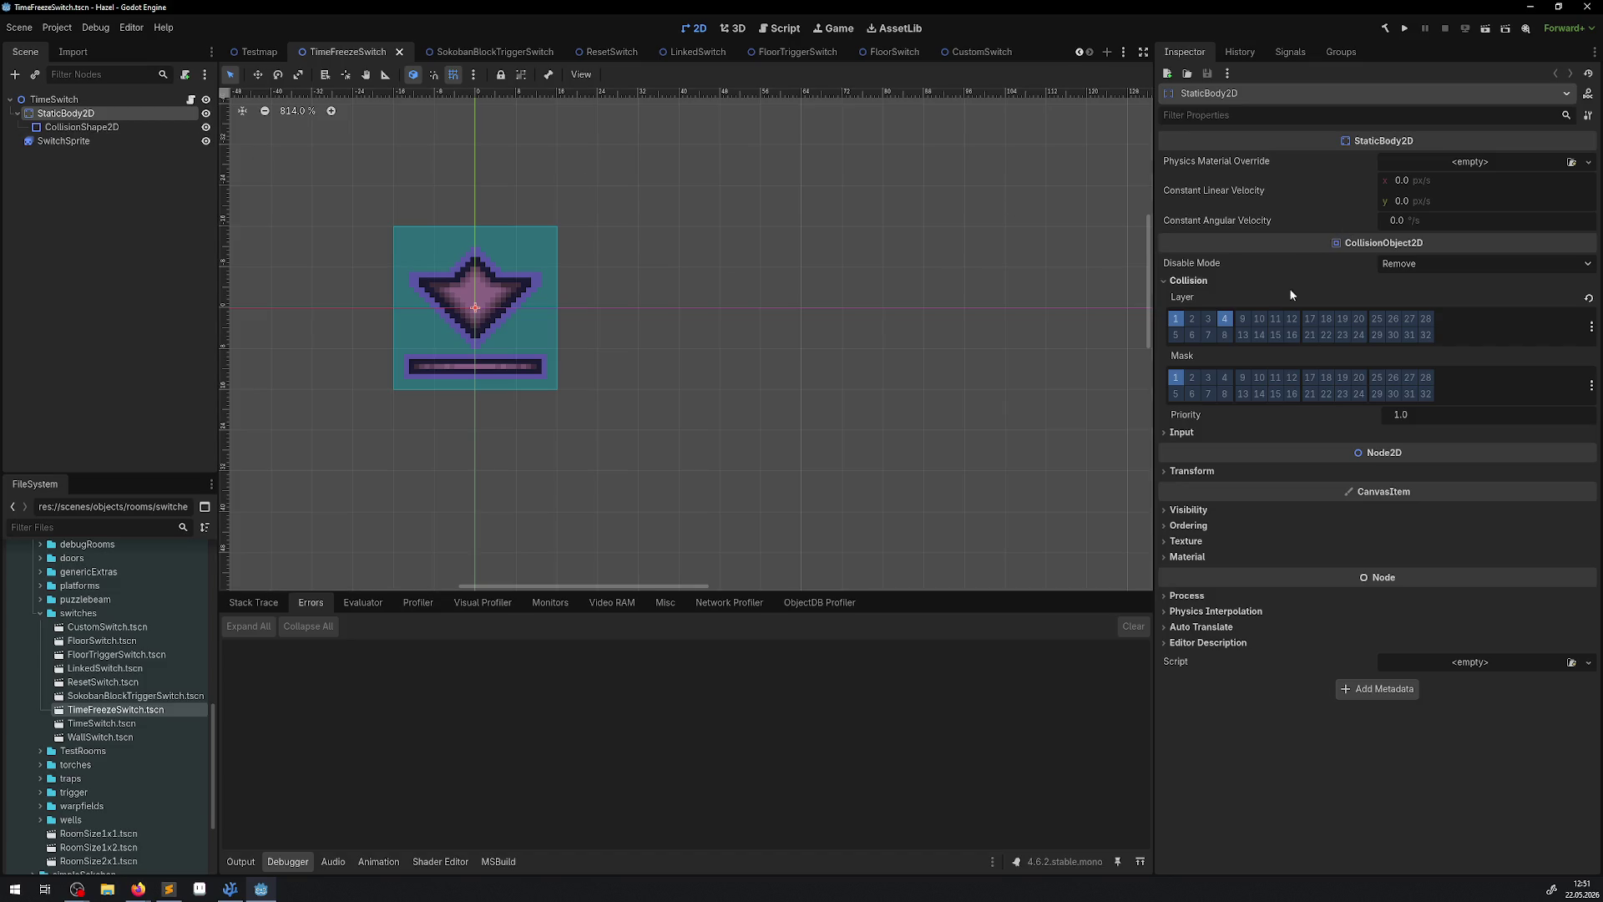
left_click(1191, 319)
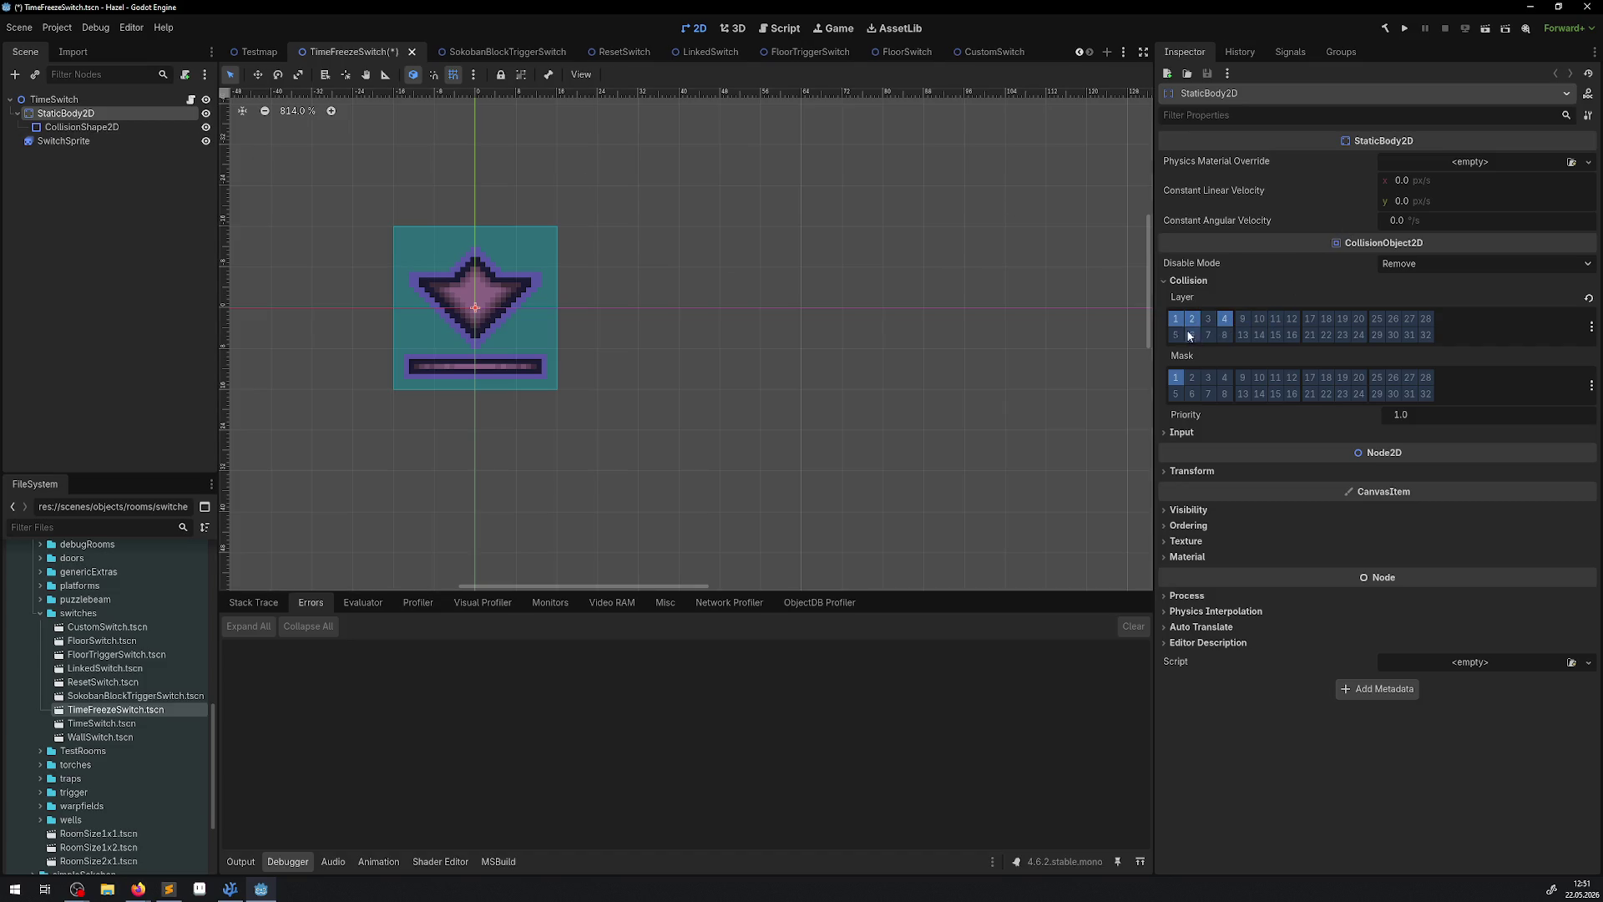
Move CustomSwitch's StaticBody2D to collision layer 2, clear mask bit 1, and open CustomSwitch.cs.
double_click(125, 724)
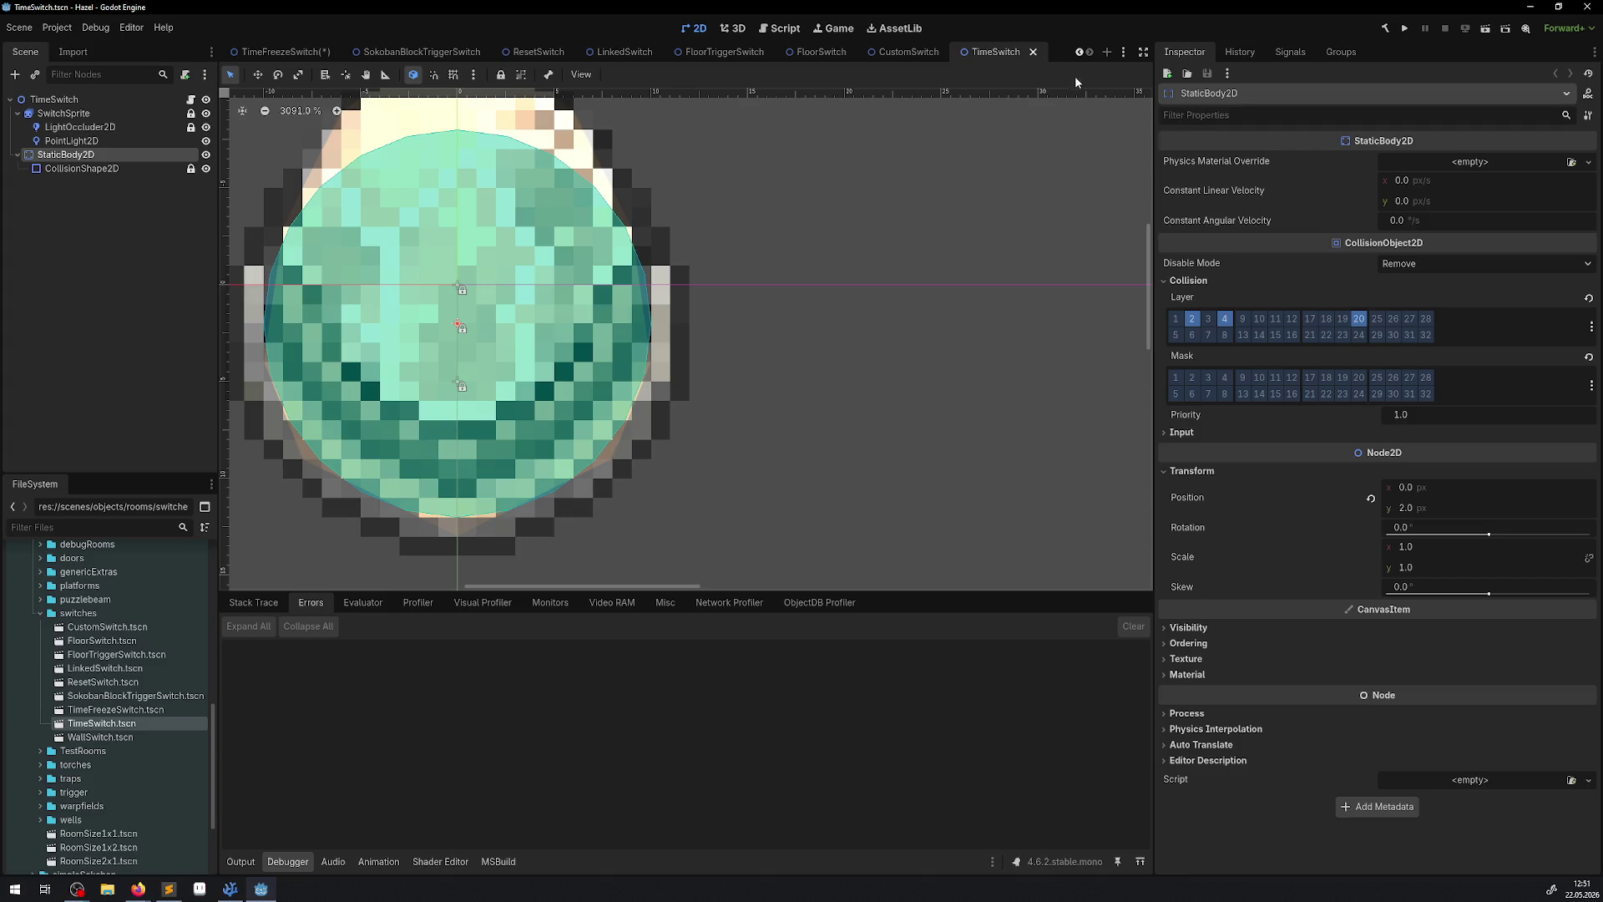
left_click(1034, 52)
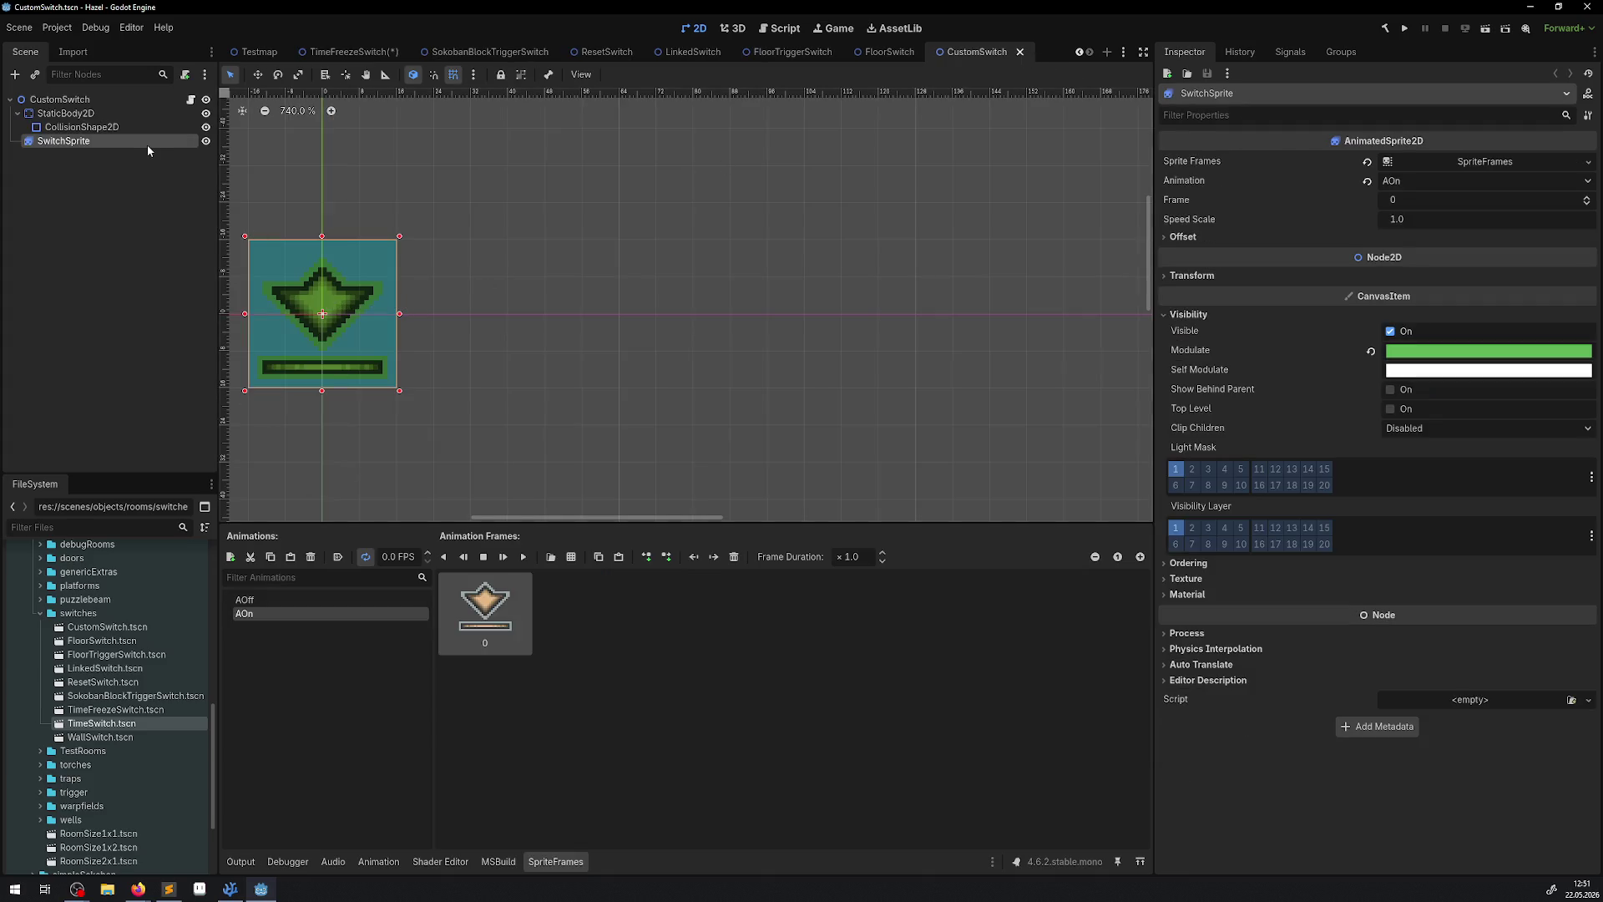
left_click(66, 113)
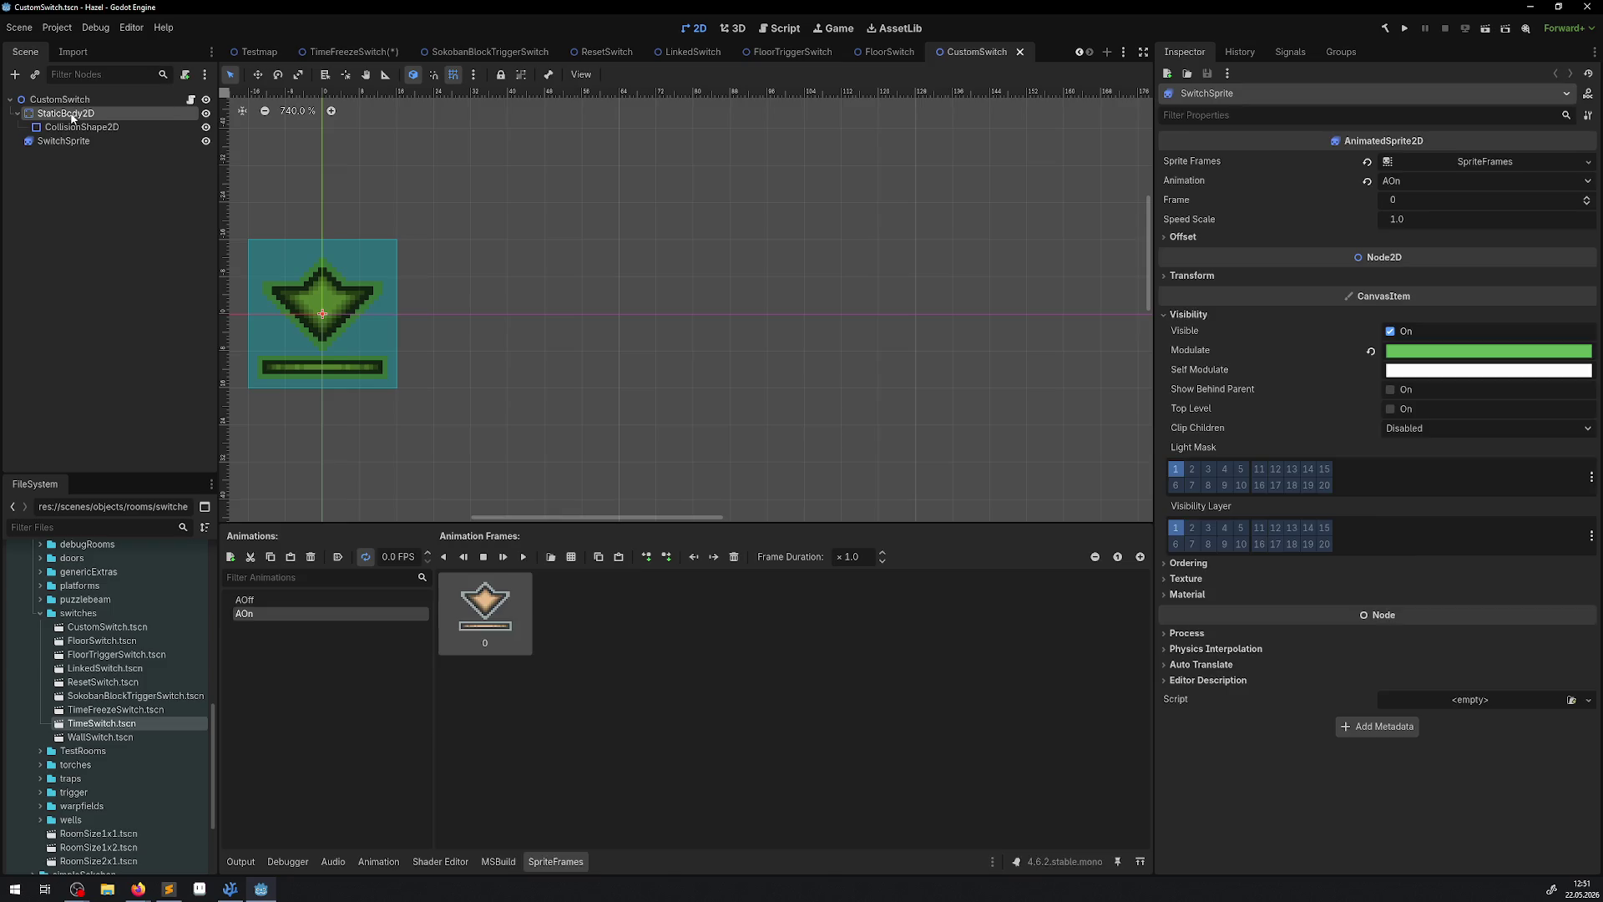
left_click(1196, 284)
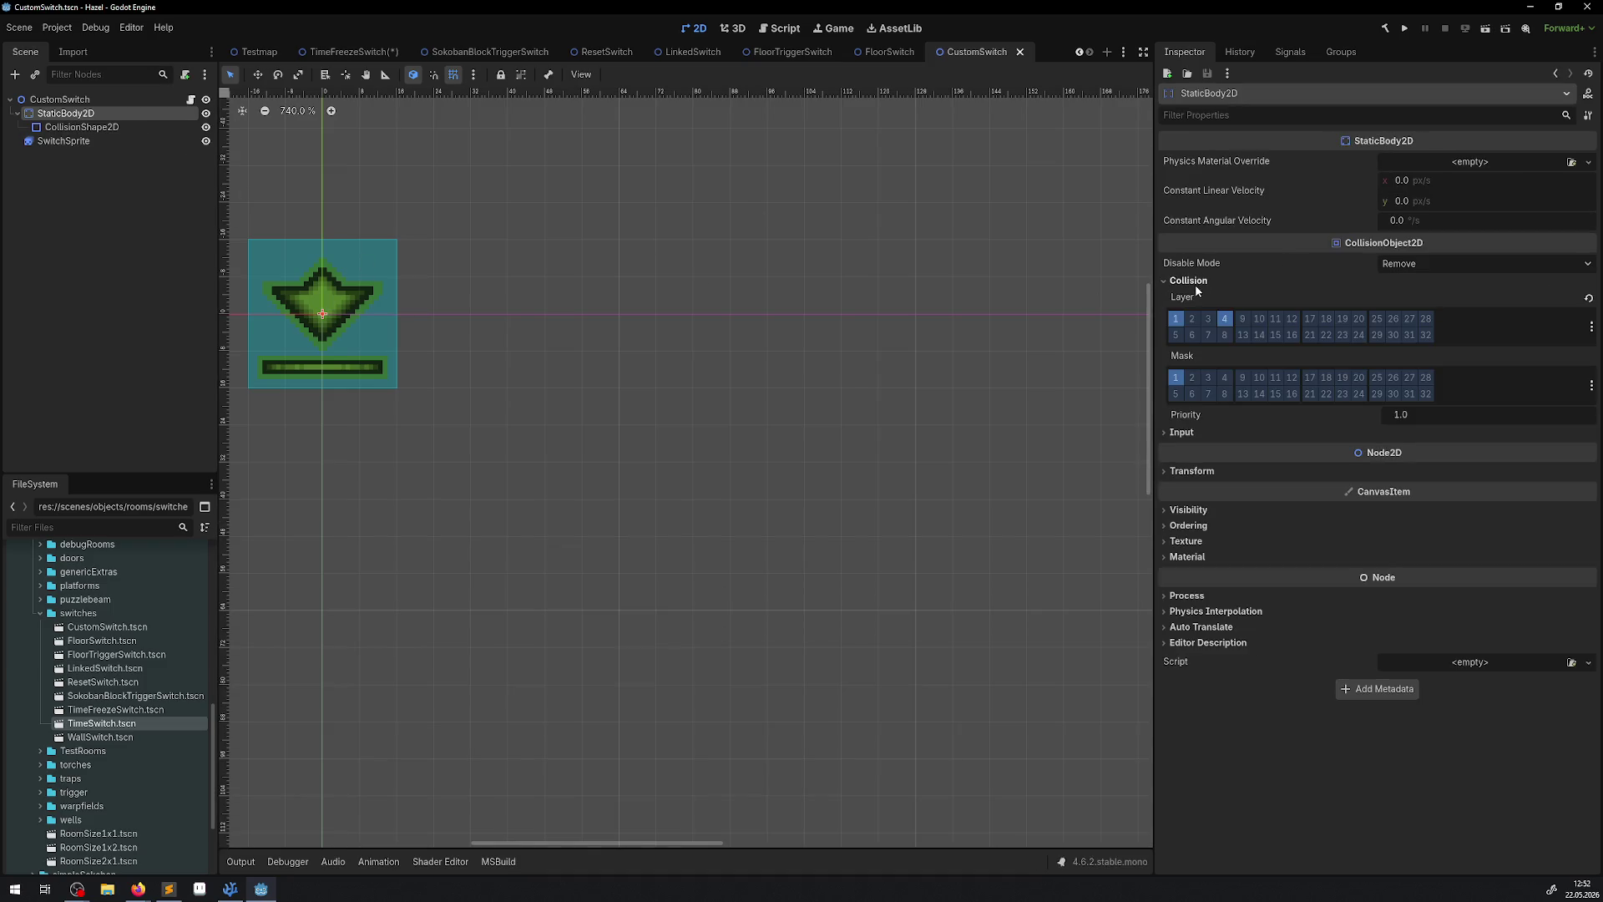
left_click(1199, 317)
left_click(1175, 318)
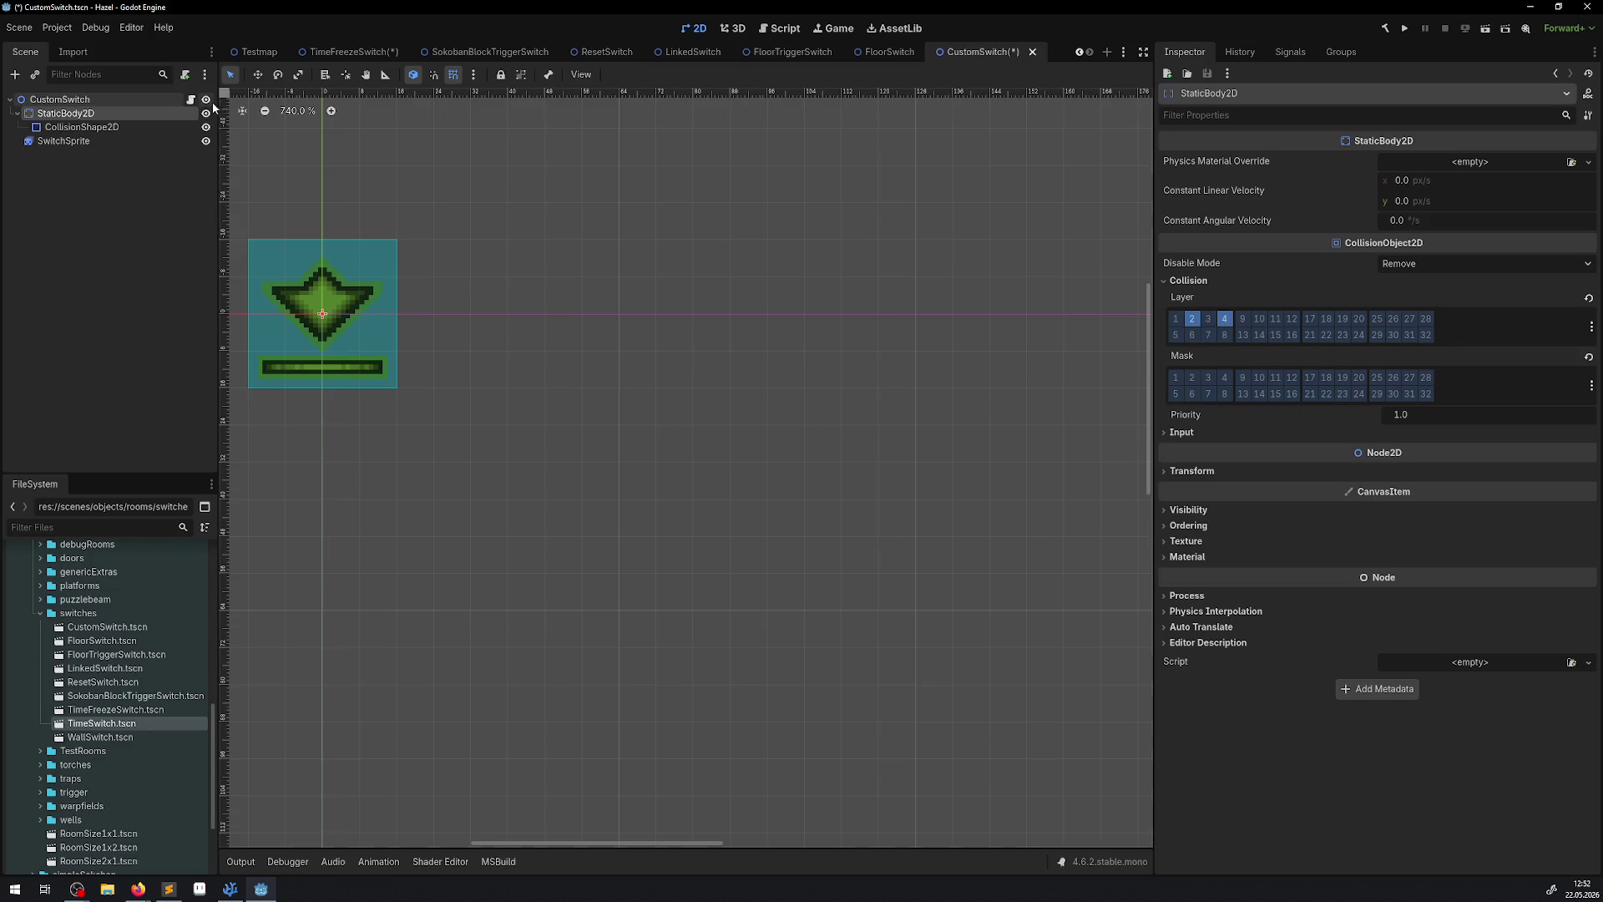
left_click(191, 100)
scroll(501, 467, "down", 15)
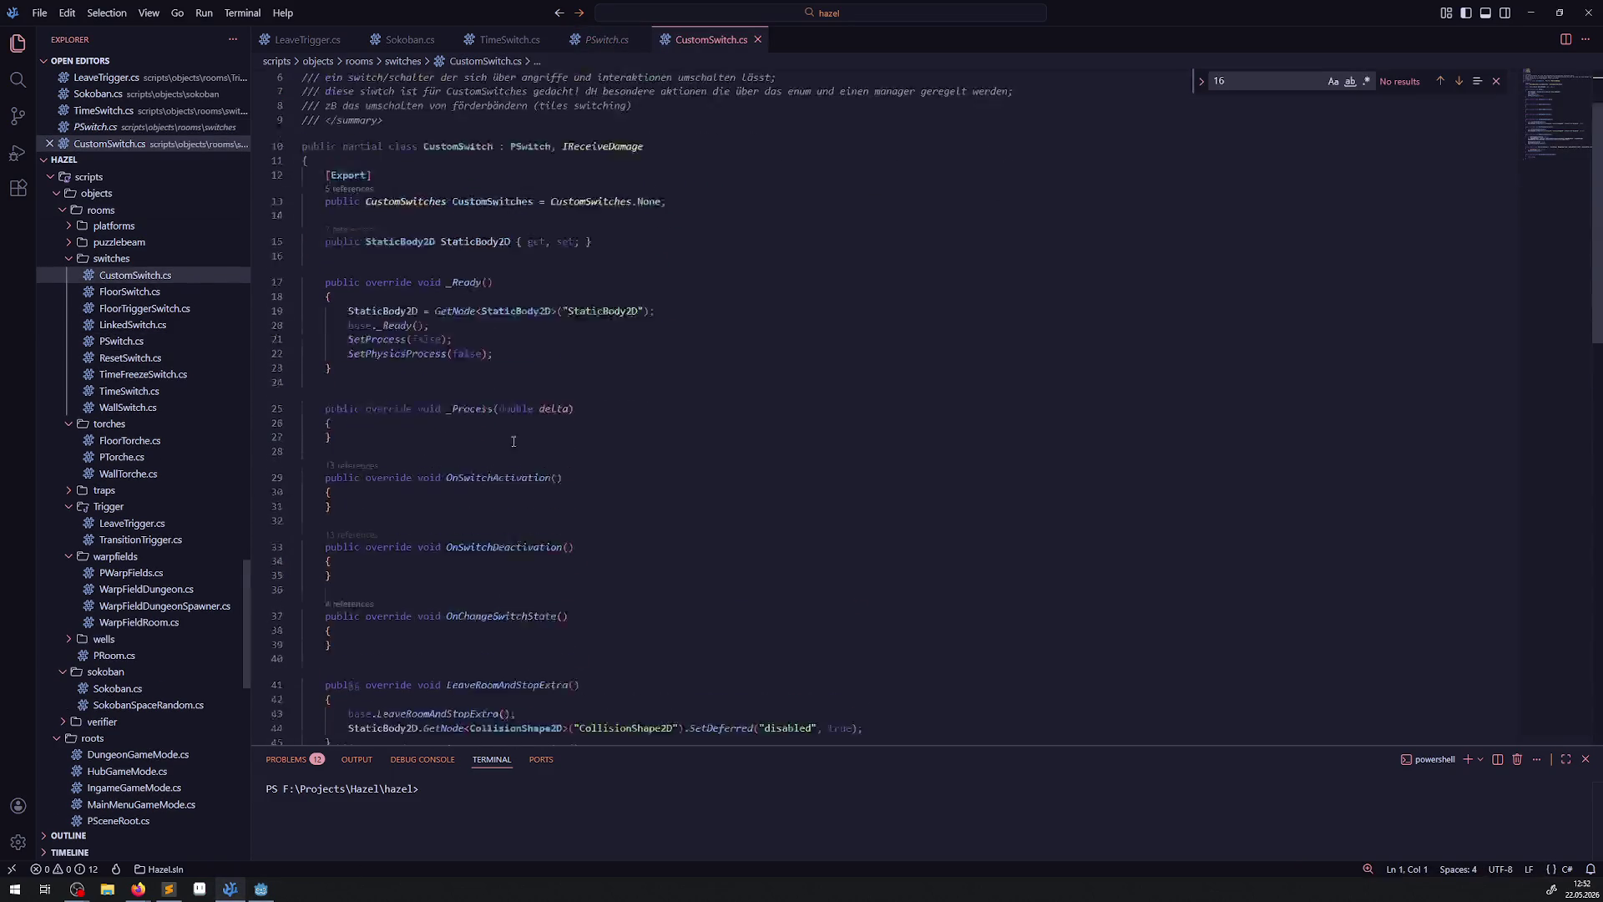
scroll(523, 451, "up", 10)
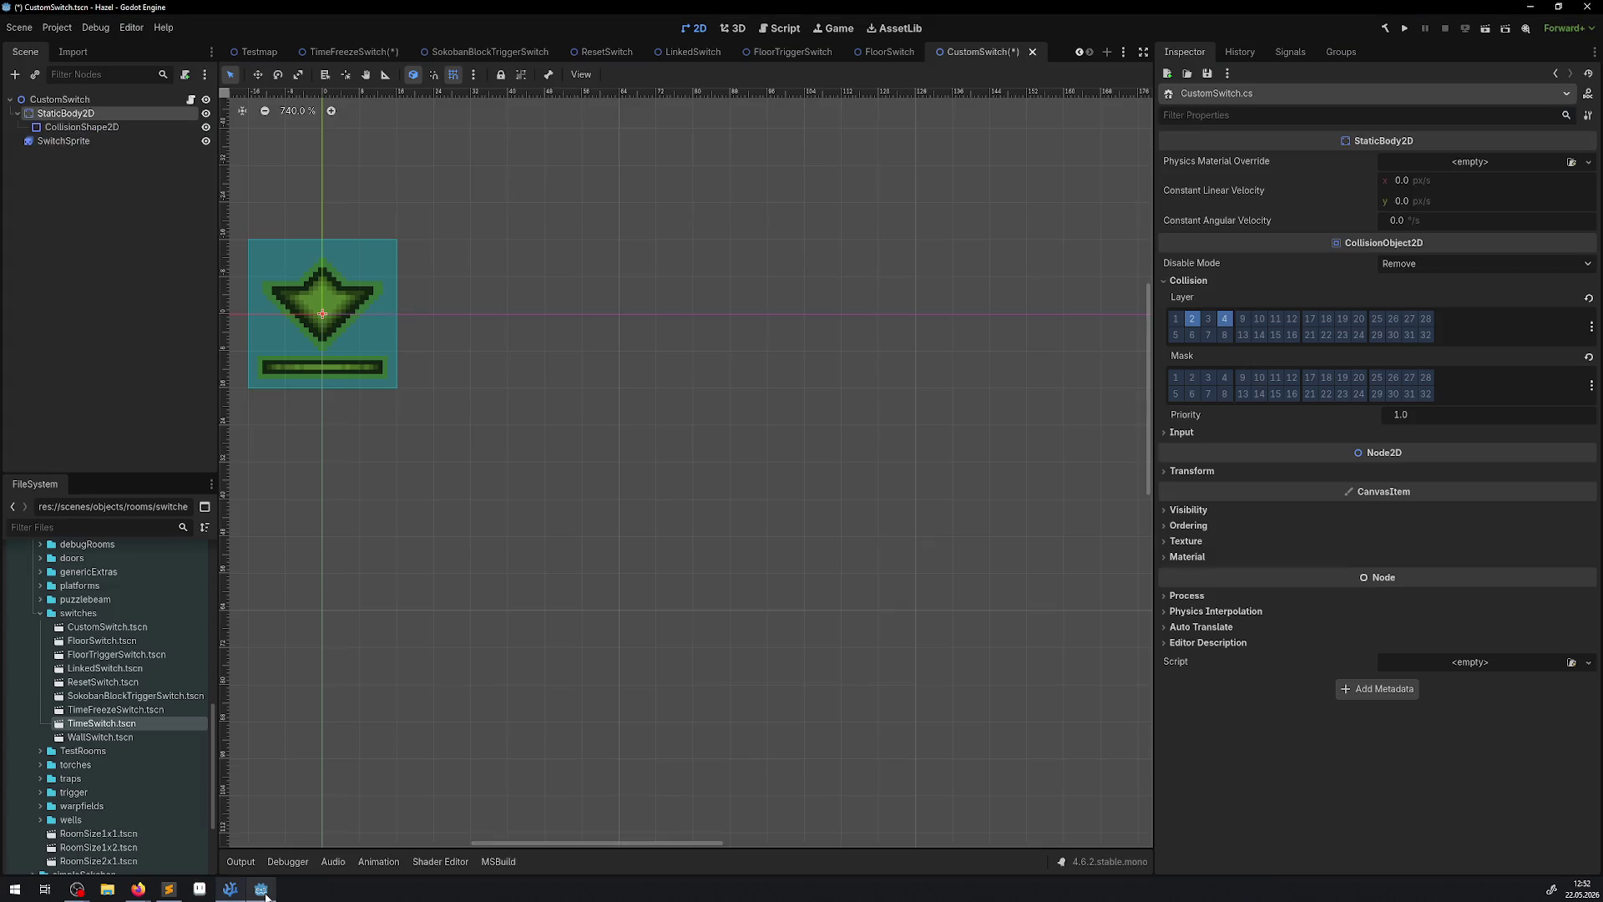
left_click(260, 888)
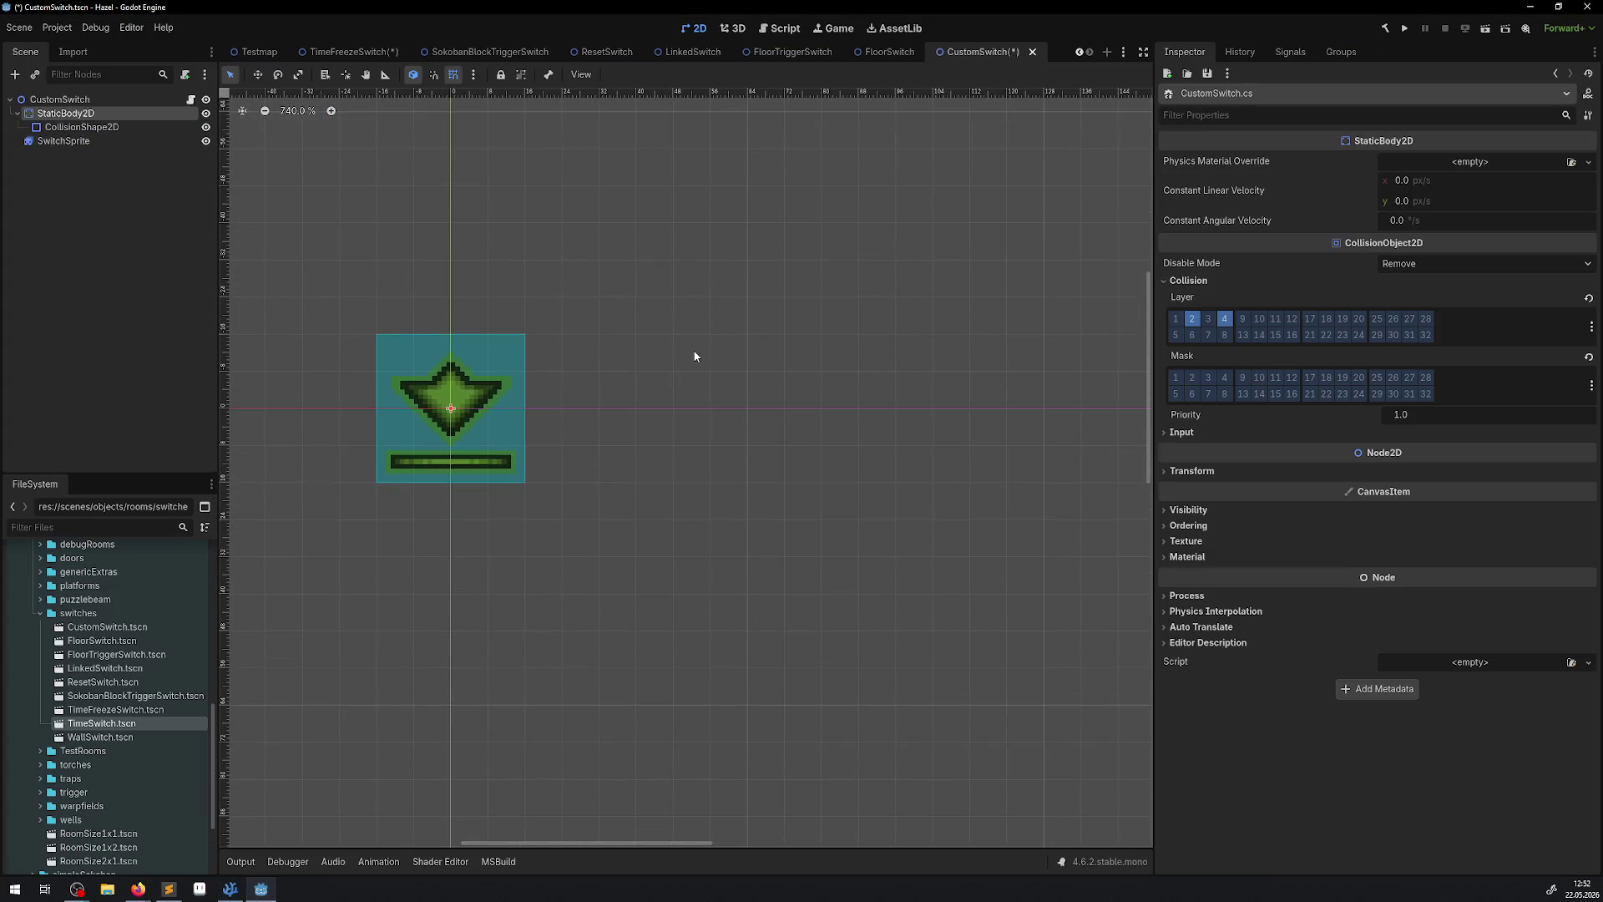
Run the debug room, walk the hero down-right toward a rupee, then open TimeFreezeSwitch in 2D.
left_click(1406, 32)
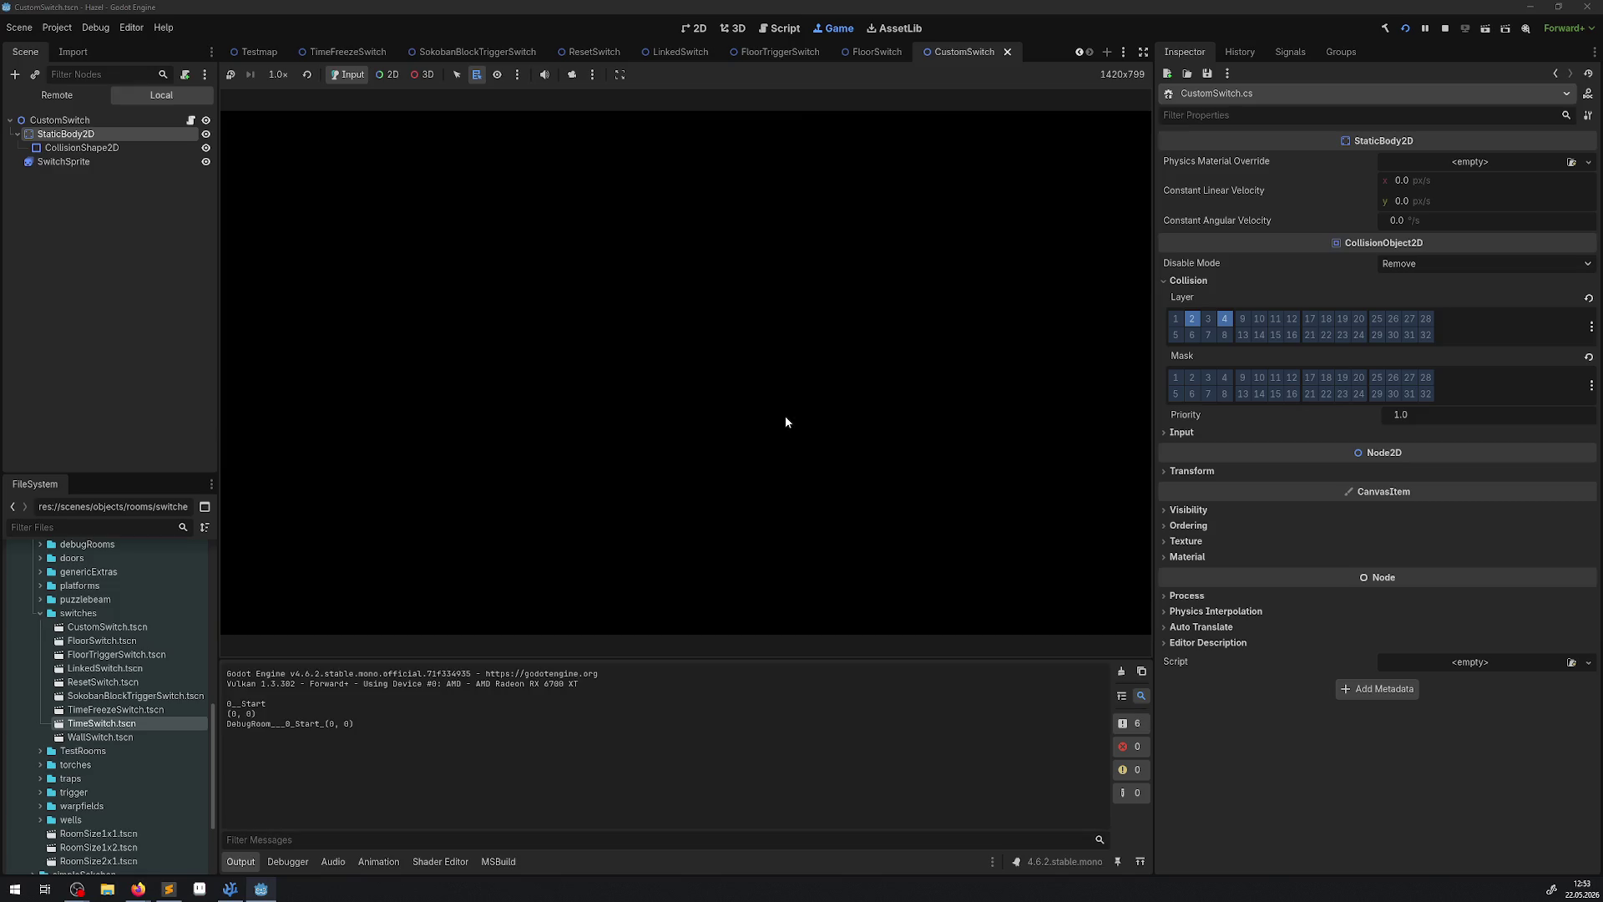
key("Down")
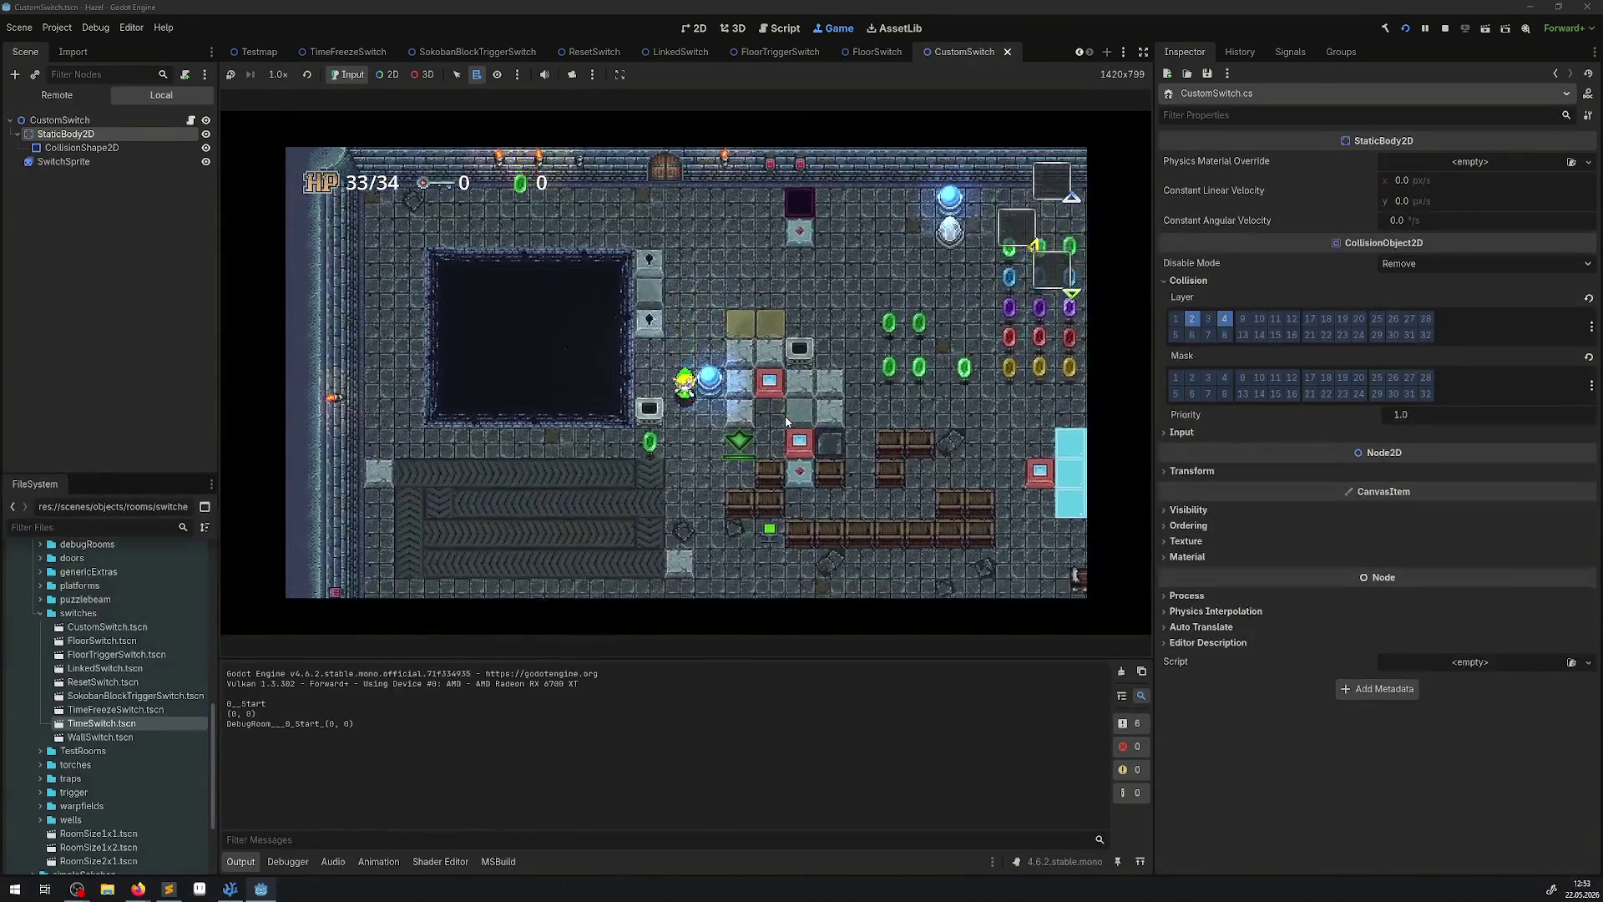
key("Right")
key("Right")
key("Down")
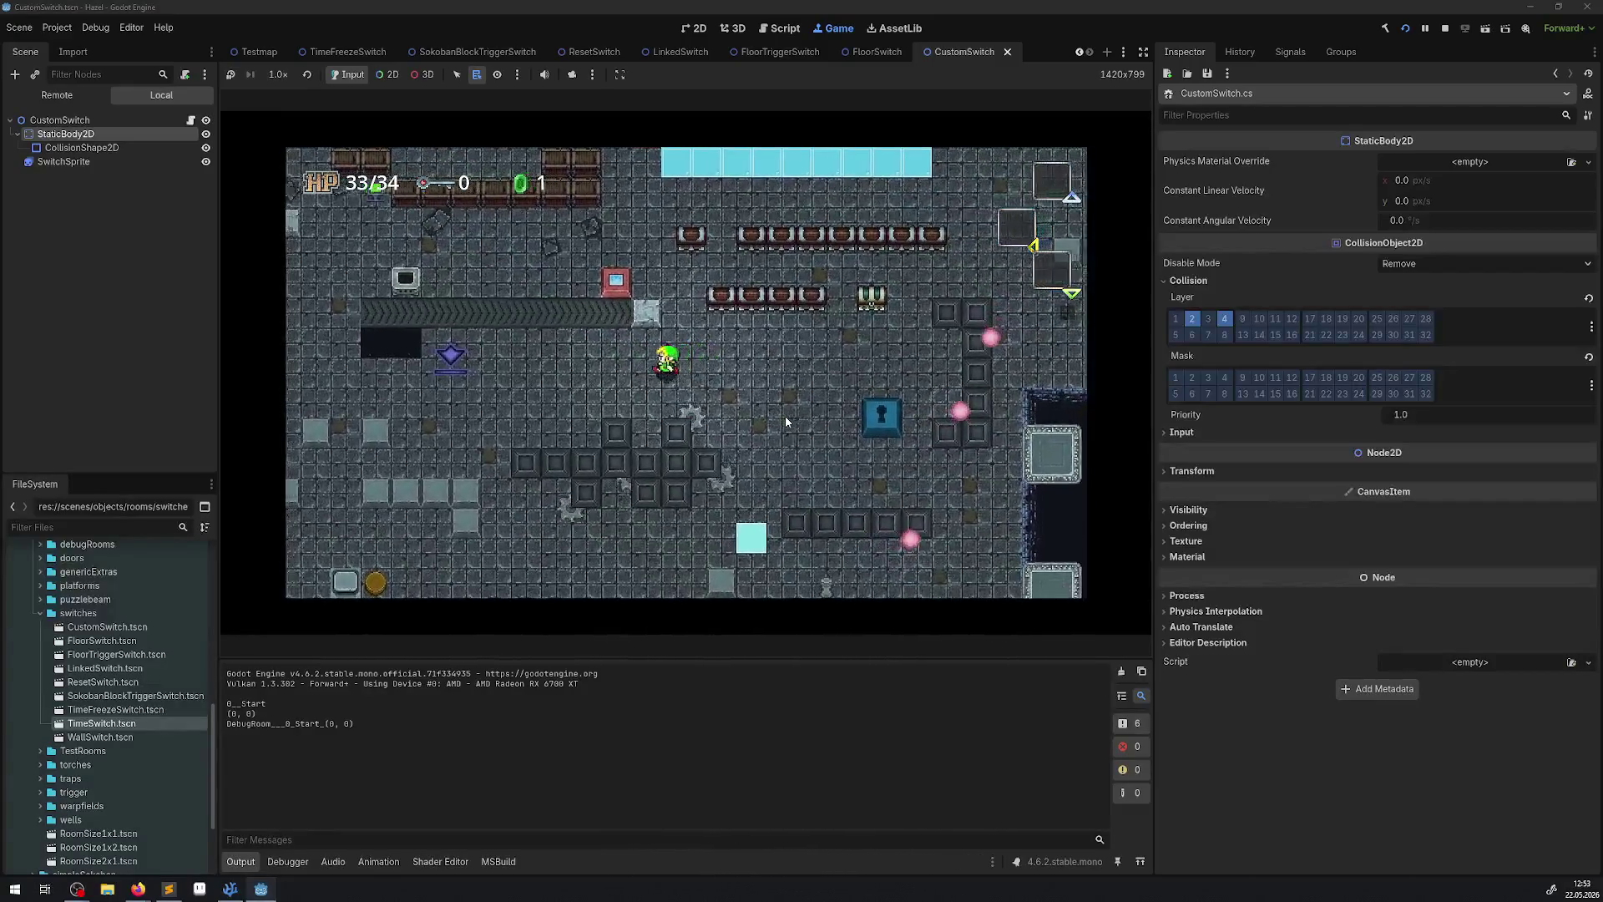
key("Left")
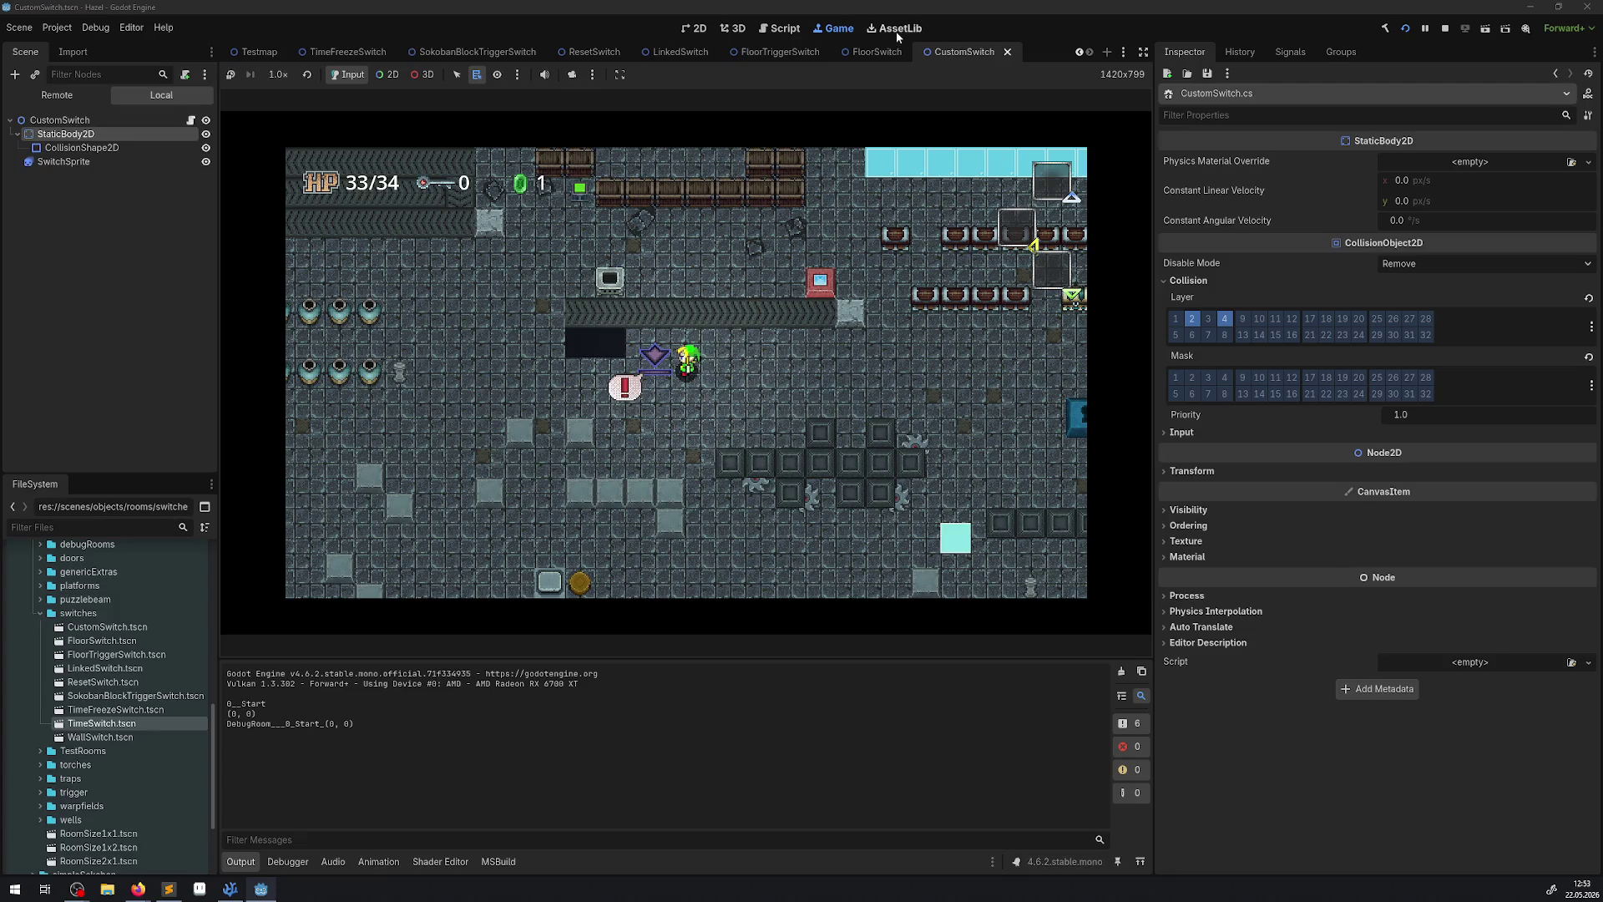
left_click(347, 51)
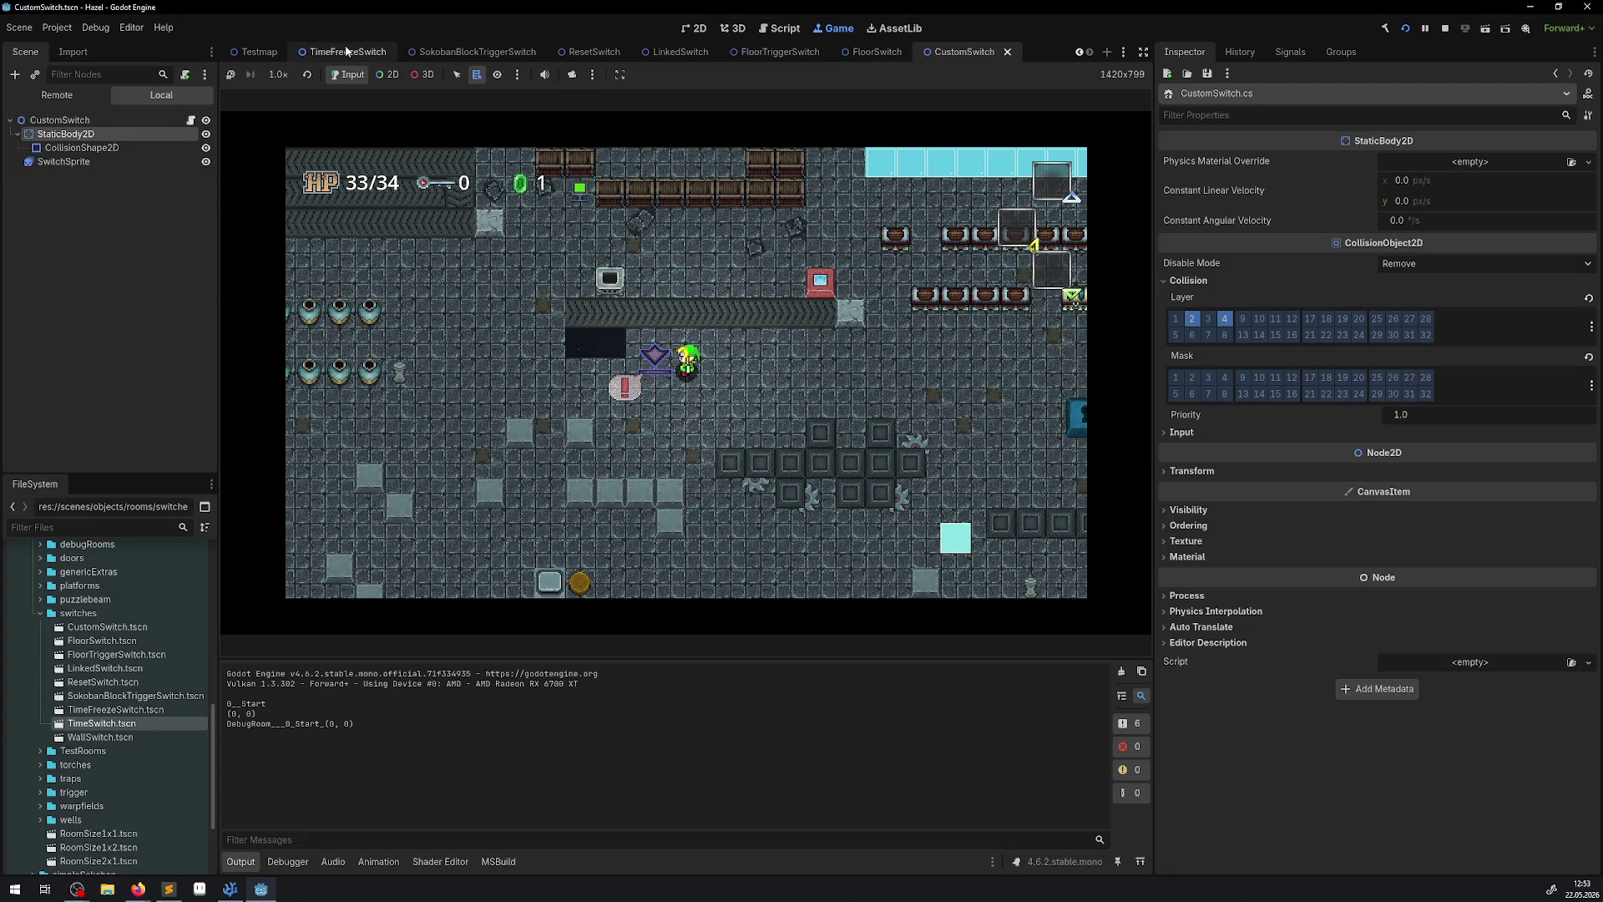
left_click(698, 29)
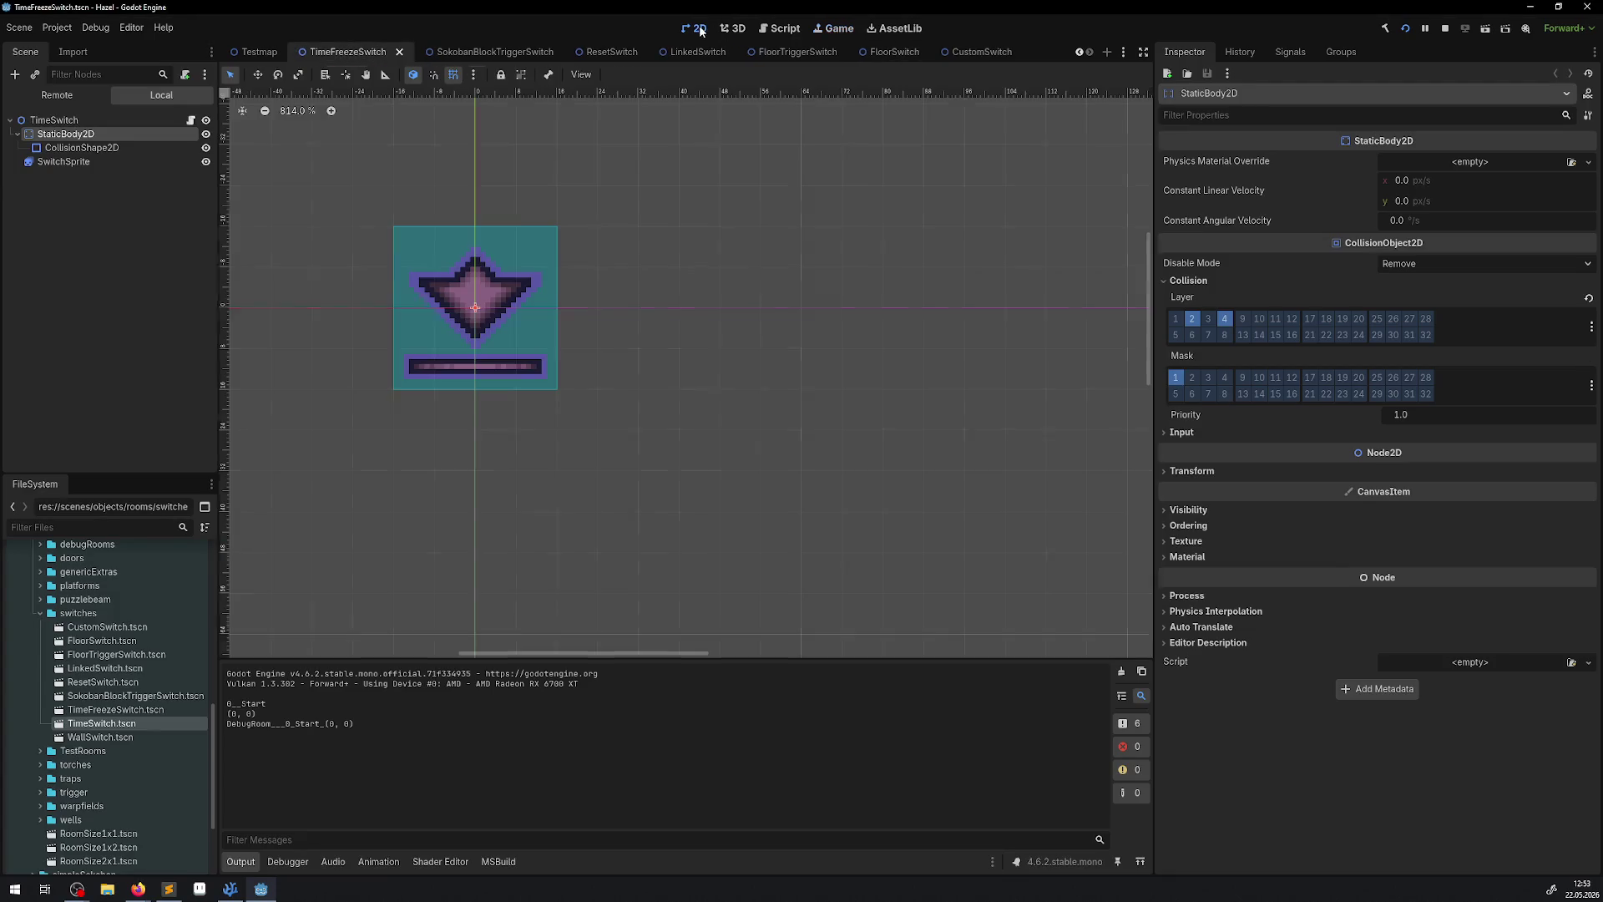
Bring the running debug-room game back into view in the Game panel.
left_click(837, 28)
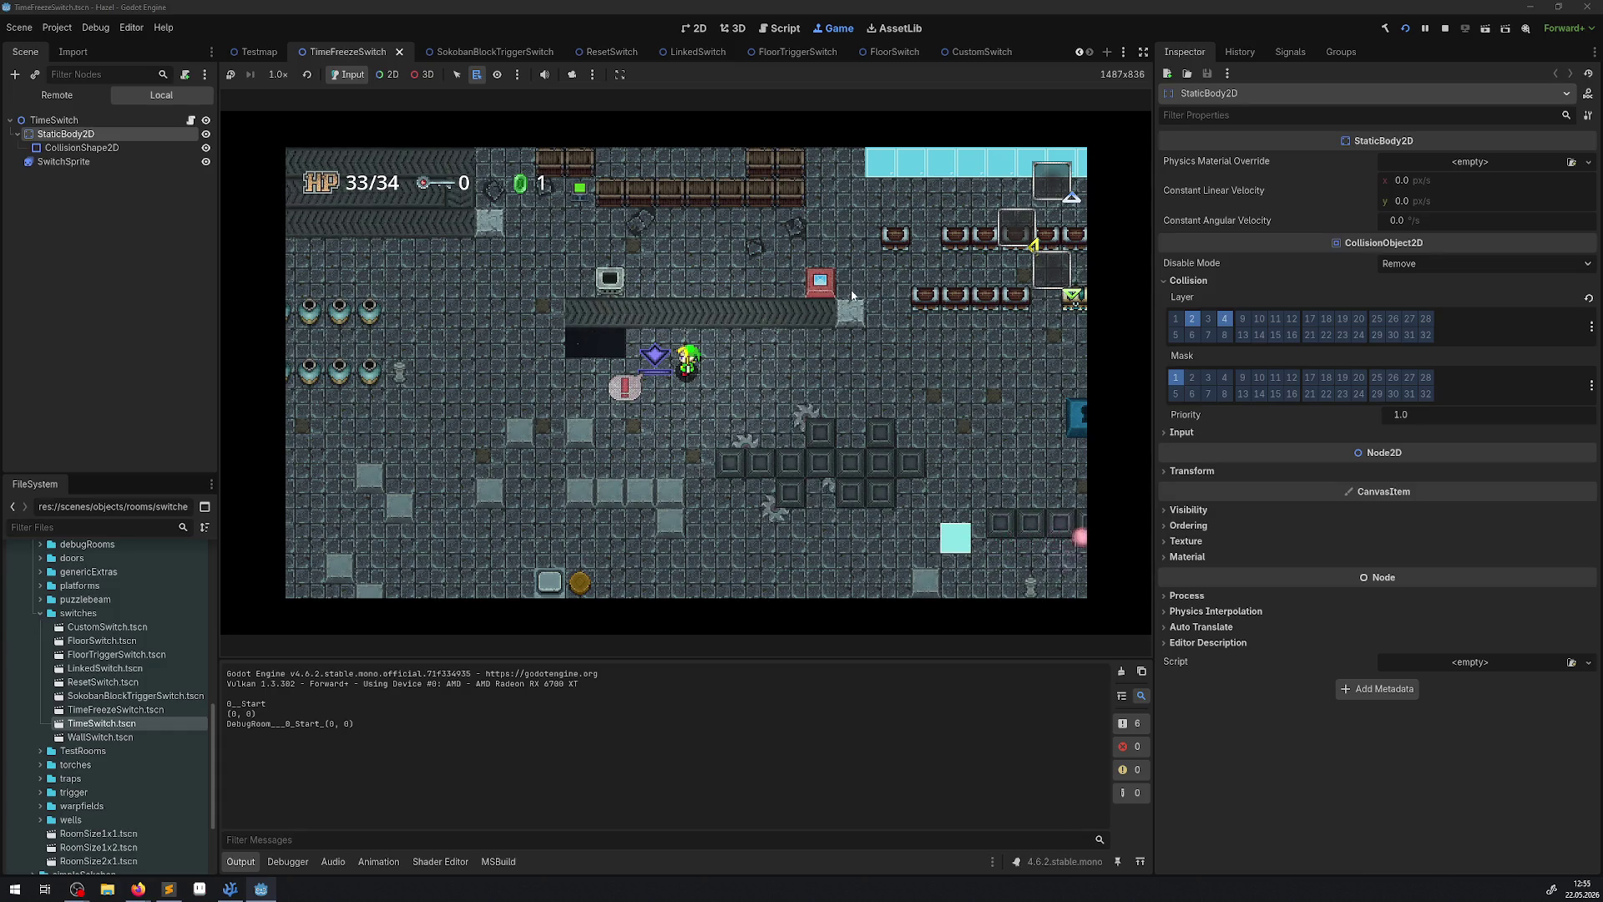
Walk the hero up-right and back down-left around the debug room, then stop the game.
key("Up")
key("Right")
key("Down")
key("Left")
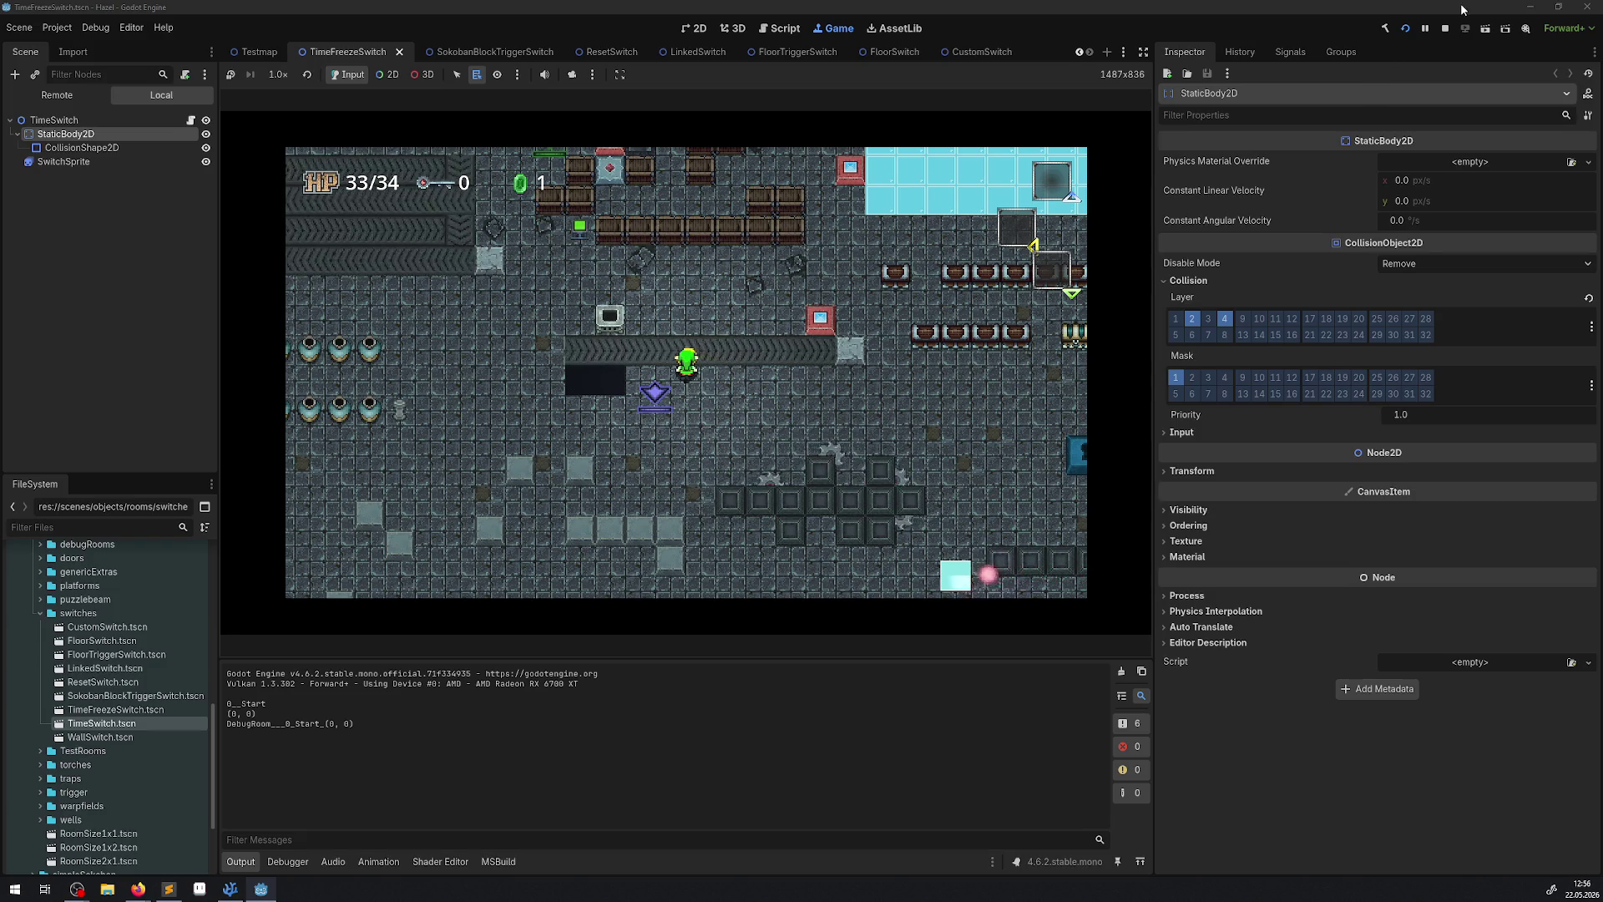
left_click(1443, 28)
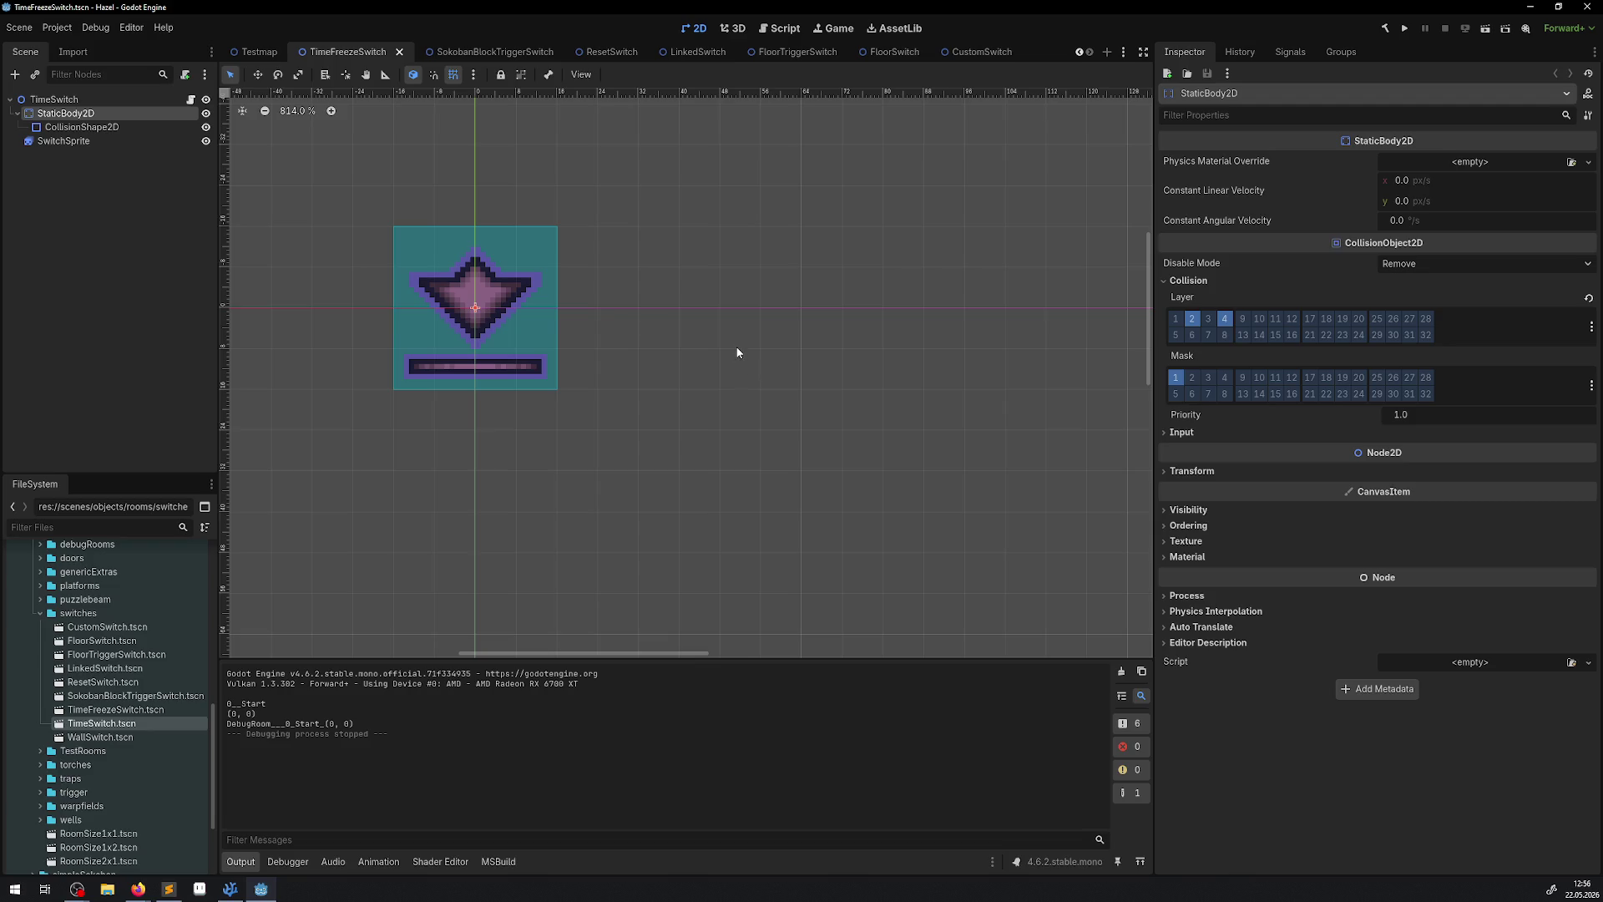
Close the TimeFreezeSwitch scene and switch to the SokobanBlockTriggerSwitch scene.
left_click(400, 52)
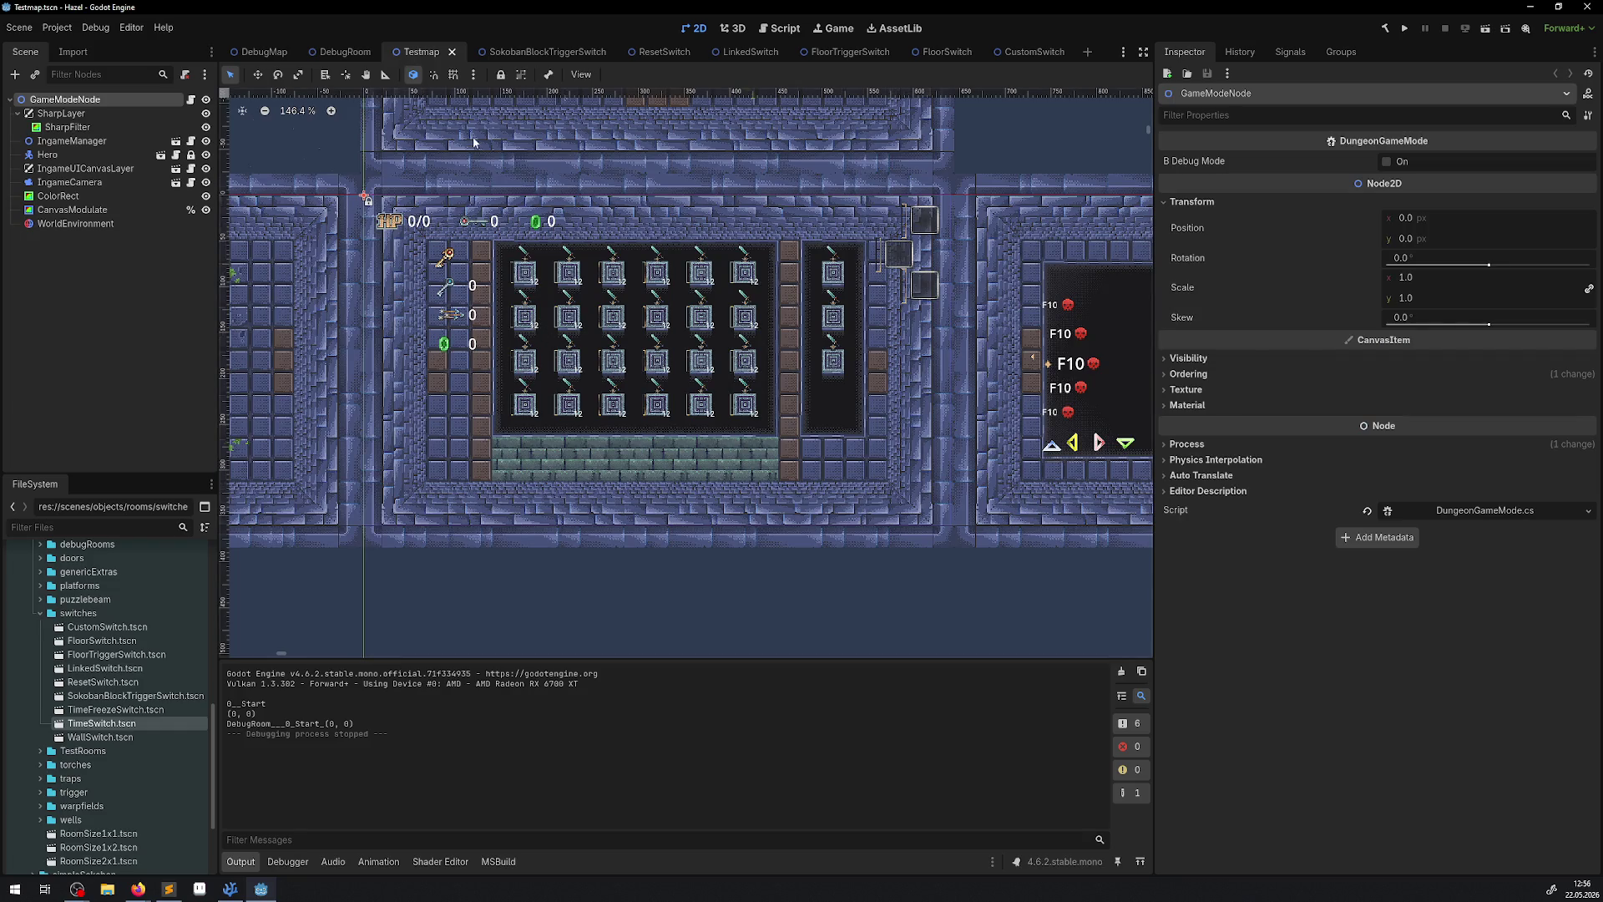
left_click(538, 52)
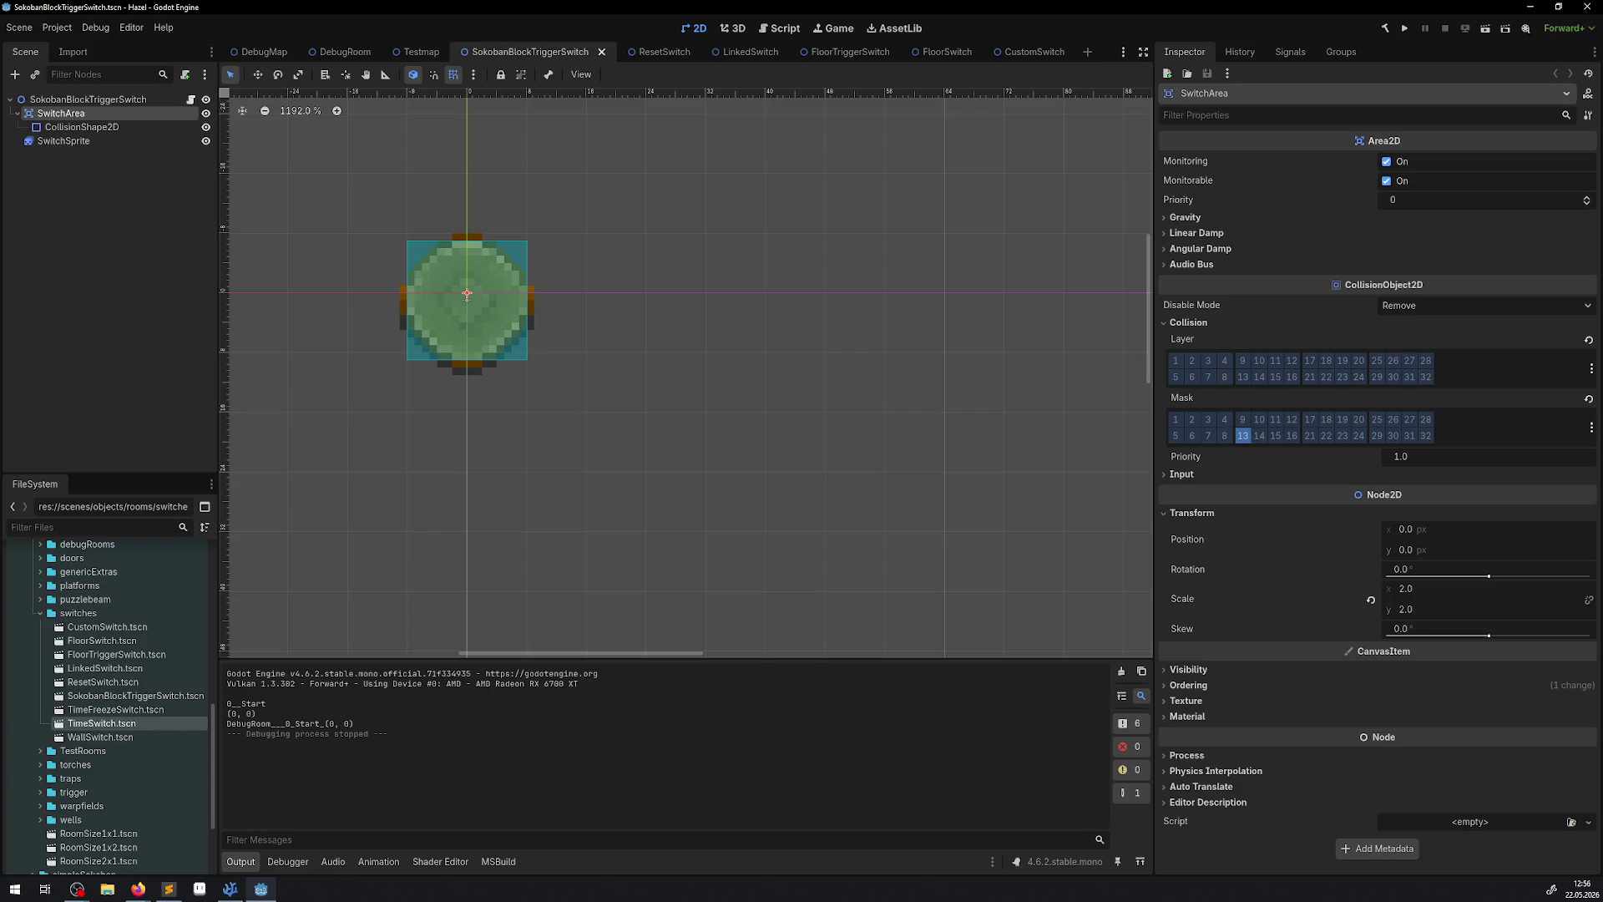
Close the SokobanBlockTriggerSwitch scene, leaving Testmap as the active scene.
key("alt+Tab")
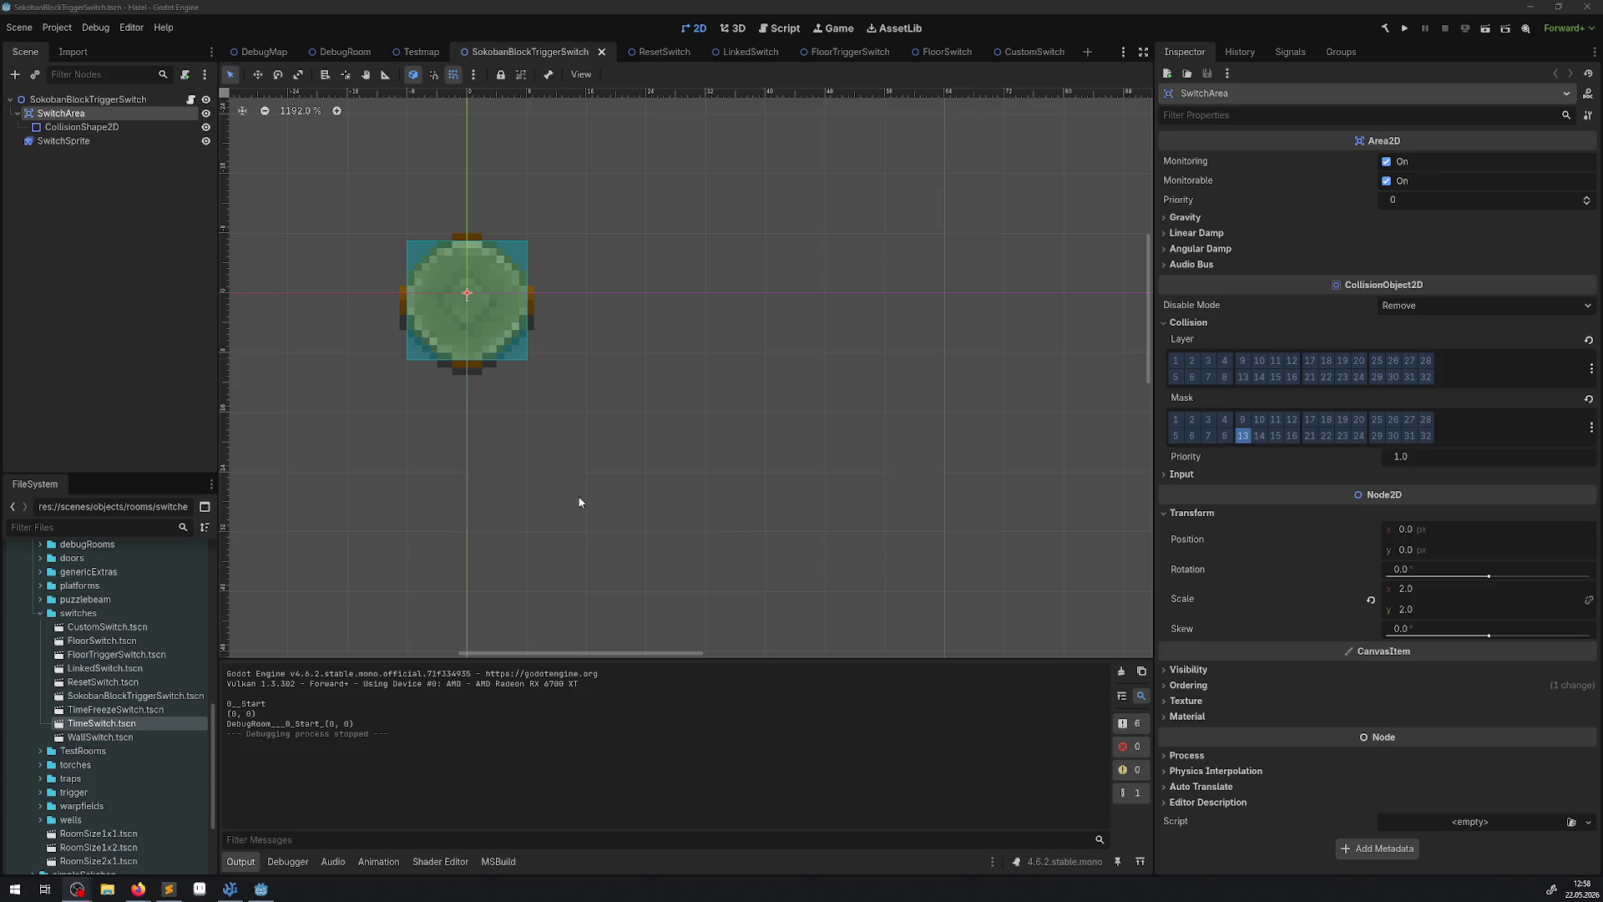
left_click(602, 52)
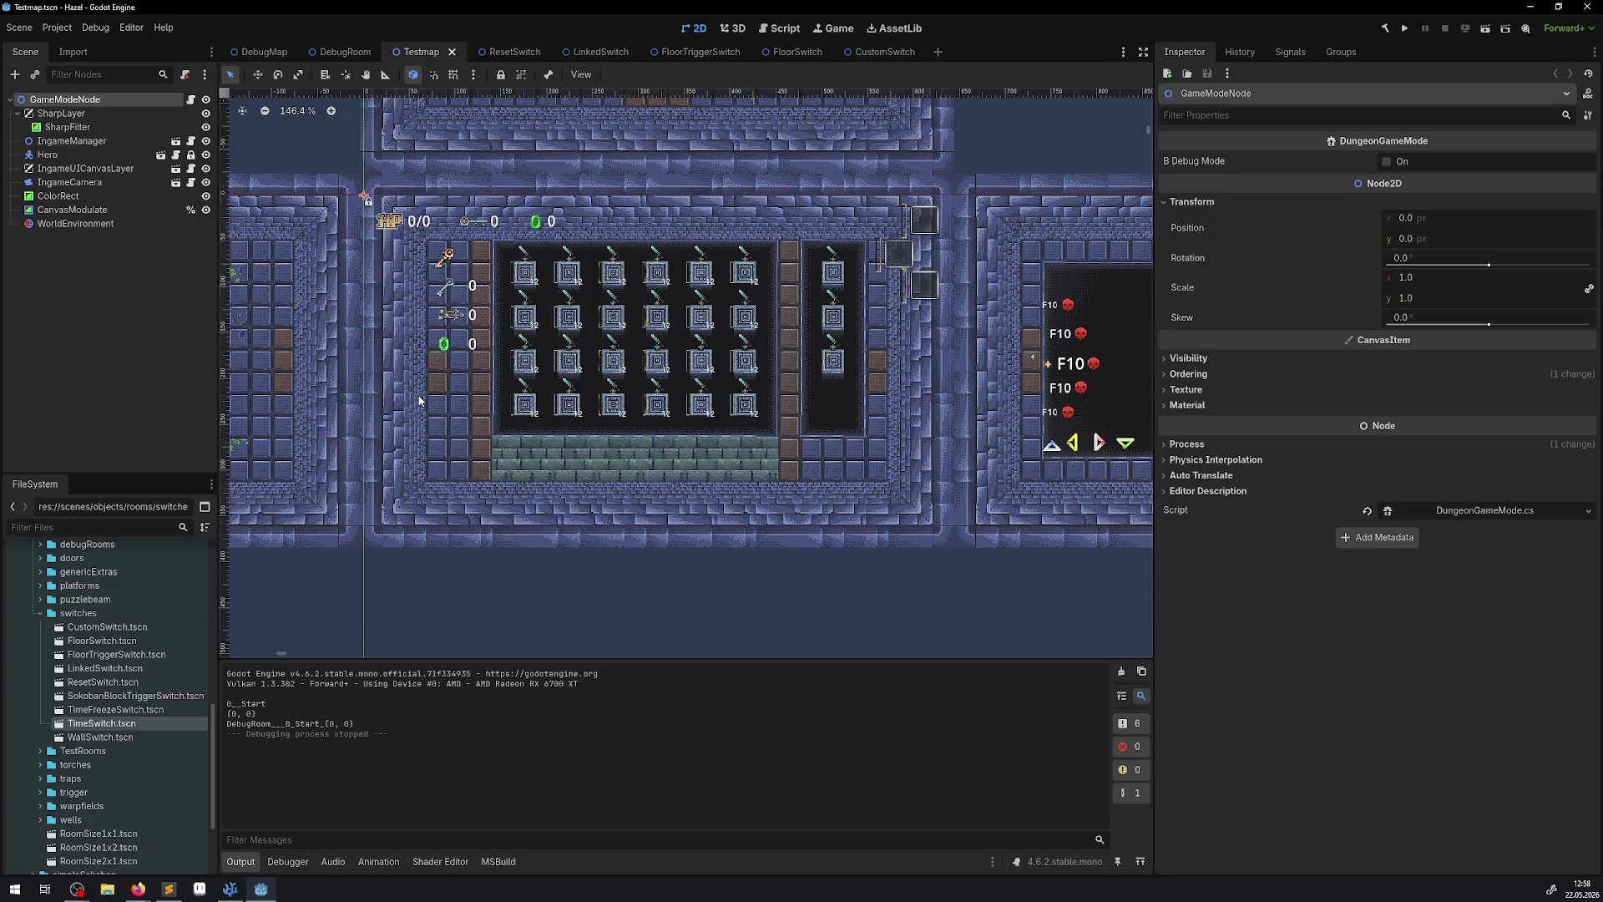
Enable collision layer 2 on ResetSwitch's StaticBody2D, save, then switch to the Zelda image results.
left_click(526, 51)
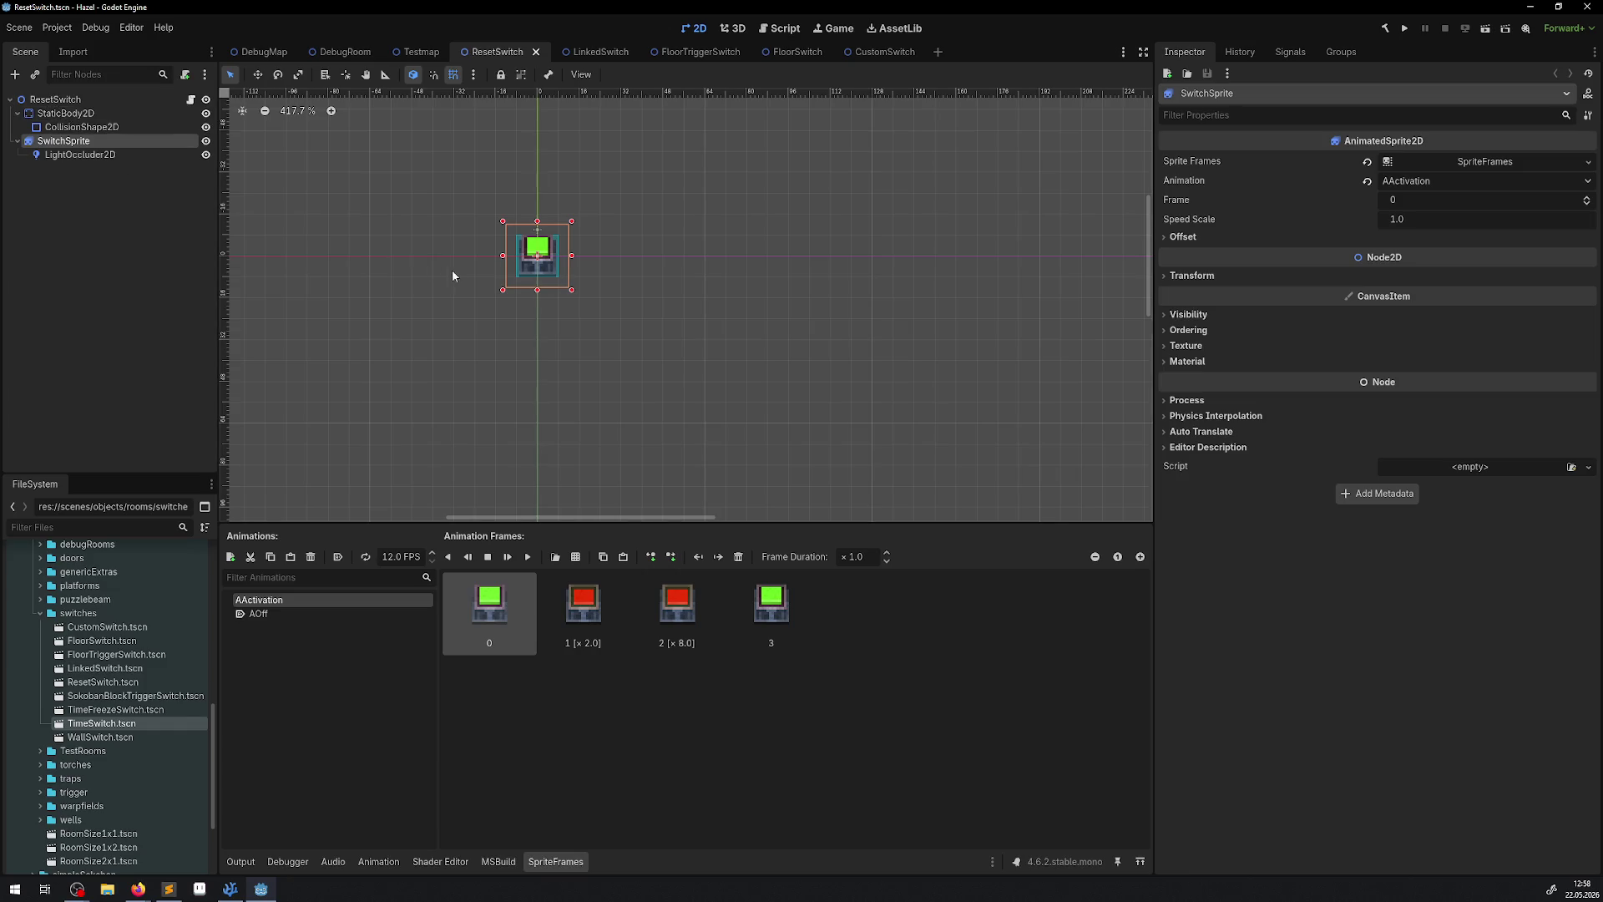
left_click(63, 113)
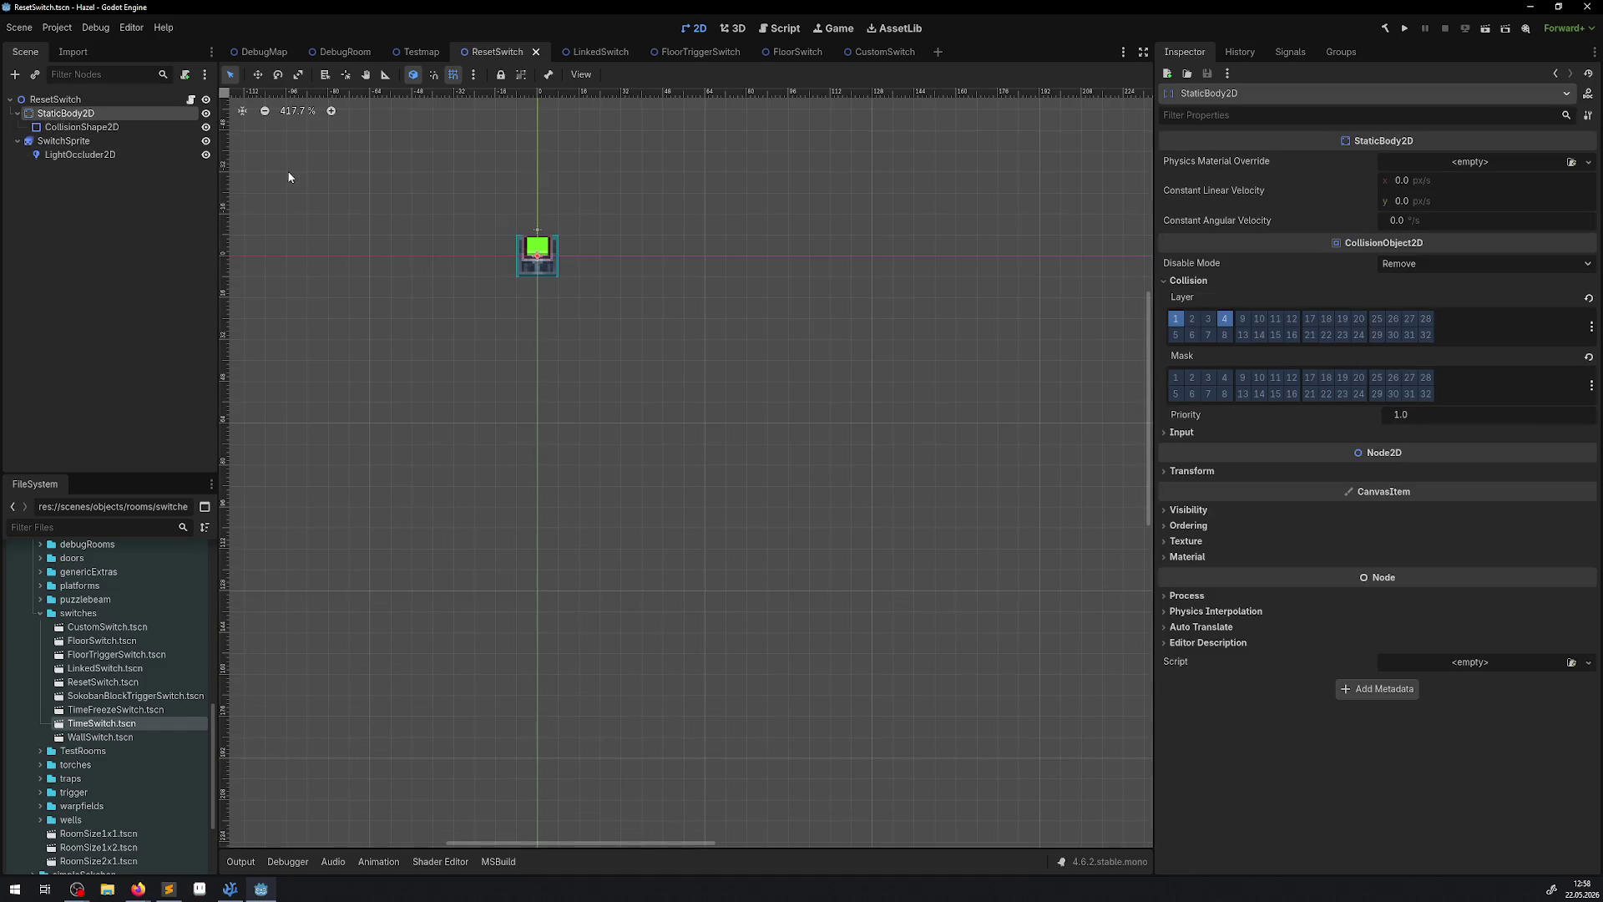
scroll(415, 375, "up", 5)
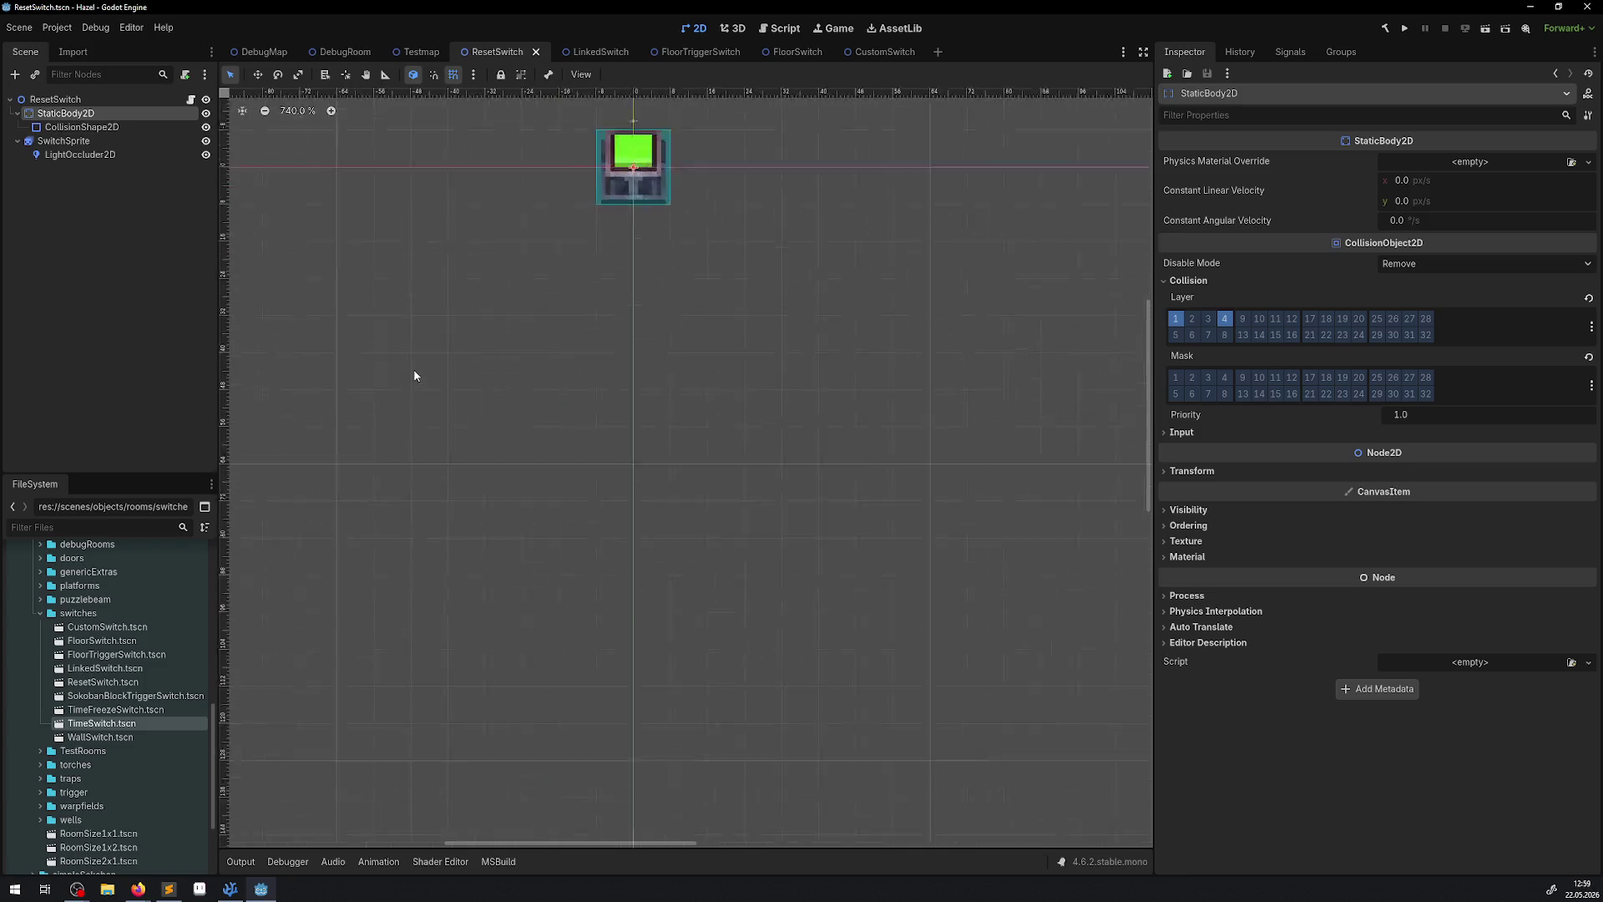
scroll(415, 375, "up", 10)
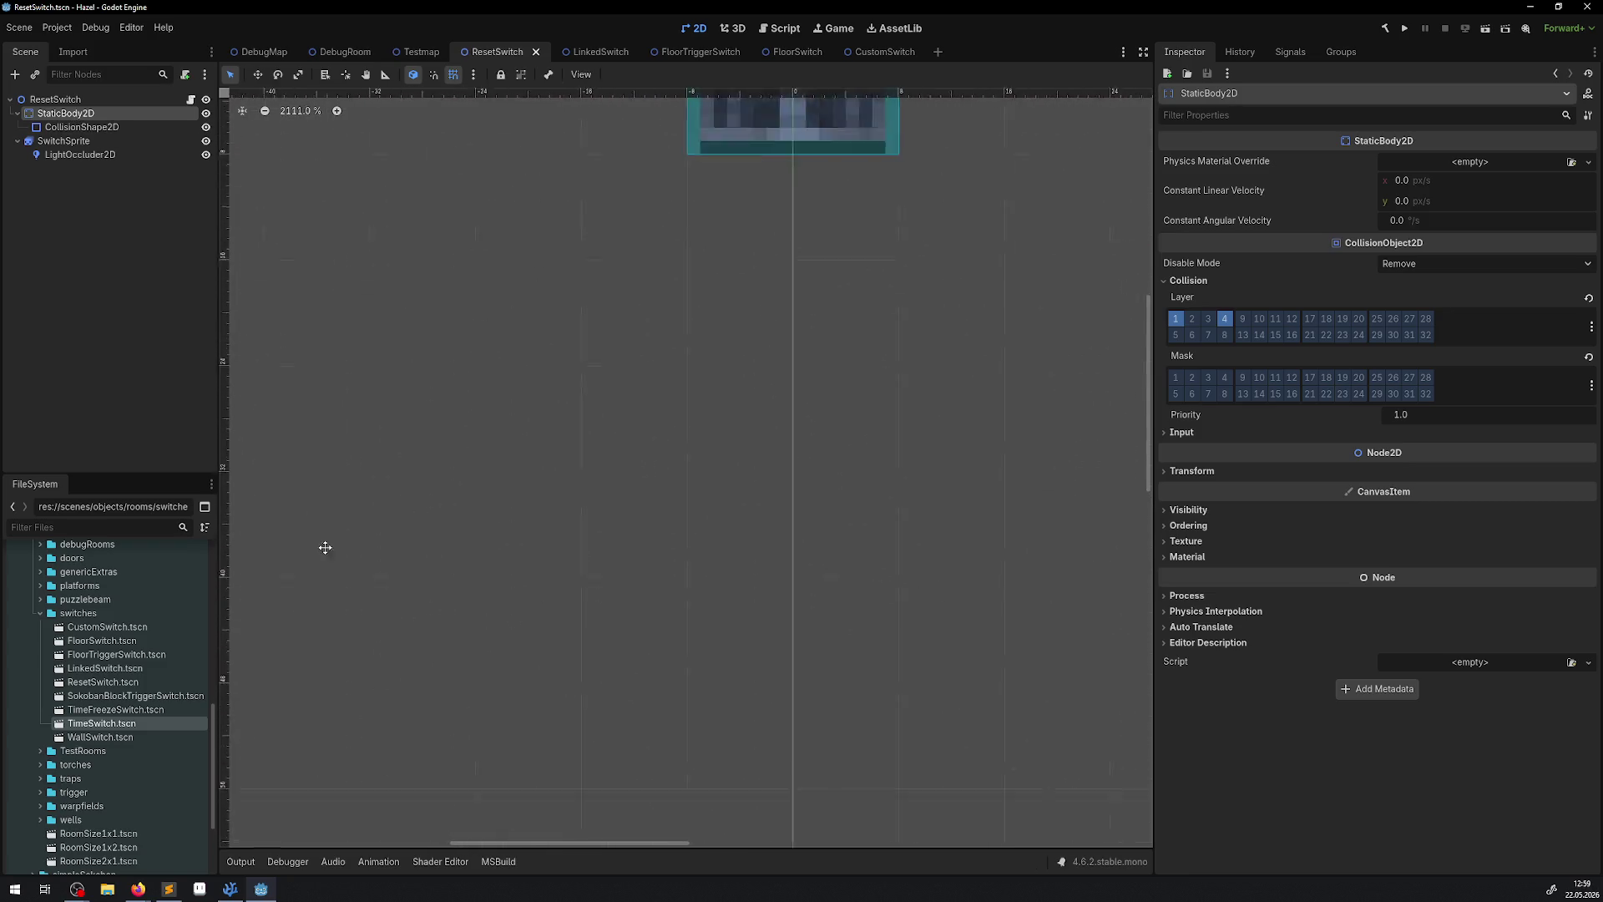
left_click(1190, 323)
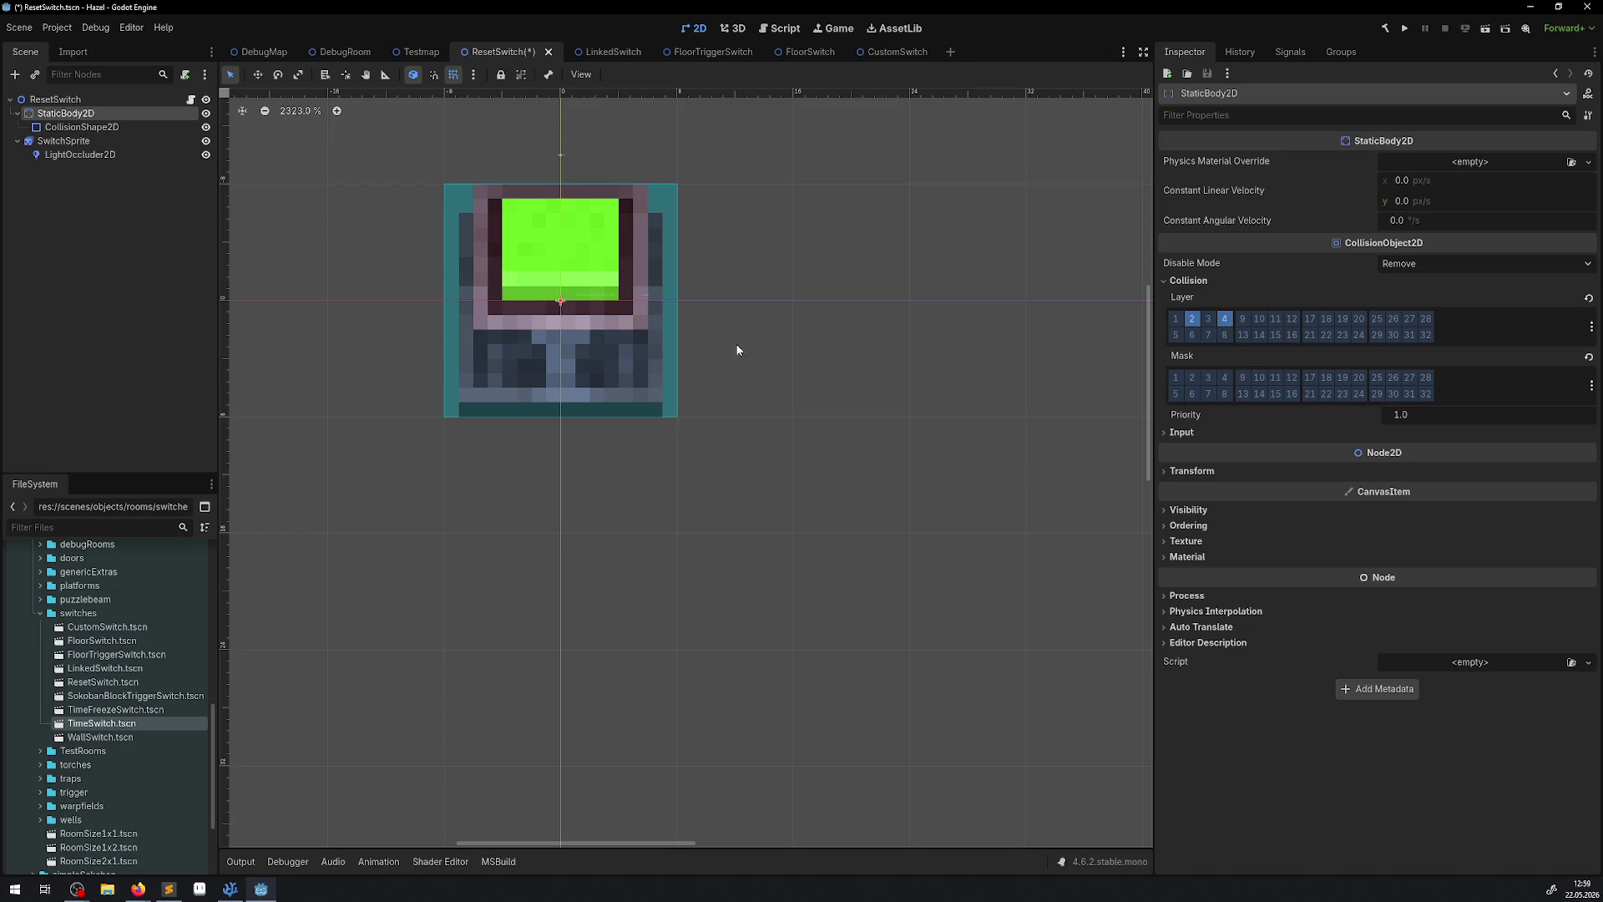
left_click_drag(549, 353, 480, 394)
key("ctrl+s")
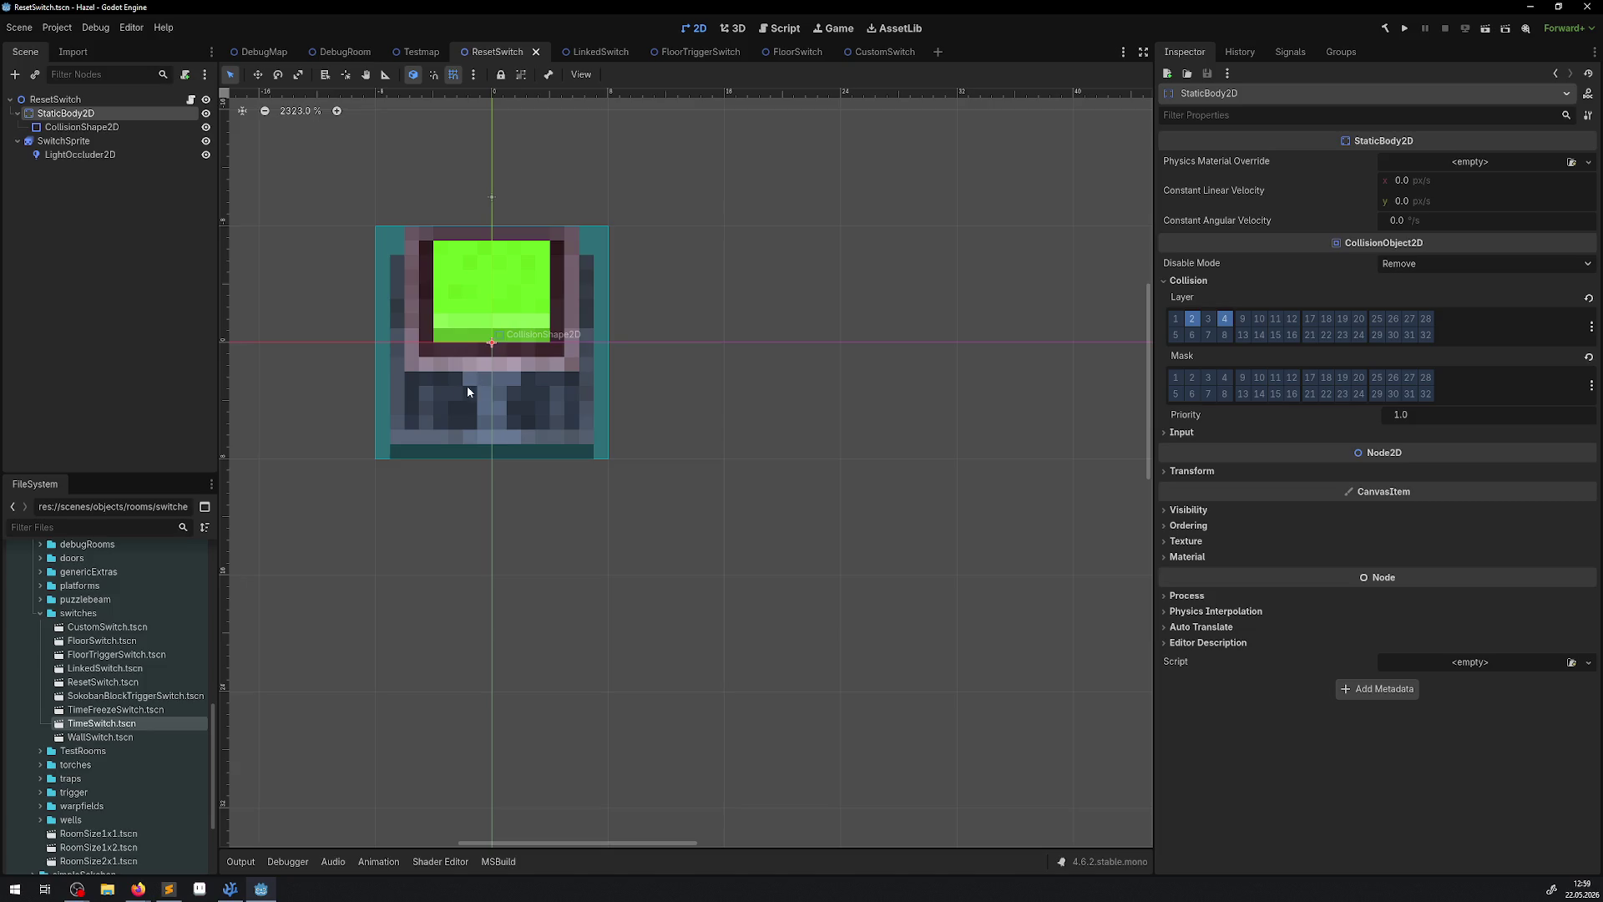
key("alt+Tab")
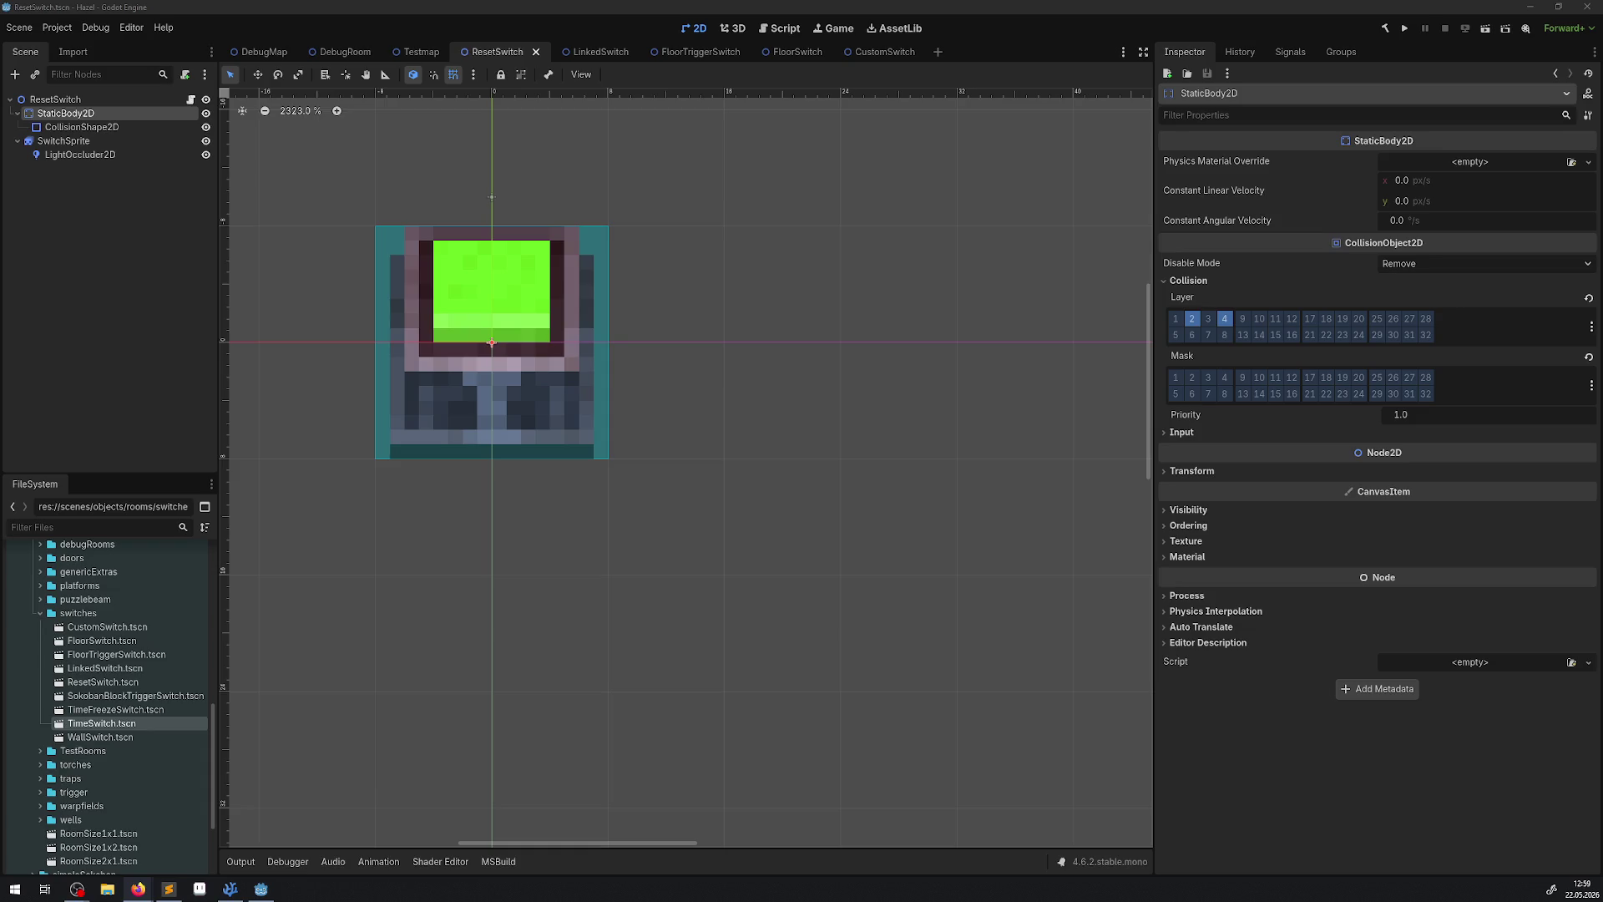
key("alt+Tab")
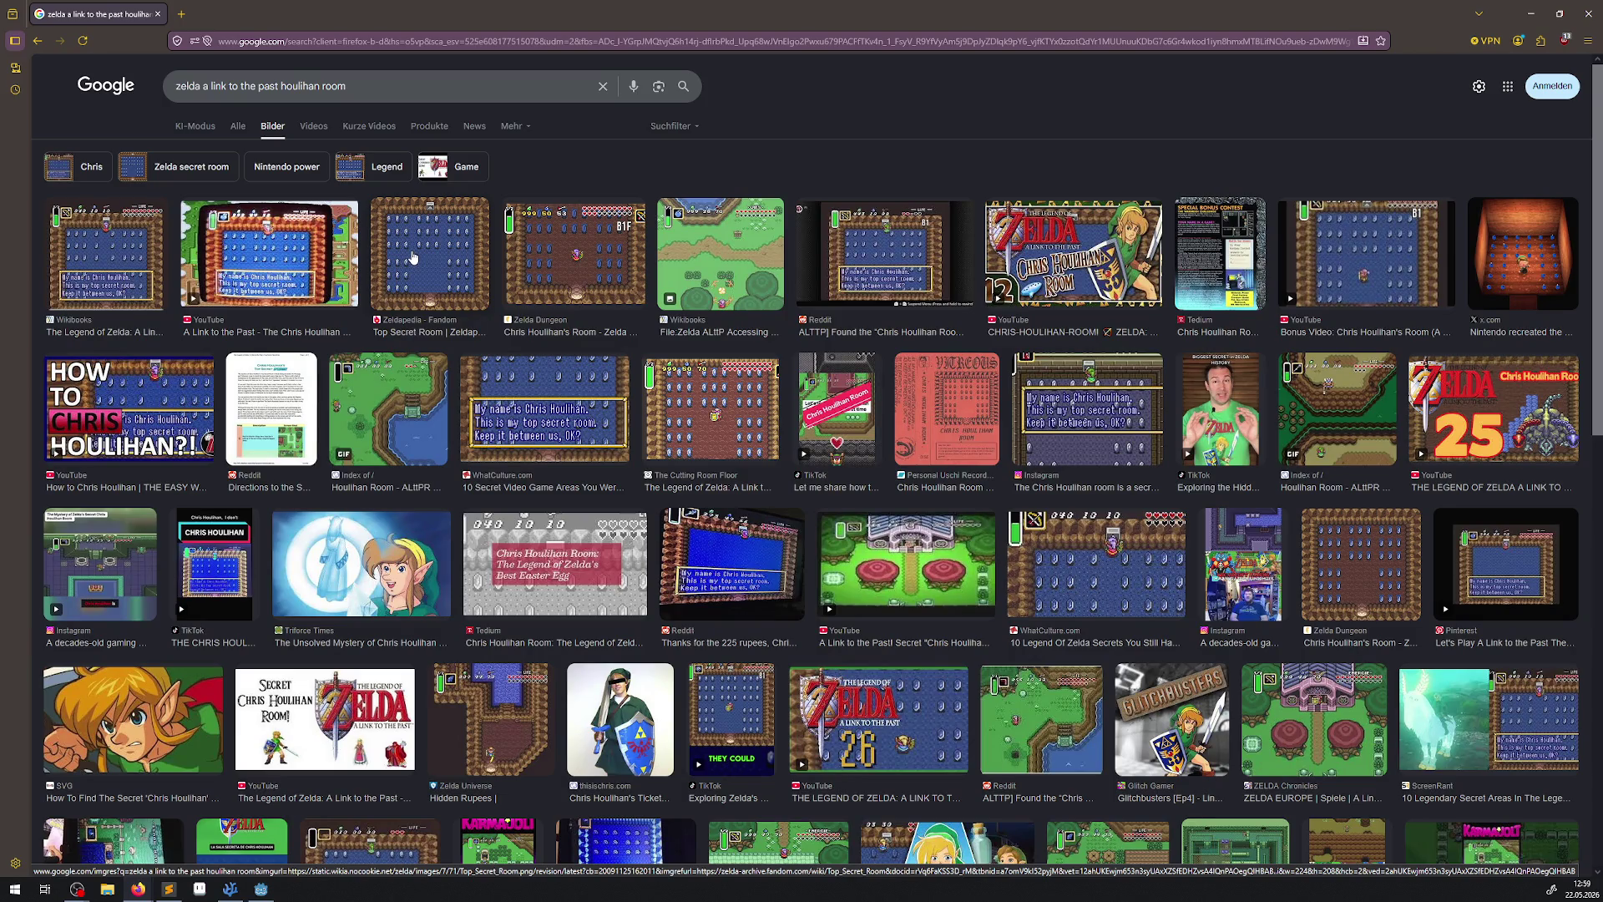
Preview 'The Chris Houlihan Room' YouTube result, then close the browser to return to Godot.
left_click(282, 284)
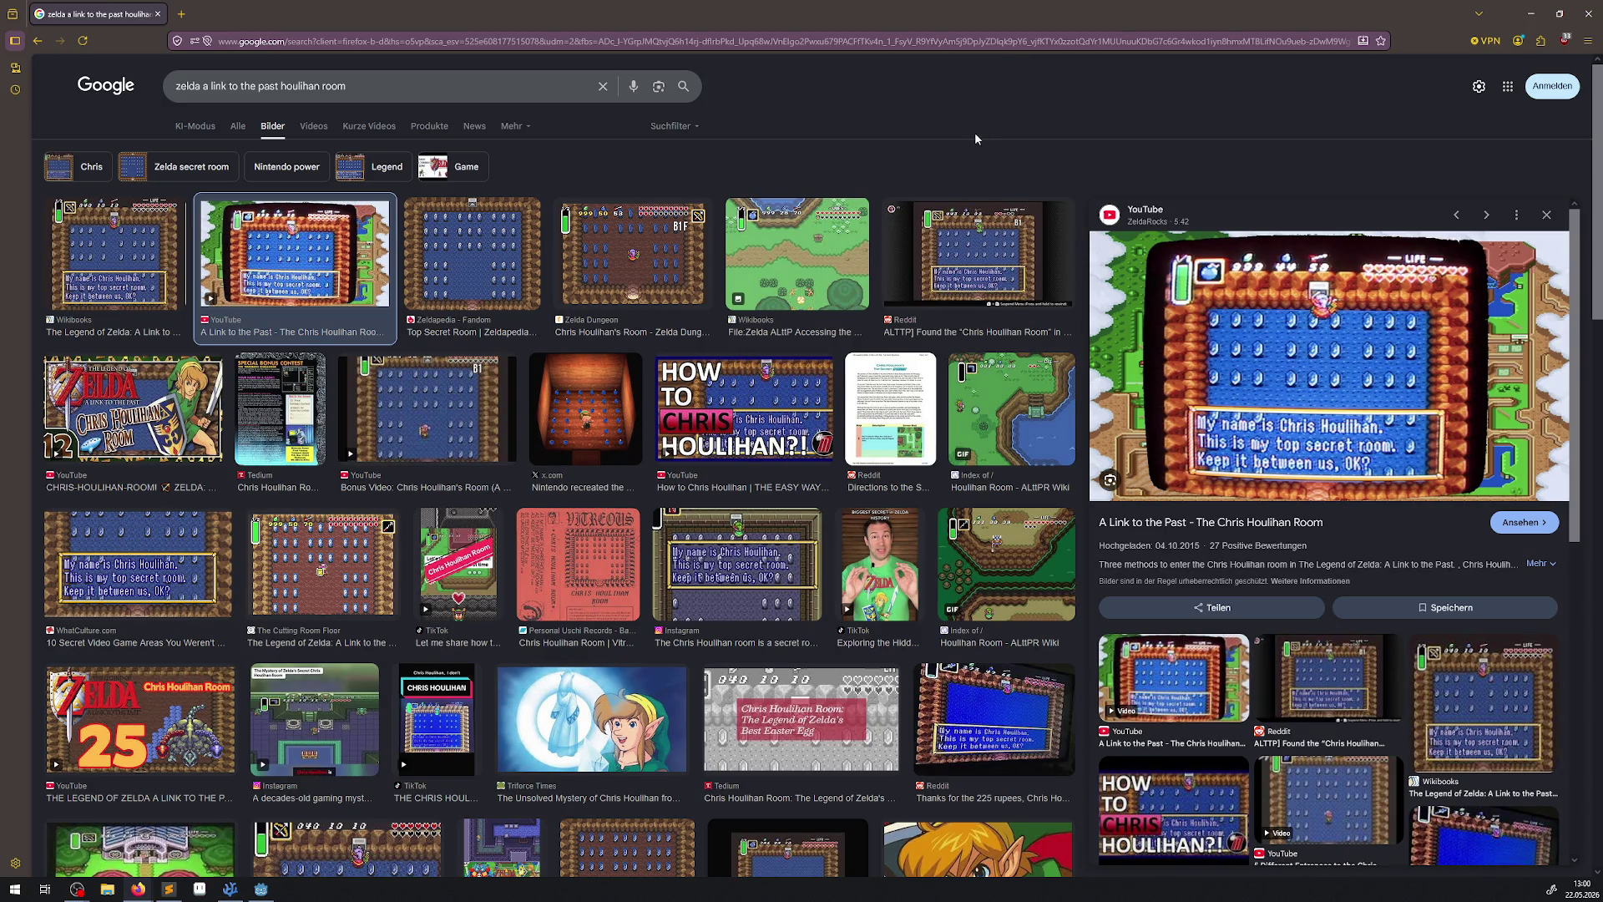
left_click(1589, 13)
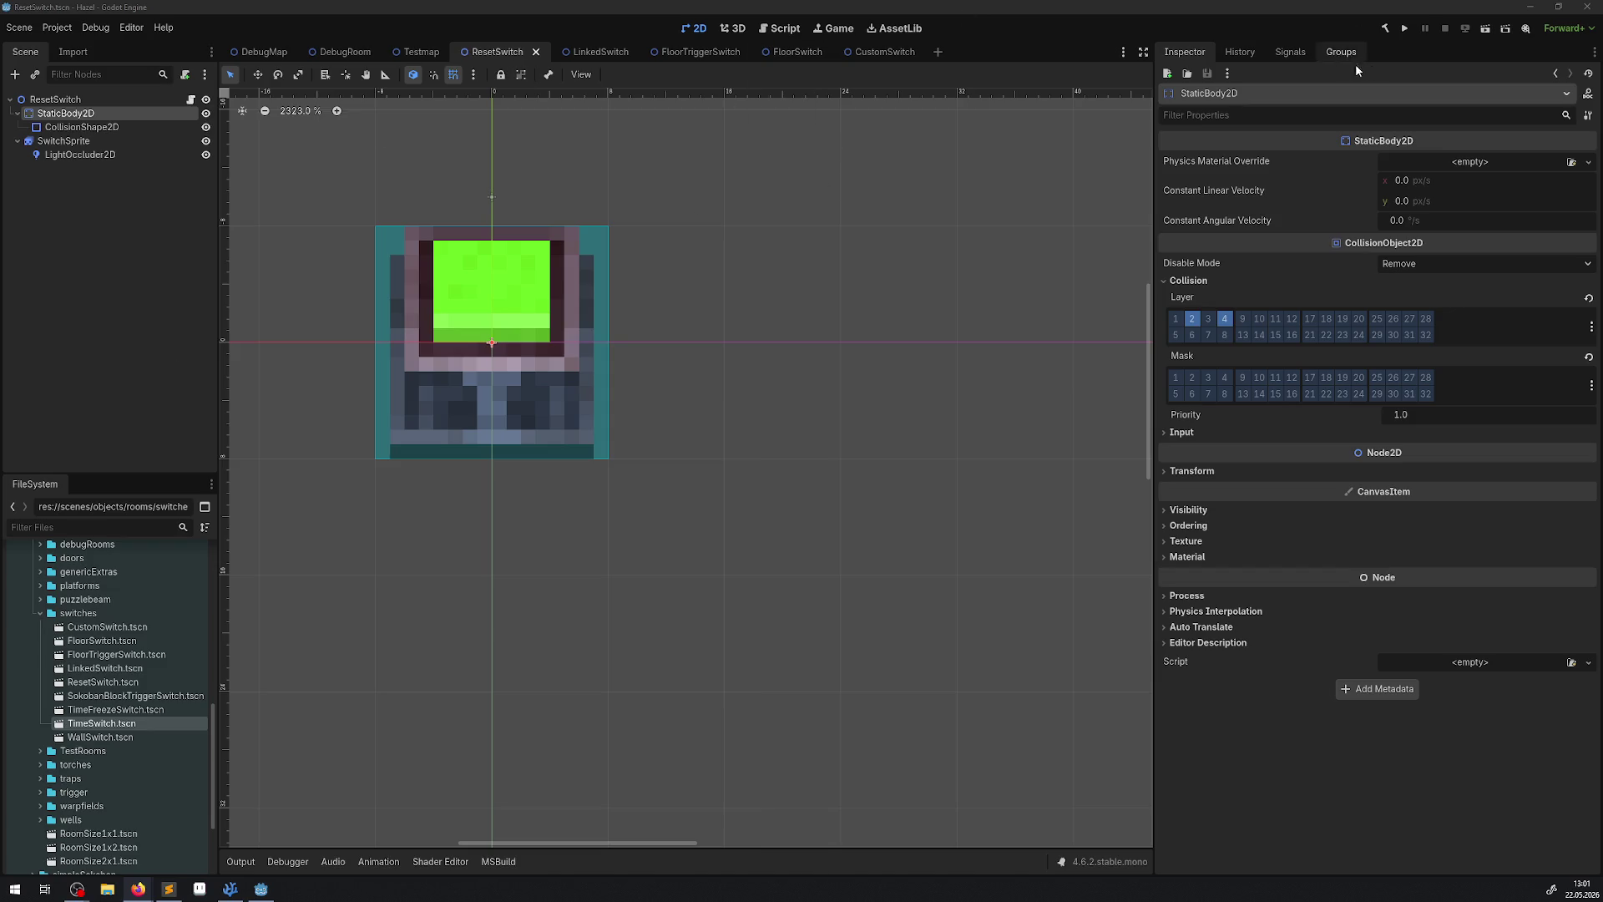
Run the DebugRoom with F5, walk the player up beside the switch, stop with F8, and reopen ResetSwitch.
left_click(342, 51)
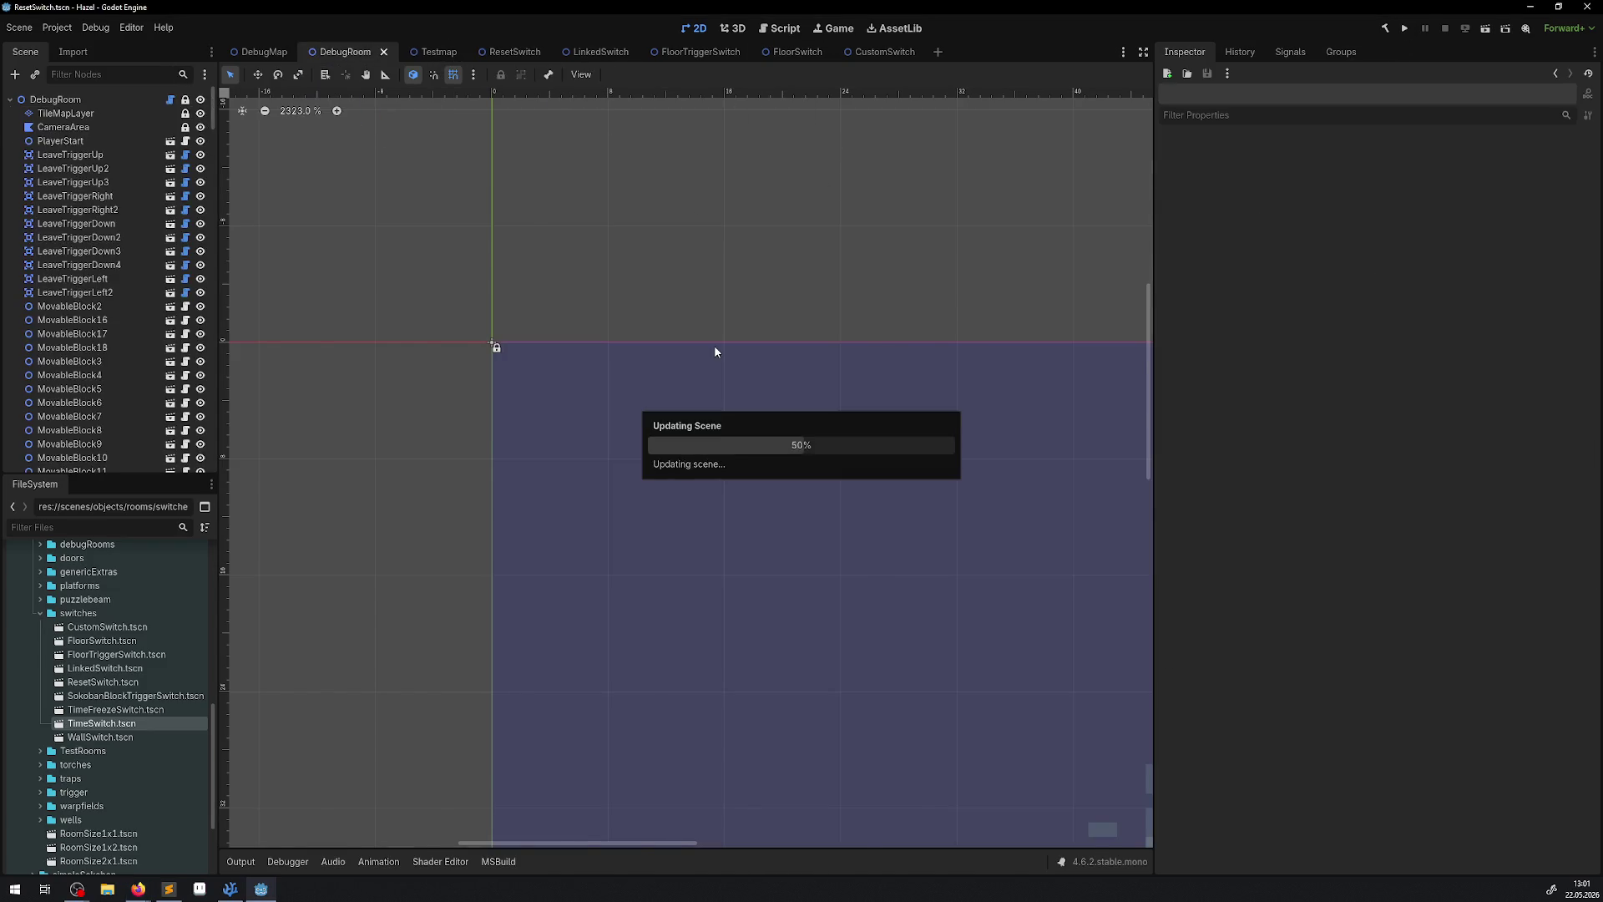
scroll(606, 380, "down", 5)
scroll(585, 376, "left", 5)
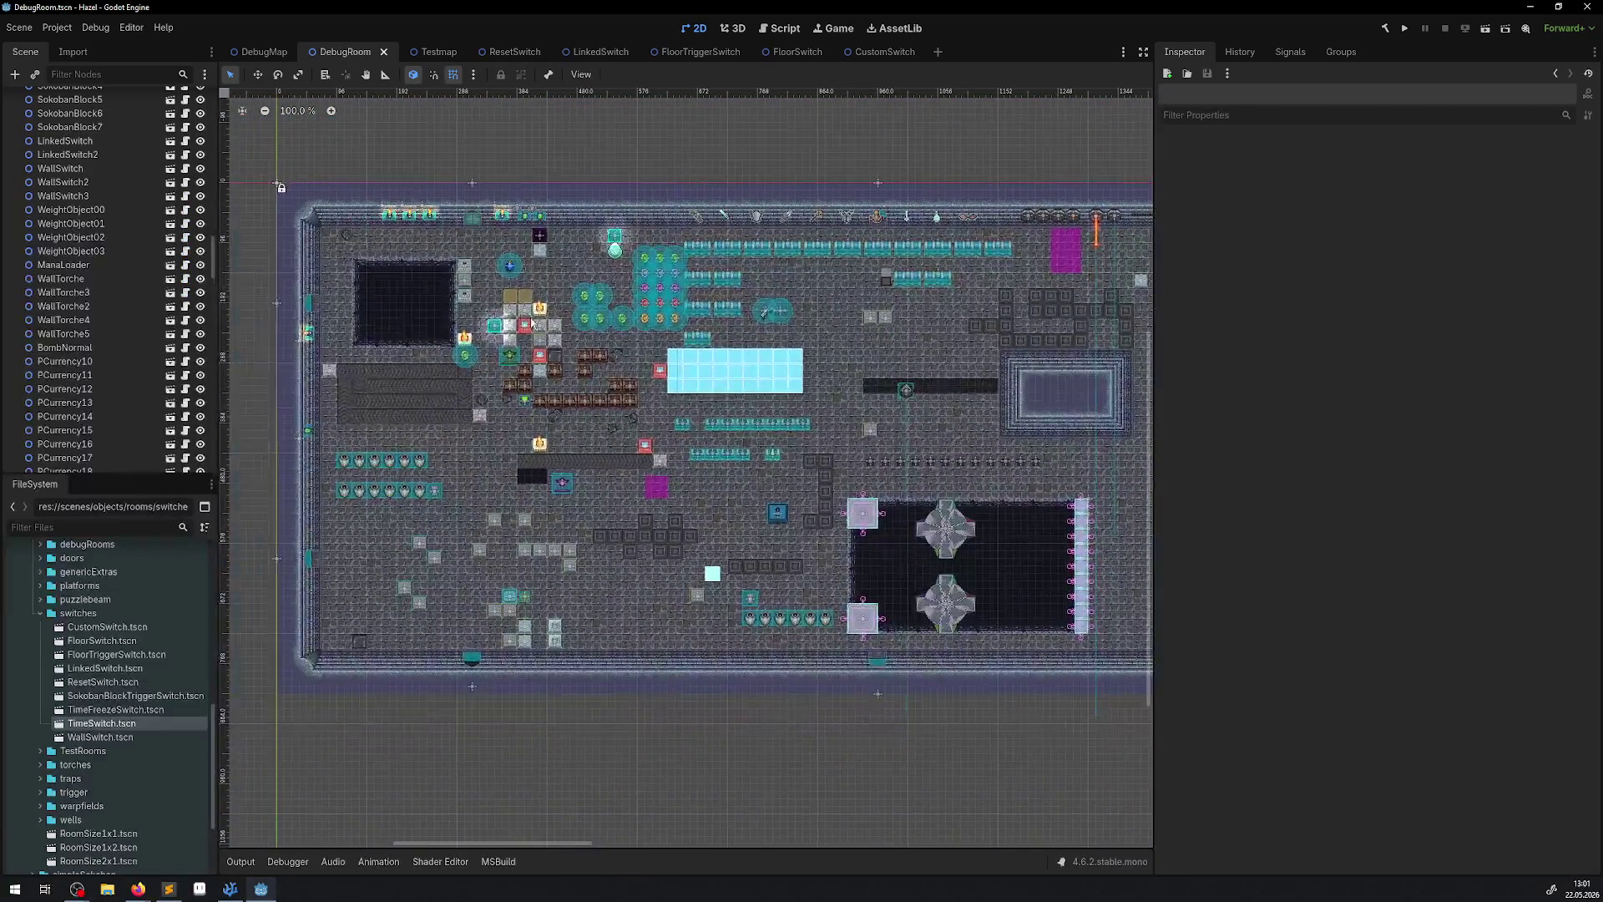
scroll(574, 373, "up", 2)
key("F5")
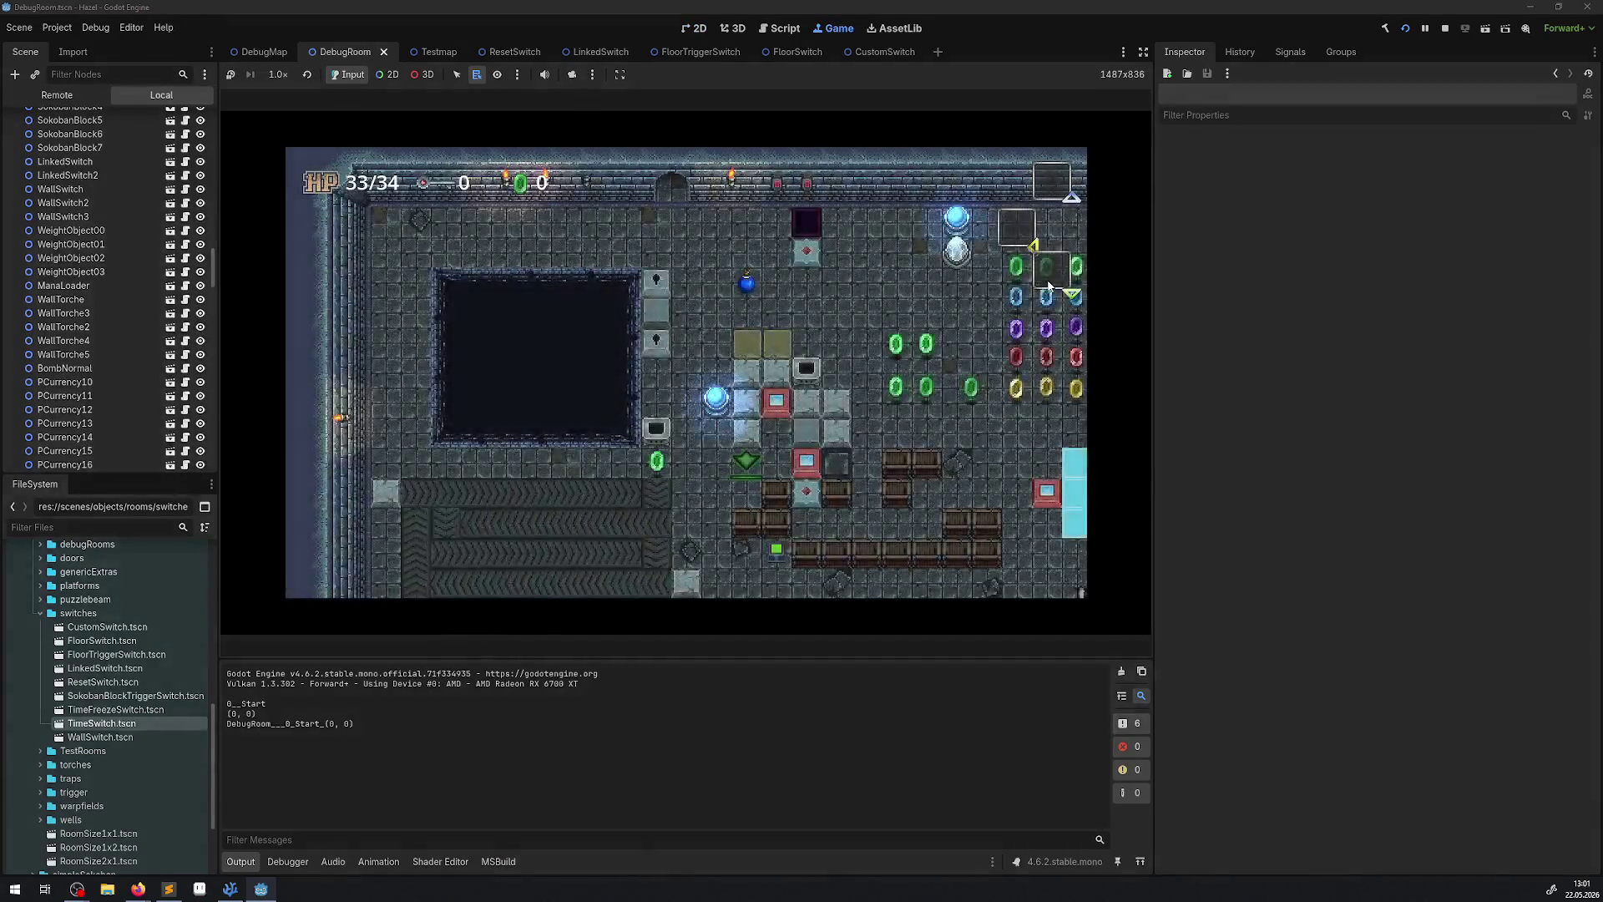
key("Down")
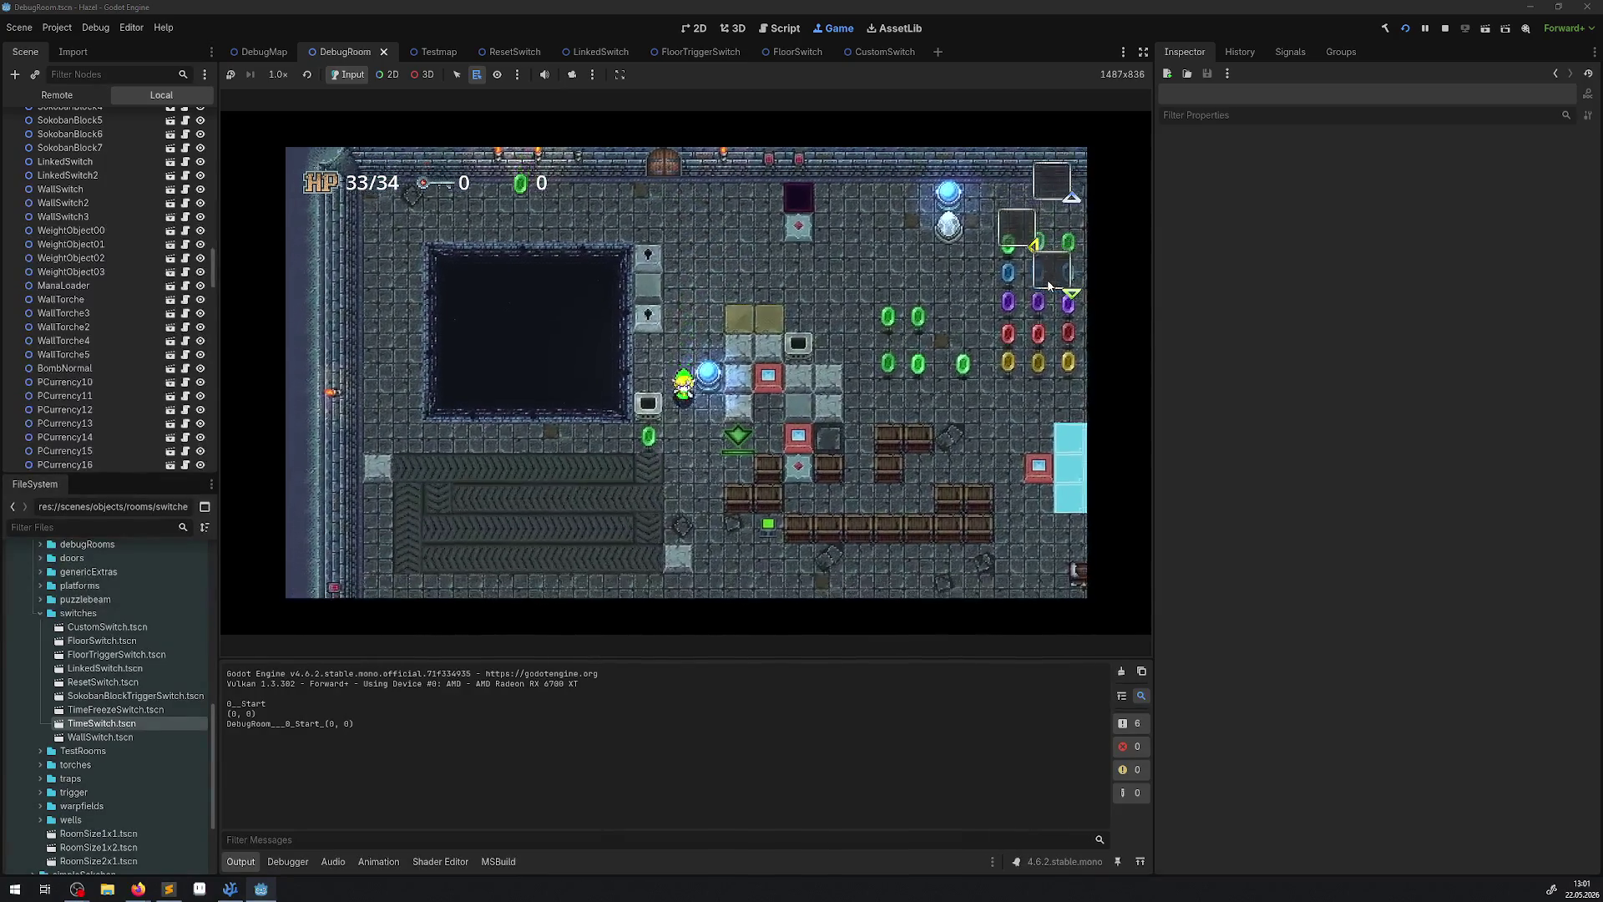
key("Right")
key("Right")
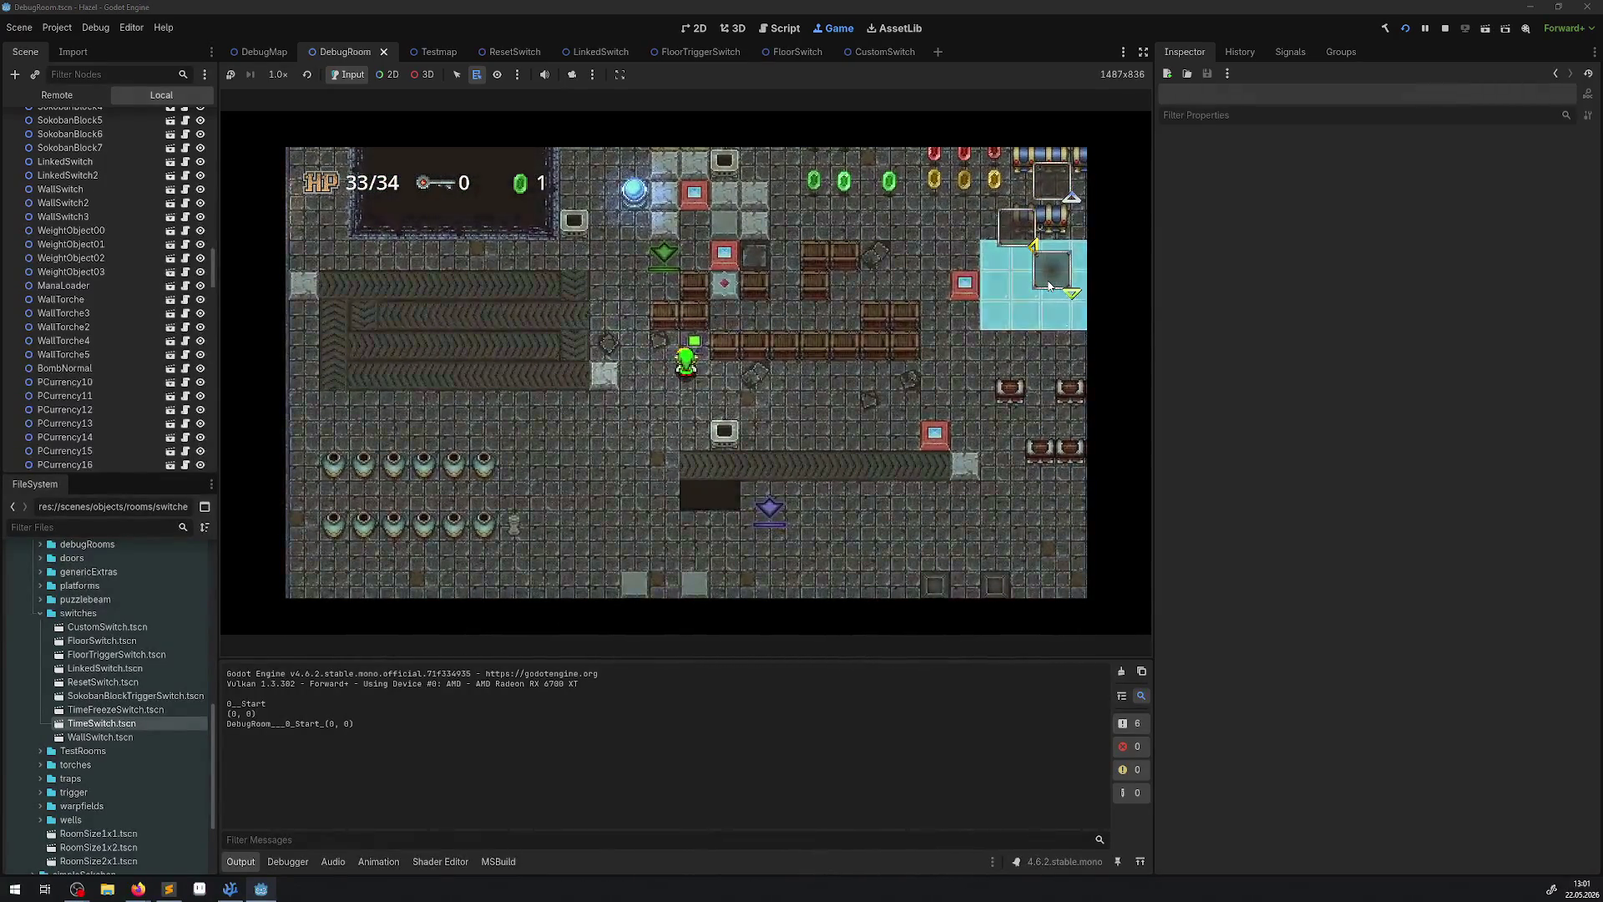
key("Up")
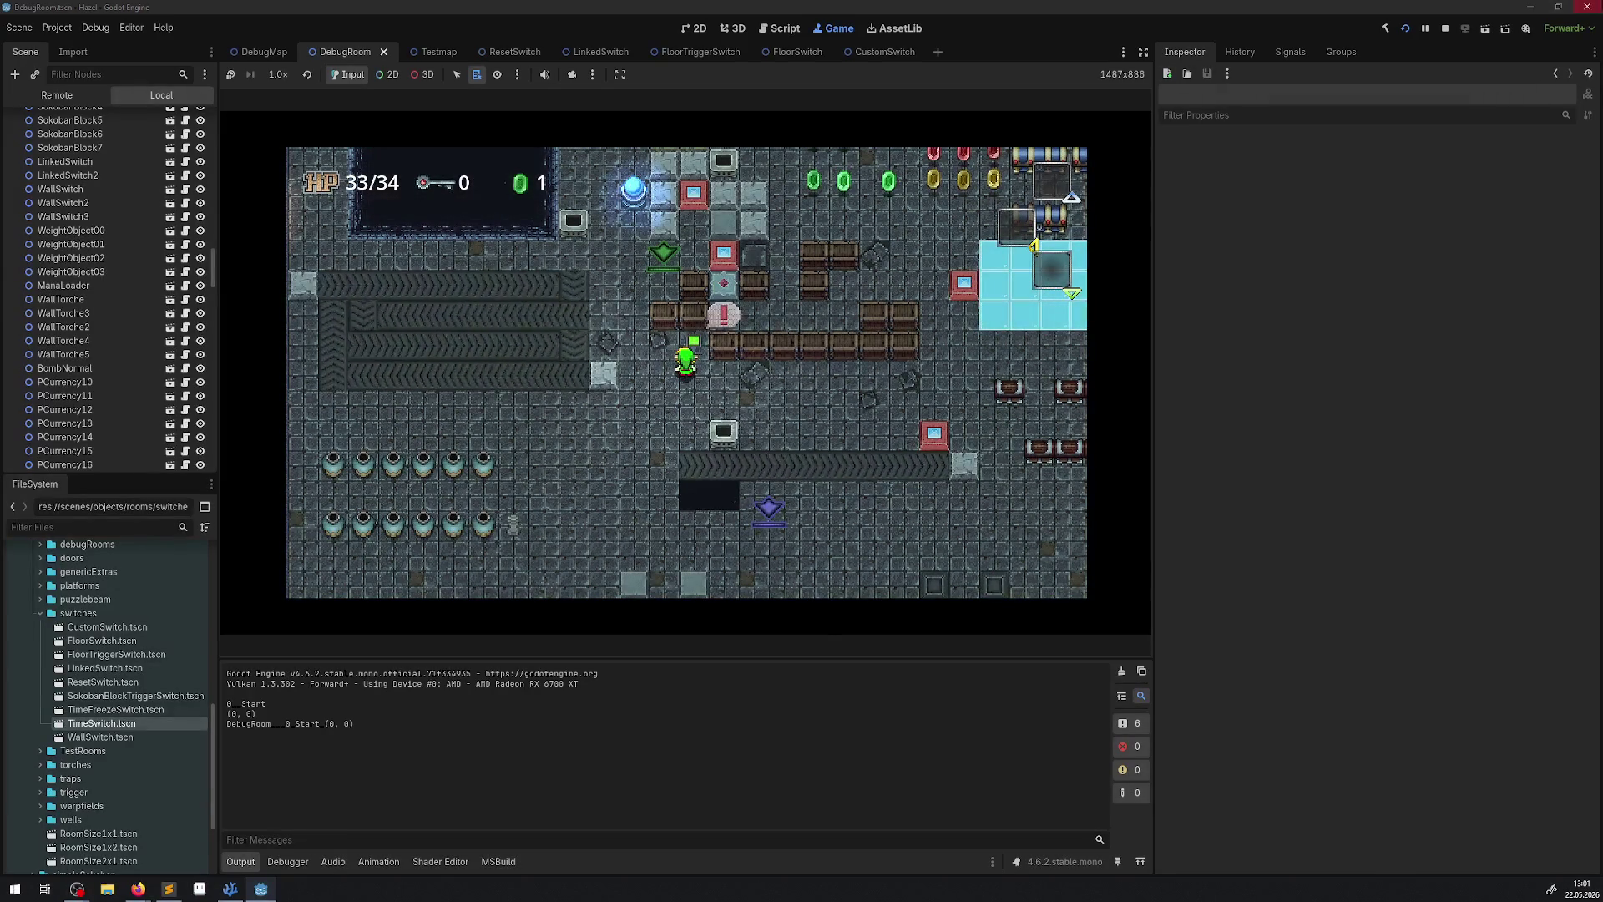
key("F8")
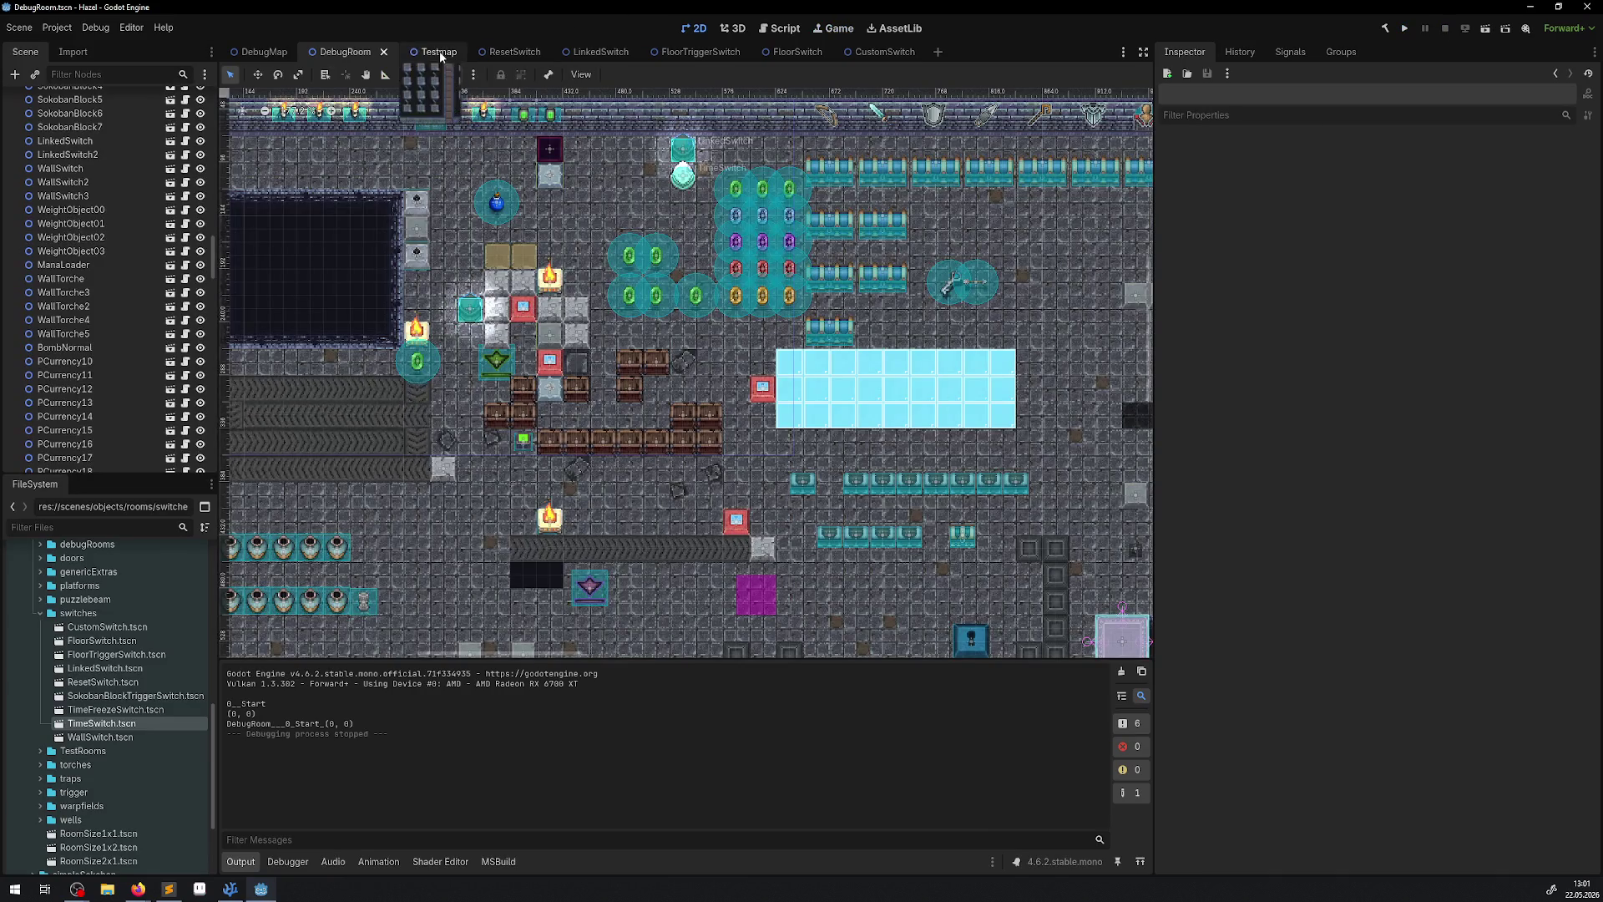
left_click(510, 52)
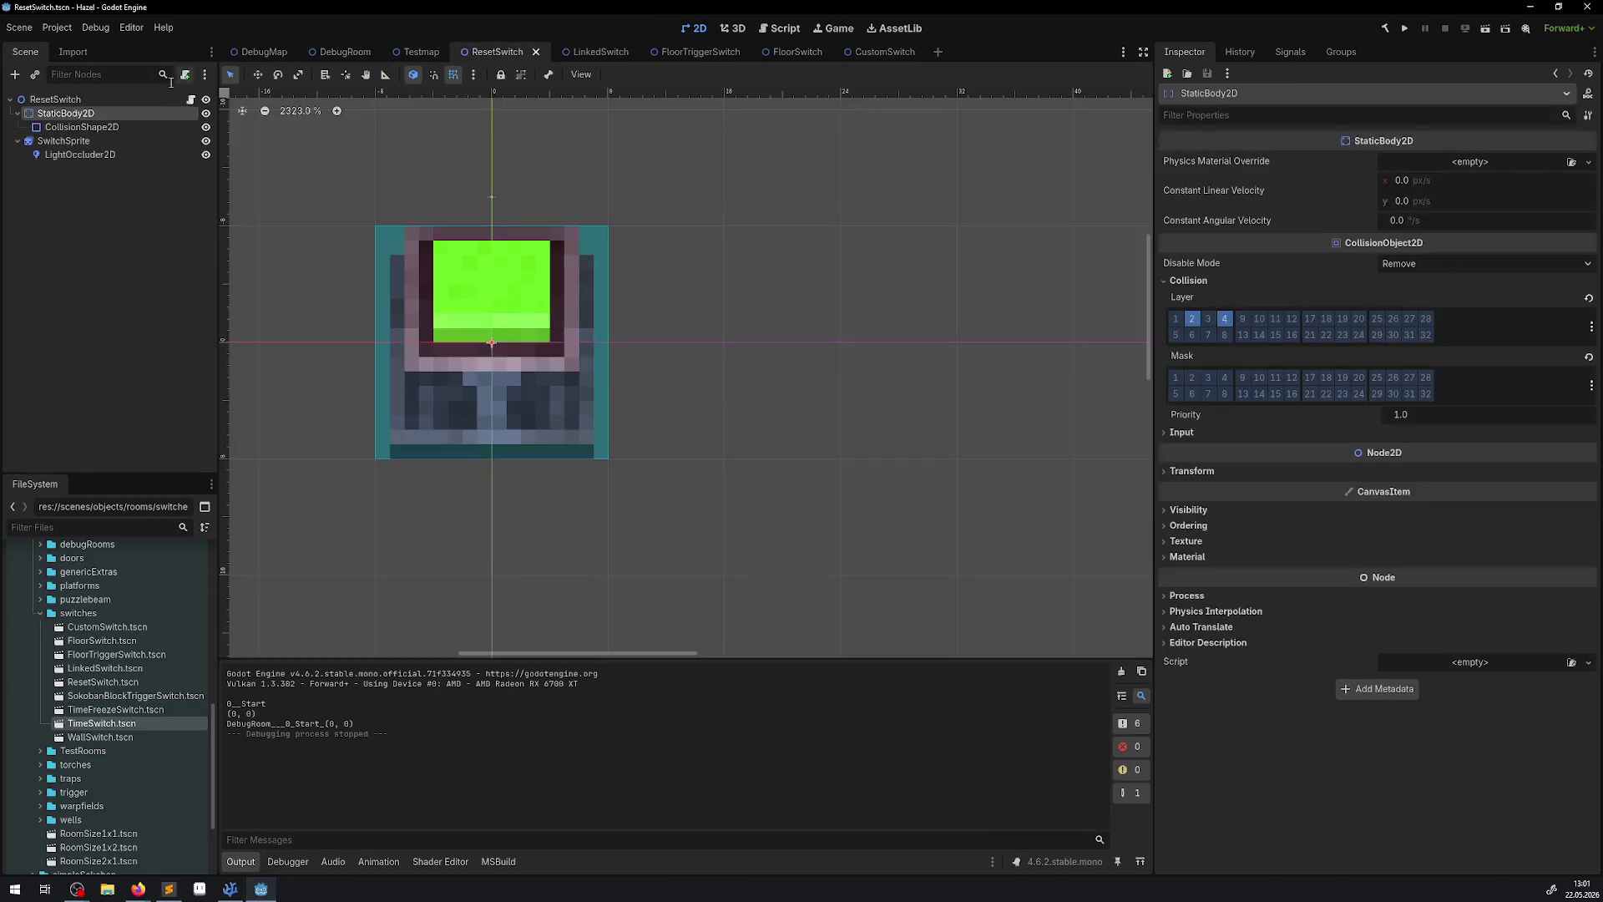
Read through ResetSwitch.cs in VS Code, close the file, and return to Godot.
left_click(191, 99)
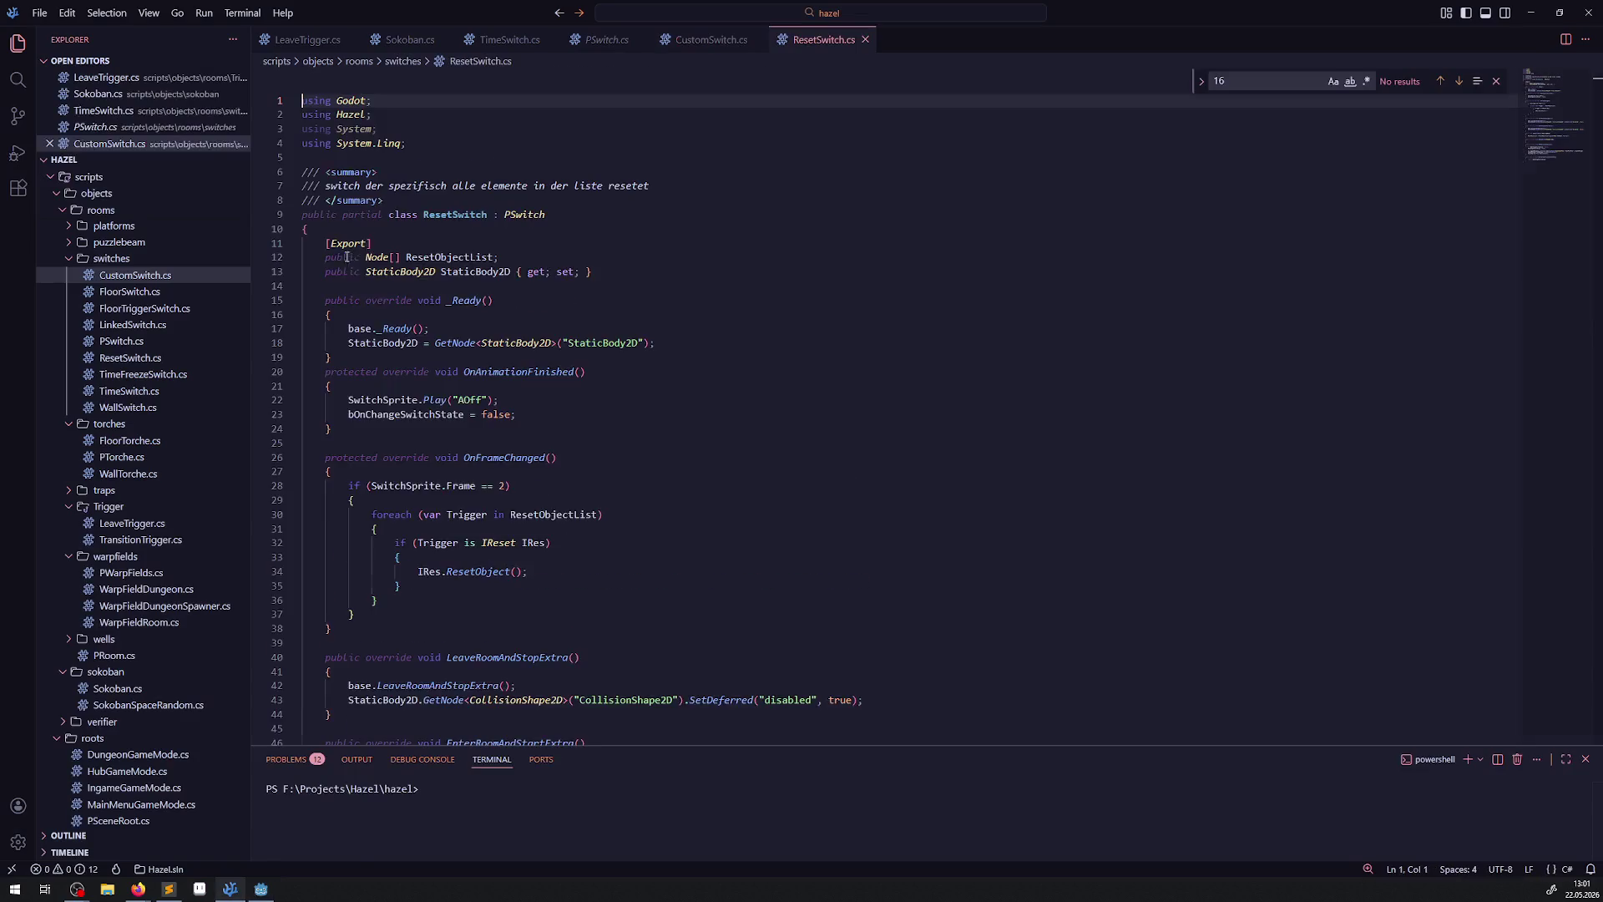
scroll(841, 497, "down", 14)
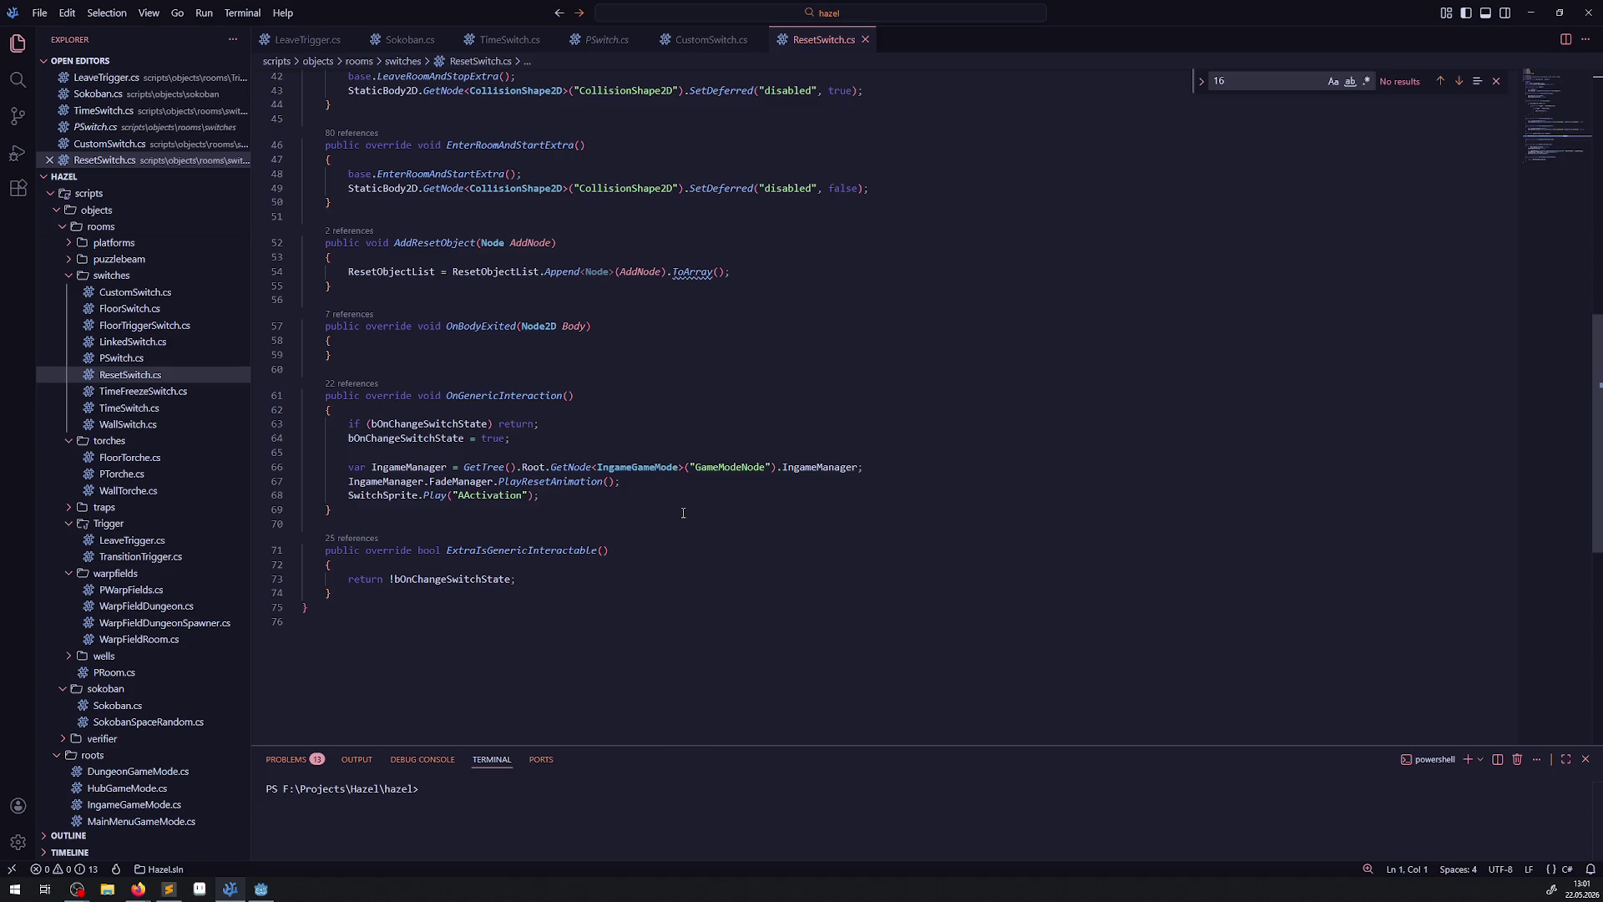
scroll(683, 512, "up", 2)
mouse_move(565, 335)
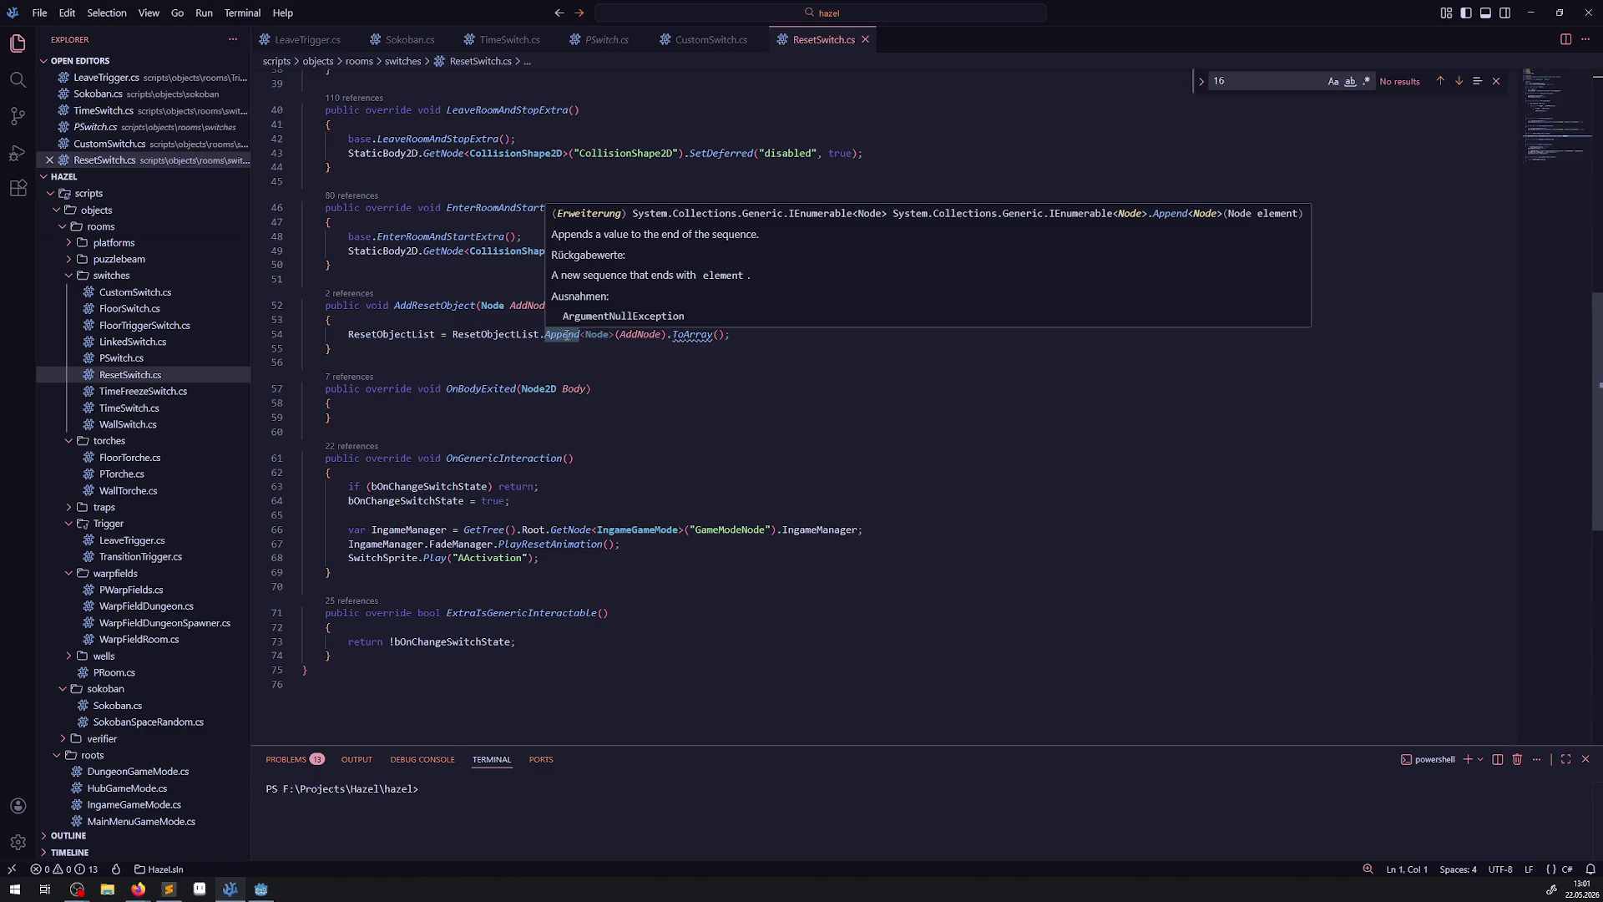
left_click(864, 39)
left_click(262, 889)
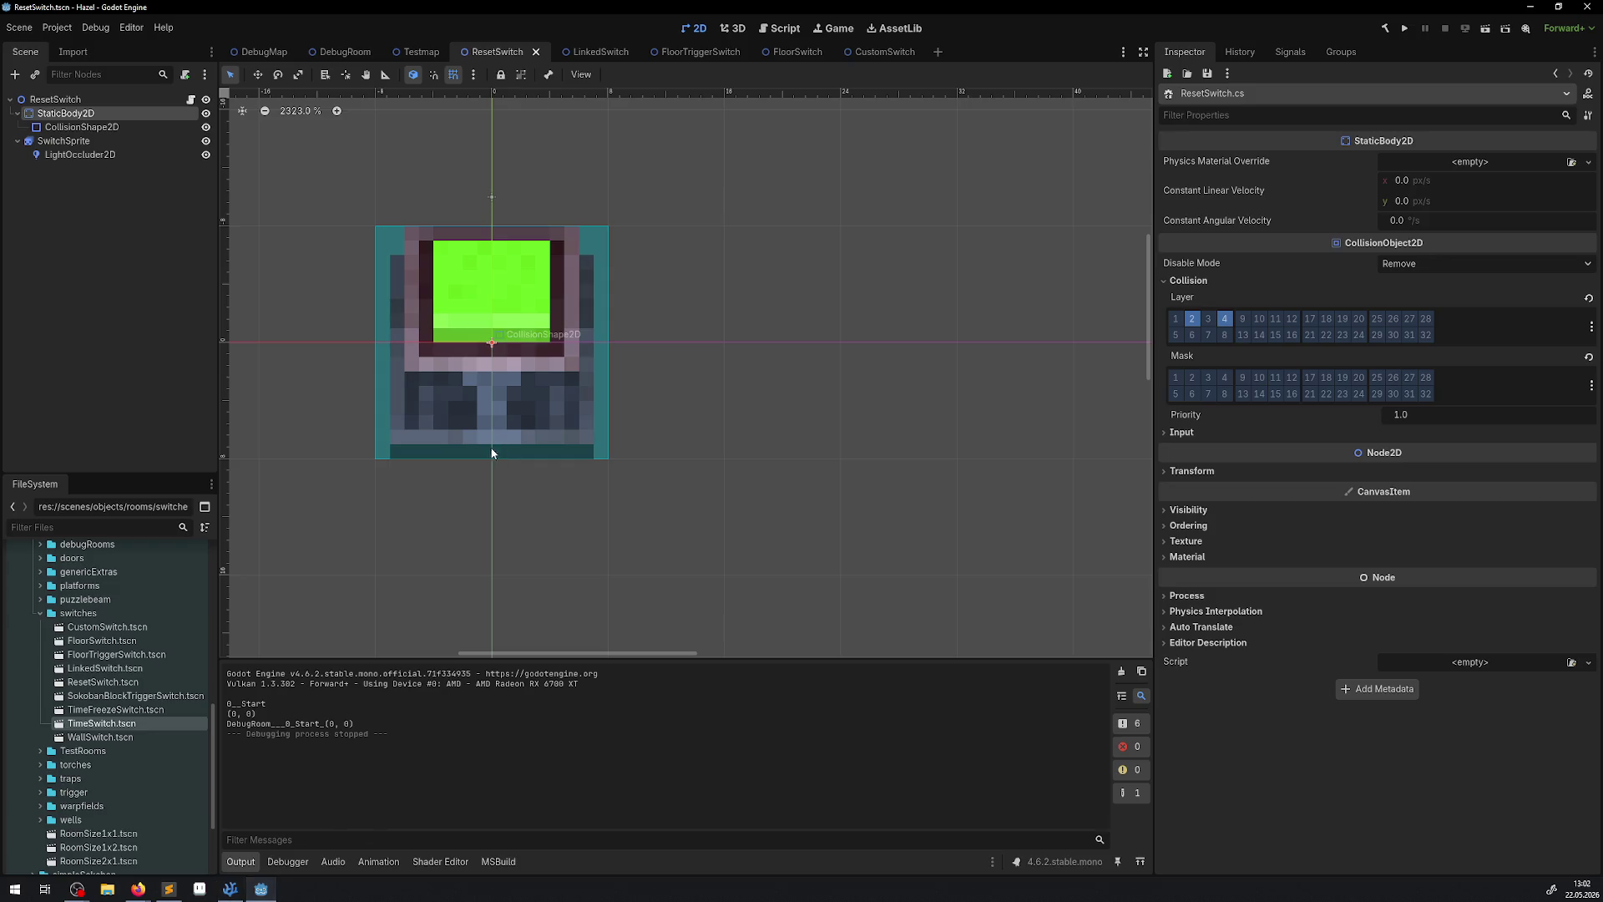
Move LinkedSwitch's StaticBody2D from layer 1 to layer 2, clear mask bits 1 and 6, and save.
left_click(536, 51)
left_click(516, 56)
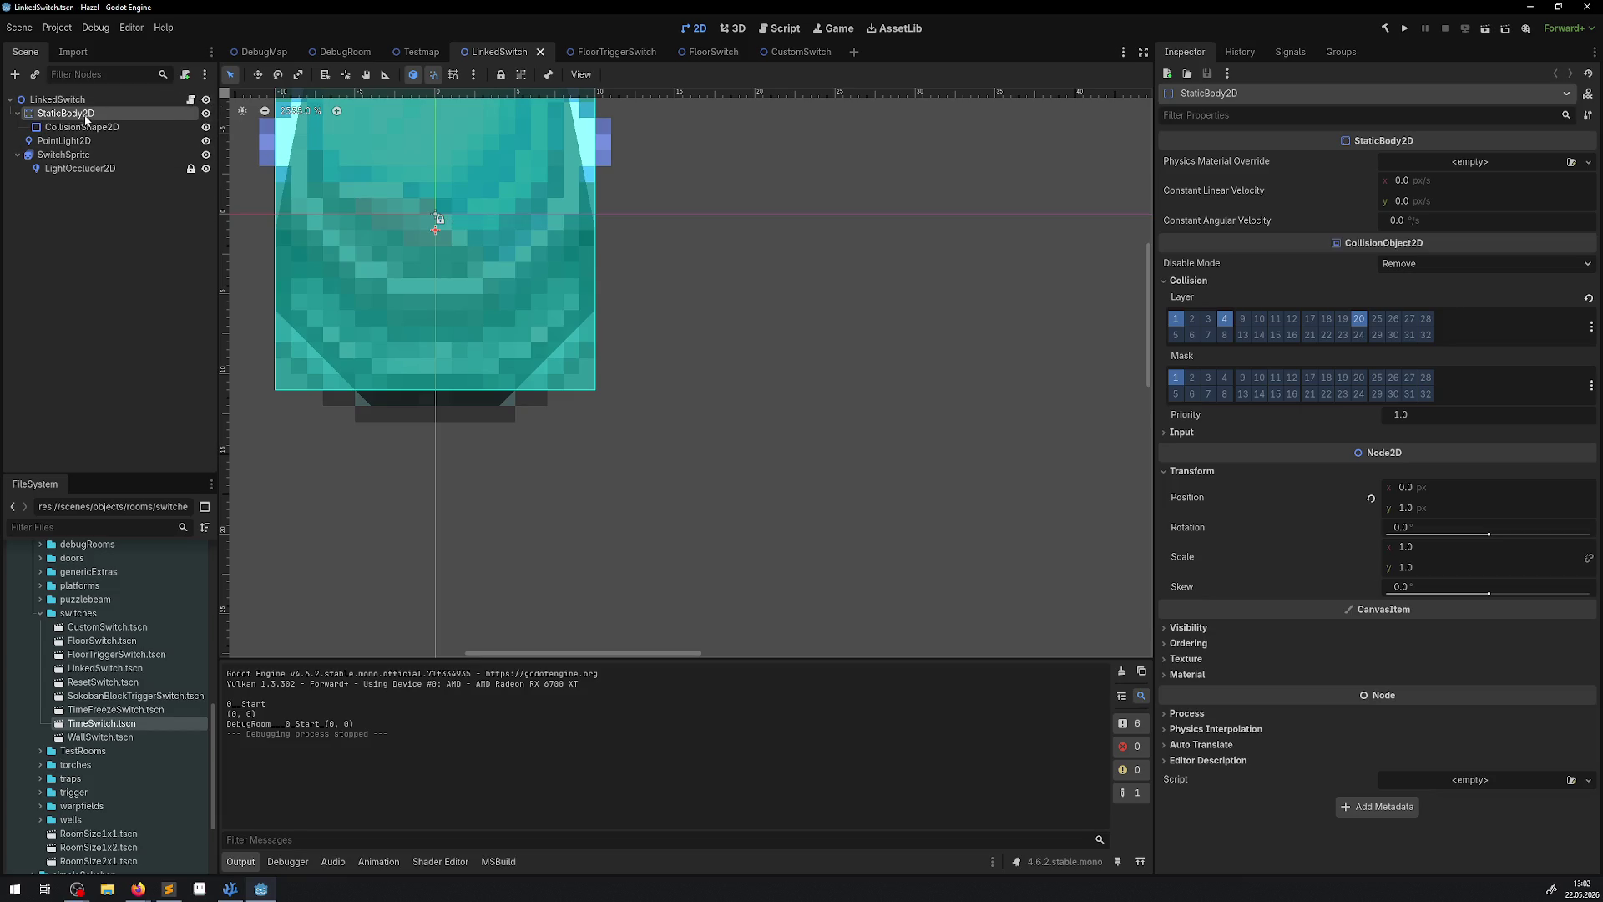
left_click(1192, 318)
left_click(1175, 319)
left_click(1192, 393)
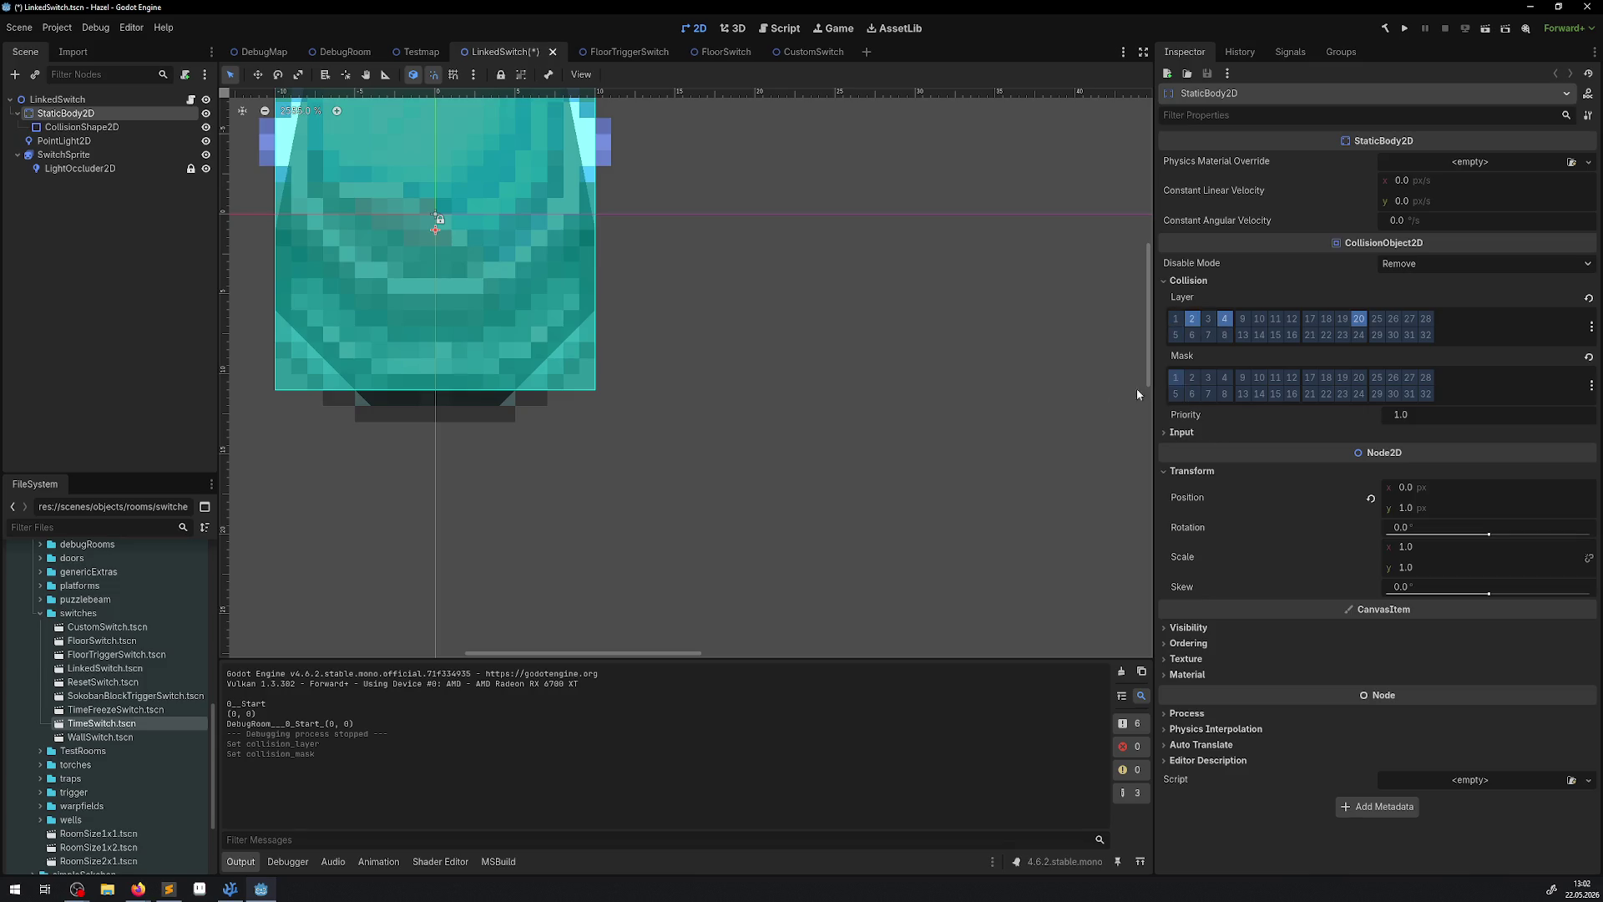
left_click(1176, 378)
key("ctrl+s")
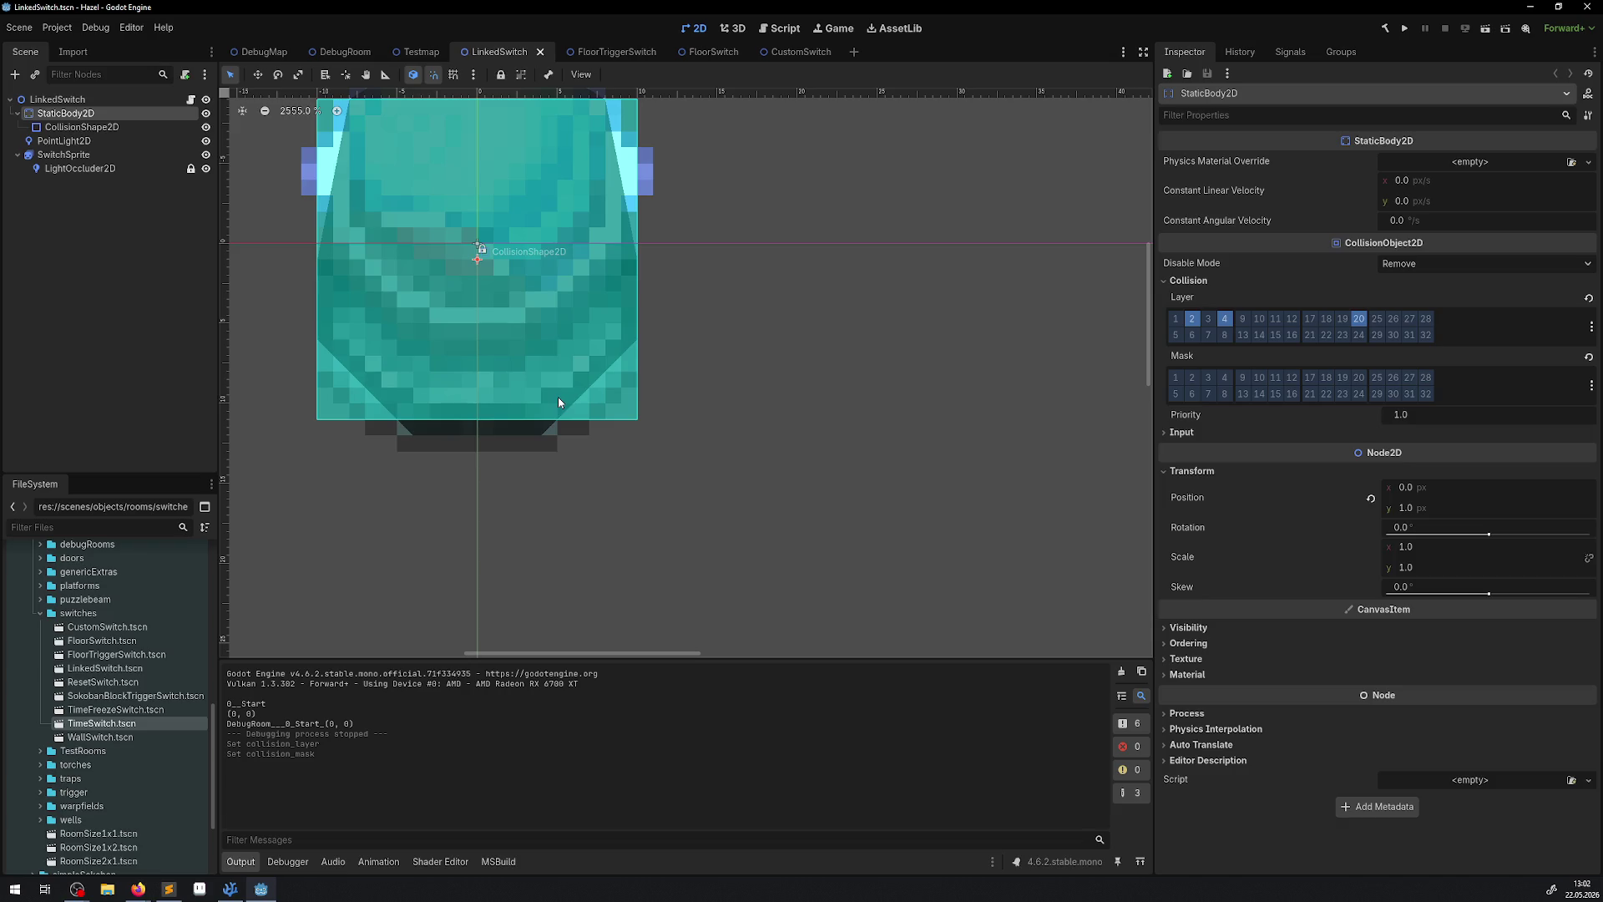
left_click(190, 99)
Read through LinkedSwitch.cs's OnAnimationFinished and collision enable/disable code, then return to Godot.
scroll(689, 396, "down", 4)
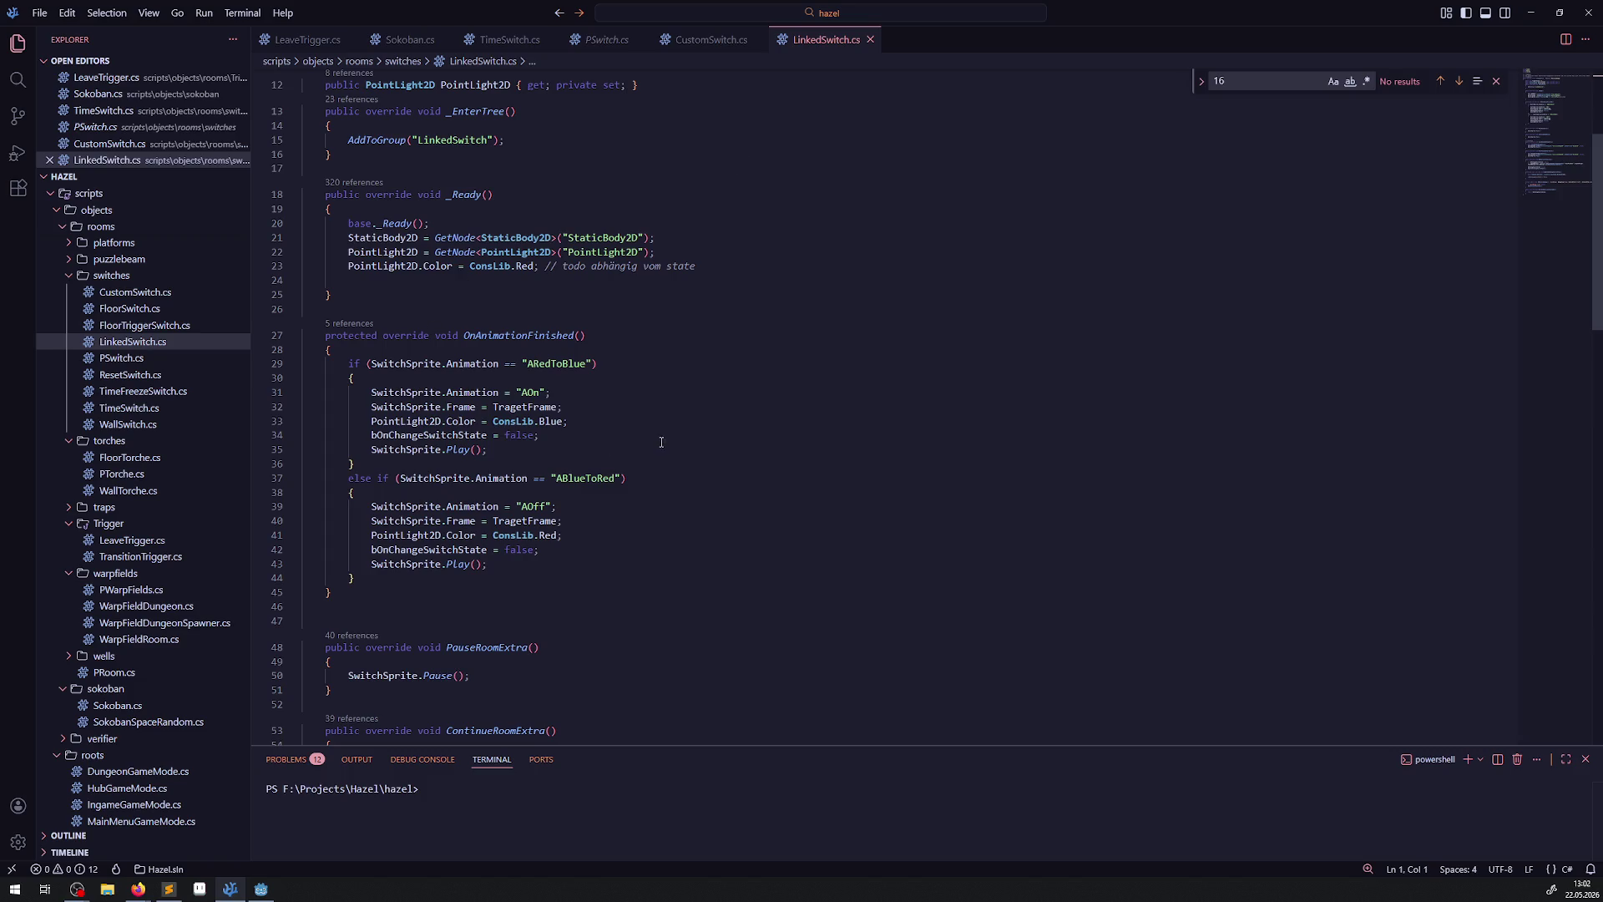
scroll(622, 417, "down", 5)
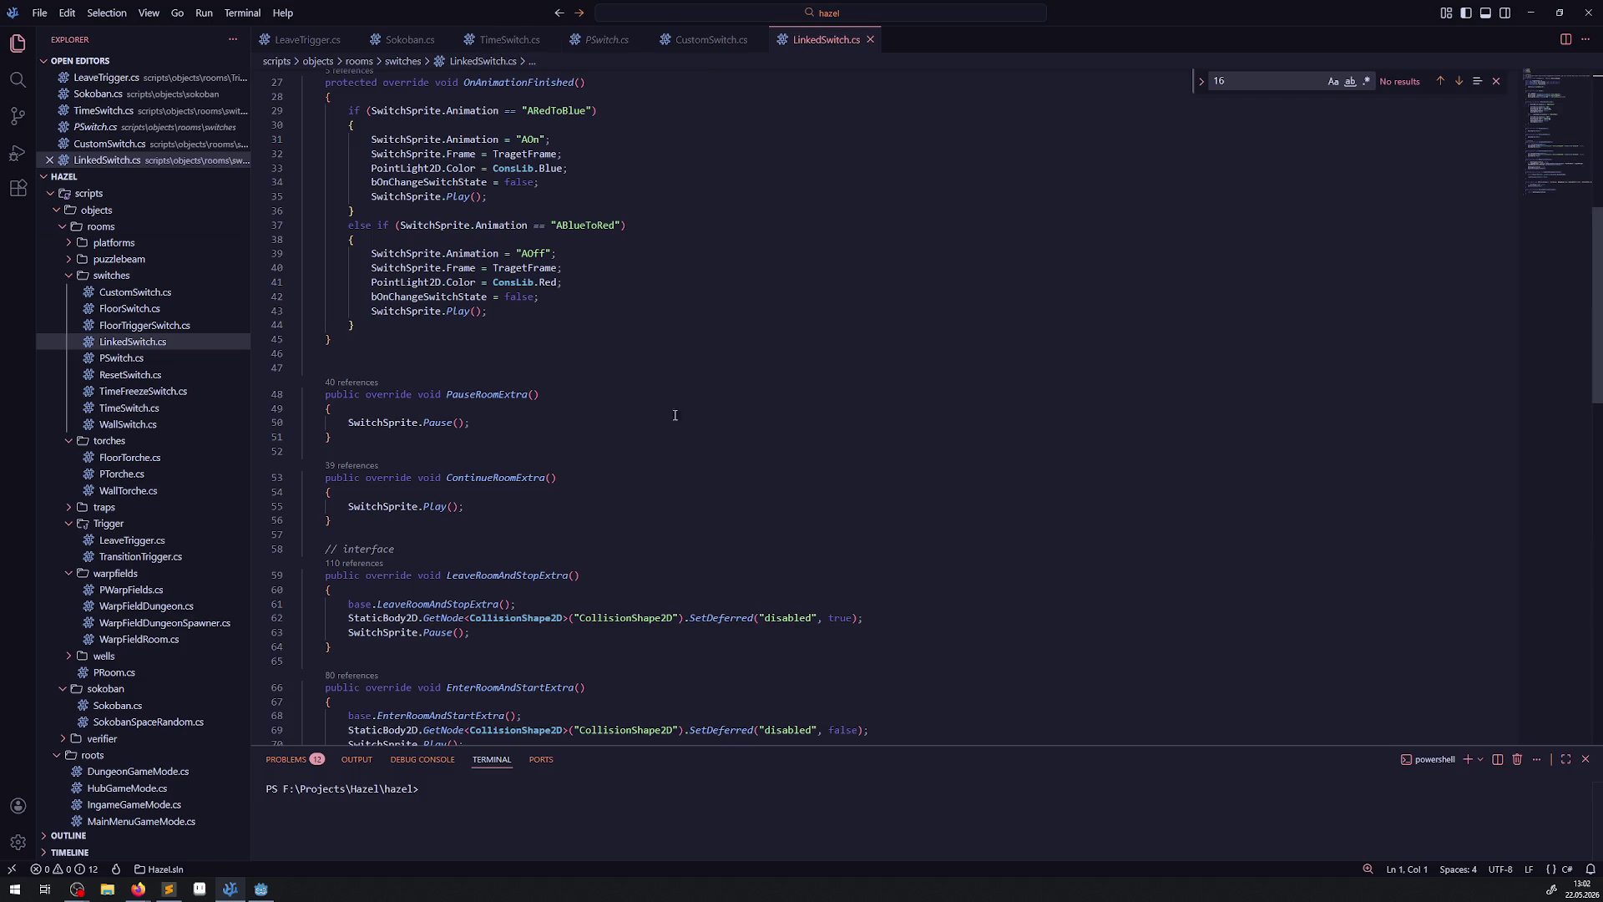
scroll(678, 426, "down", 14)
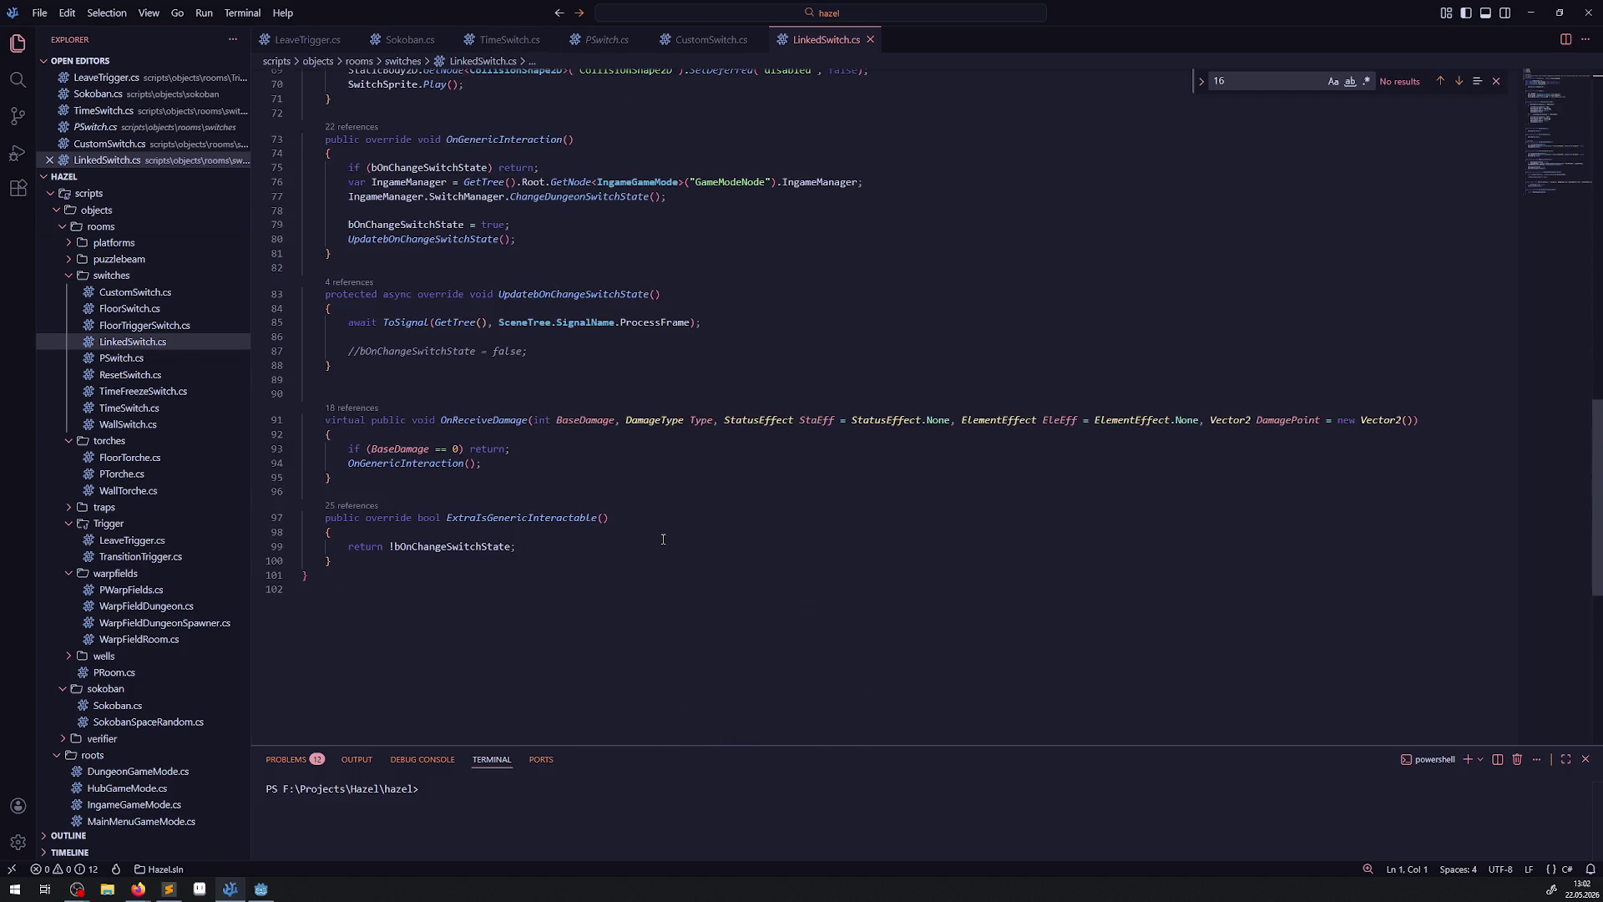
scroll(660, 538, "up", 11)
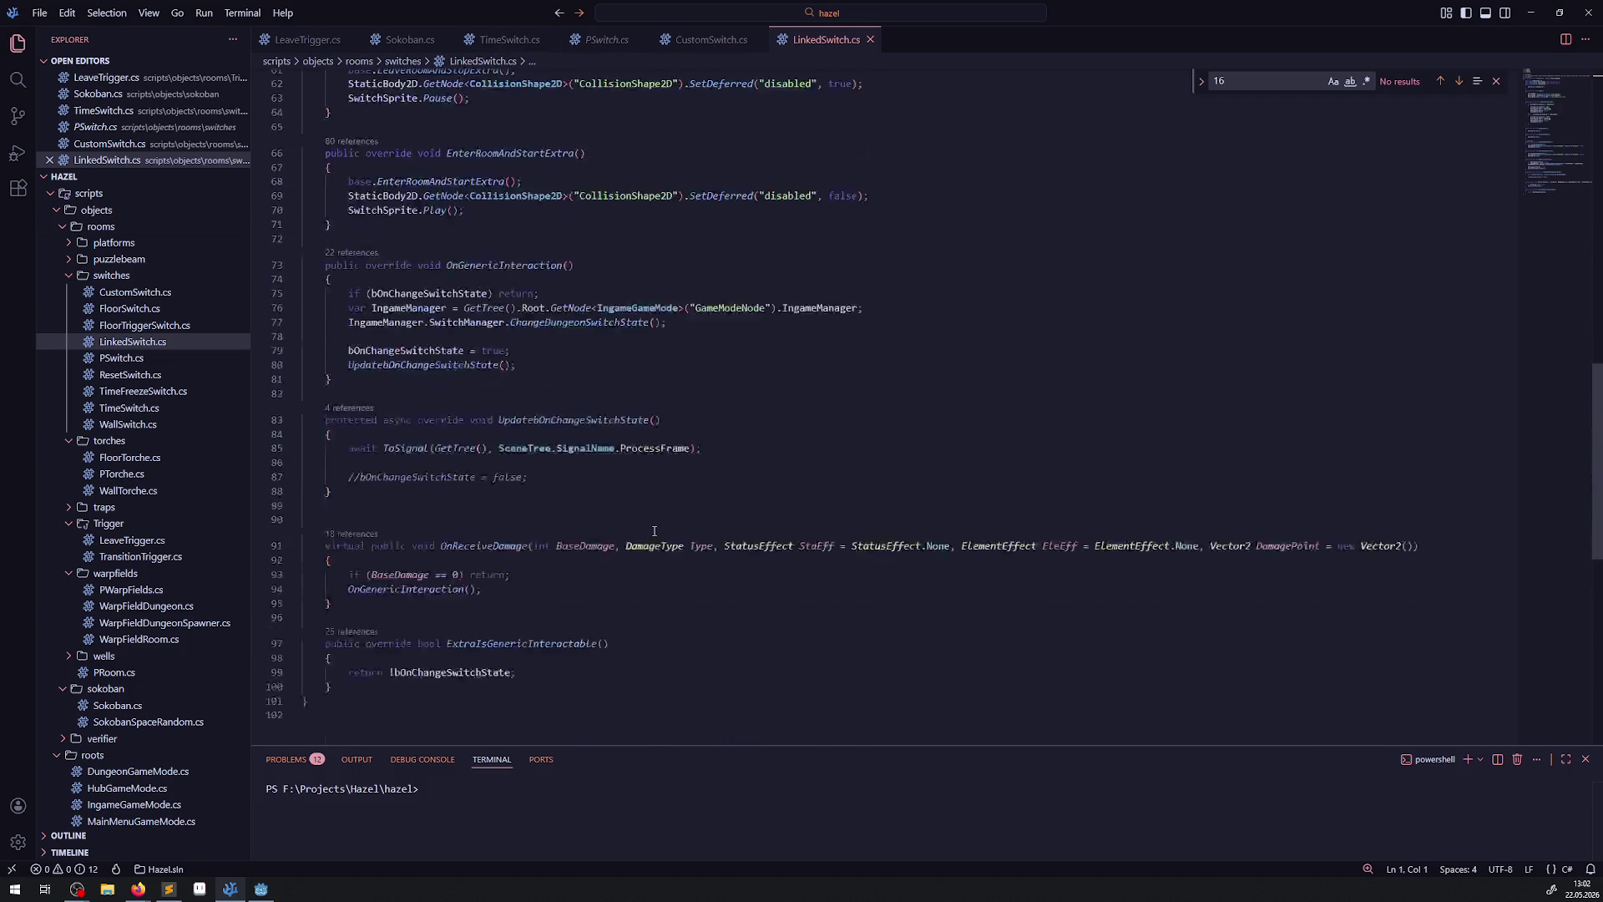
left_click(261, 889)
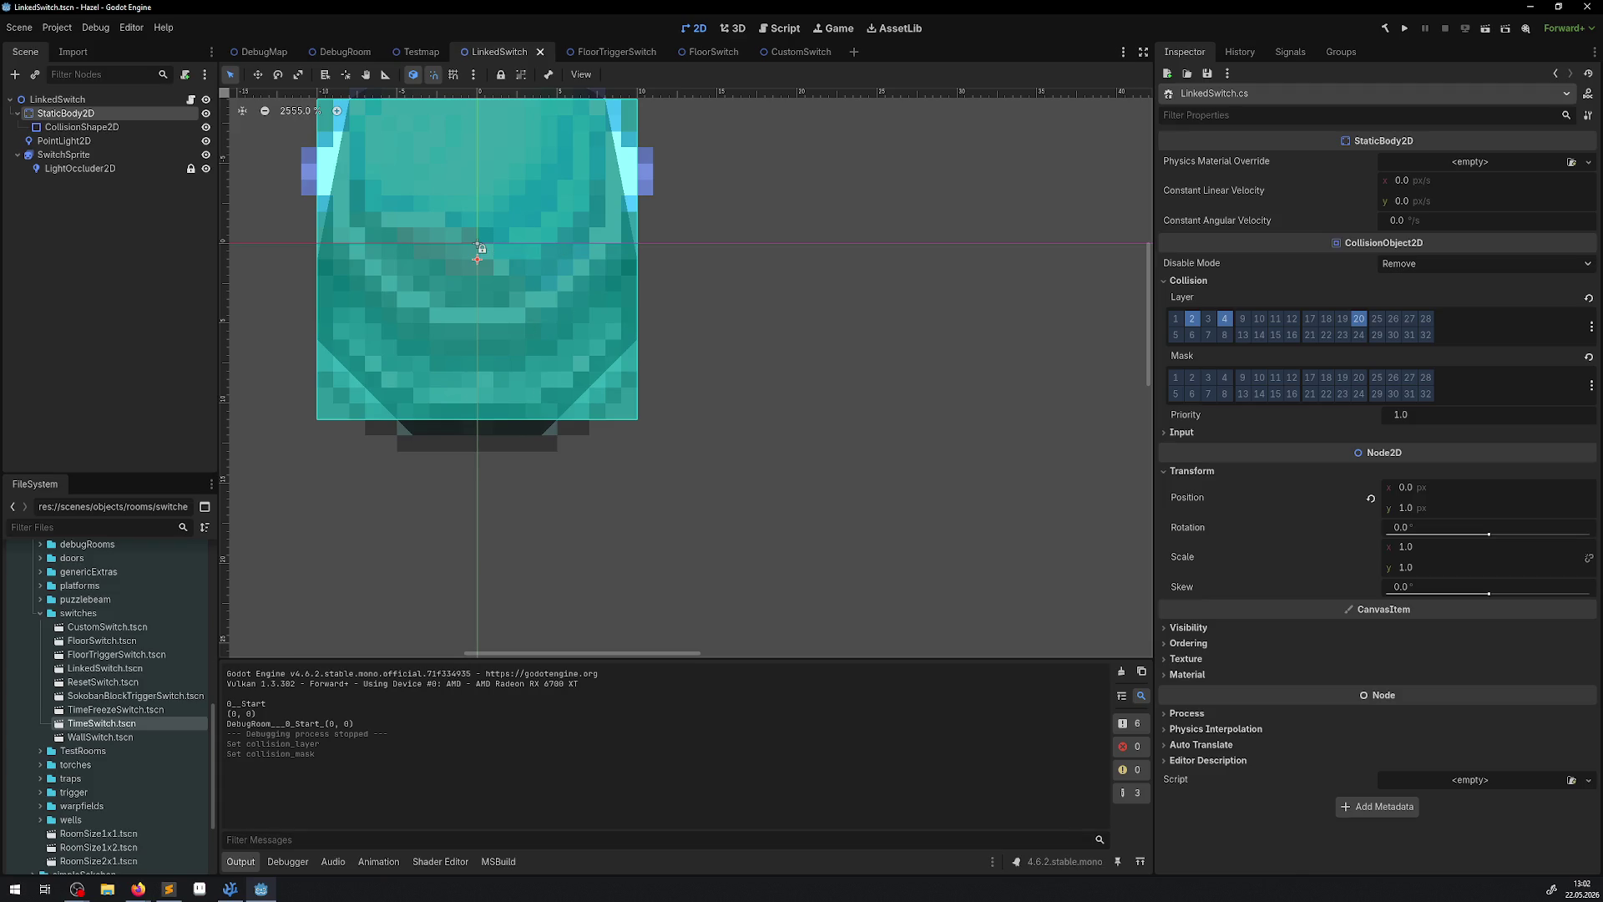
Run the debug room and hit the linked switch three times, flipping blue, red, then blue, before stopping.
left_click(1405, 29)
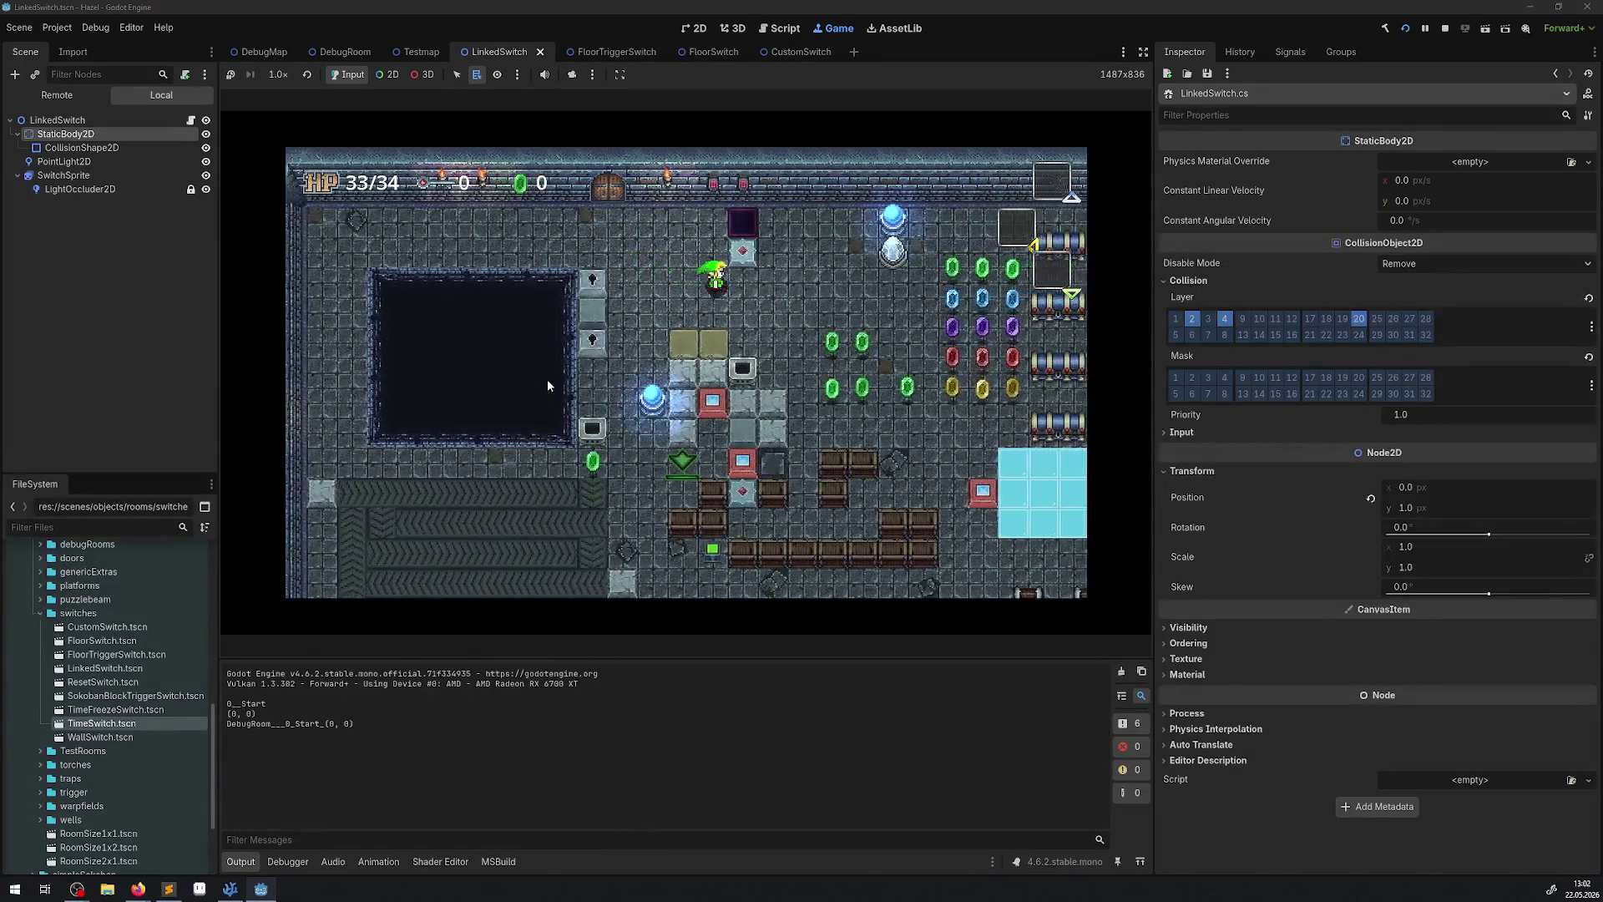
key("Right")
key("Up")
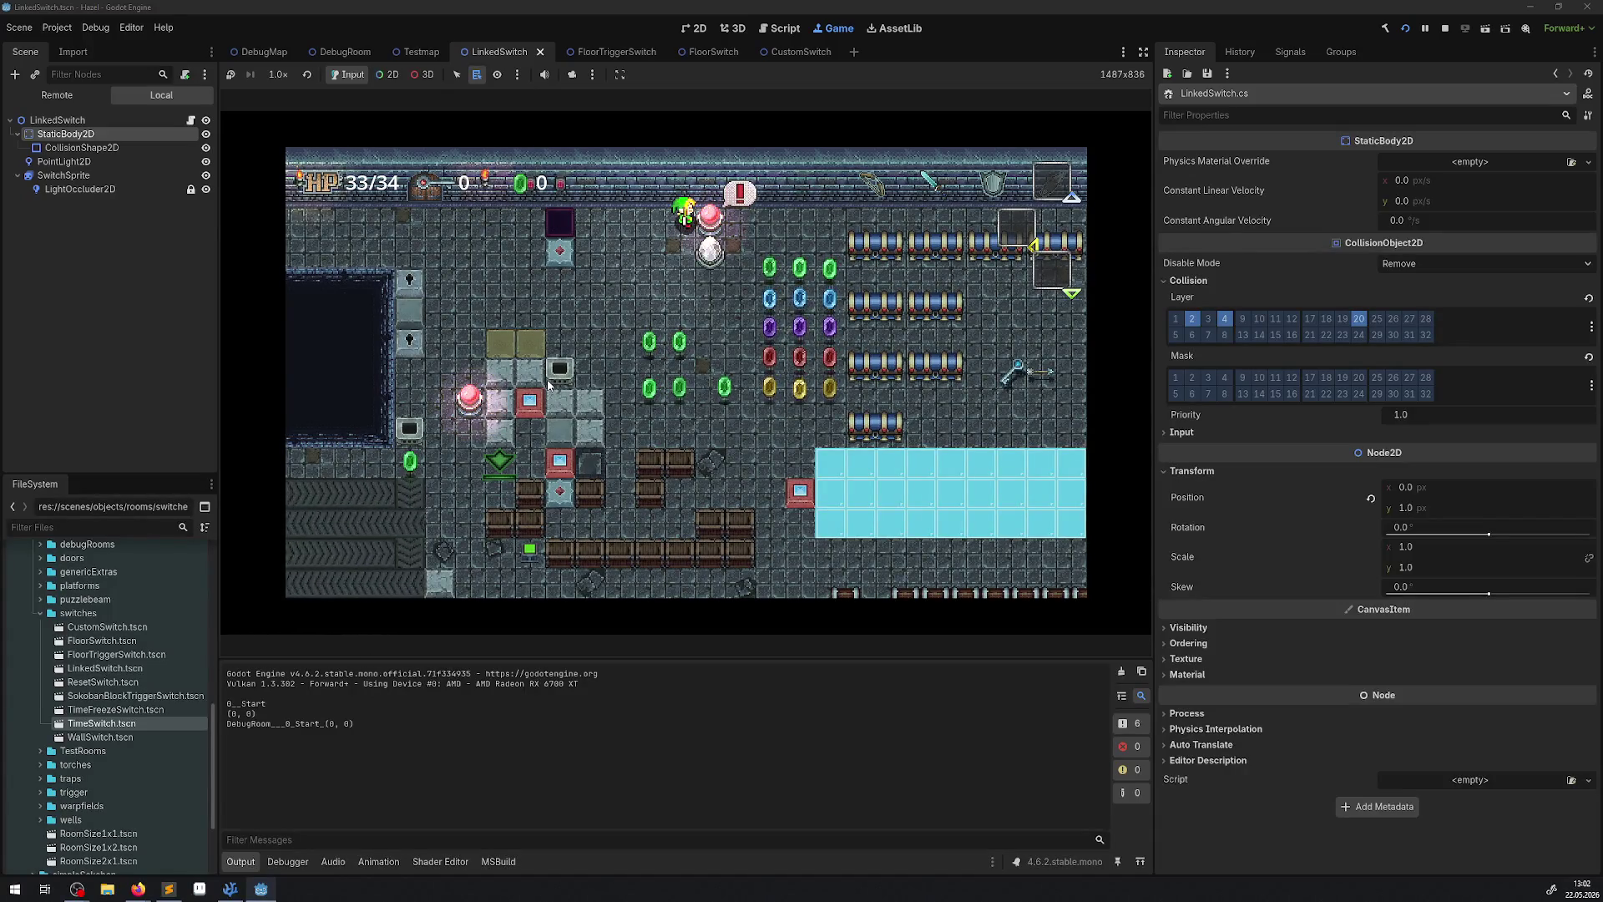
key("space")
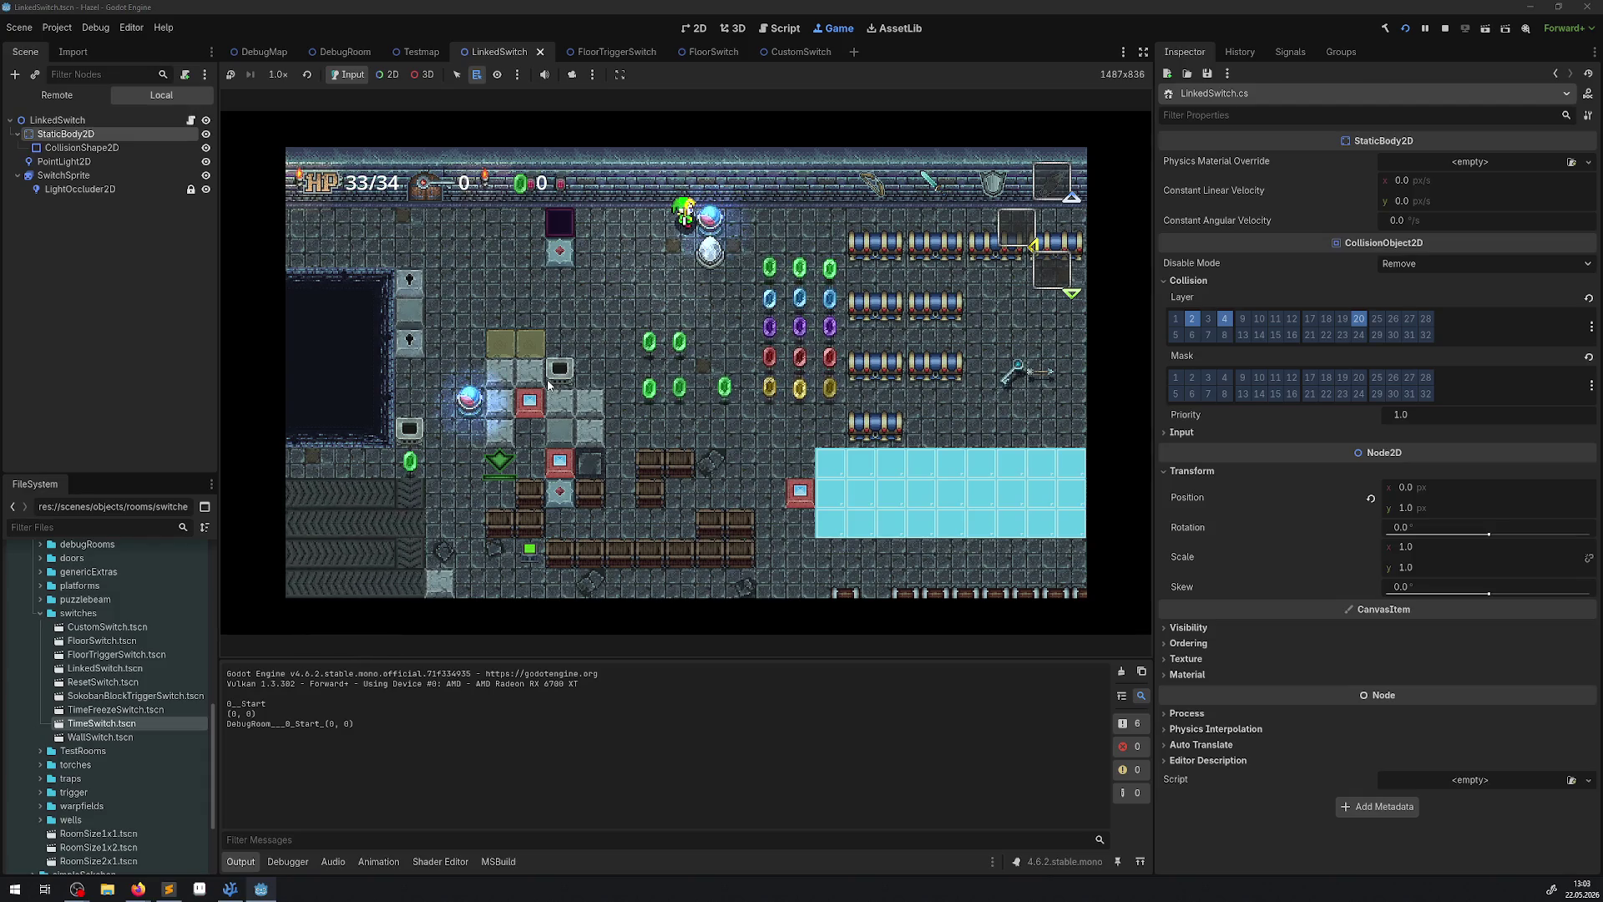
key("space")
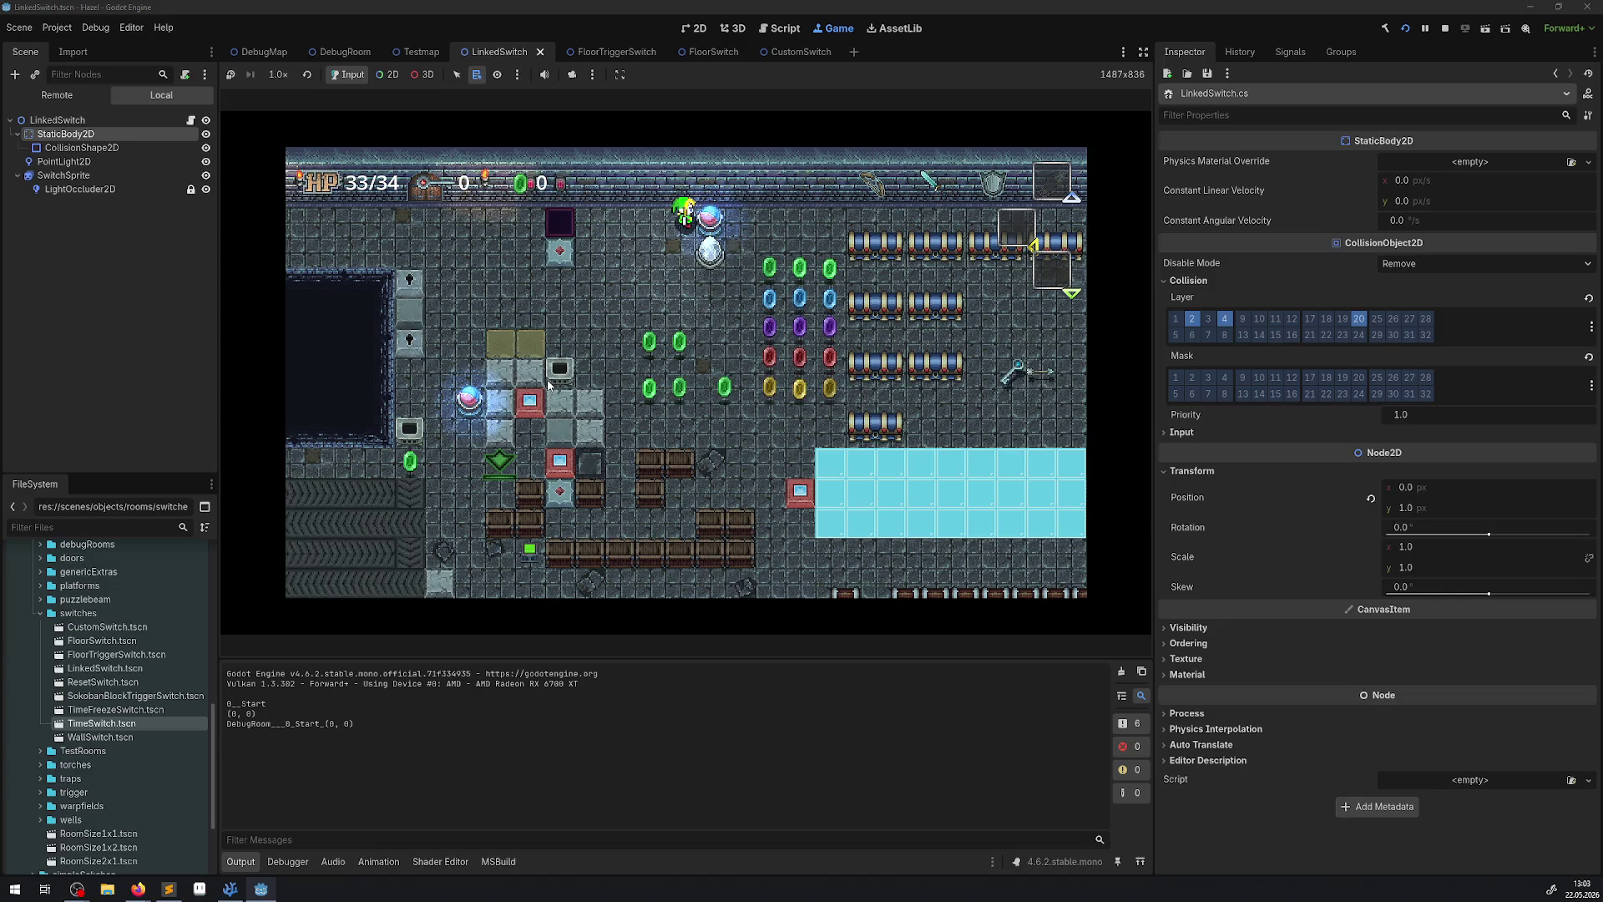
key("space")
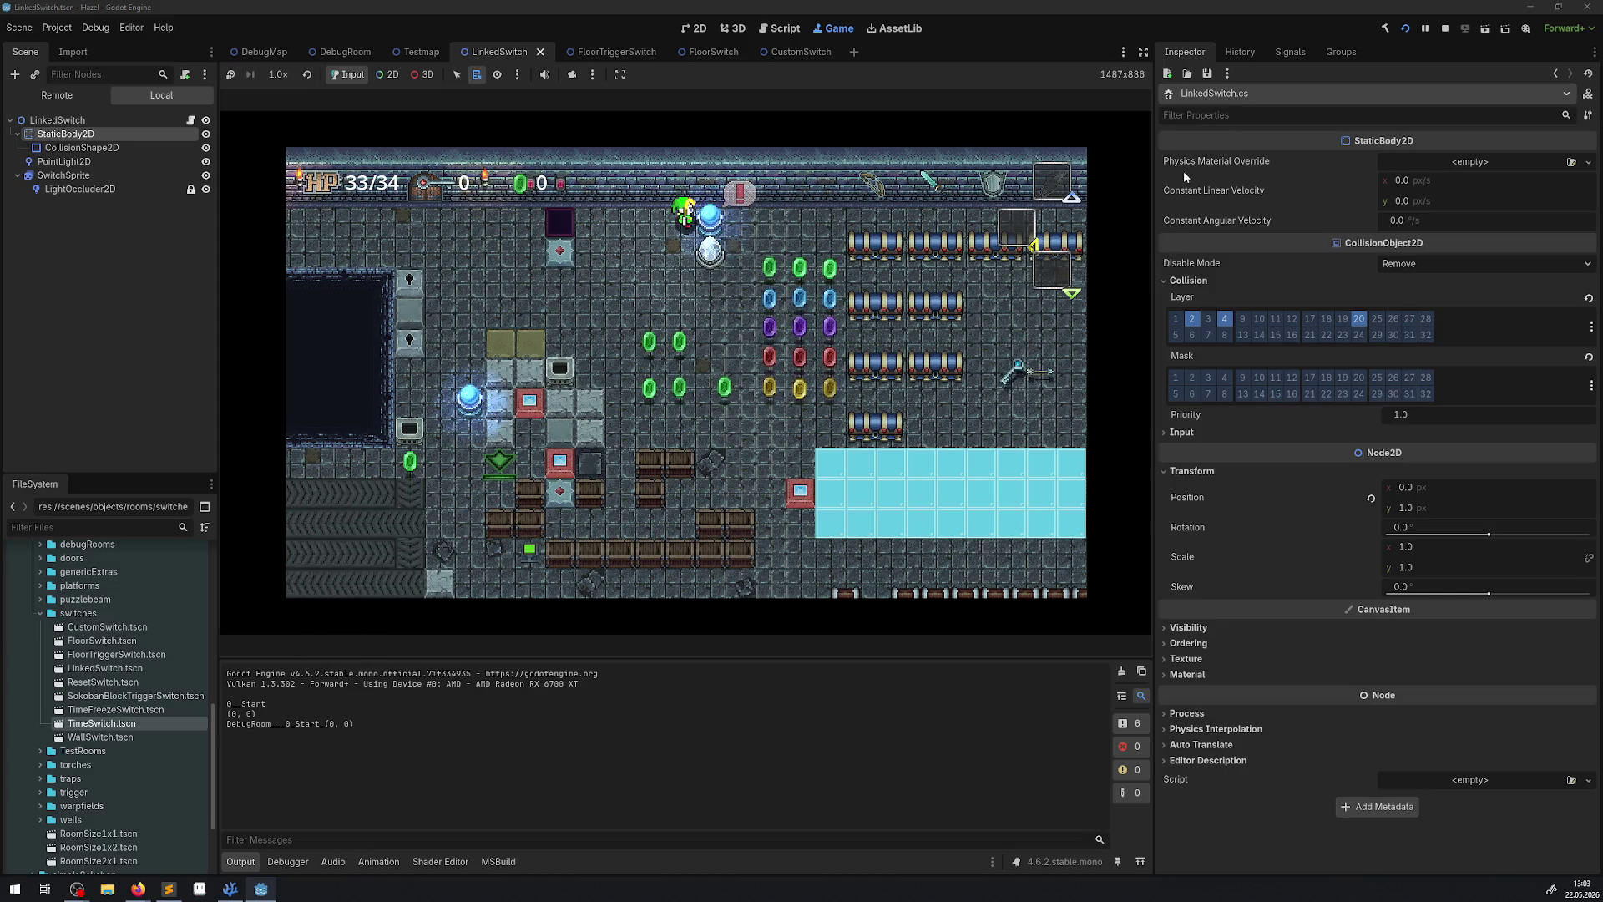
left_click(1445, 28)
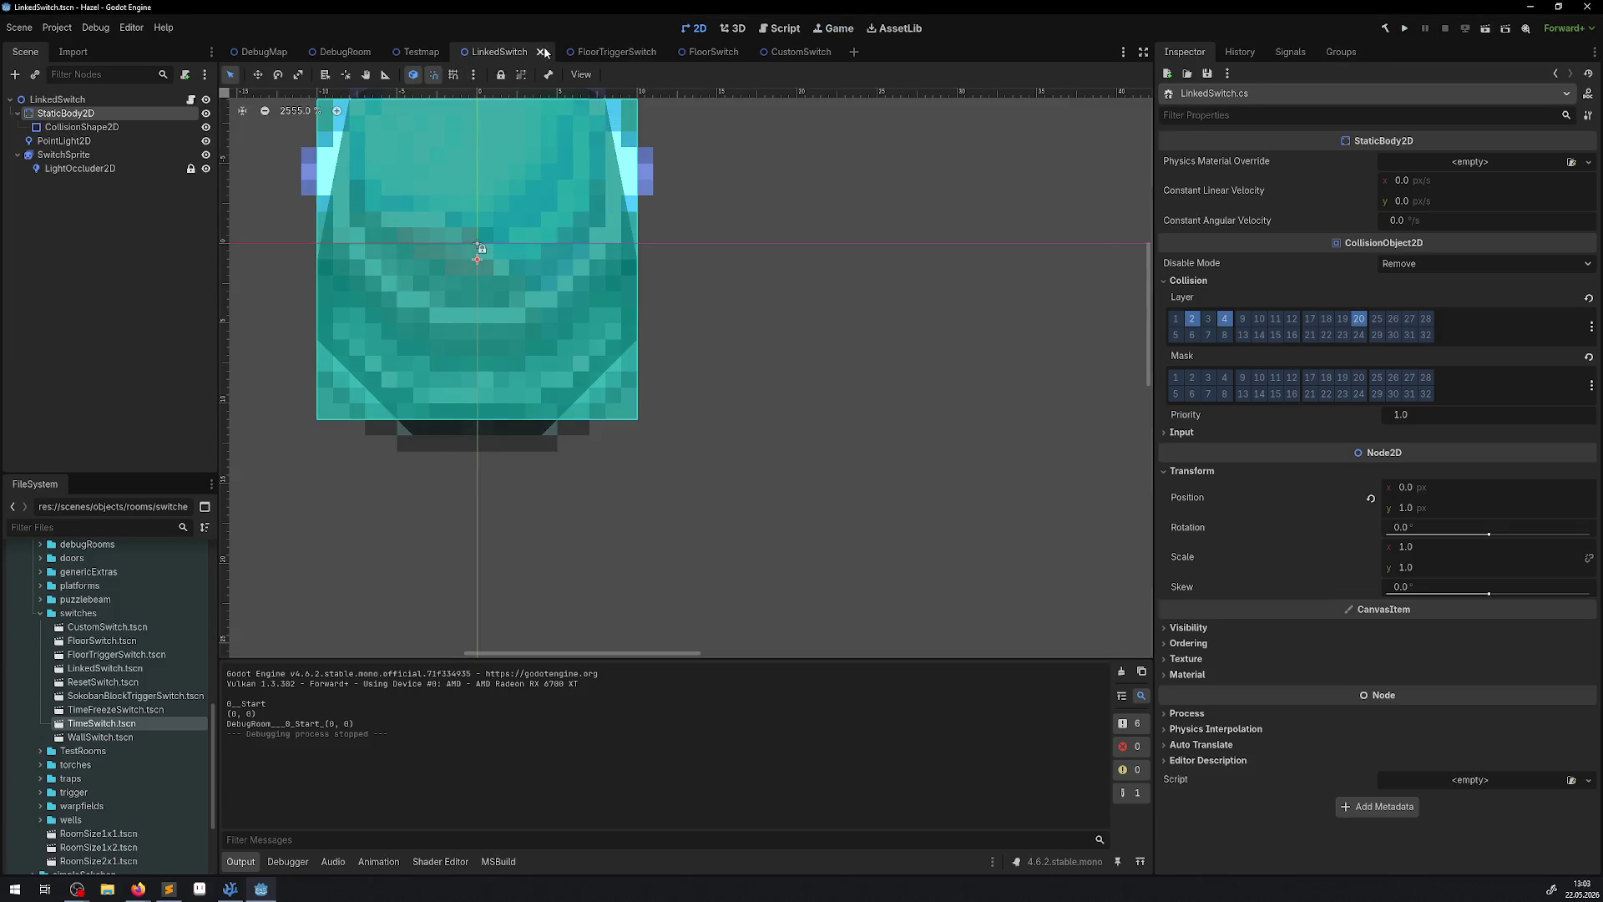
Close LinkedSwitch, frame FloorTriggerSwitch's SwitchSprite, close it, and bring up the FloorSwitch scene.
left_click(545, 52)
left_click(547, 52)
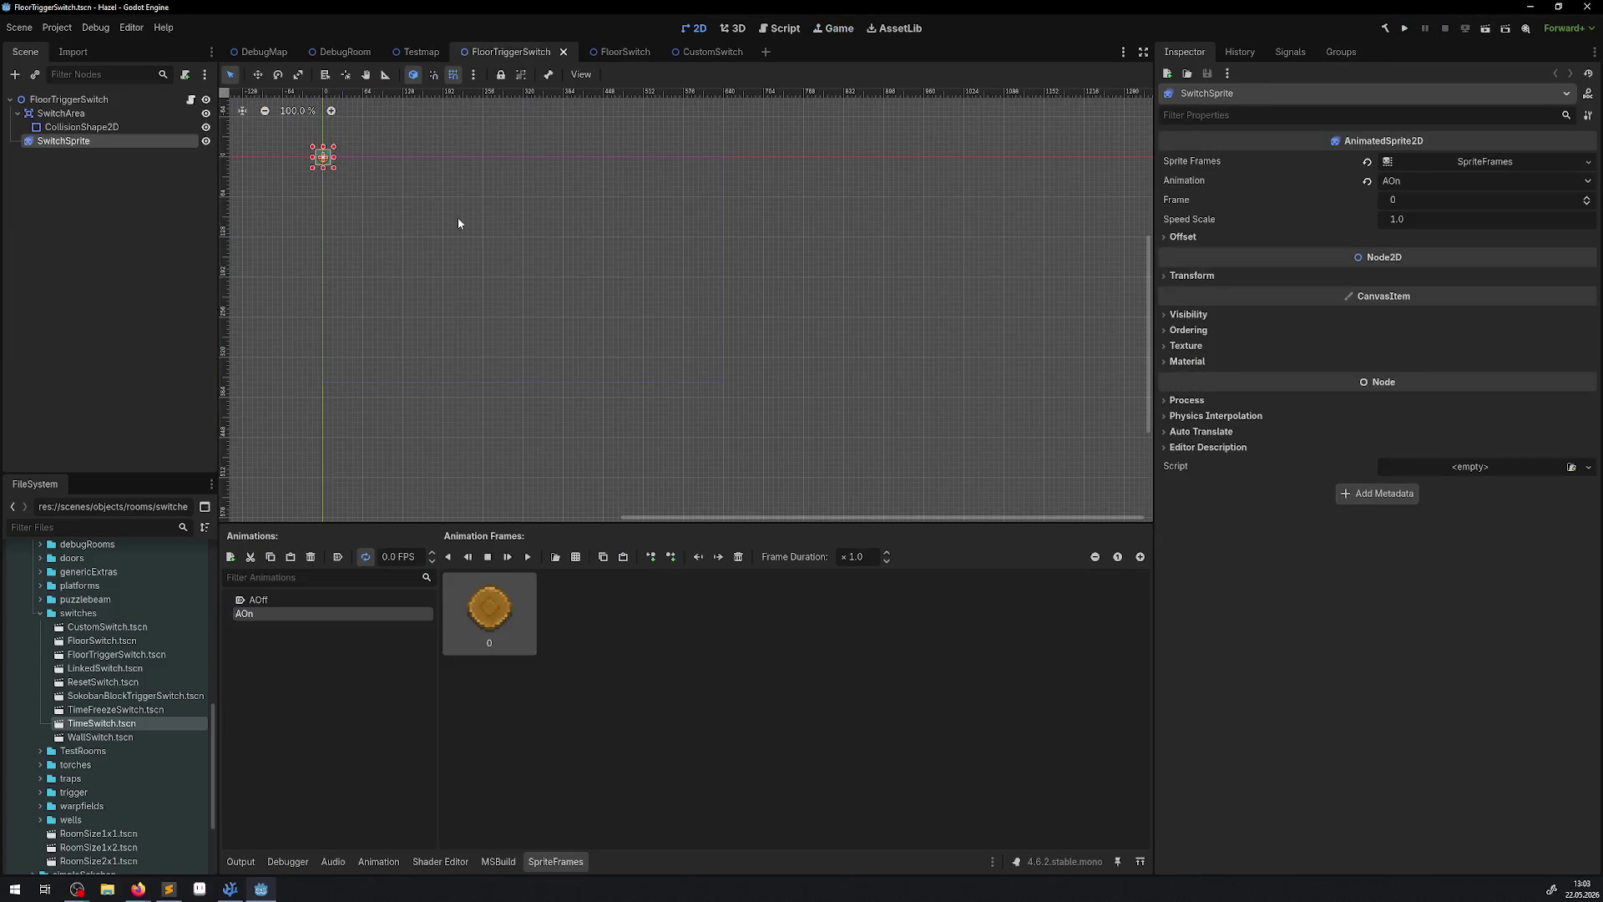
key("f")
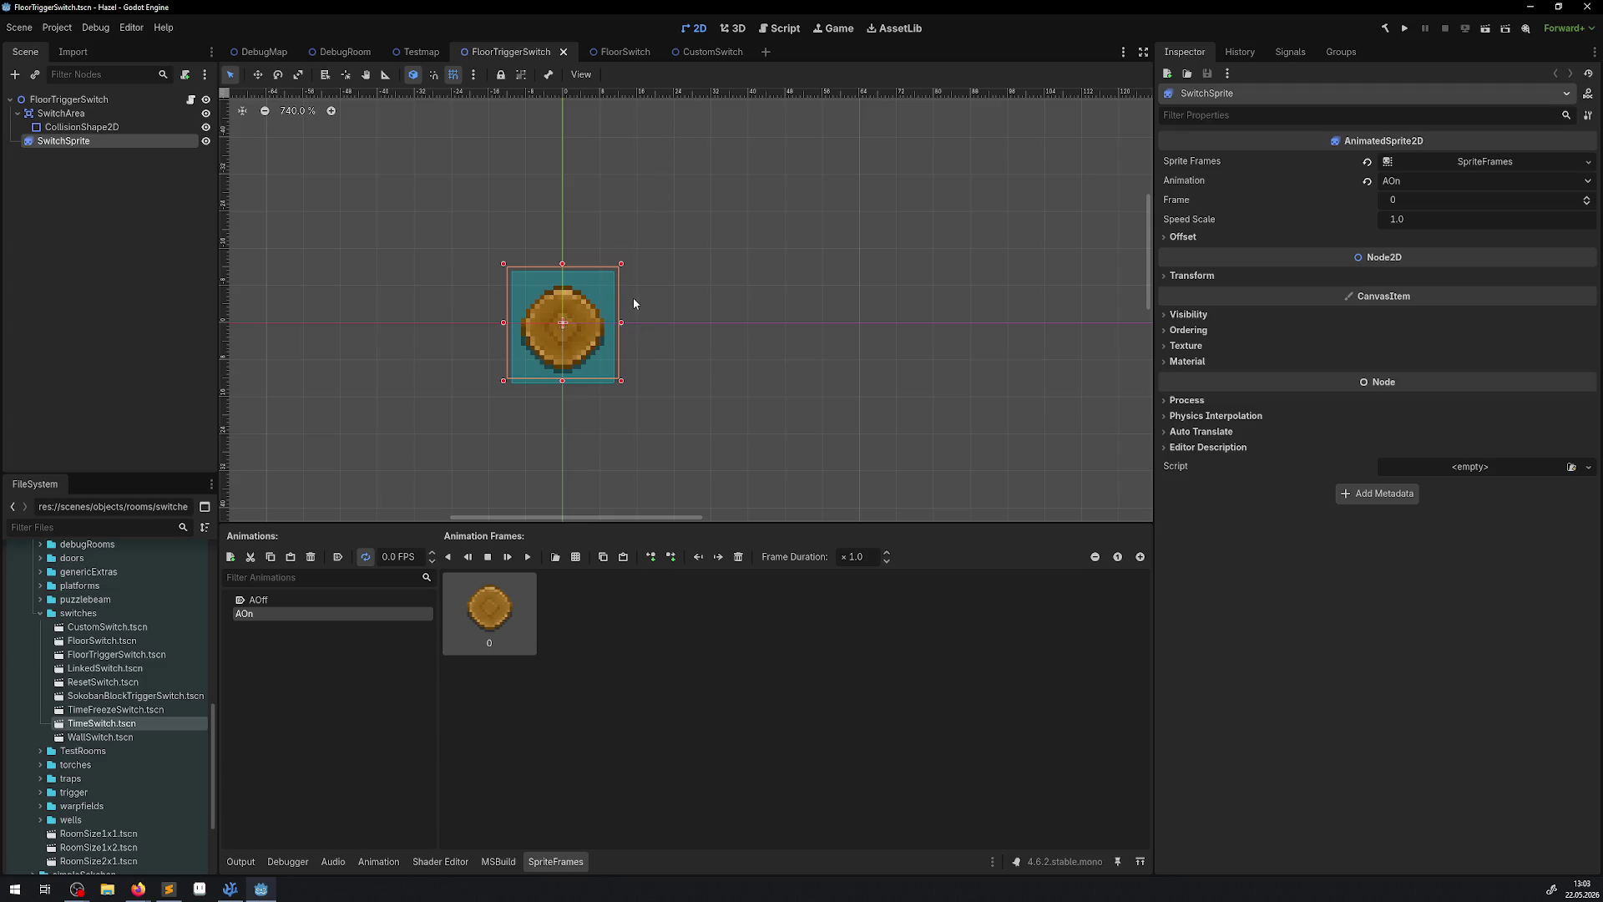
left_click(562, 53)
left_click(505, 53)
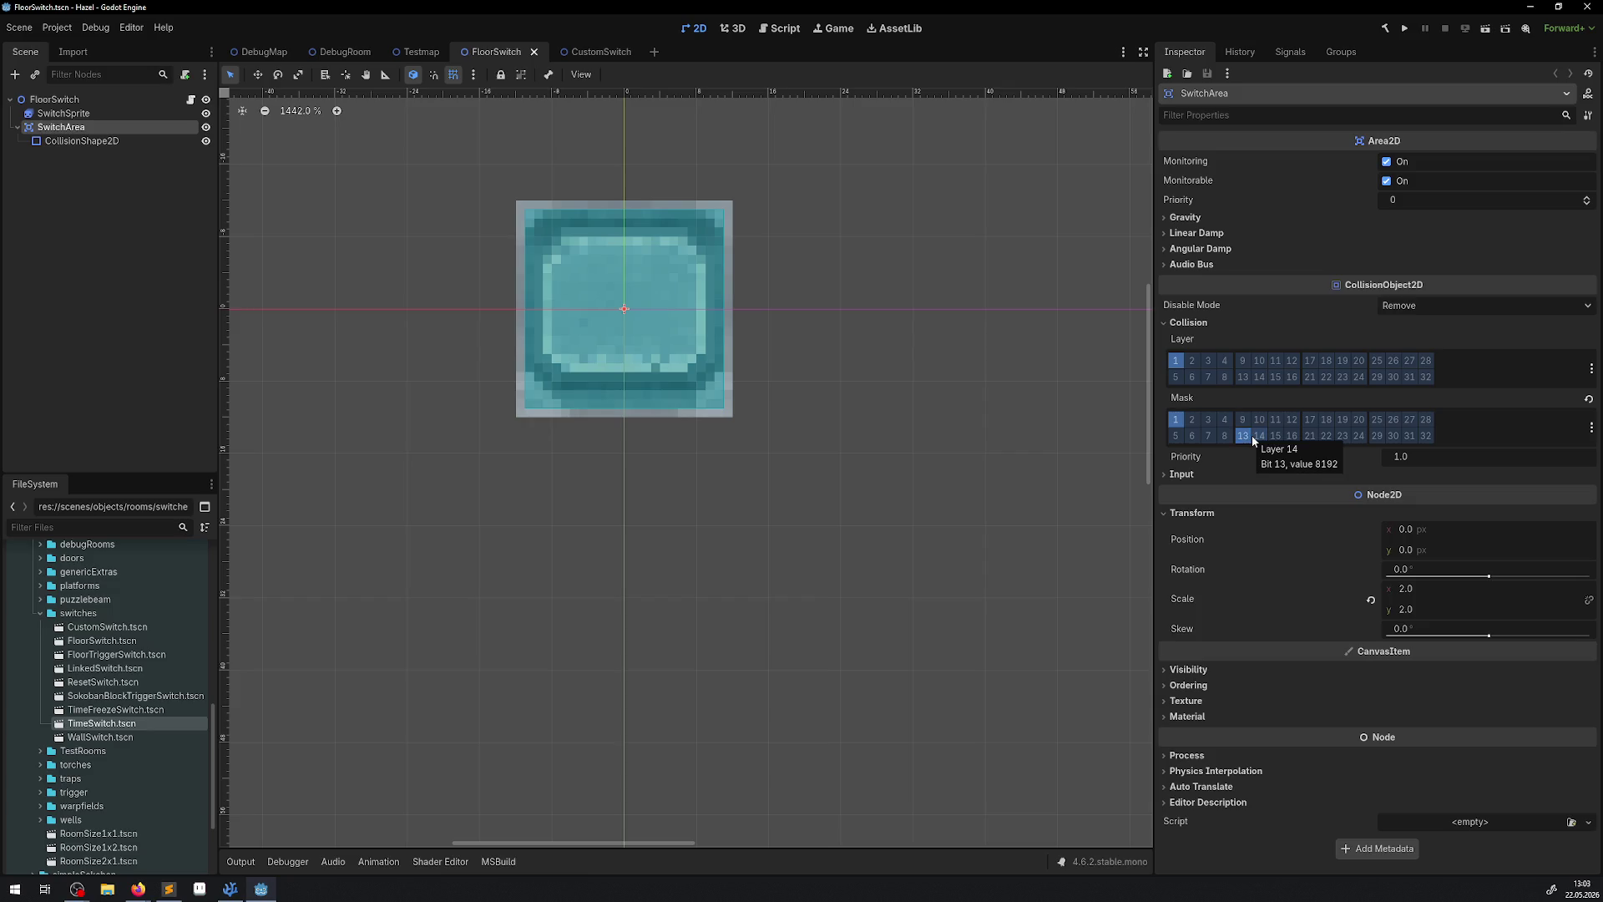
Move FloorSwitch's SwitchArea from collision layer 1 to layer 2, then open FloorSwitch.cs.
left_click(1194, 362)
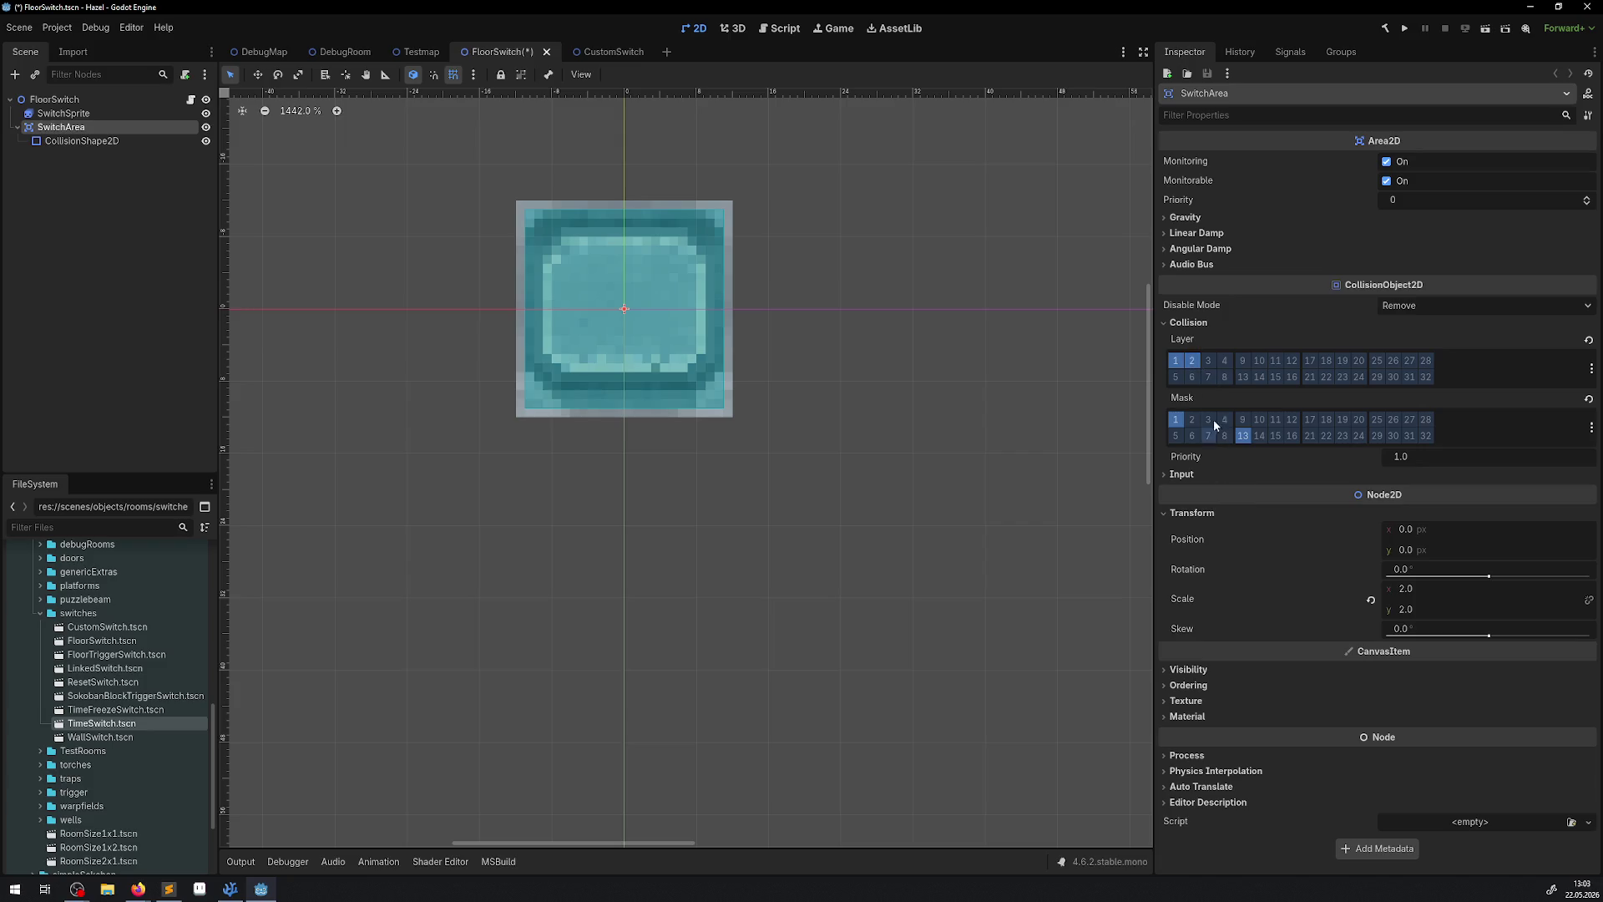
left_click(1181, 362)
left_click(192, 99)
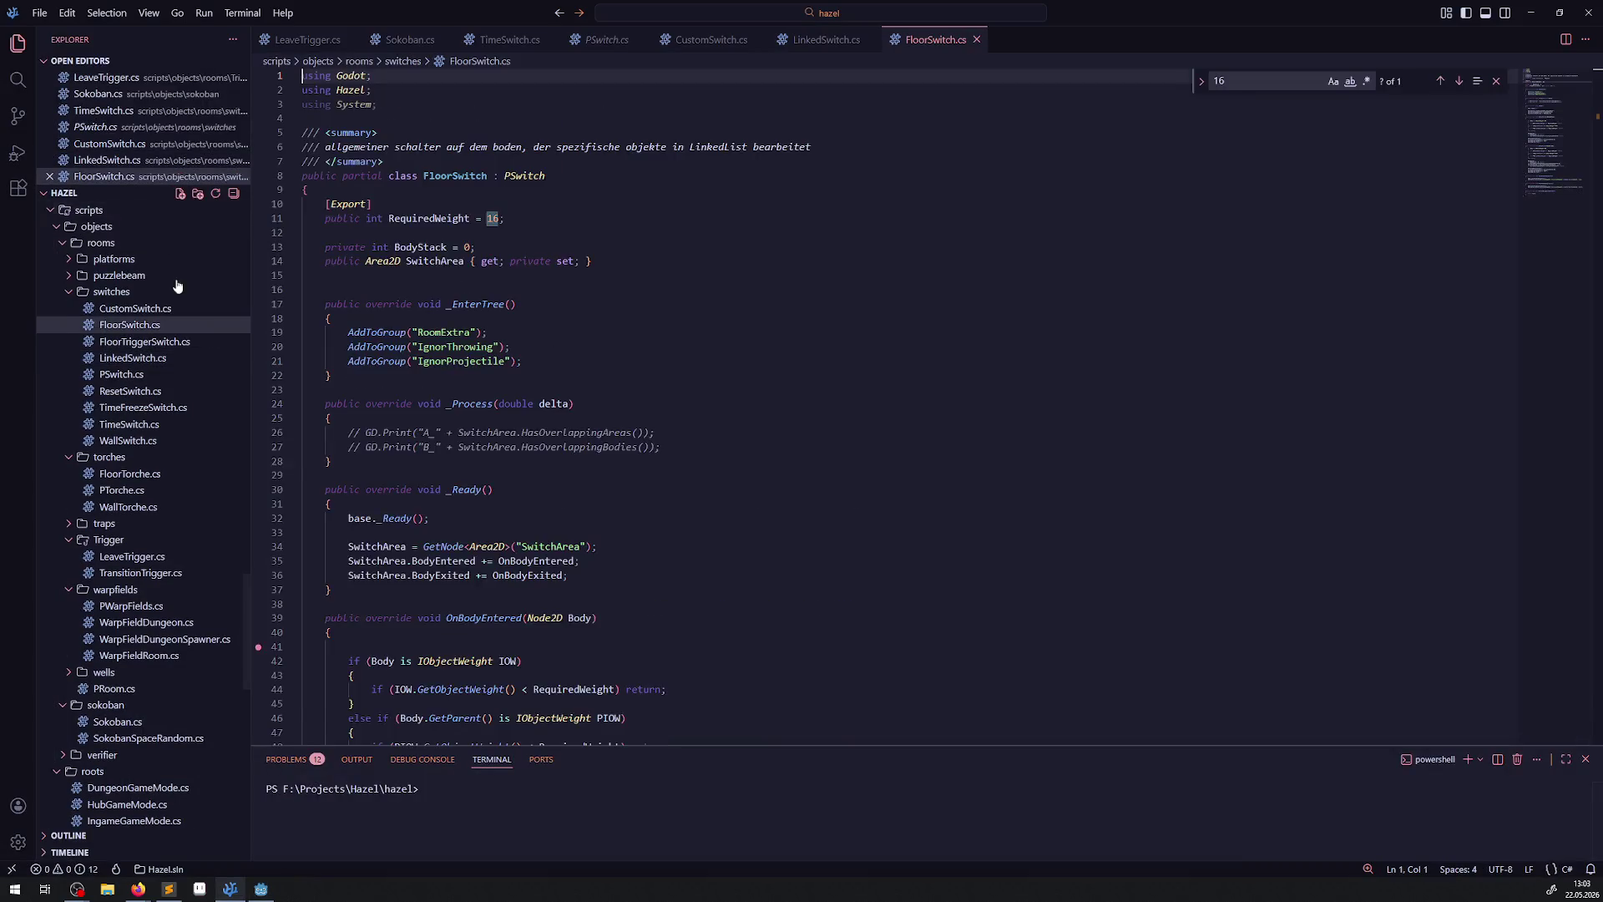
Review OnBodyEntered's weight checks, delete its empty line 41, and return to Godot.
scroll(679, 517, "down", 6)
scroll(679, 517, "down", 2)
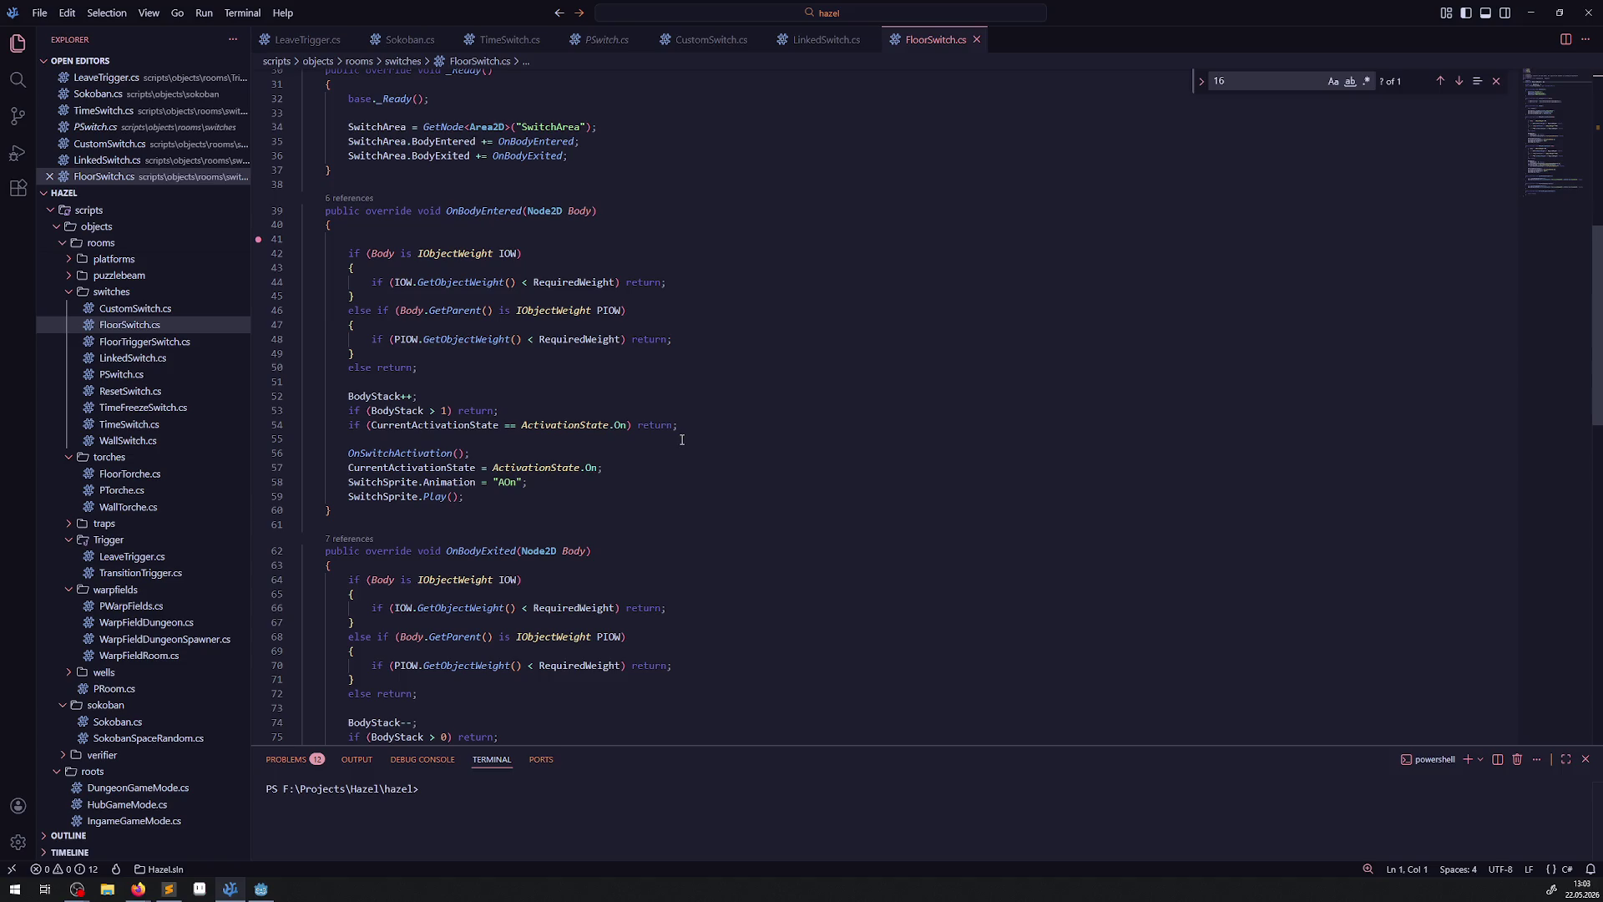
scroll(681, 439, "down", 10)
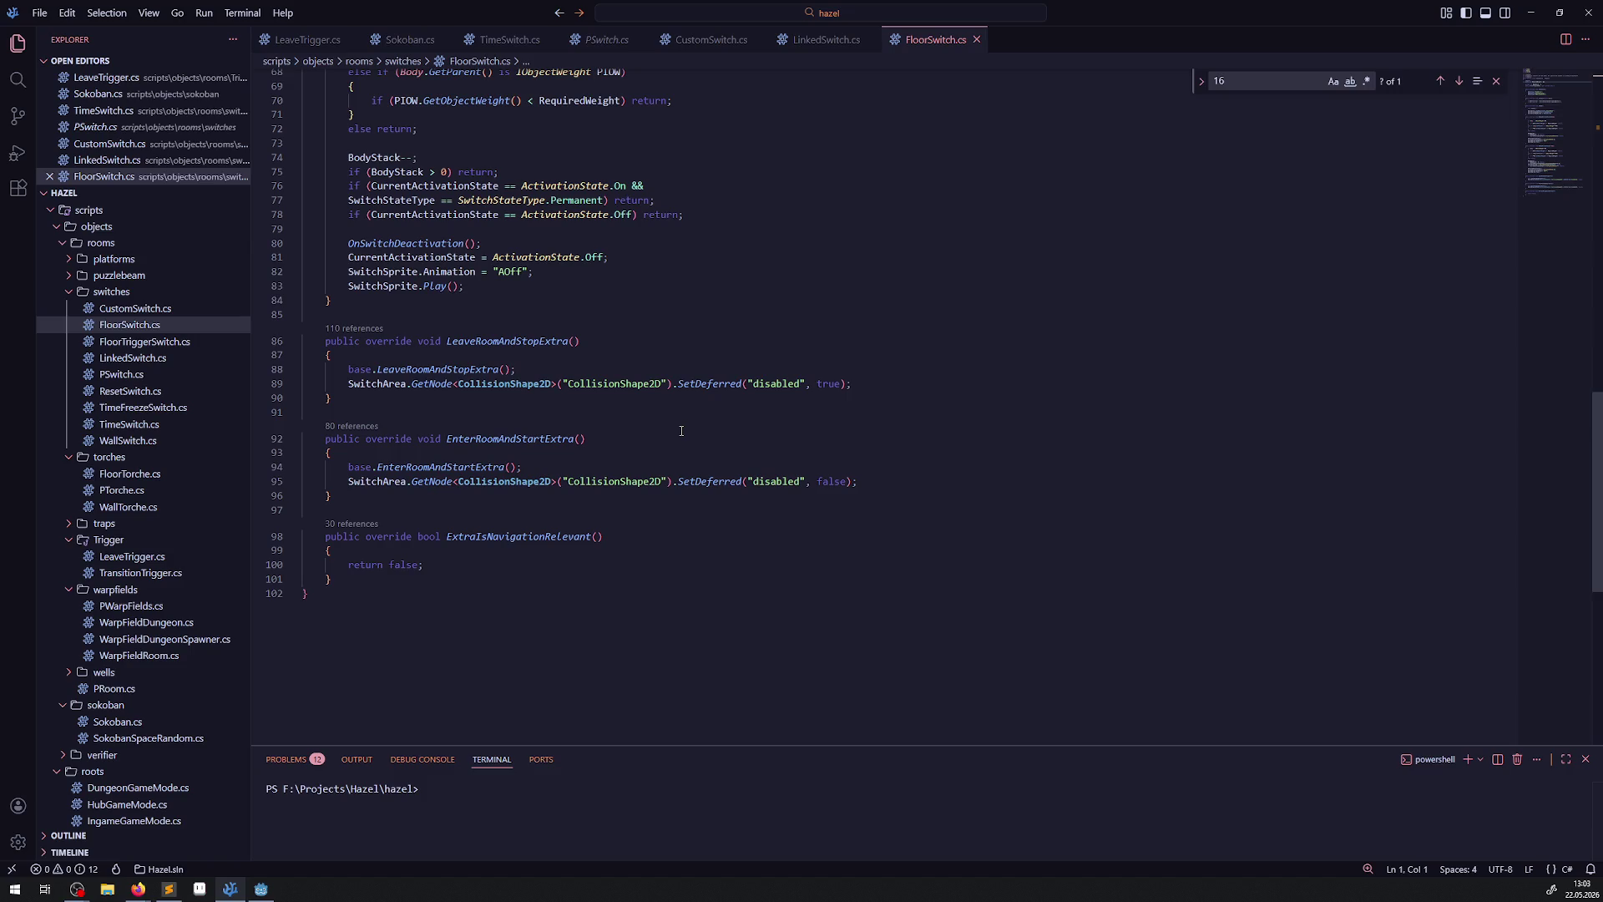
scroll(681, 430, "up", 10)
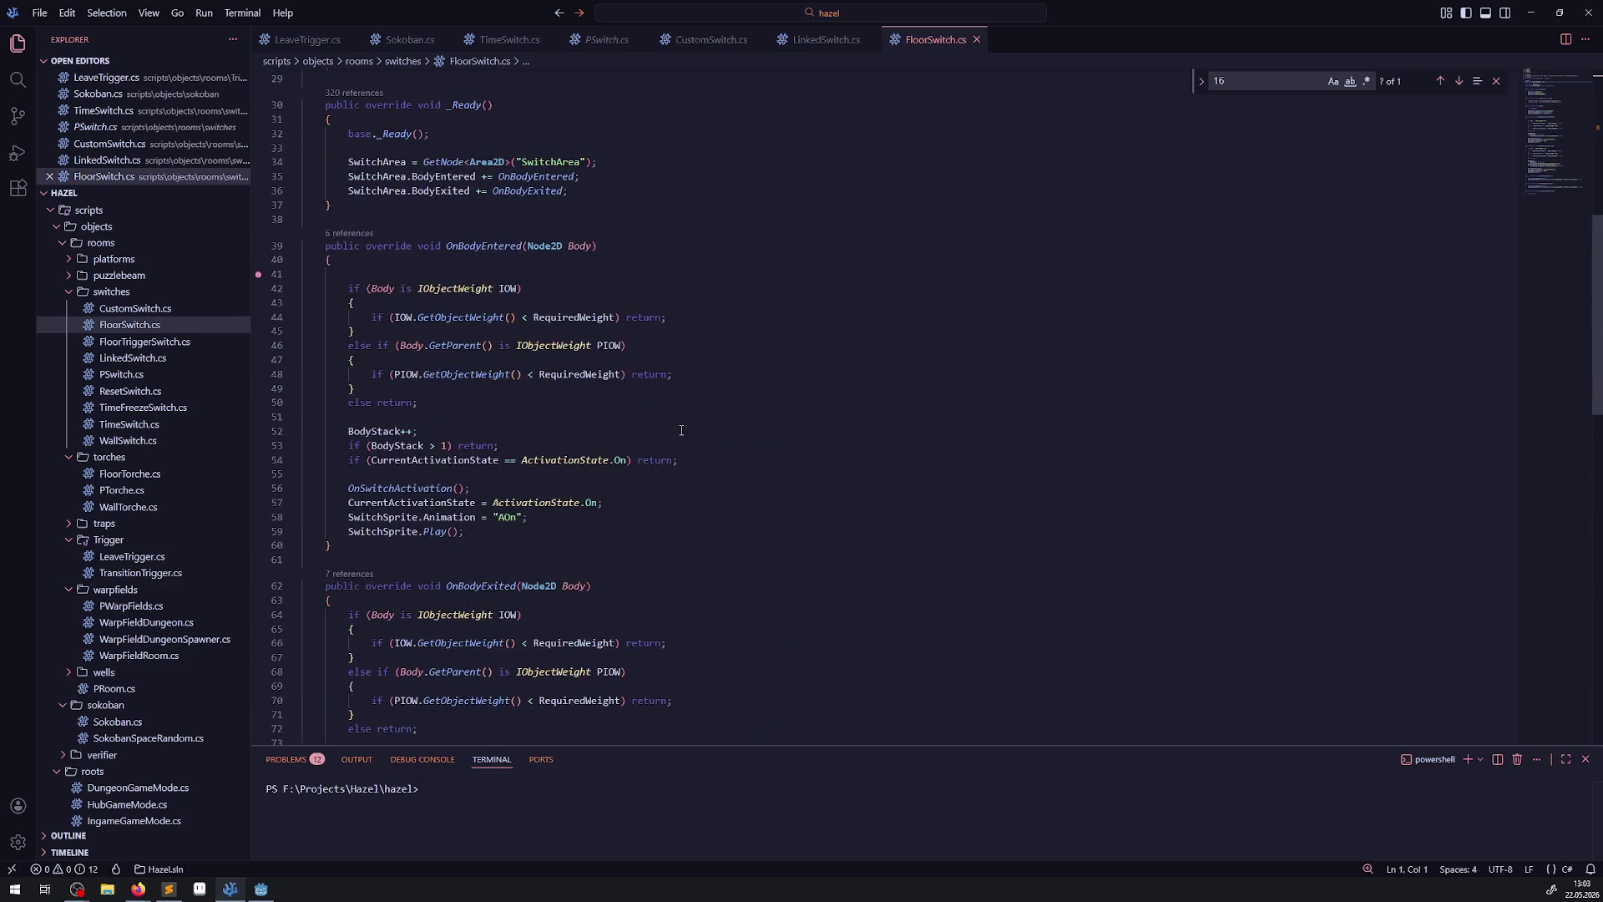
scroll(681, 430, "up", 7)
scroll(681, 431, "down", 5)
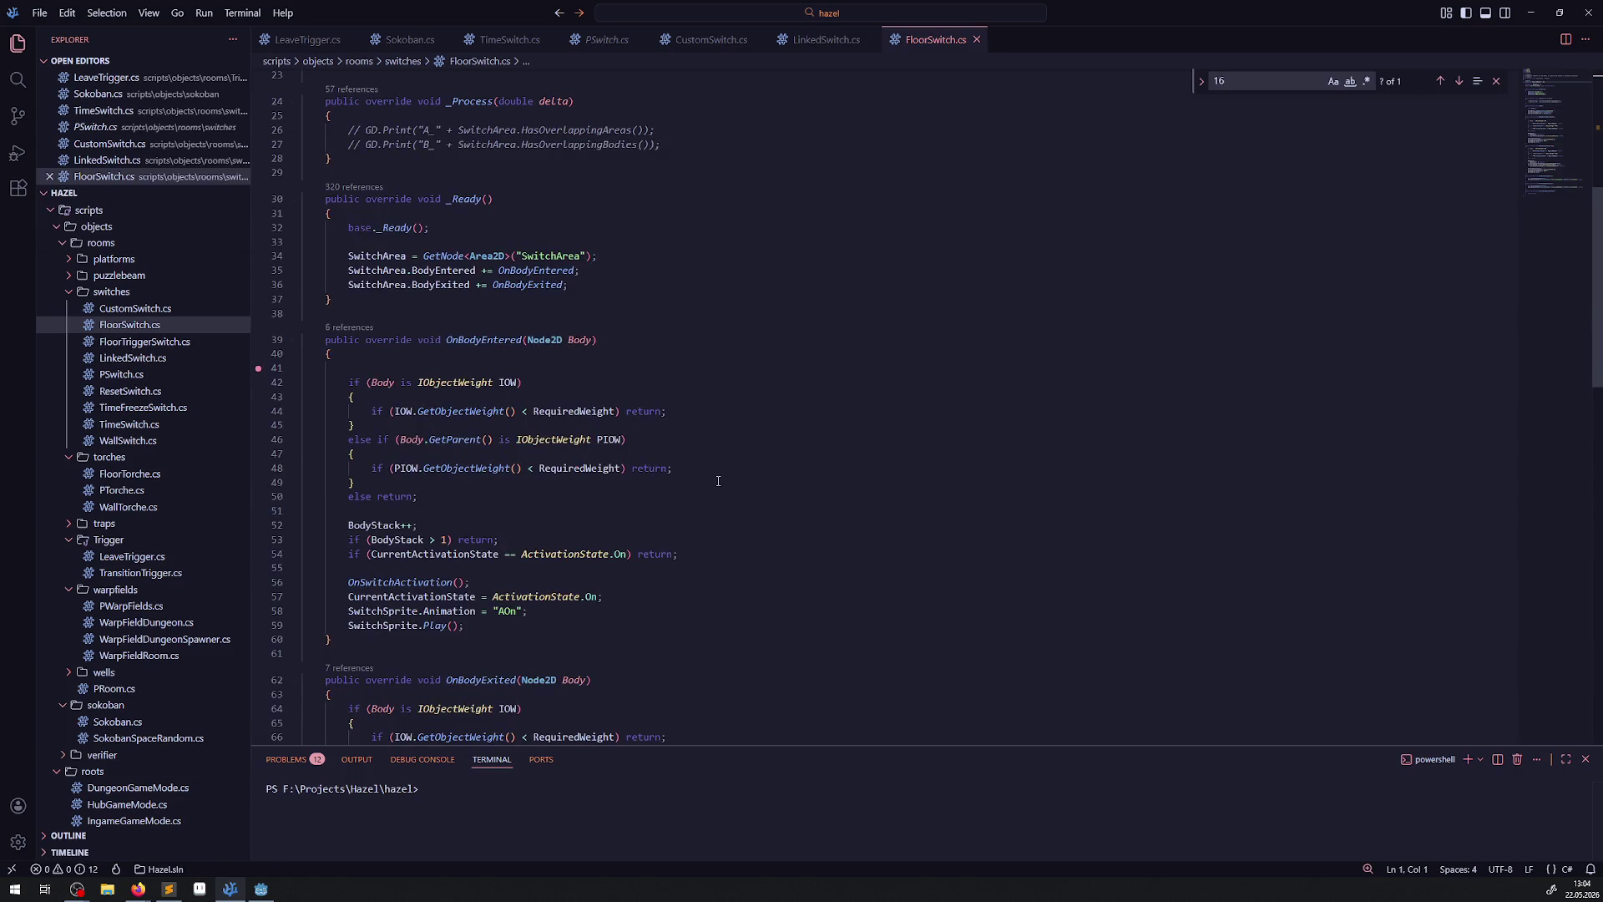
left_click_drag(717, 481, 351, 378)
left_click(420, 351)
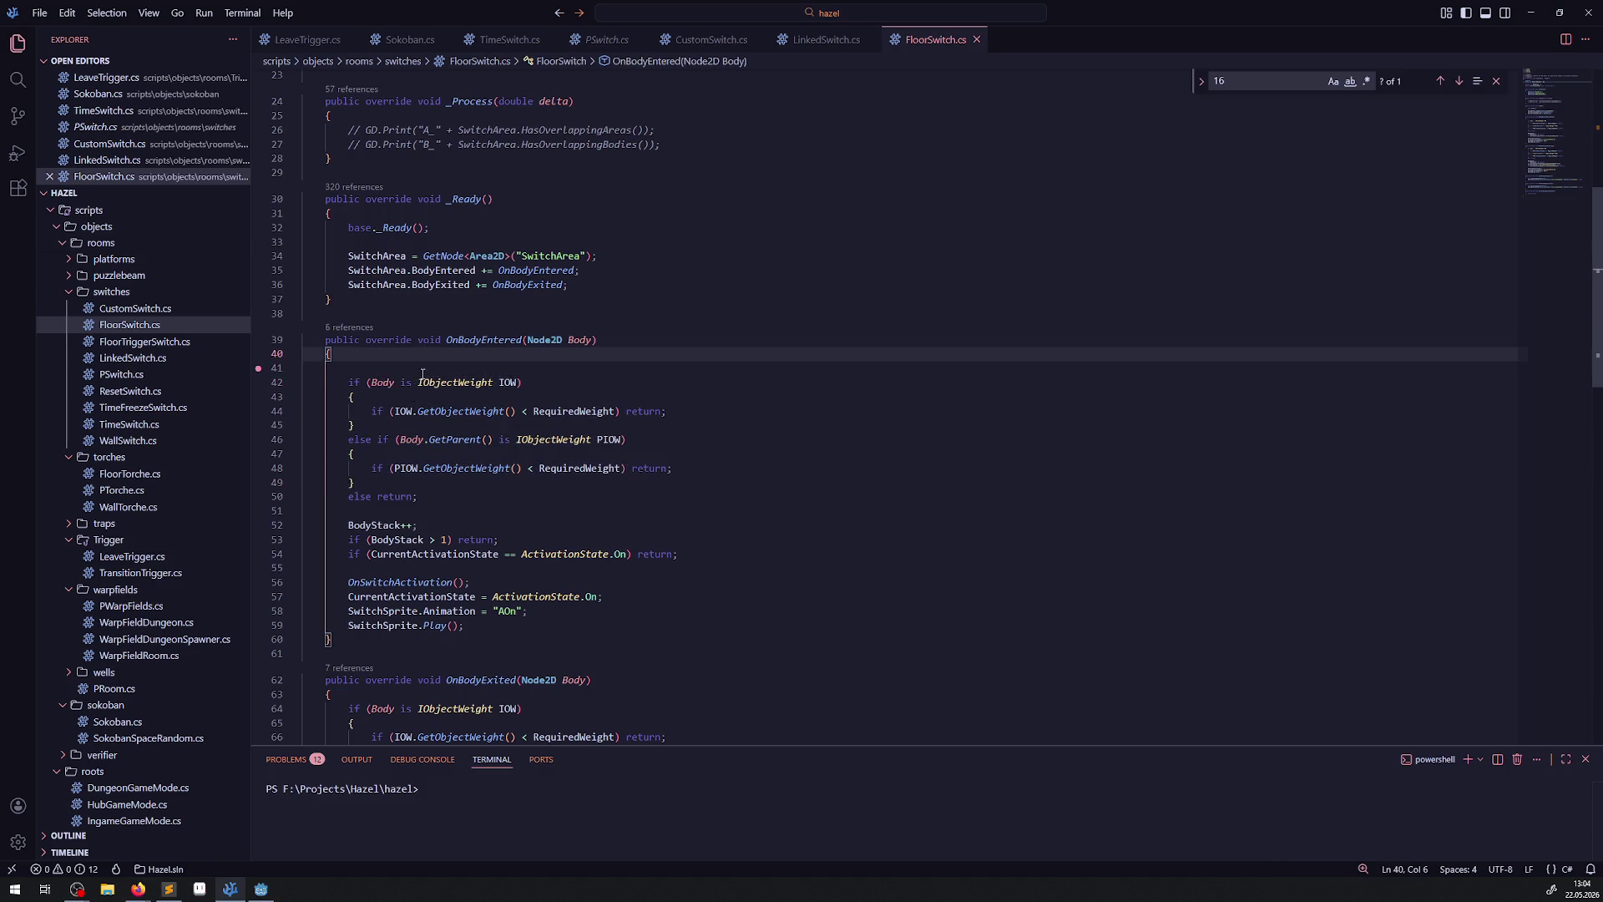
key("Delete")
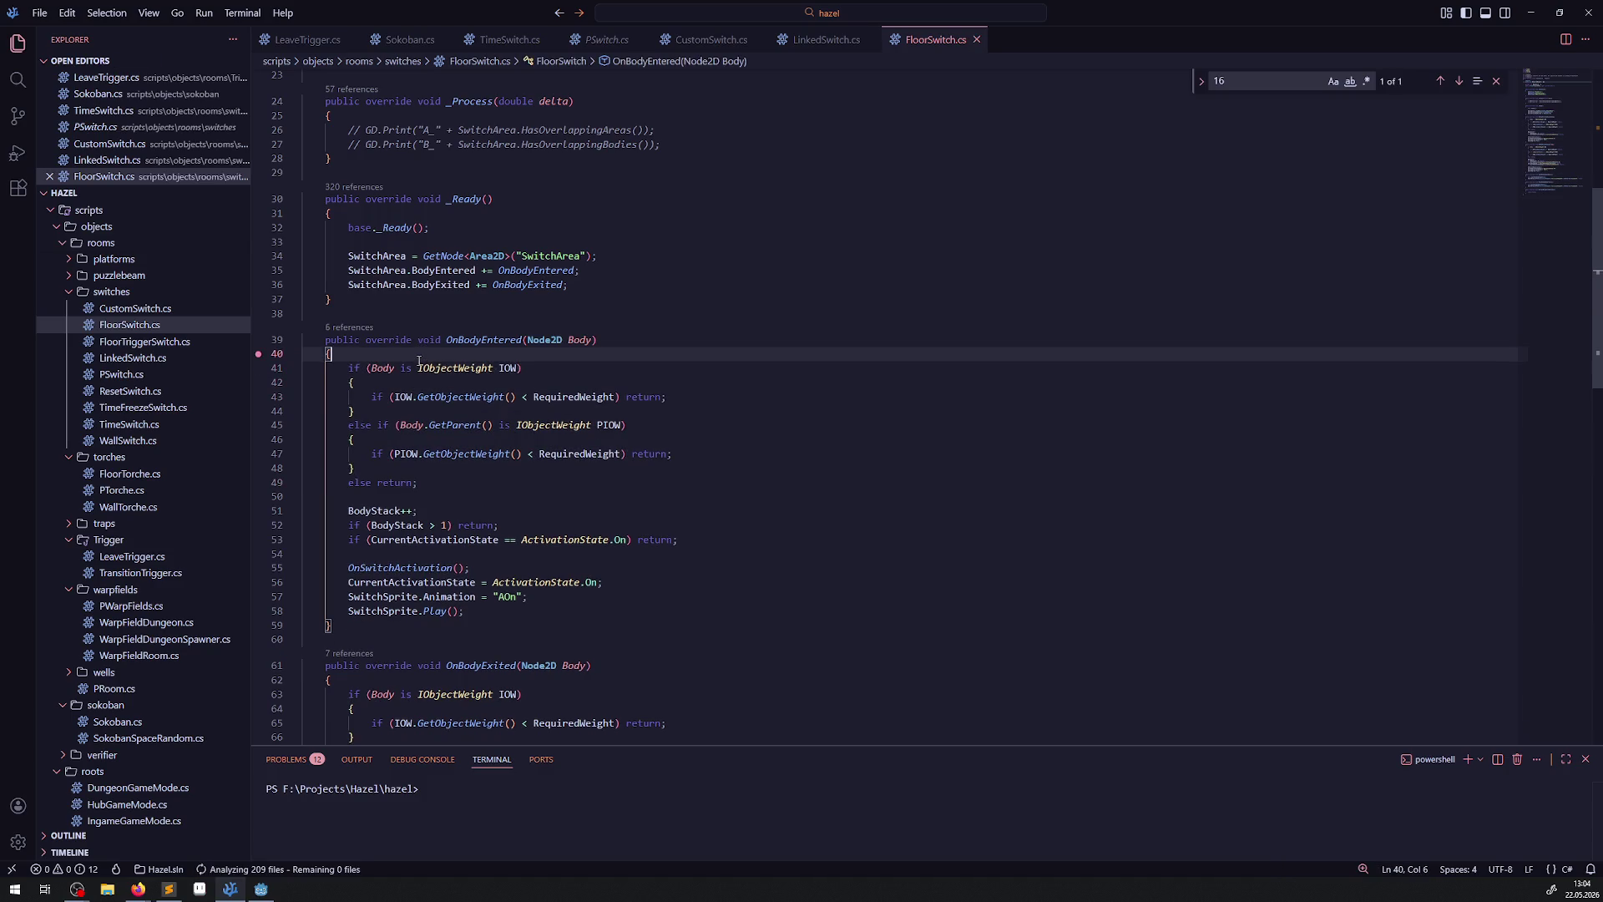
left_click(265, 888)
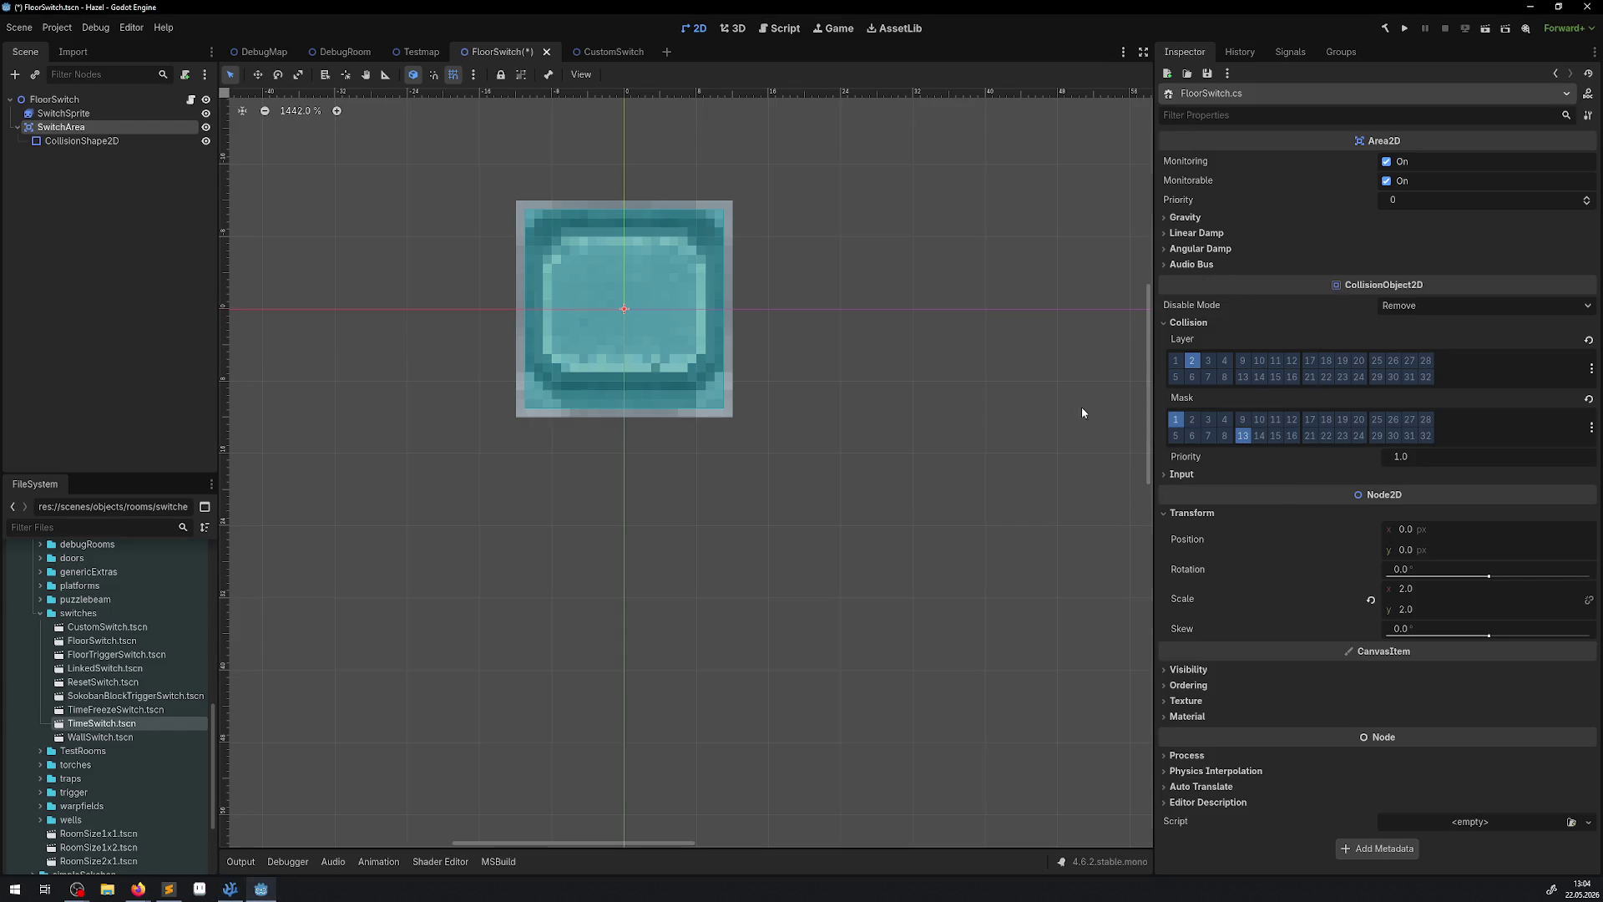
Save and close FloorSwitch, then look over CustomSwitch's collision setup and close its tab too.
key("ctrl+s")
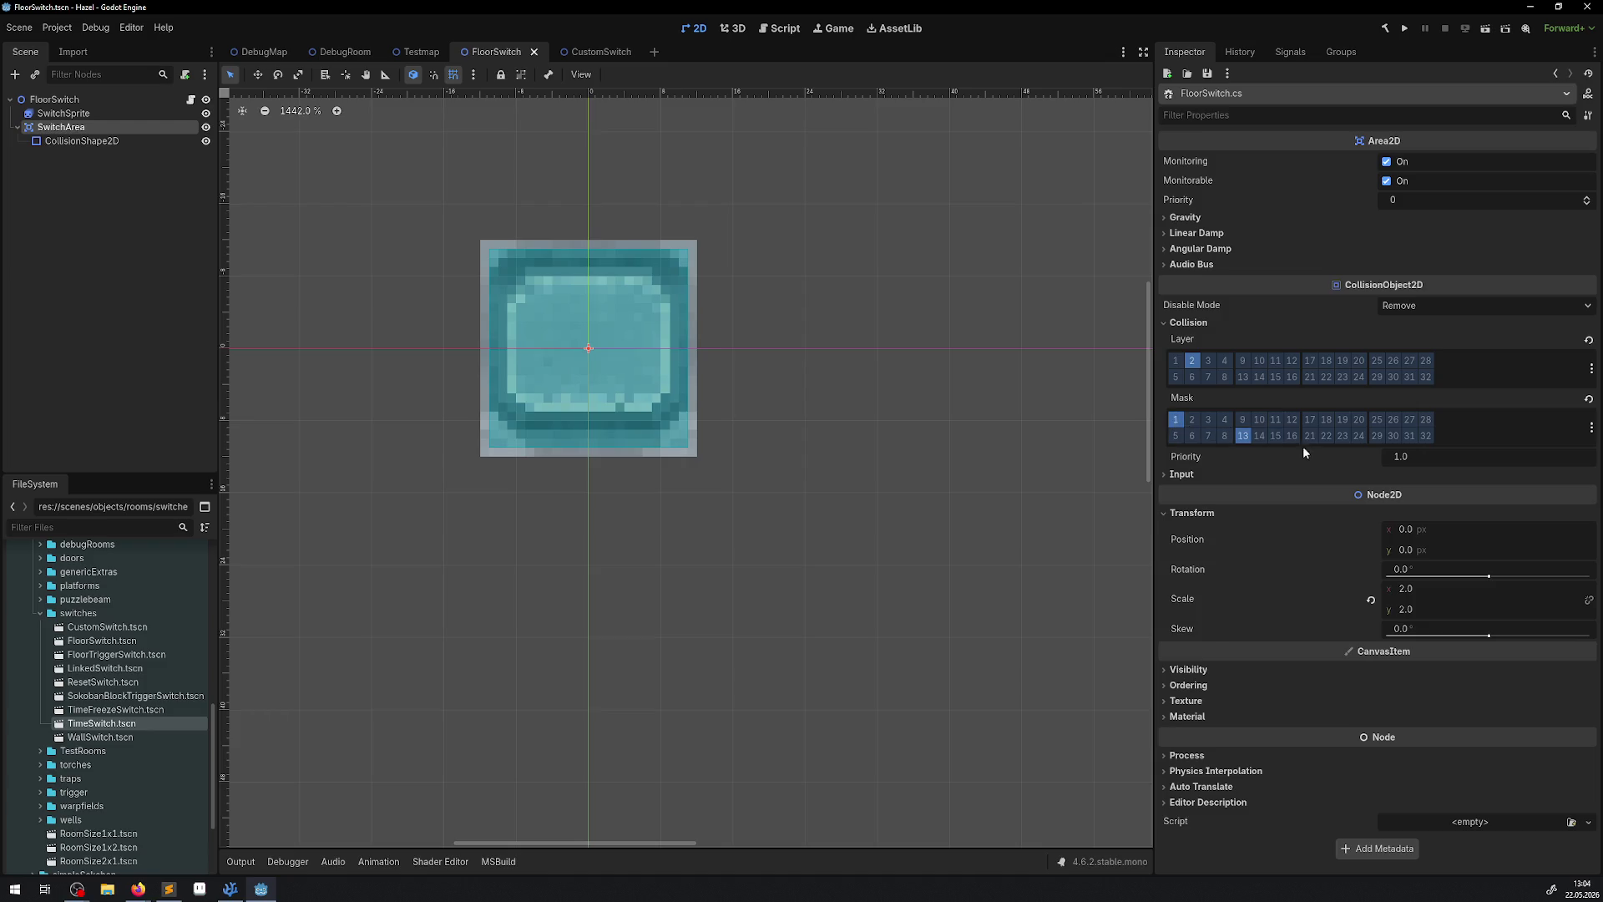
left_click(535, 51)
left_click(526, 51)
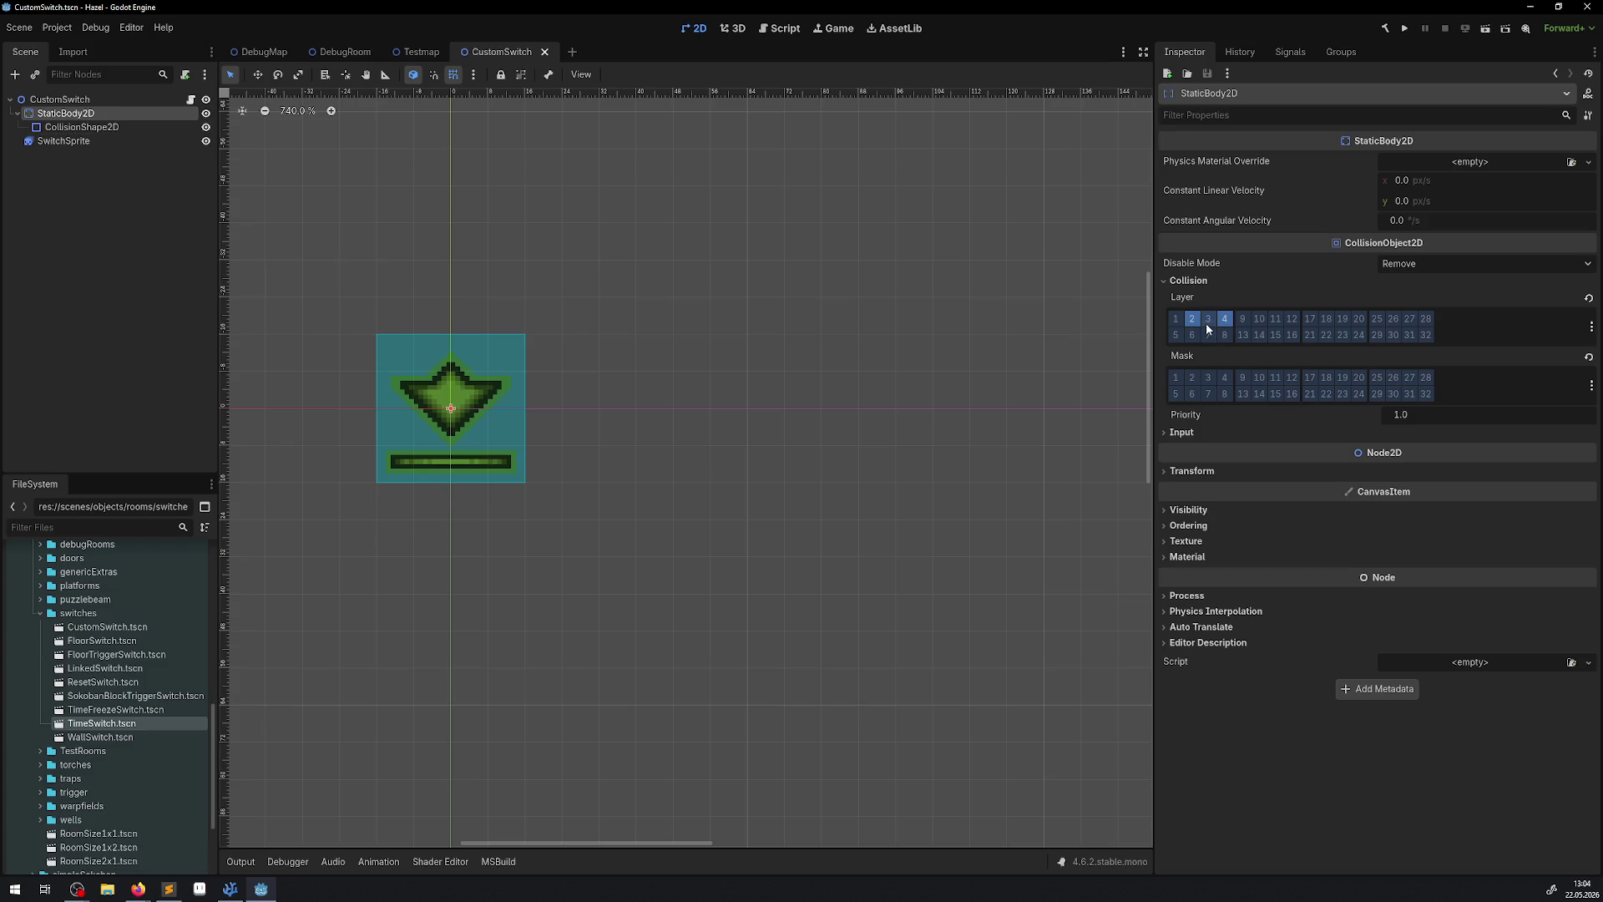
left_click_drag(568, 333, 604, 383)
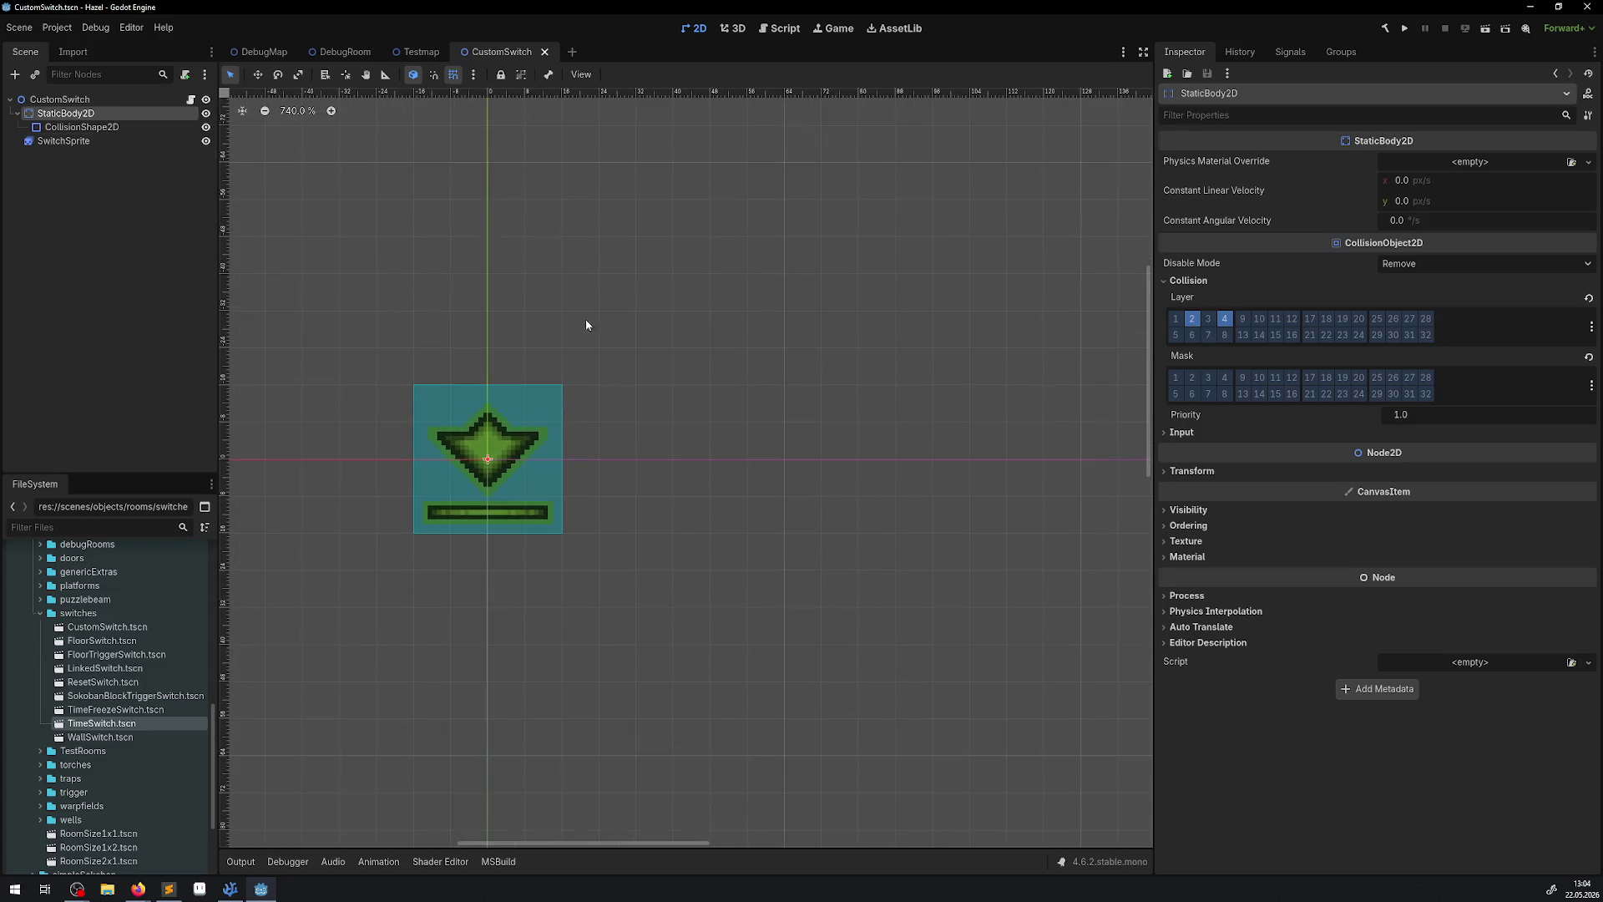
left_click(544, 52)
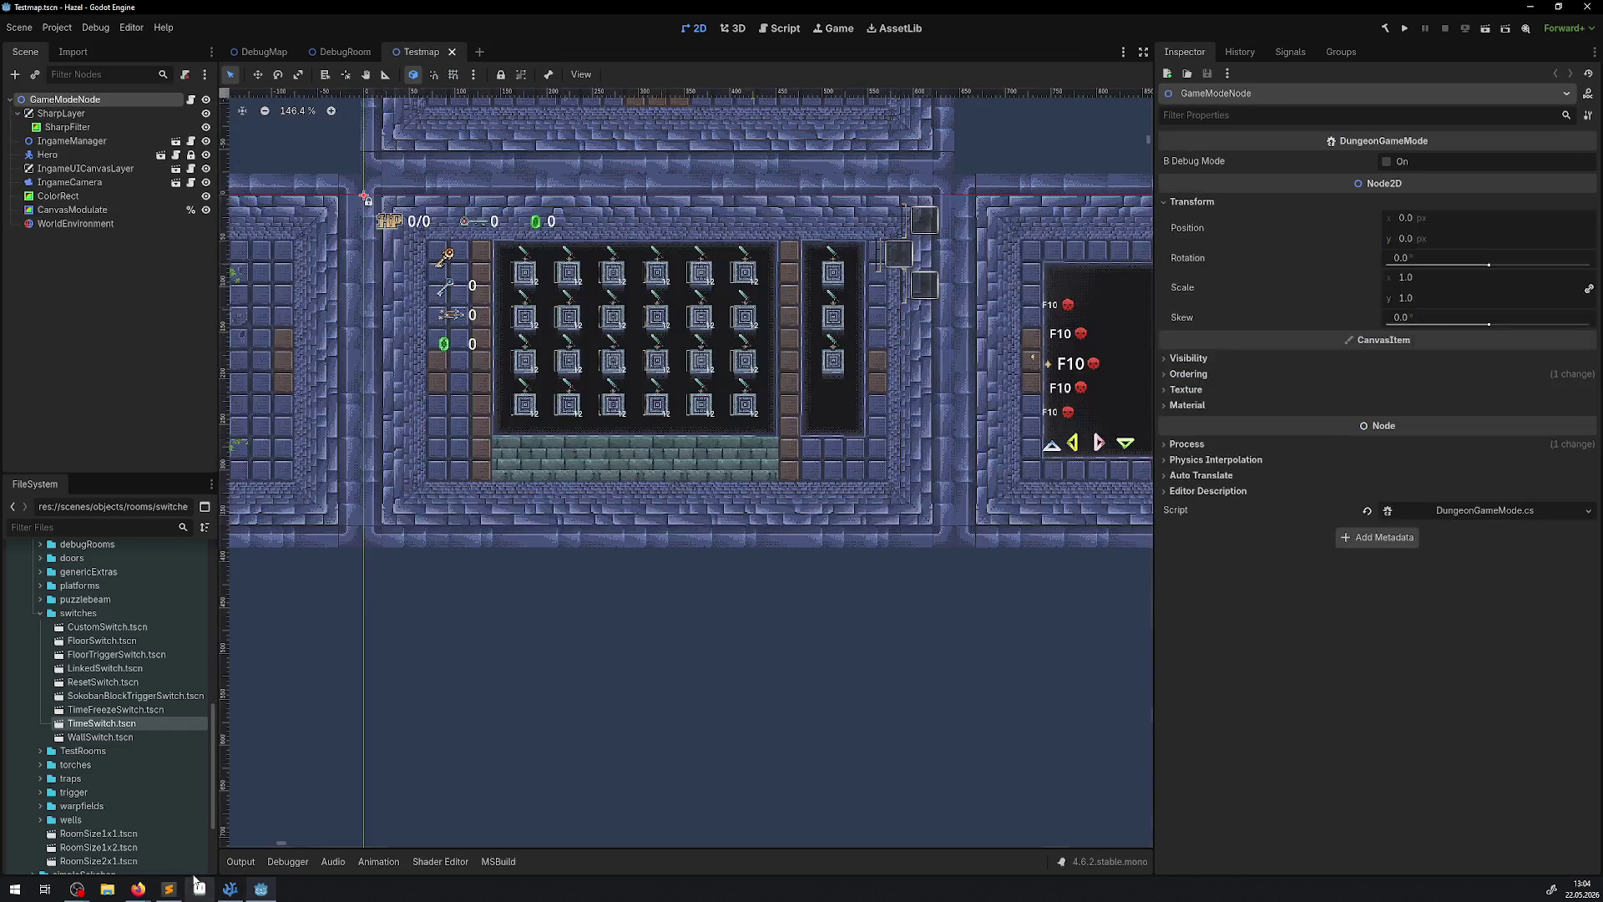
Step away to another program, then collapse the switches folder in the FileSystem dock.
left_click(169, 888)
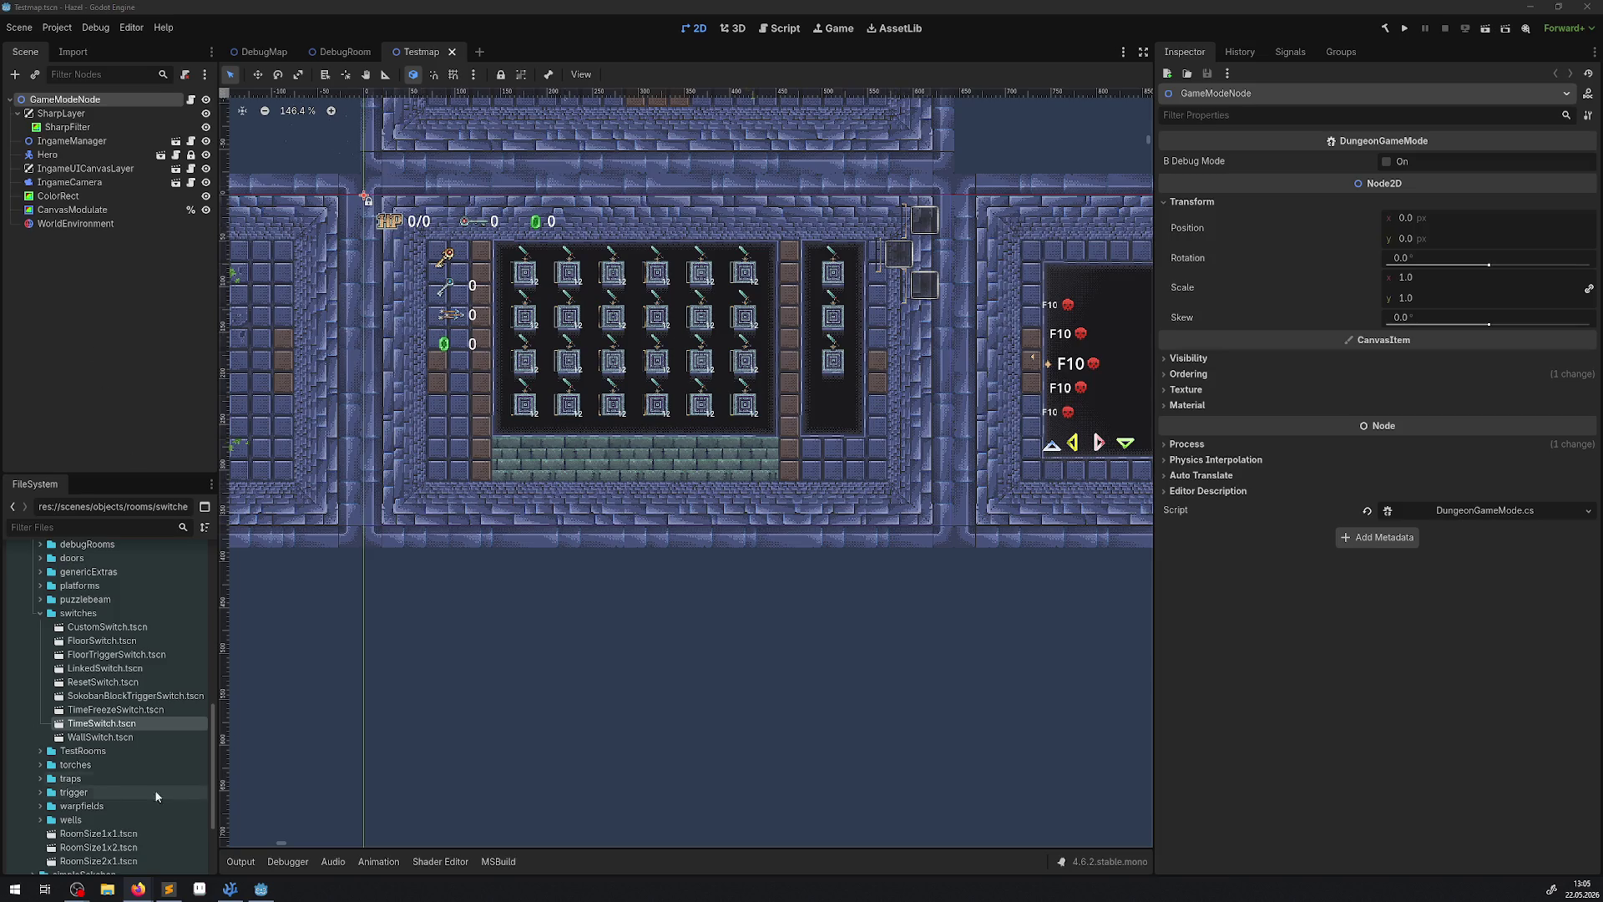
left_click(38, 614)
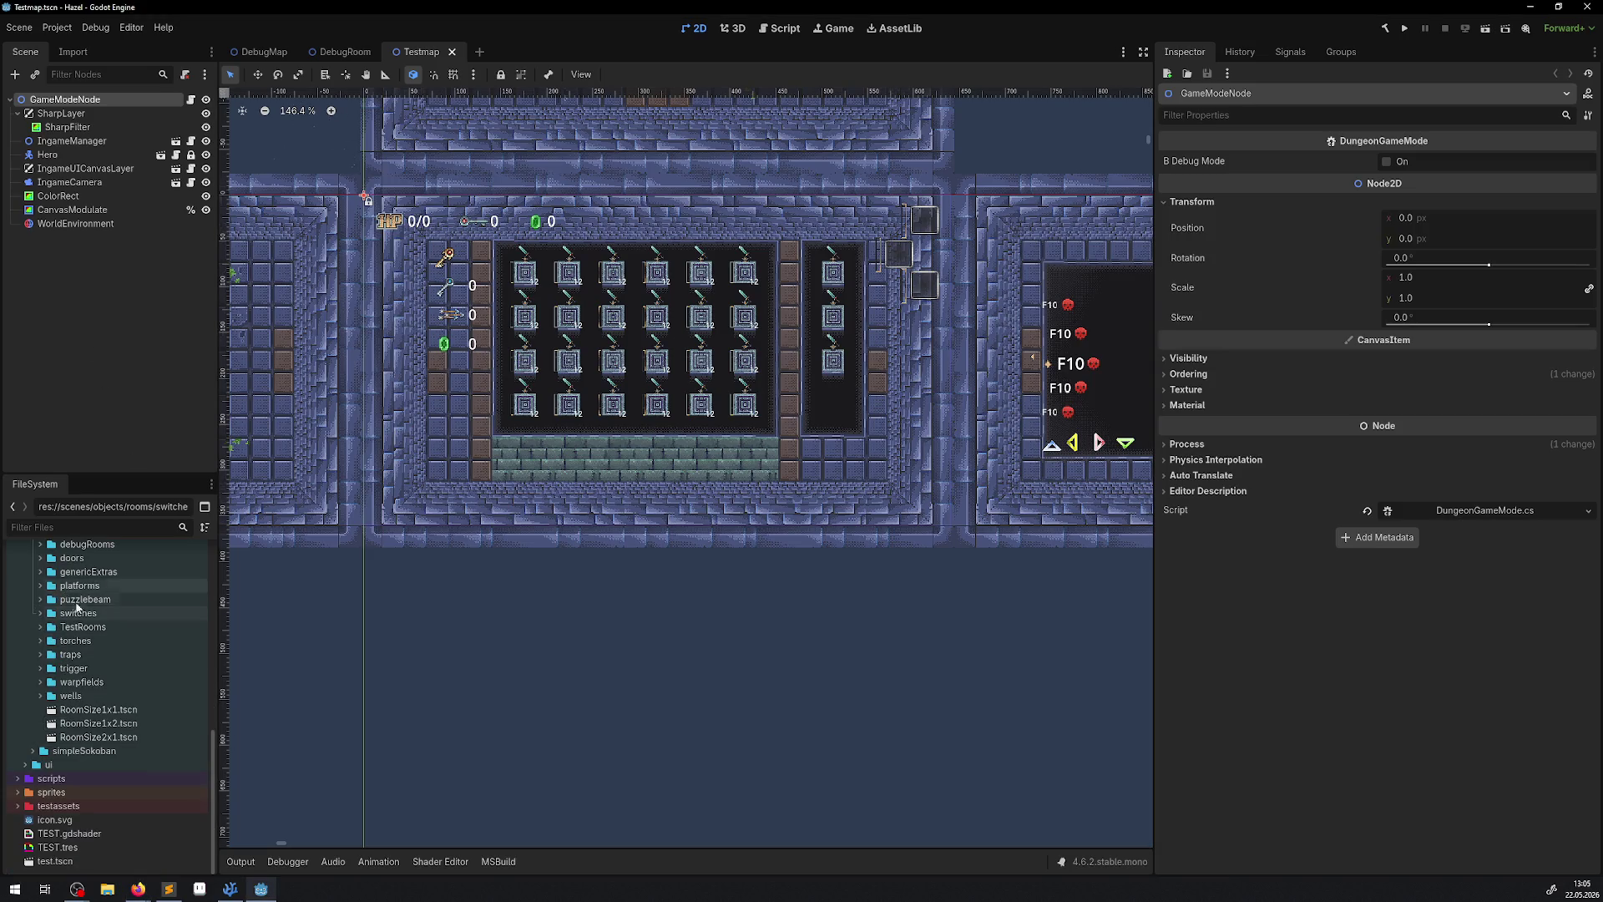
After a detour to Sublime Text, expand genericExtras to list Jar.tscn and WeightObject00.tscn.
scroll(117, 673, "up", 3)
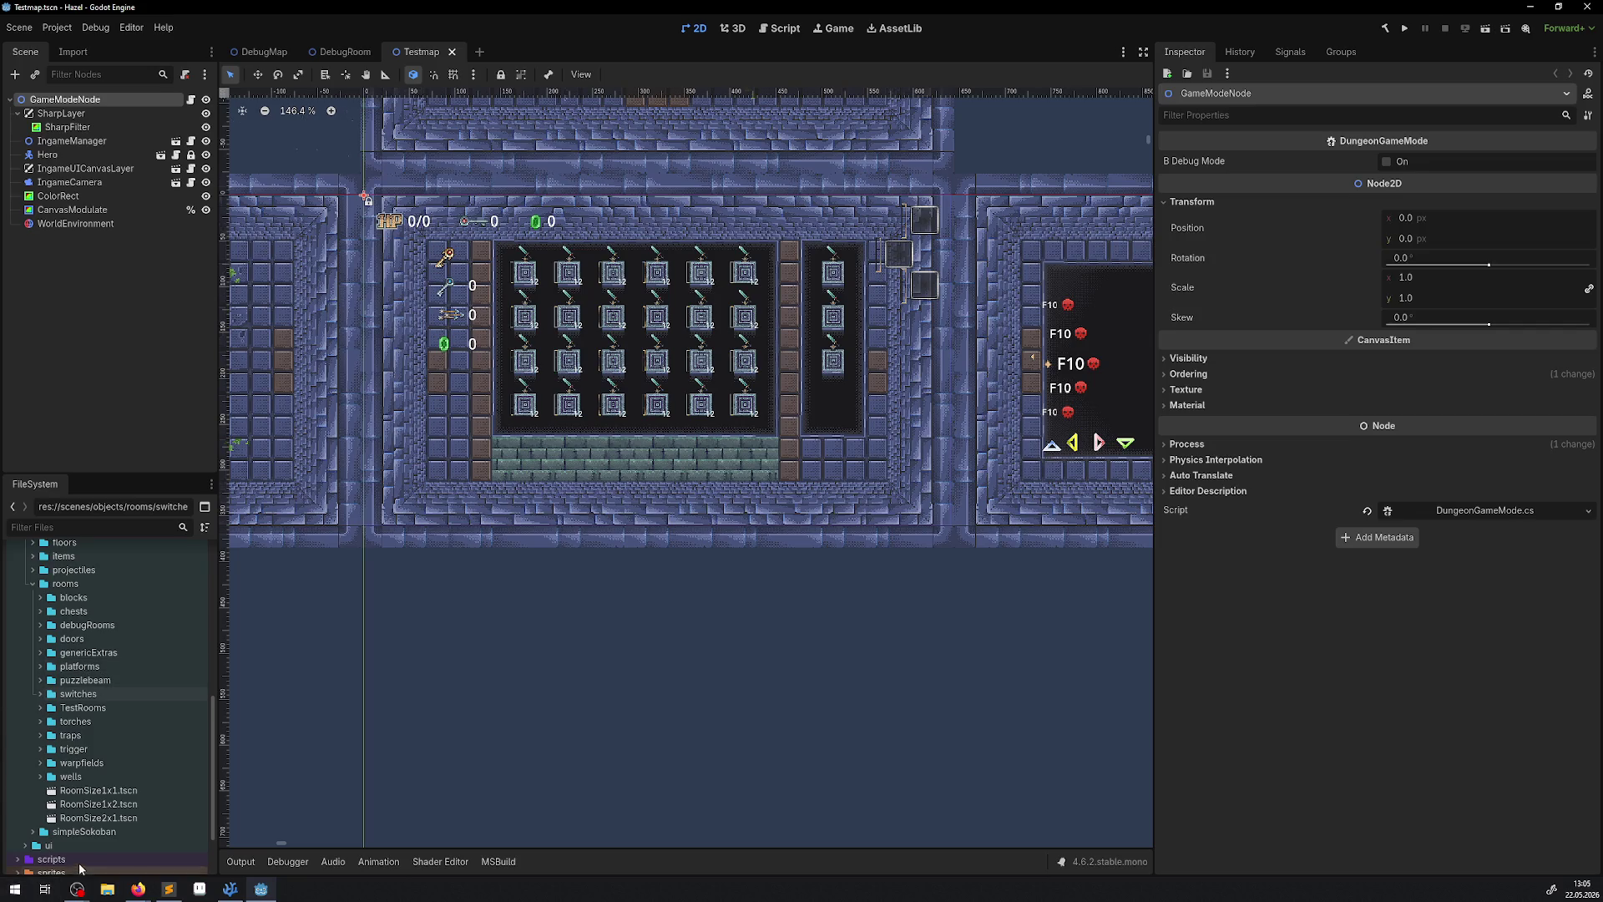
key("alt+Tab")
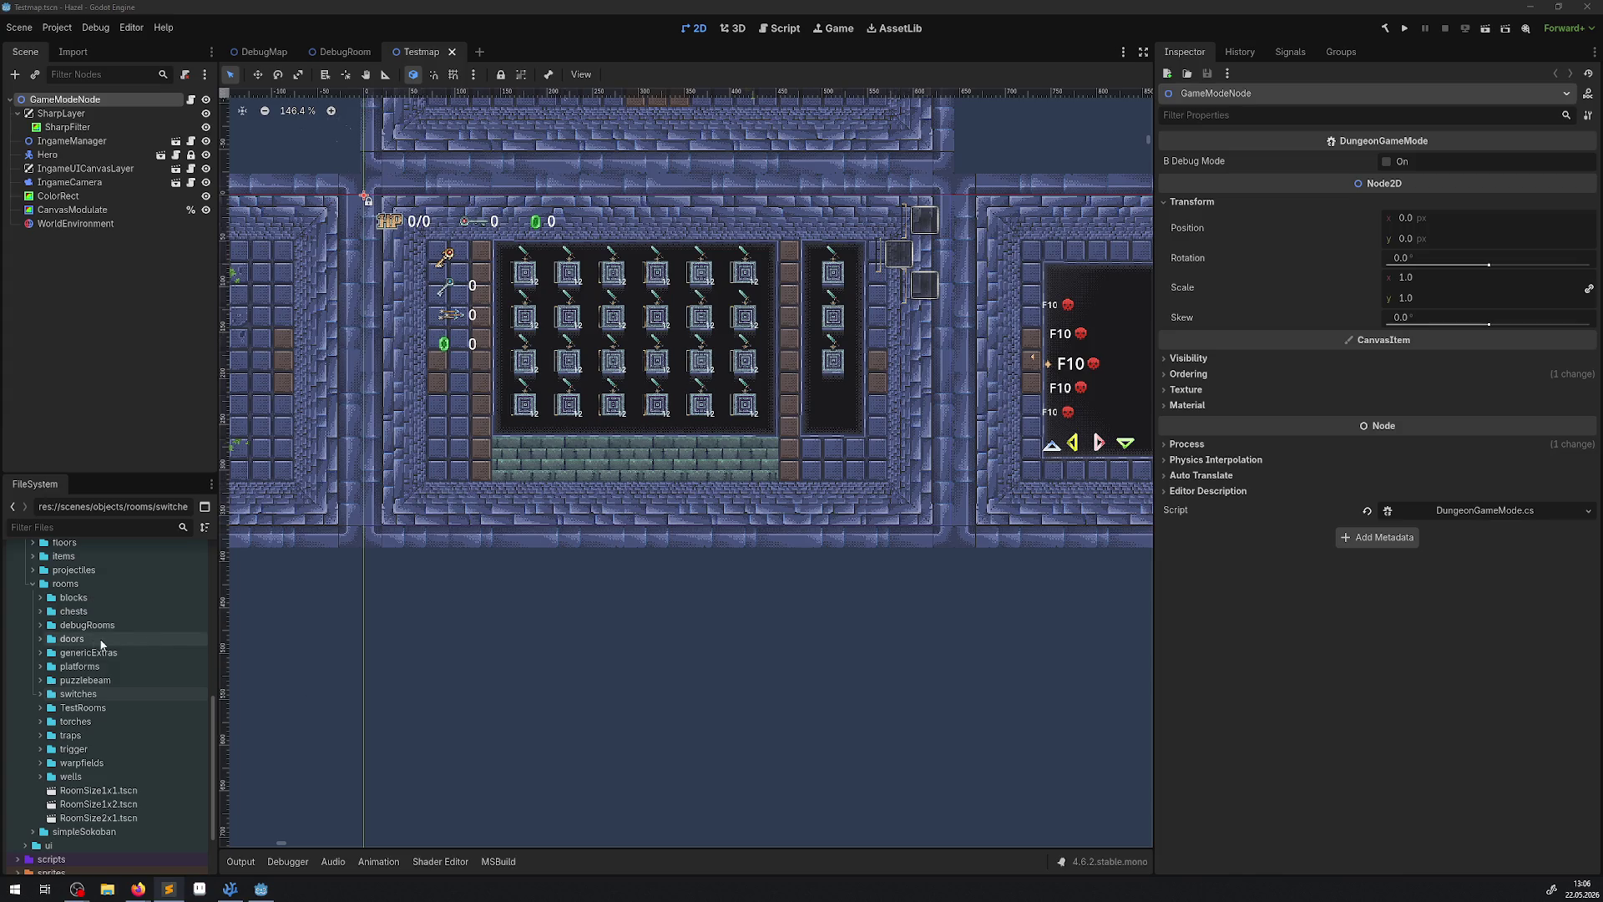
left_click(37, 650)
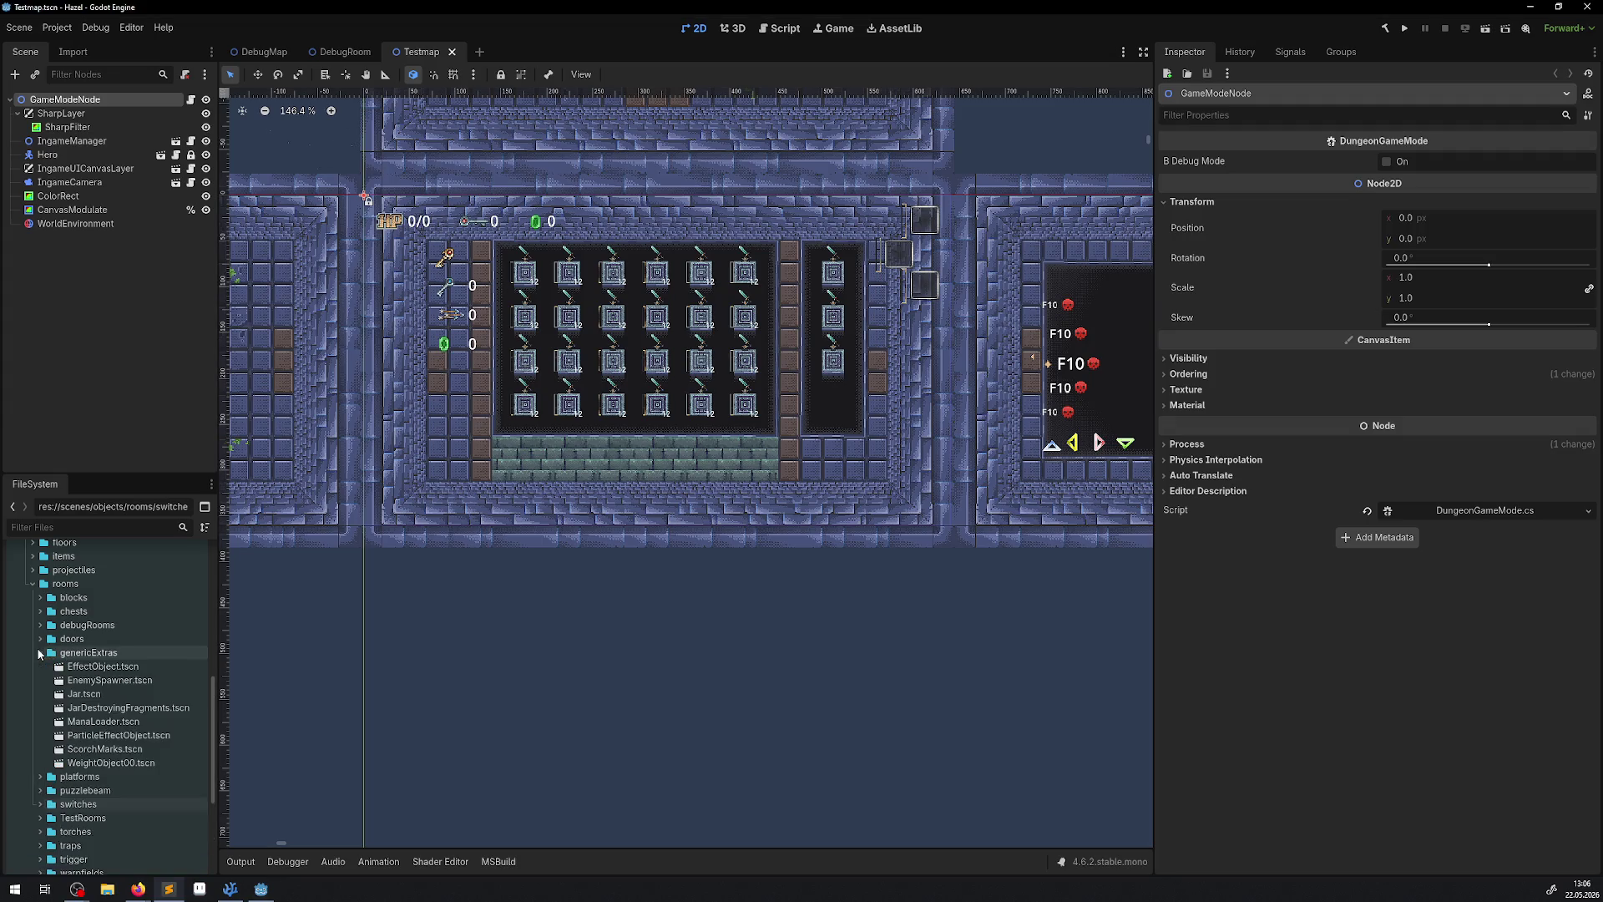
Open ManaLoader.tscn and select the collision shape under Area2D2.
double_click(104, 721)
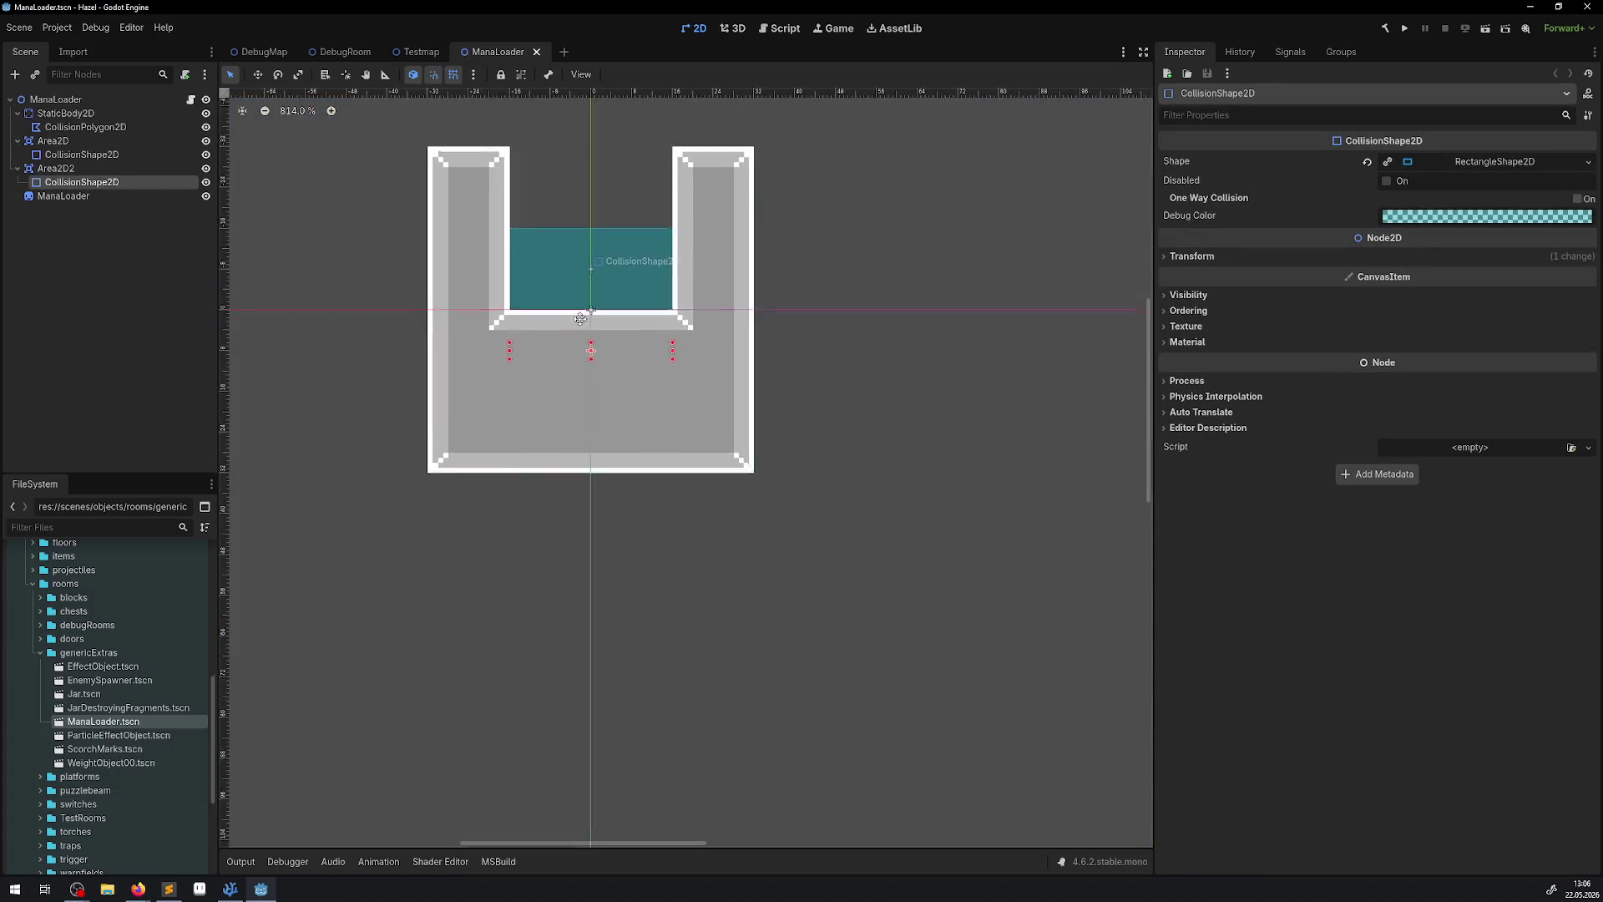
scroll(574, 359, "up", 3)
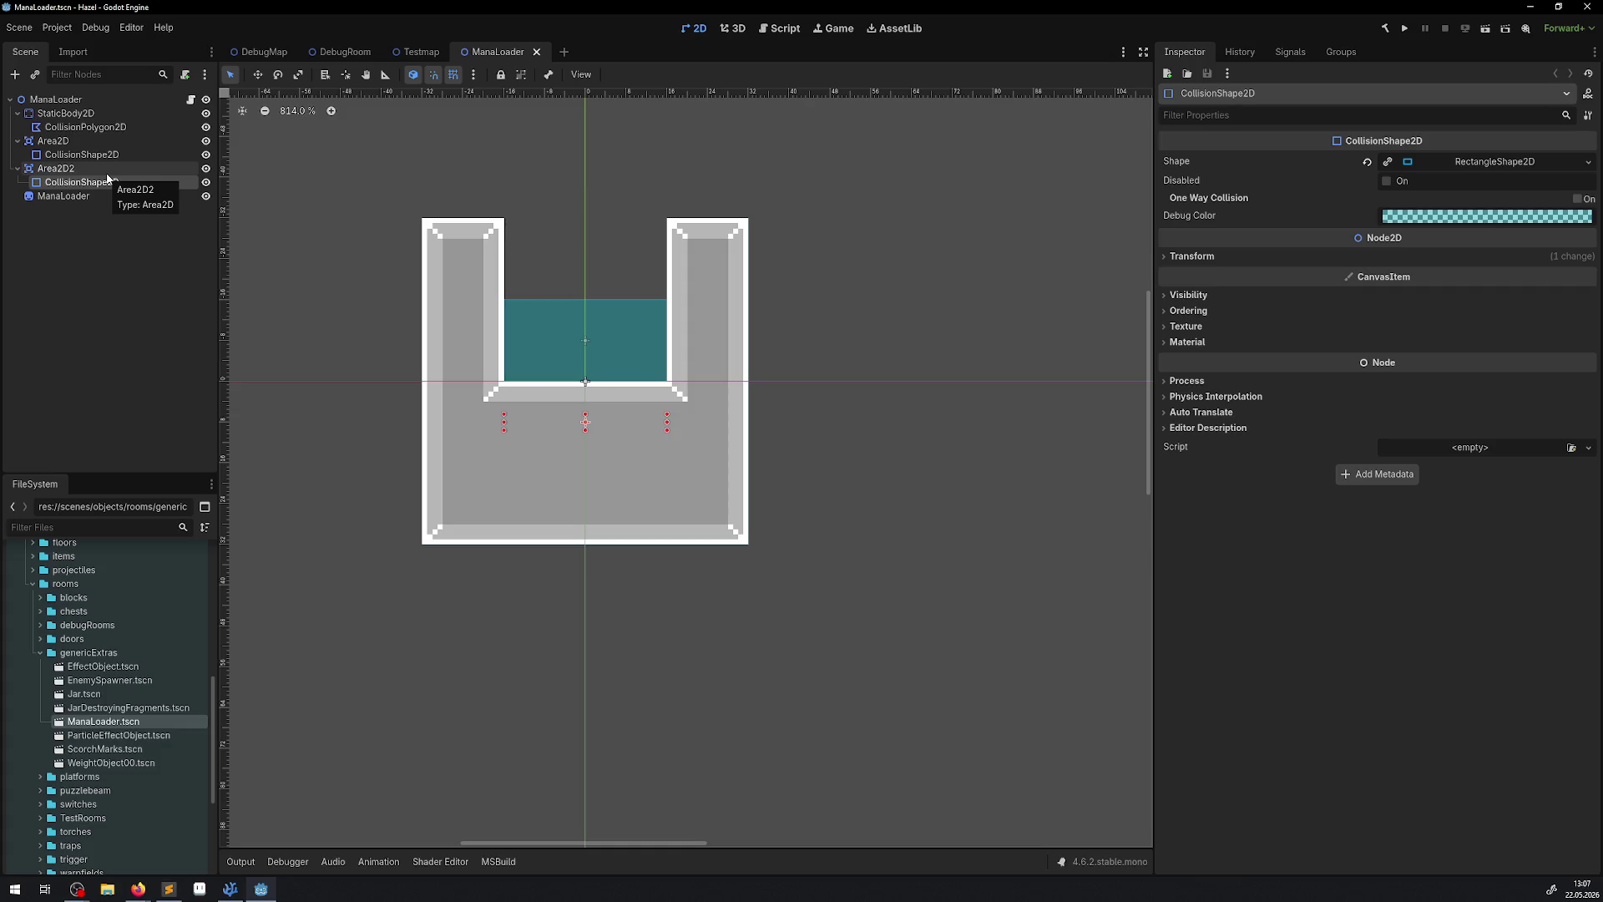
left_click(107, 181)
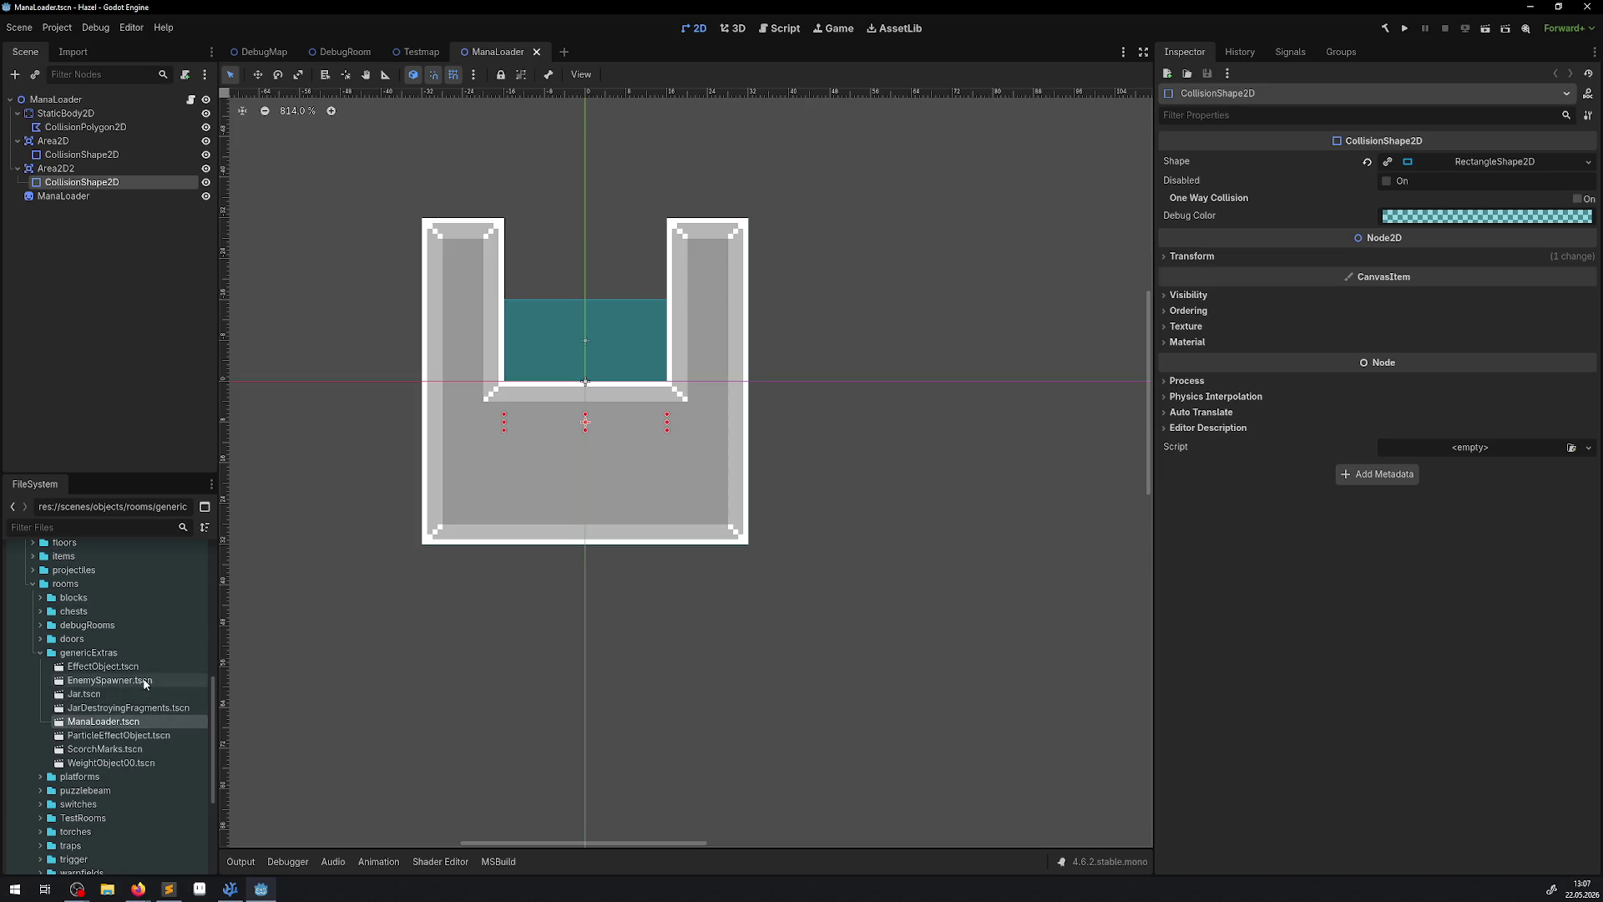
scroll(568, 436, "down", 3)
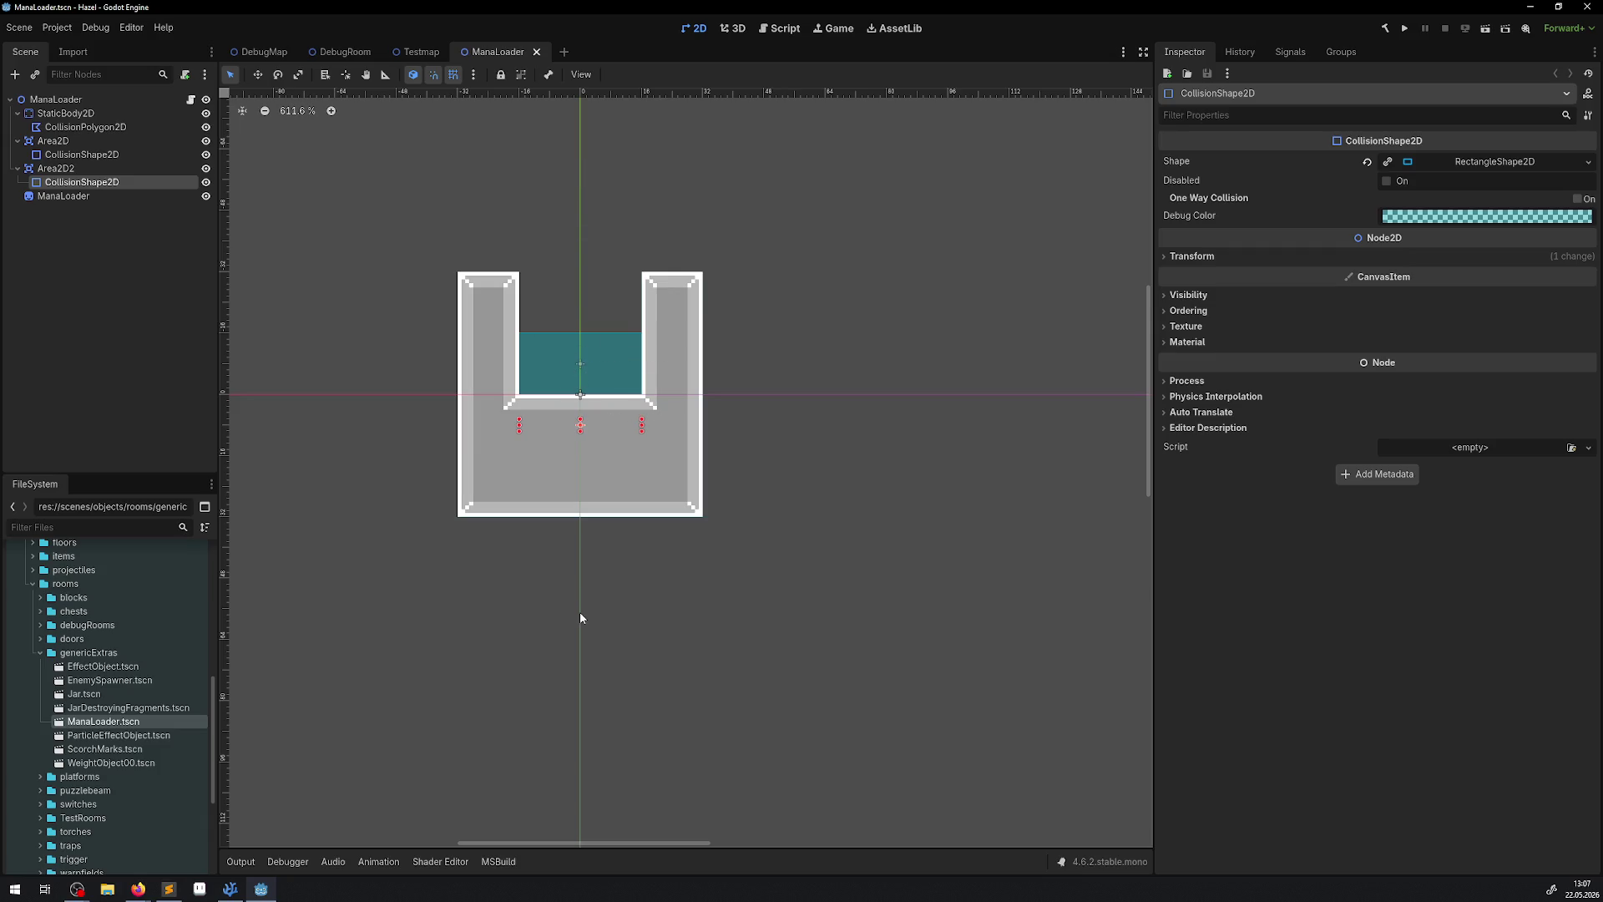
left_click(55, 154)
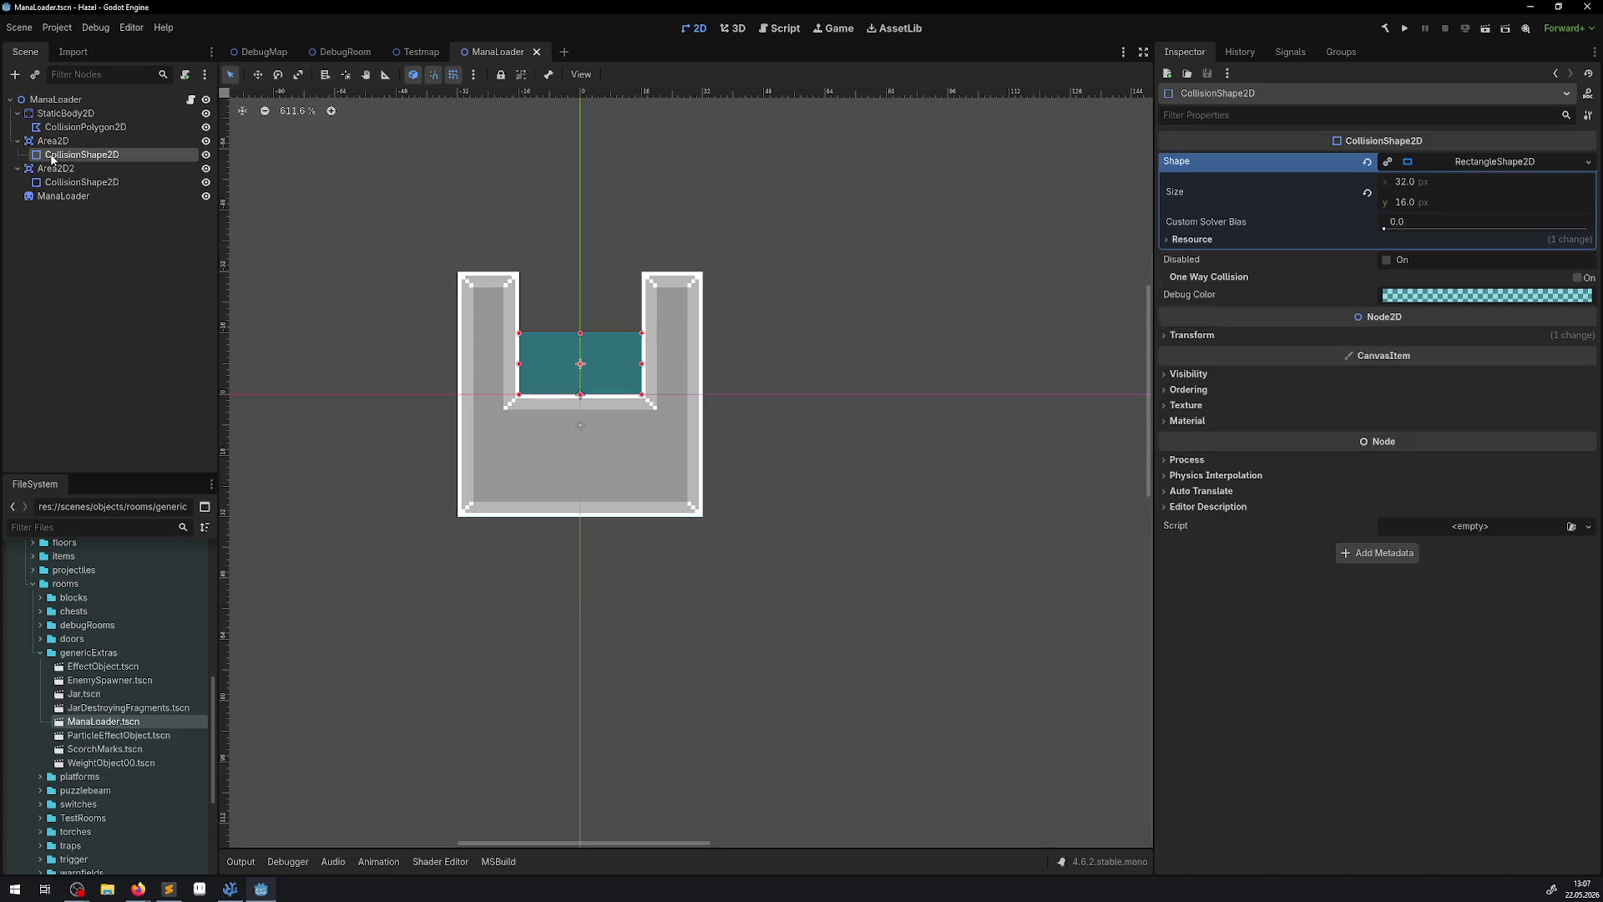
left_click(58, 141)
left_click(56, 168)
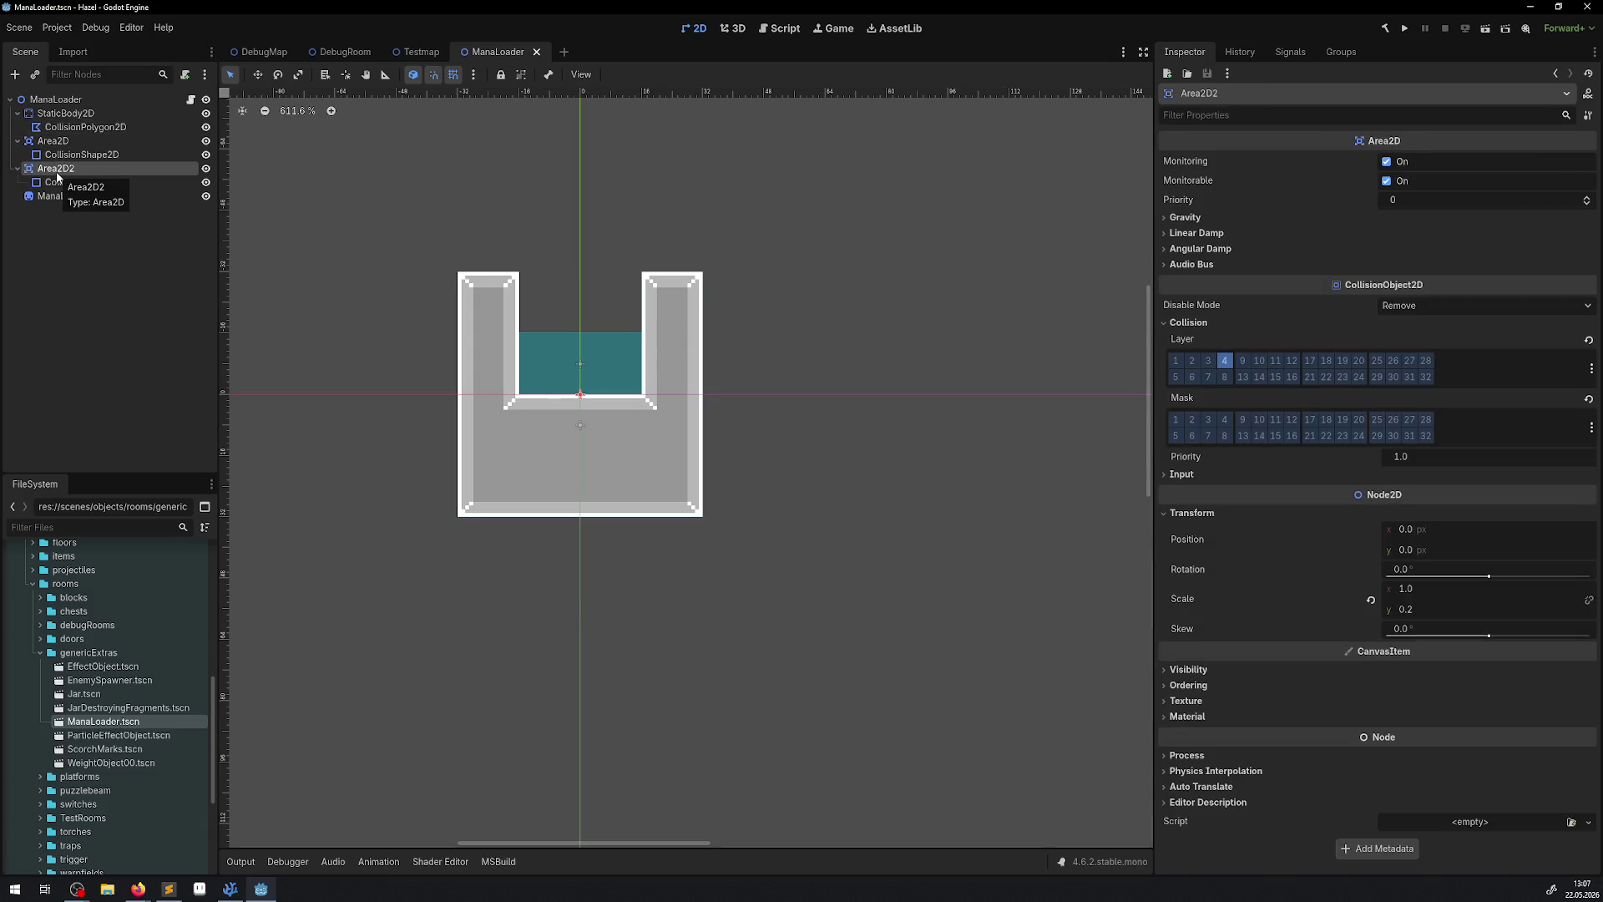
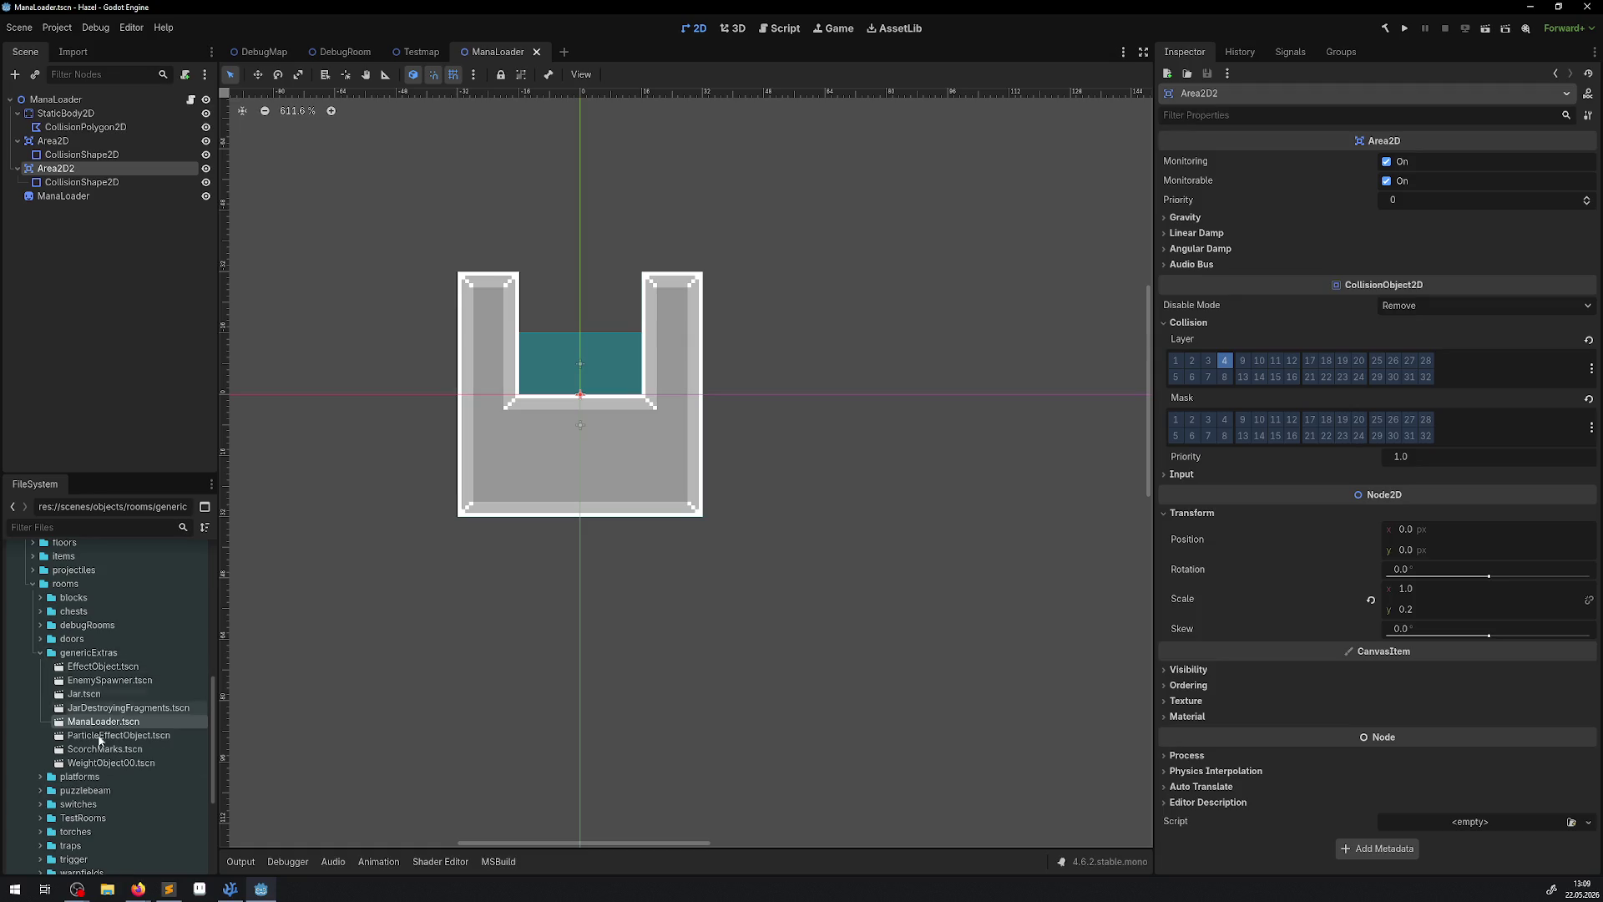
Collapse genericExtras, expand the traps folder, and open WallTrapMovableLine.tscn.
left_click(40, 652)
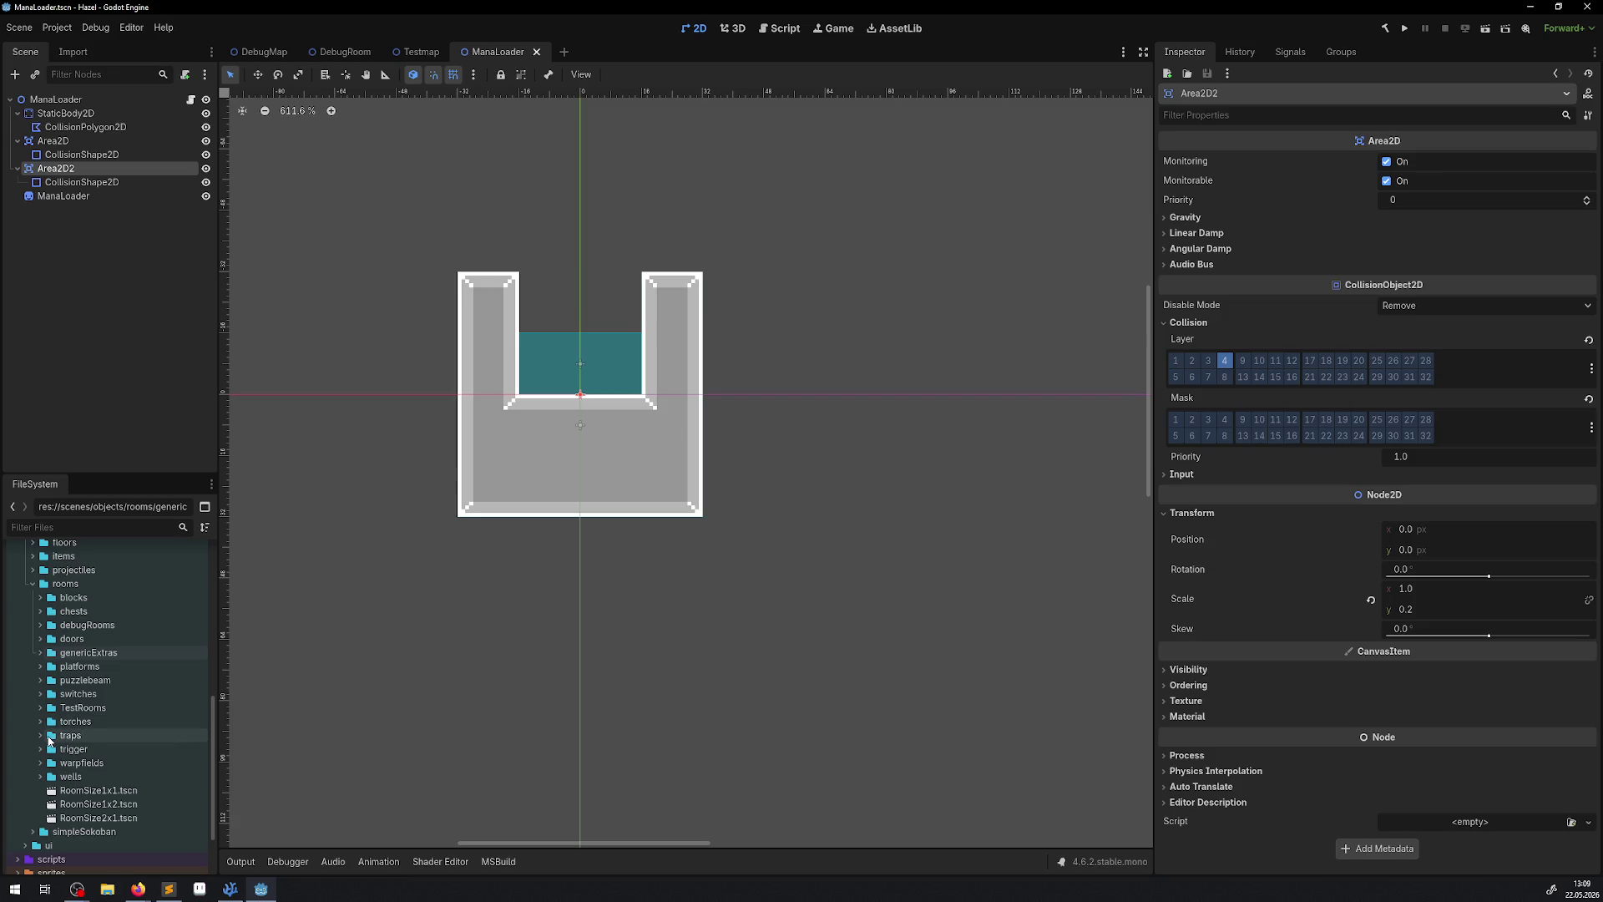
left_click(41, 736)
scroll(153, 732, "down", 5)
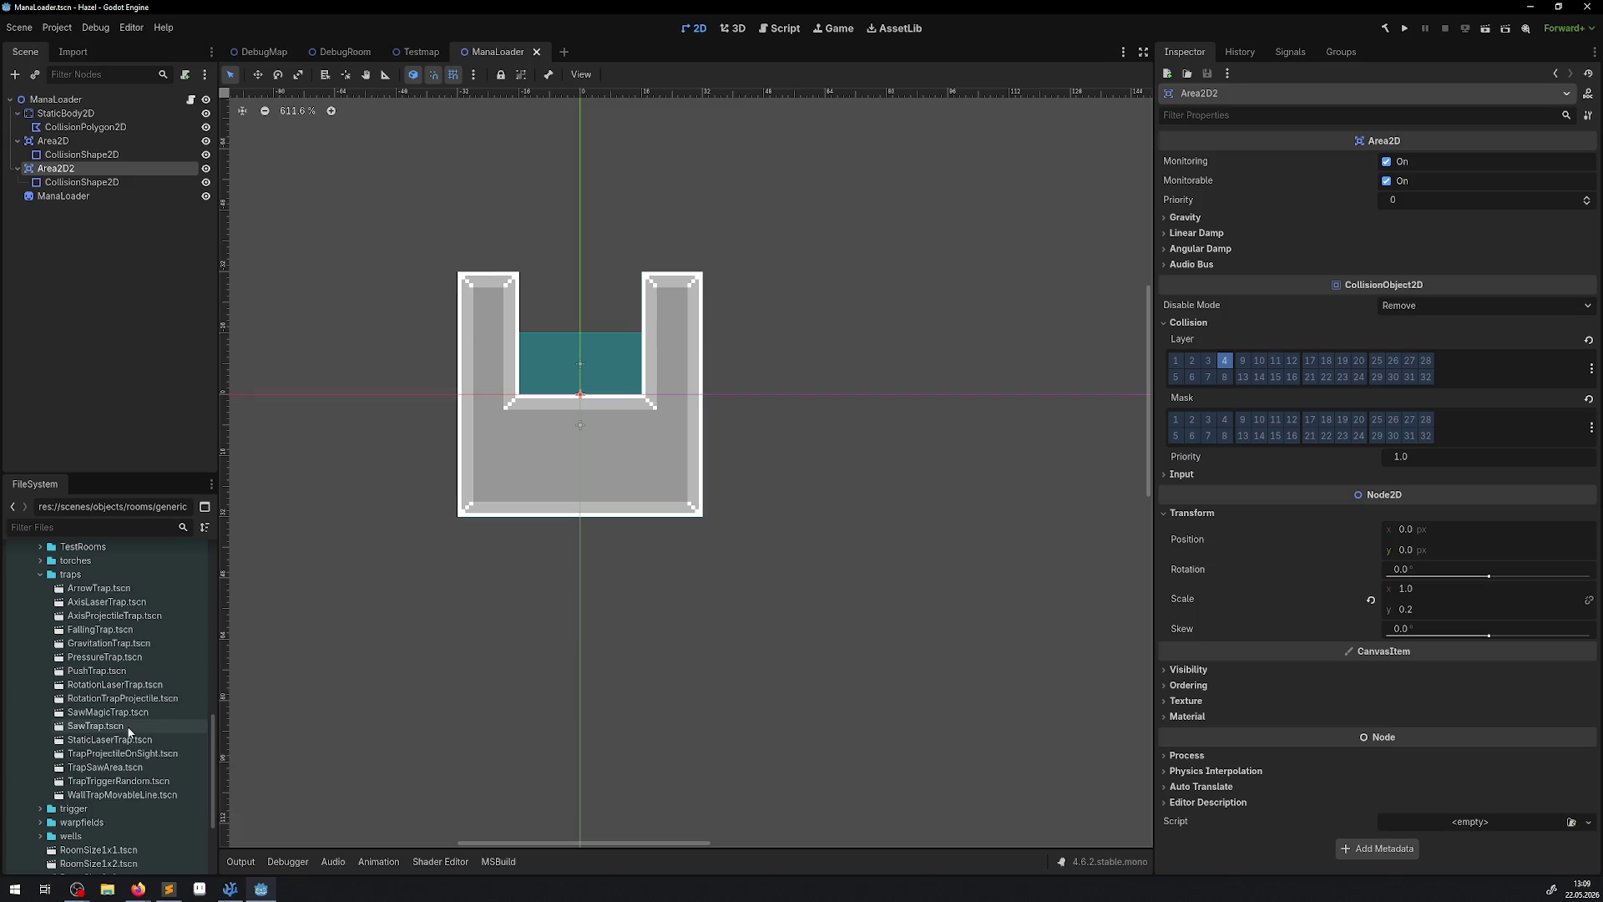
double_click(104, 797)
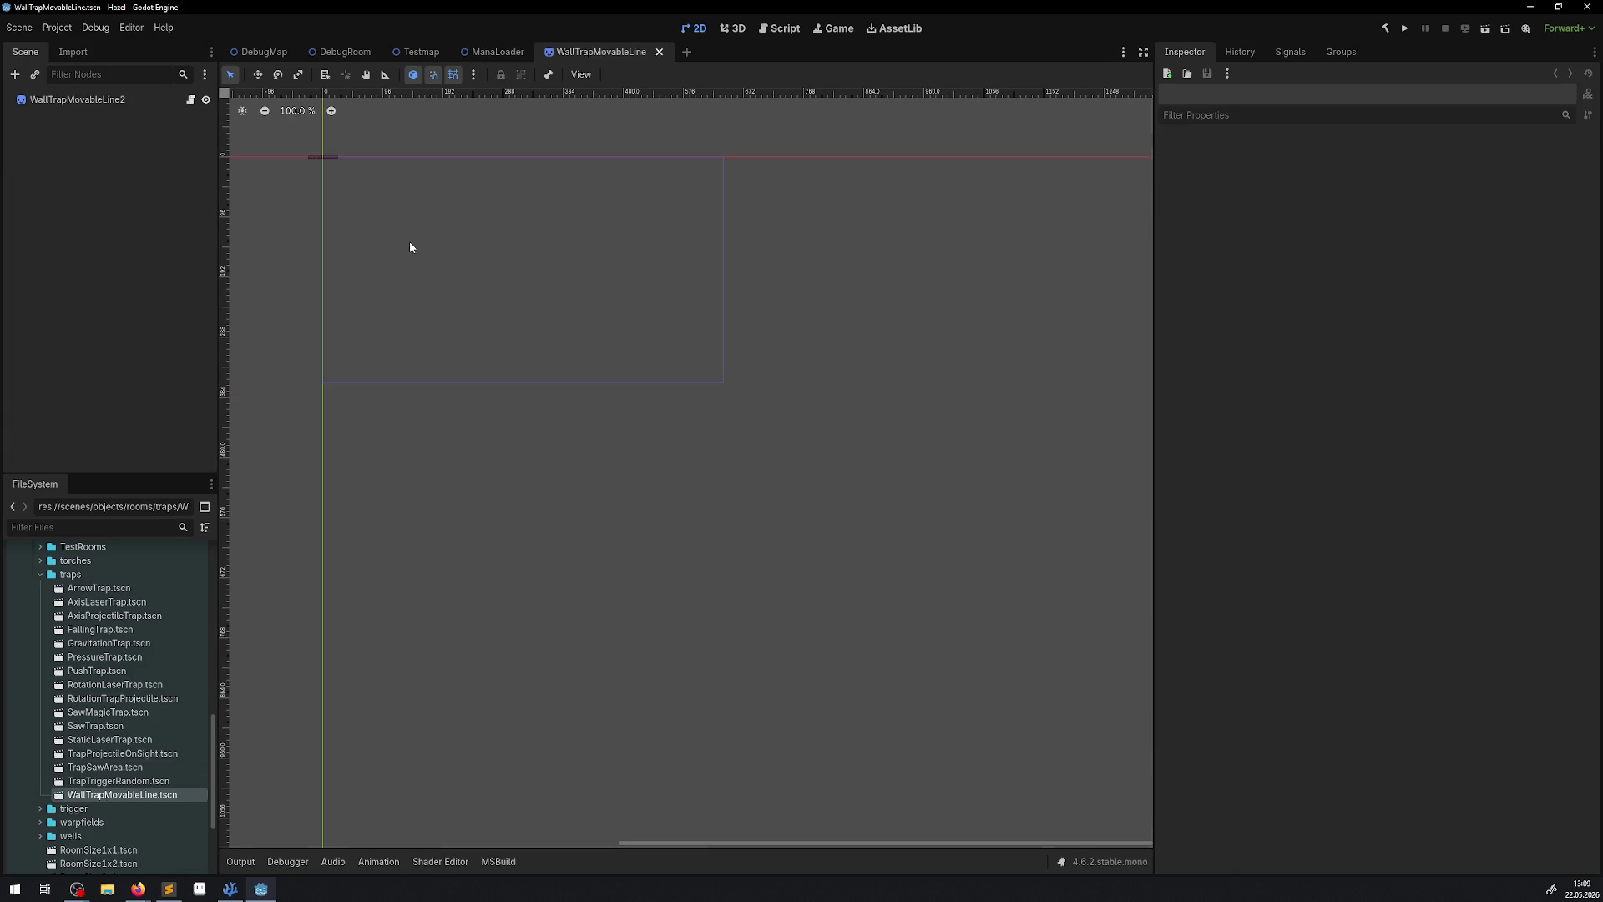
Zoom into WallTrapMovableLine, then pan around the DebugRoom level's laser trap area.
scroll(536, 390, "up", 10)
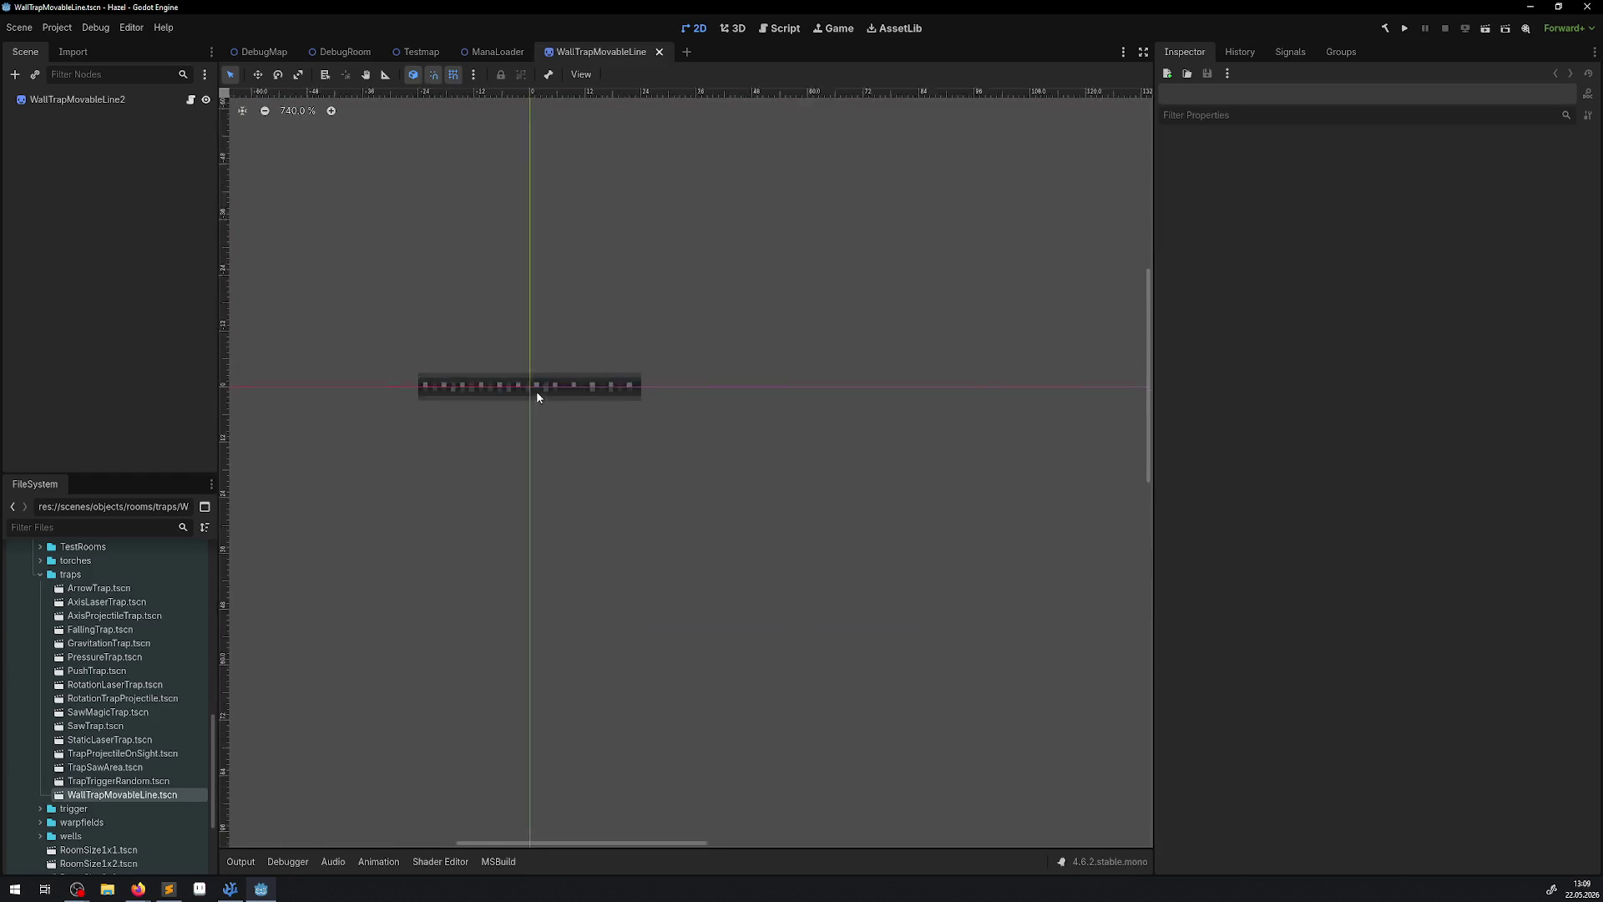
scroll(536, 391, "up", 7)
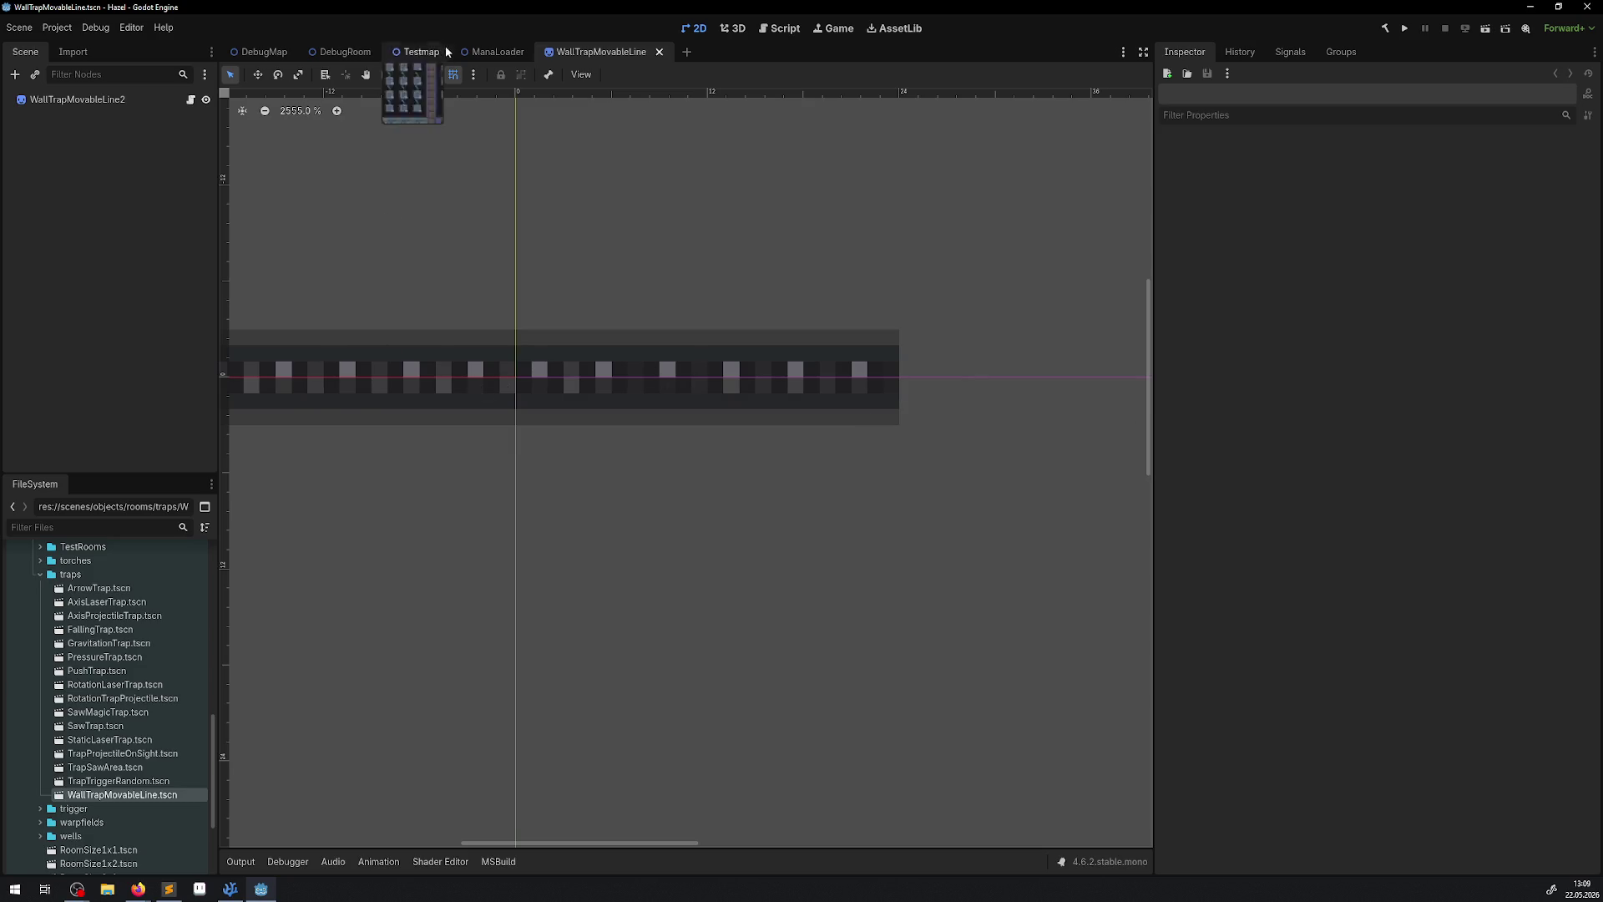
left_click(343, 52)
scroll(716, 370, "down", 6)
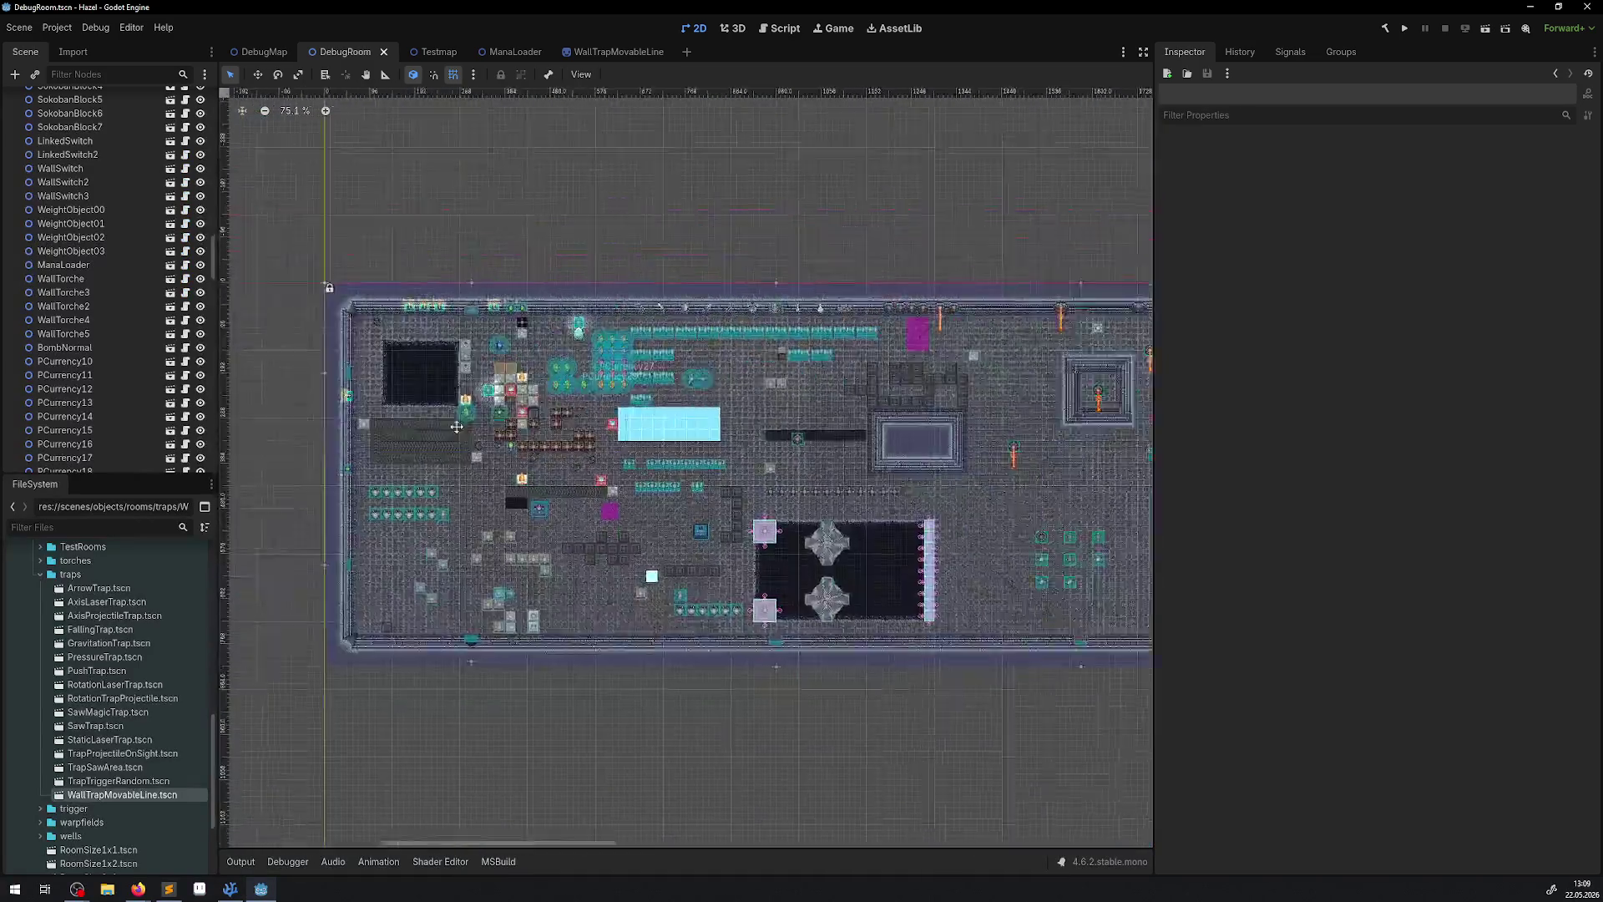
scroll(729, 356, "up", 14)
scroll(729, 356, "right", 5)
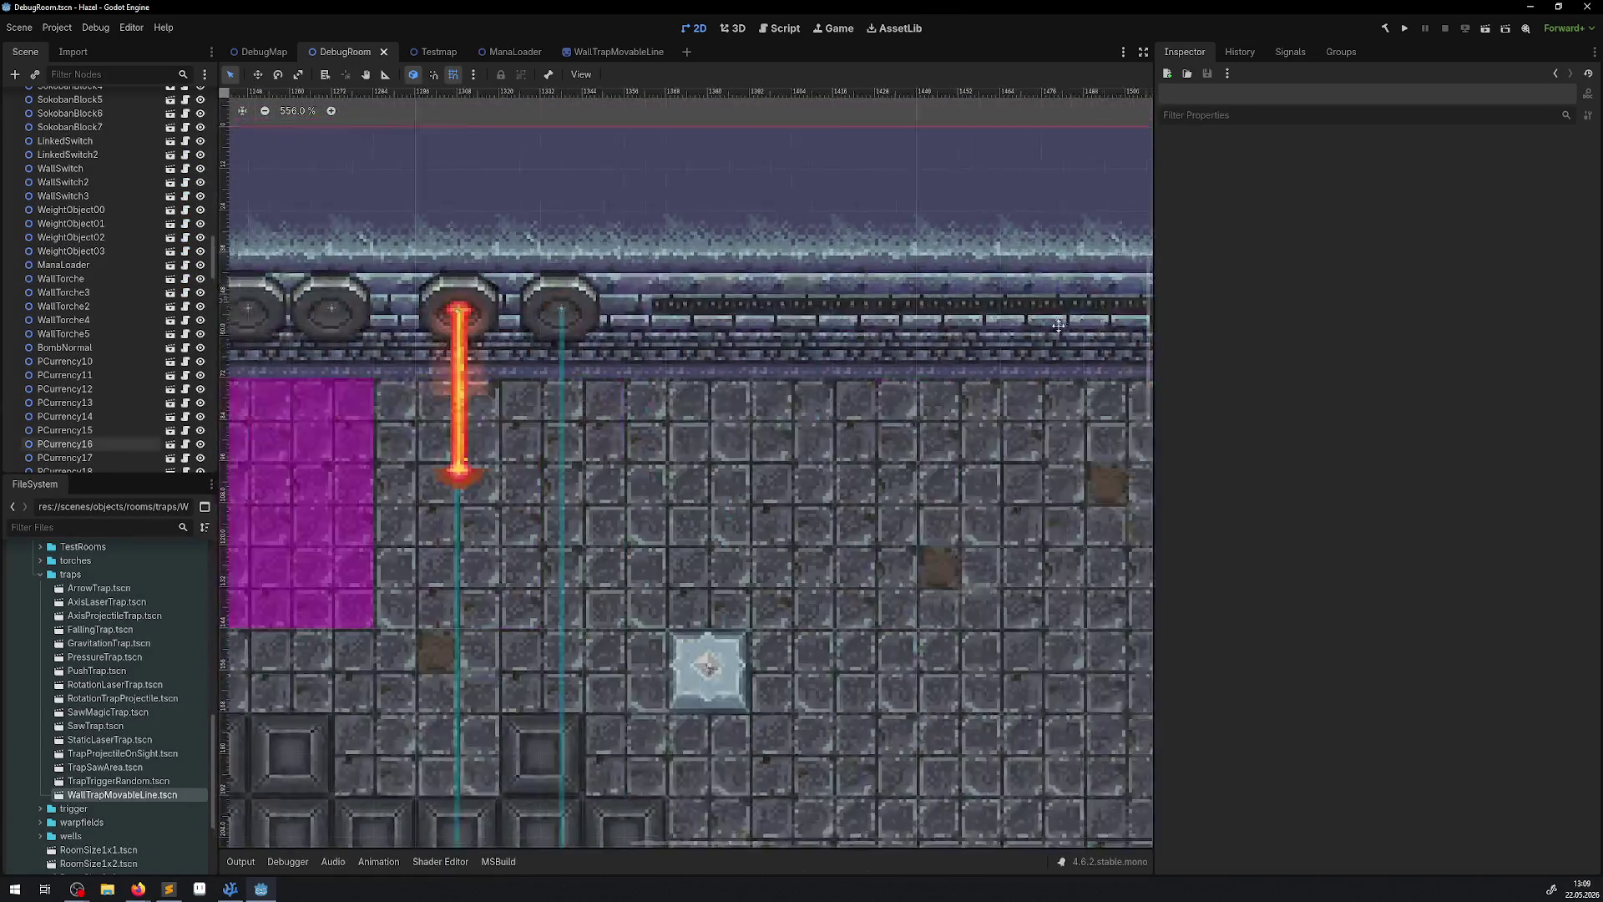
scroll(388, 288, "down", 1)
scroll(388, 288, "right", 3)
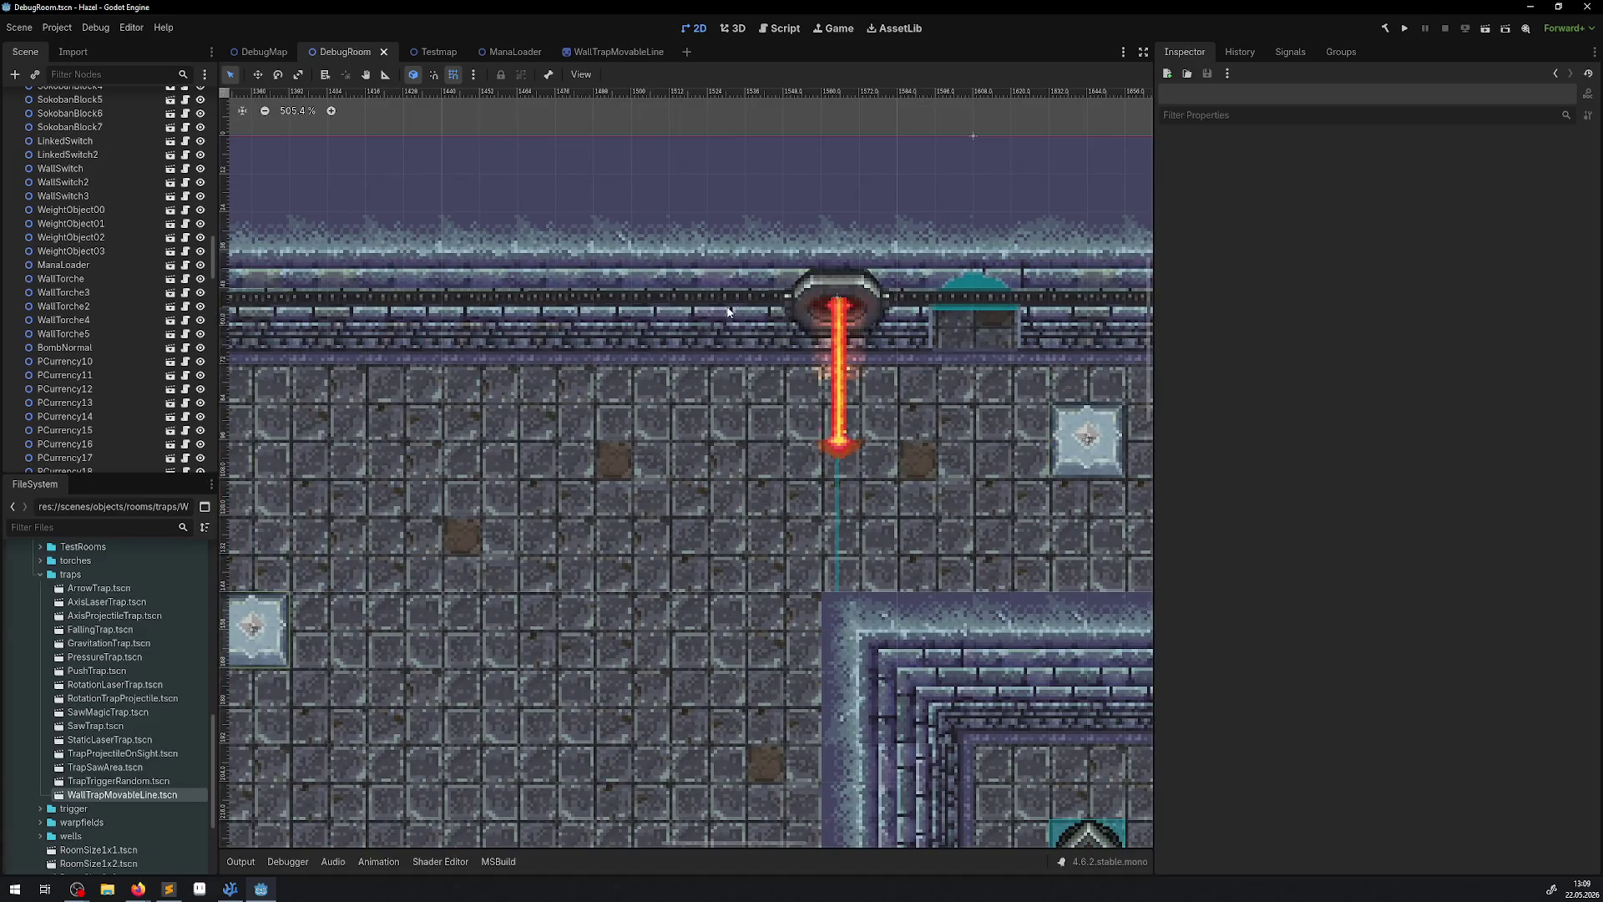
Close the WallTrapMovableLine tab and return to DebugRoom's wall laser trap.
left_click(616, 52)
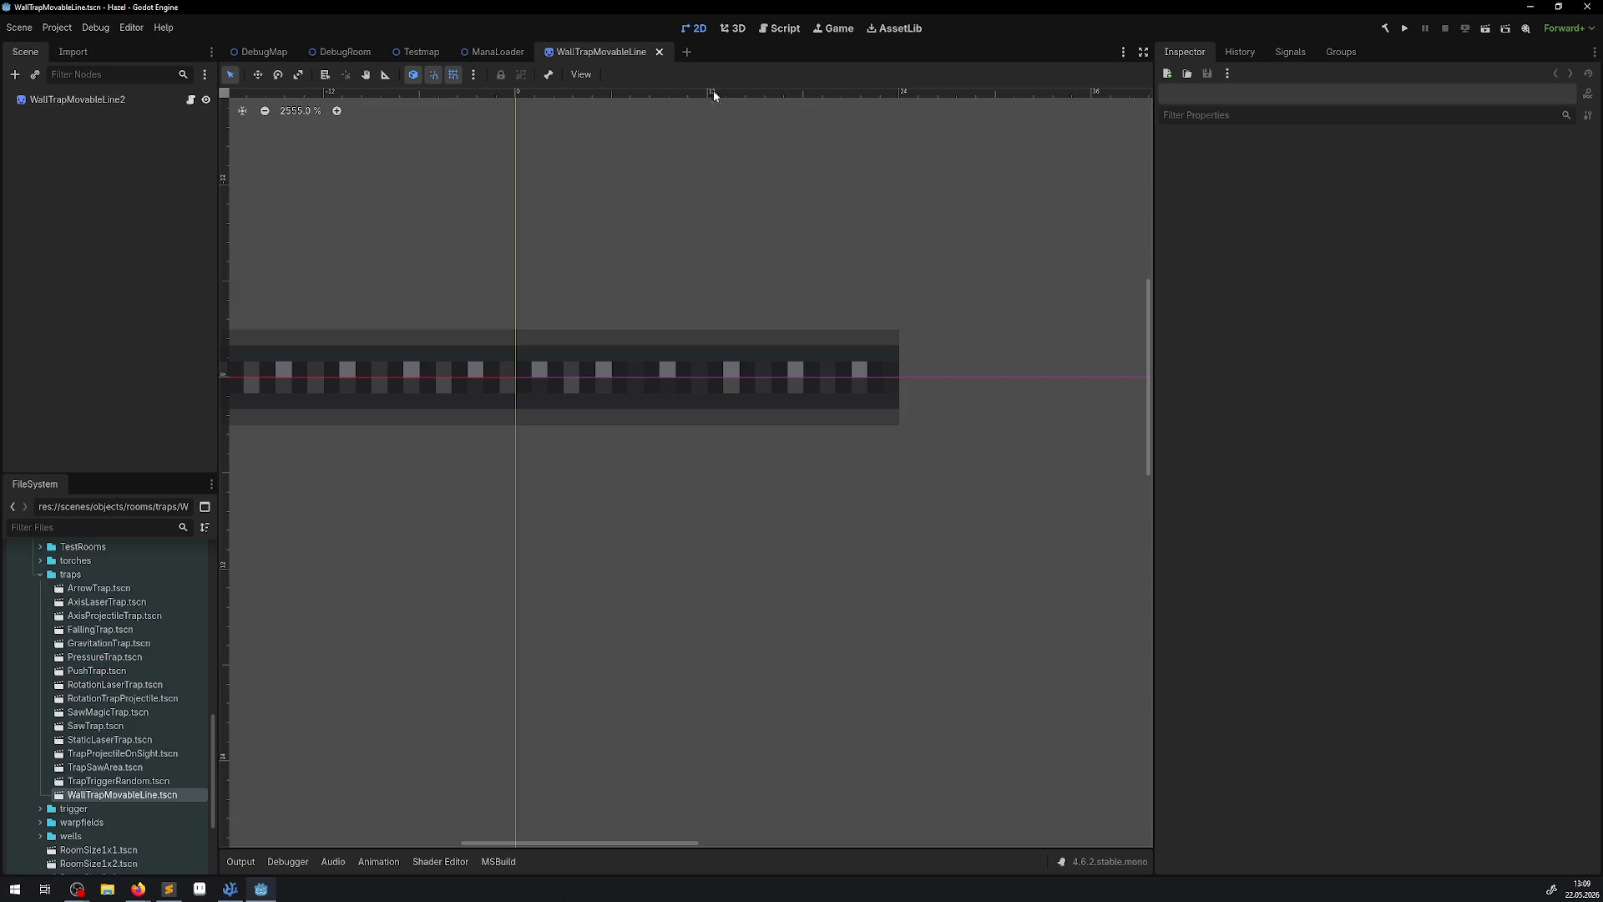
left_click(659, 53)
left_click(342, 52)
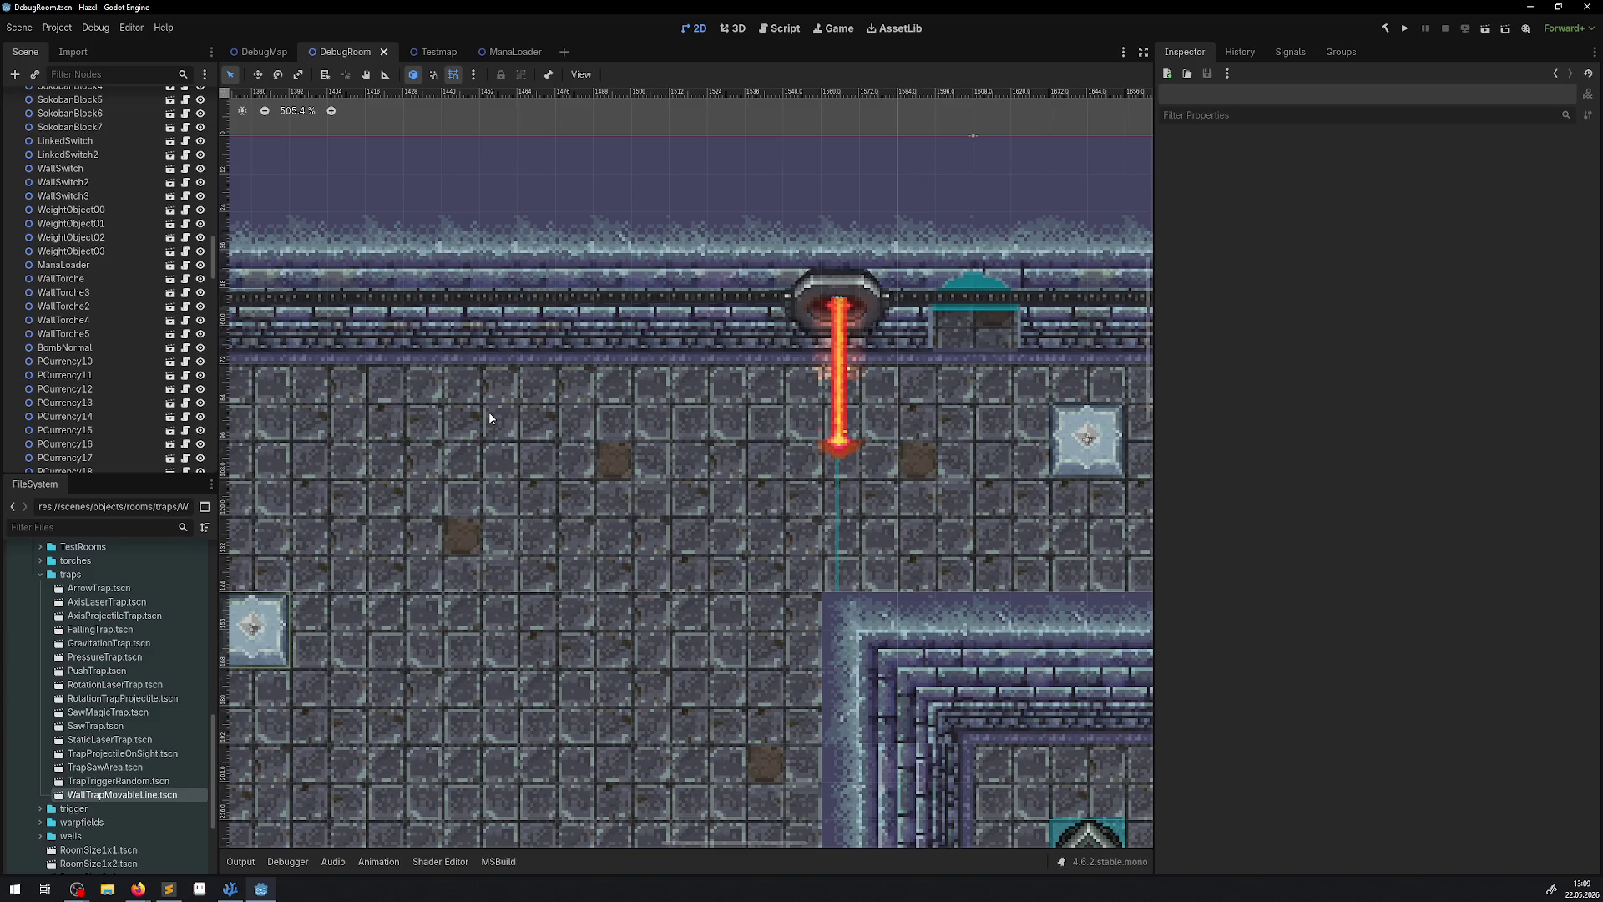
scroll(549, 415, "left", 2)
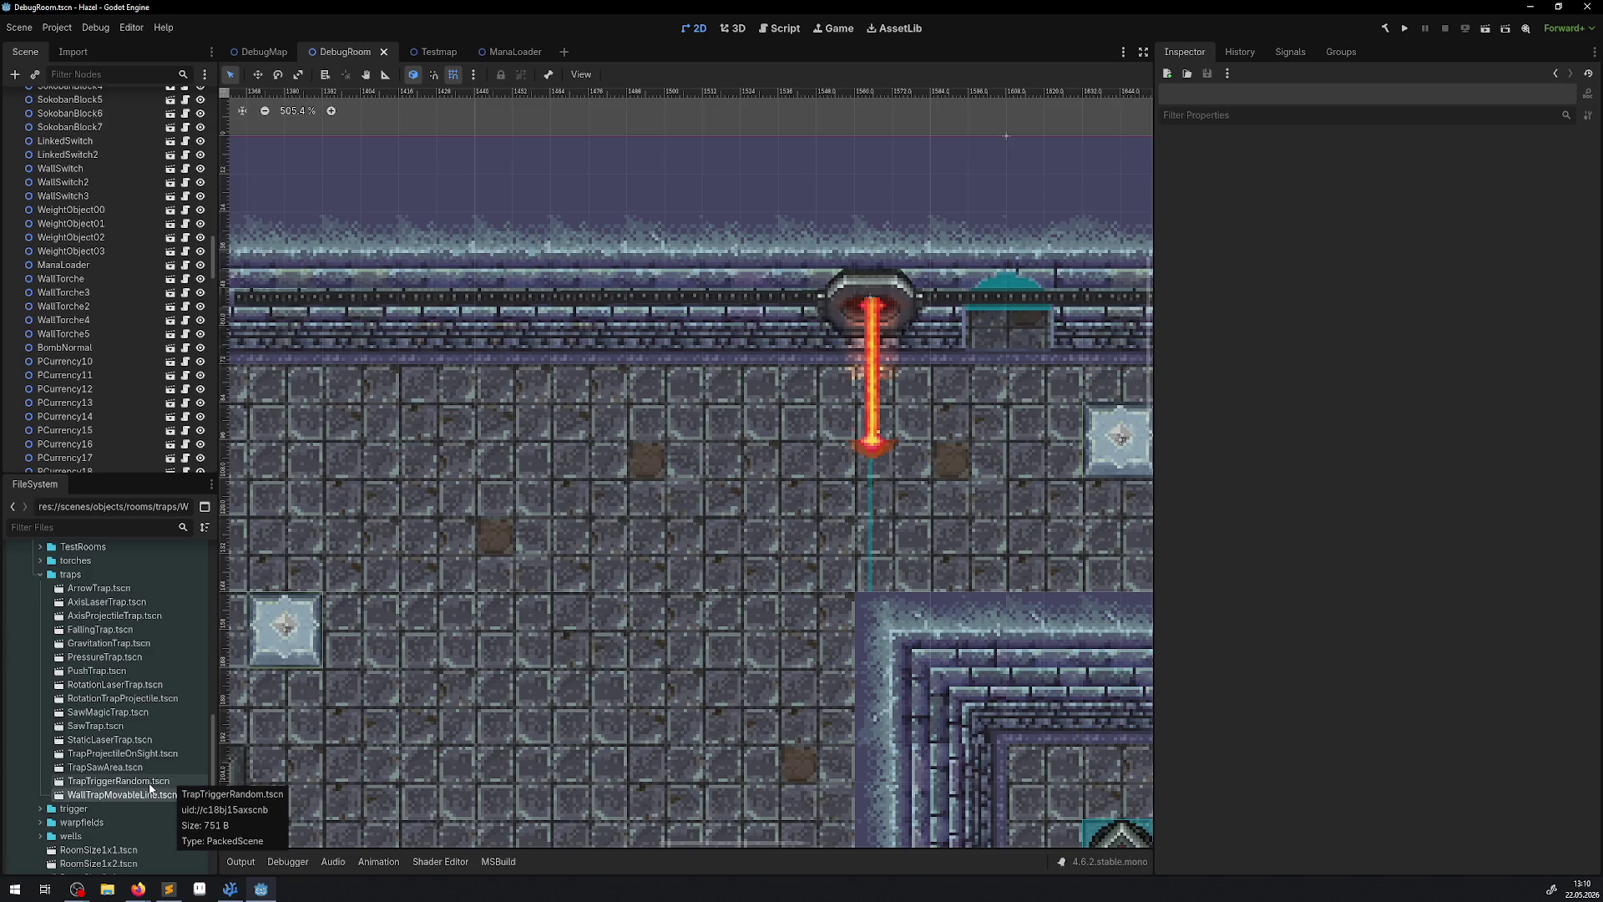
Open TrapTriggerRandom.tscn, inspect its CollisionShape2D and Area2D layer and mask, then close it.
double_click(152, 785)
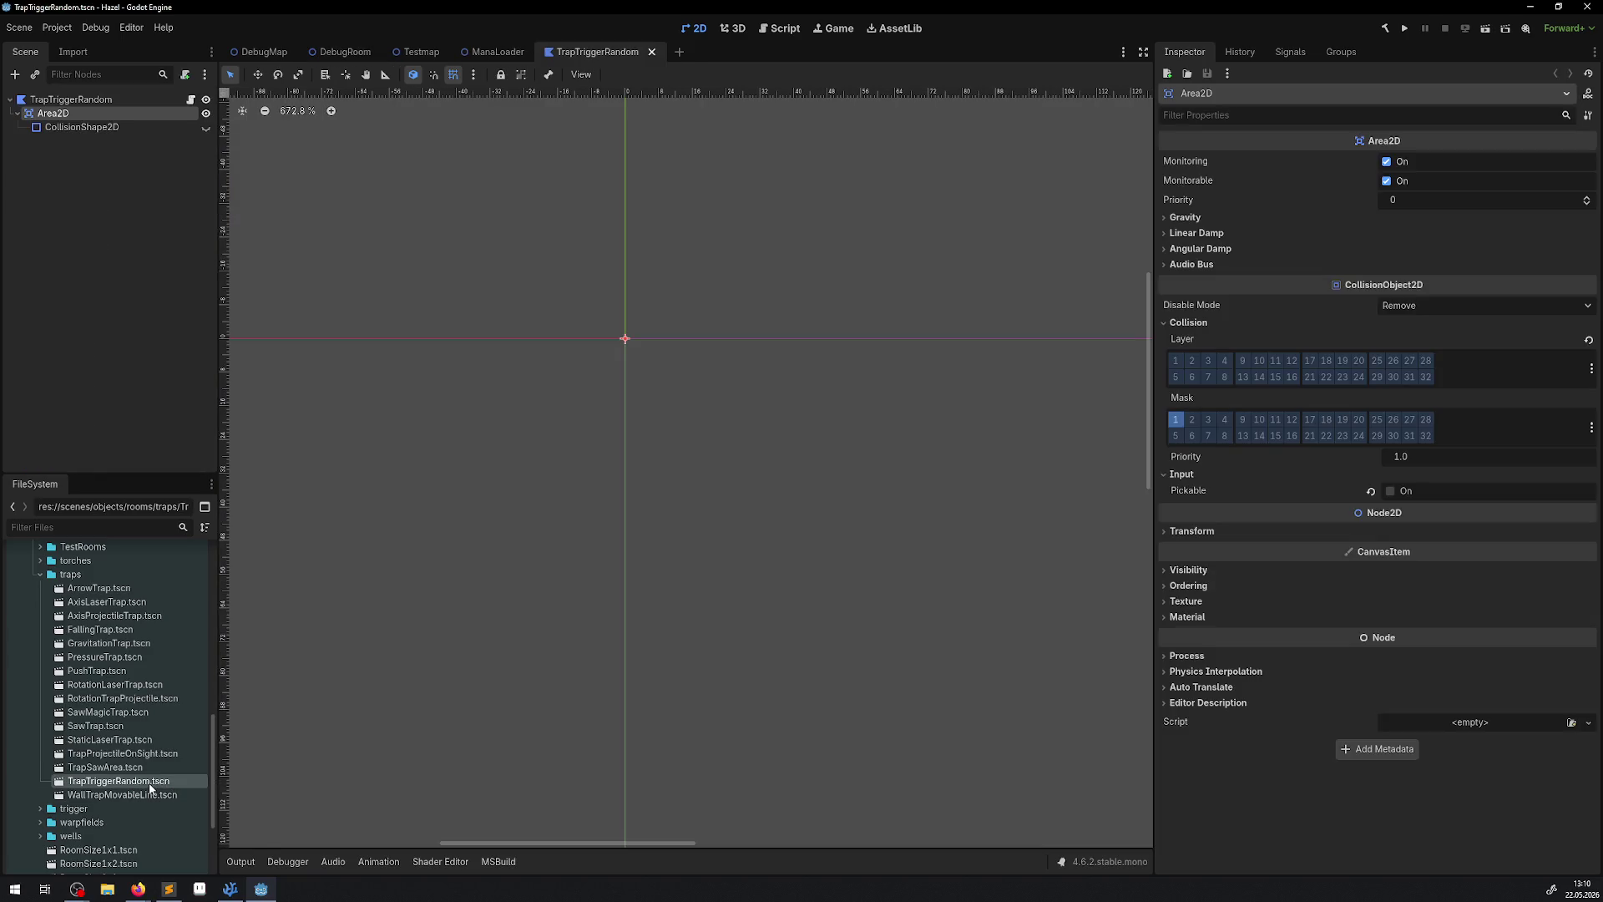
left_click(92, 127)
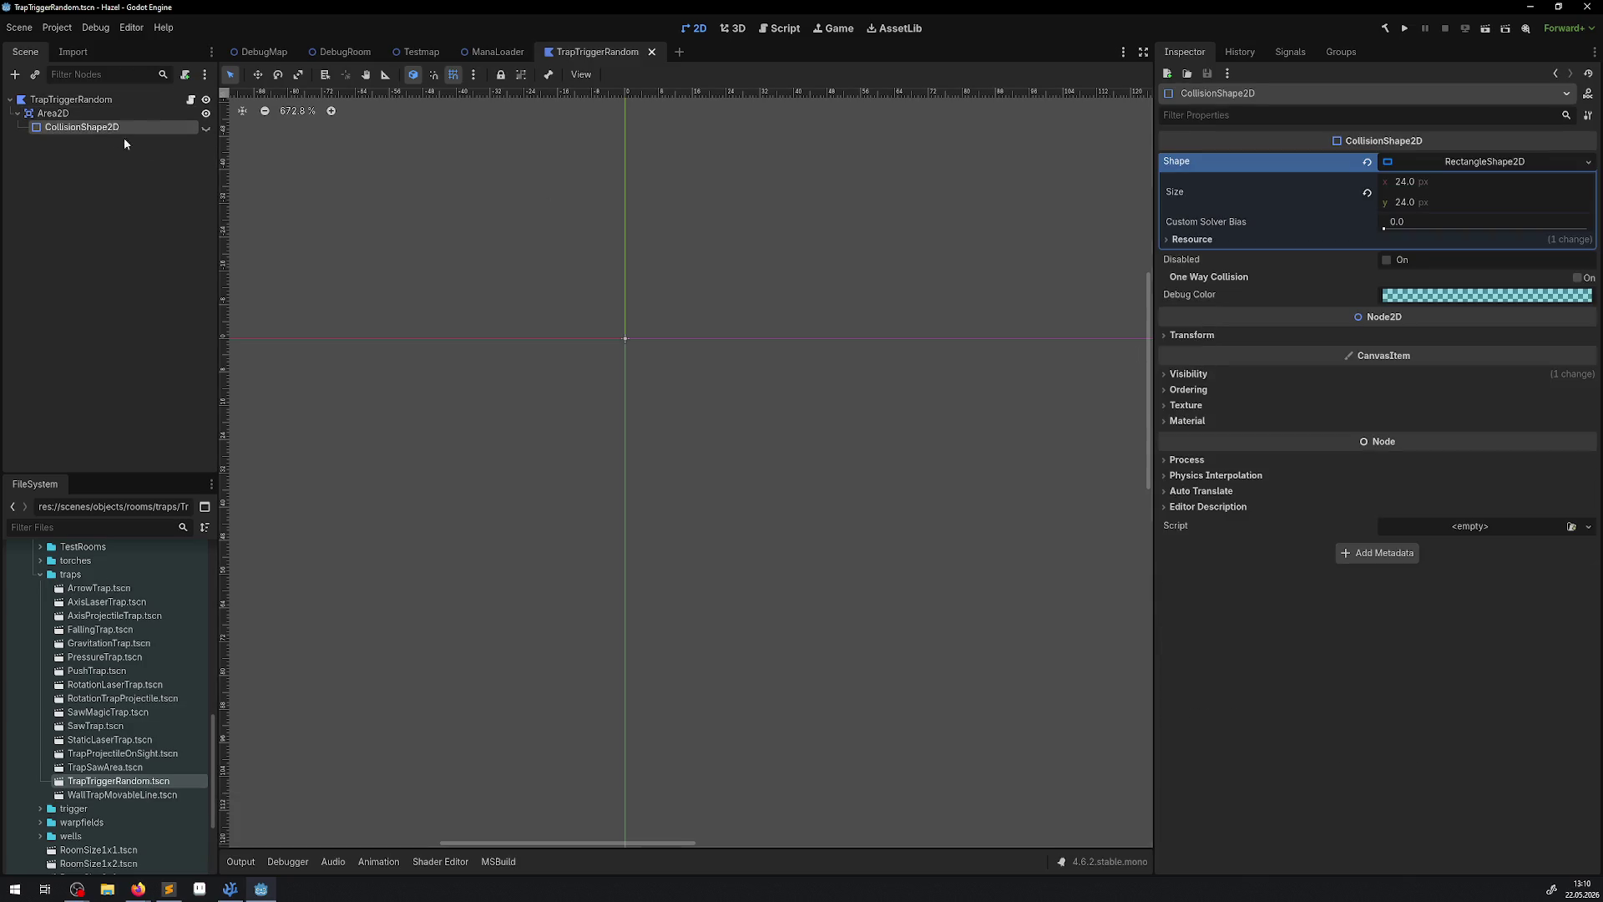
left_click(108, 114)
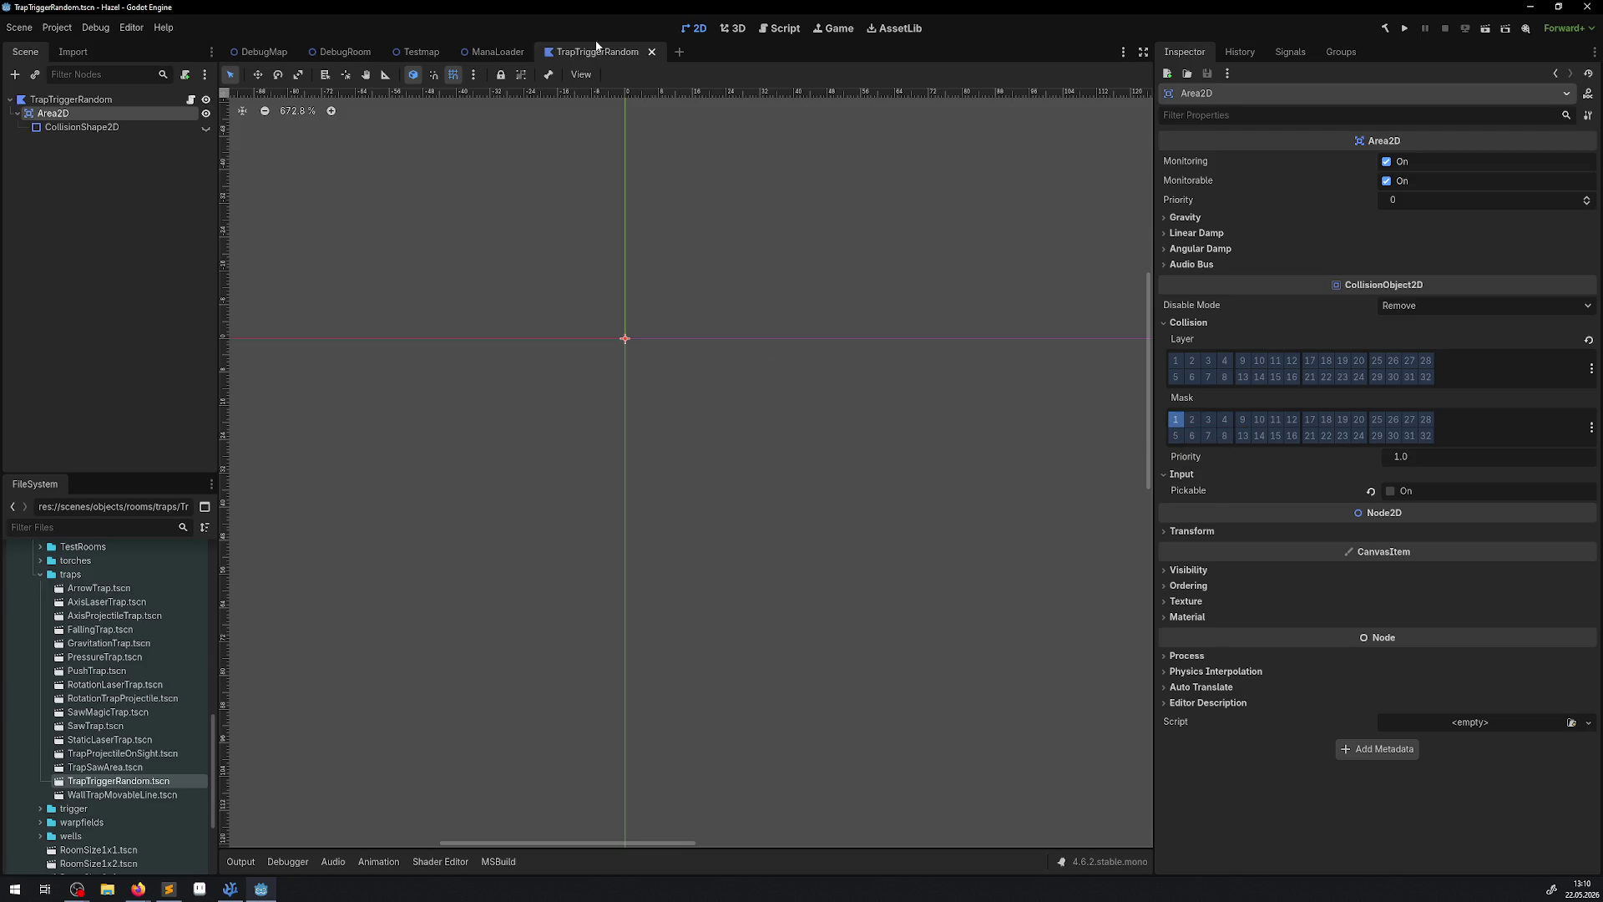
left_click(652, 52)
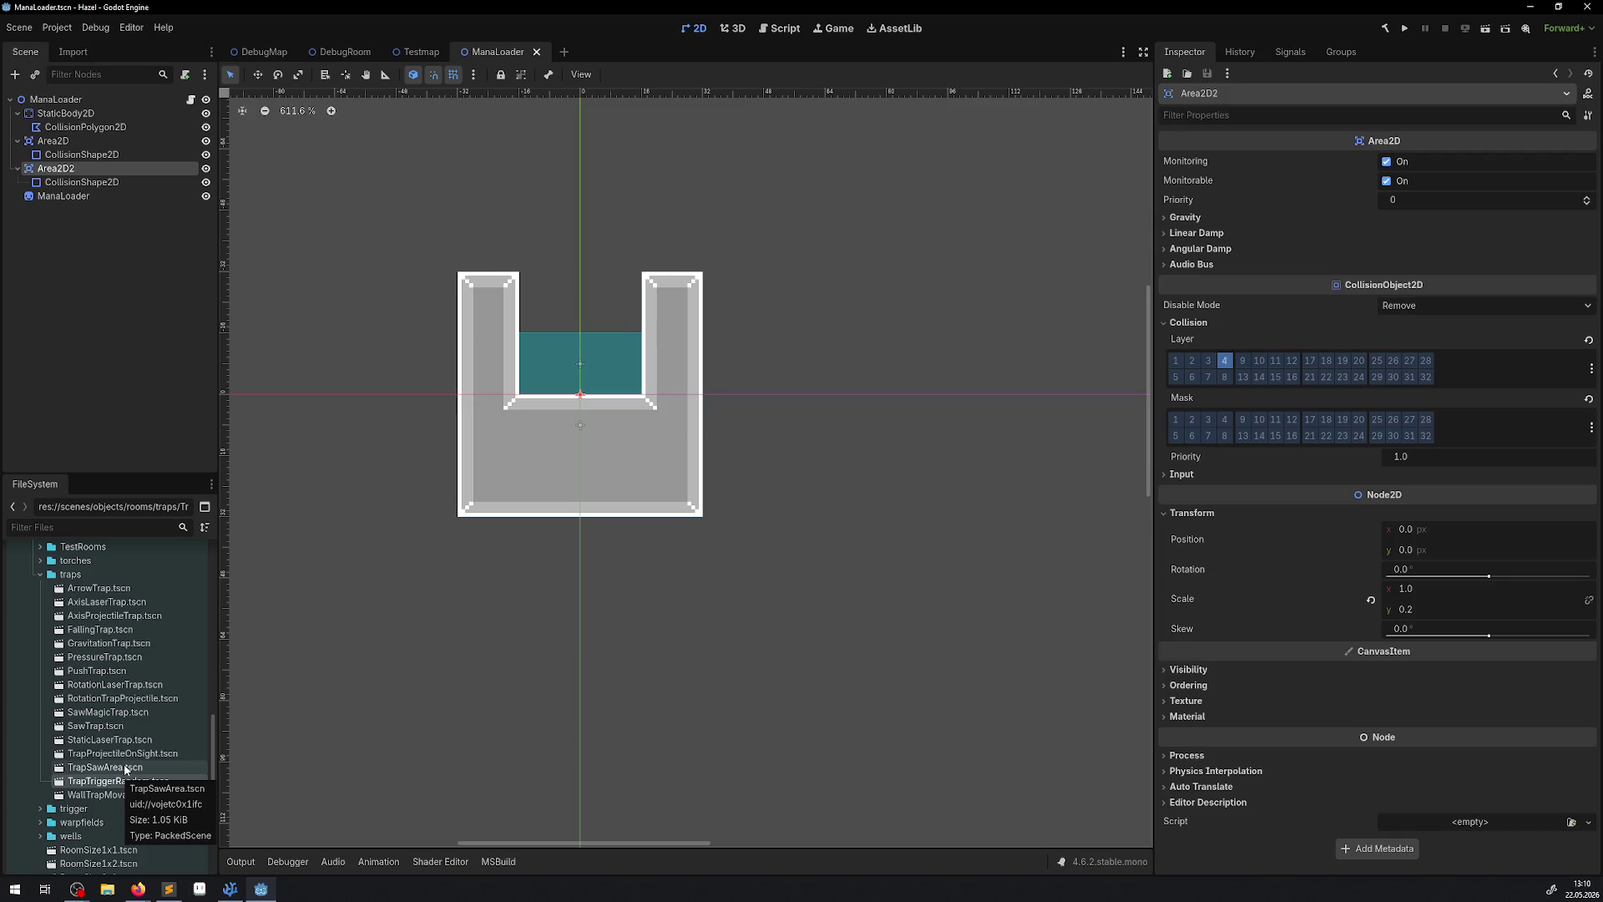
Move TrapSawArea's StaticBody2D from collision layer 1 to layer 2, clear mask bit 1, and save.
double_click(125, 768)
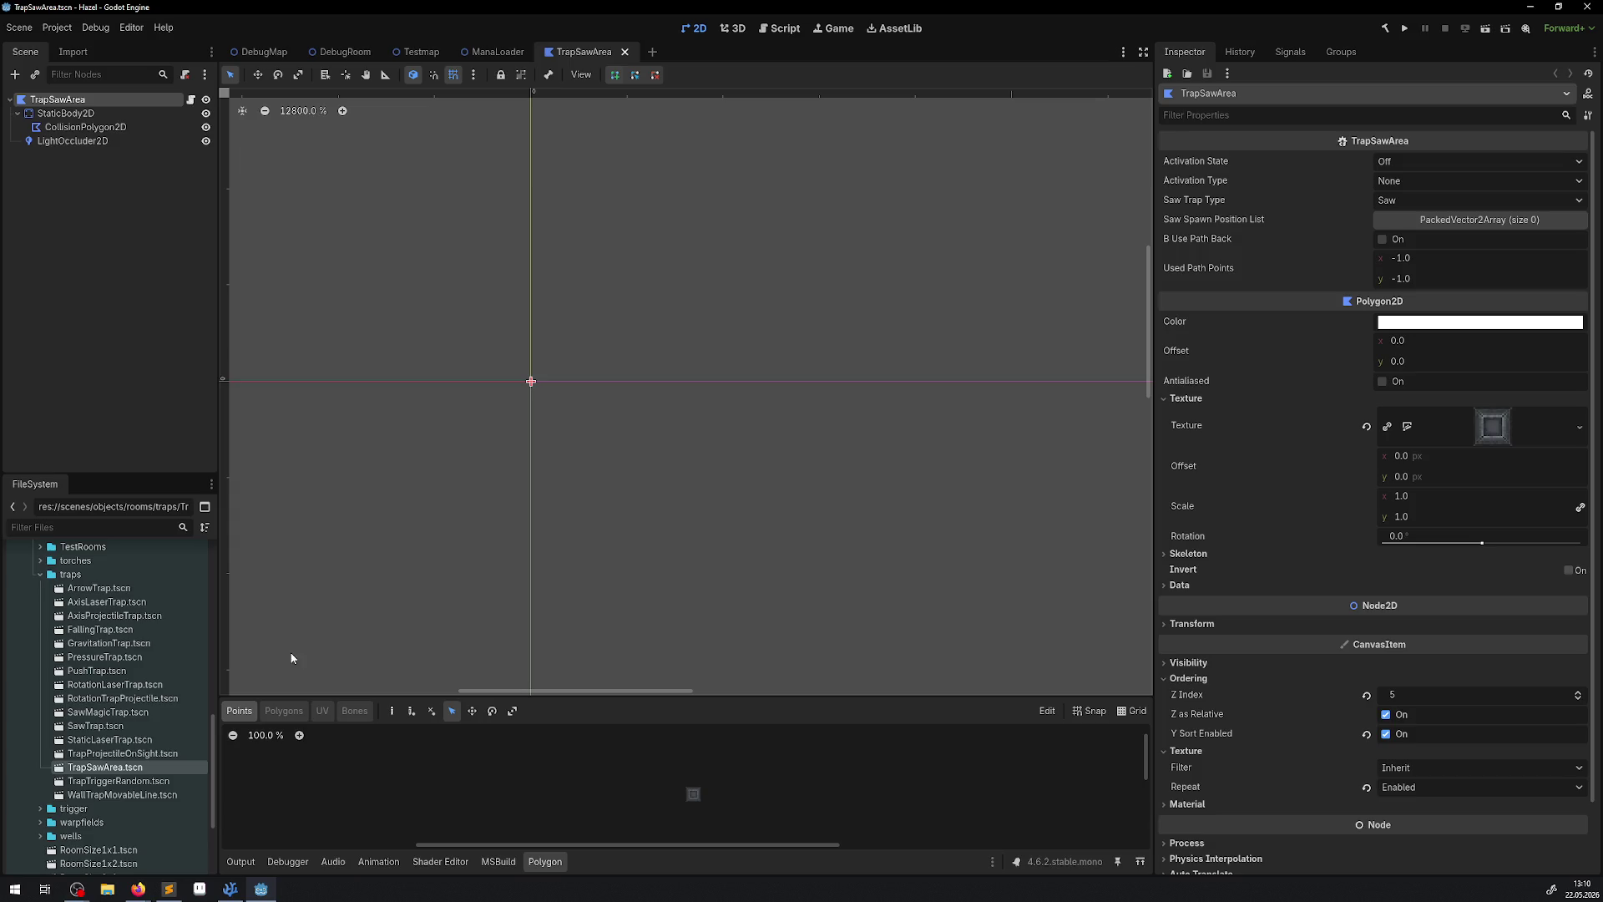
left_click(65, 113)
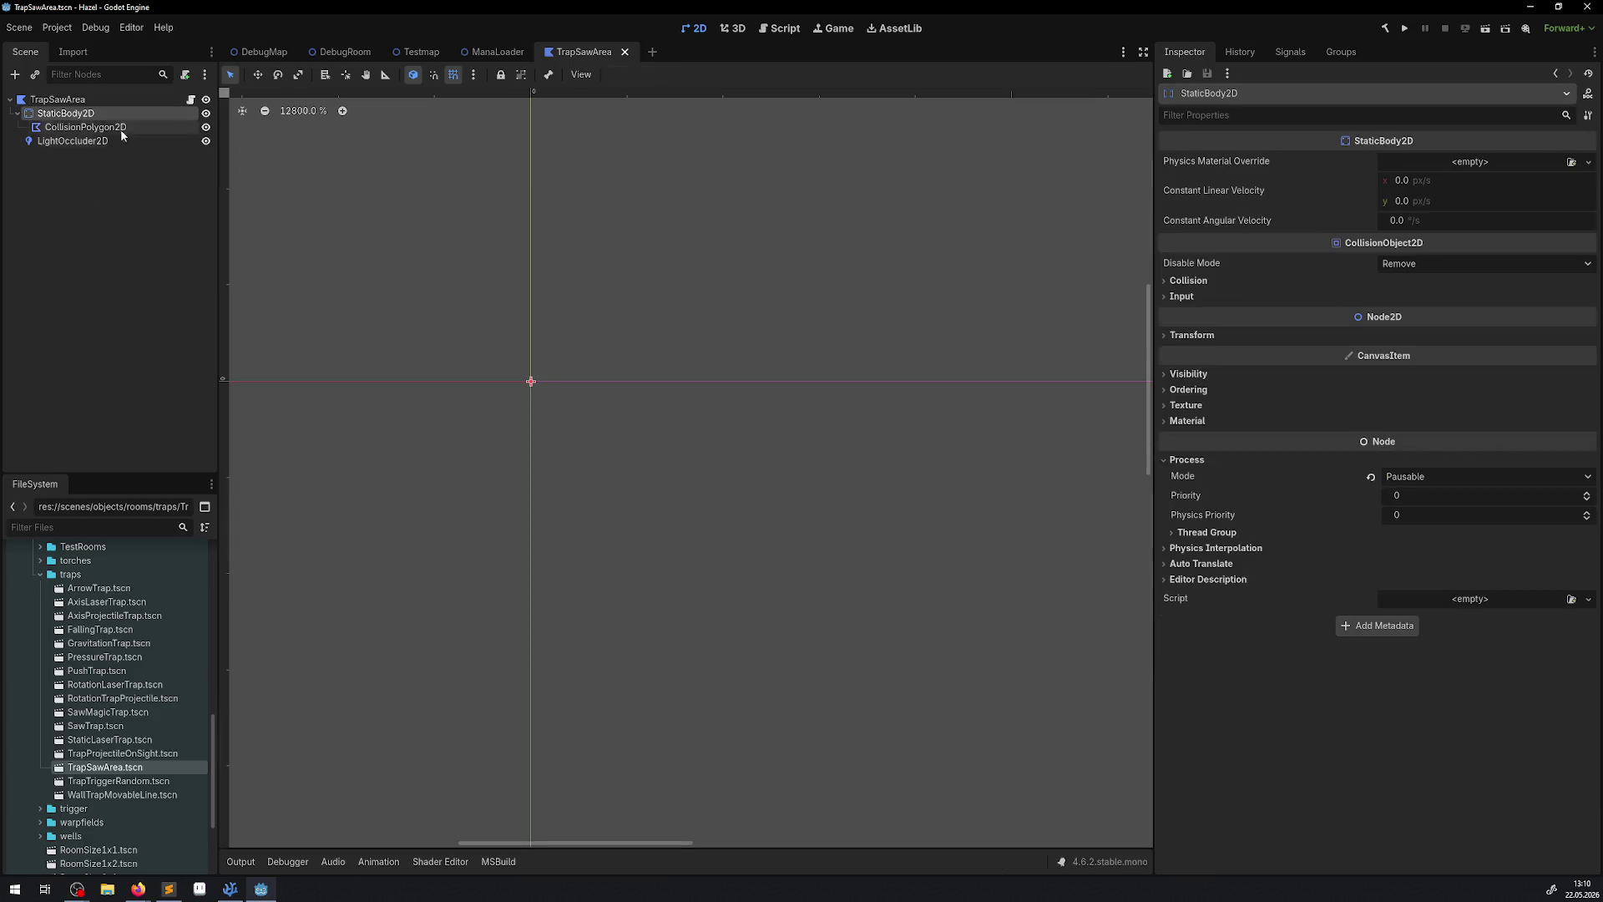
left_click(1202, 336)
left_click(1203, 336)
left_click(1188, 281)
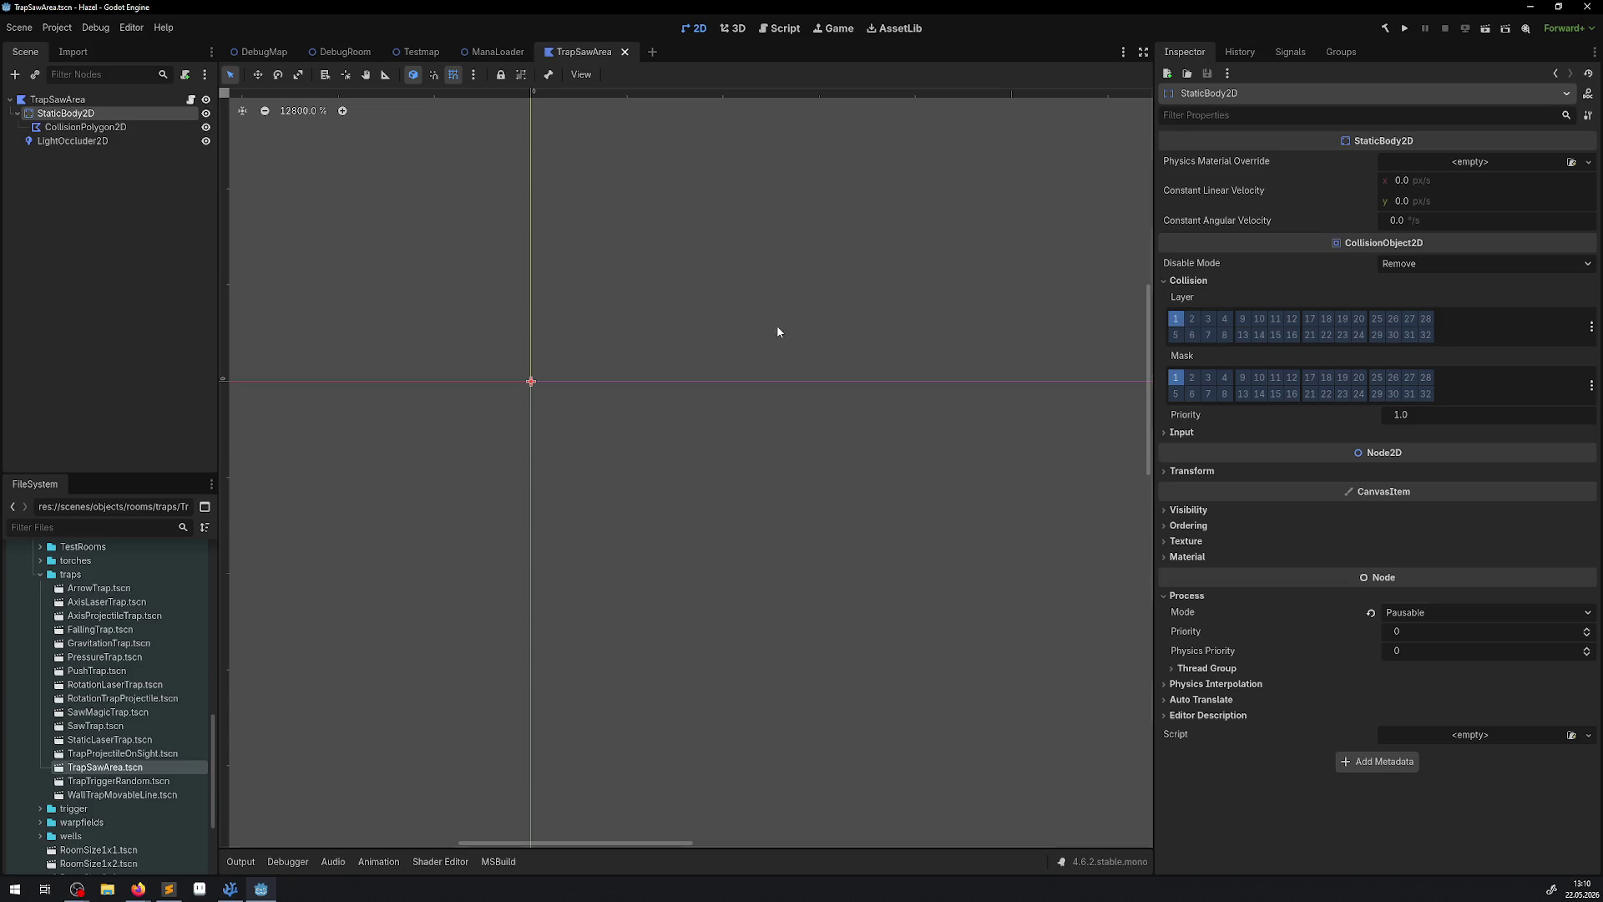
left_click(1191, 318)
left_click(1175, 318)
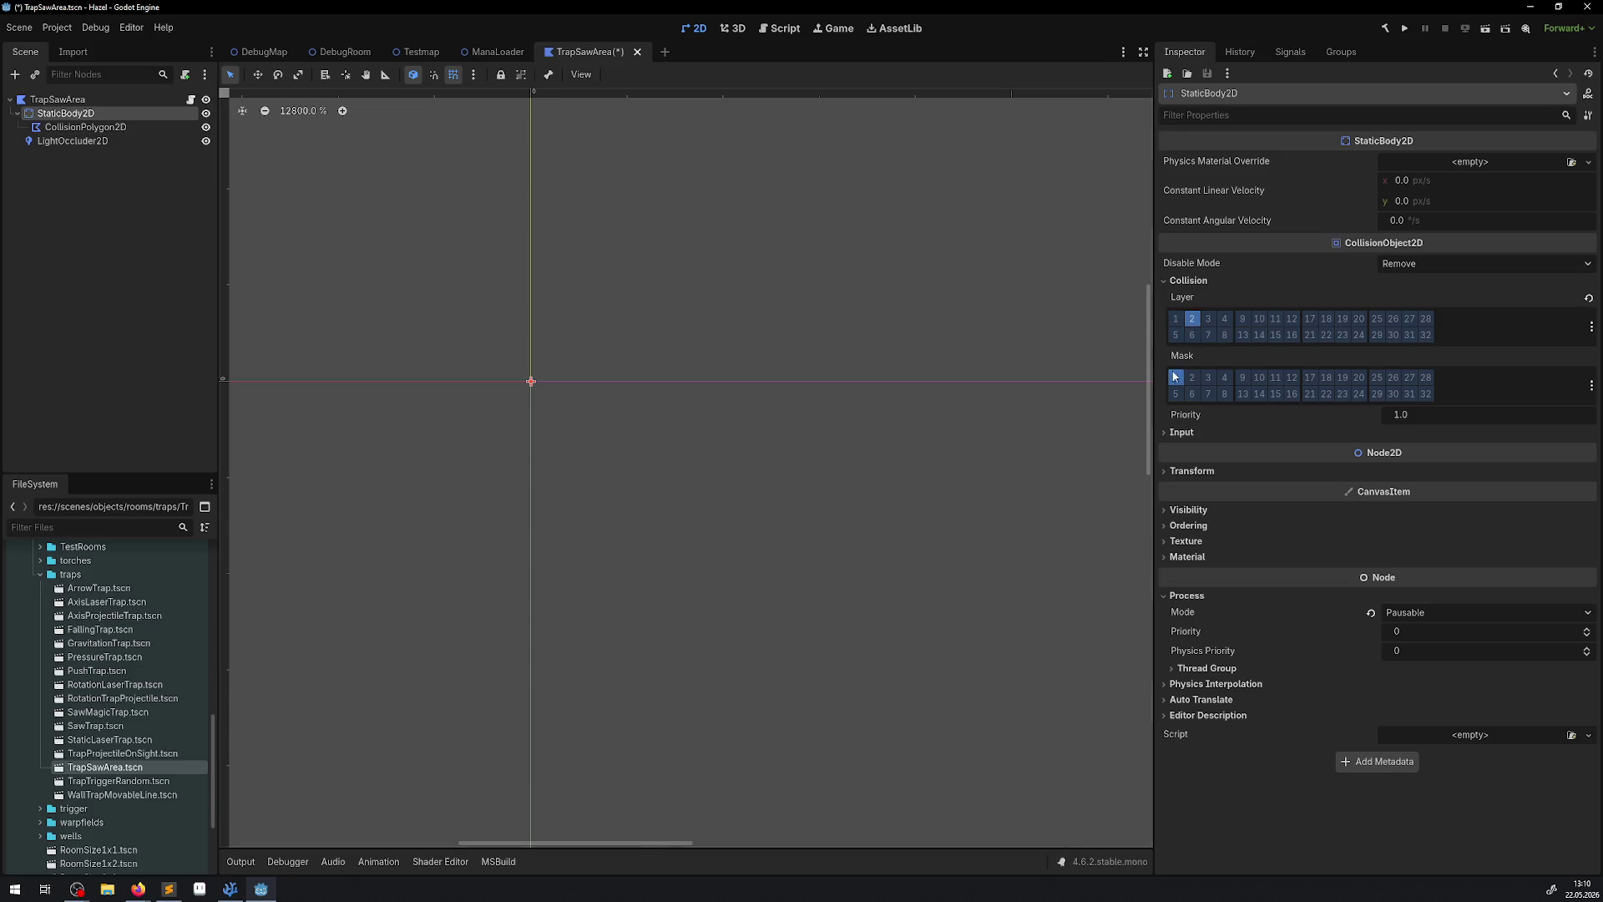
left_click(1174, 377)
key("ctrl+s")
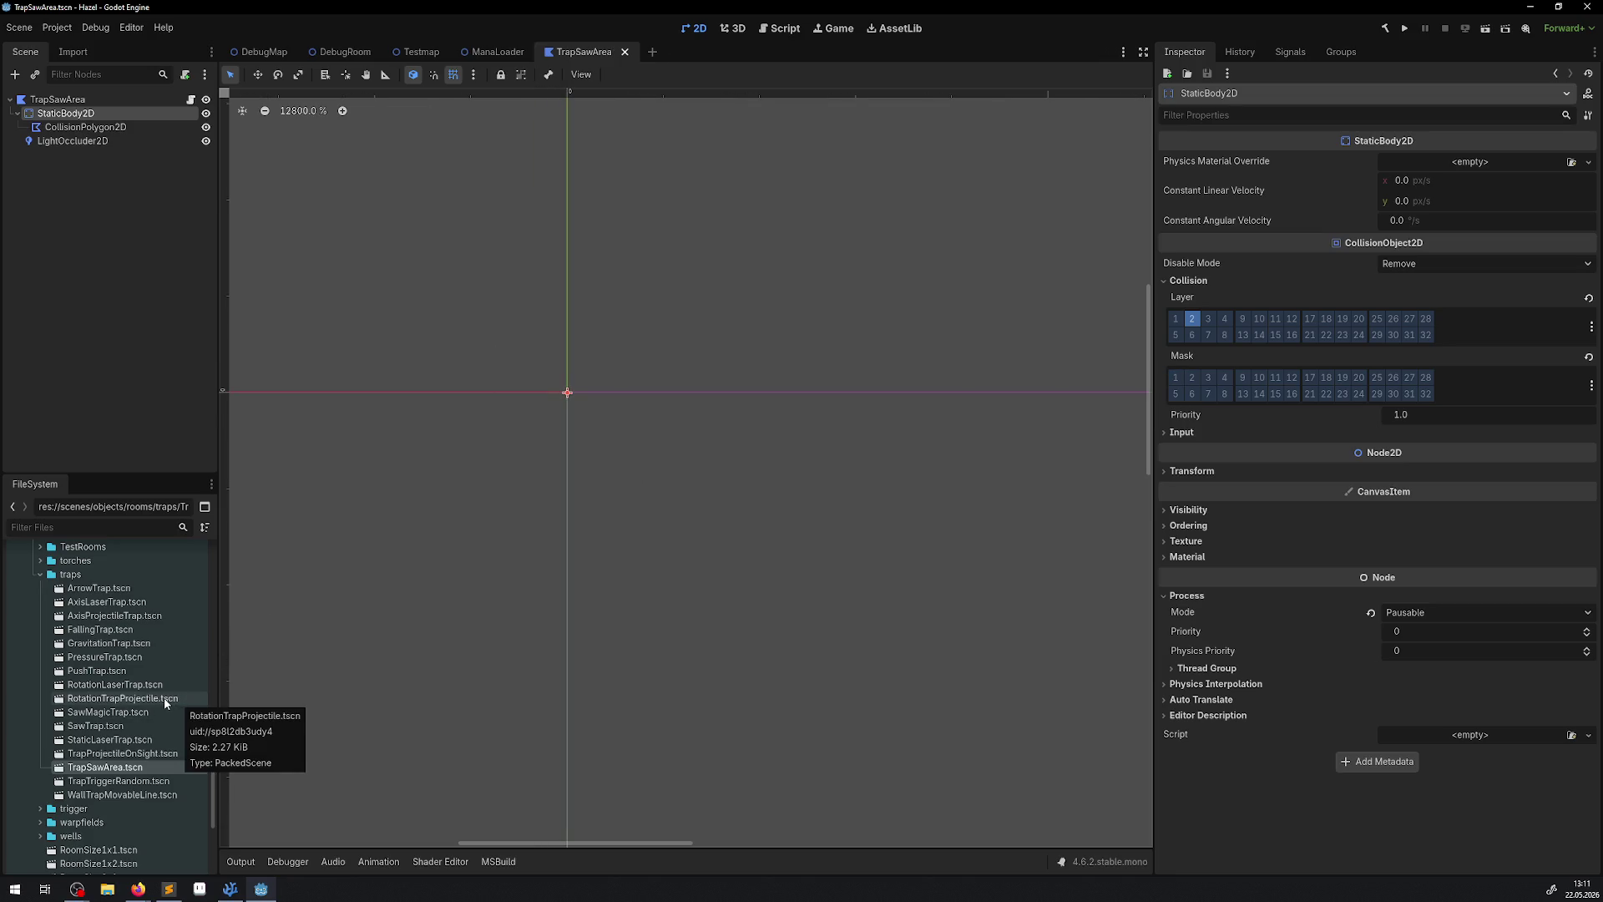
Run the project and walk the player right, down, left and up through DebugRoom.
left_click(1404, 30)
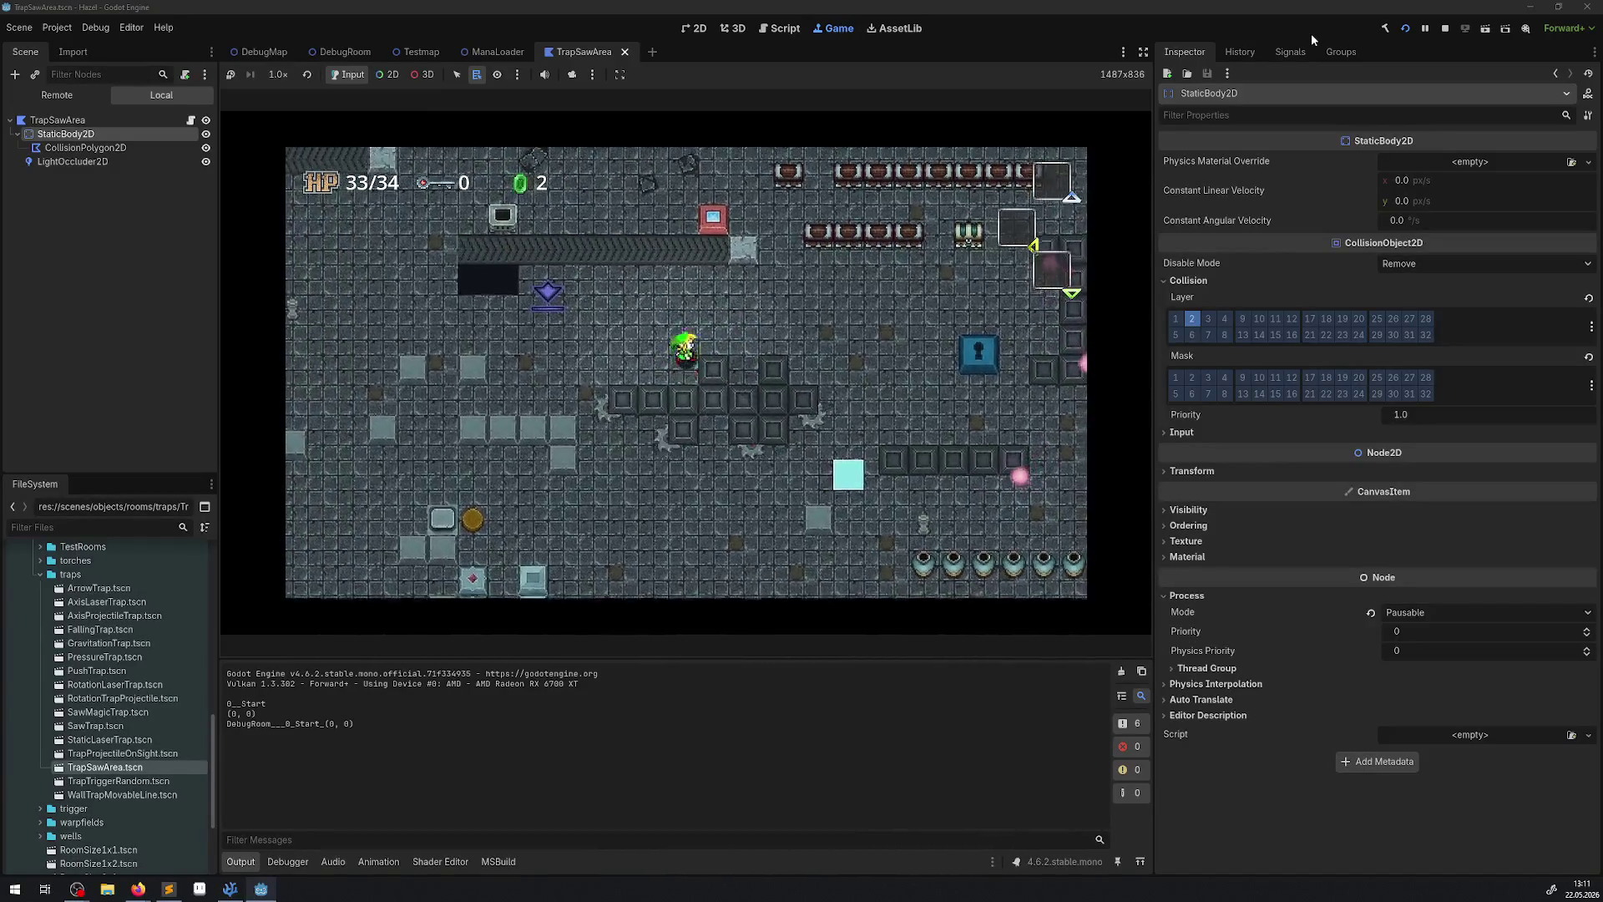
key("Right")
key("Down")
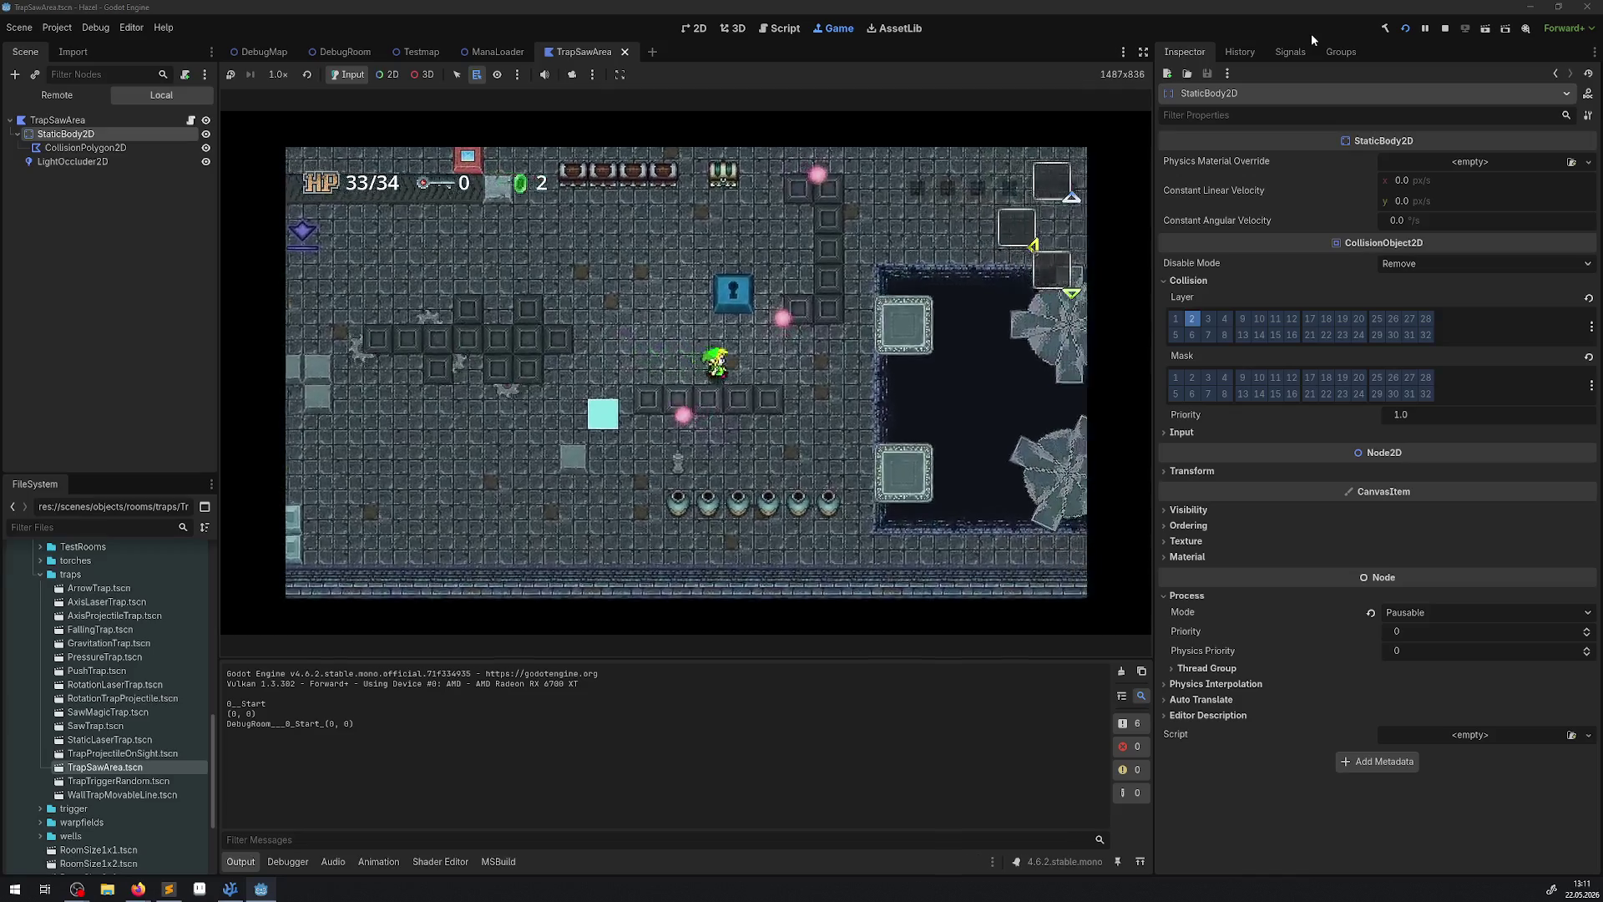
key("Left")
key("Up")
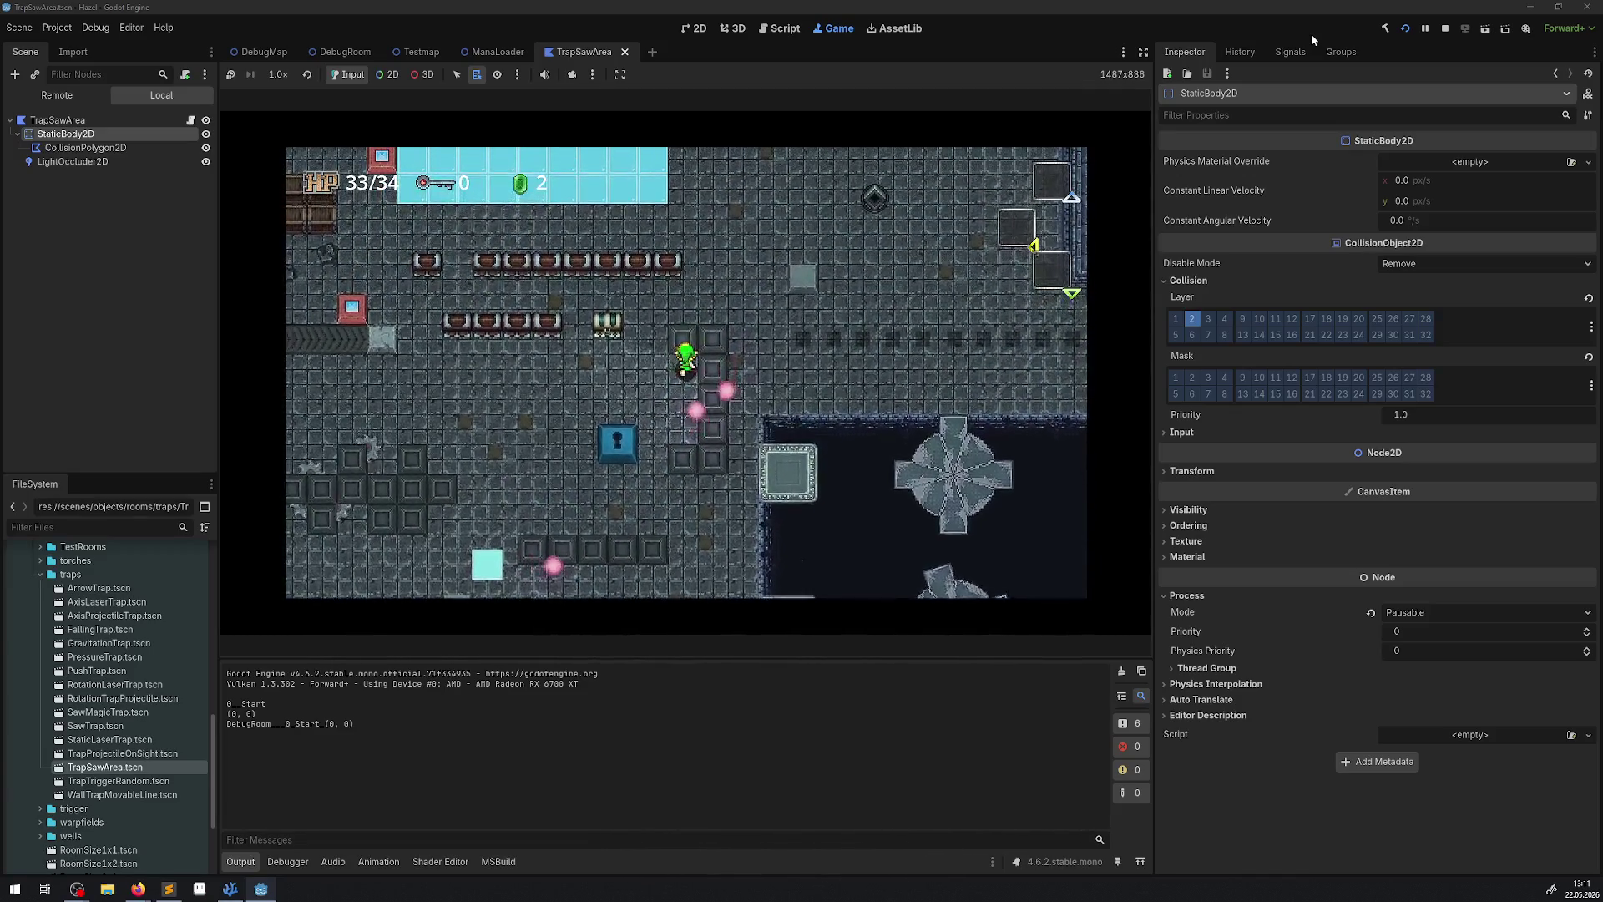
key("Left")
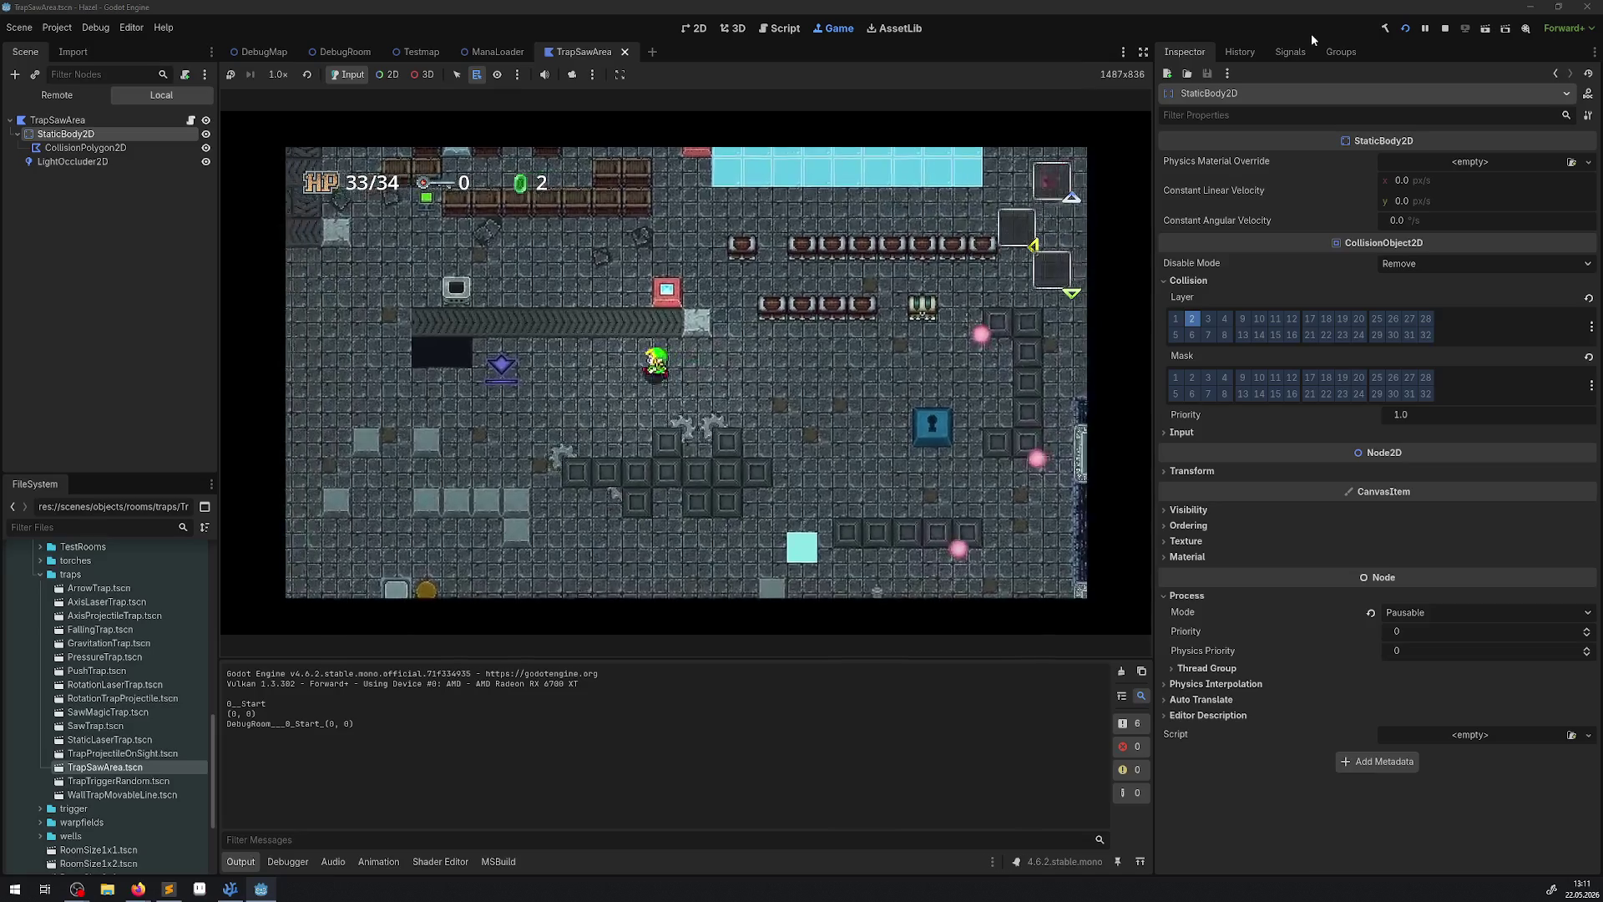
key("Right")
key("Down")
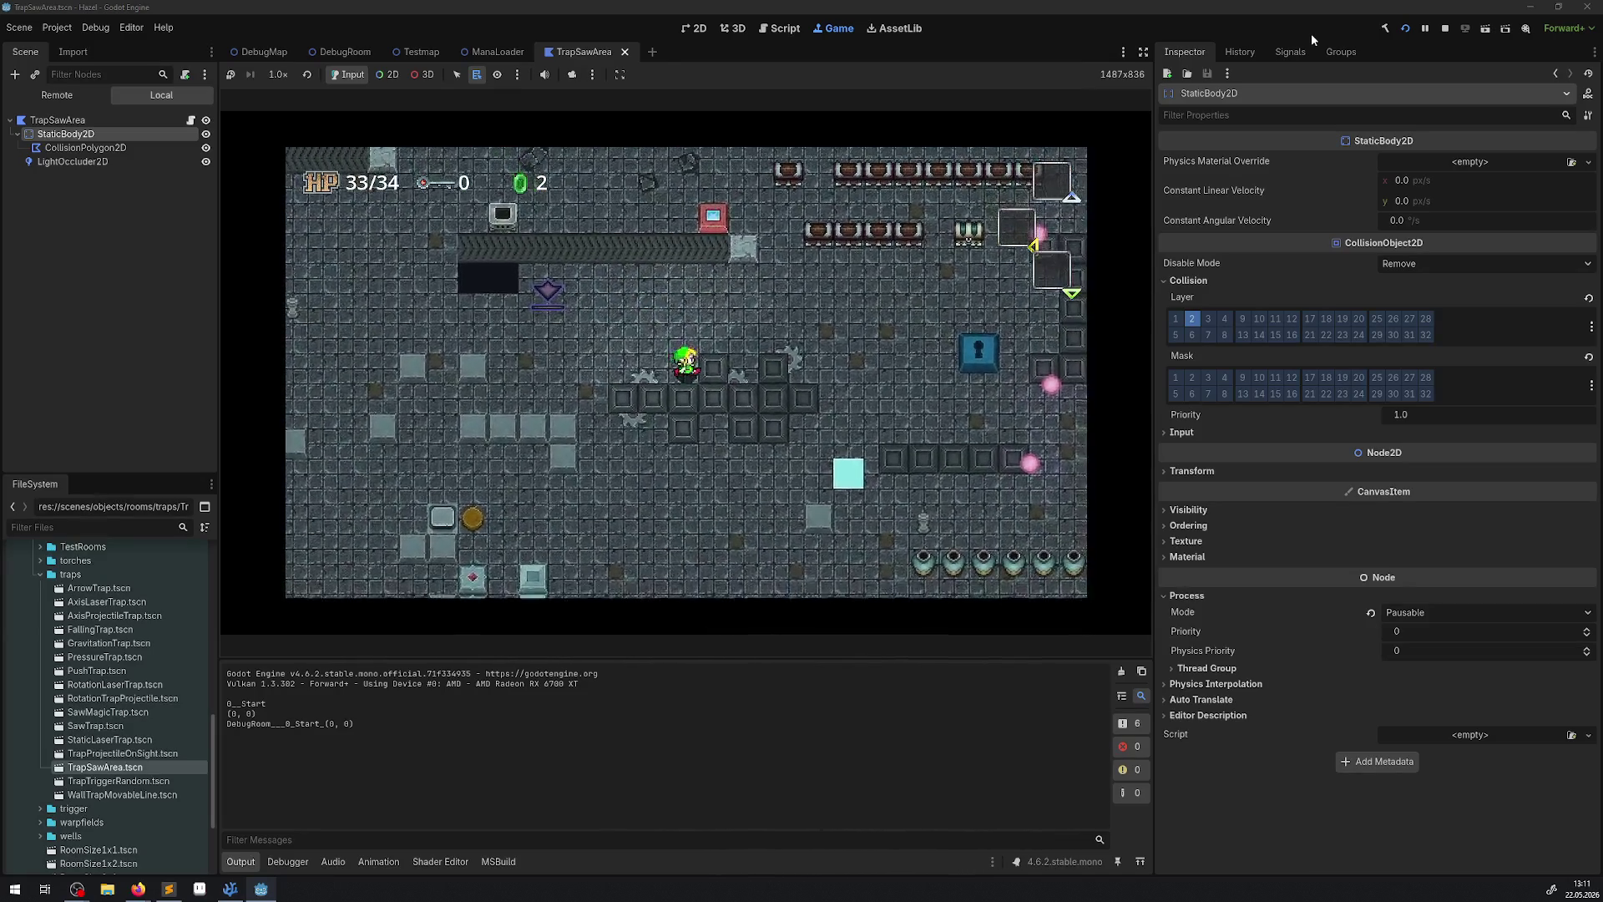
key("Left")
key("Up")
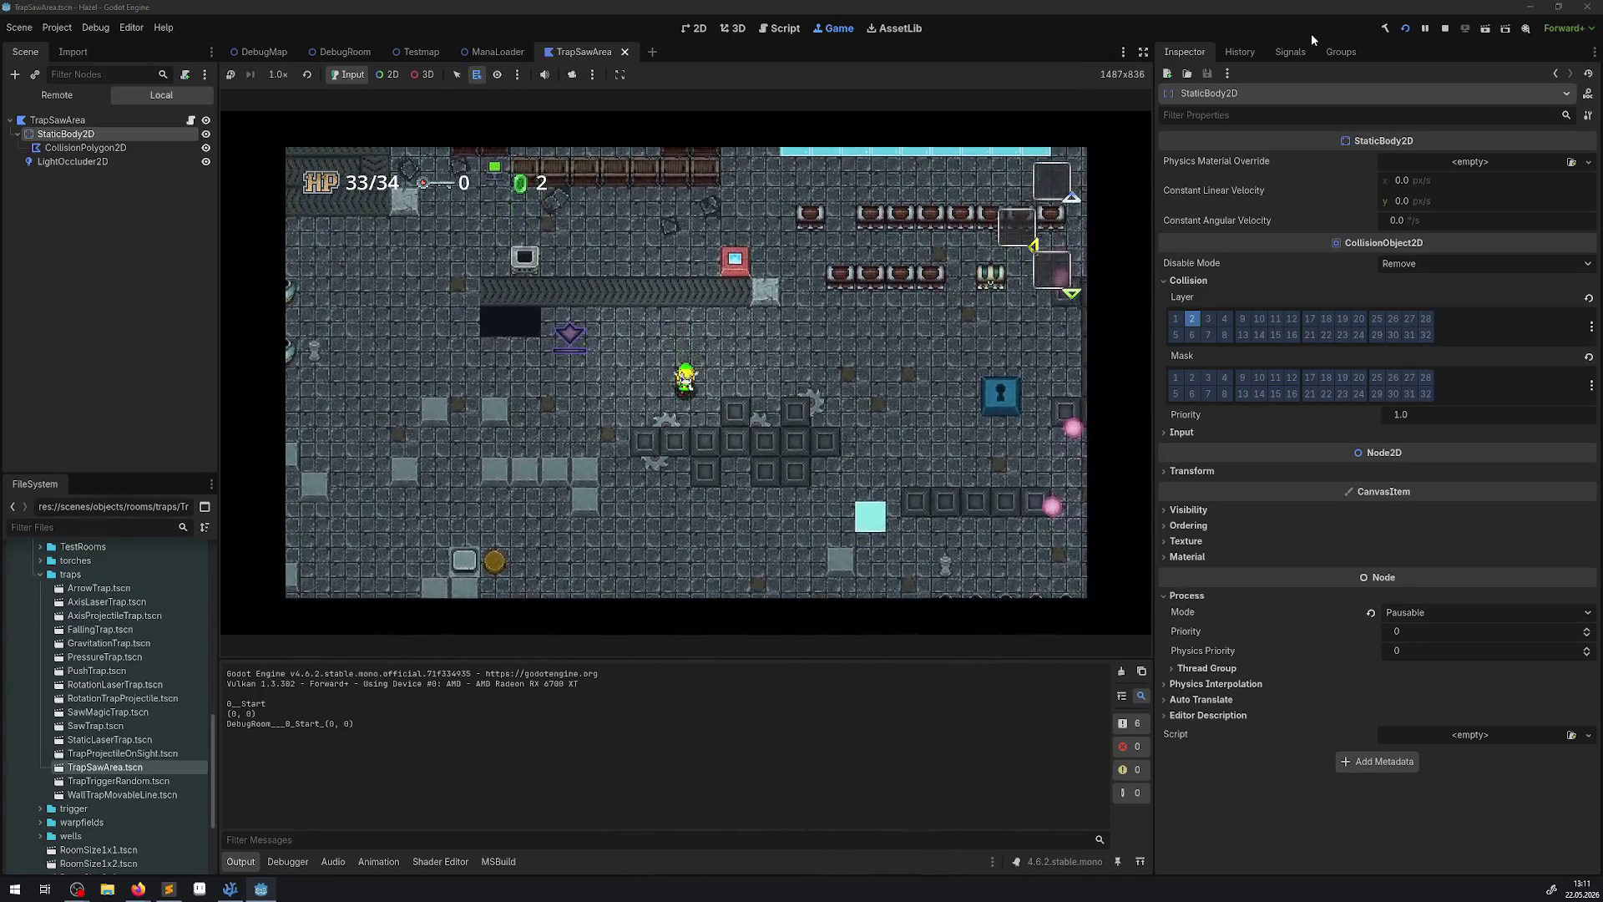
Keep moving the player around the room, then stop the game with F8.
key("Left")
key("Down")
key("Right")
key("Up")
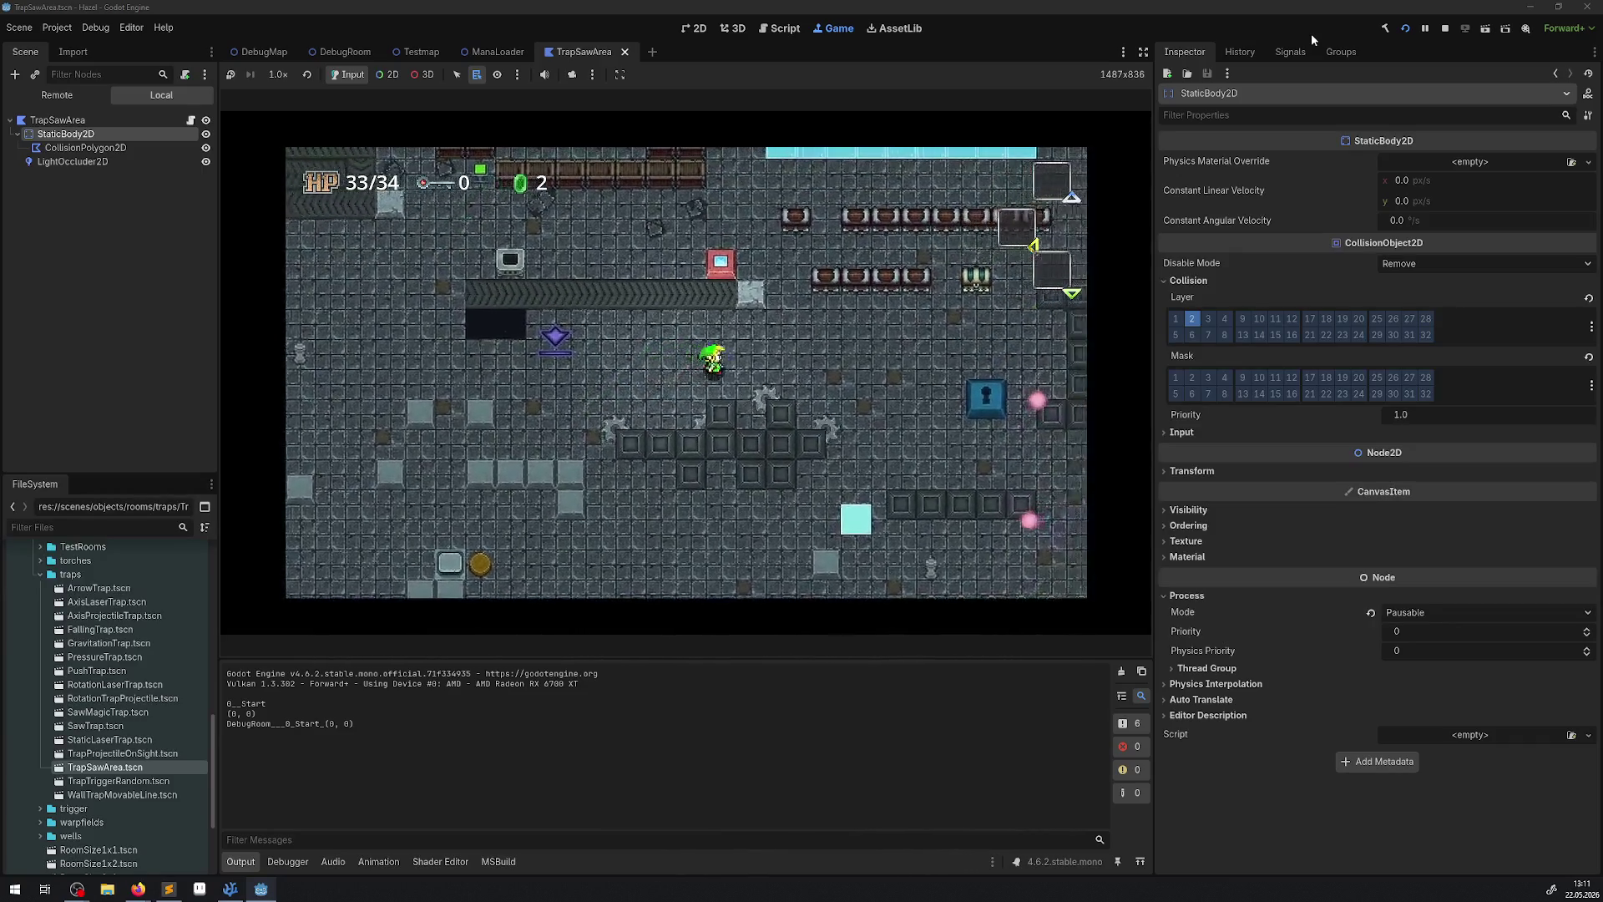
key("Right")
key("Down")
key("Up")
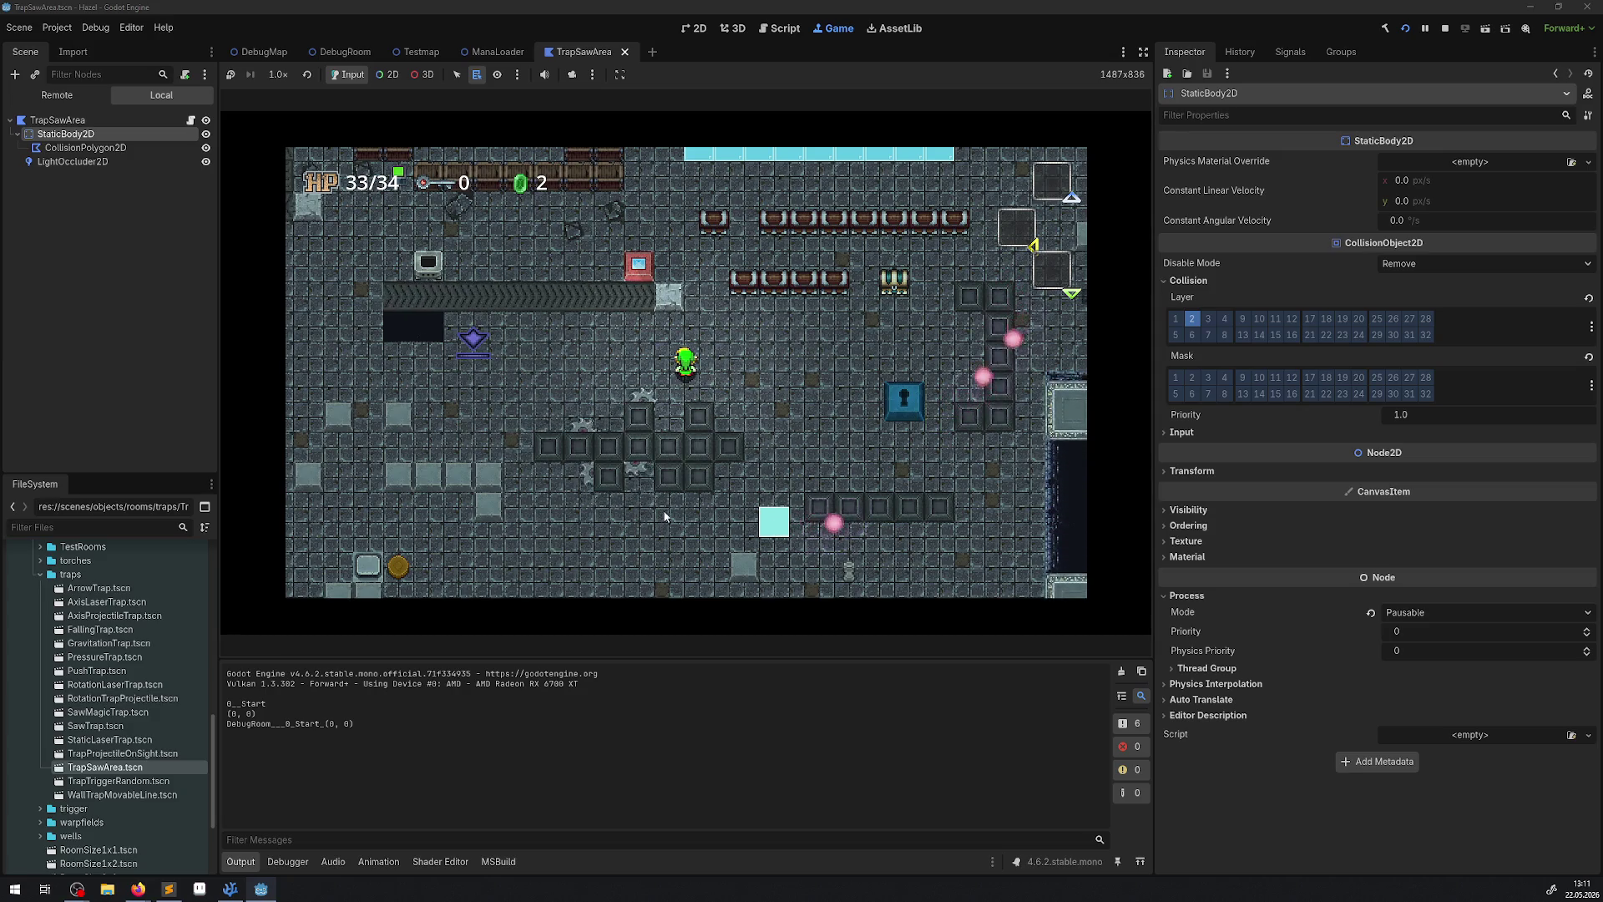
key("F8")
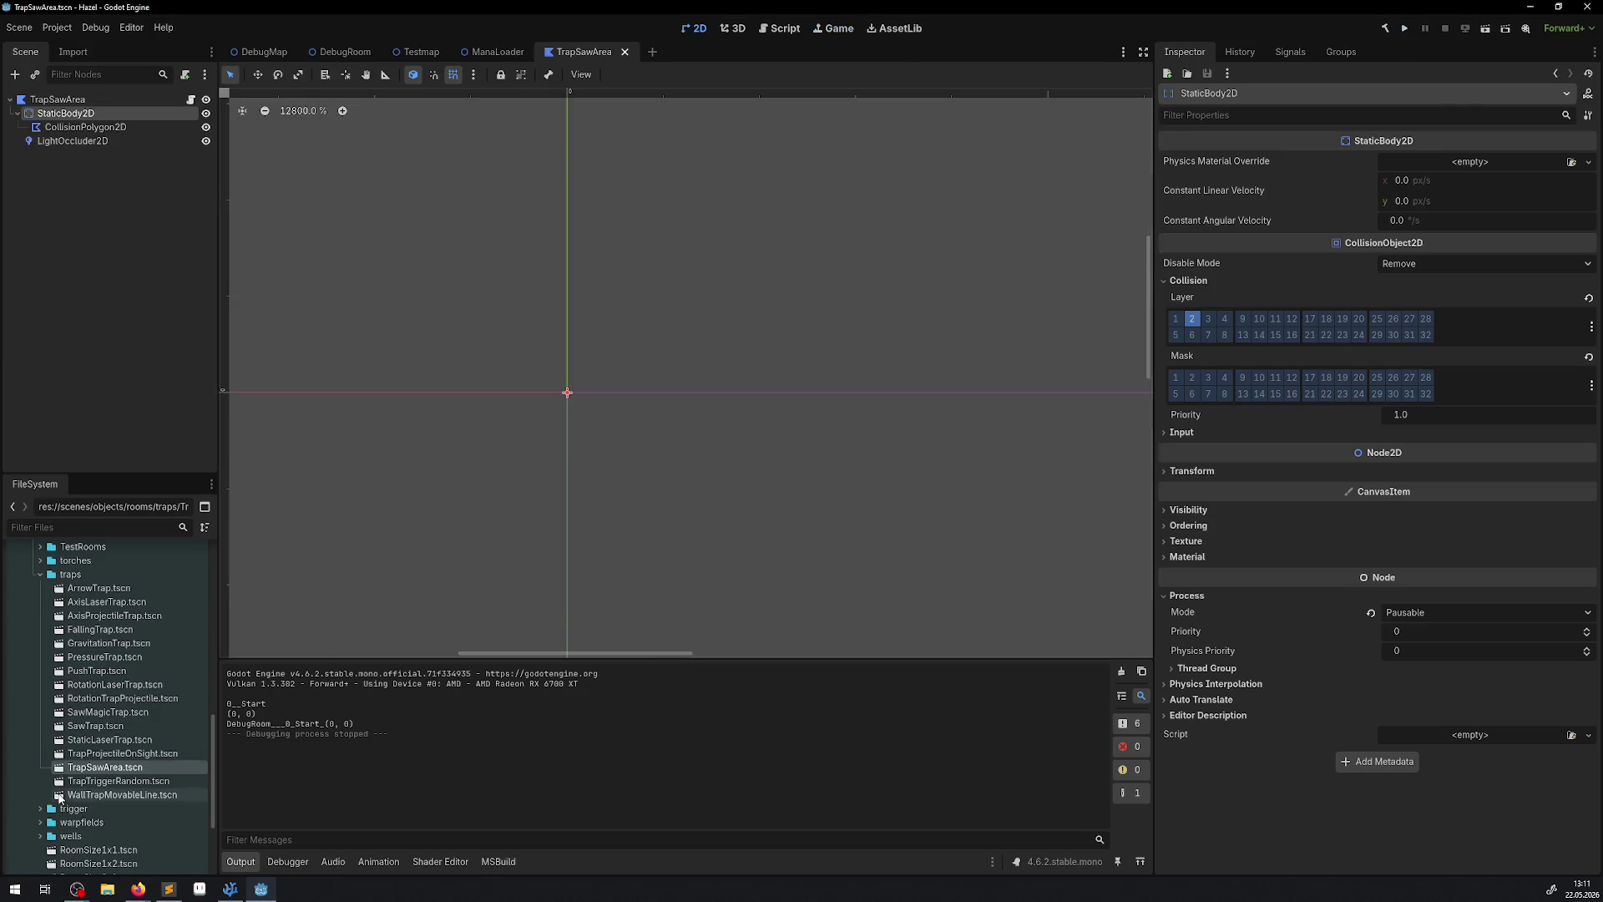
Open TrapProjectileOnSight and look at its RayCast2D.
double_click(123, 753)
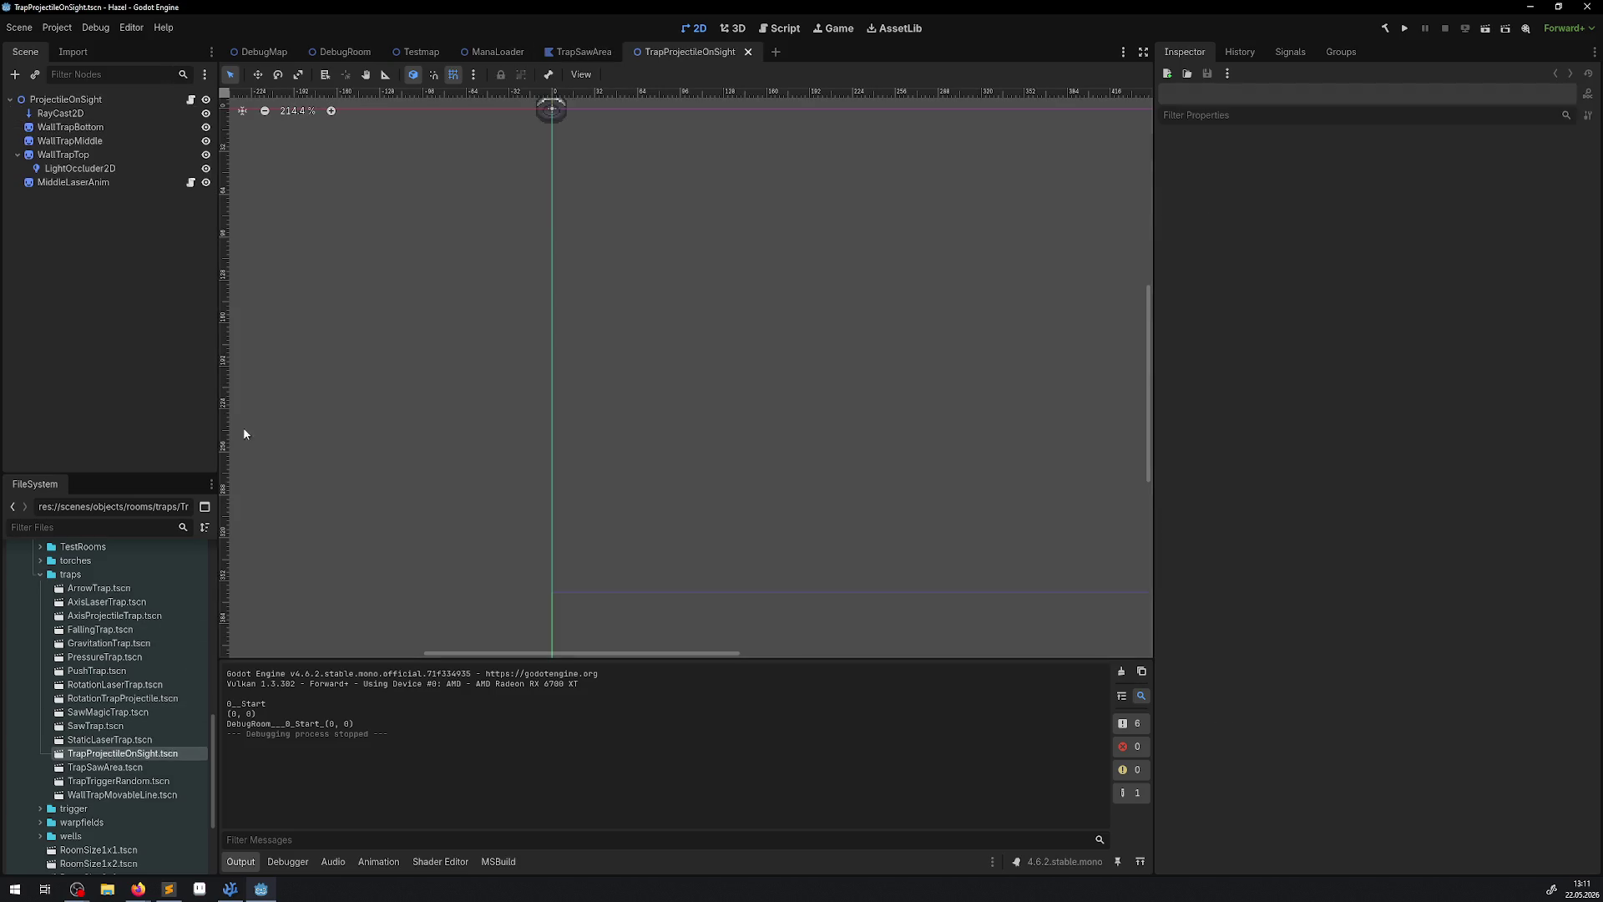
left_click(58, 114)
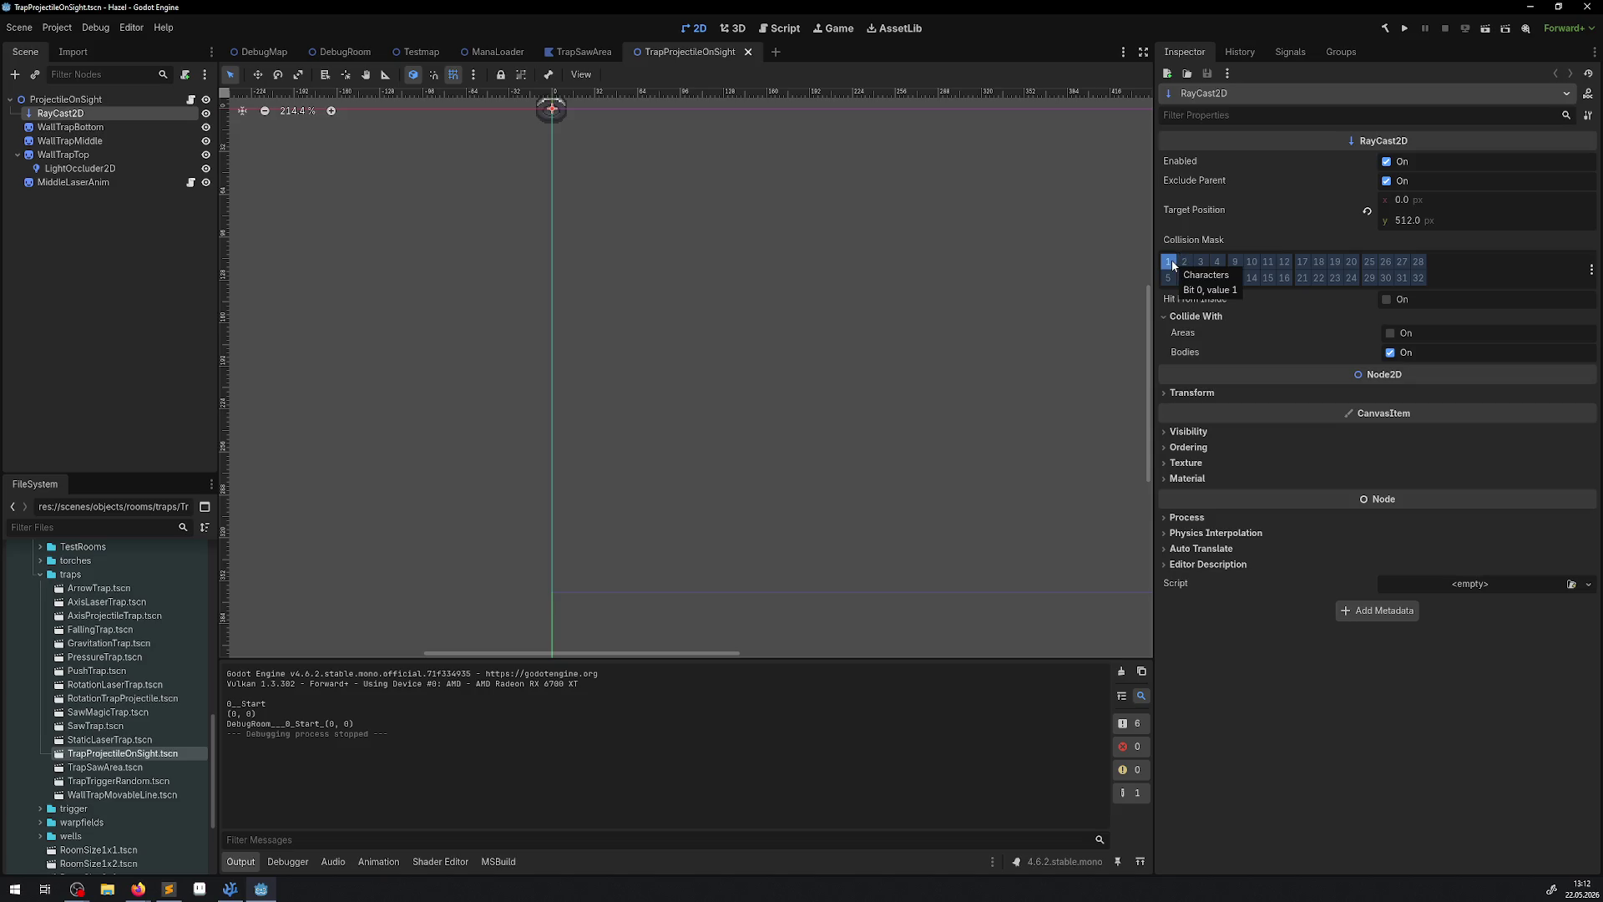
left_click_drag(508, 238, 516, 305)
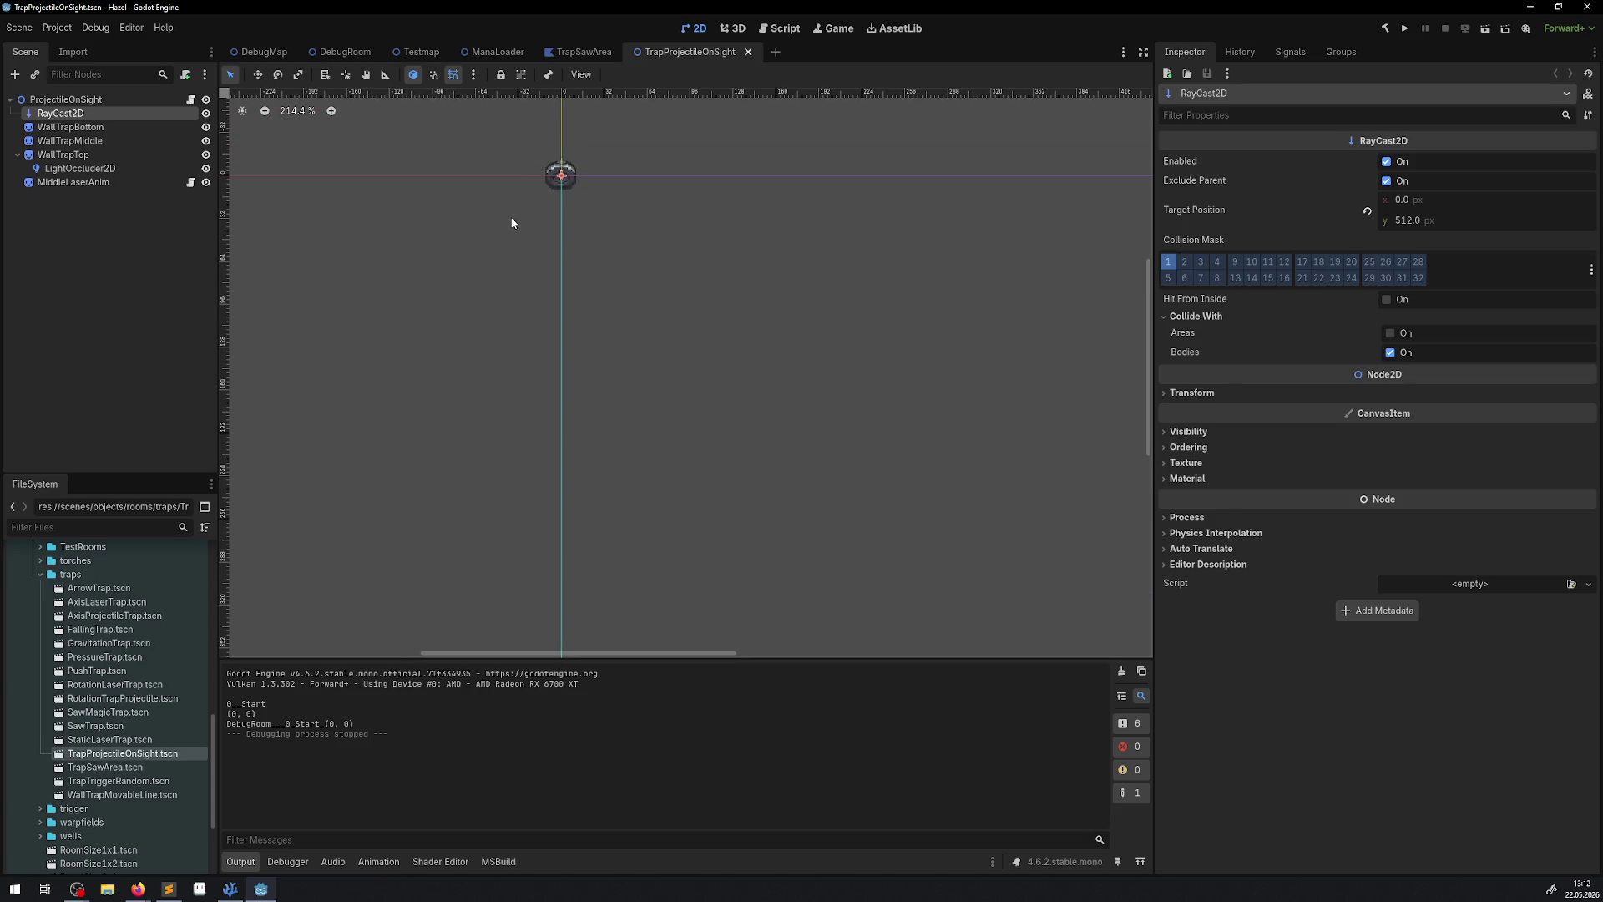
Open StaticLaserTrap, collapse LaserBegin and WallTrapTop, frame LaserEndLight, and select RayCast2D.
double_click(137, 741)
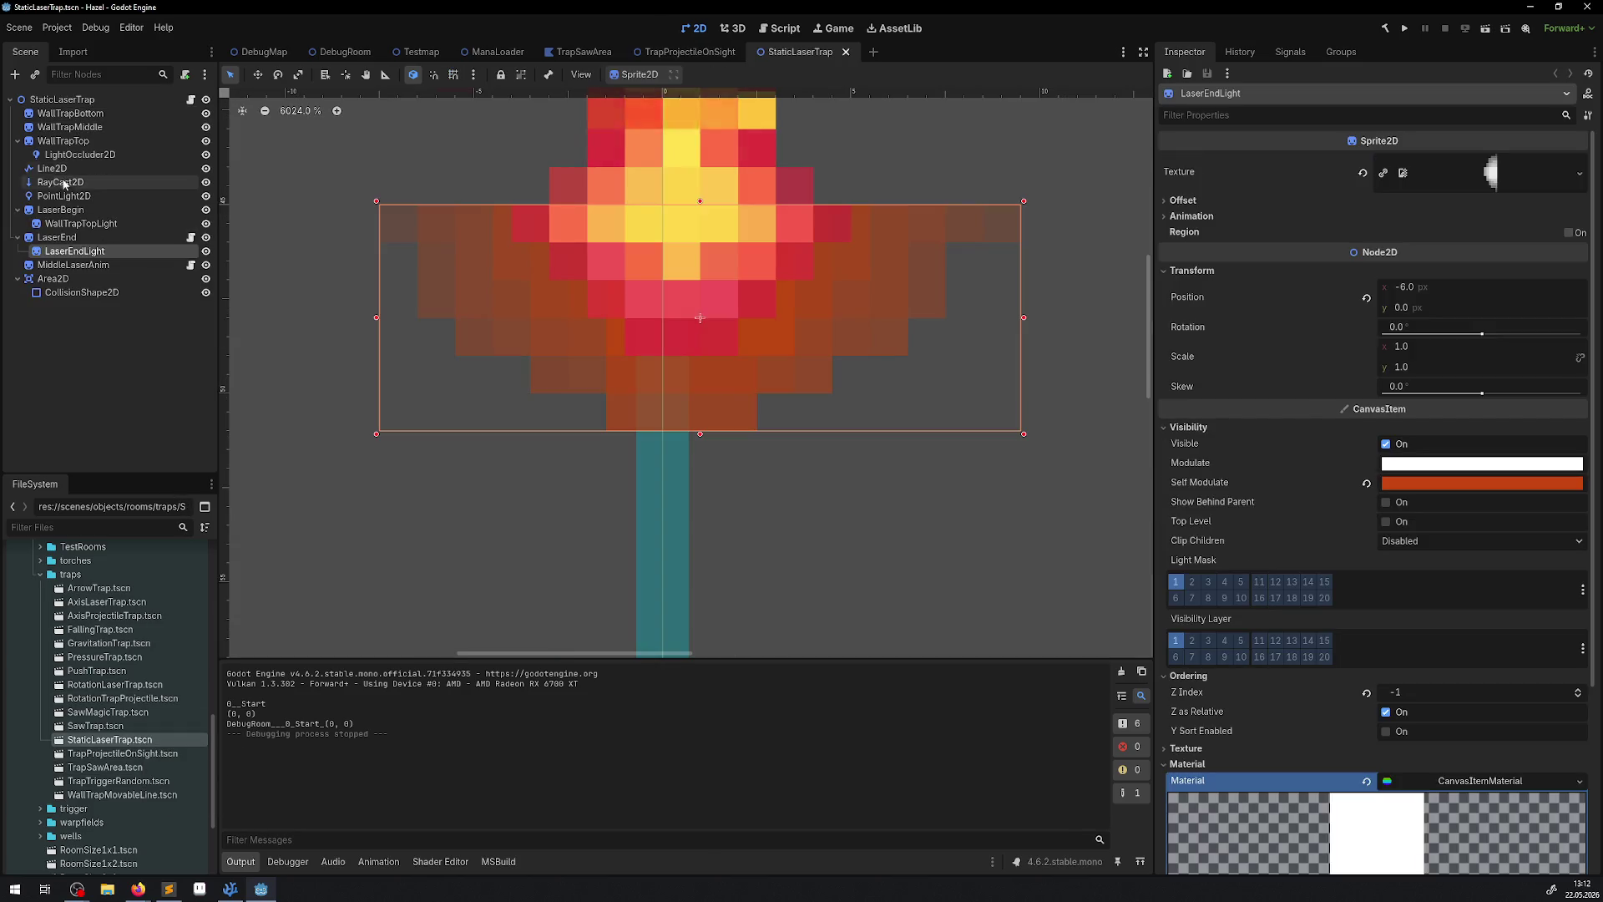
scroll(798, 462, "down", 2)
scroll(811, 450, "right", 3)
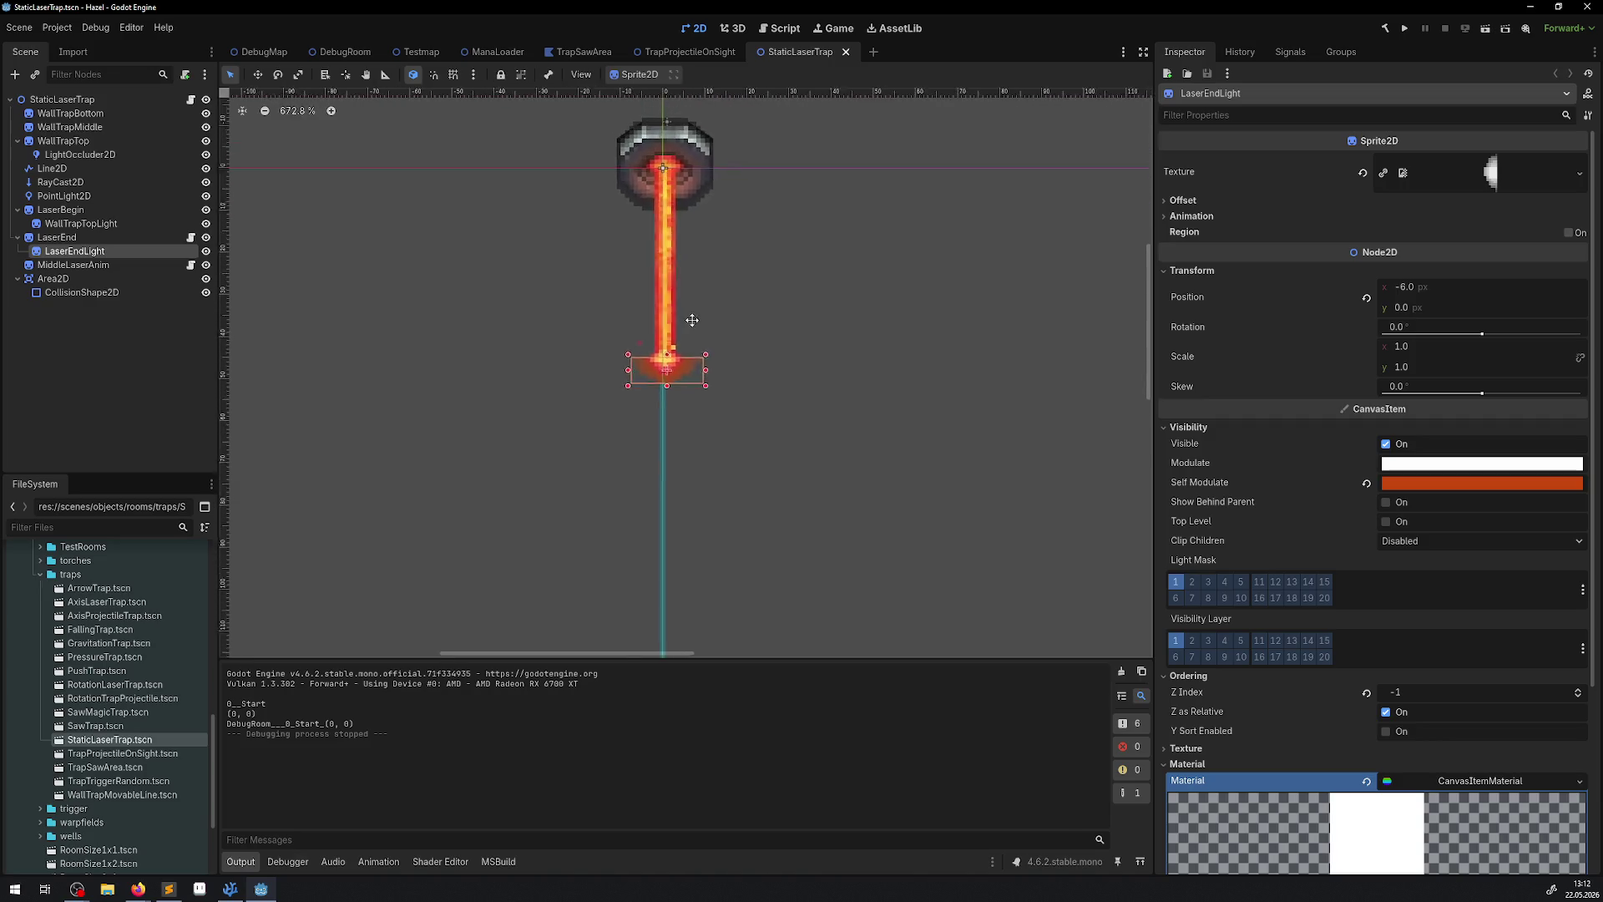
left_click(17, 210)
left_click(17, 140)
left_click(18, 141)
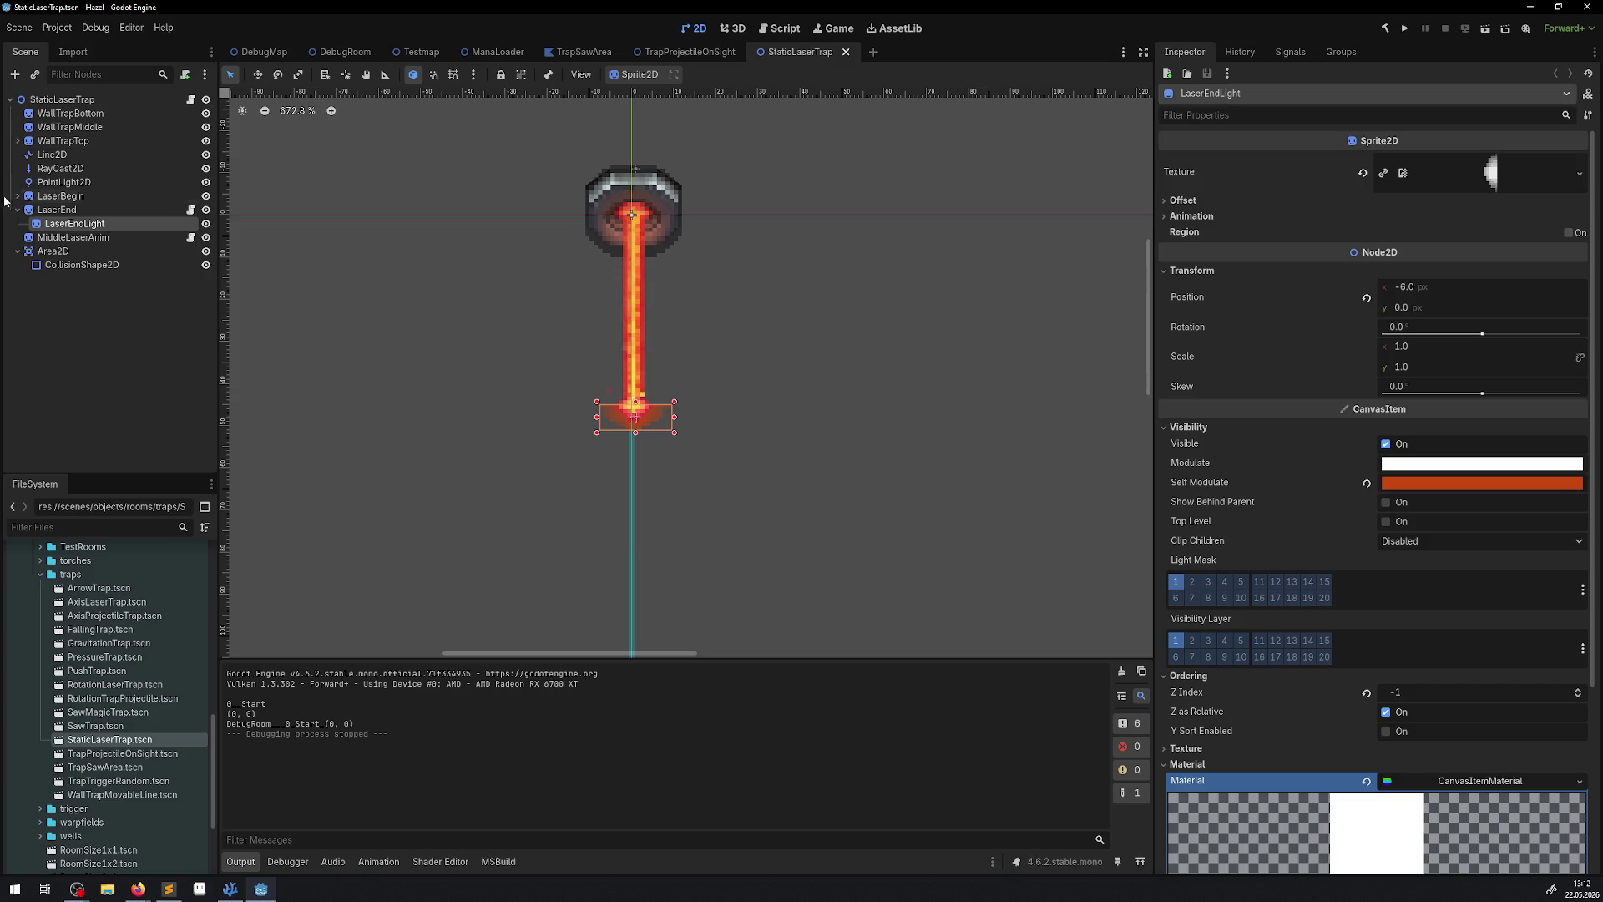
left_click(17, 141)
key("f")
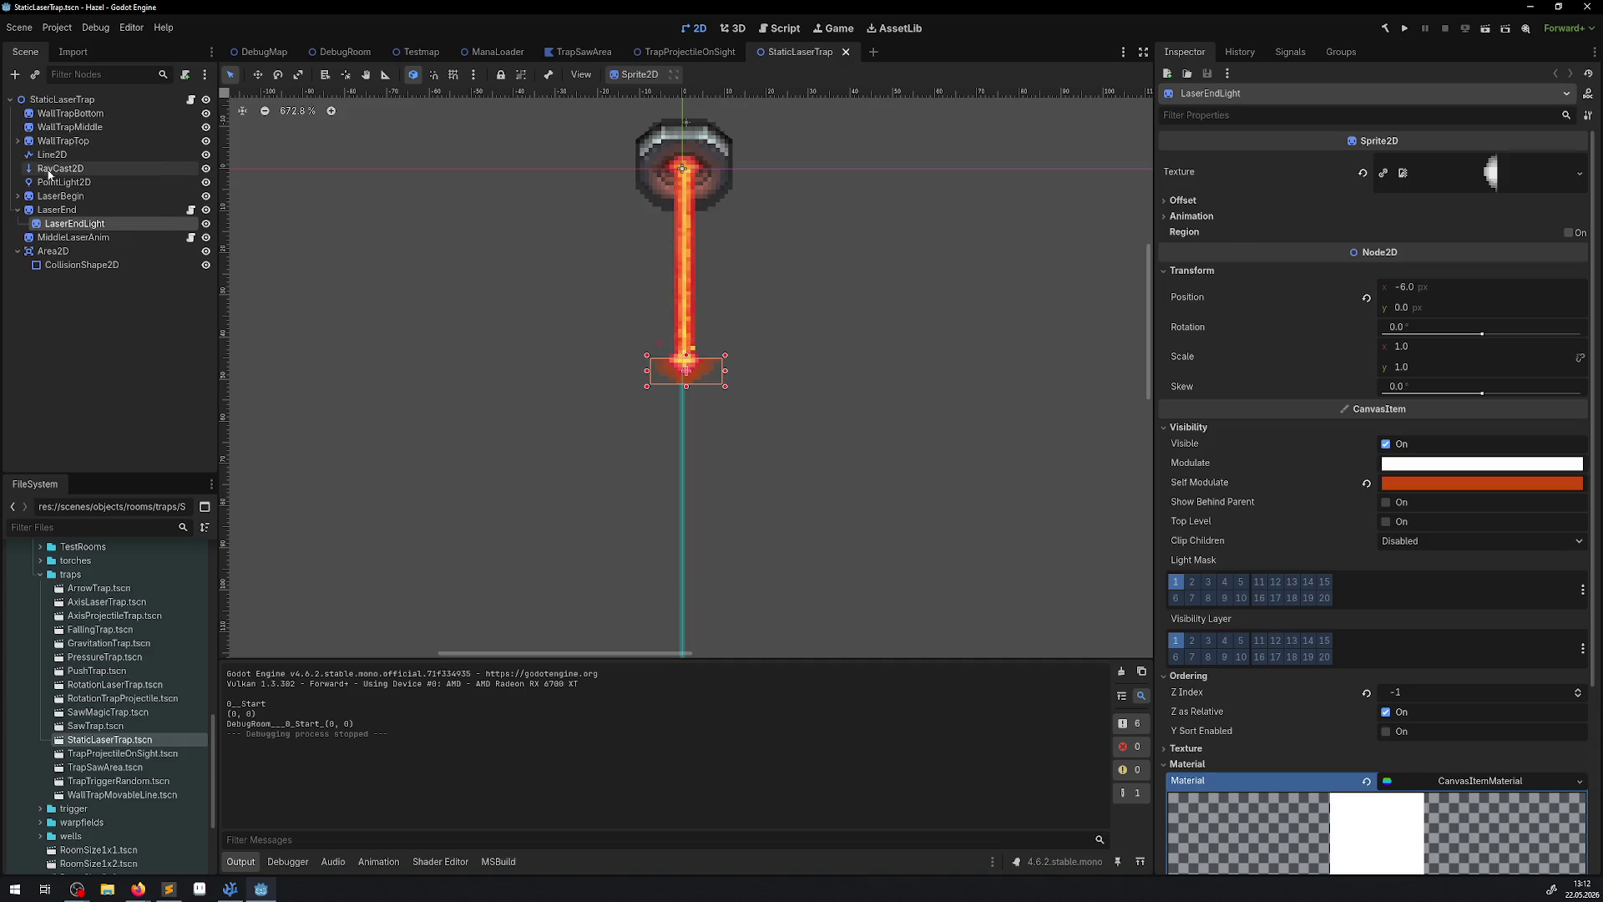
left_click(58, 168)
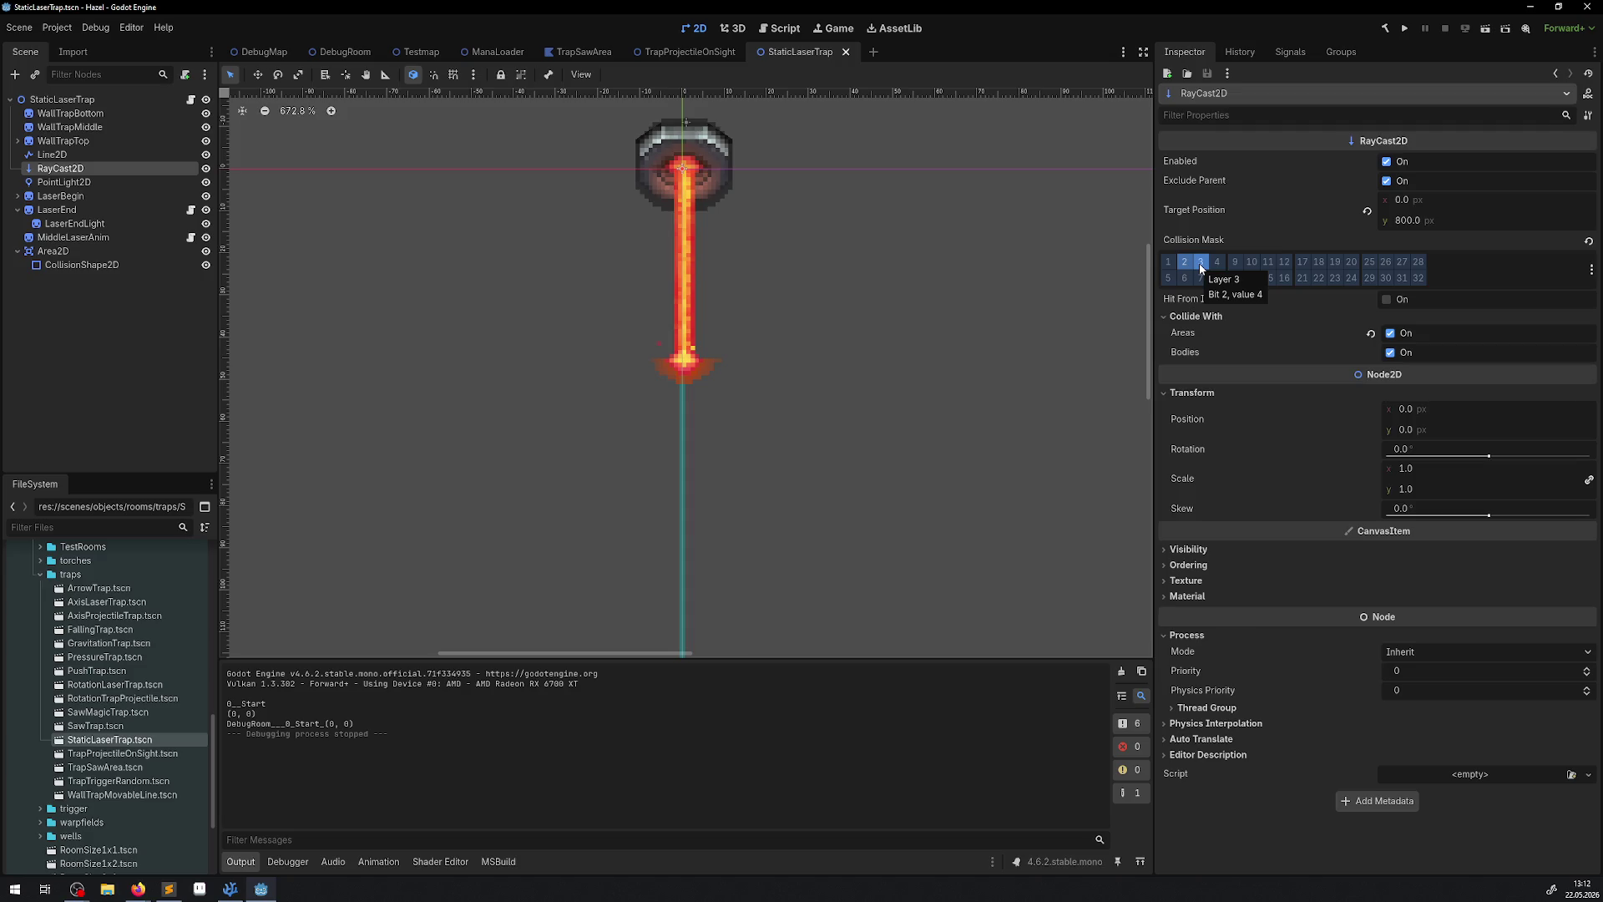
Change the RayCast2D collision mask from layers 2 and 3 to layers 2 and 13, and save.
left_click(1200, 264)
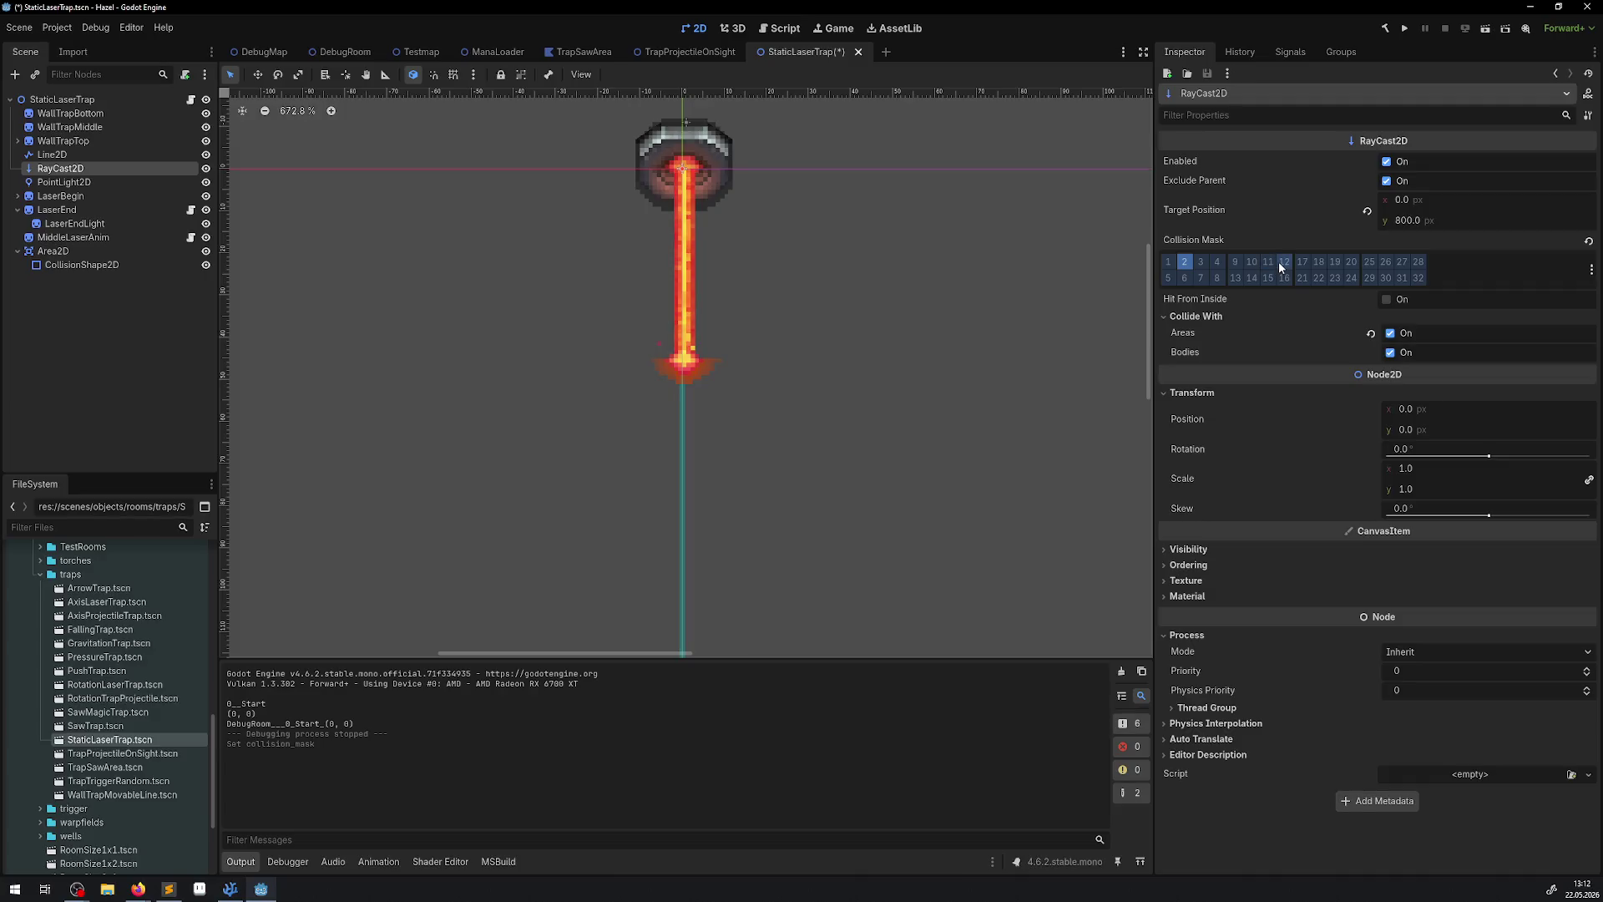
left_click(1237, 277)
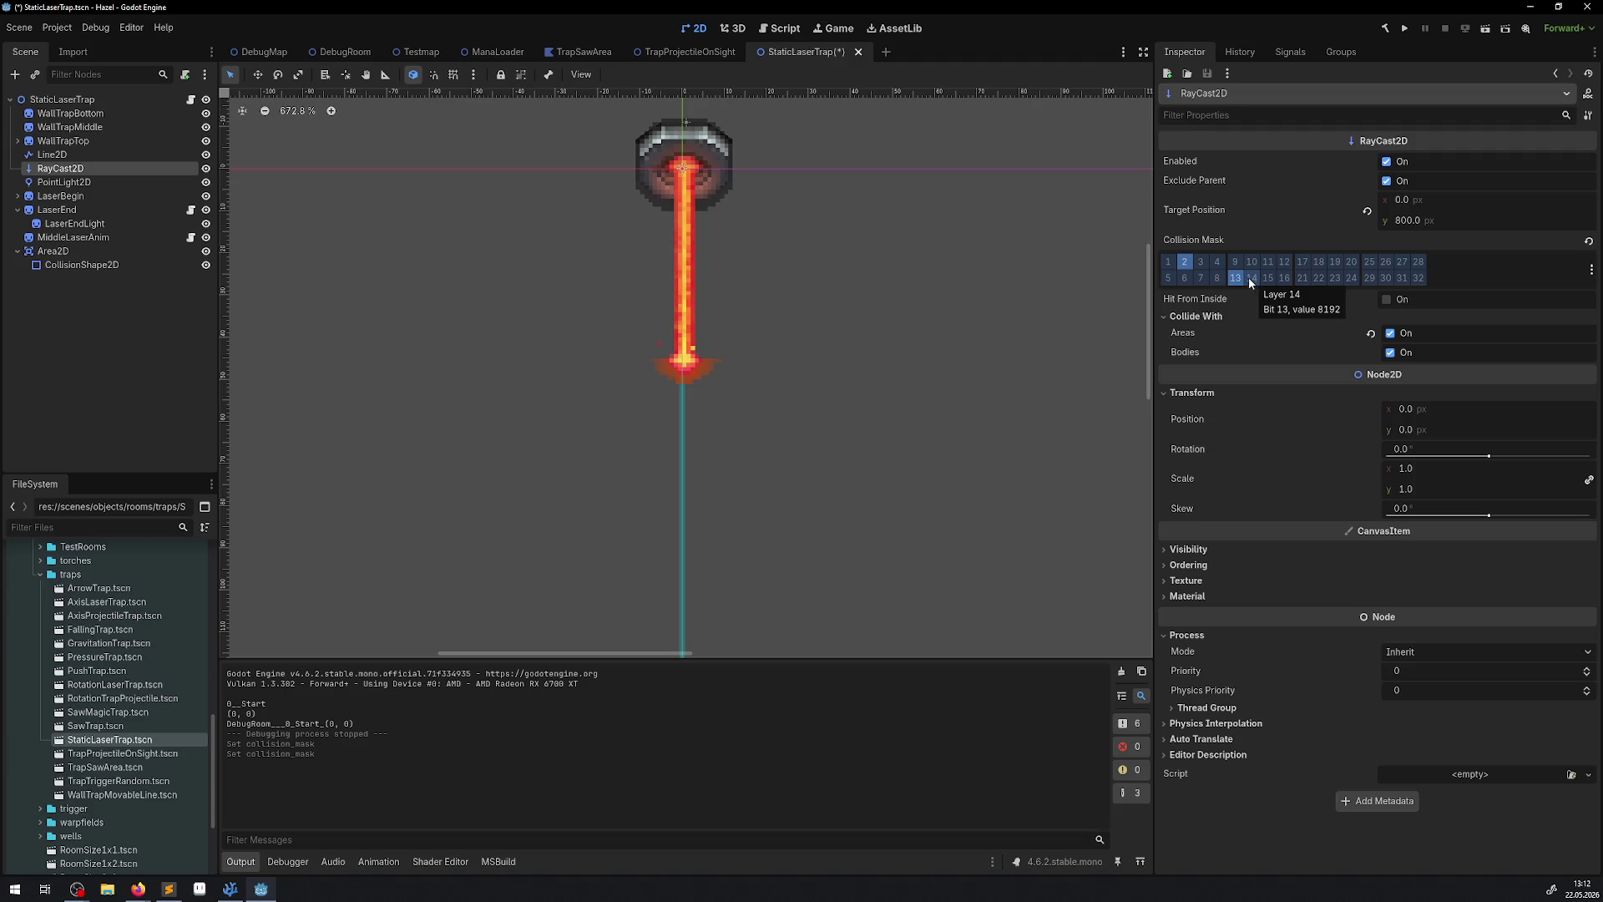
left_click_drag(845, 299, 833, 329)
key("ctrl+s")
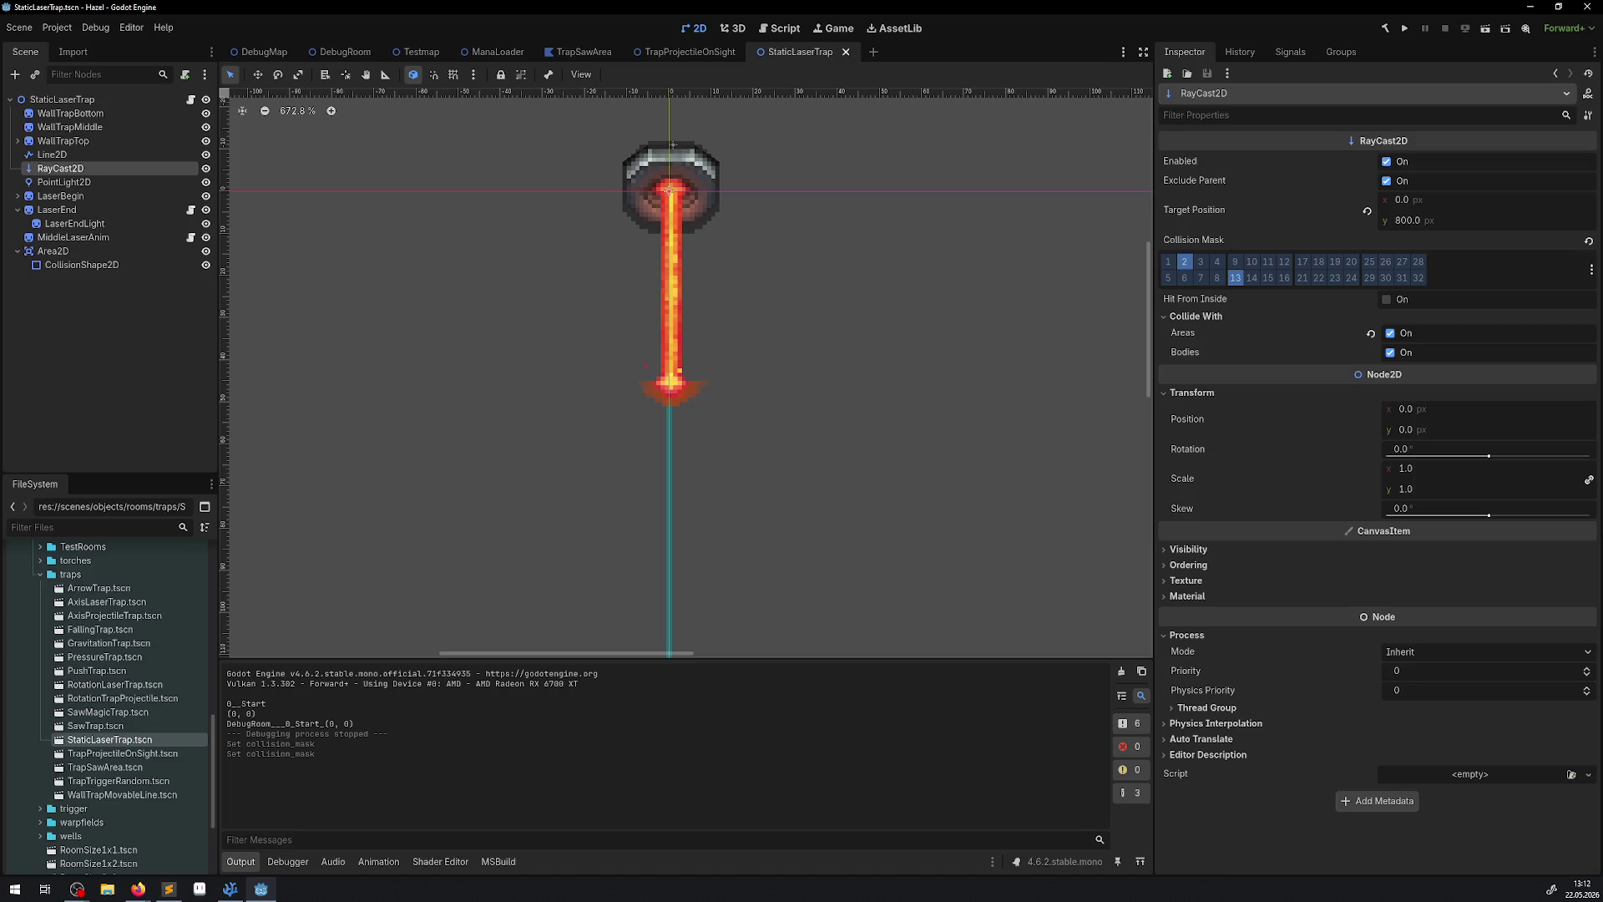
Check the other application, then go through Testmap back to the DebugRoom scene.
key("alt+Tab")
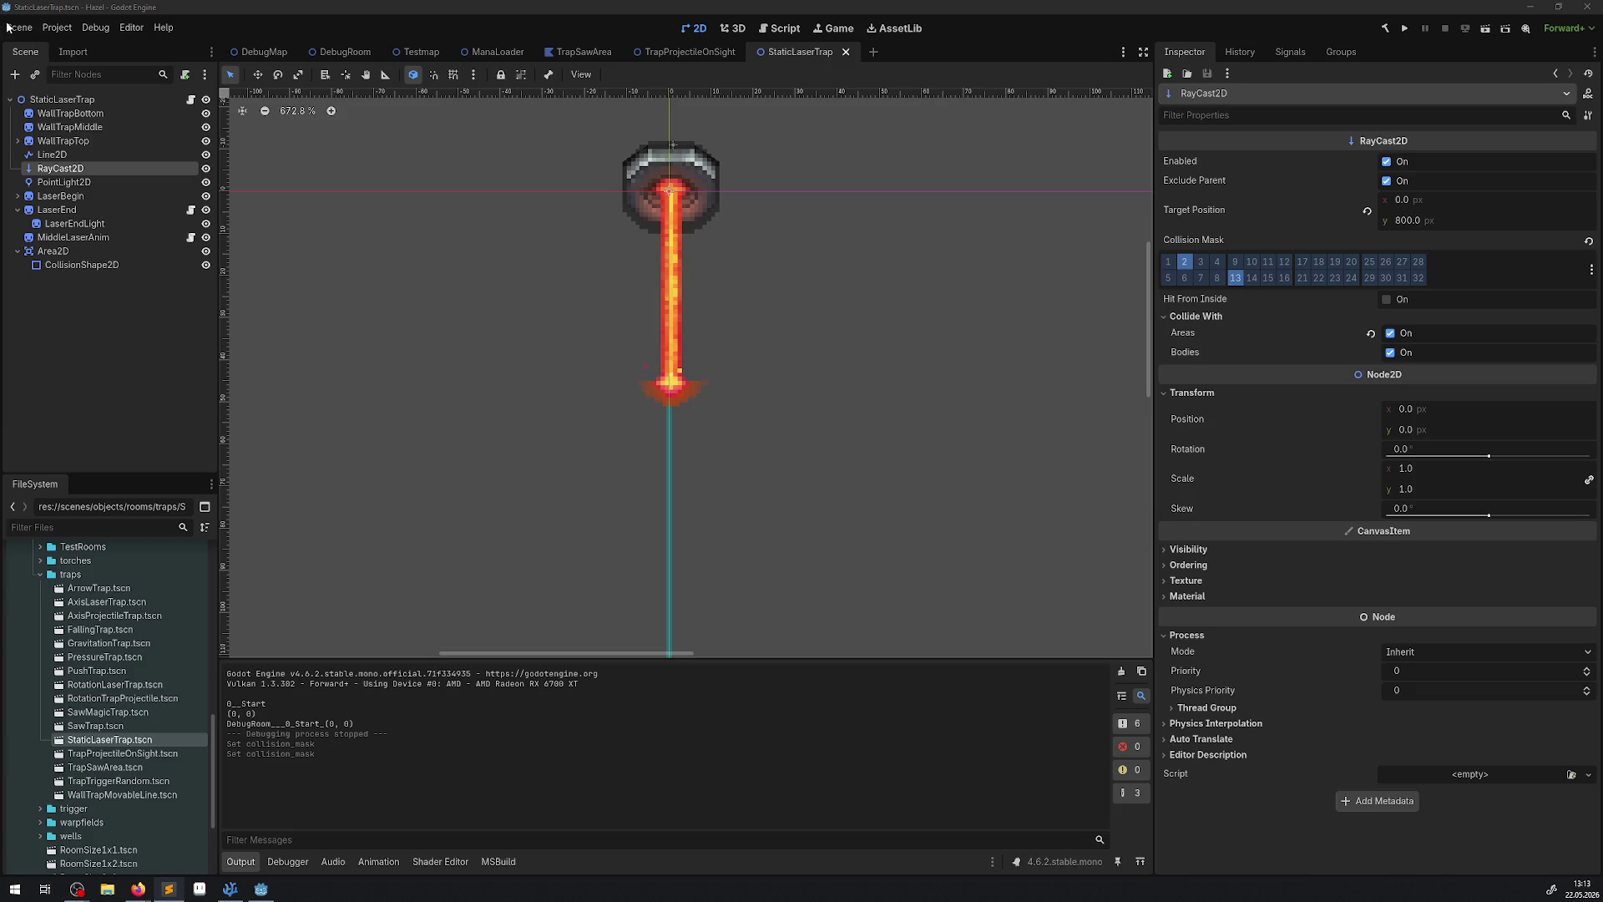
left_click(419, 52)
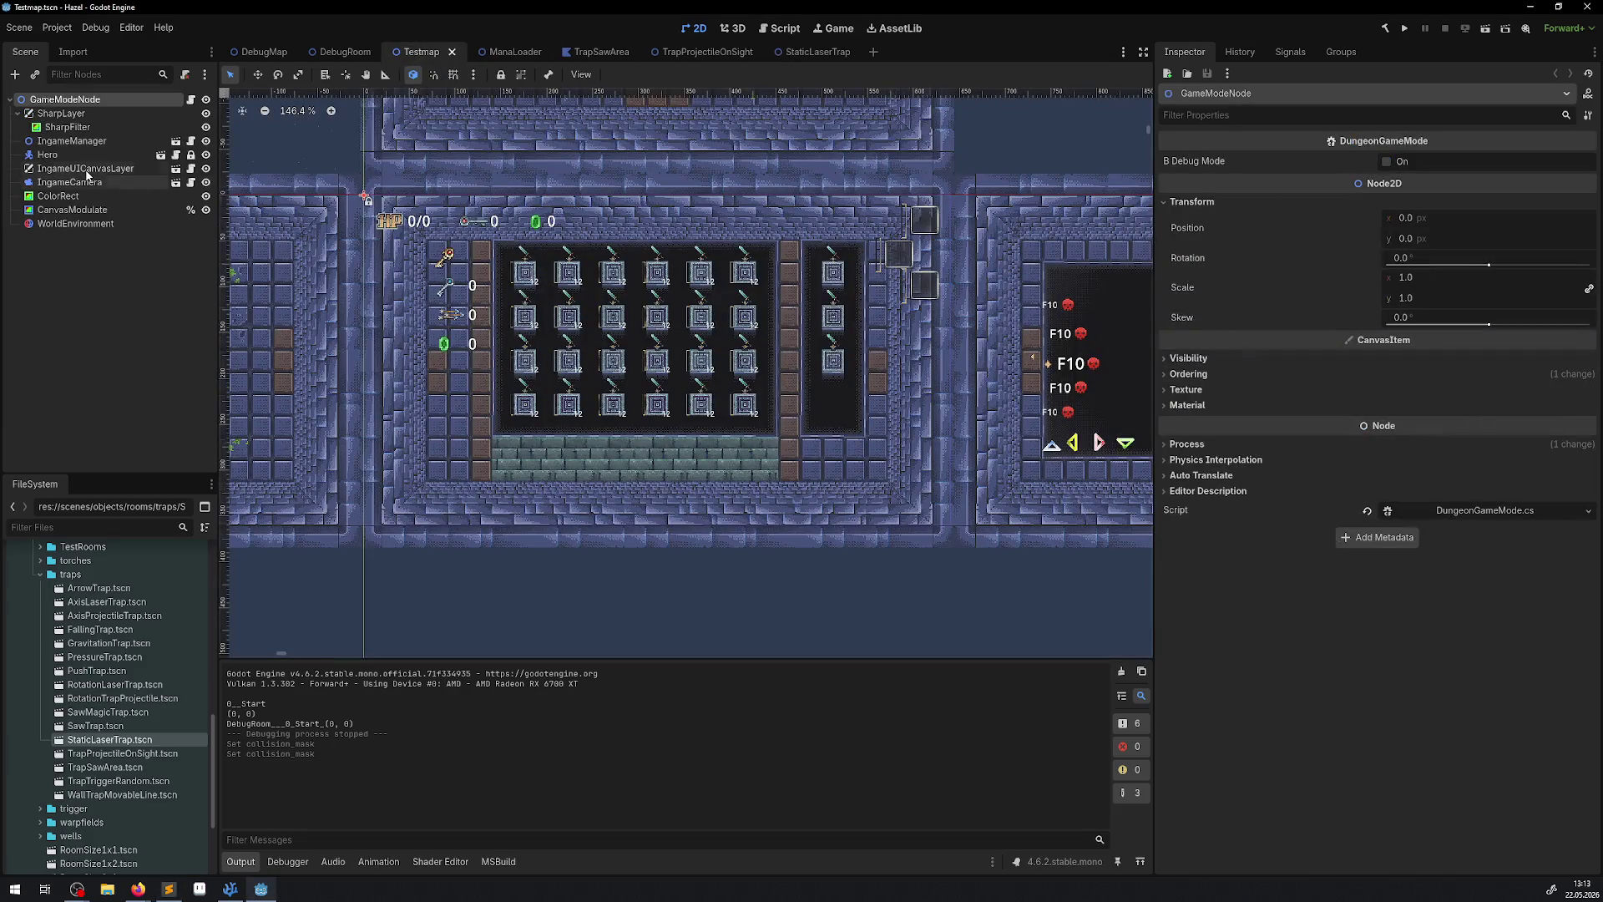
left_click(343, 52)
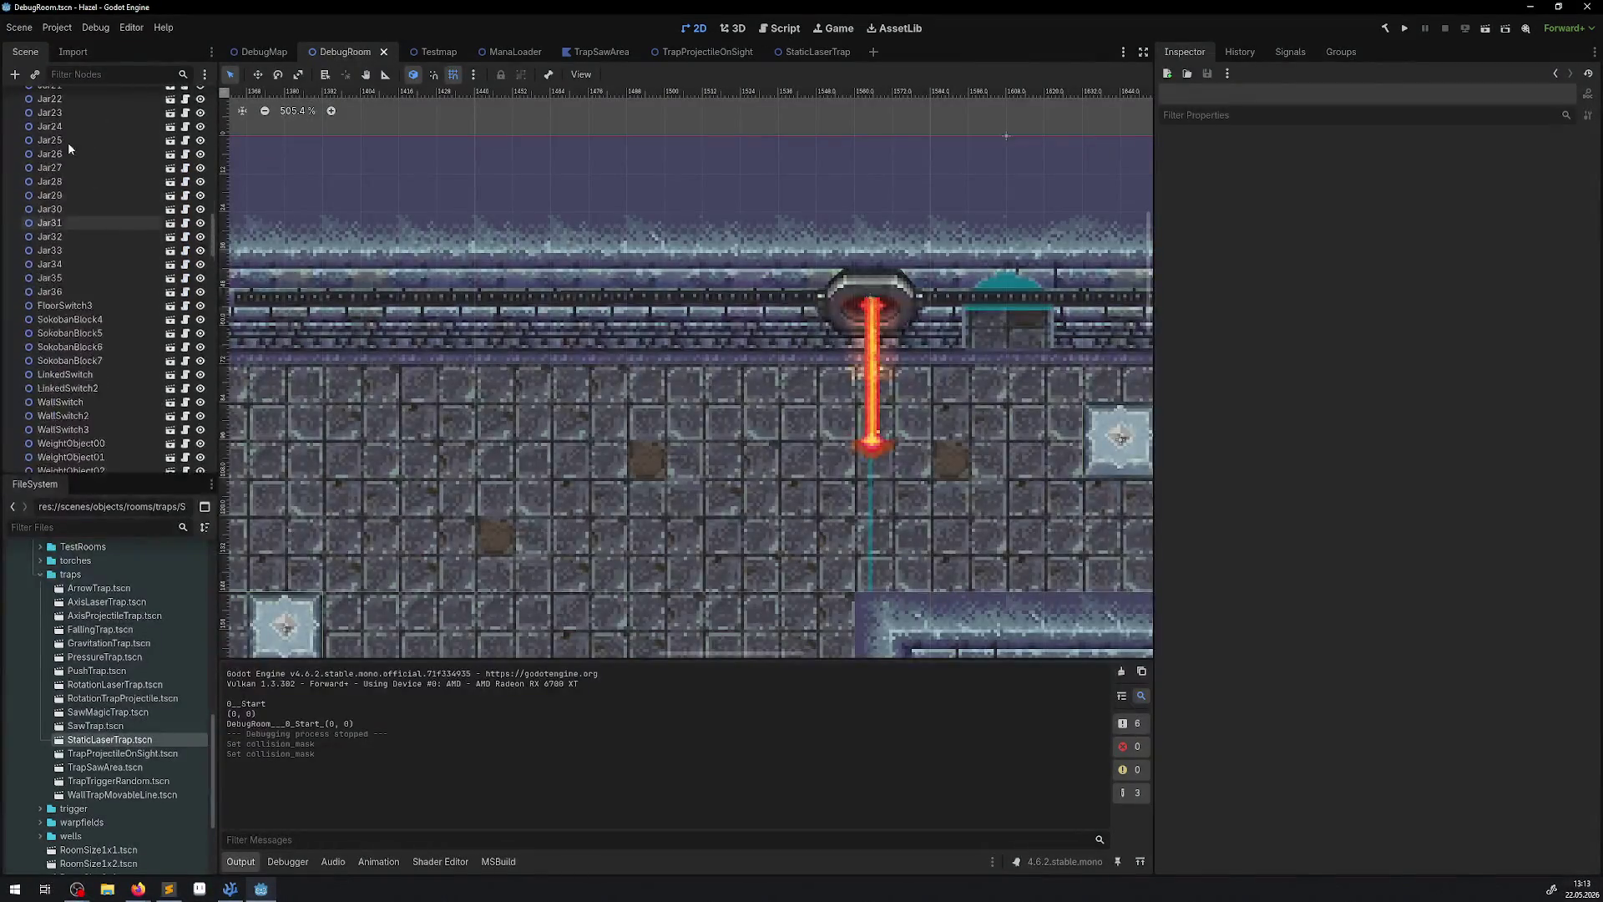
Select DebugRoom's TileMapLayer and open the RoomTest00 atlas in an enlarged TileSet panel.
scroll(67, 142, "up", 15)
left_click(65, 113)
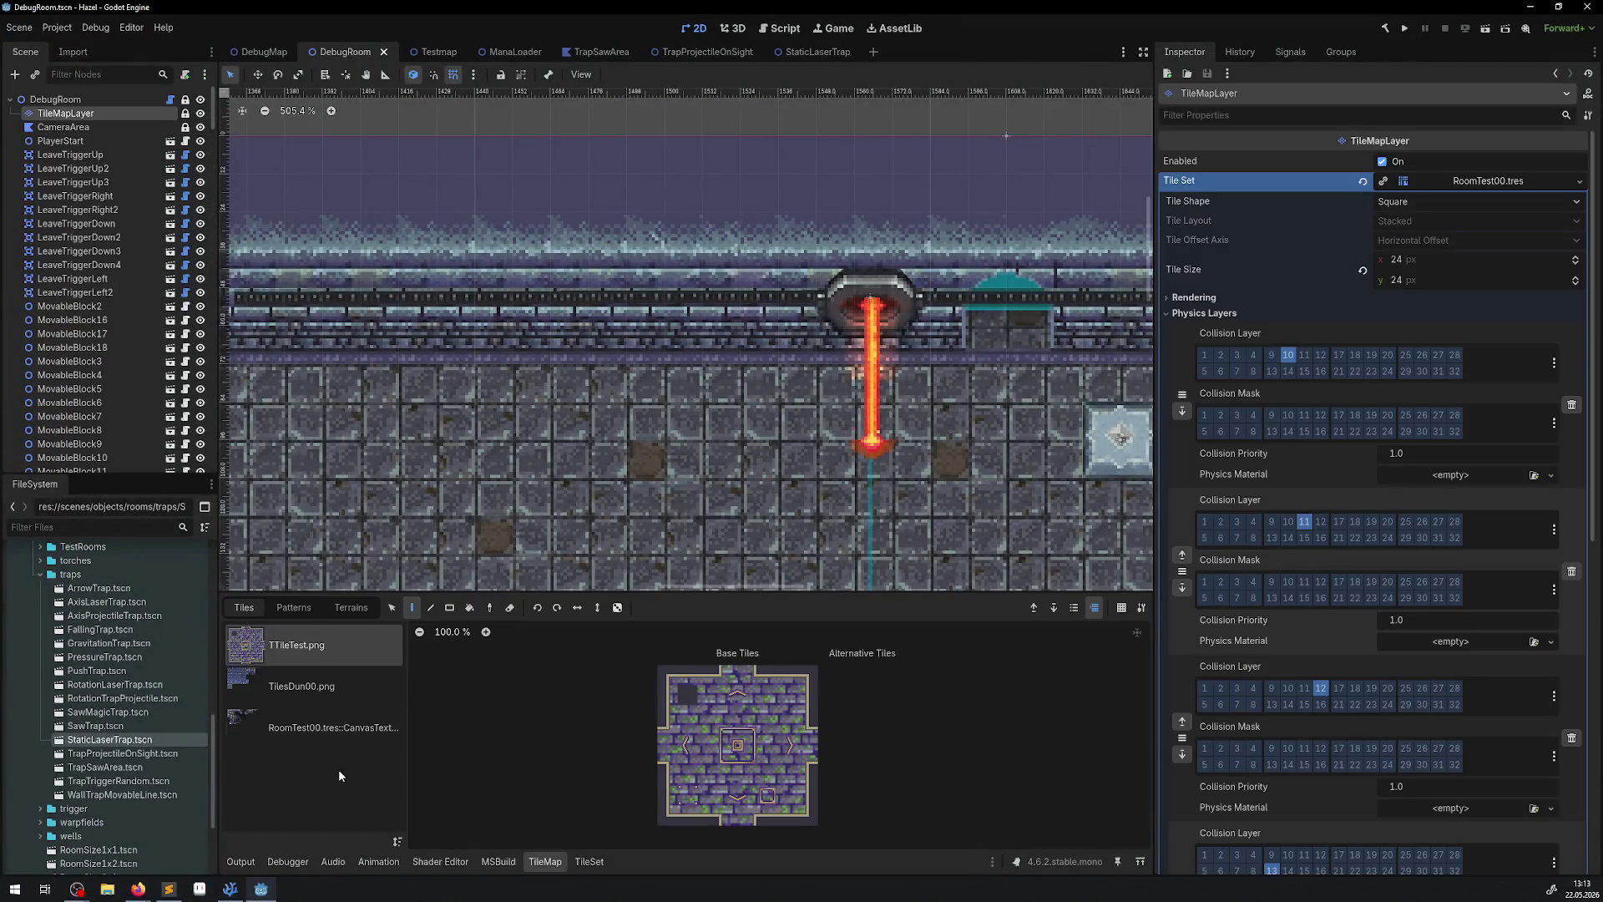
left_click(334, 728)
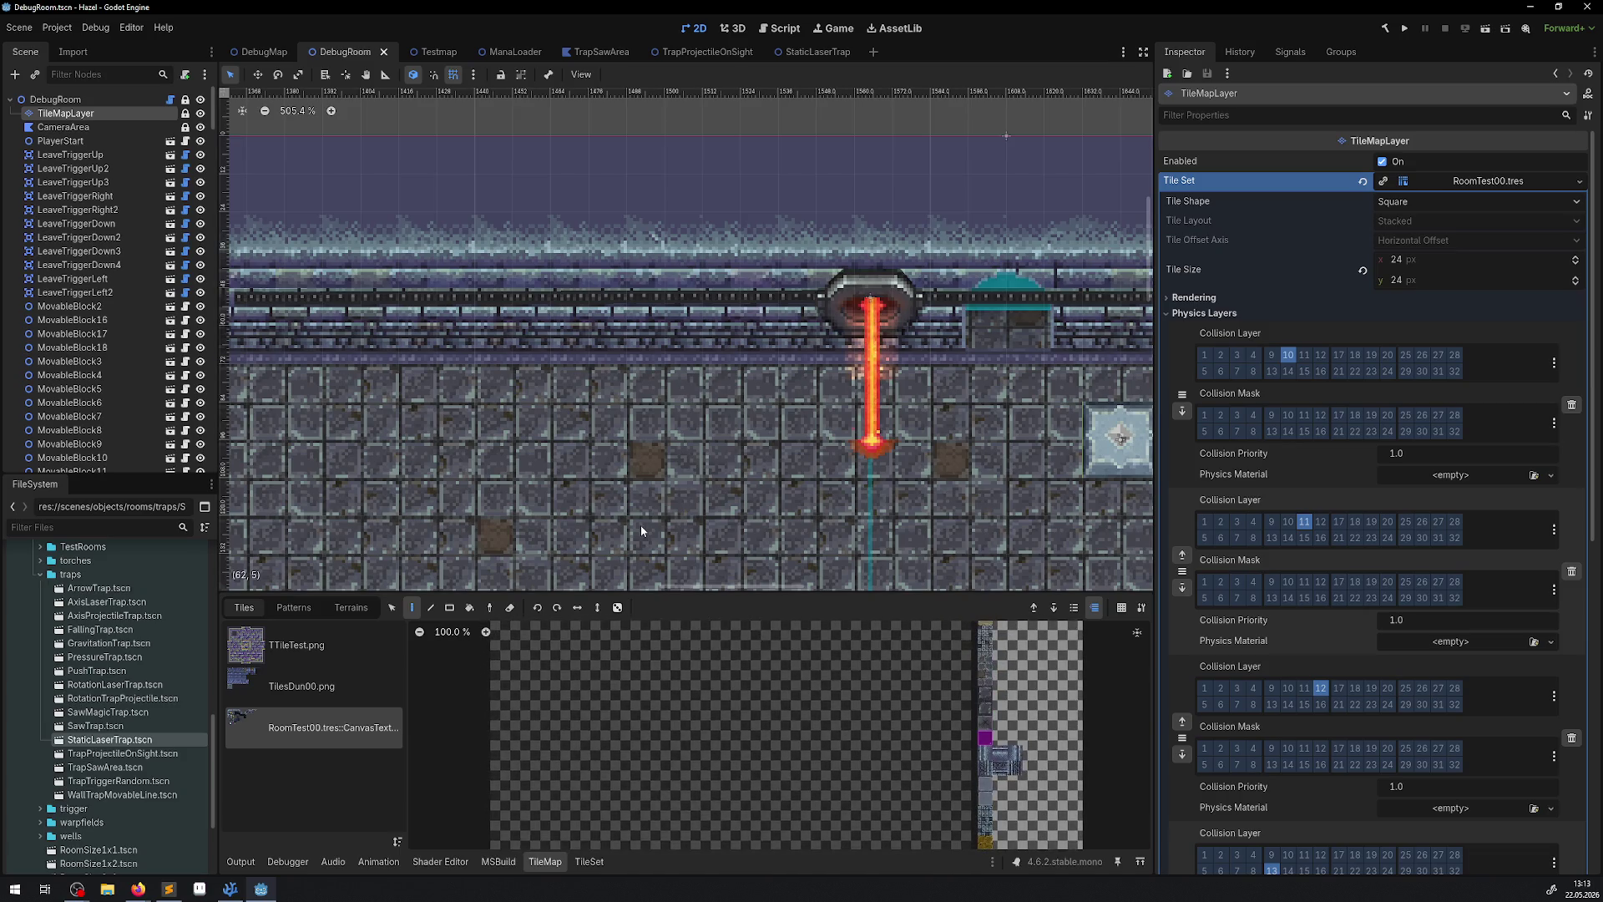
left_click_drag(641, 596, 641, 458)
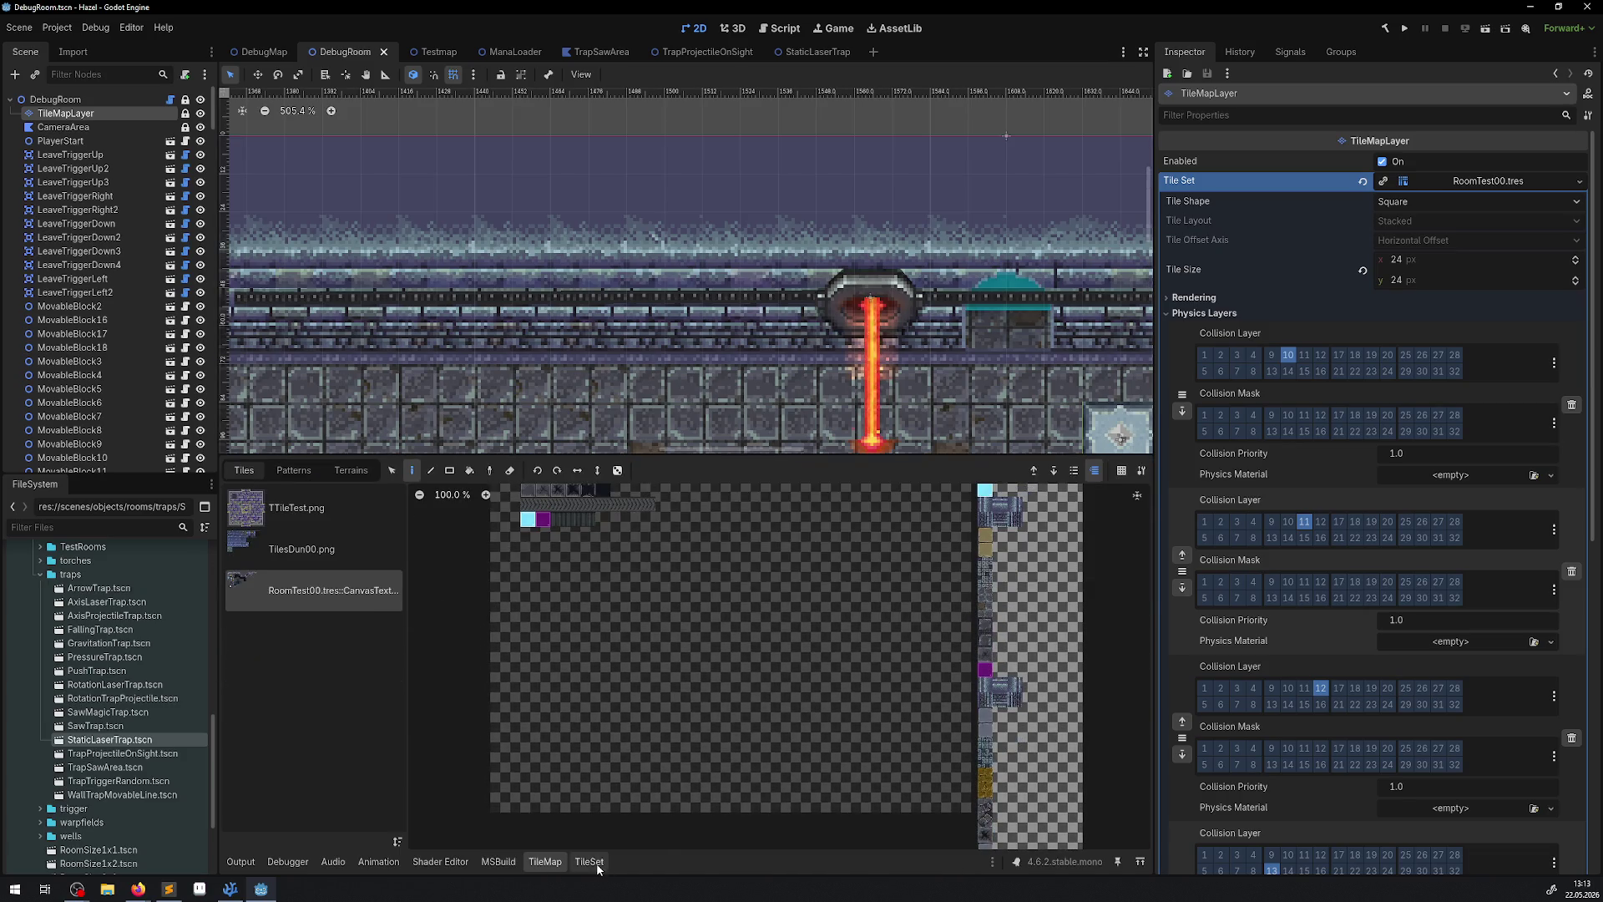
left_click(589, 862)
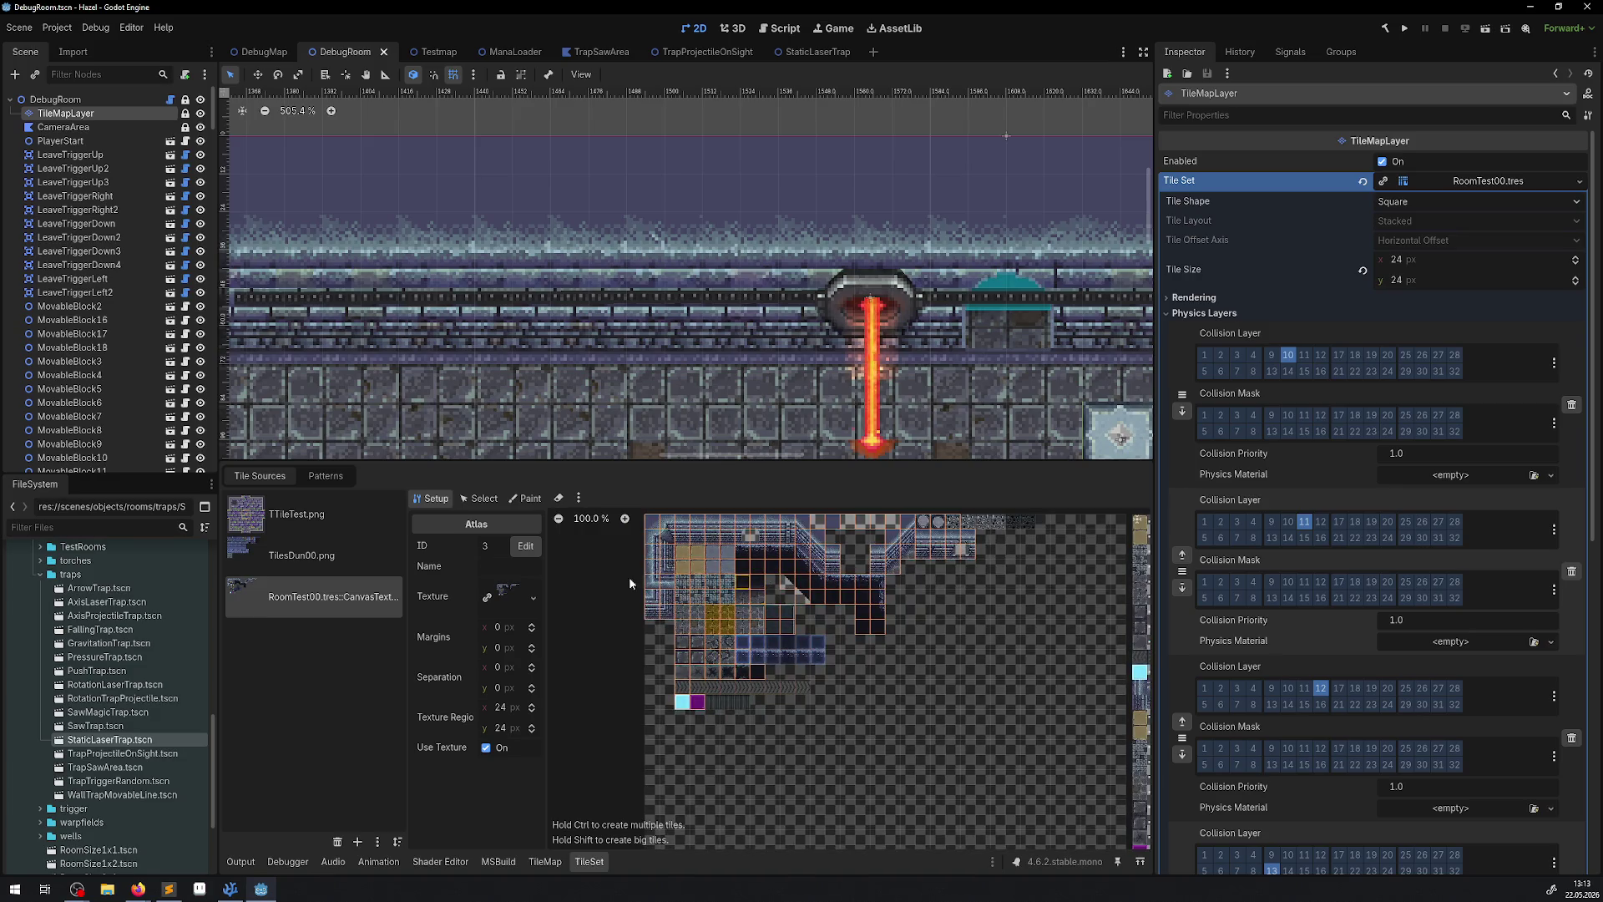
Select atlas tile (10, 3) and show its Physics Layer 3 collision polygon, zoomed in.
left_click(483, 500)
left_click(801, 568)
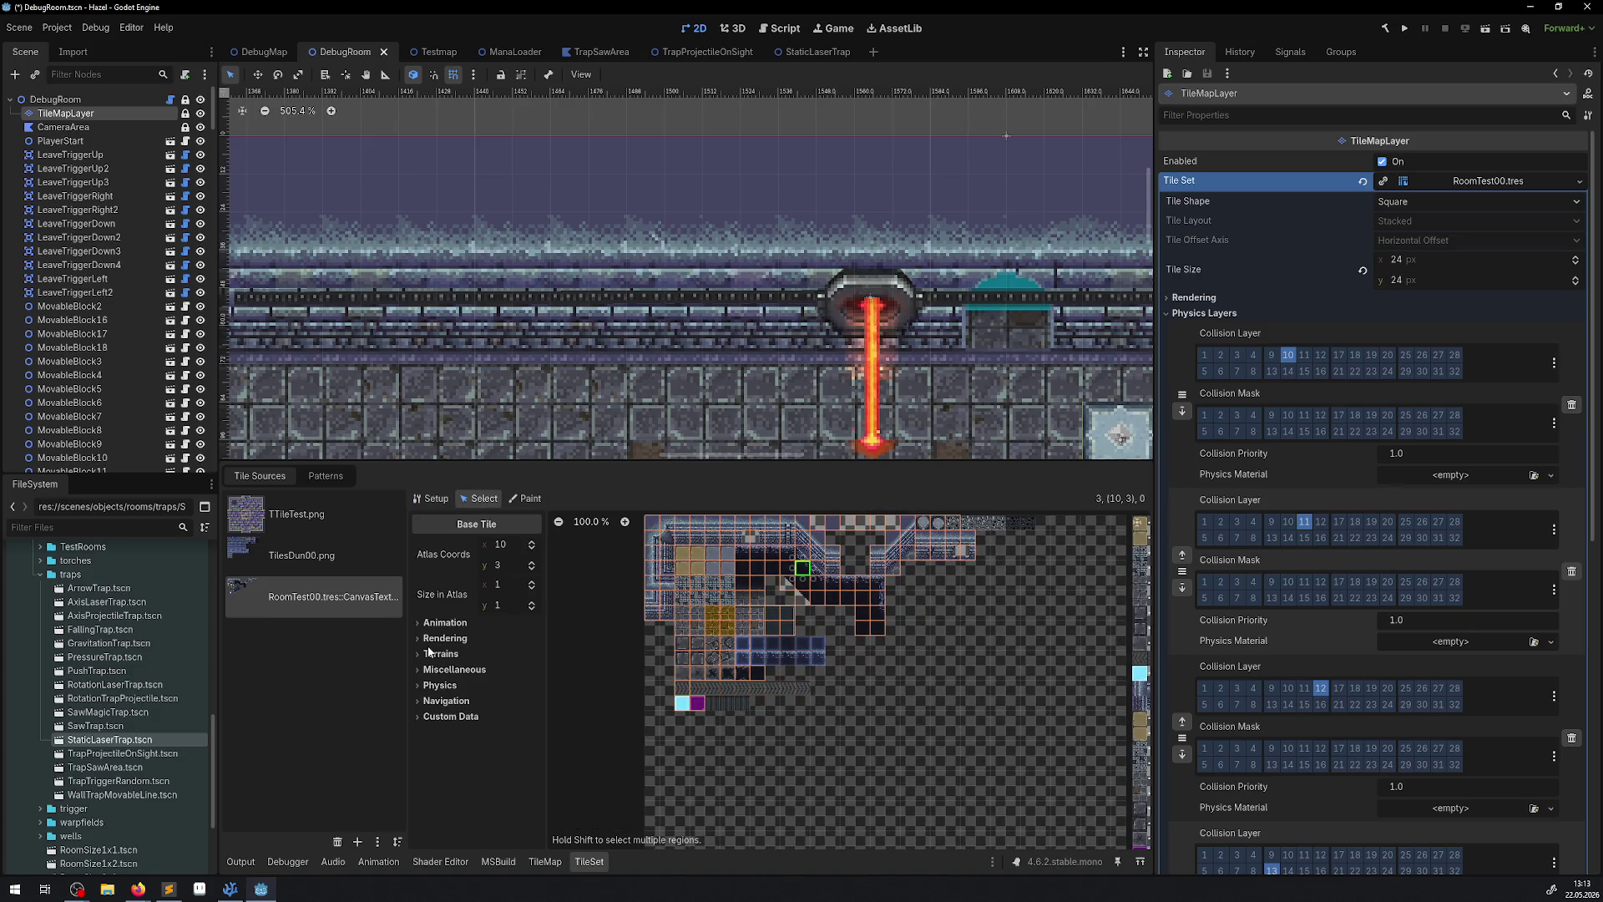
left_click(426, 685)
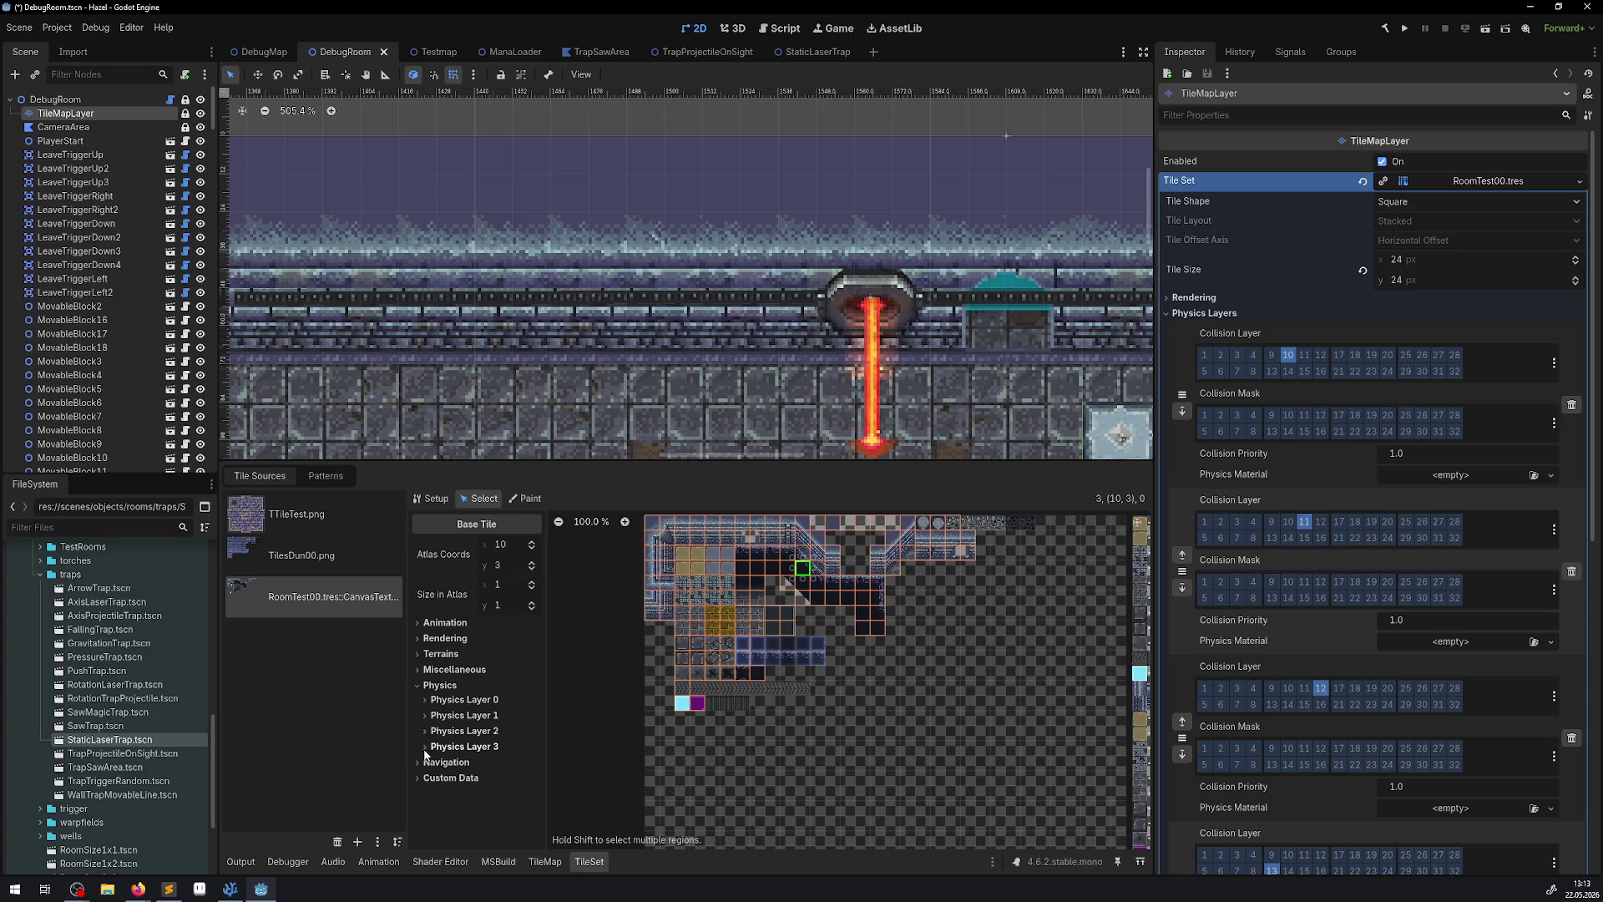
left_click(427, 746)
scroll(482, 728, "down", 3)
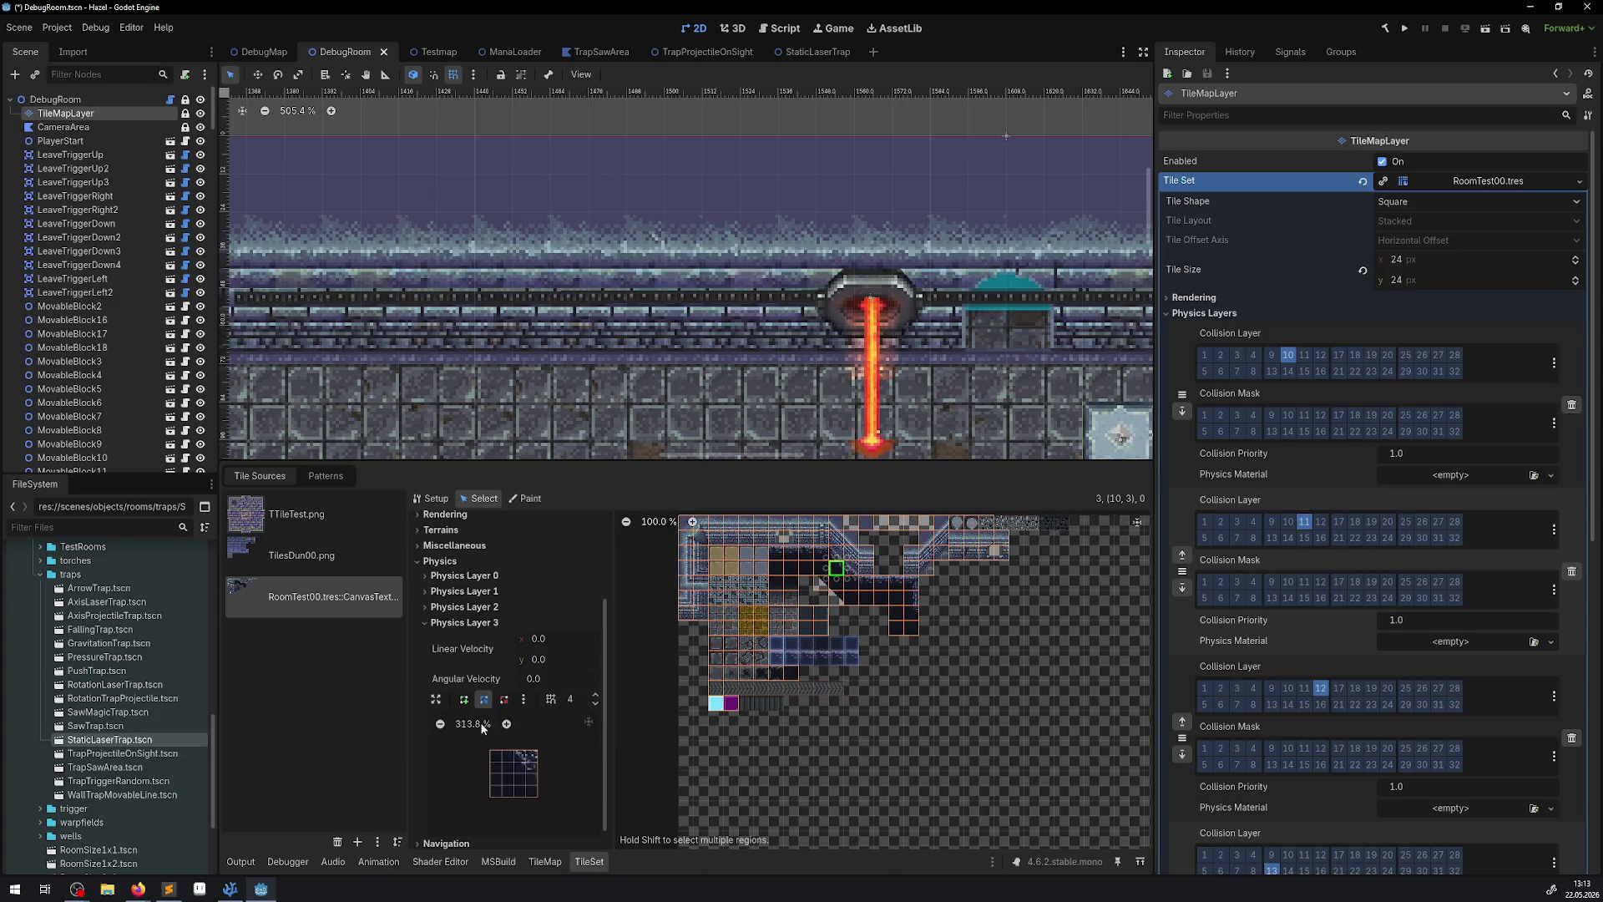
scroll(844, 551, "up", 5)
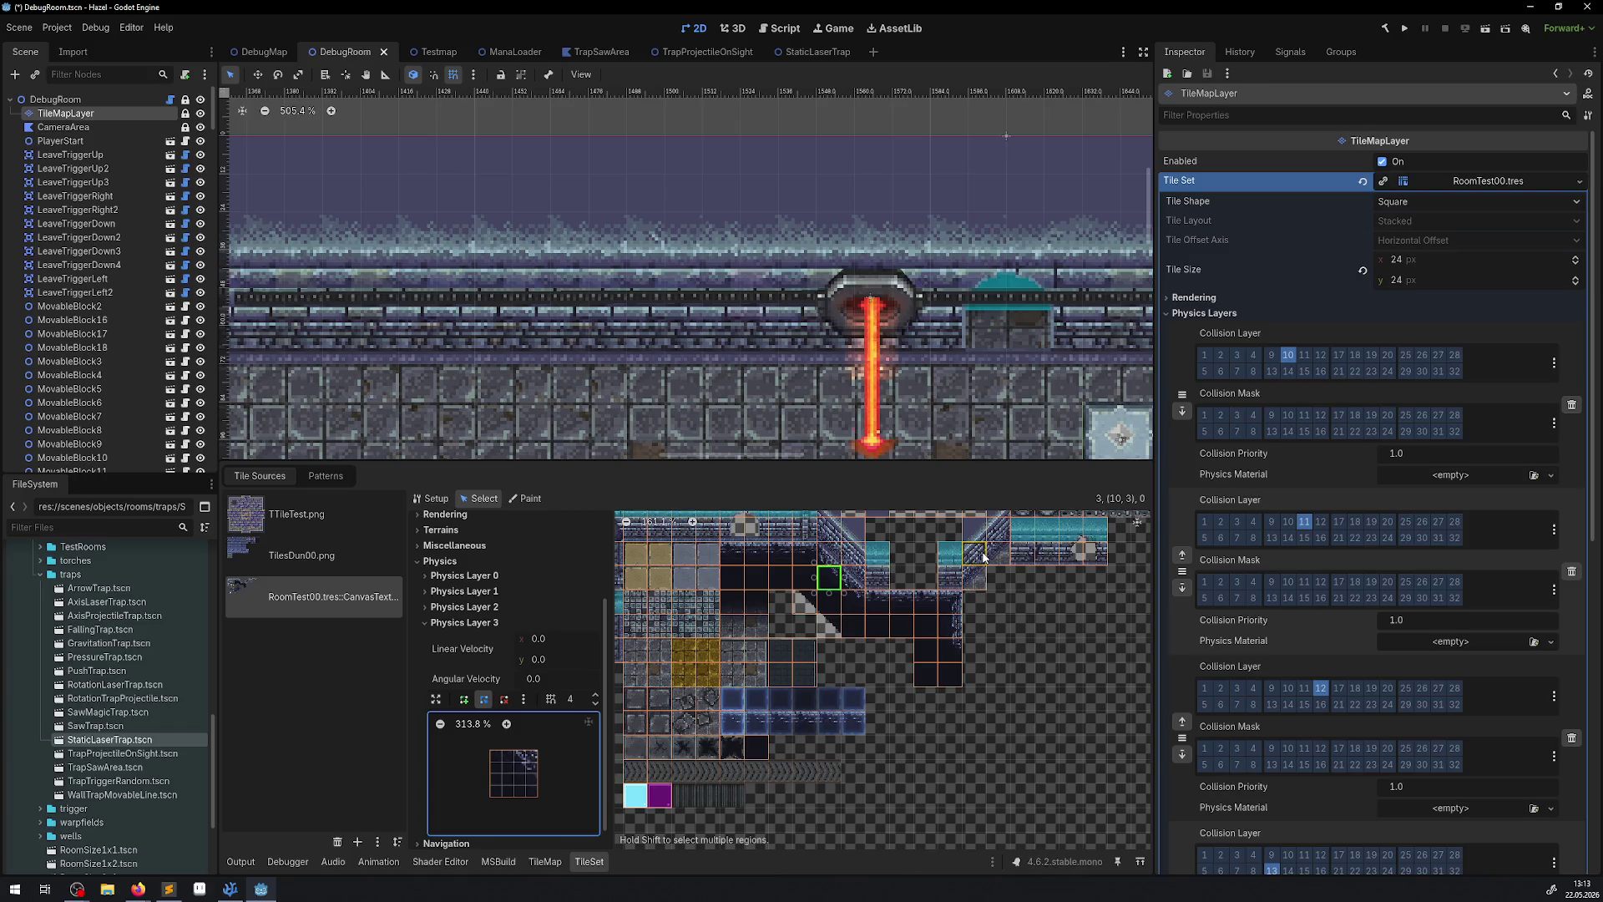
scroll(972, 568, "up", 9)
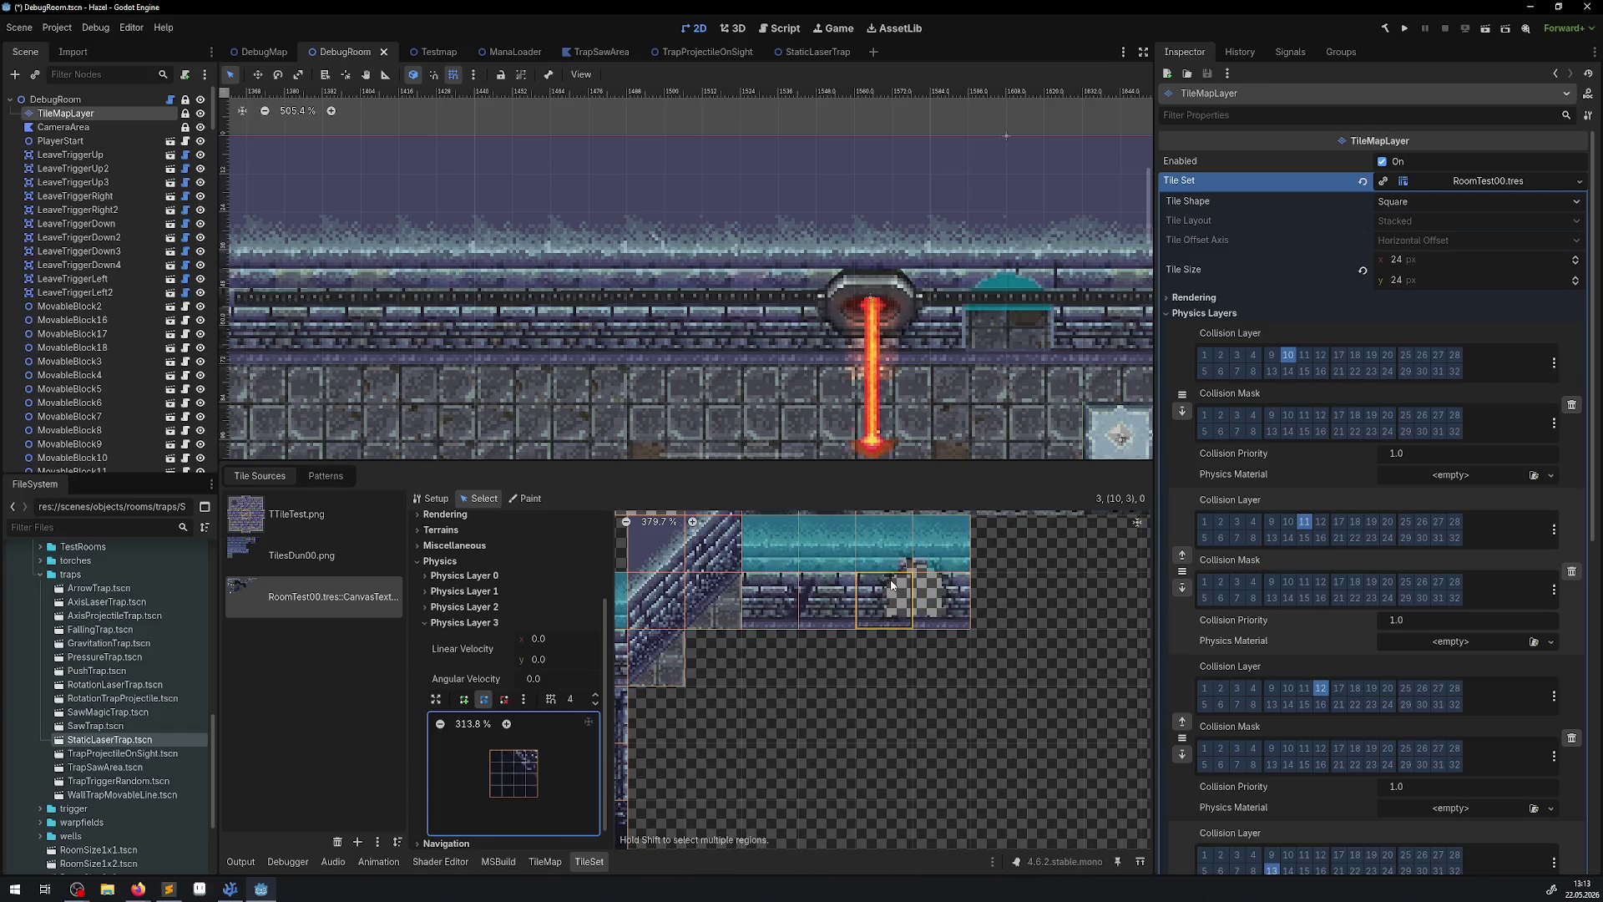
scroll(924, 565, "up", 9)
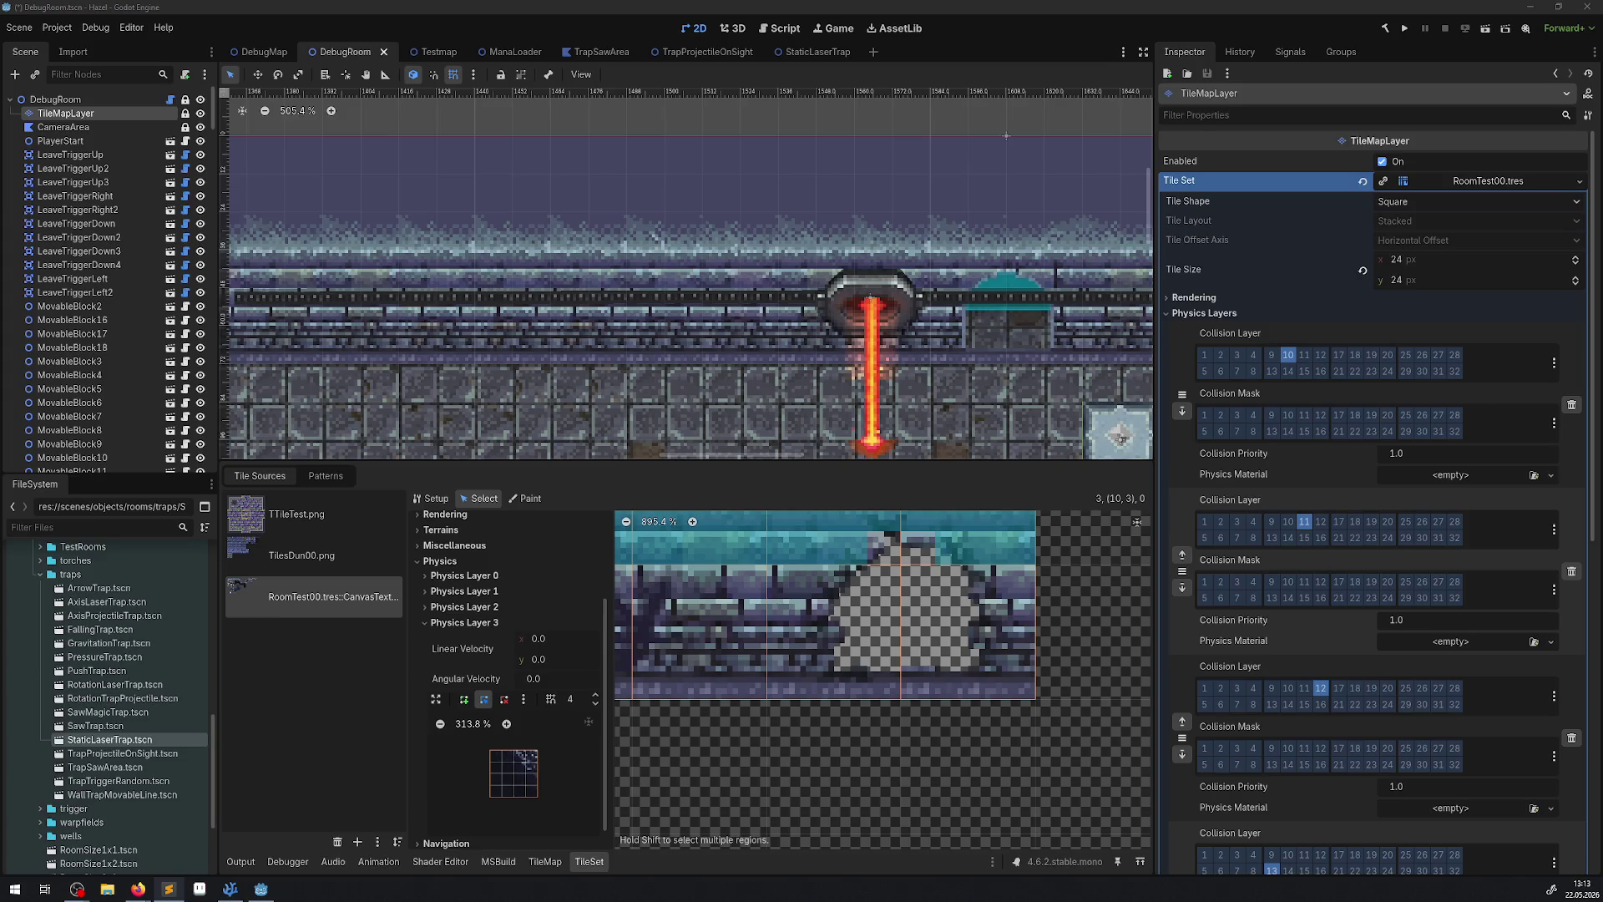
left_click(816, 52)
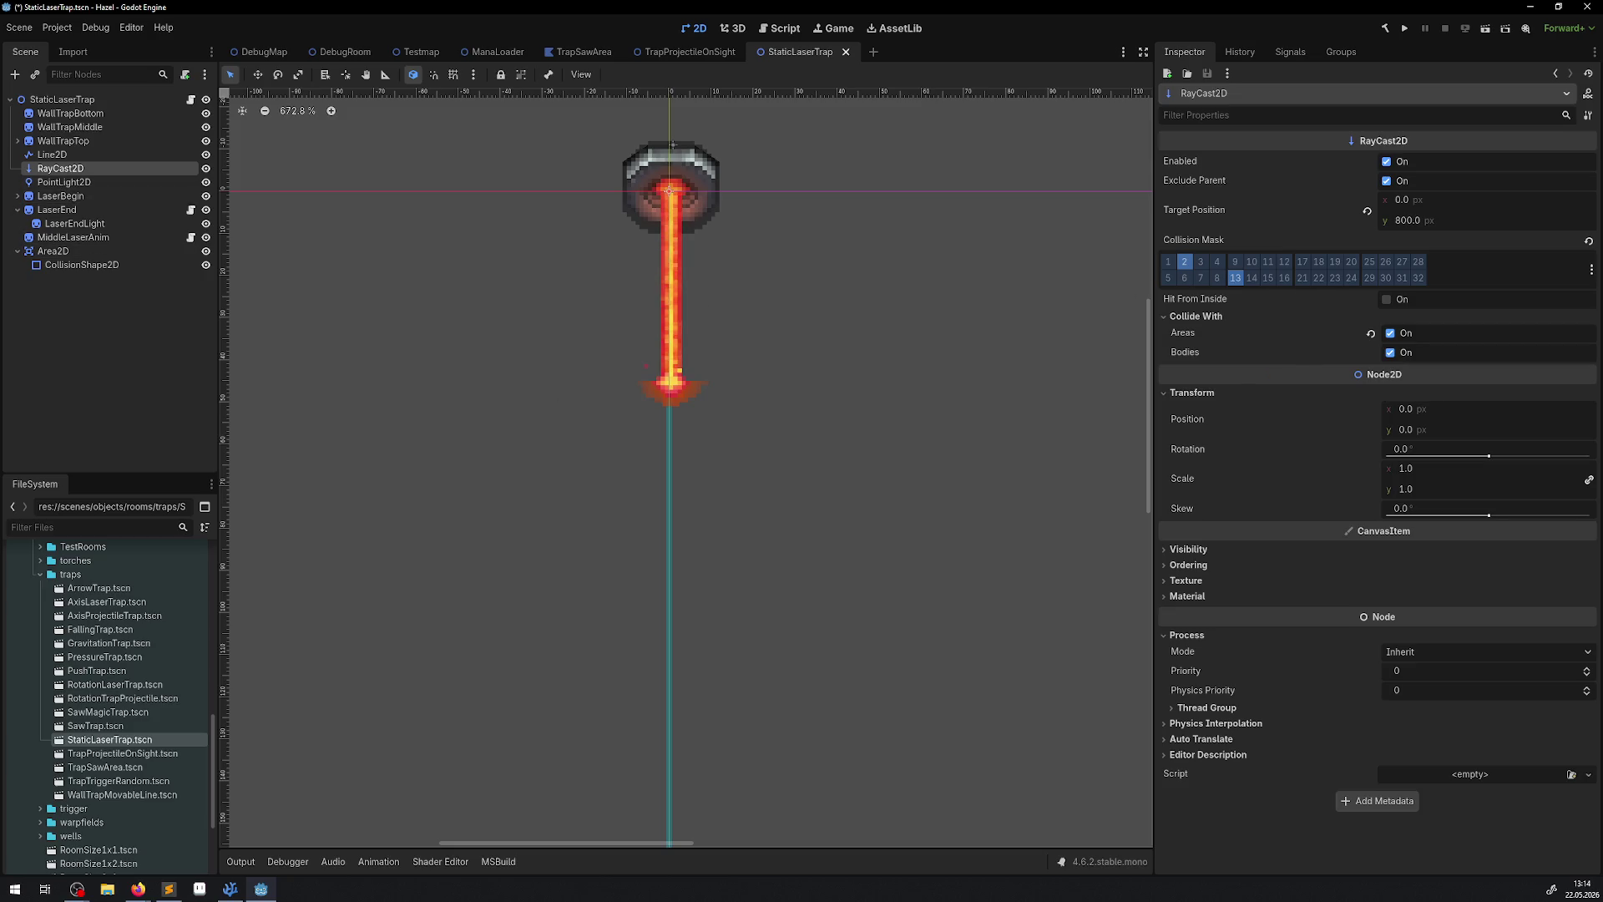
Frame the laser trap's RayCast2D, untick the Area2D's collision bit 1, and save.
left_click(18, 210)
key("f")
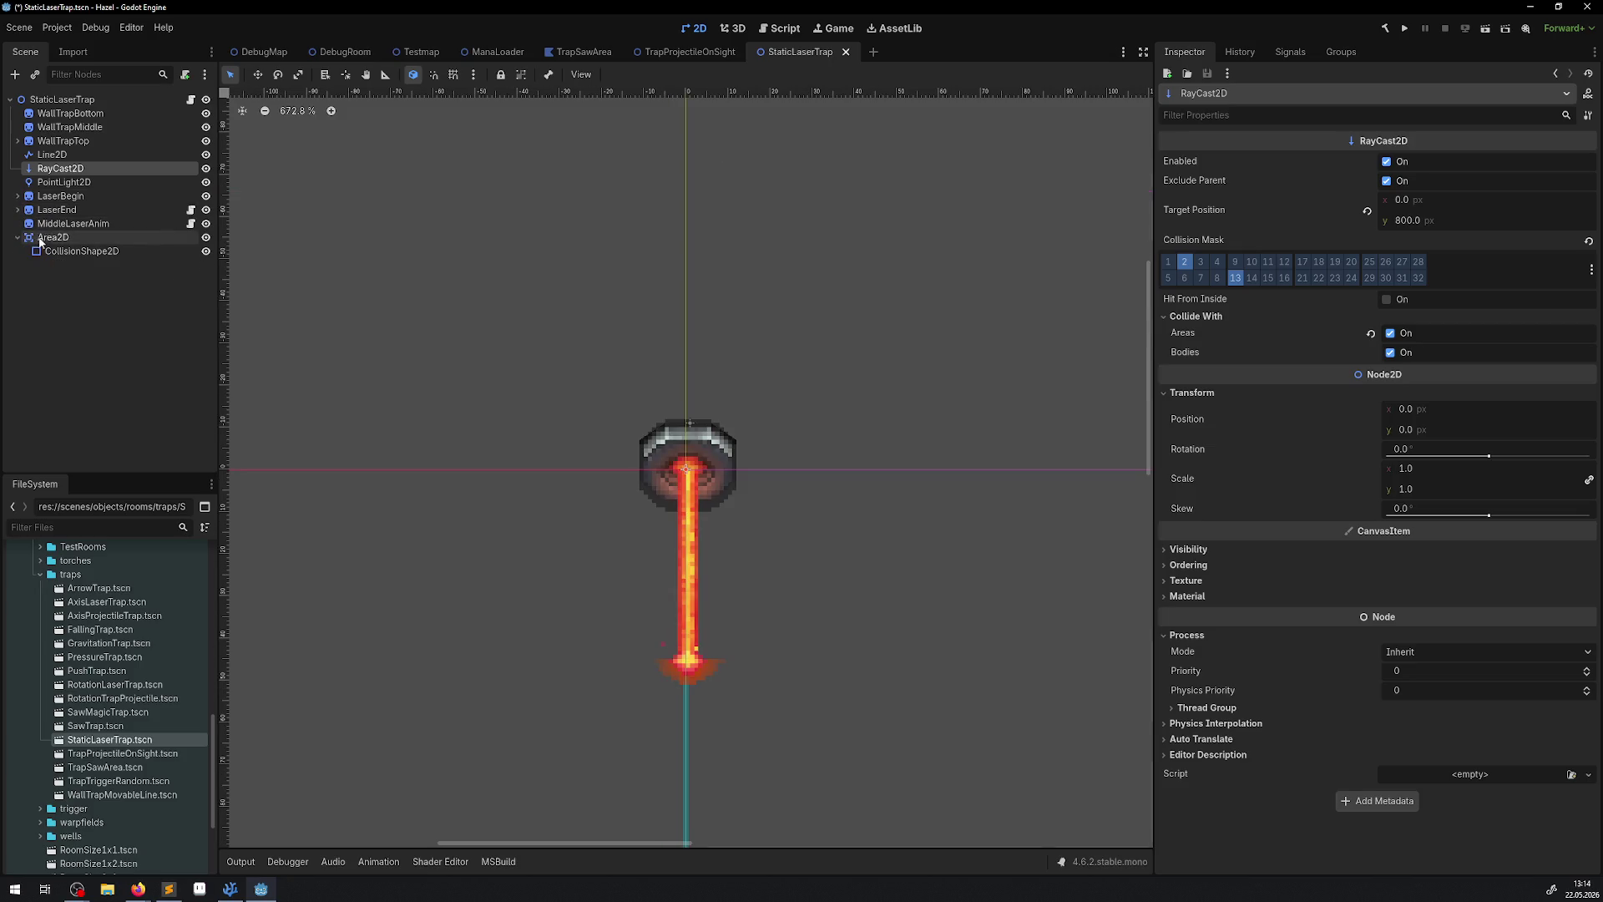
left_click(41, 238)
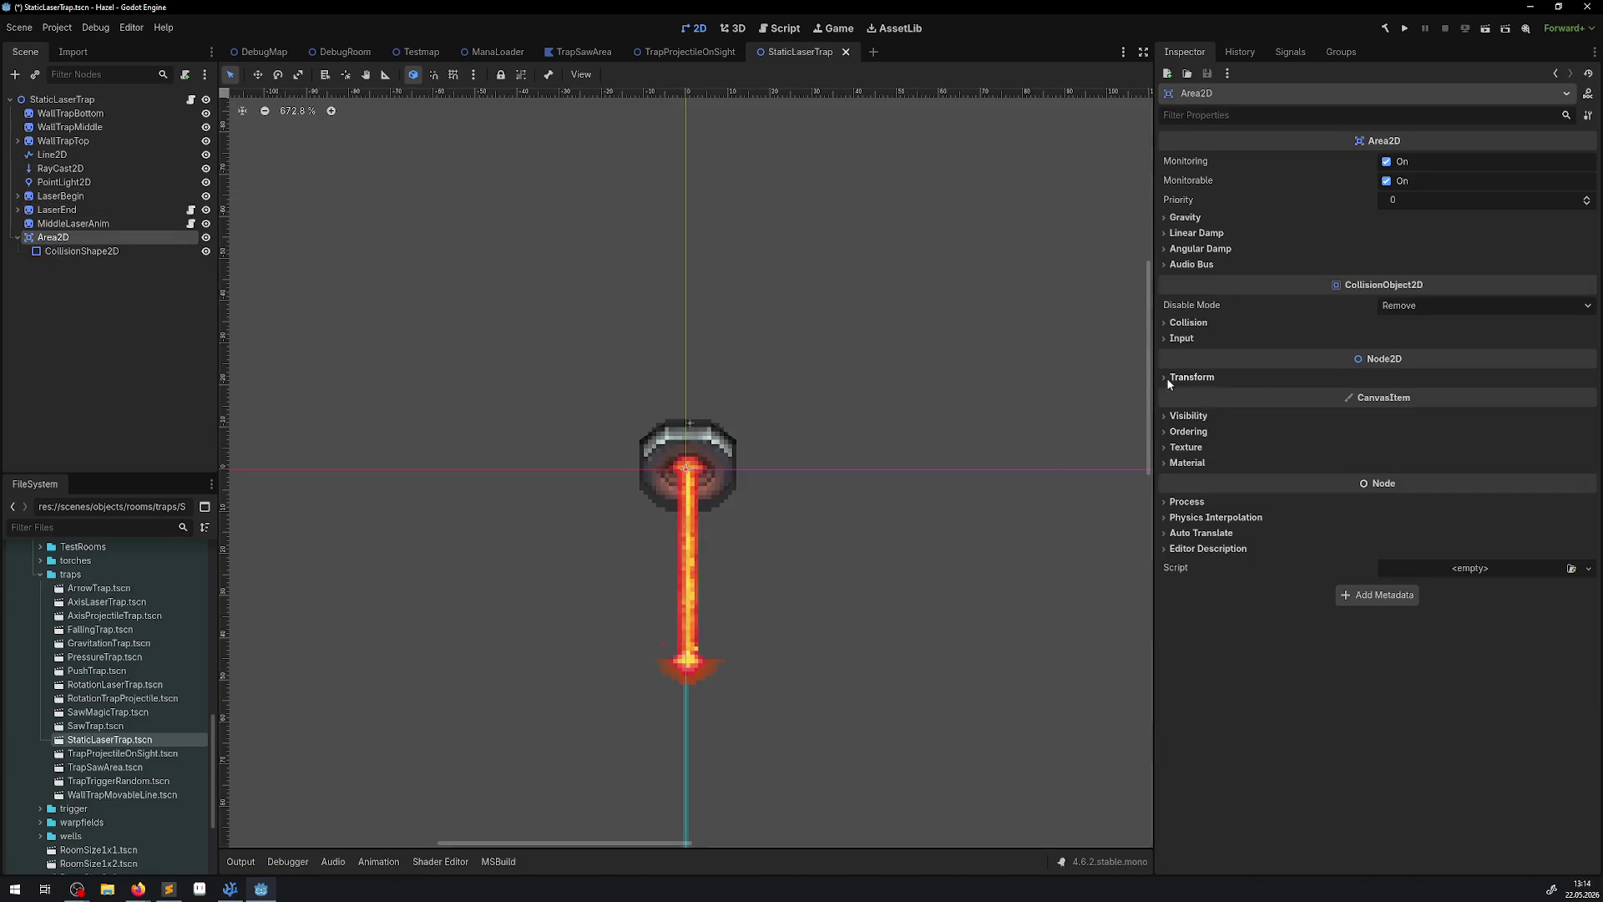
left_click(1186, 323)
left_click(1177, 419)
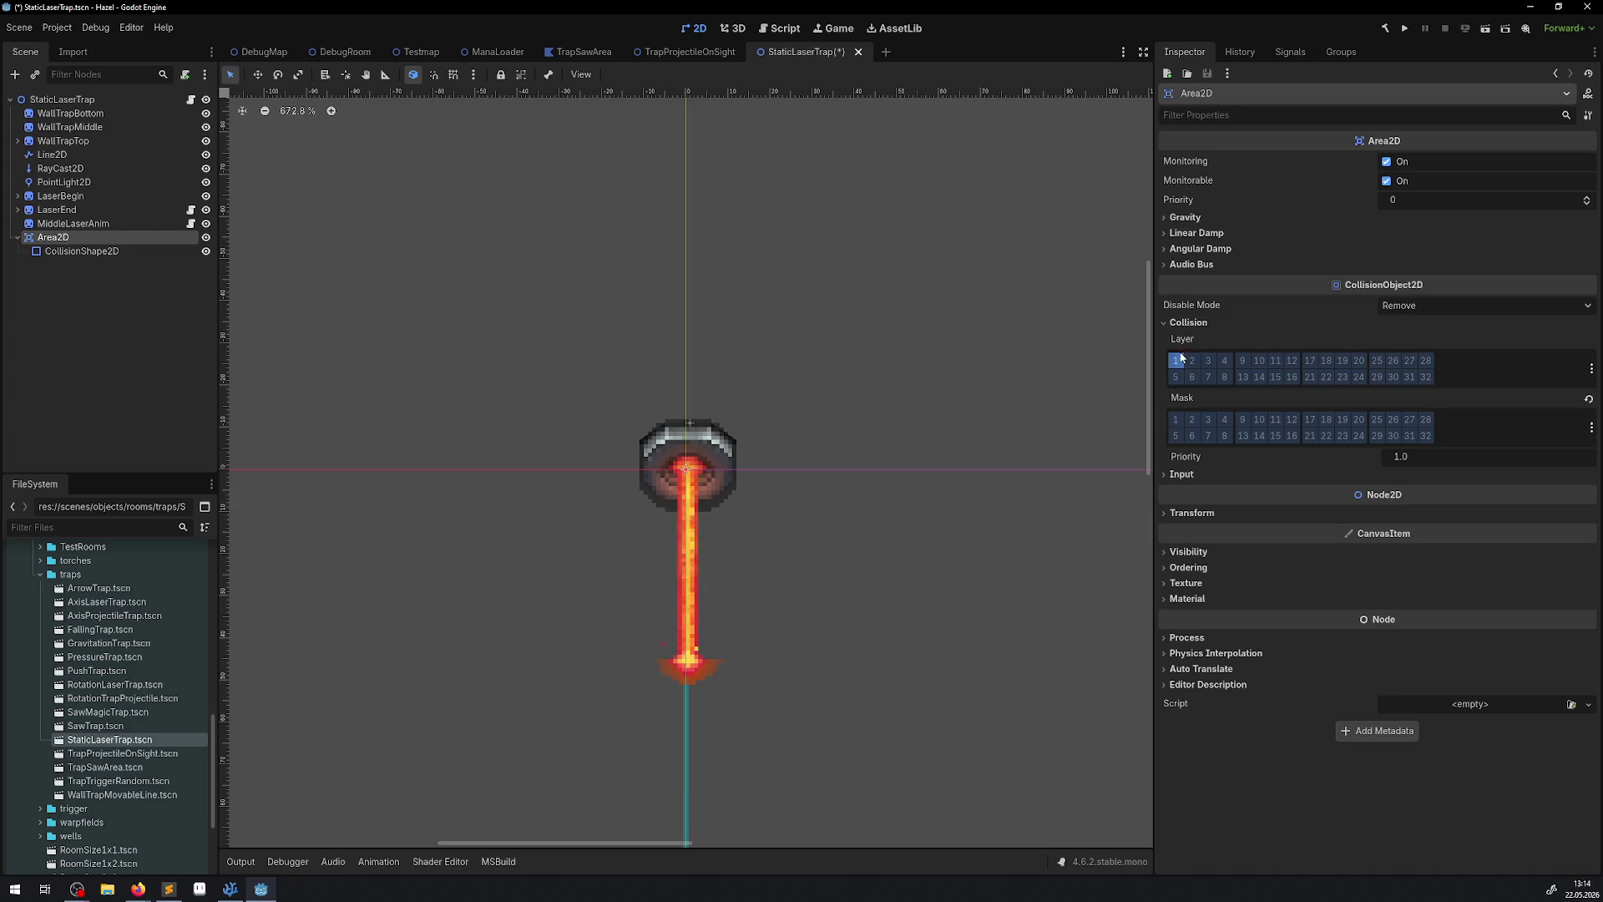
key("ctrl+s")
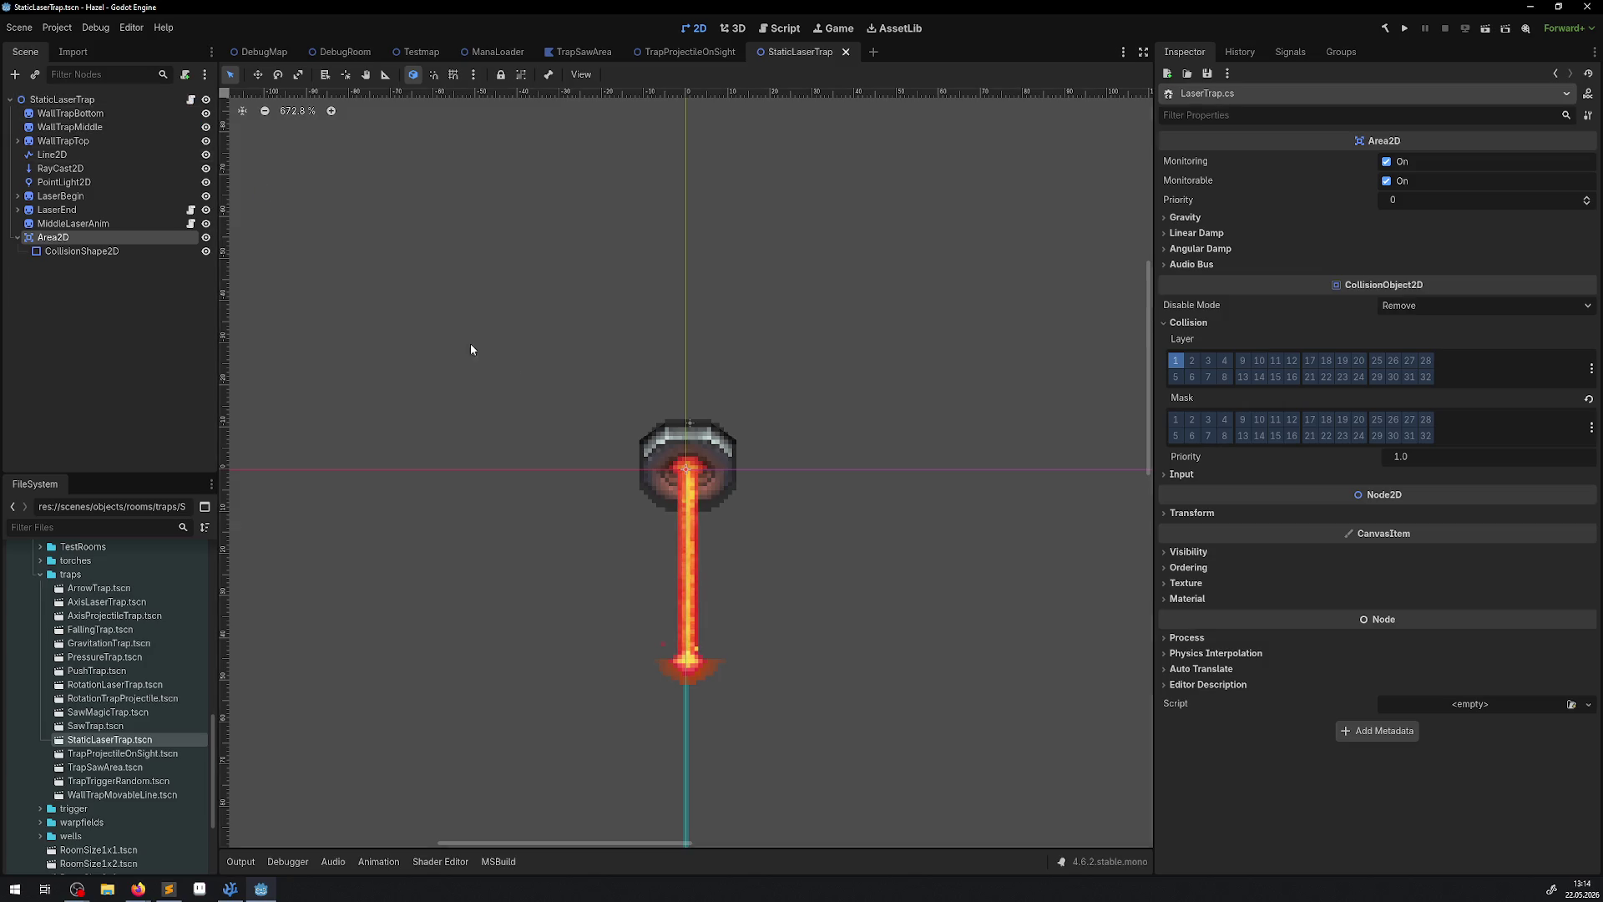
Read through LaserTrap.cs in VS Code, then return to Godot.
key("alt+Tab")
scroll(512, 341, "down", 12)
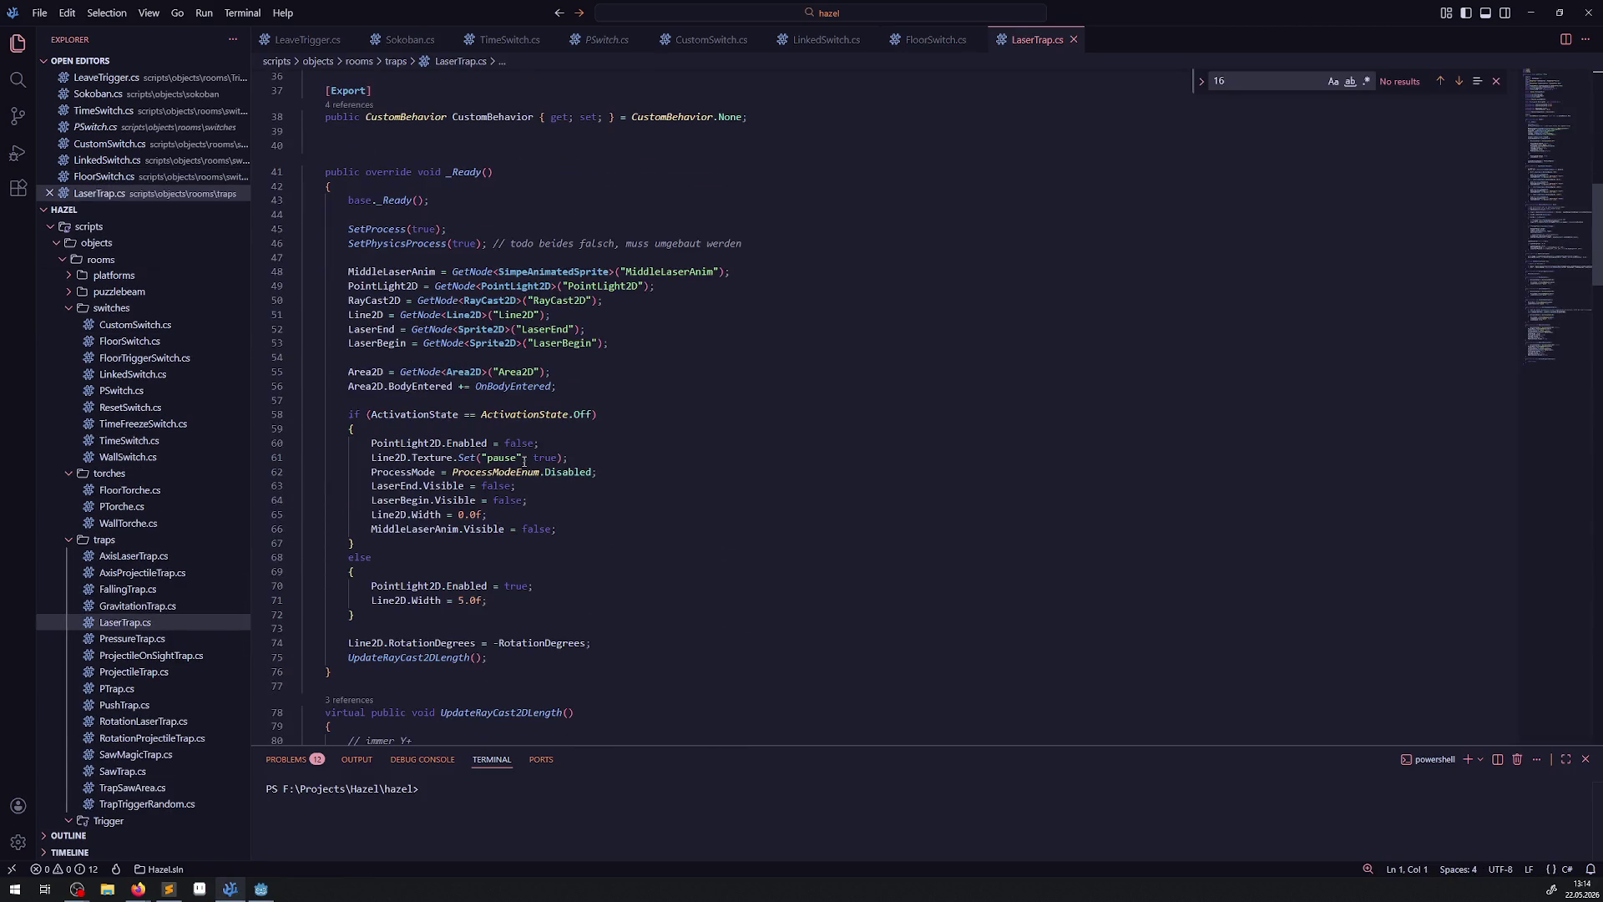
scroll(525, 459, "down", 8)
scroll(524, 460, "down", 18)
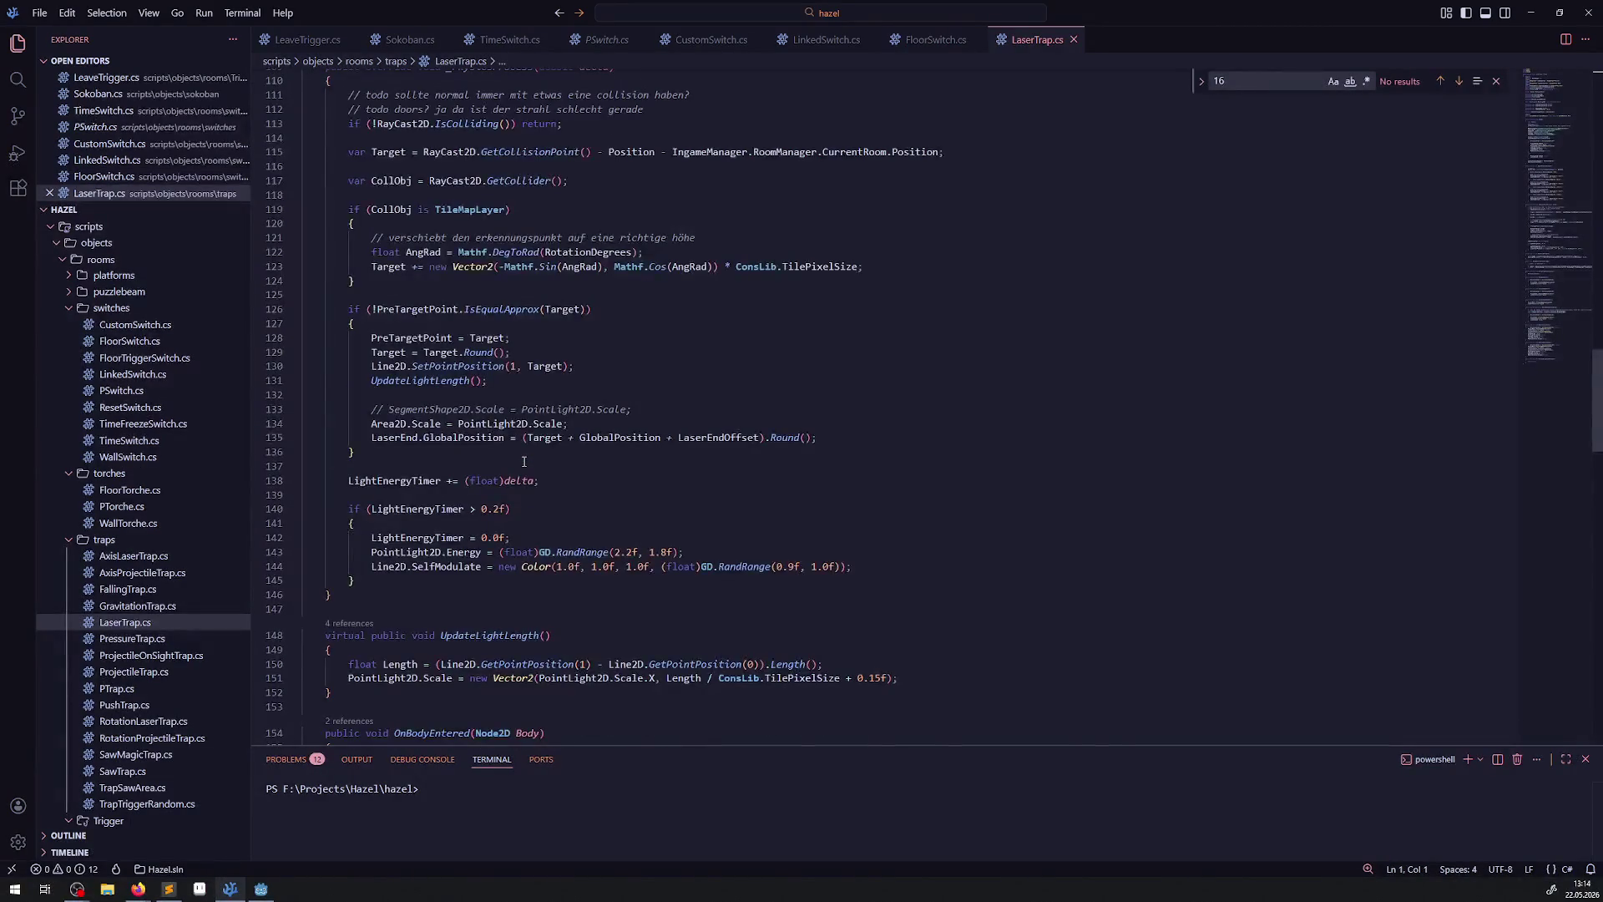
scroll(524, 461, "down", 9)
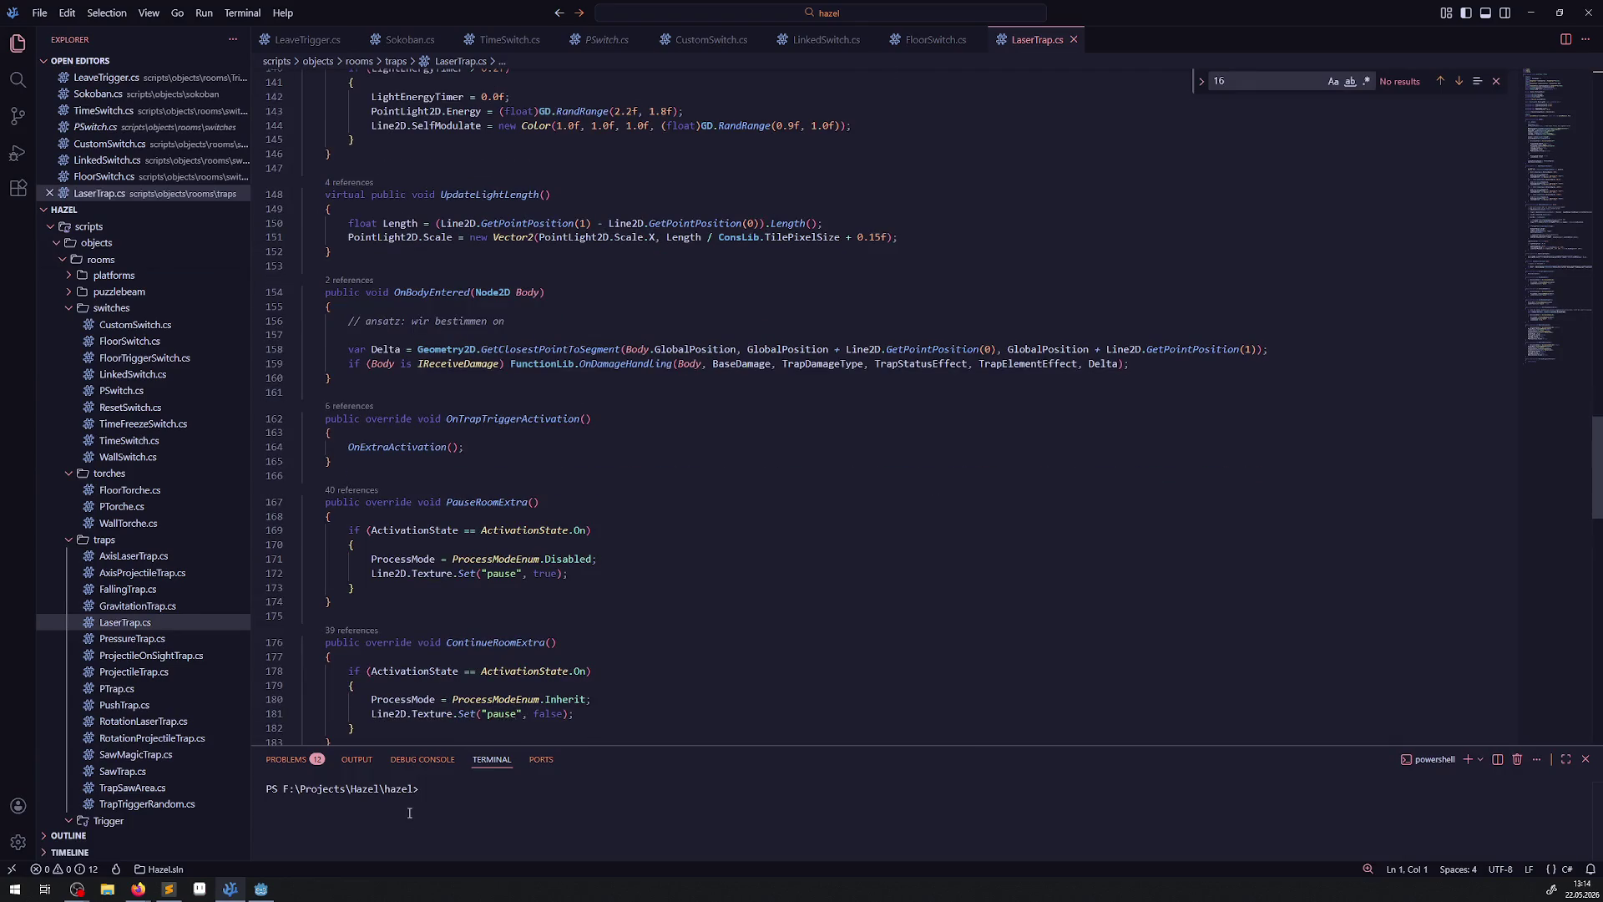
left_click(261, 889)
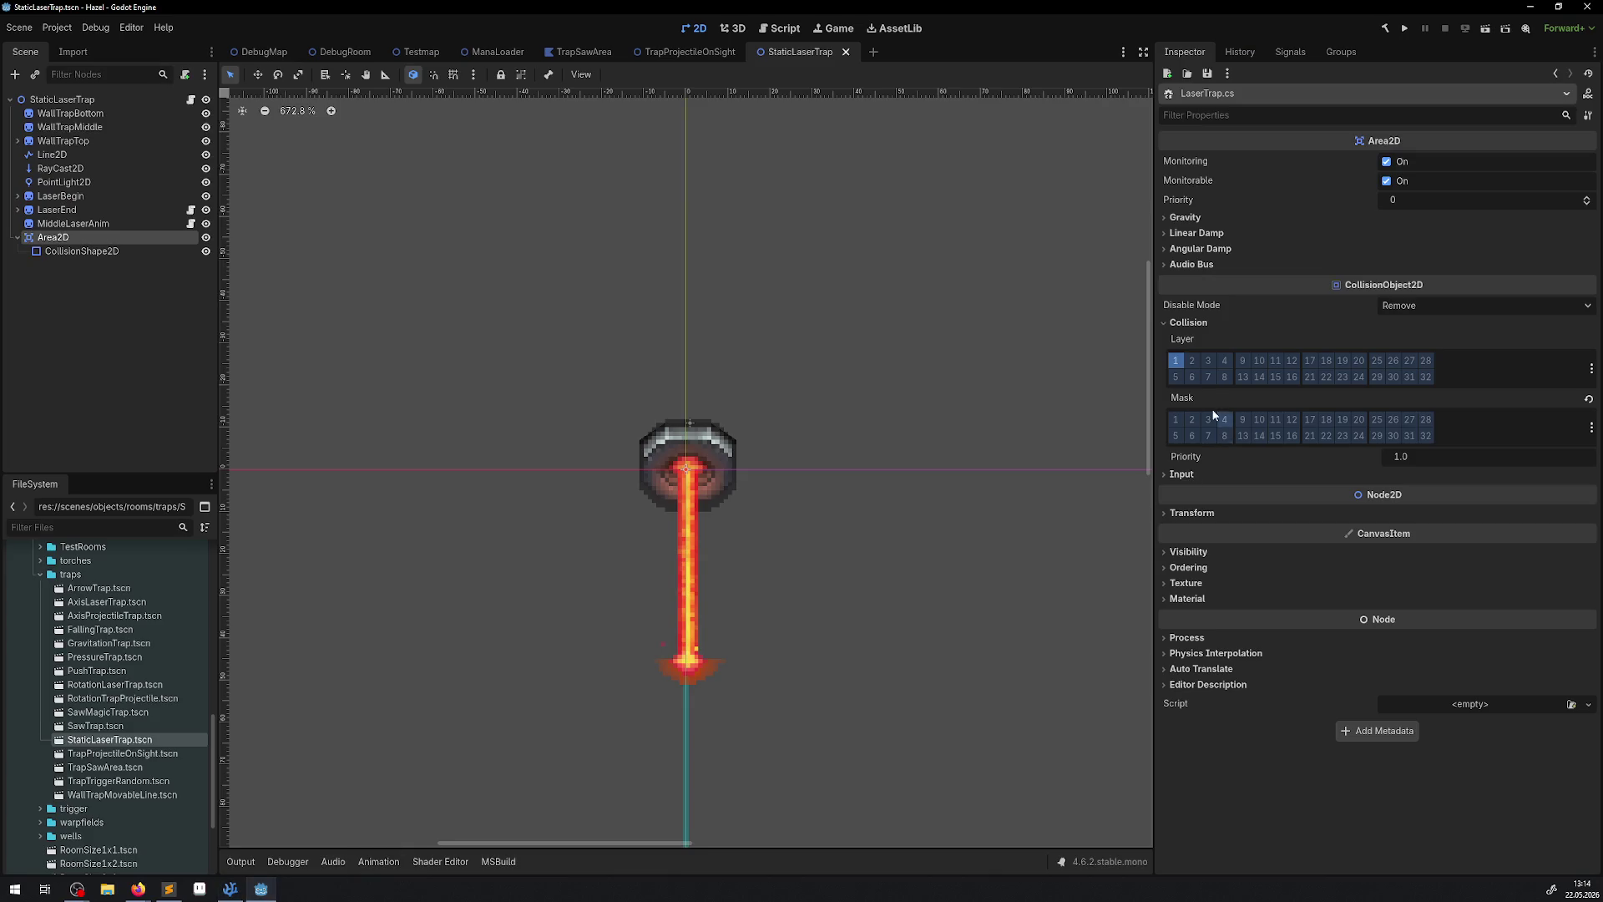
Move the Area2D from collision layer 1 to mask layer 1, save, and run the game.
left_click(1176, 420)
left_click(1175, 360)
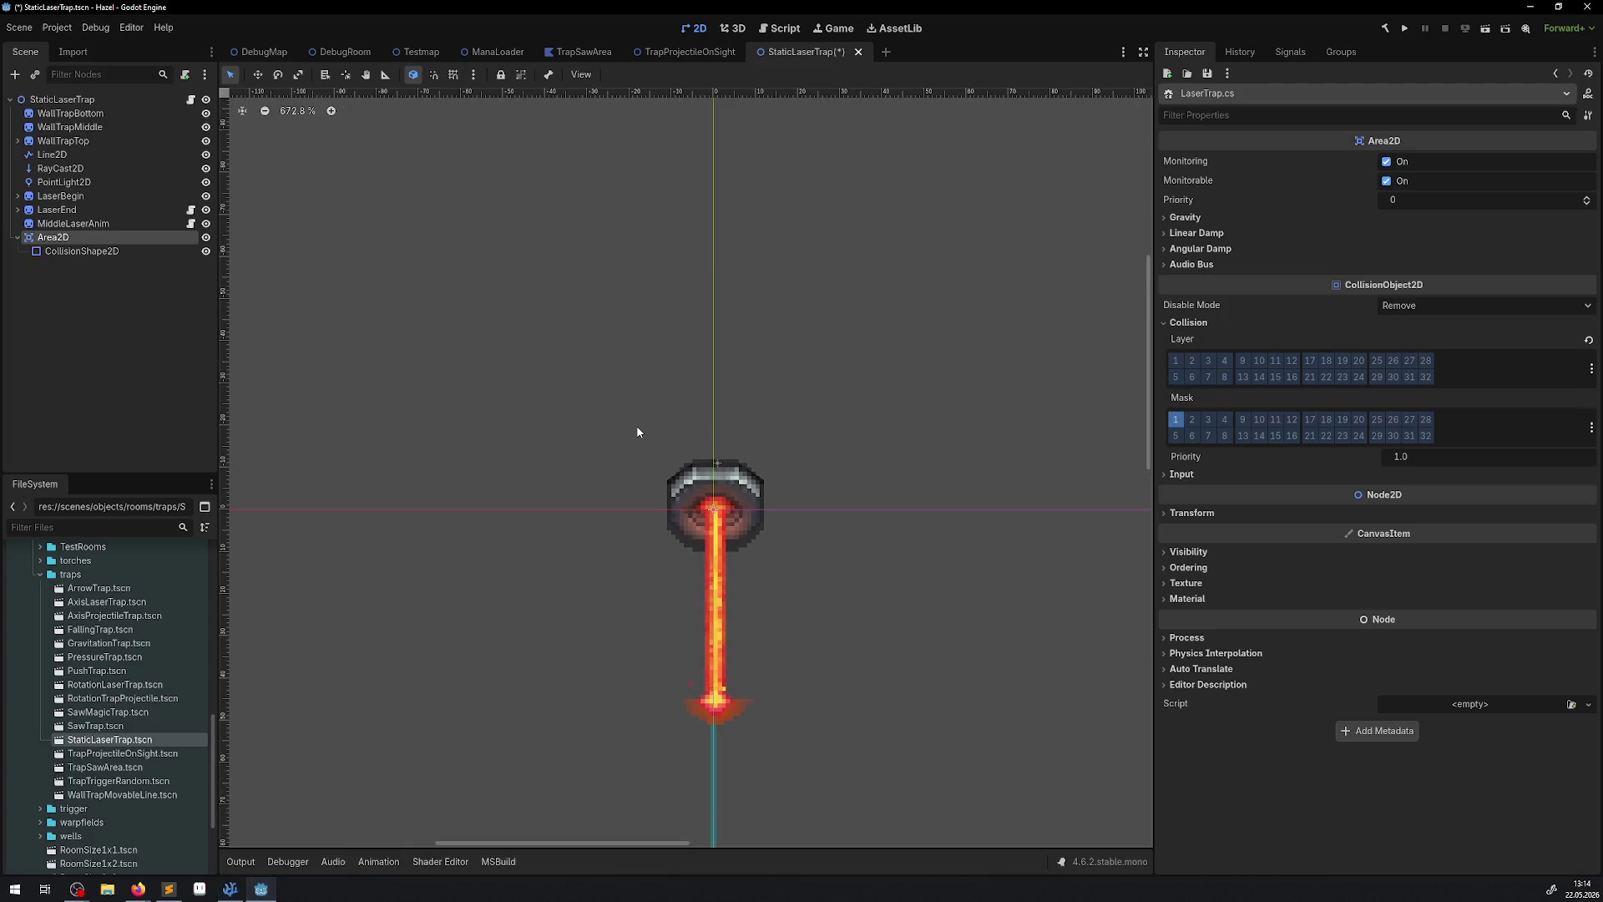
key("ctrl+s")
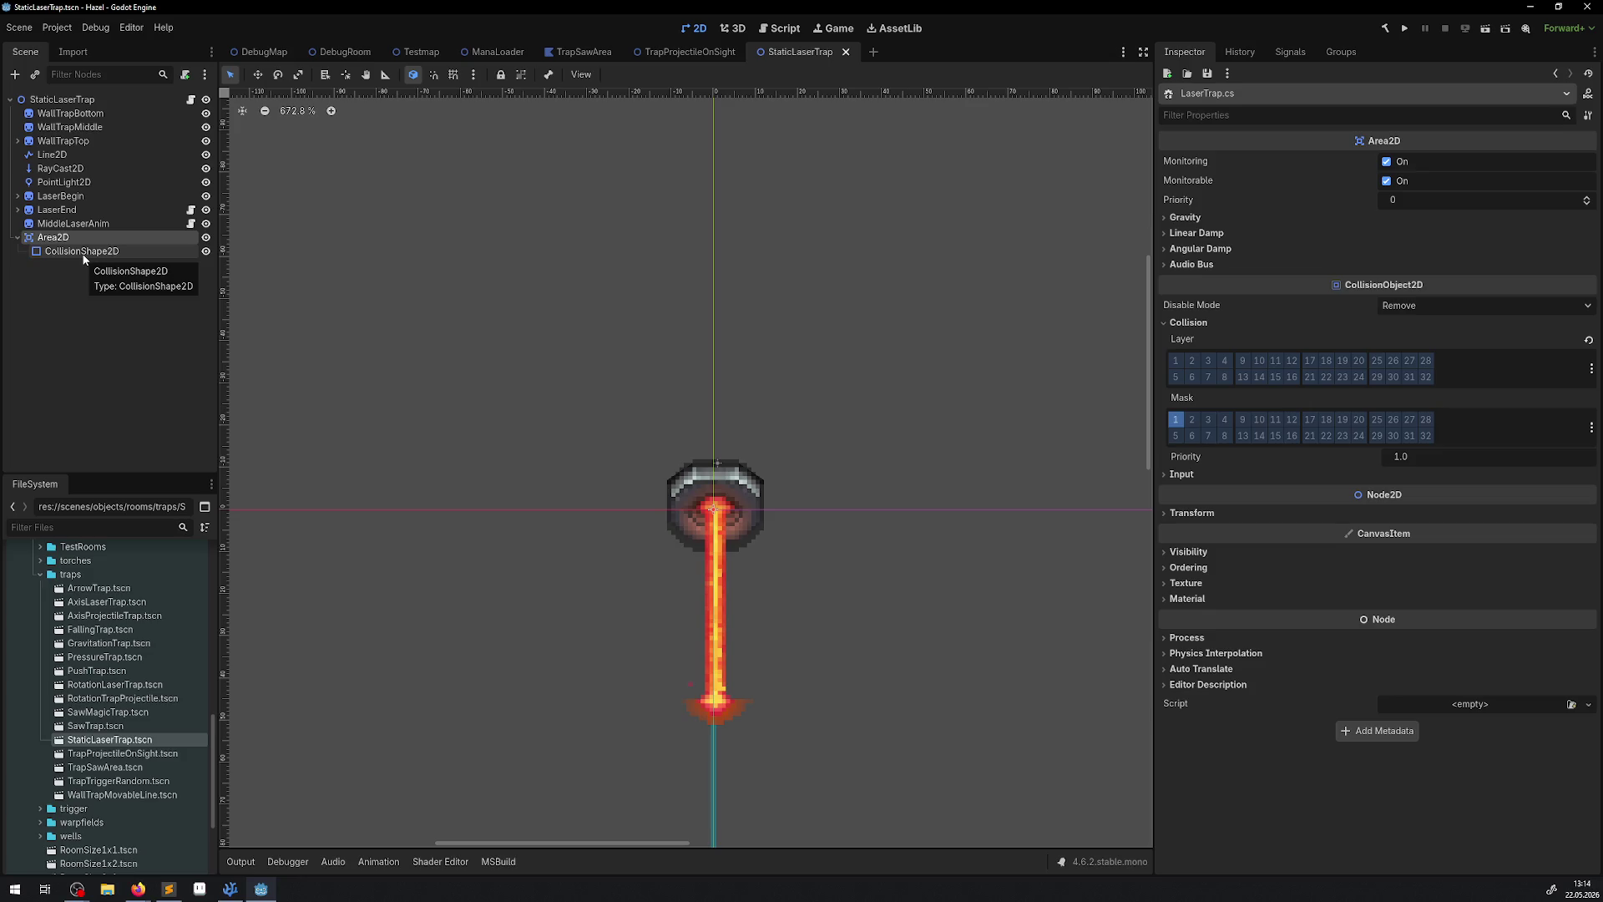
left_click(1403, 29)
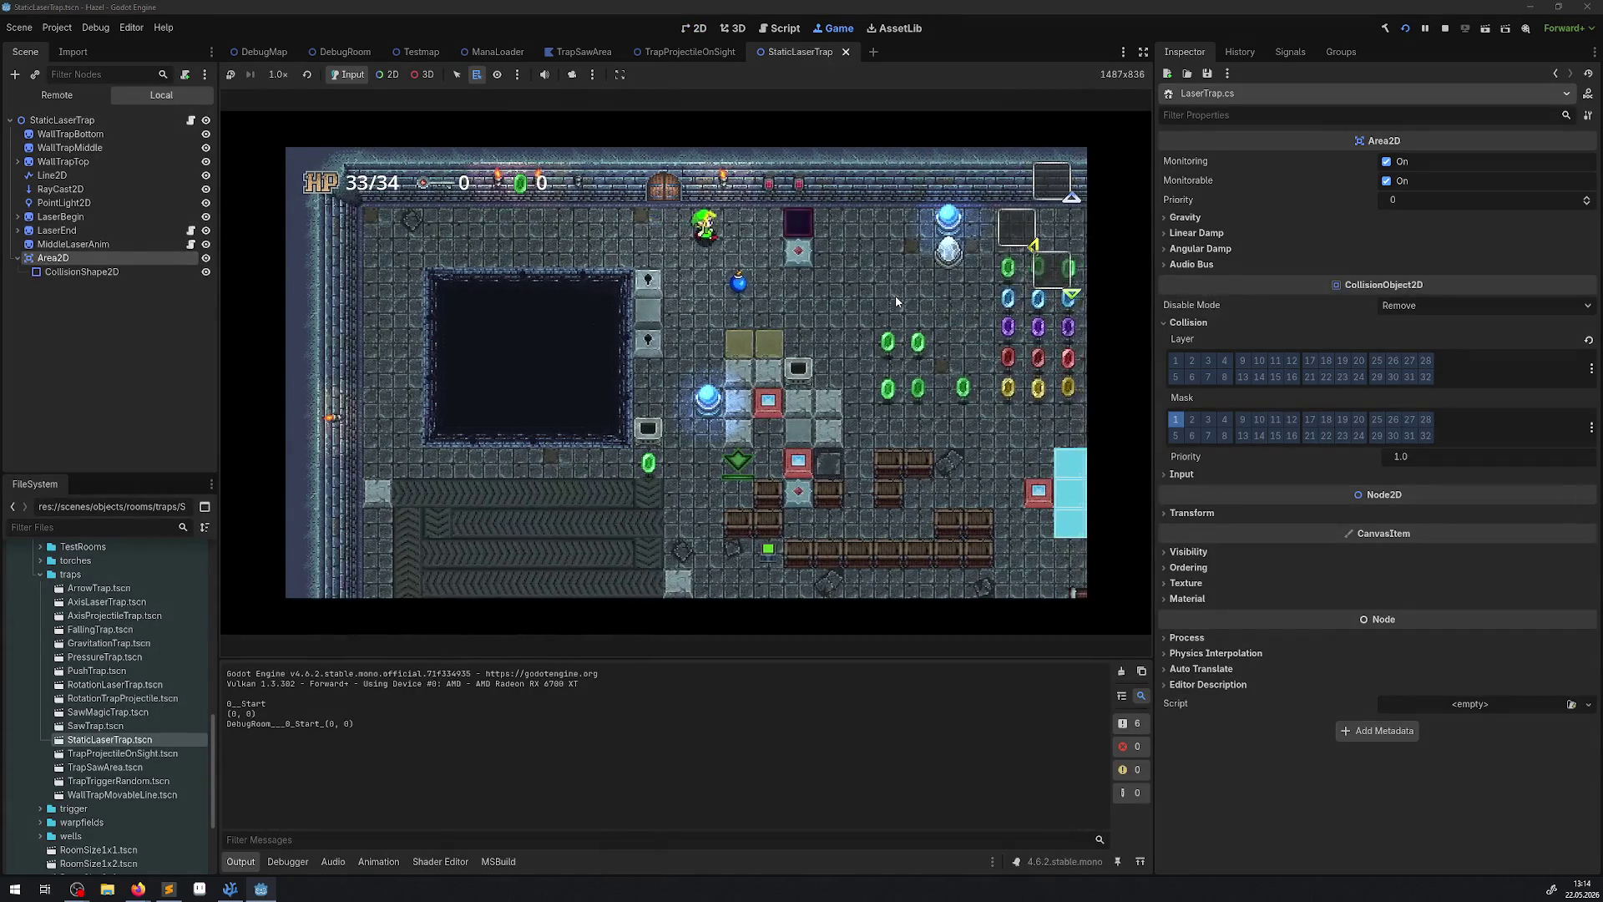
Walk the player past the gems into the laser until HP drops to 29/34, then stop and reopen DebugRoom.
key("Right")
key("Down")
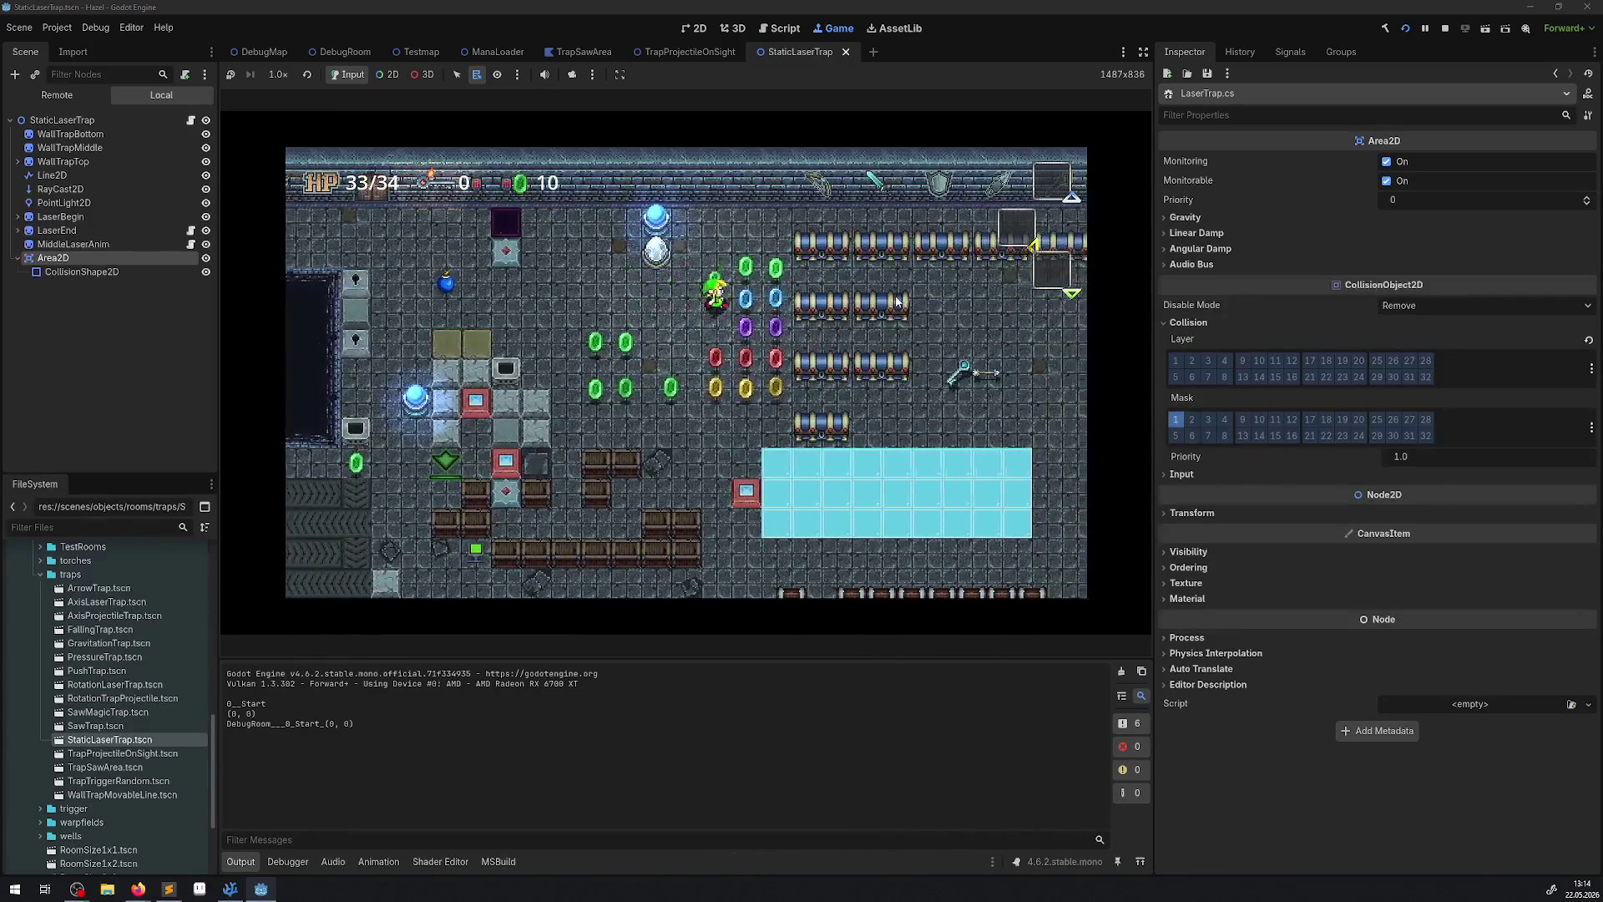
key("Right")
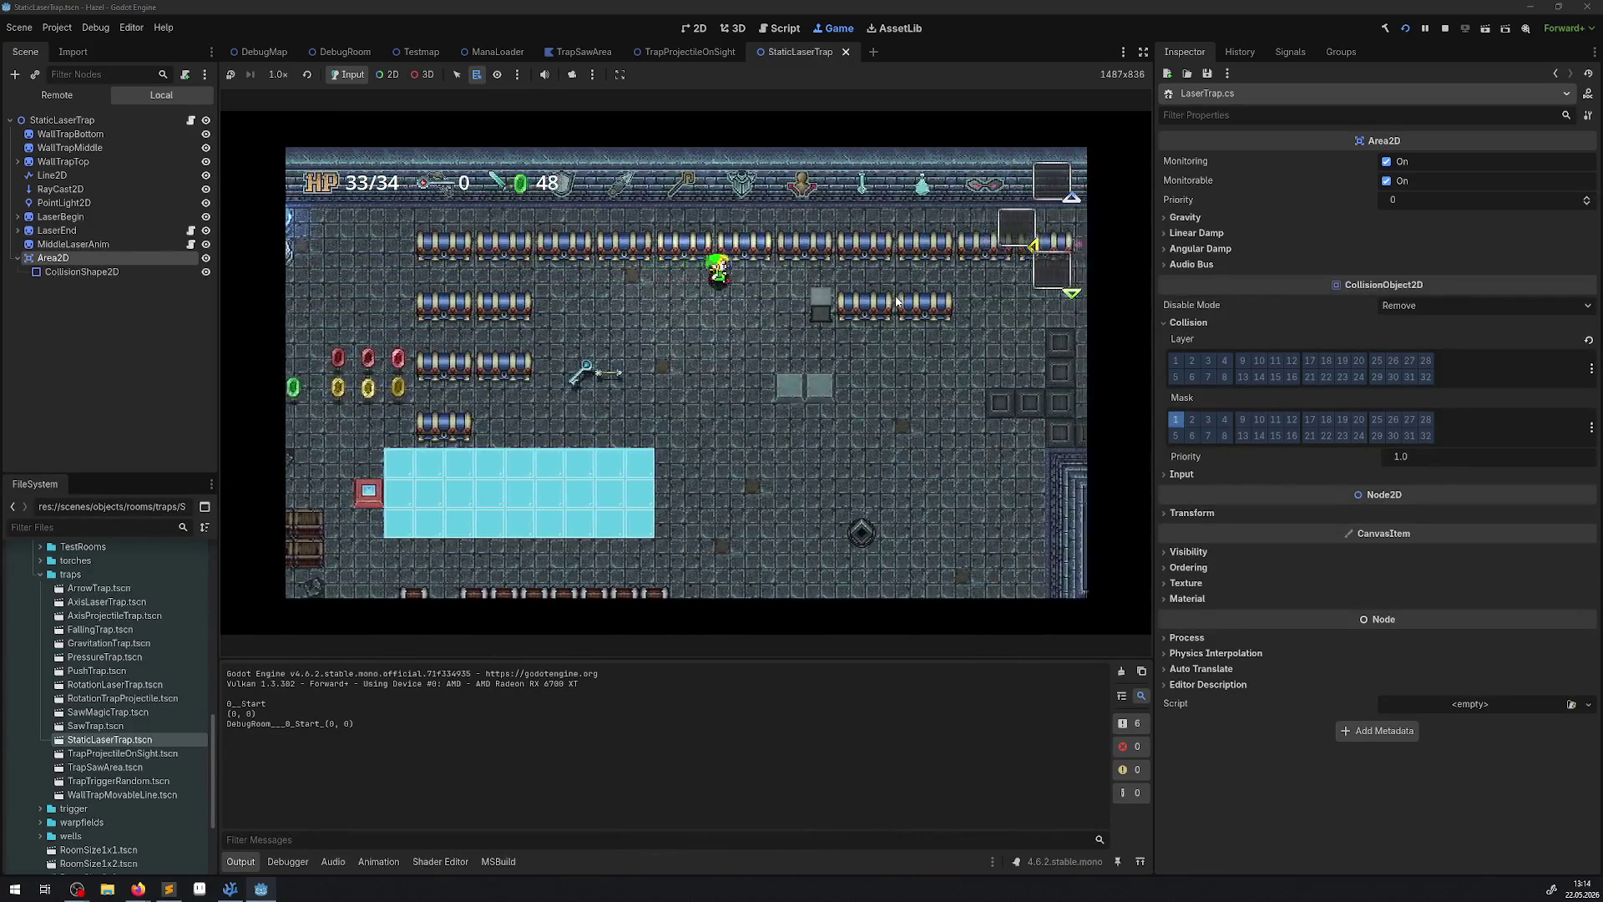
key("Right")
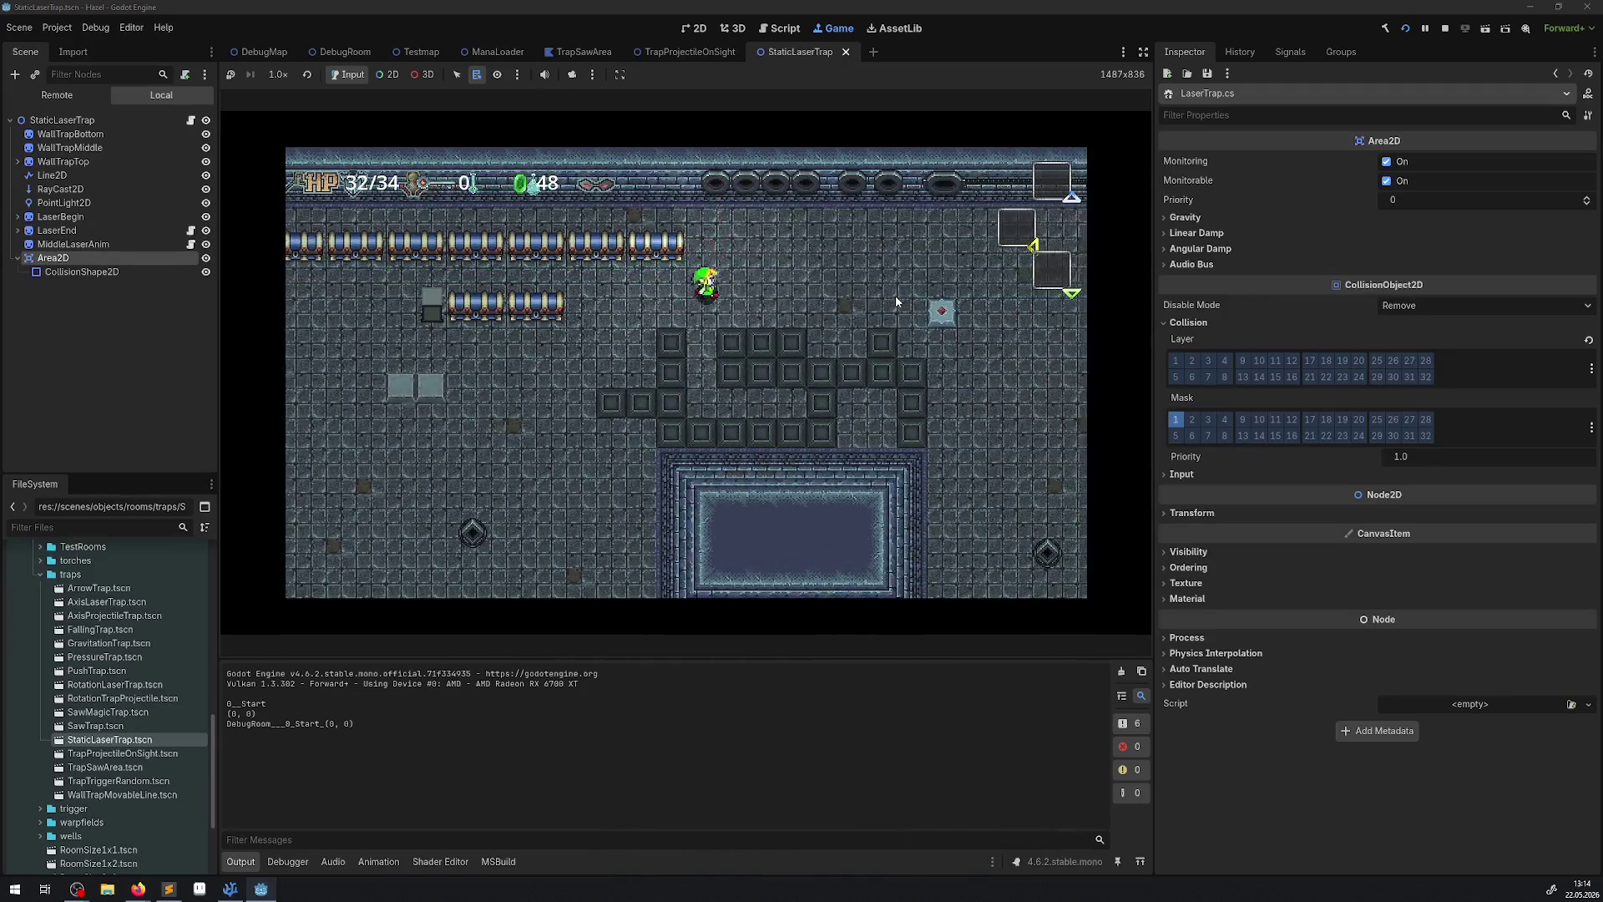
key("Right")
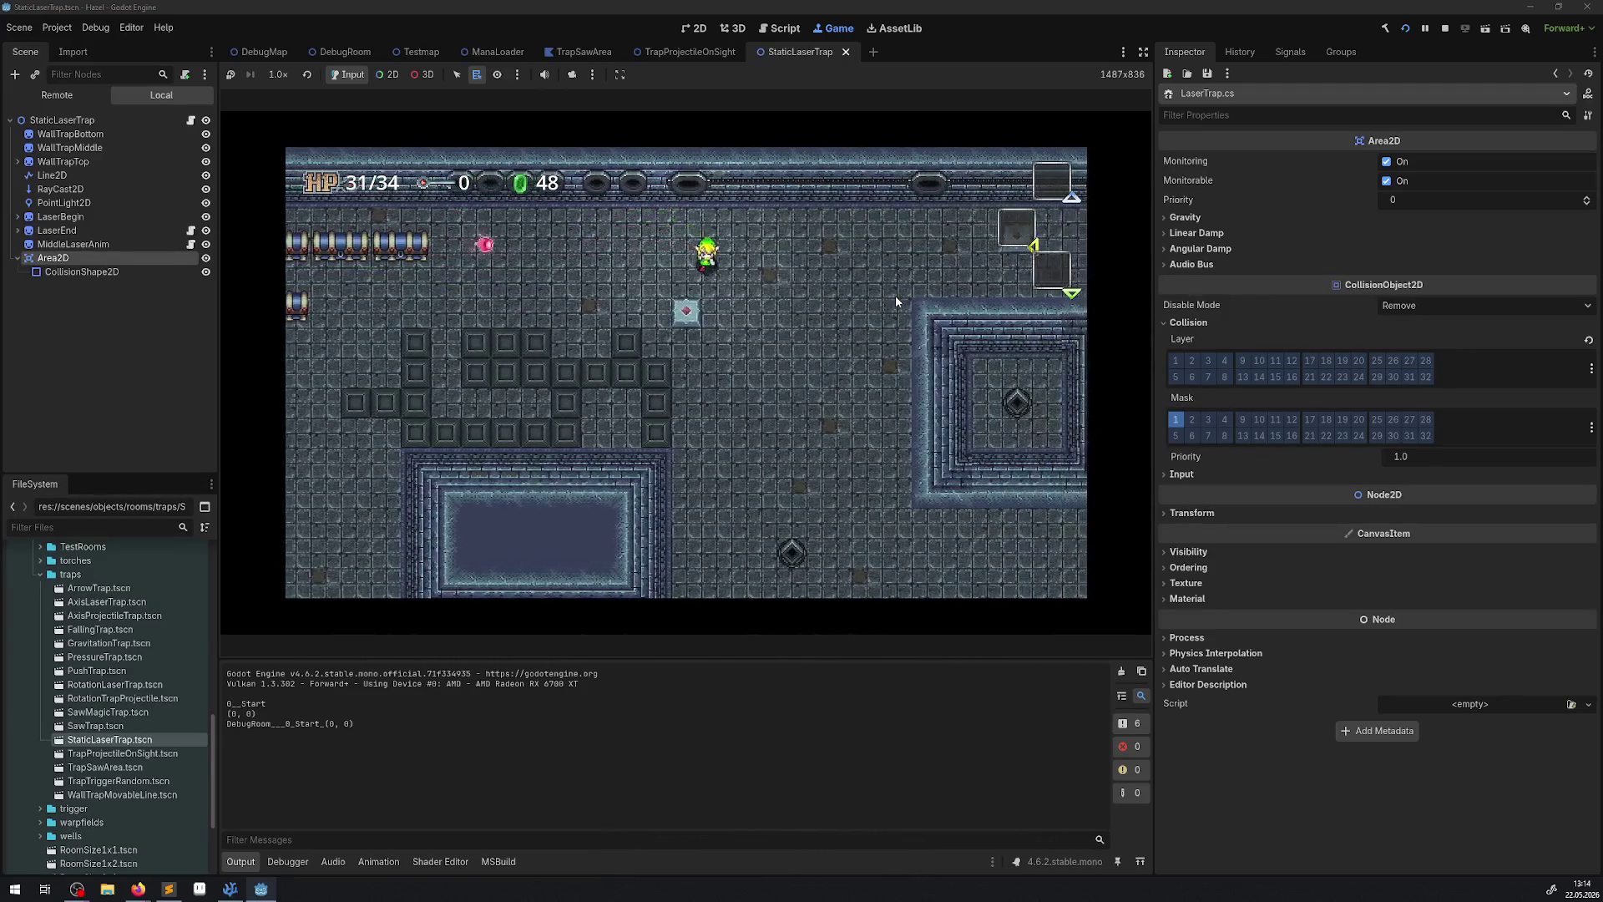
key("Up")
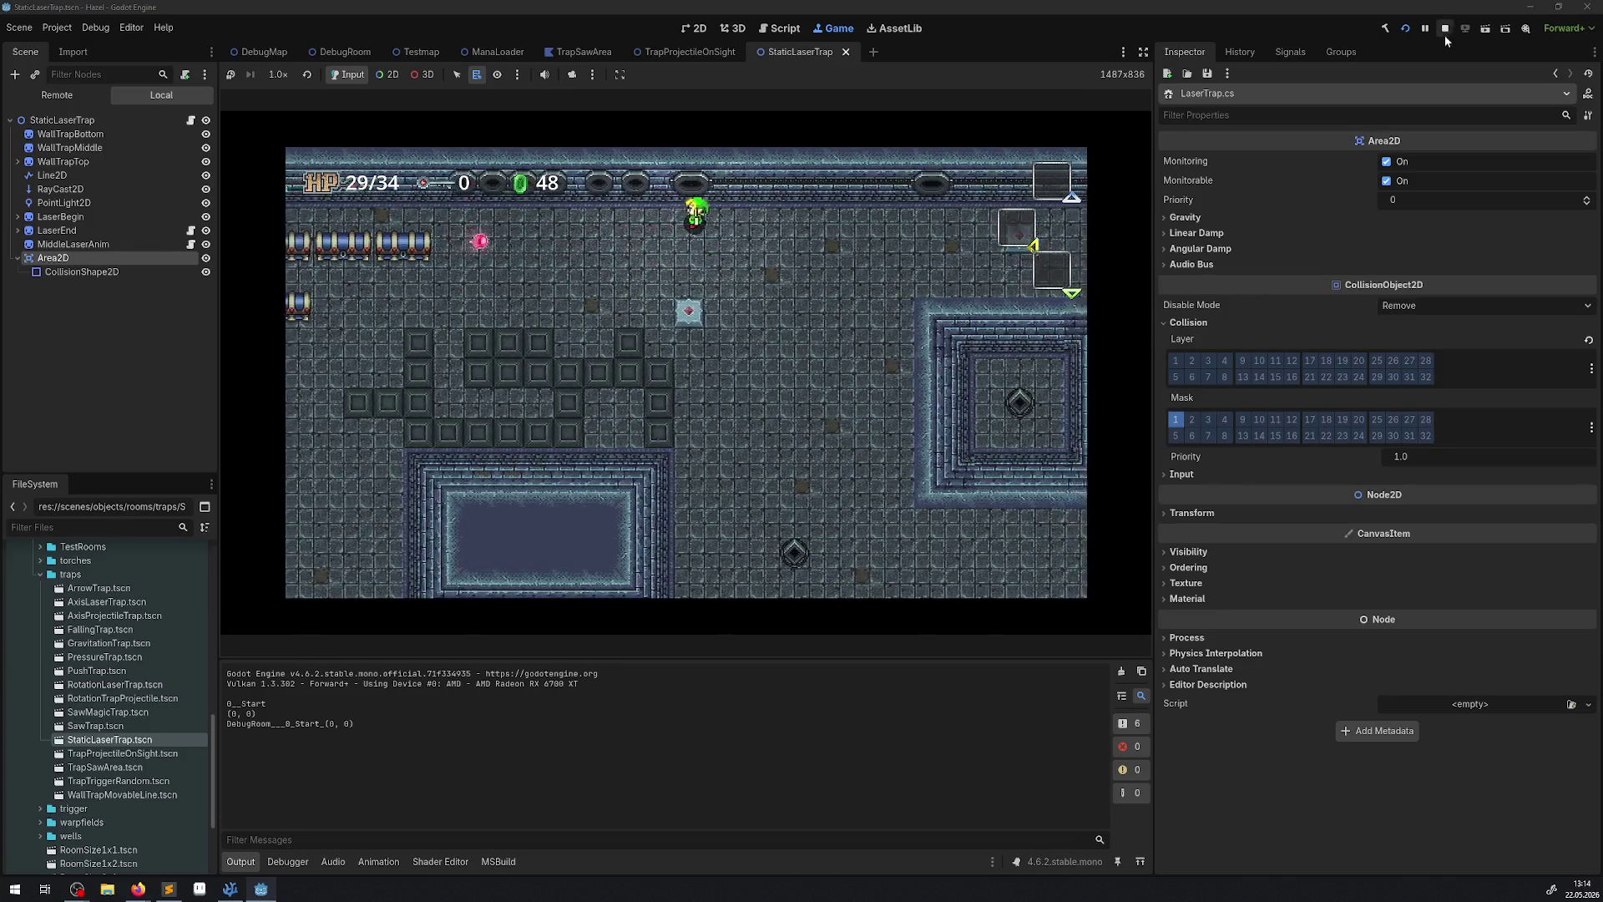
left_click(1446, 30)
left_click(343, 51)
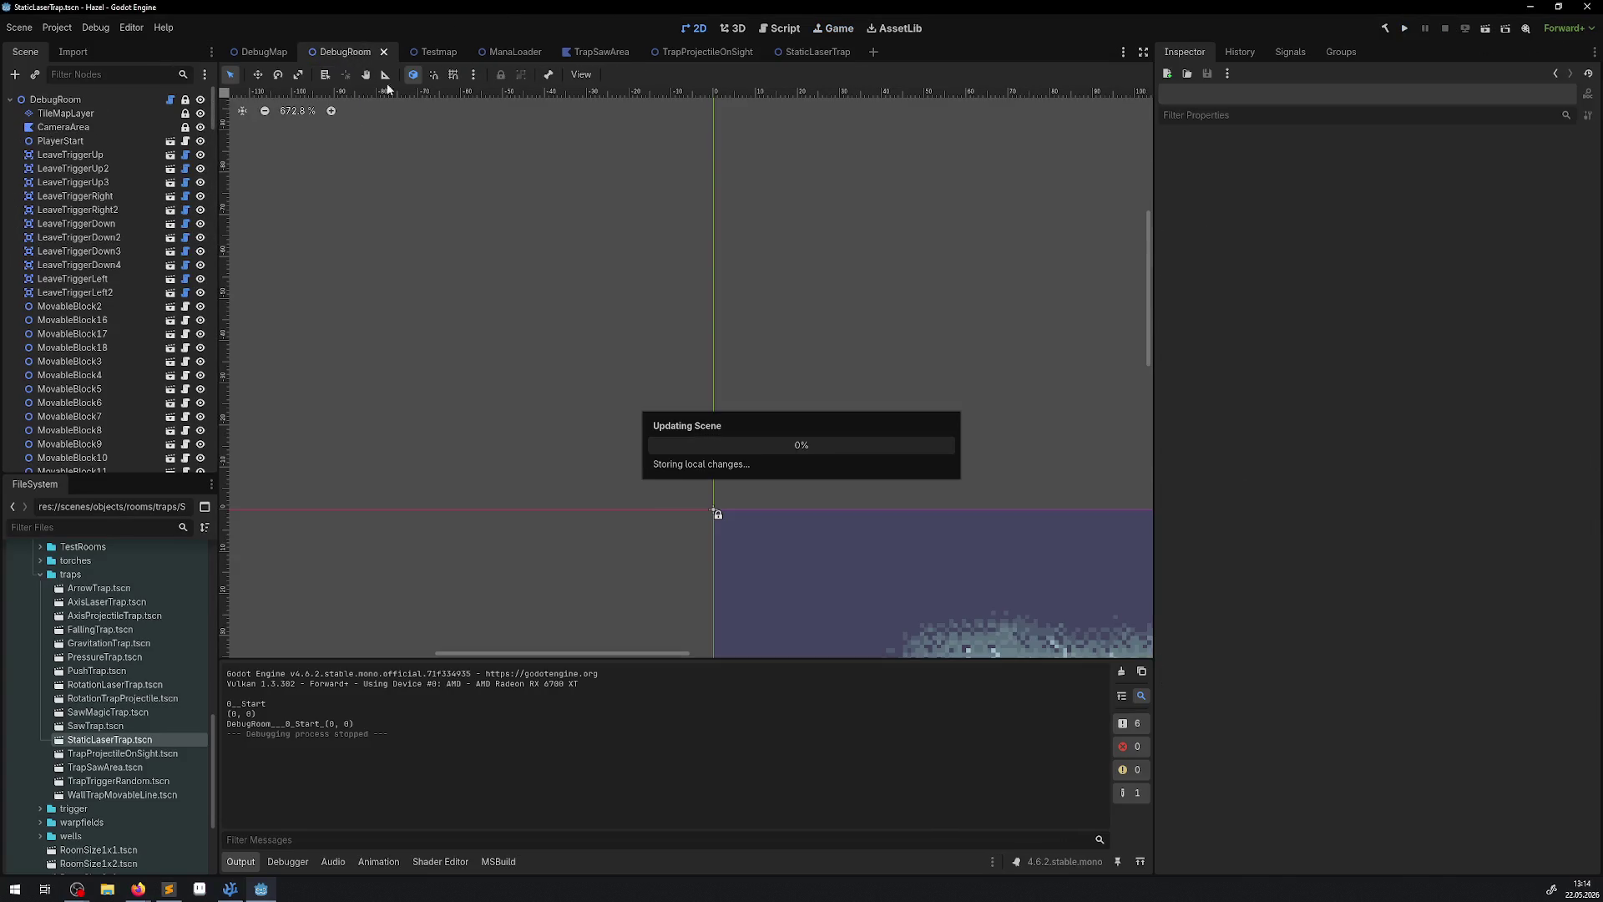
Shrink the tile panel to enlarge the 2D viewport, and zoom onto the arrow traps beside the laser.
scroll(787, 243, "right", 5)
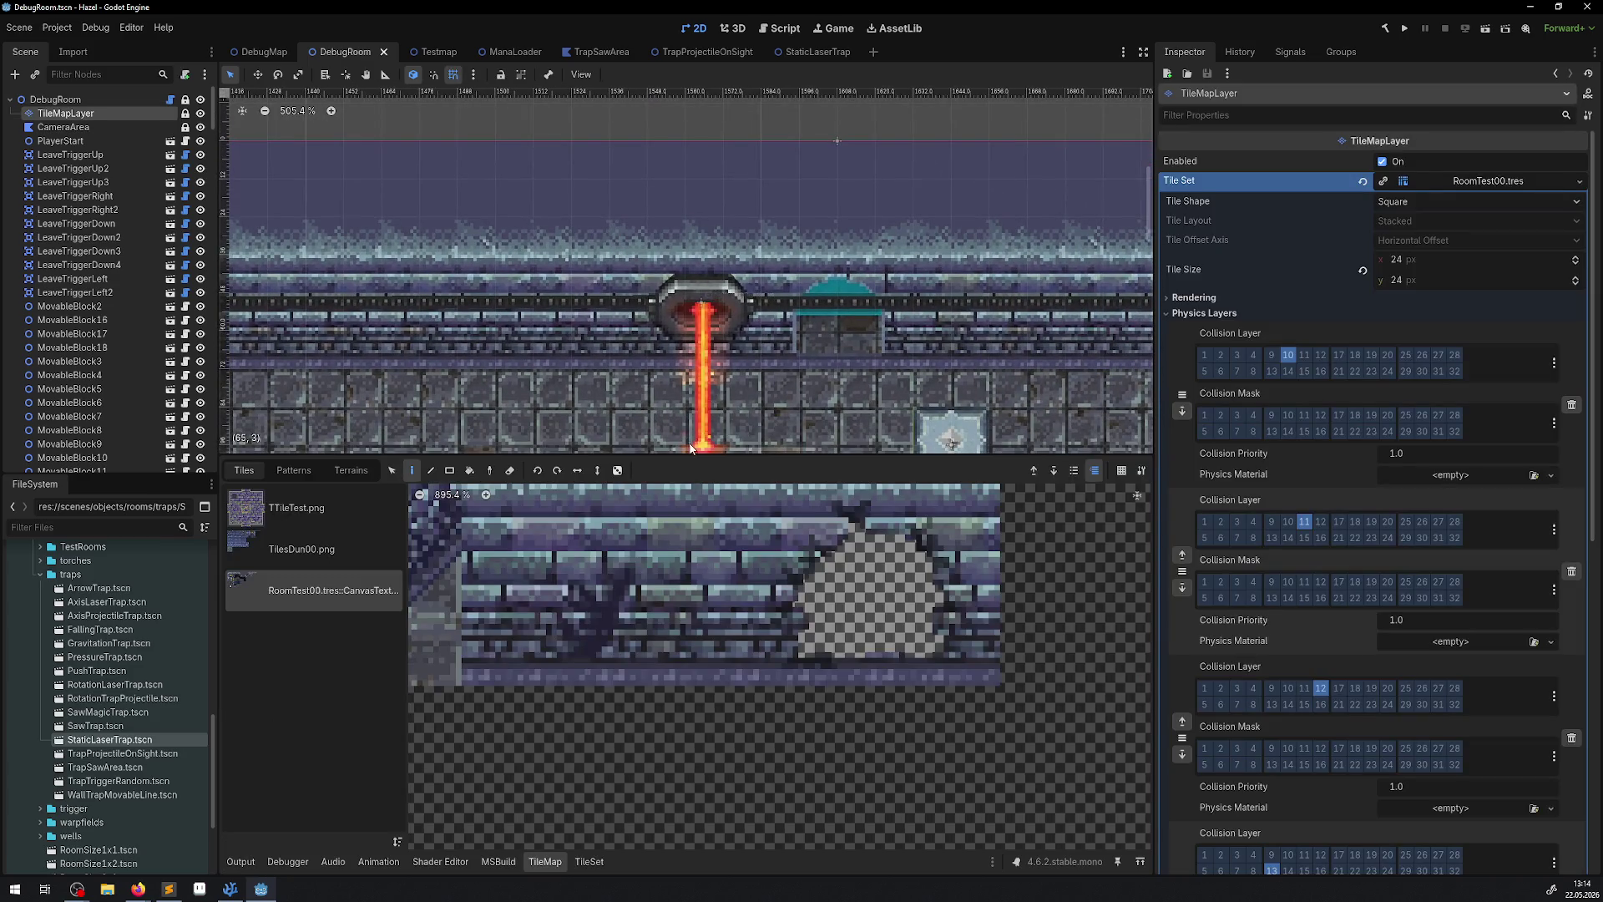
left_click_drag(699, 454, 699, 631)
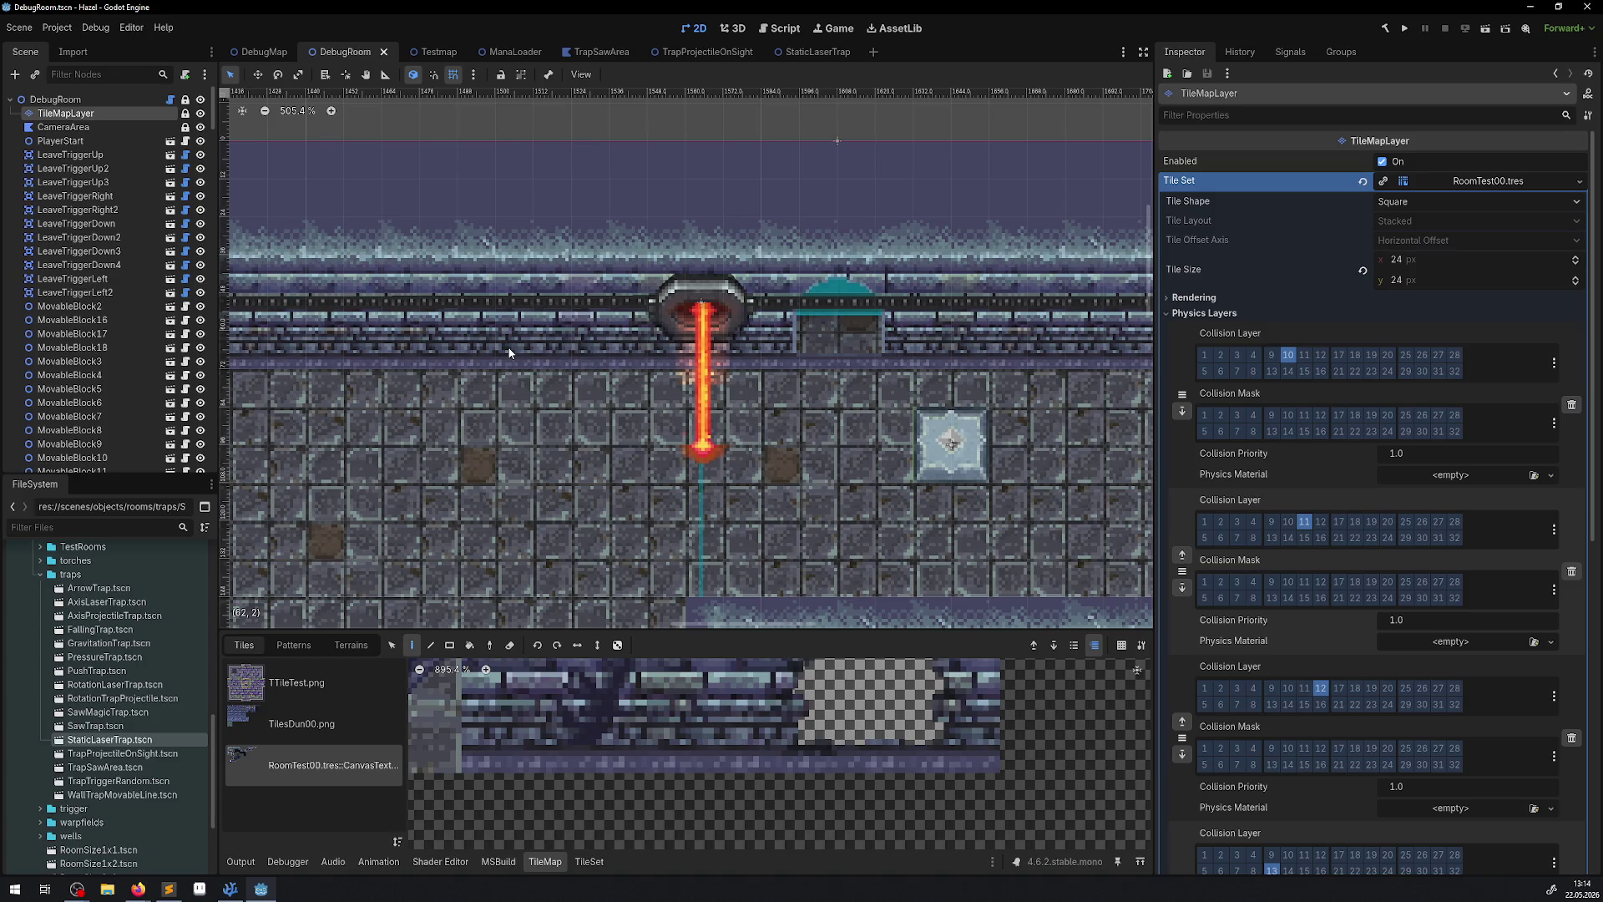
scroll(510, 352, "down", 4)
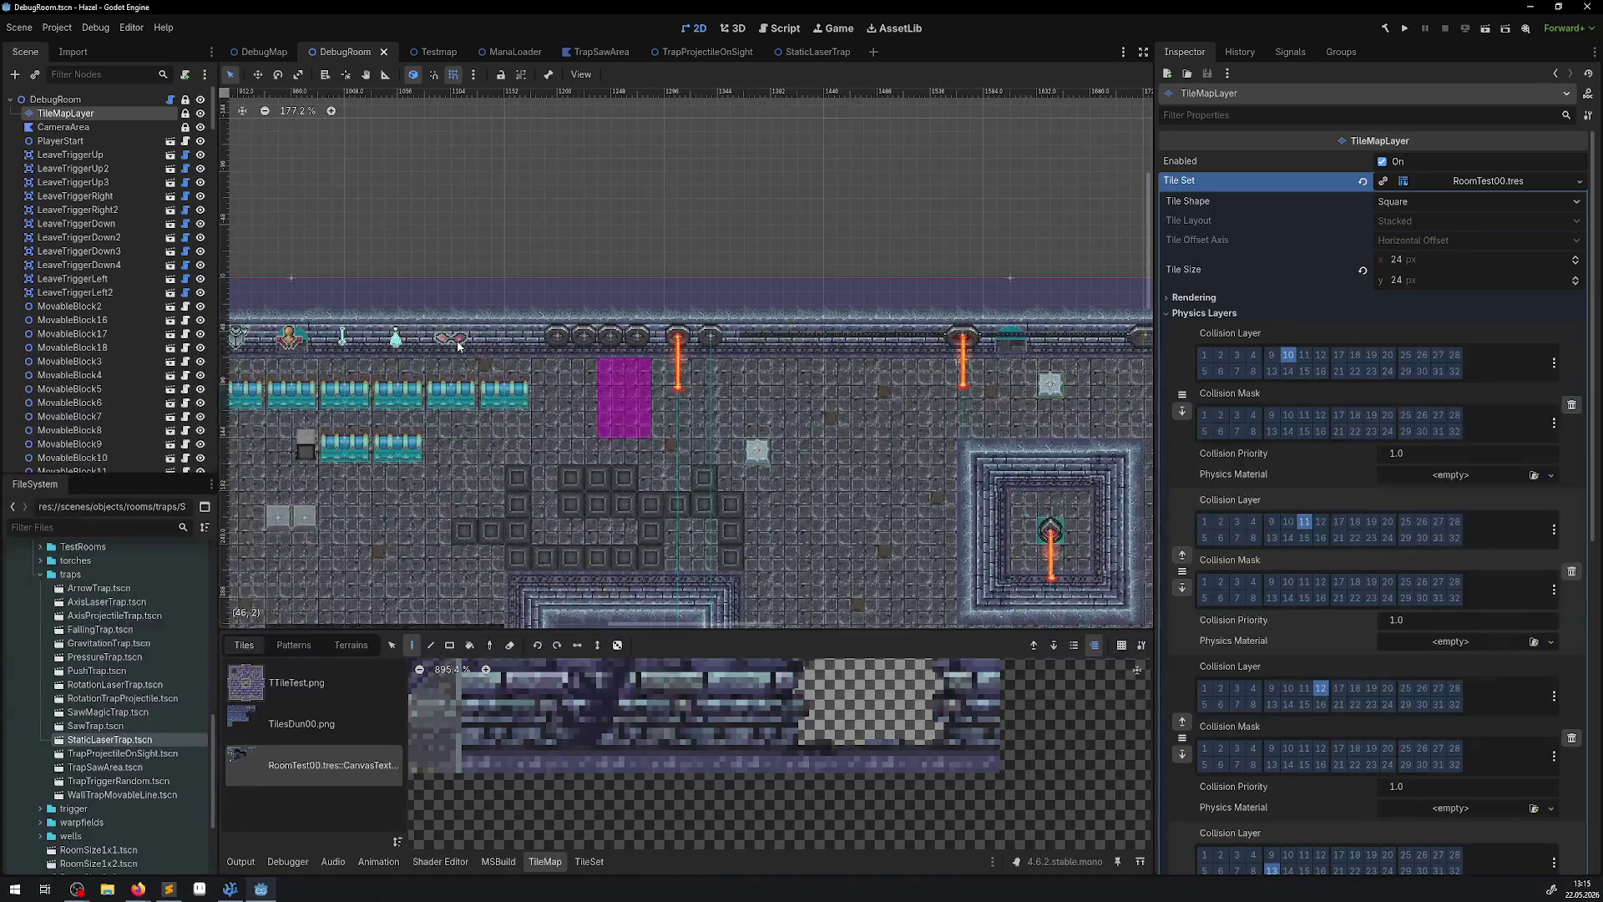
scroll(563, 341, "up", 1)
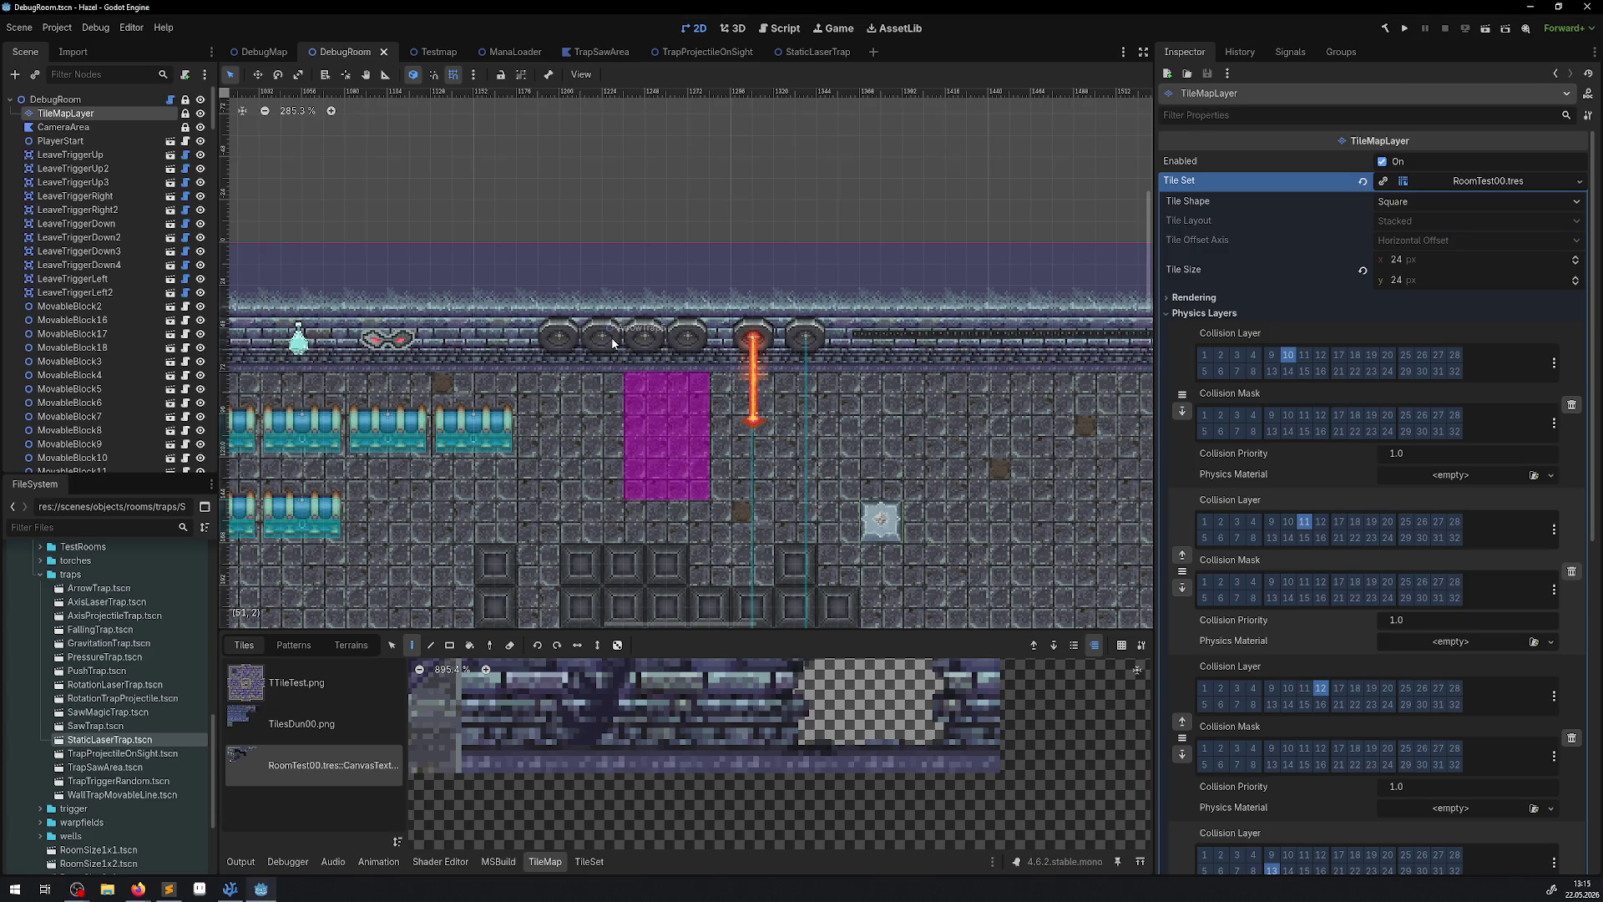
scroll(571, 337, "up", 8)
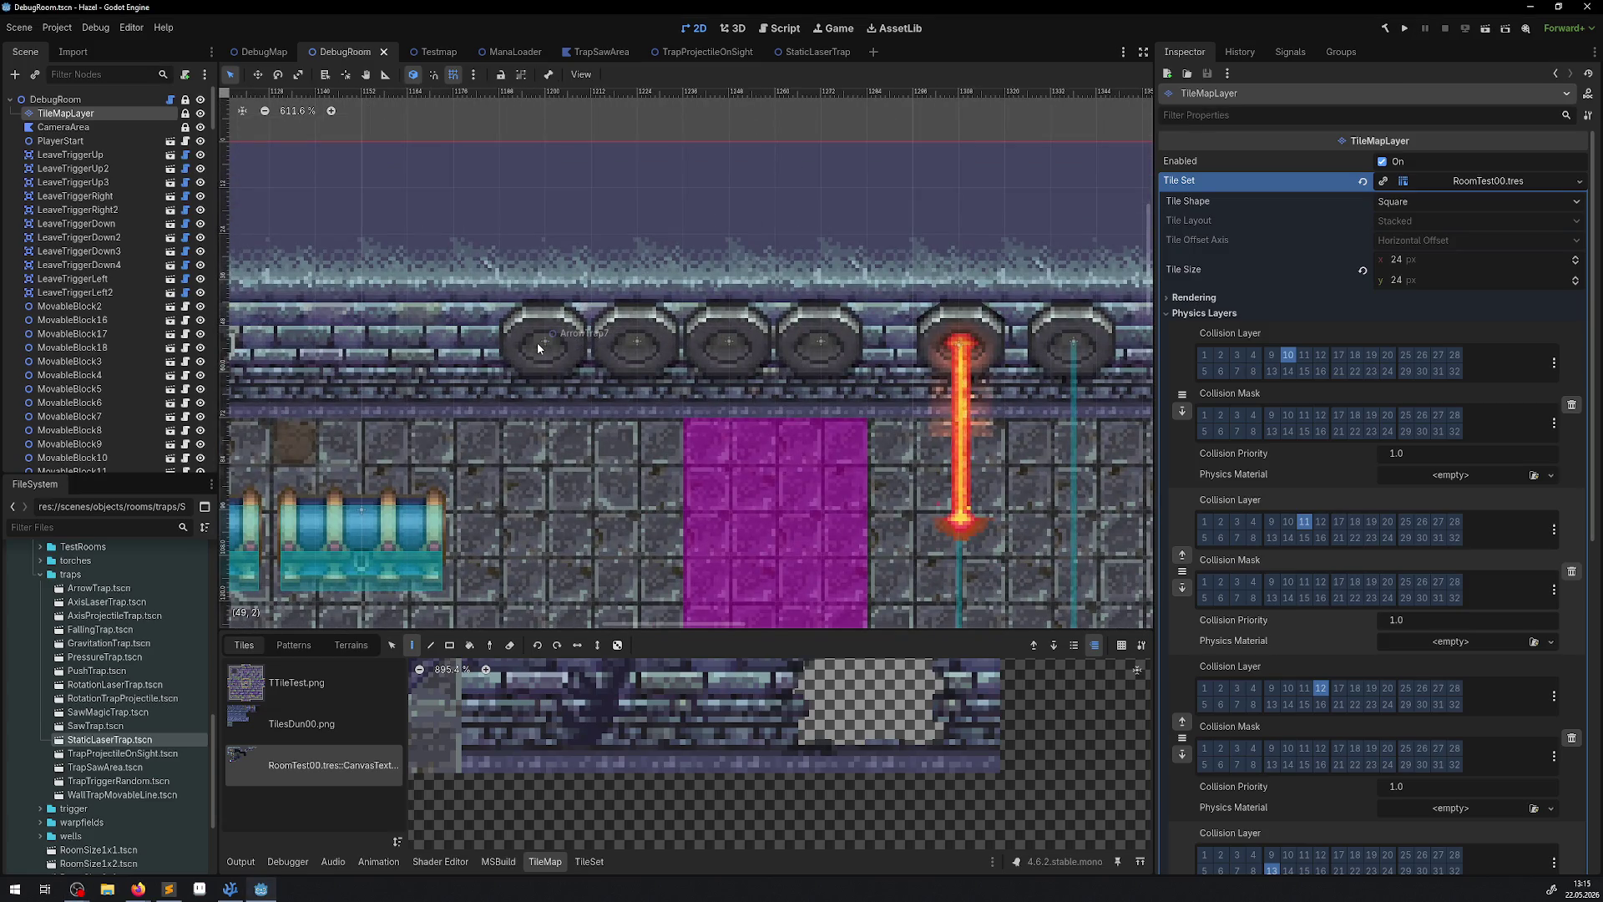
left_click(83, 279)
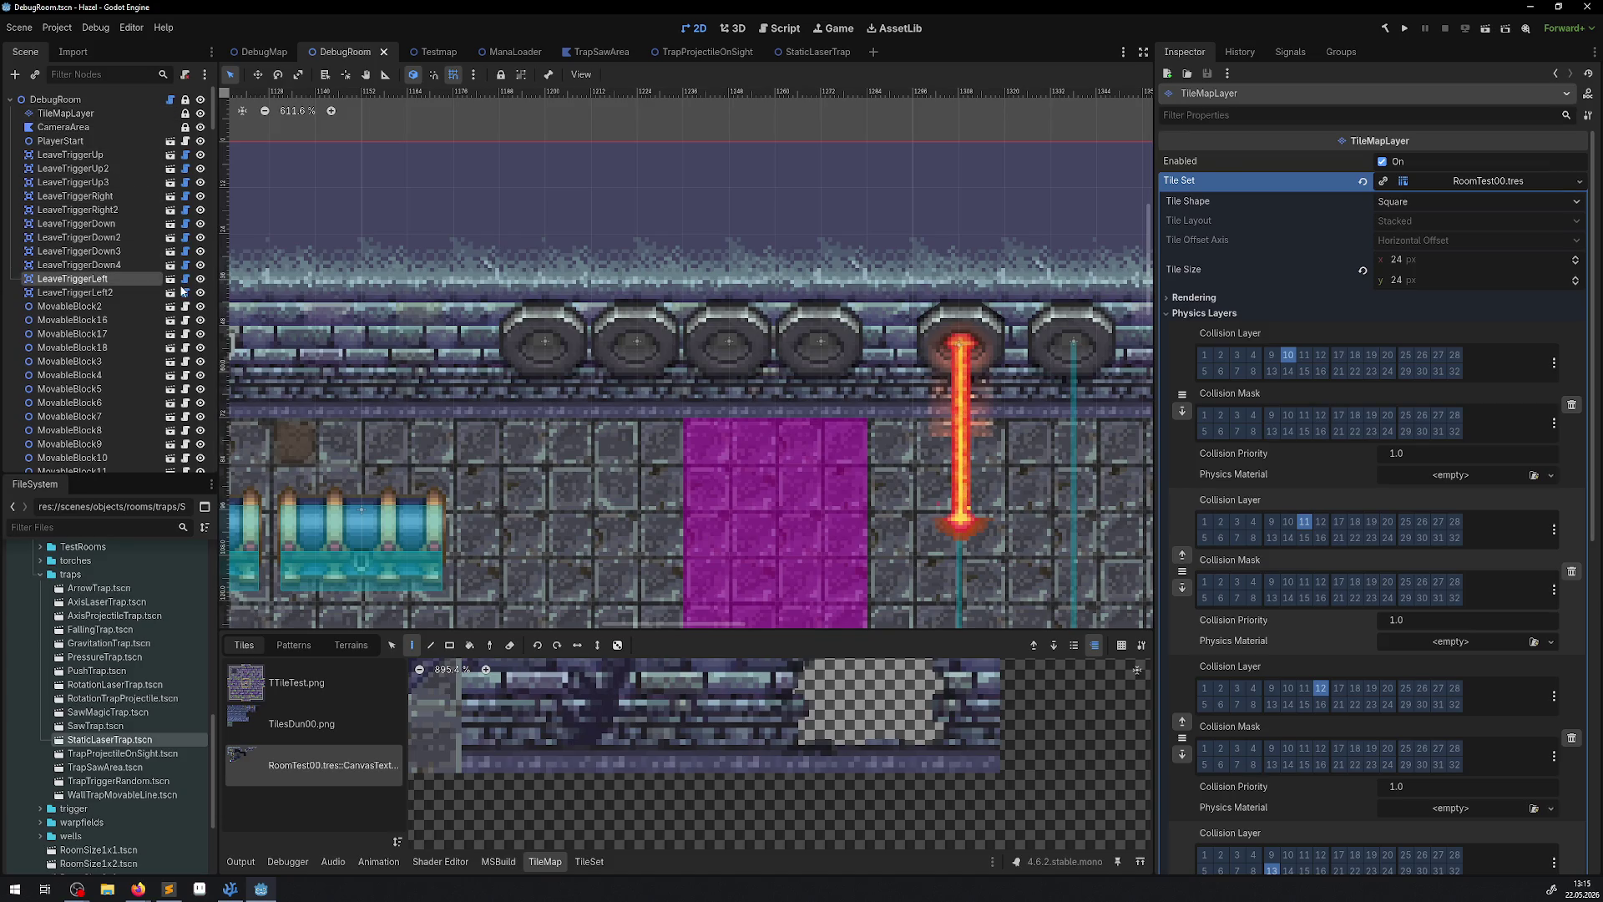
Select ArrowTrap5–ArrowTrap8, set their Activation State to Off, then save and run the game.
left_click(573, 348)
left_click(660, 336, "shift")
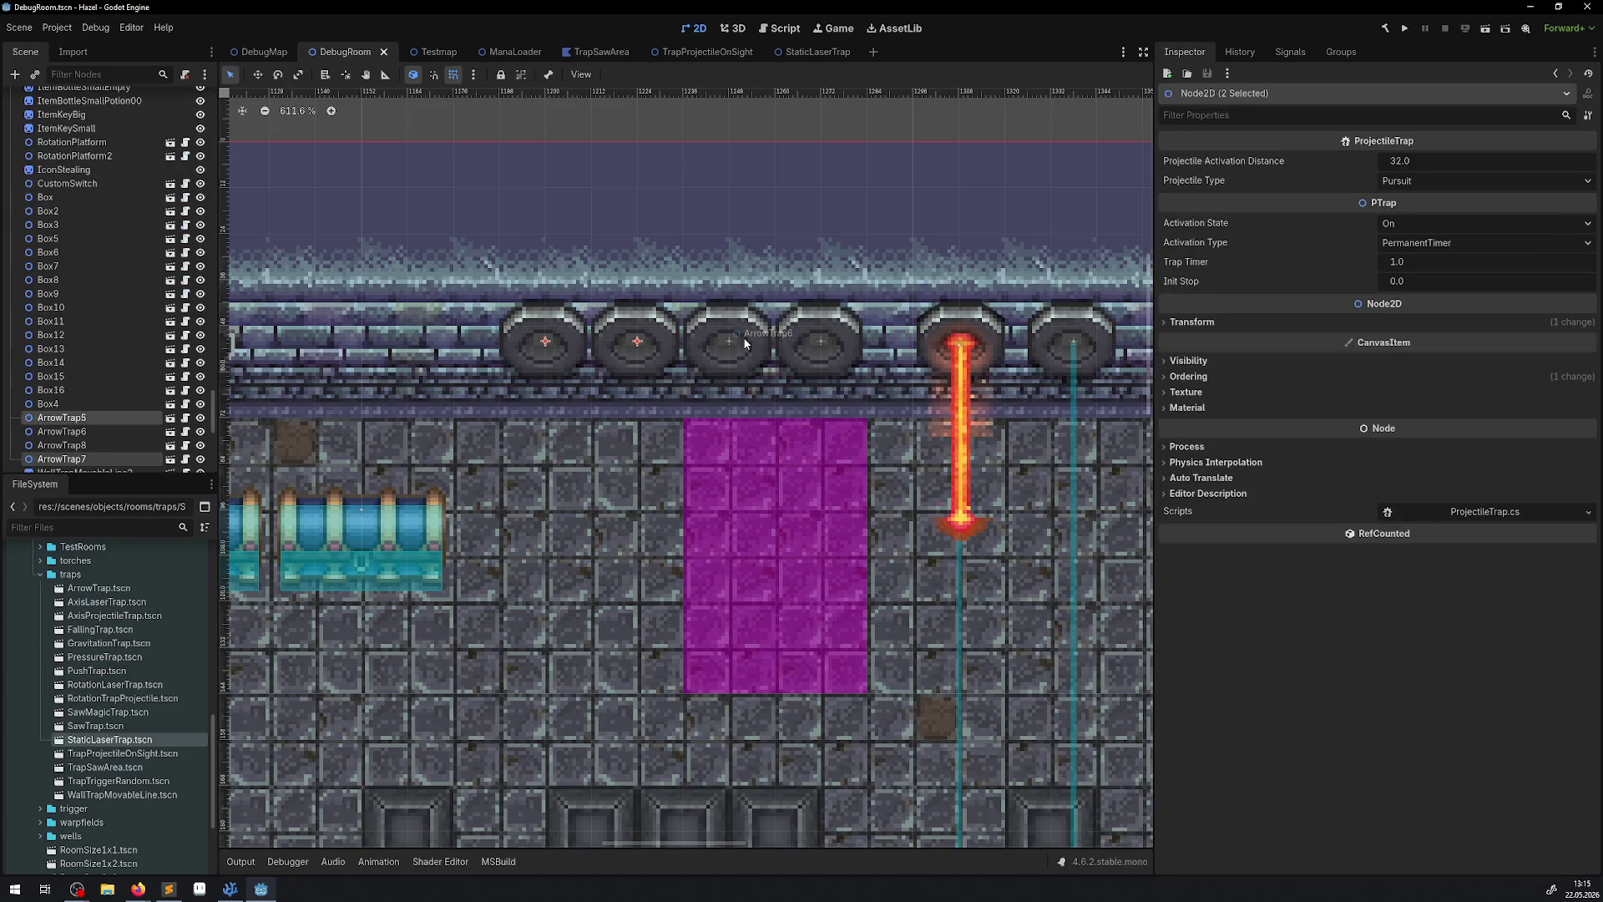
left_click(744, 338, "shift")
left_click(823, 331, "shift")
left_click(1423, 224)
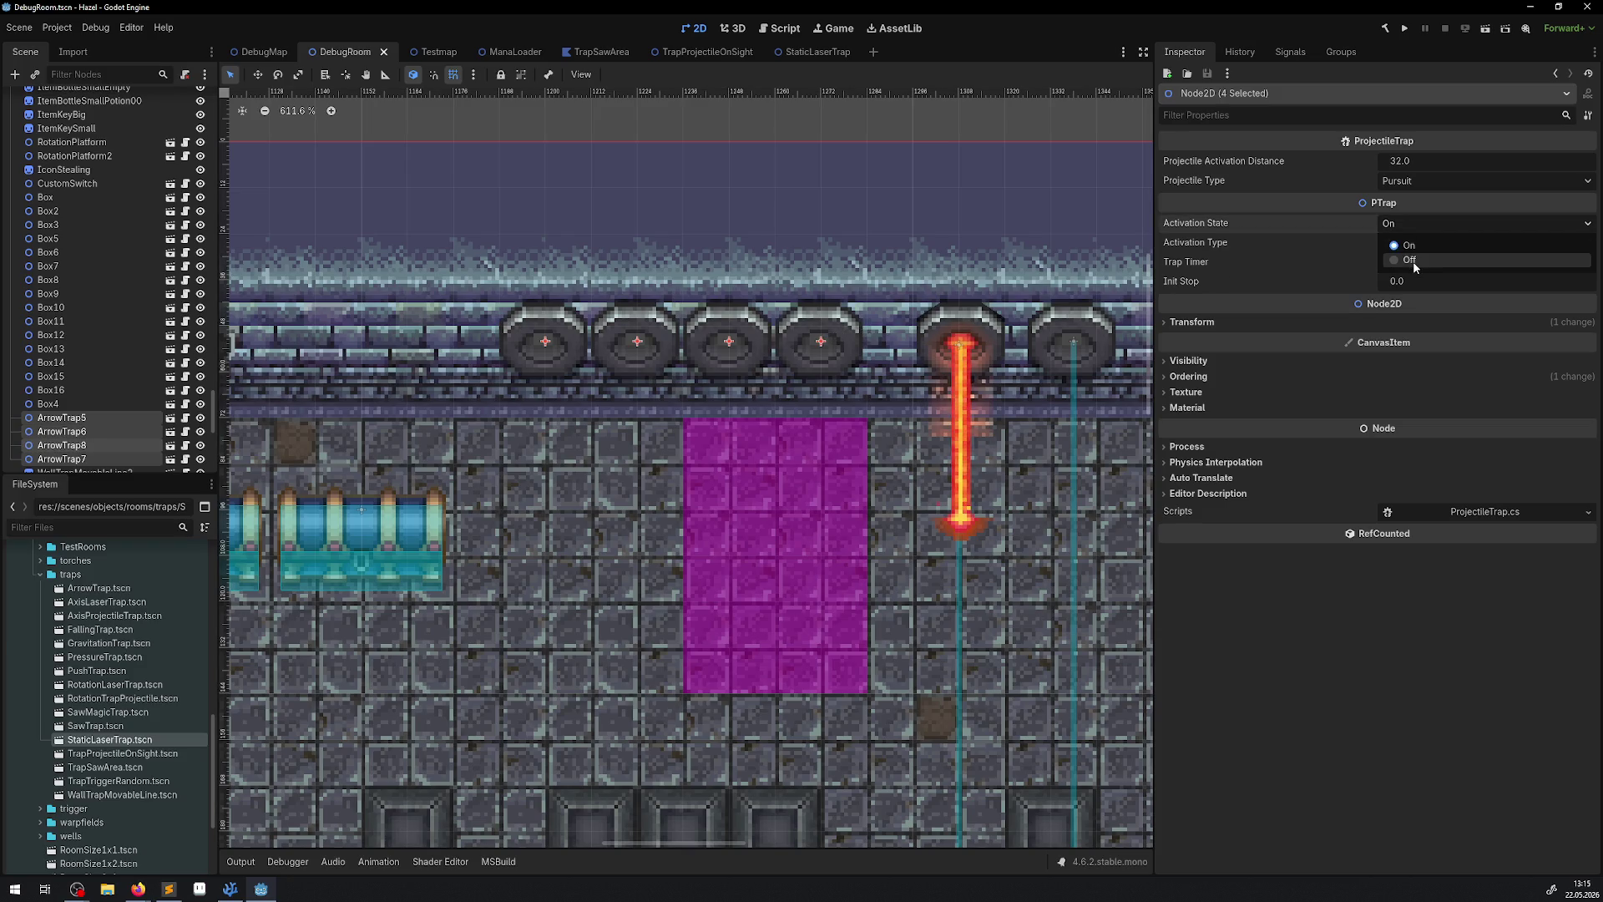
left_click(1413, 260)
left_click(548, 323)
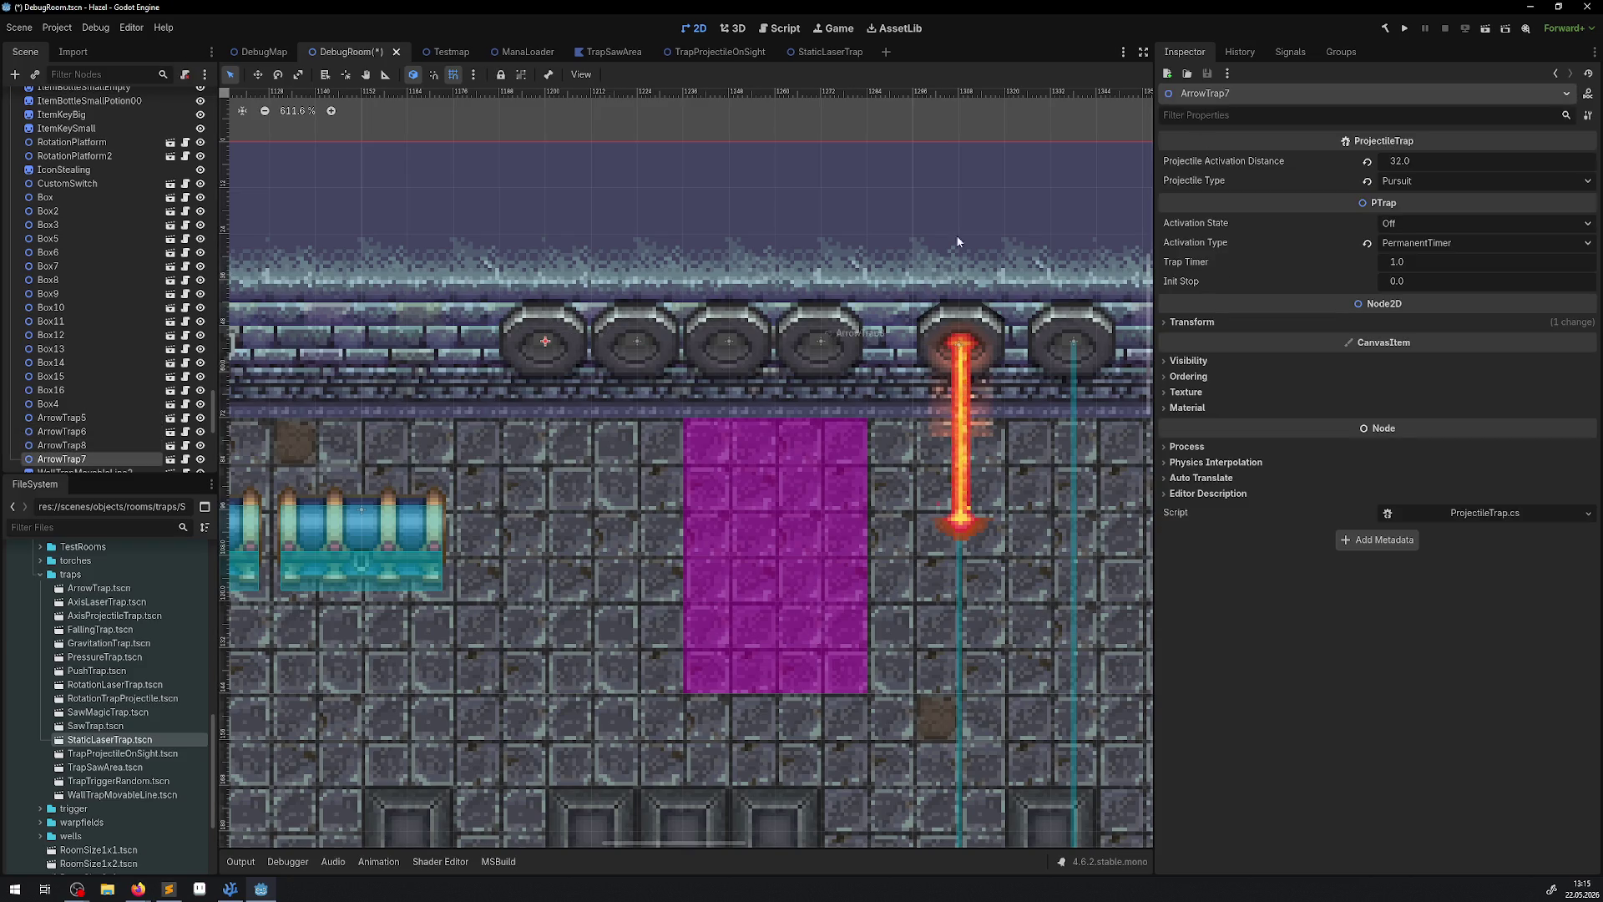
left_click(1405, 30)
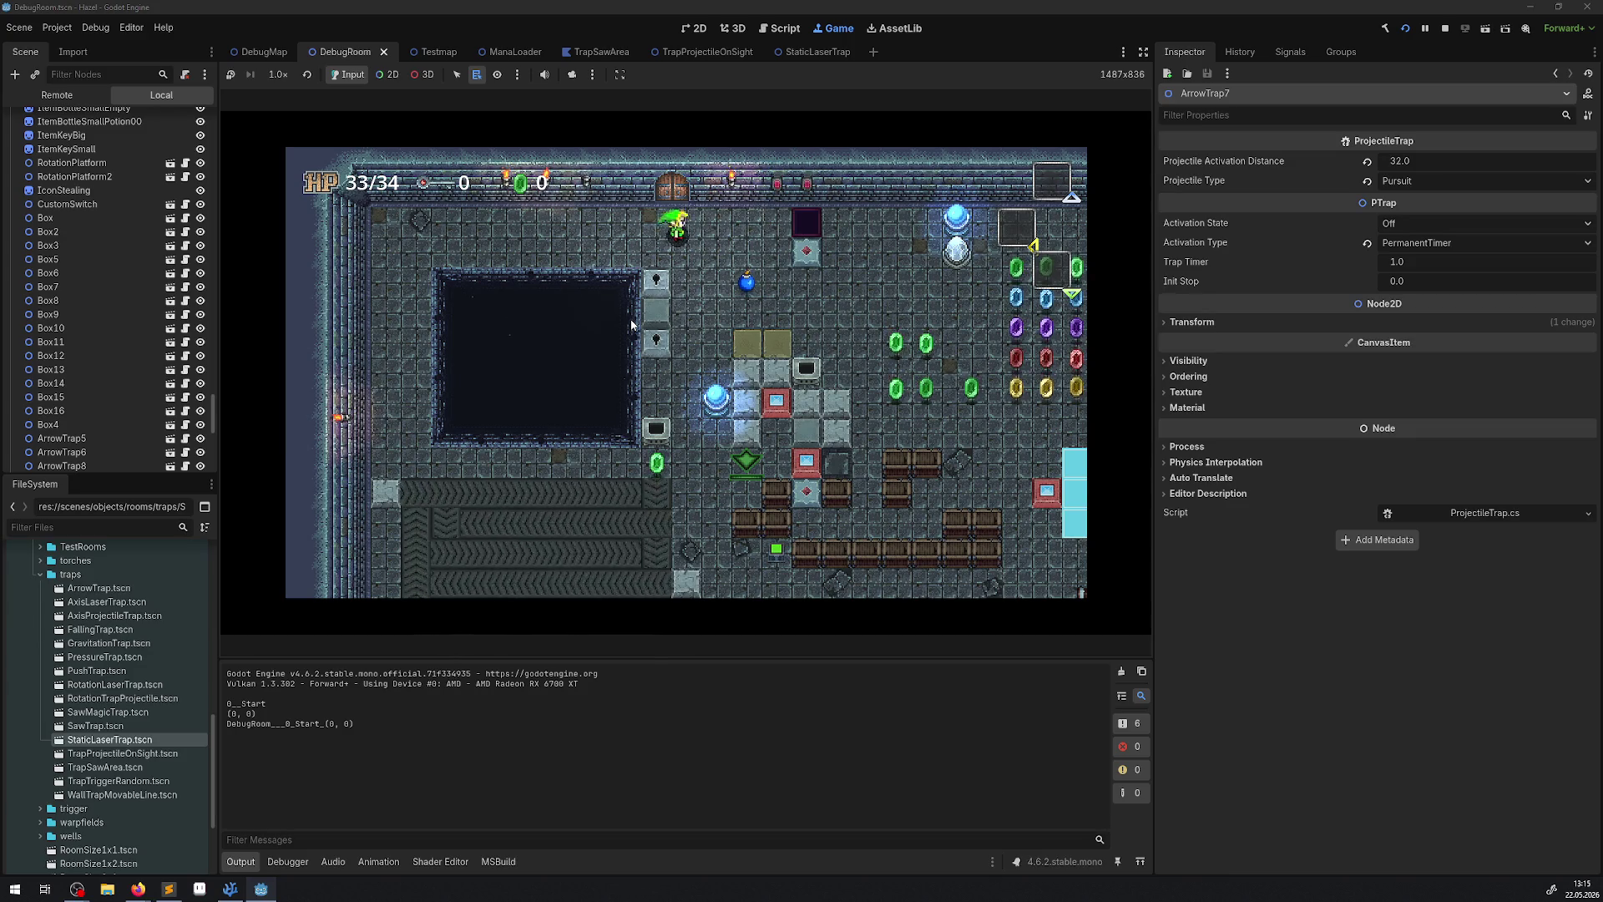
Walk the player right through the room collecting rupees, then weave around and between the lasers.
key("Right")
key("Down")
key("Right")
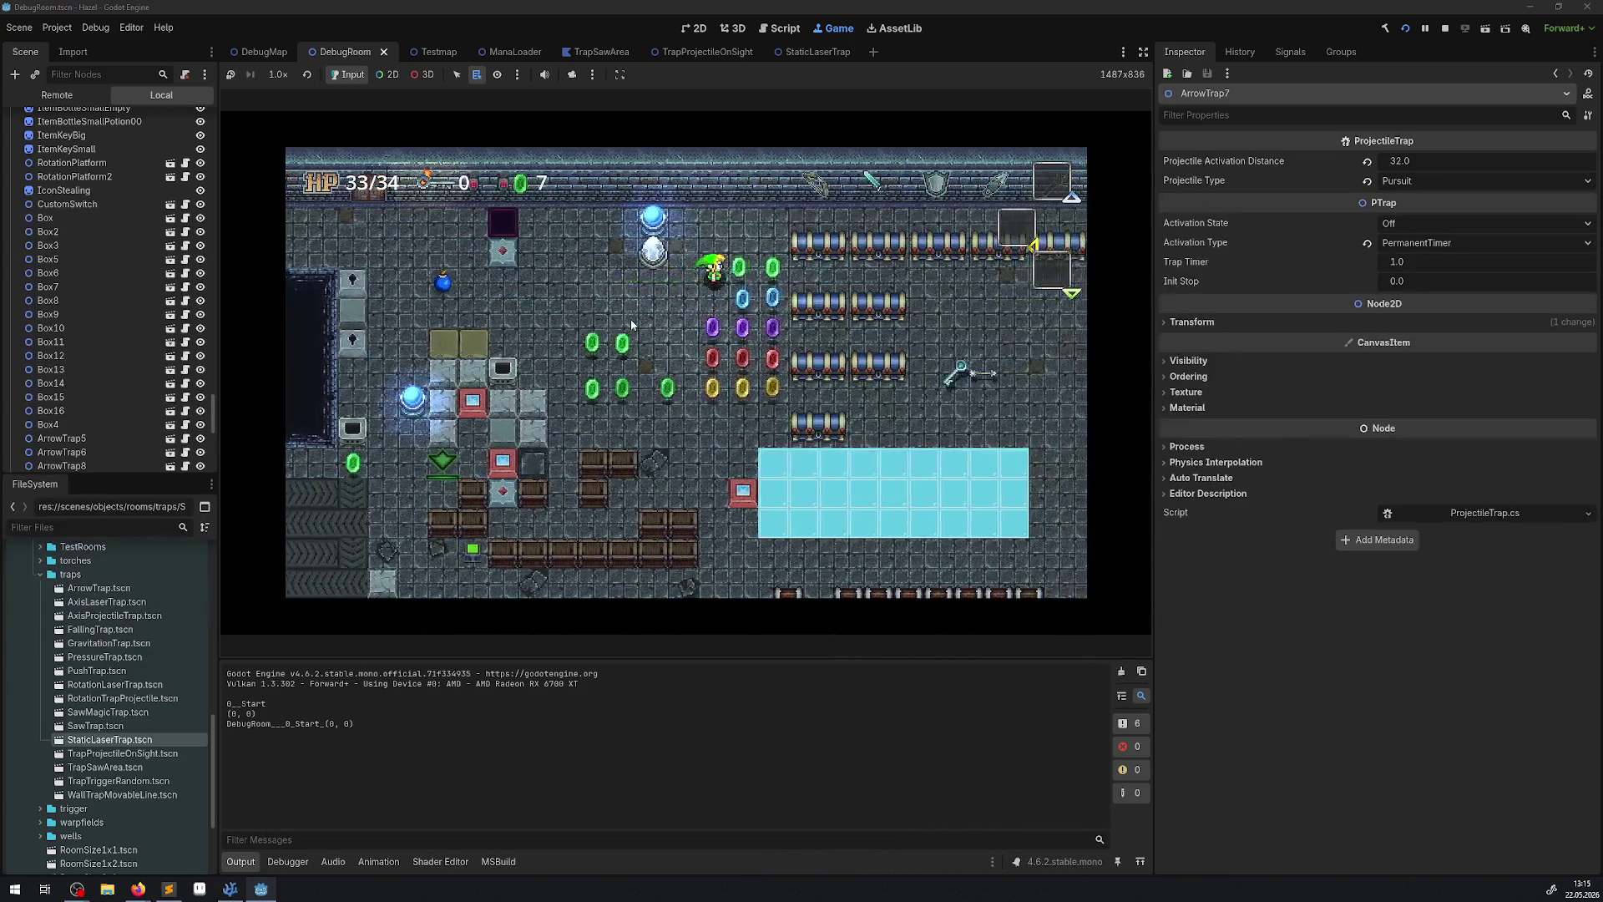
key("Right")
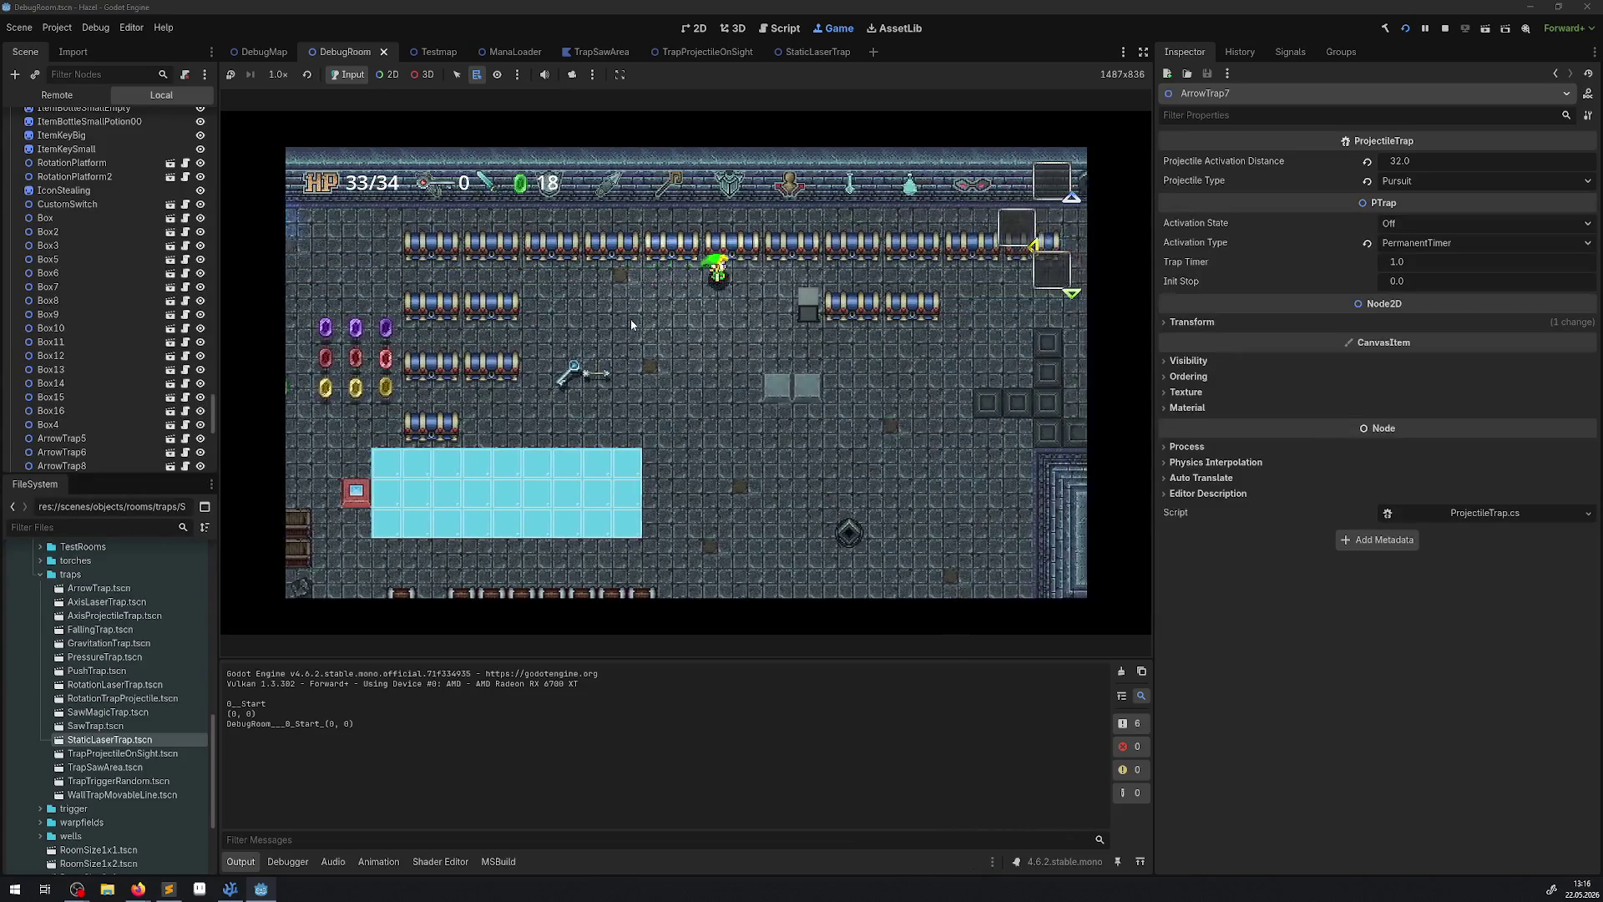
key("Right")
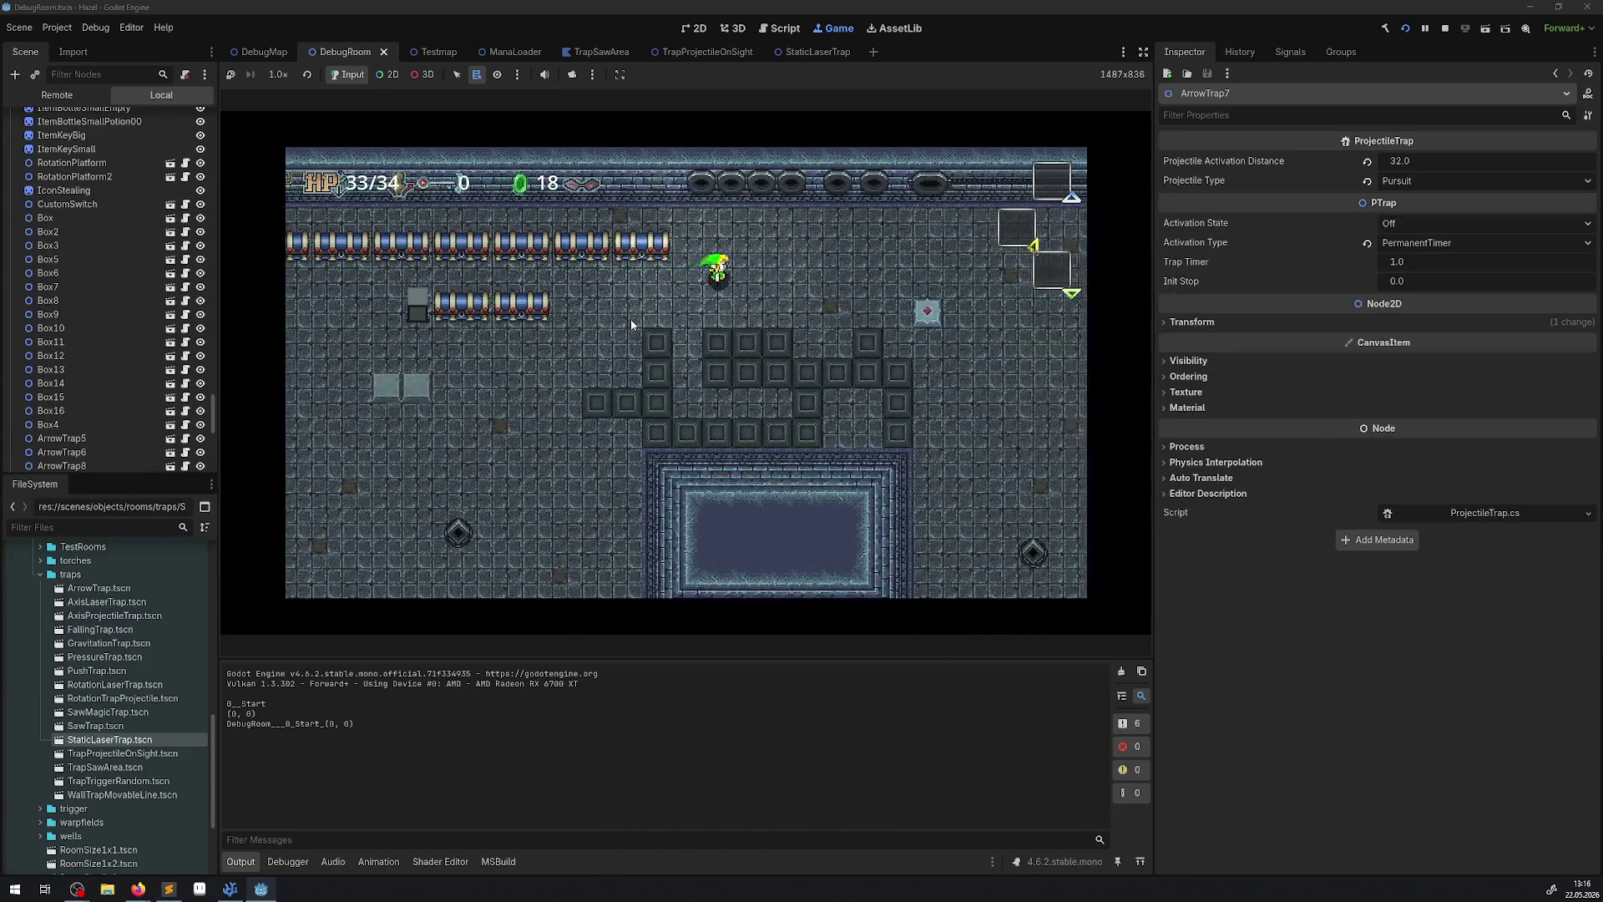
key("Up")
key("Left")
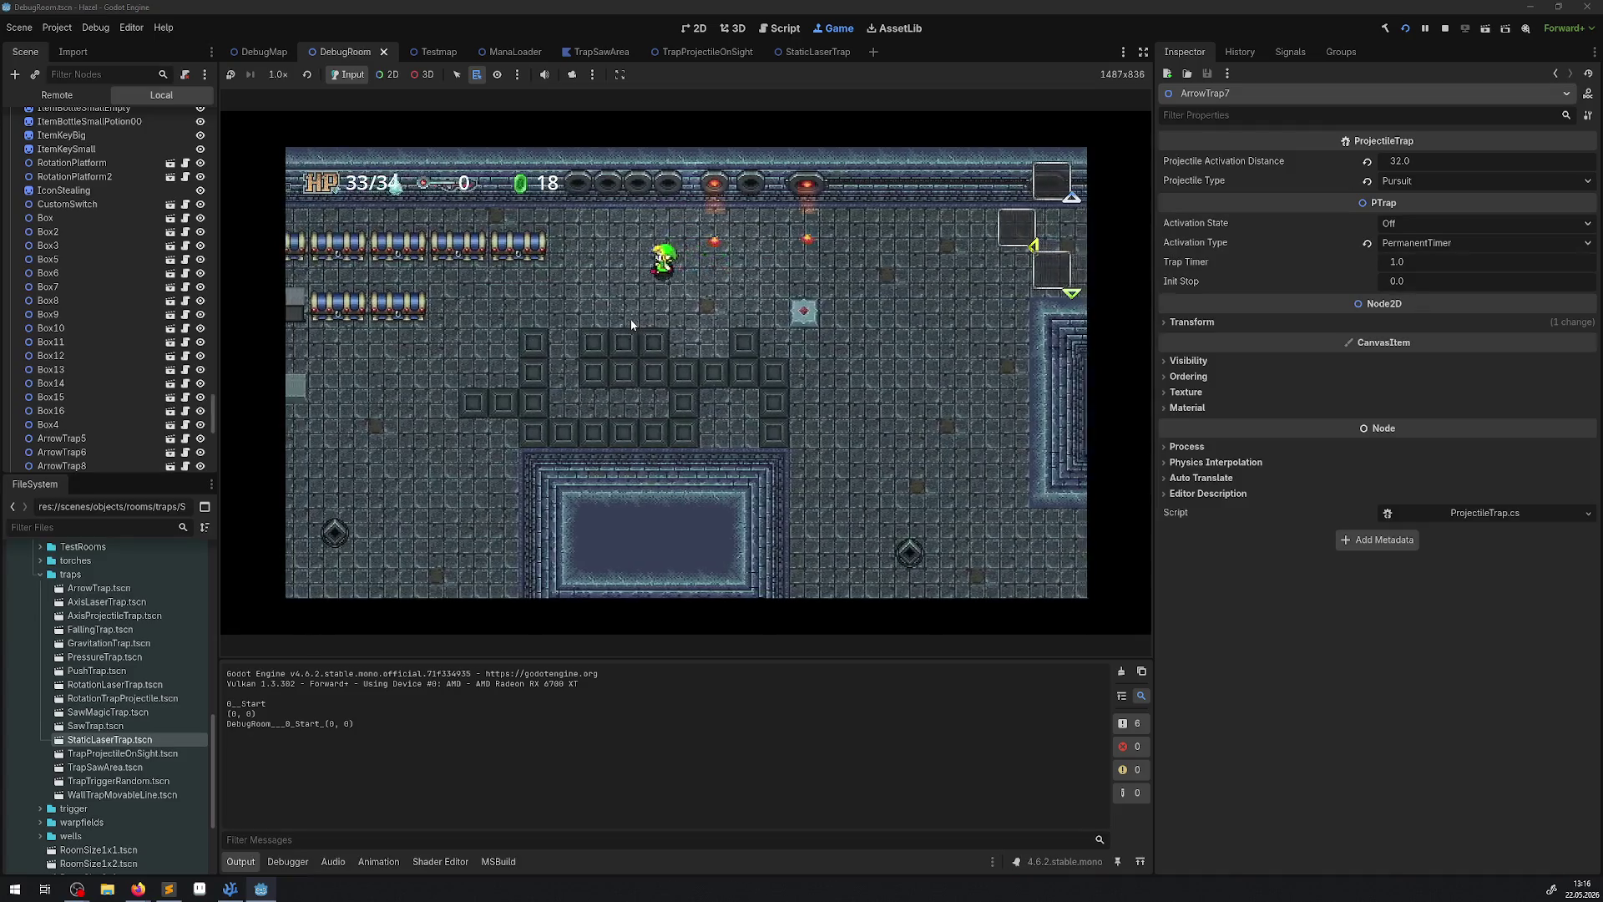
key("Down")
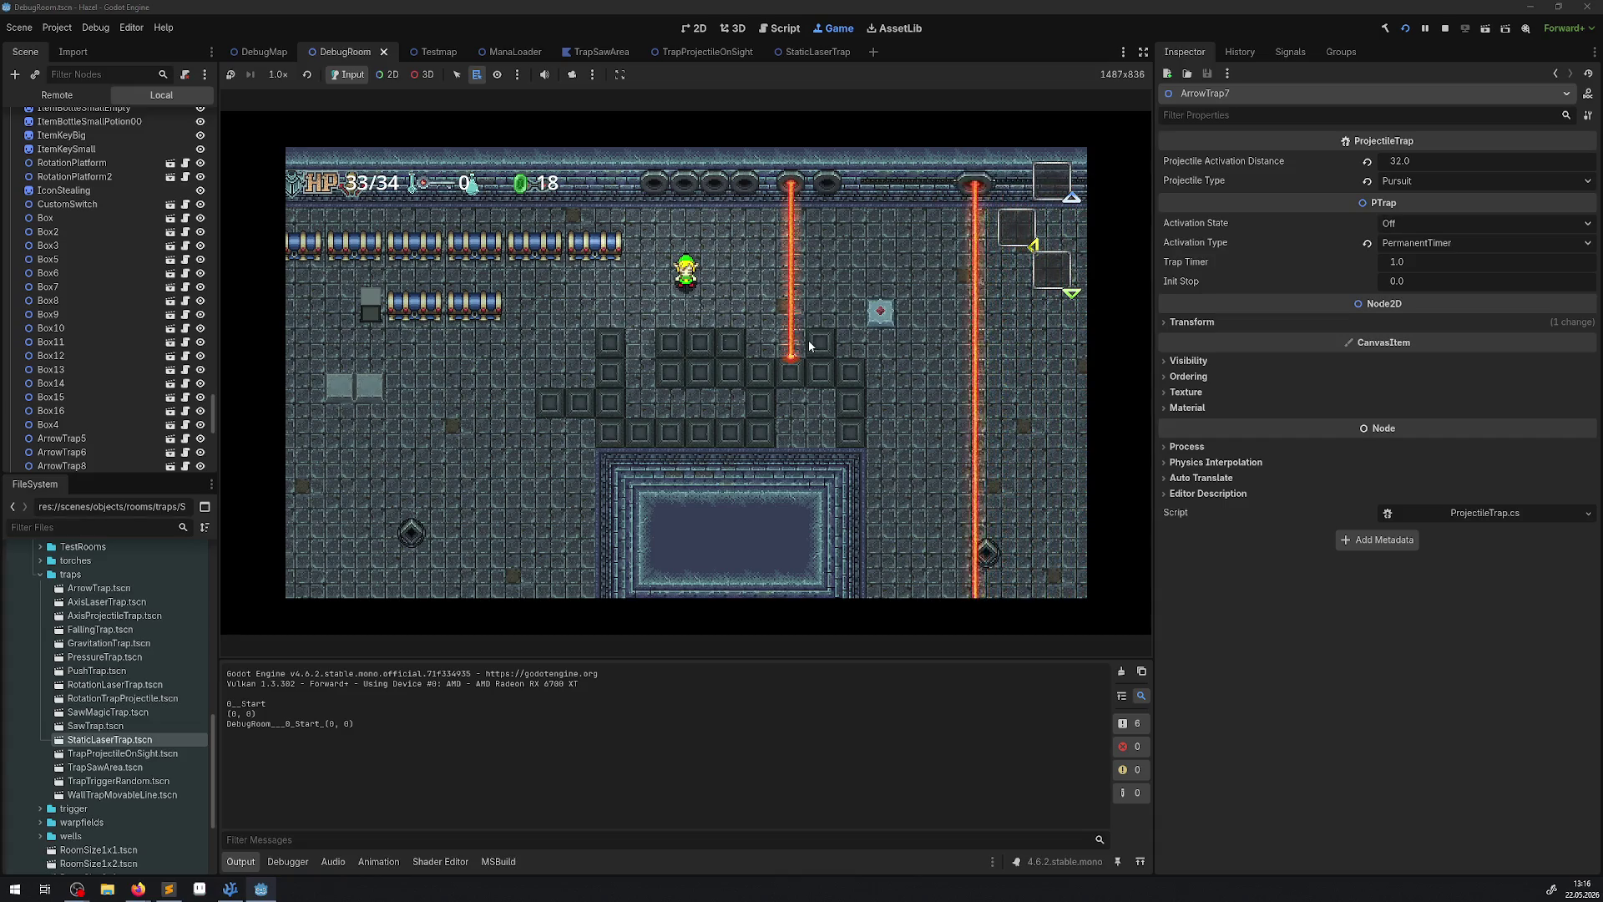
key("Left")
key("Down")
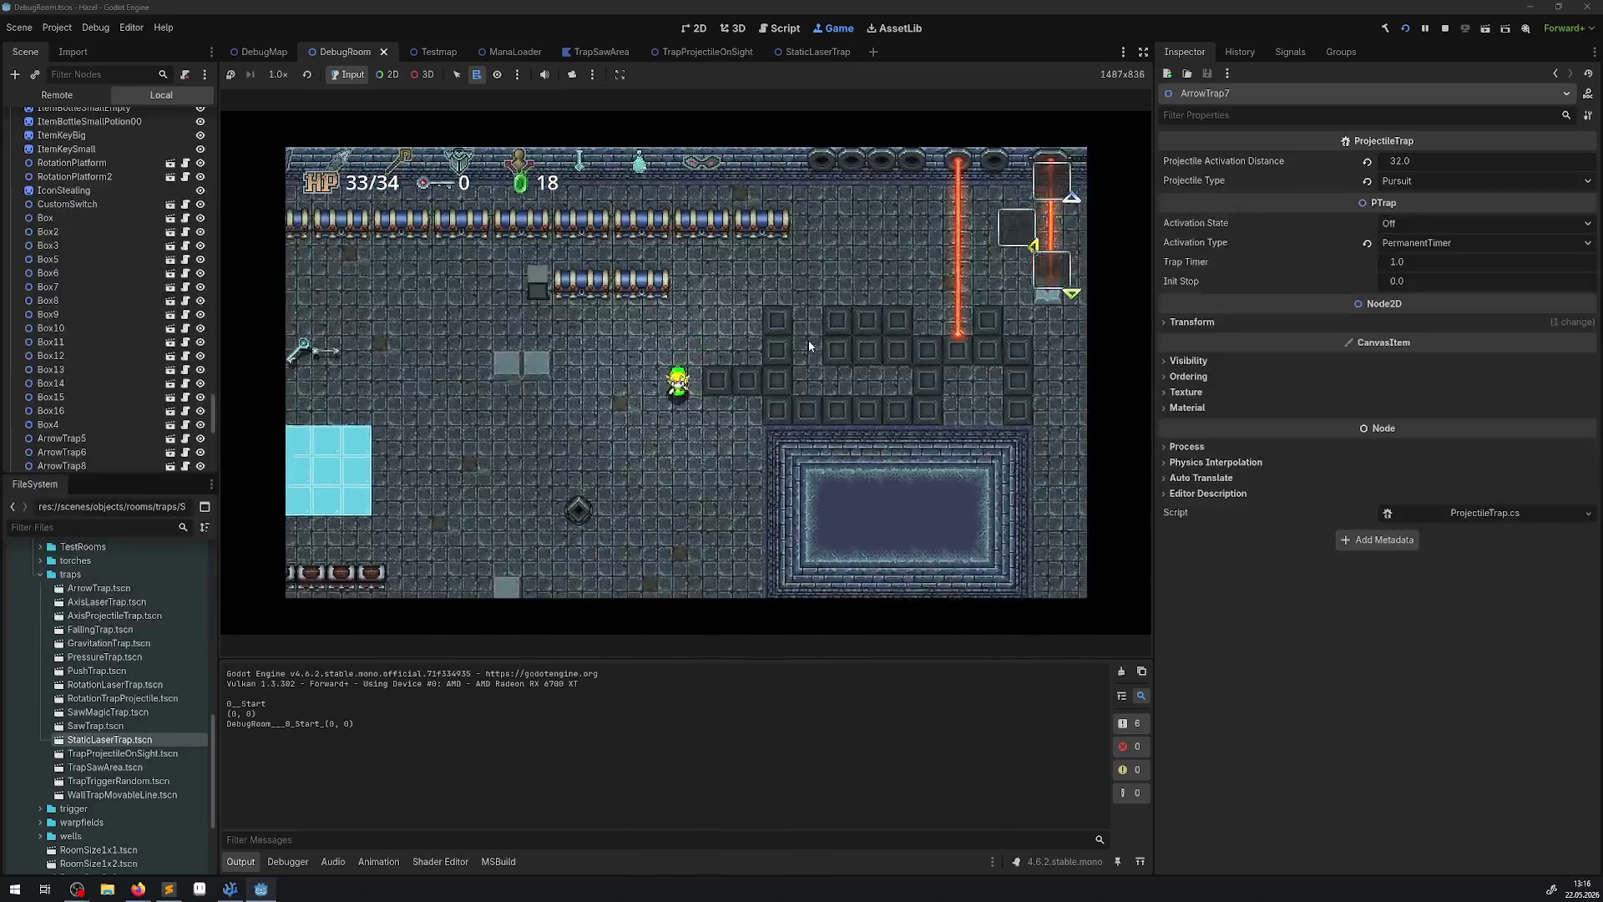
key("Down")
key("Right")
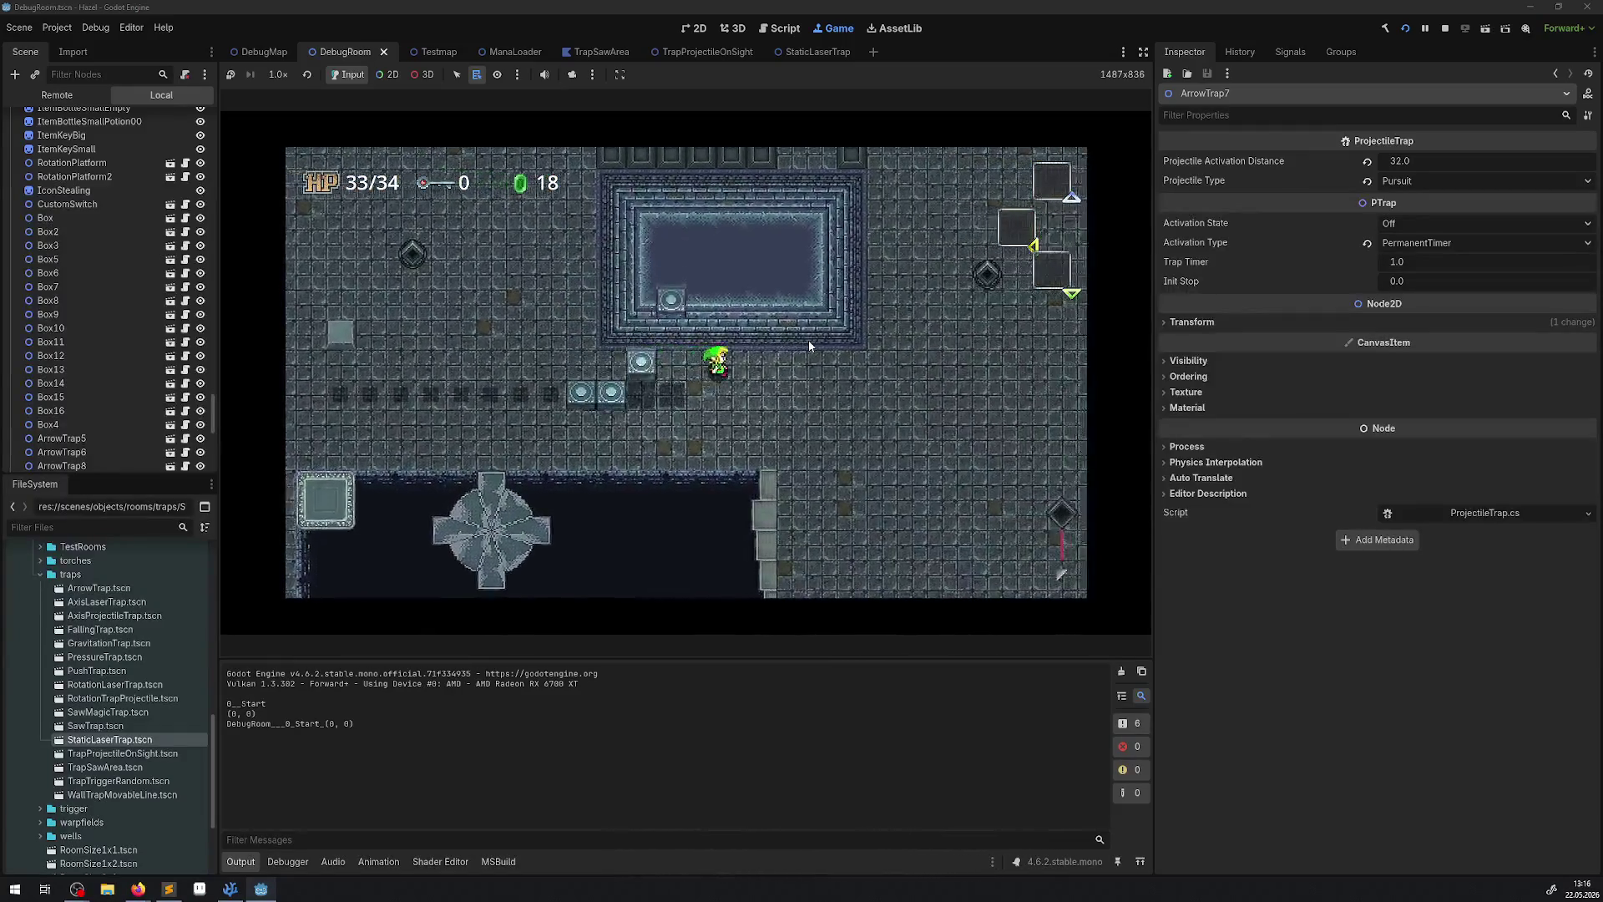
key("Right")
key("Up")
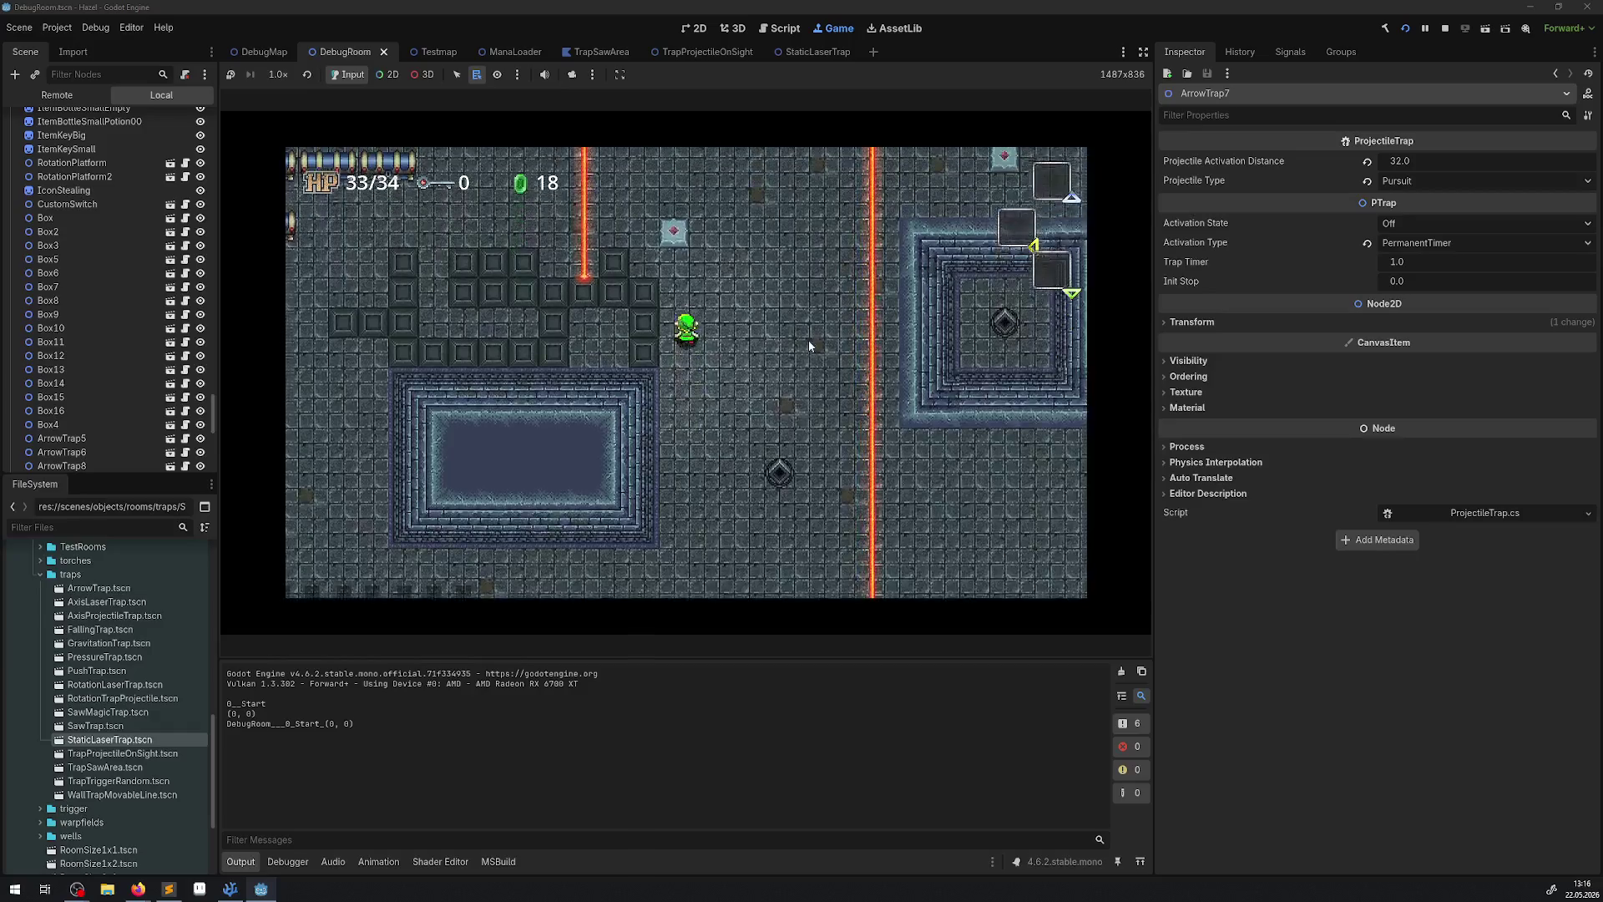
key("Up")
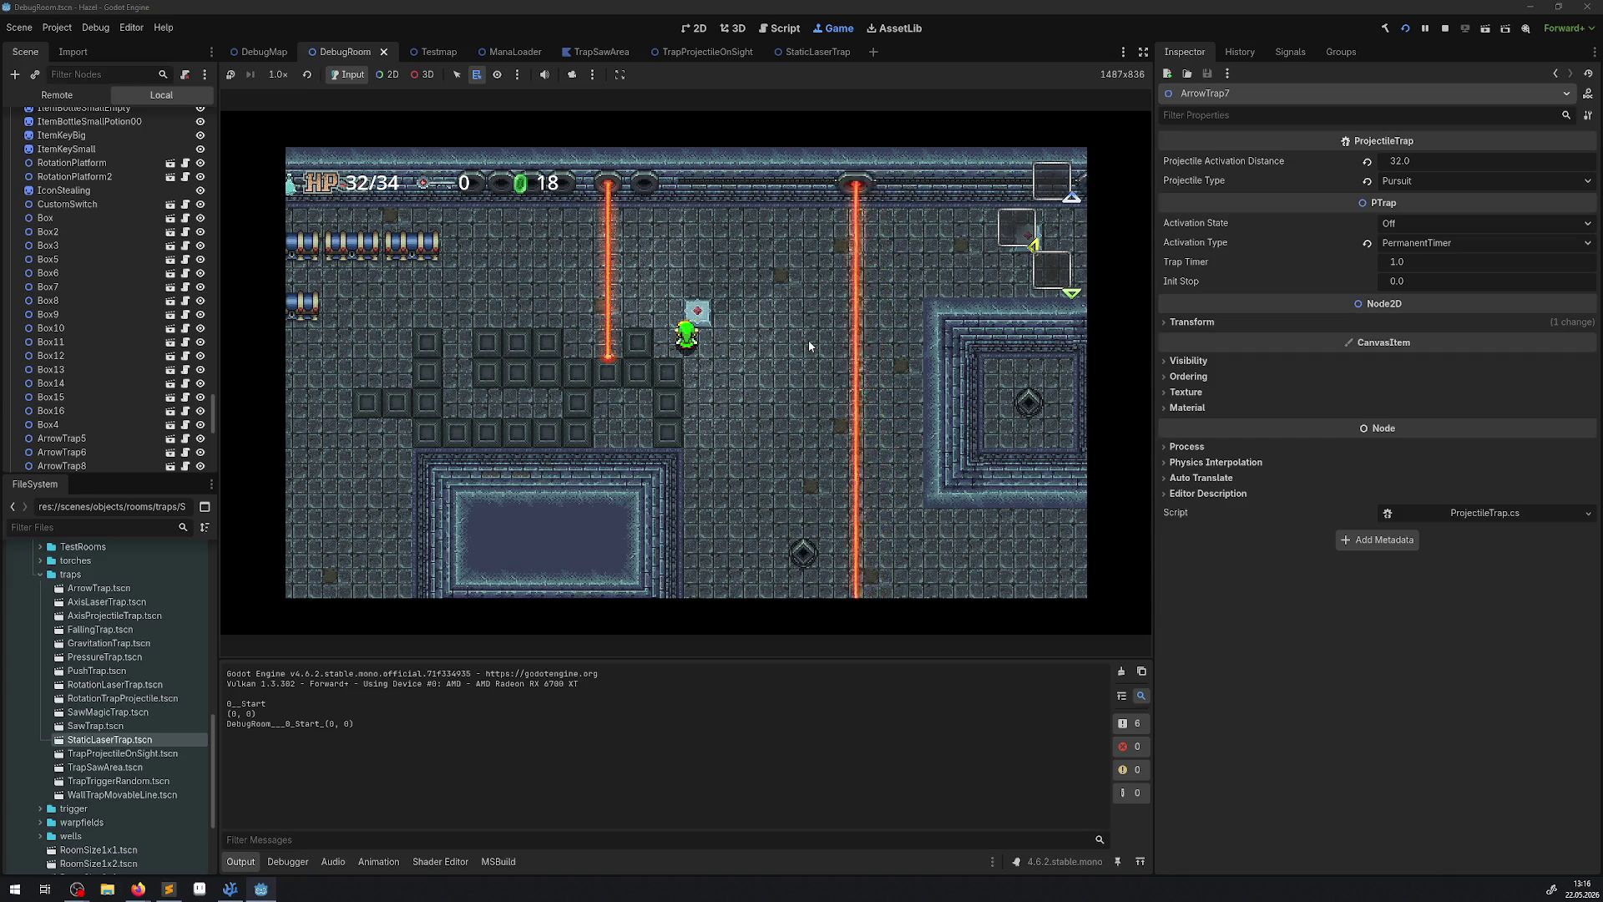
Push the block left until it sits under the laser.
key("Up")
key("Left")
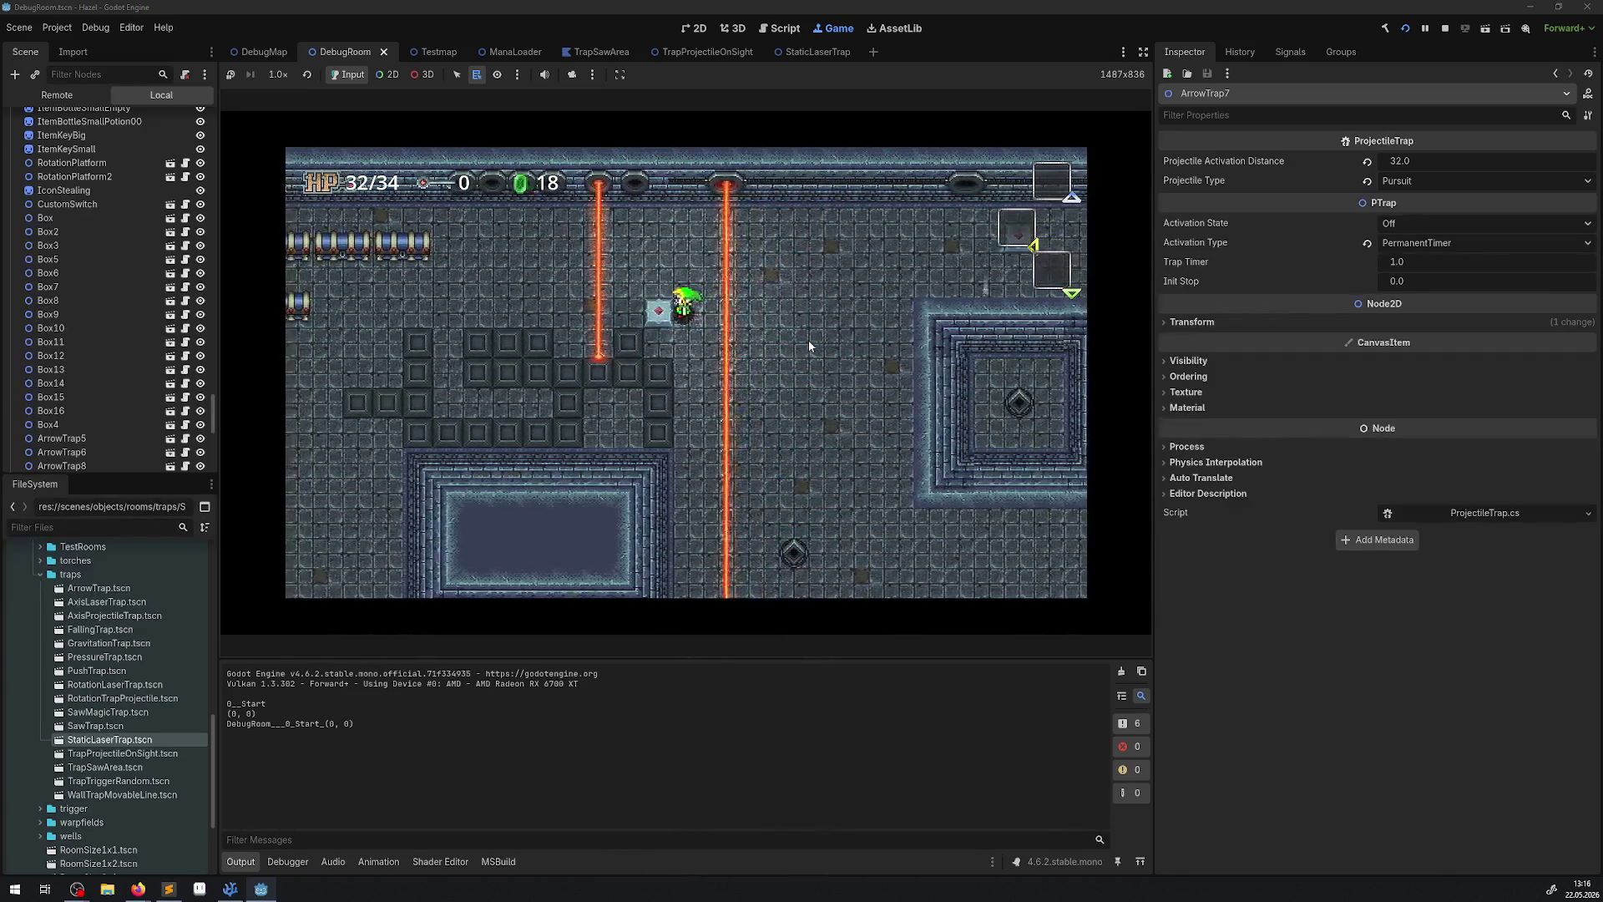
key("Left")
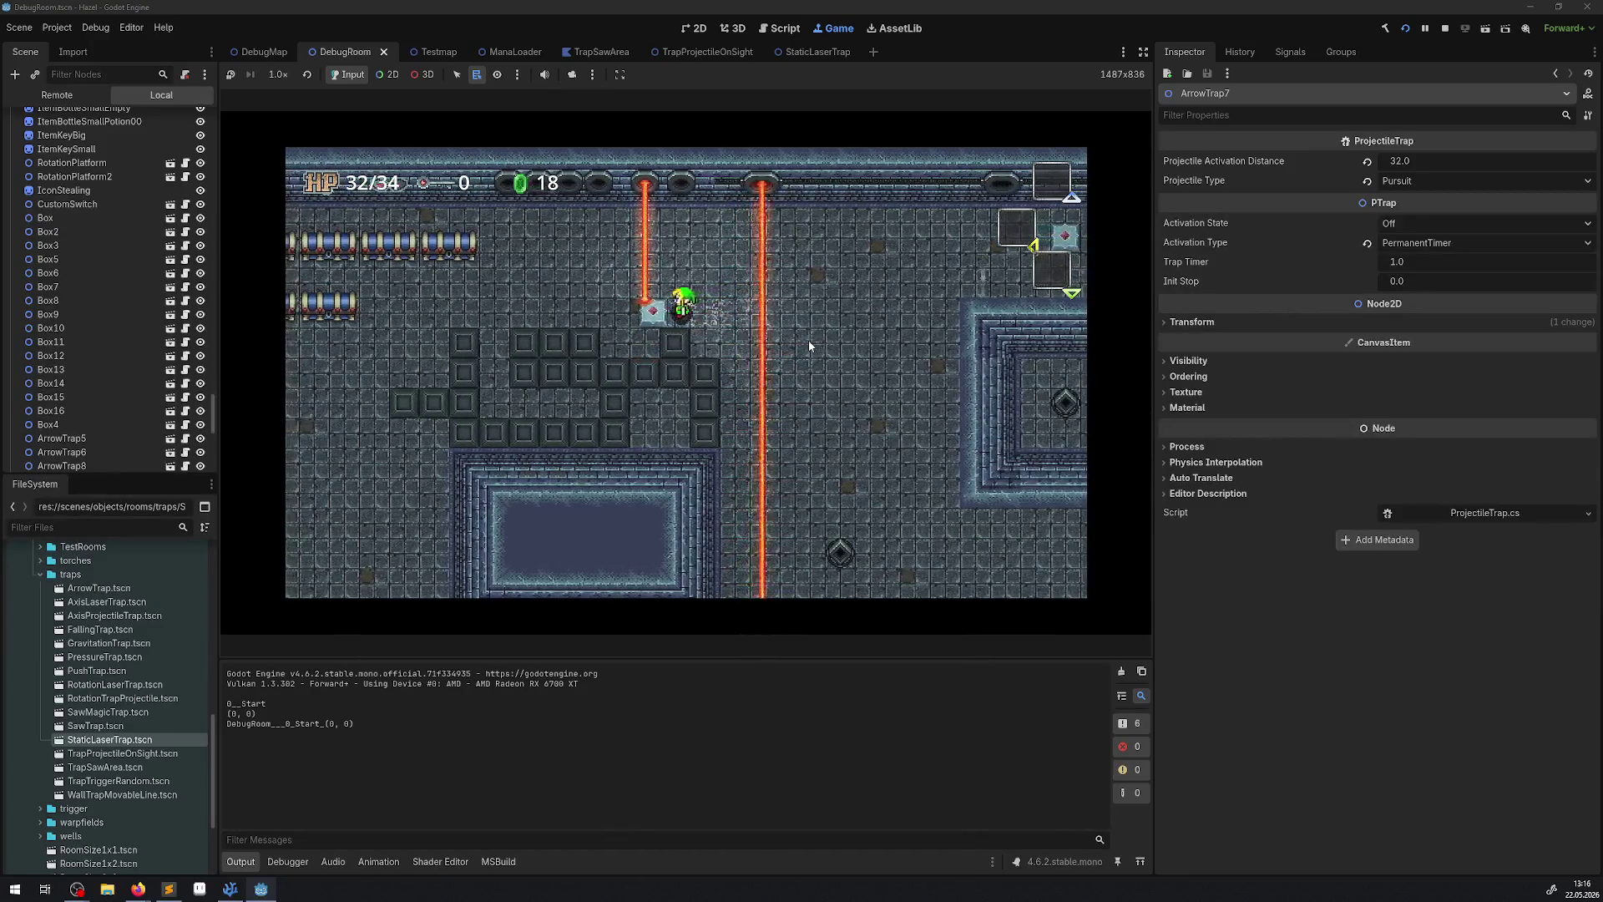
key("Left")
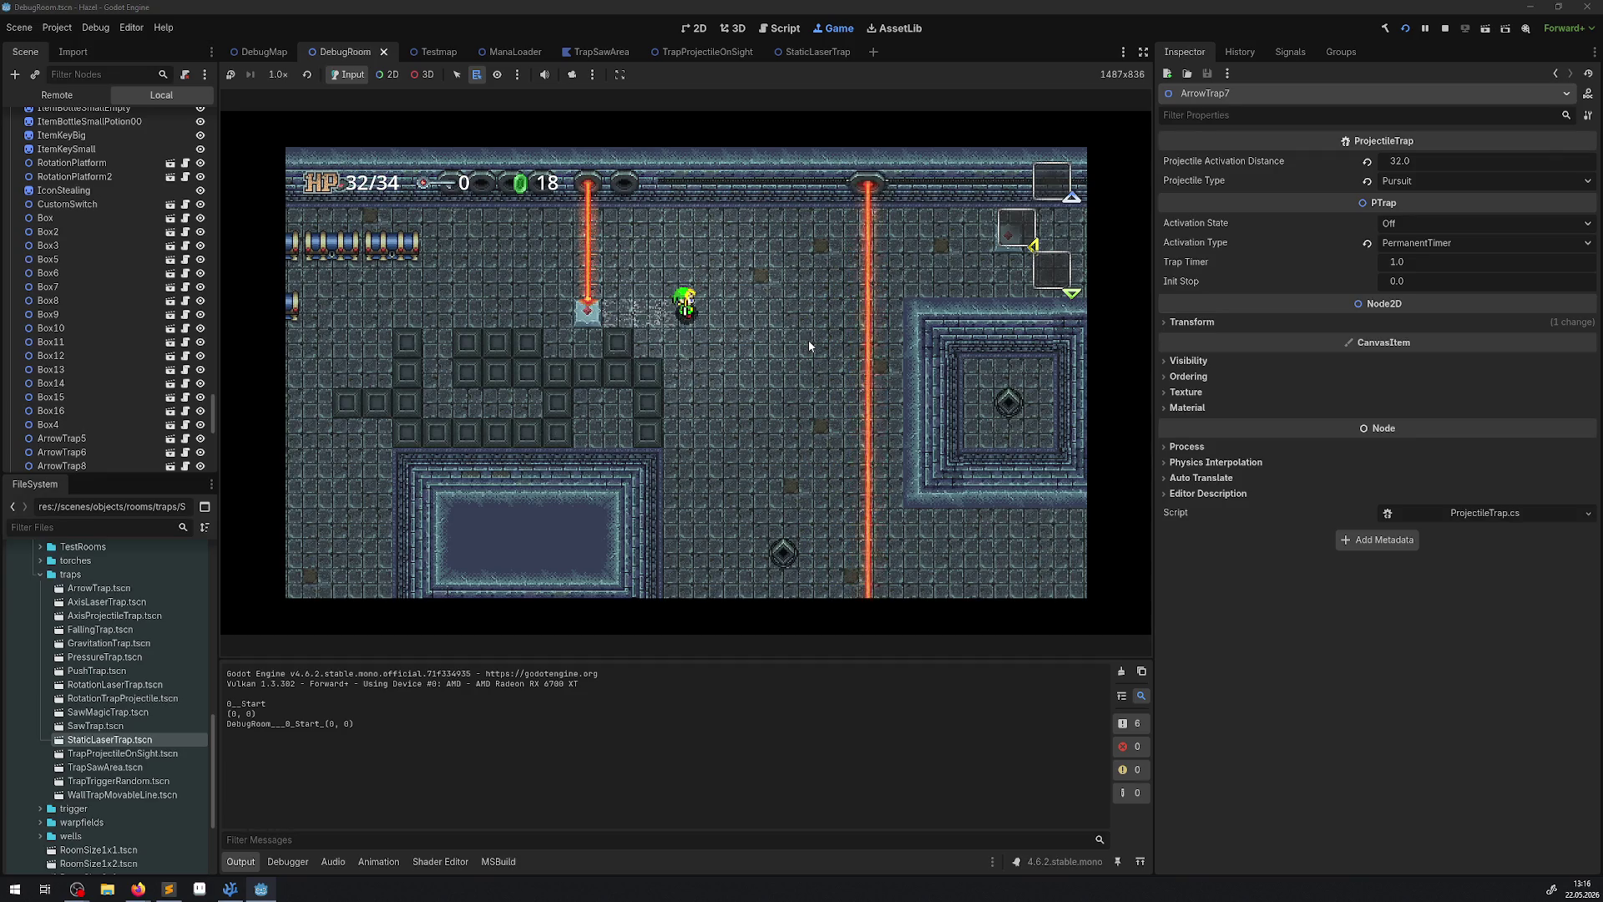
Walk the player past the pool and through the laser beams until HP drops to 30/34.
key("Down")
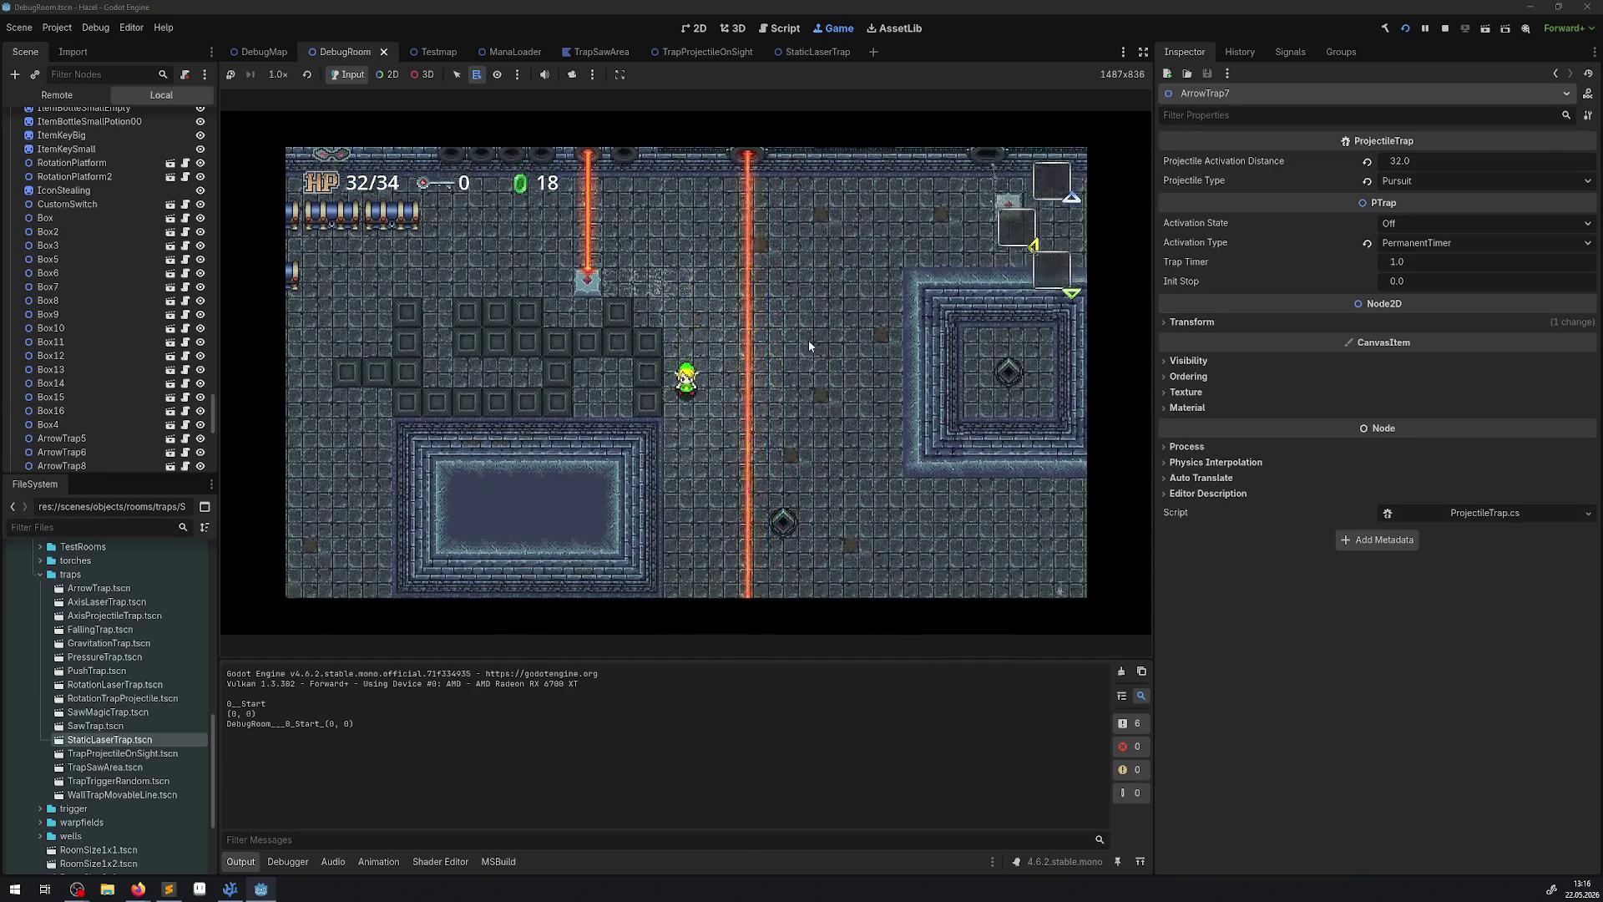
key("Down")
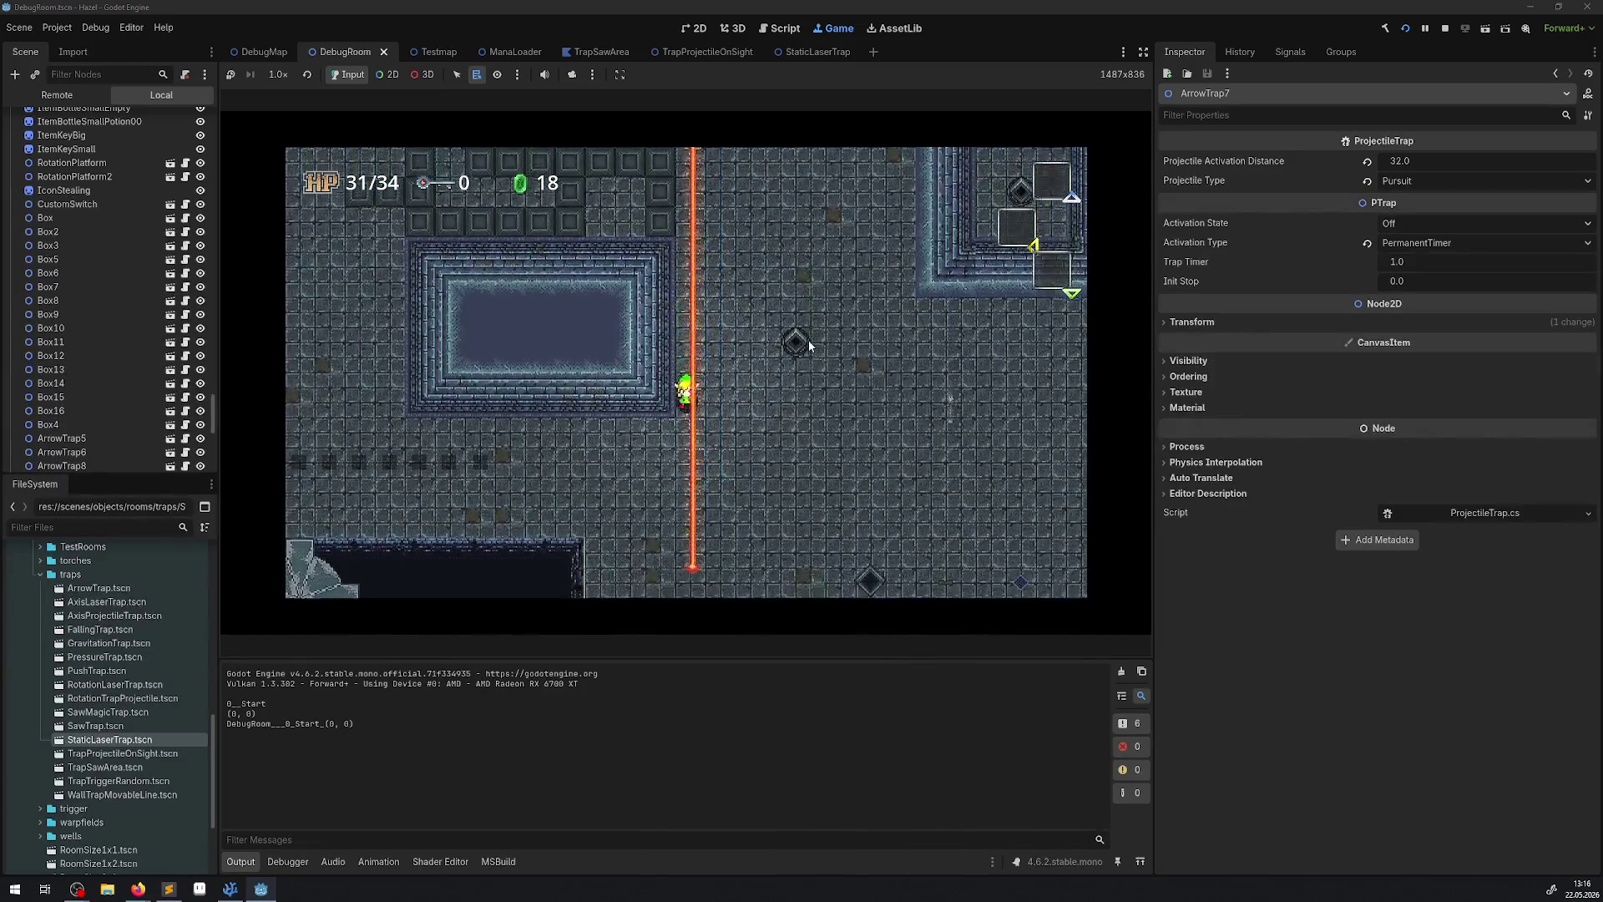
key("Left")
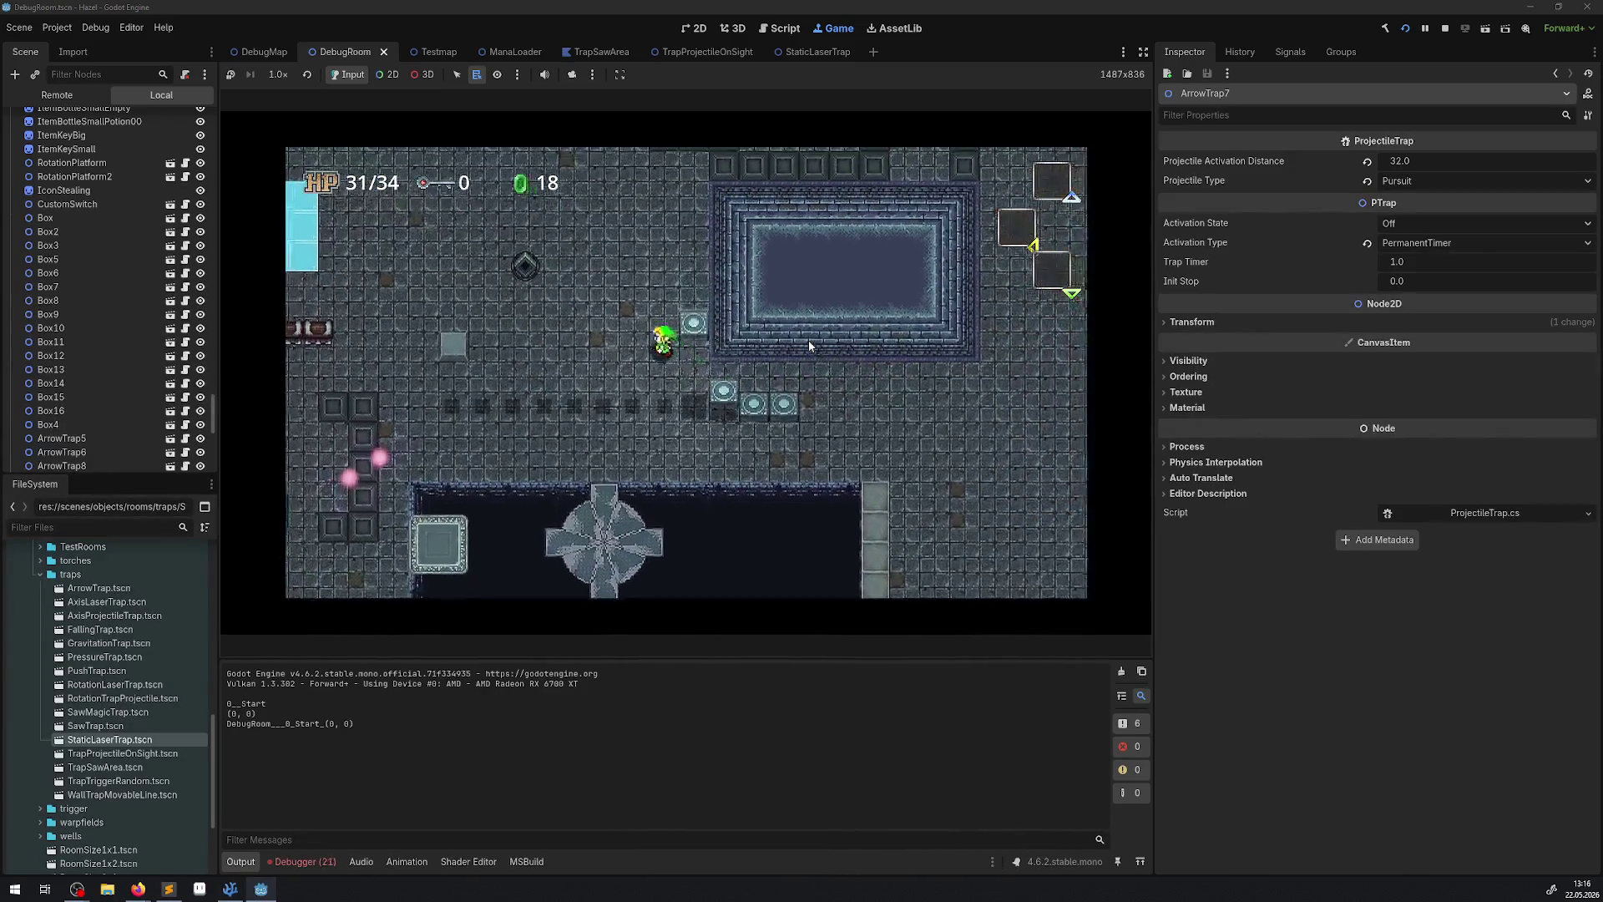
key("Up")
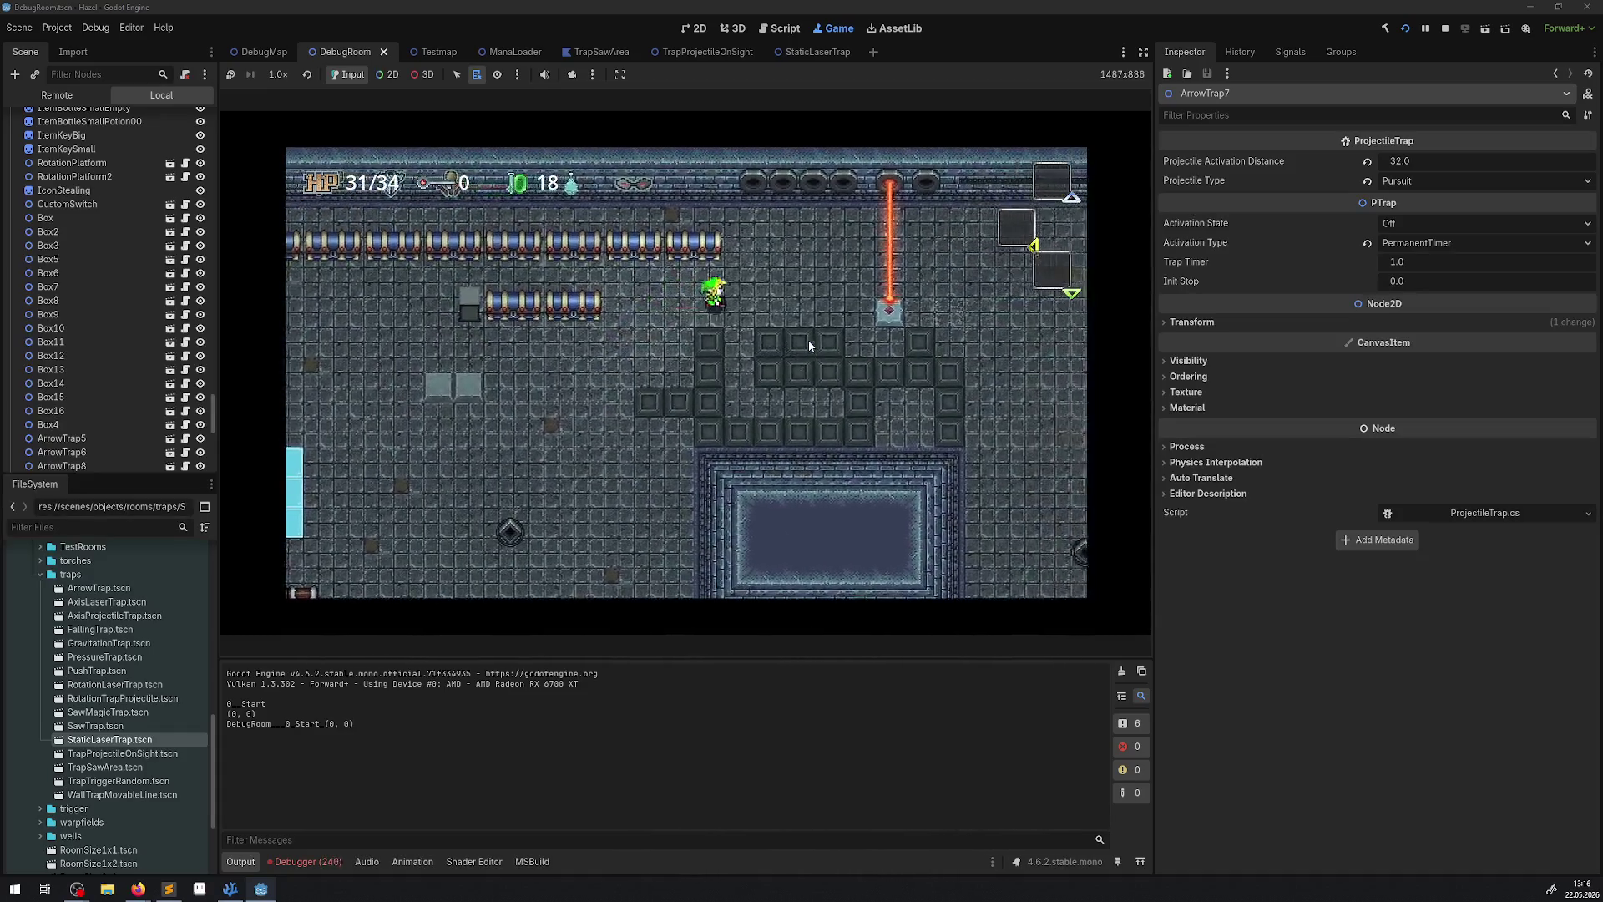
key("Right")
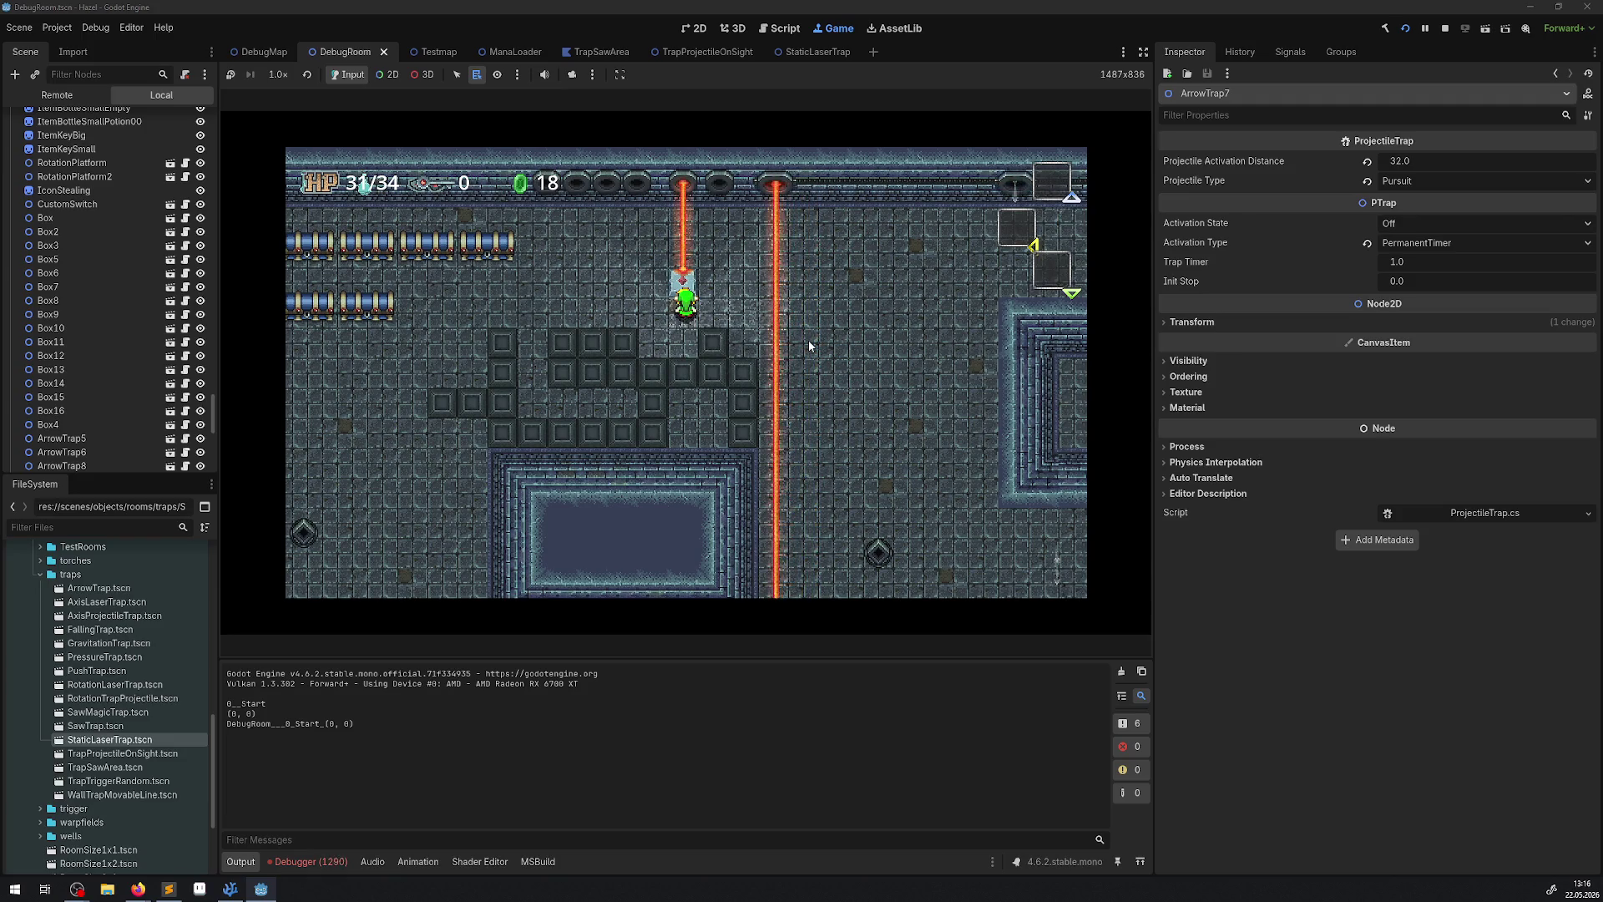
key("Up")
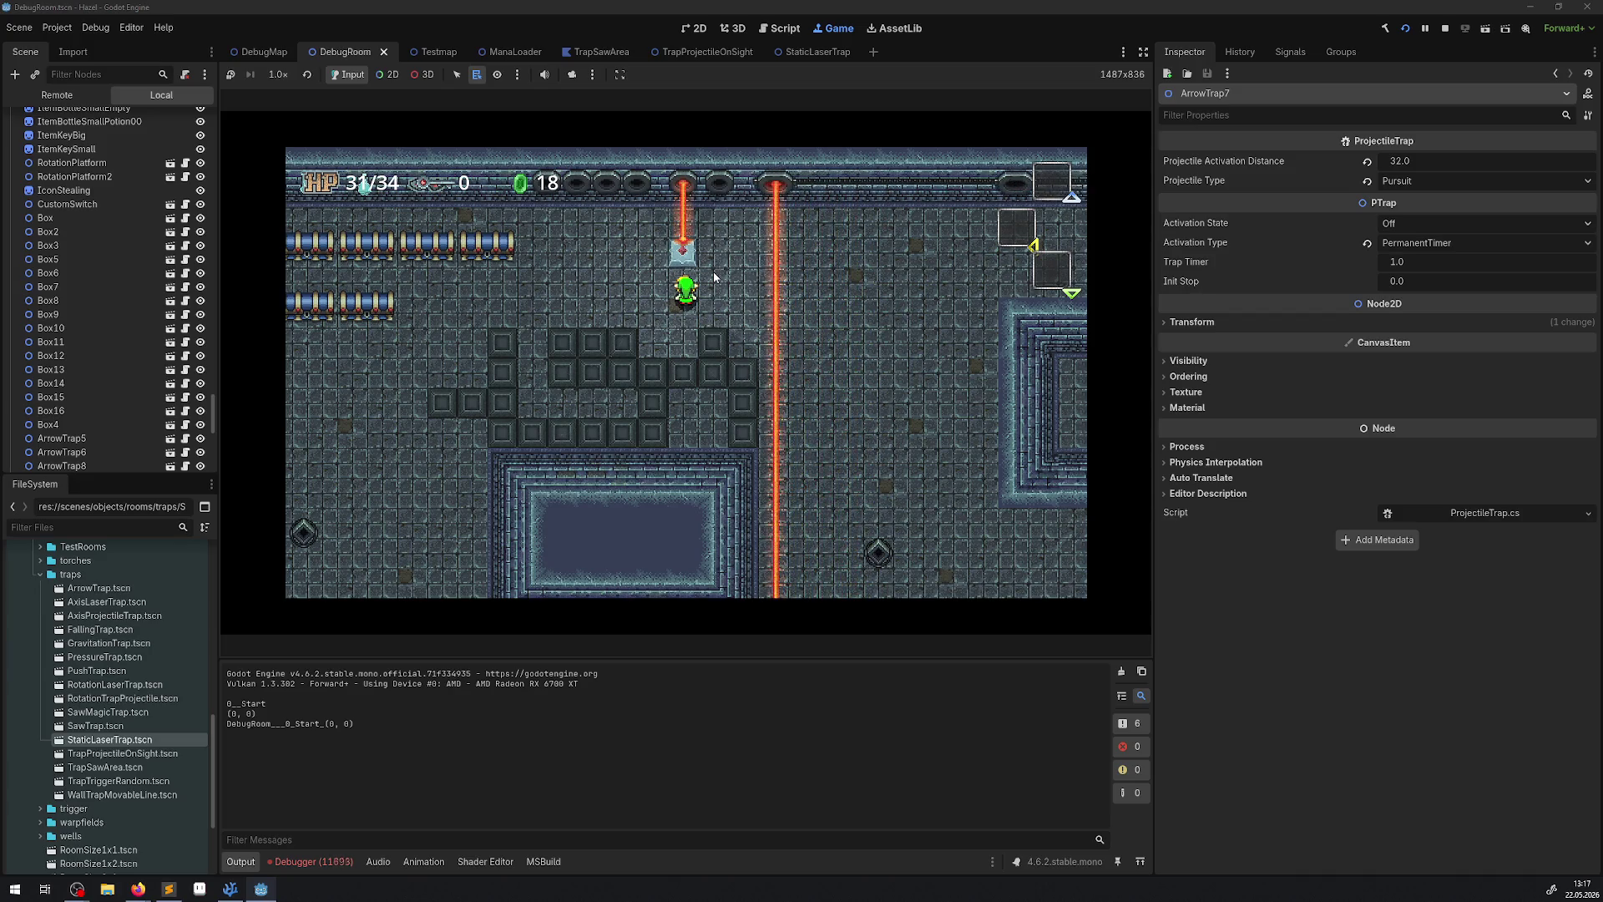
key("Right")
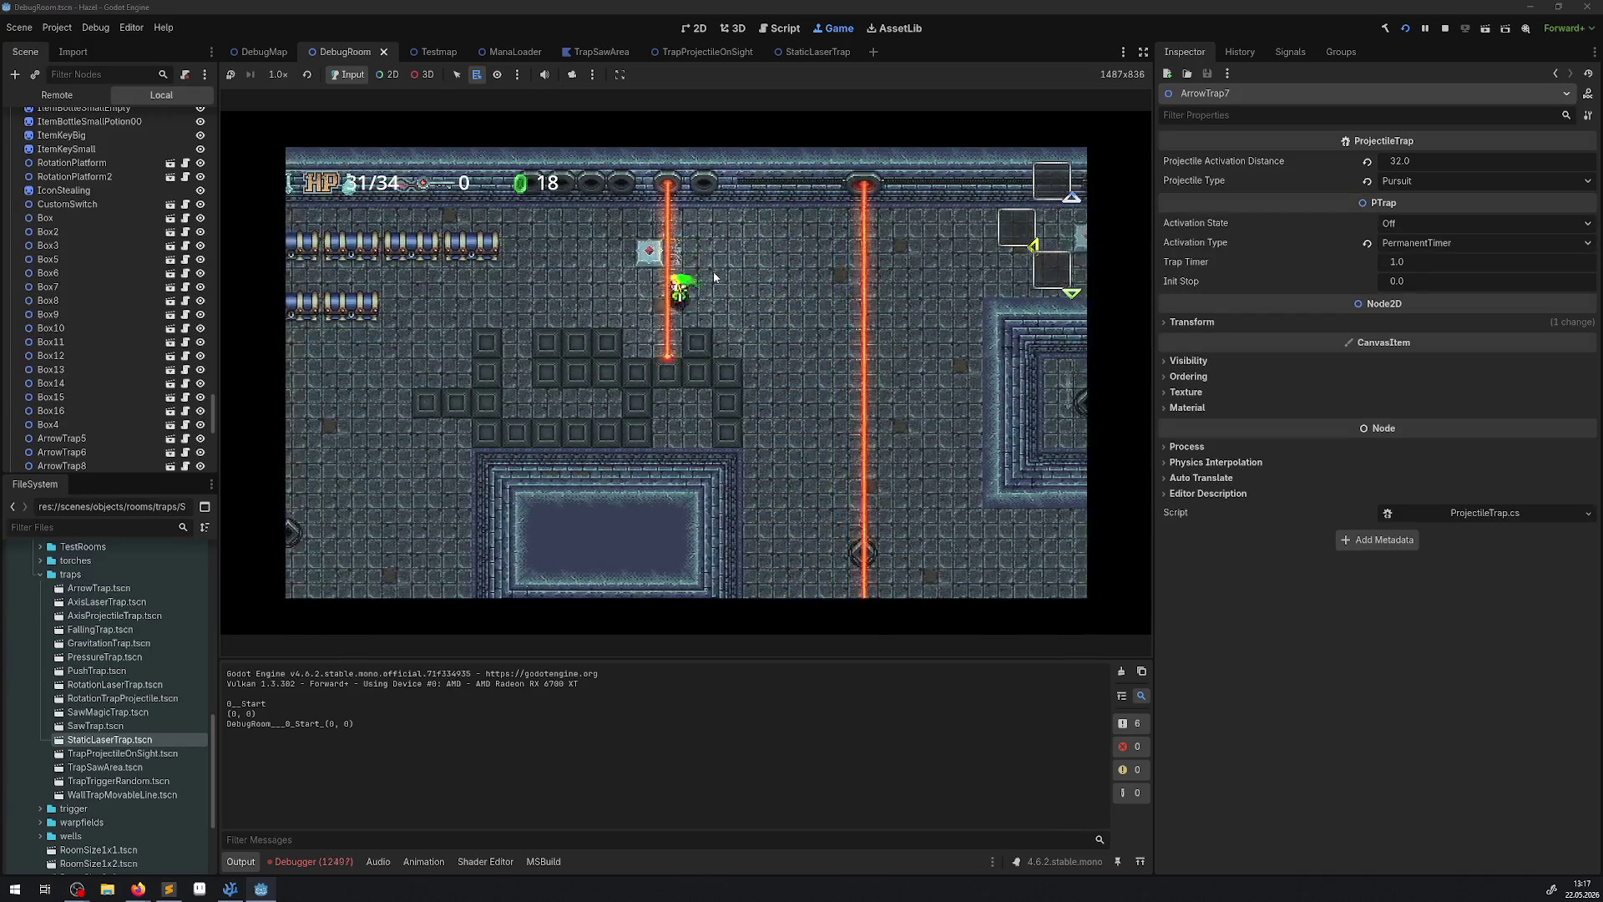
key("Down")
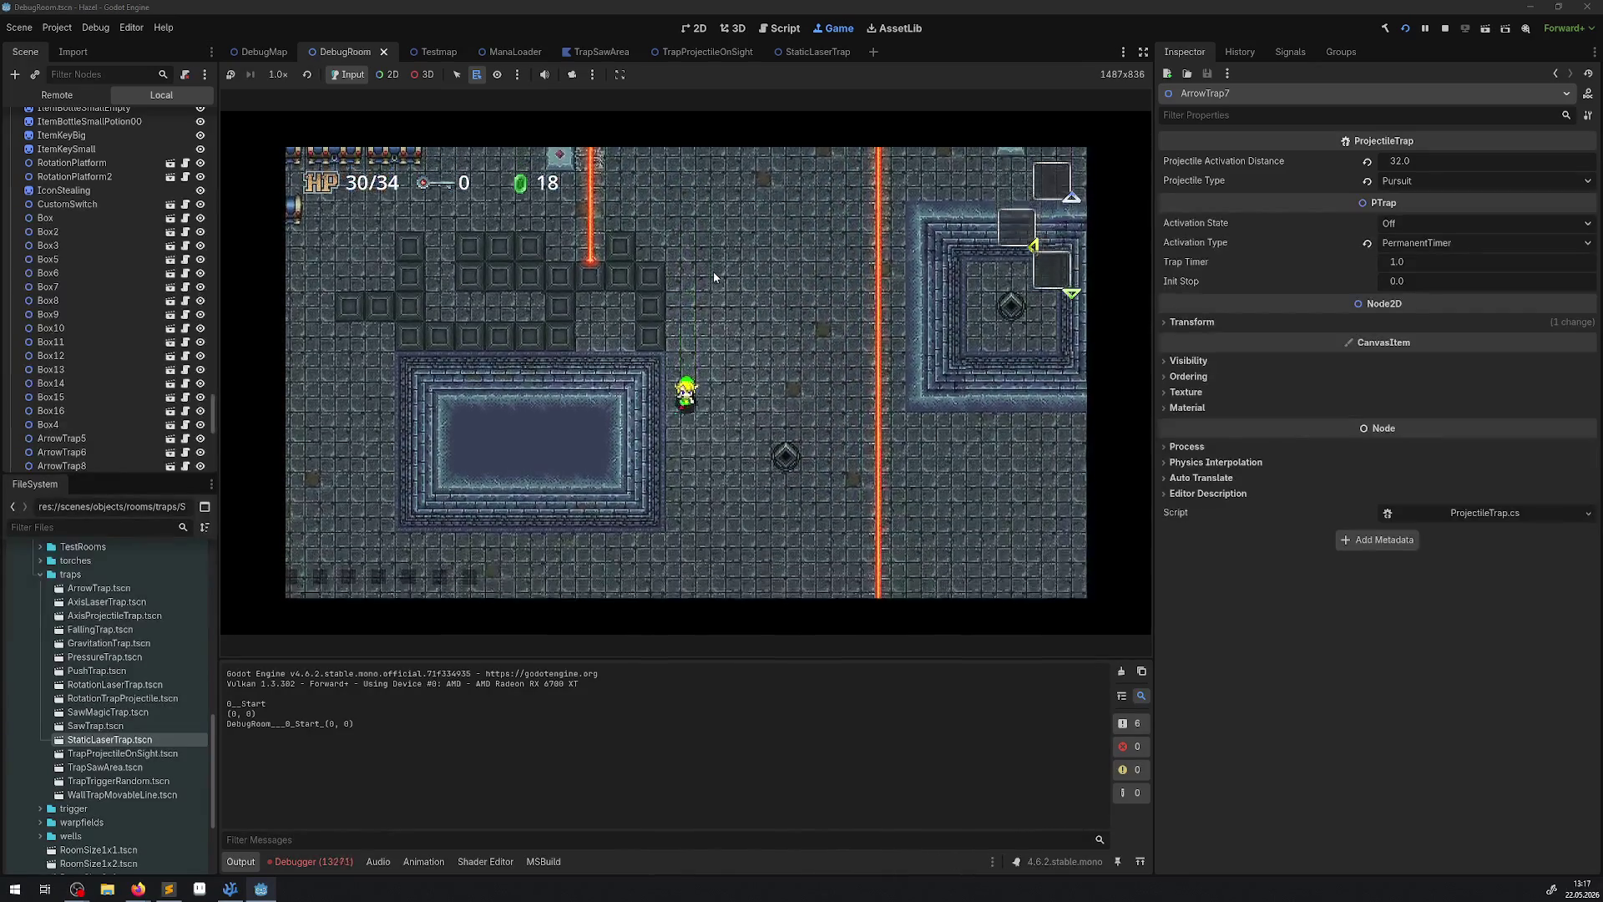
key("Down")
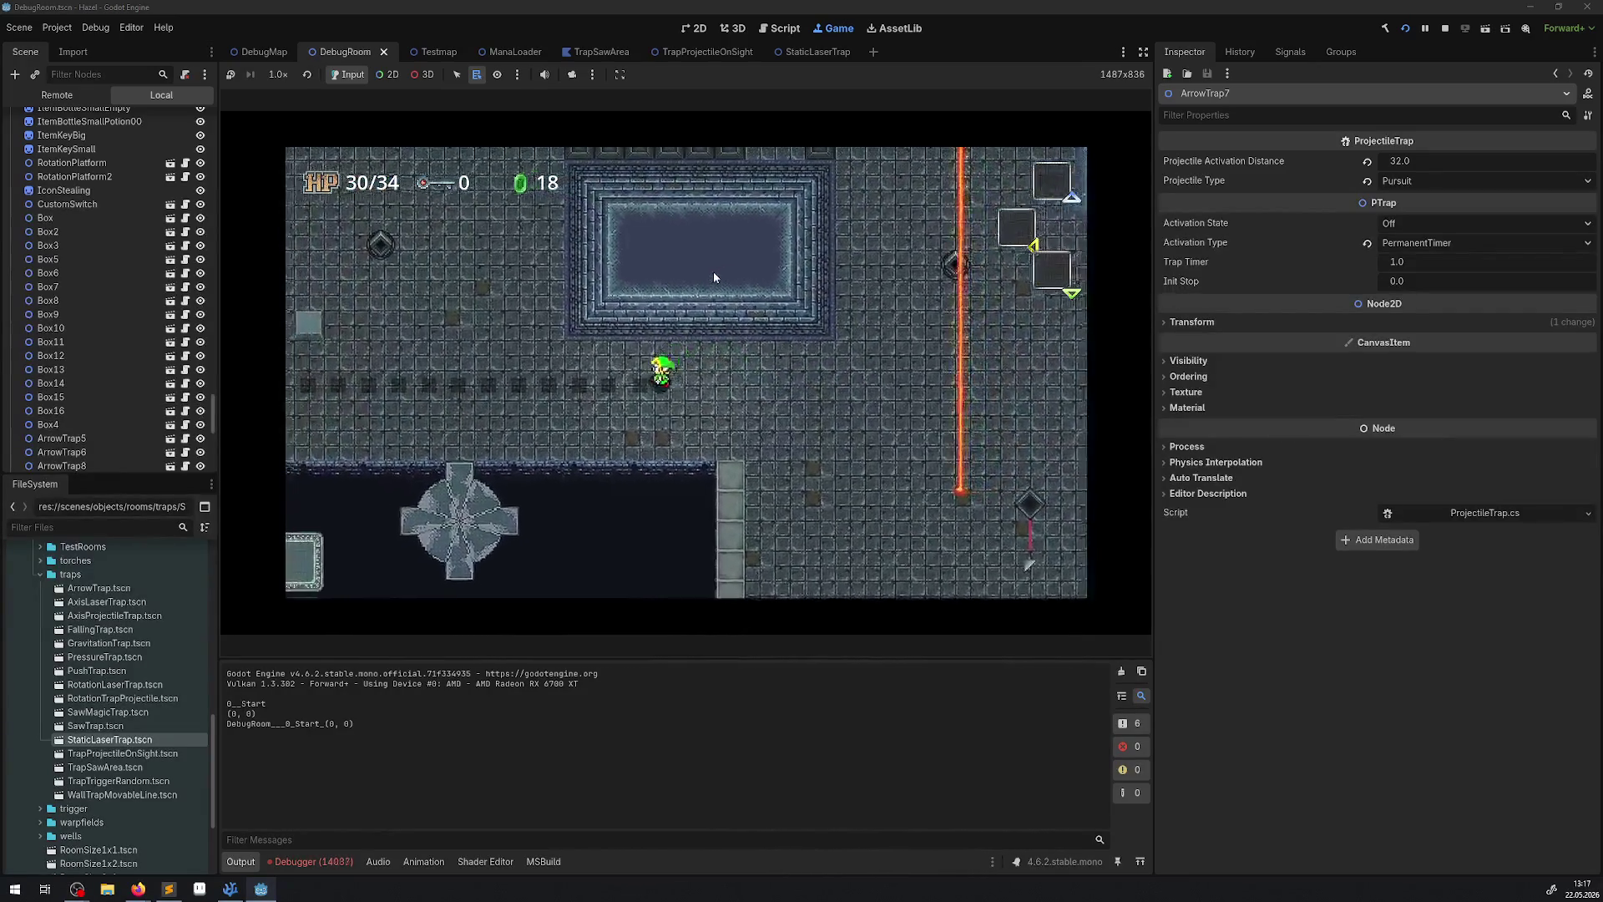
key("Left")
key("Up")
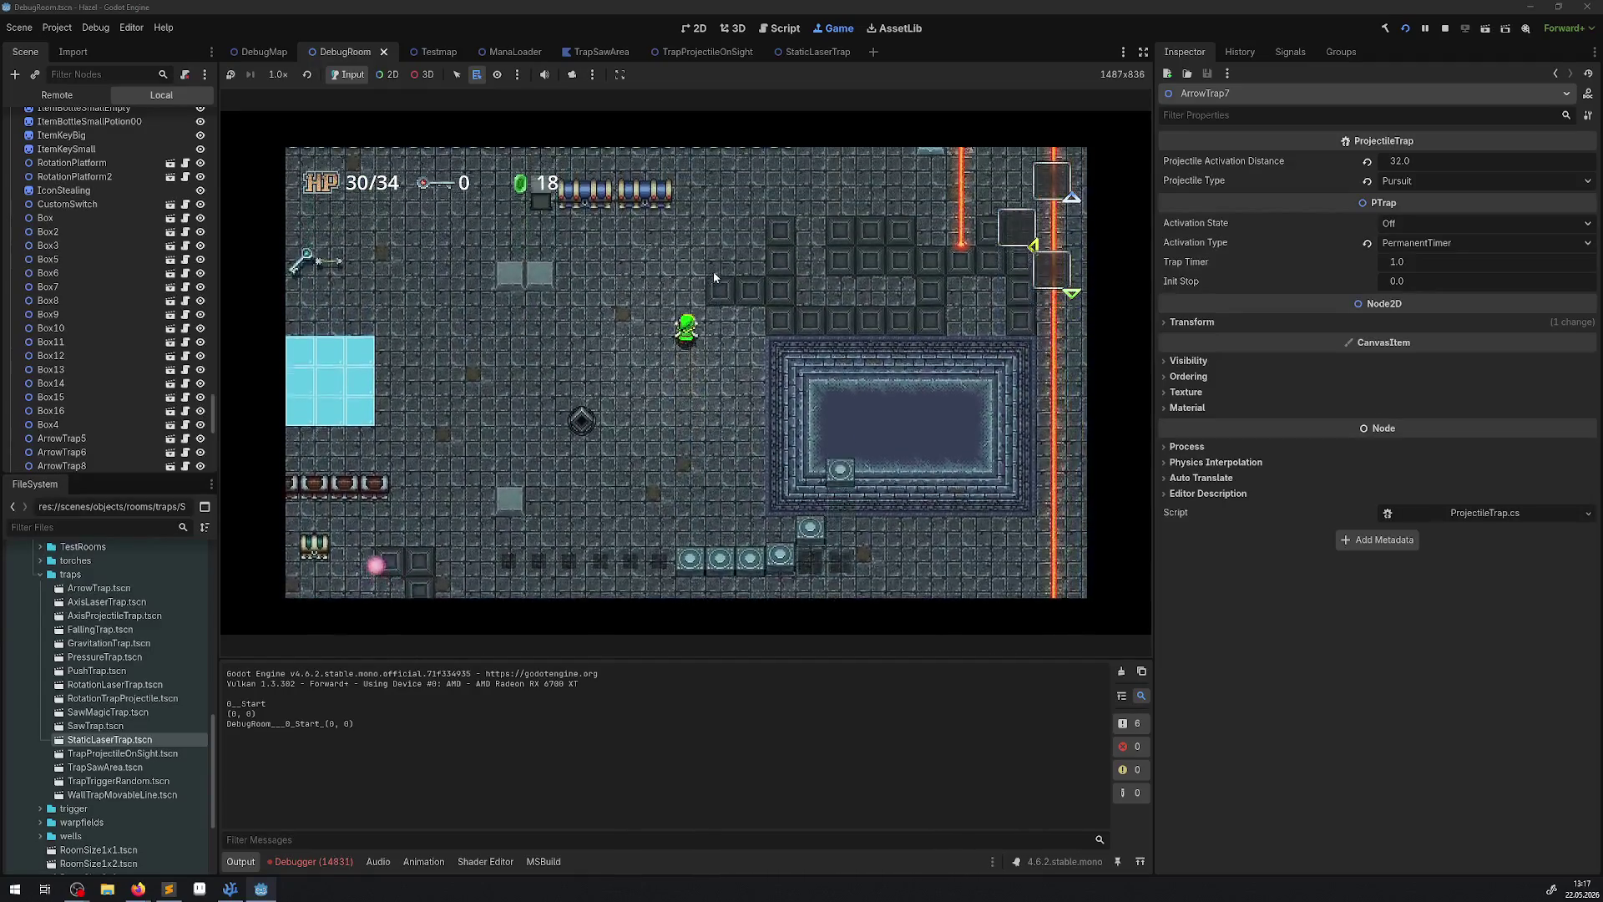
key("Up")
key("Right")
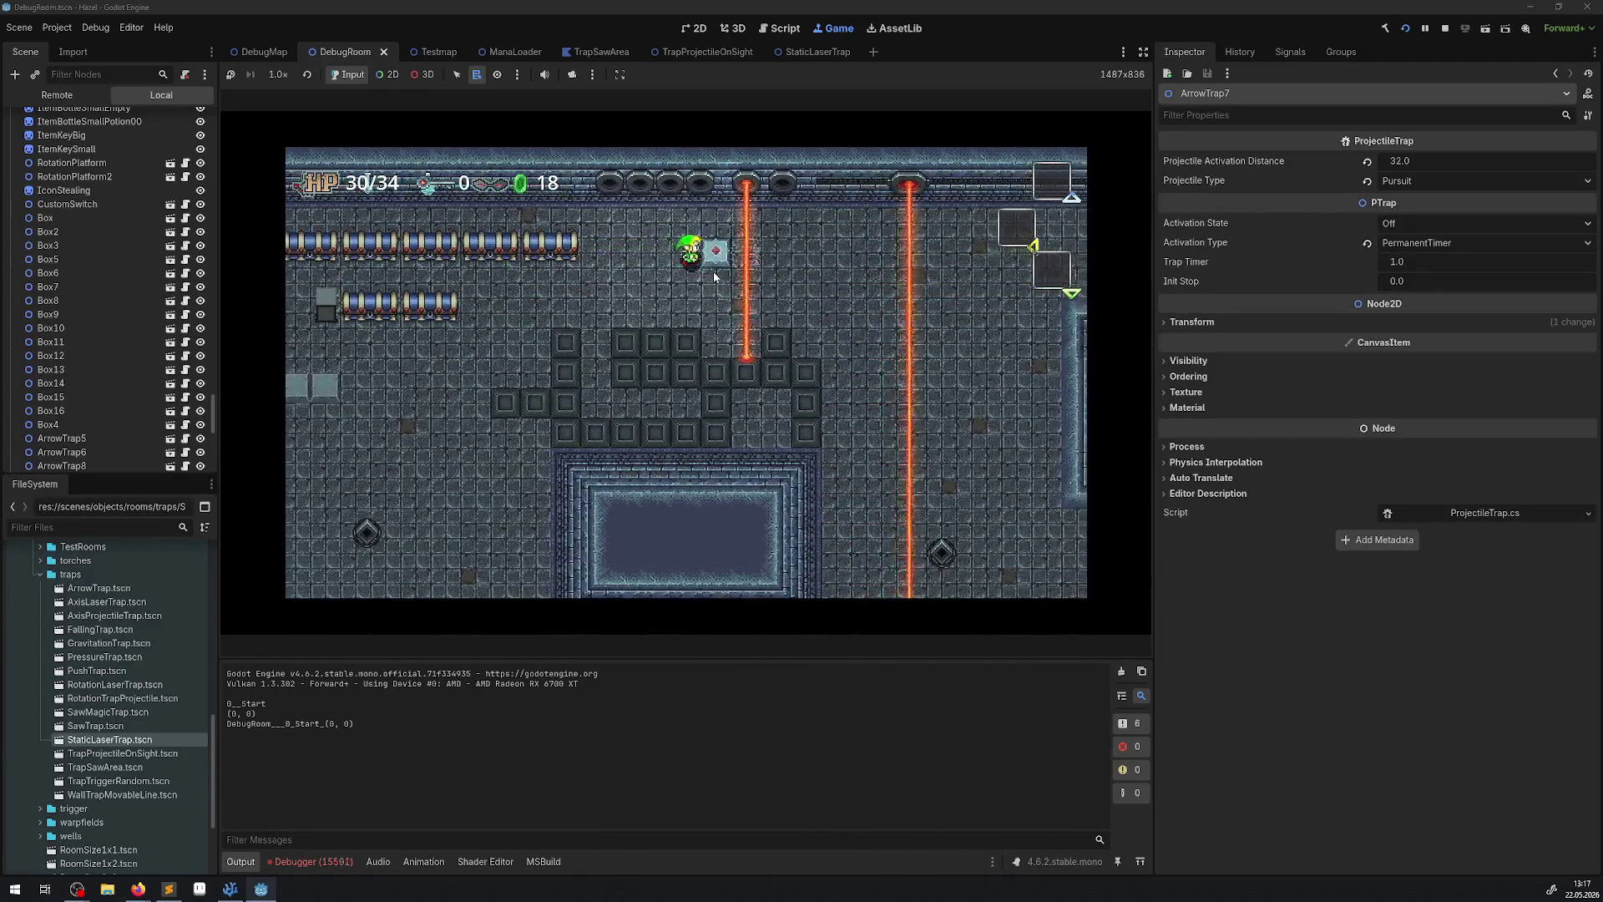
key("Right")
key("Down")
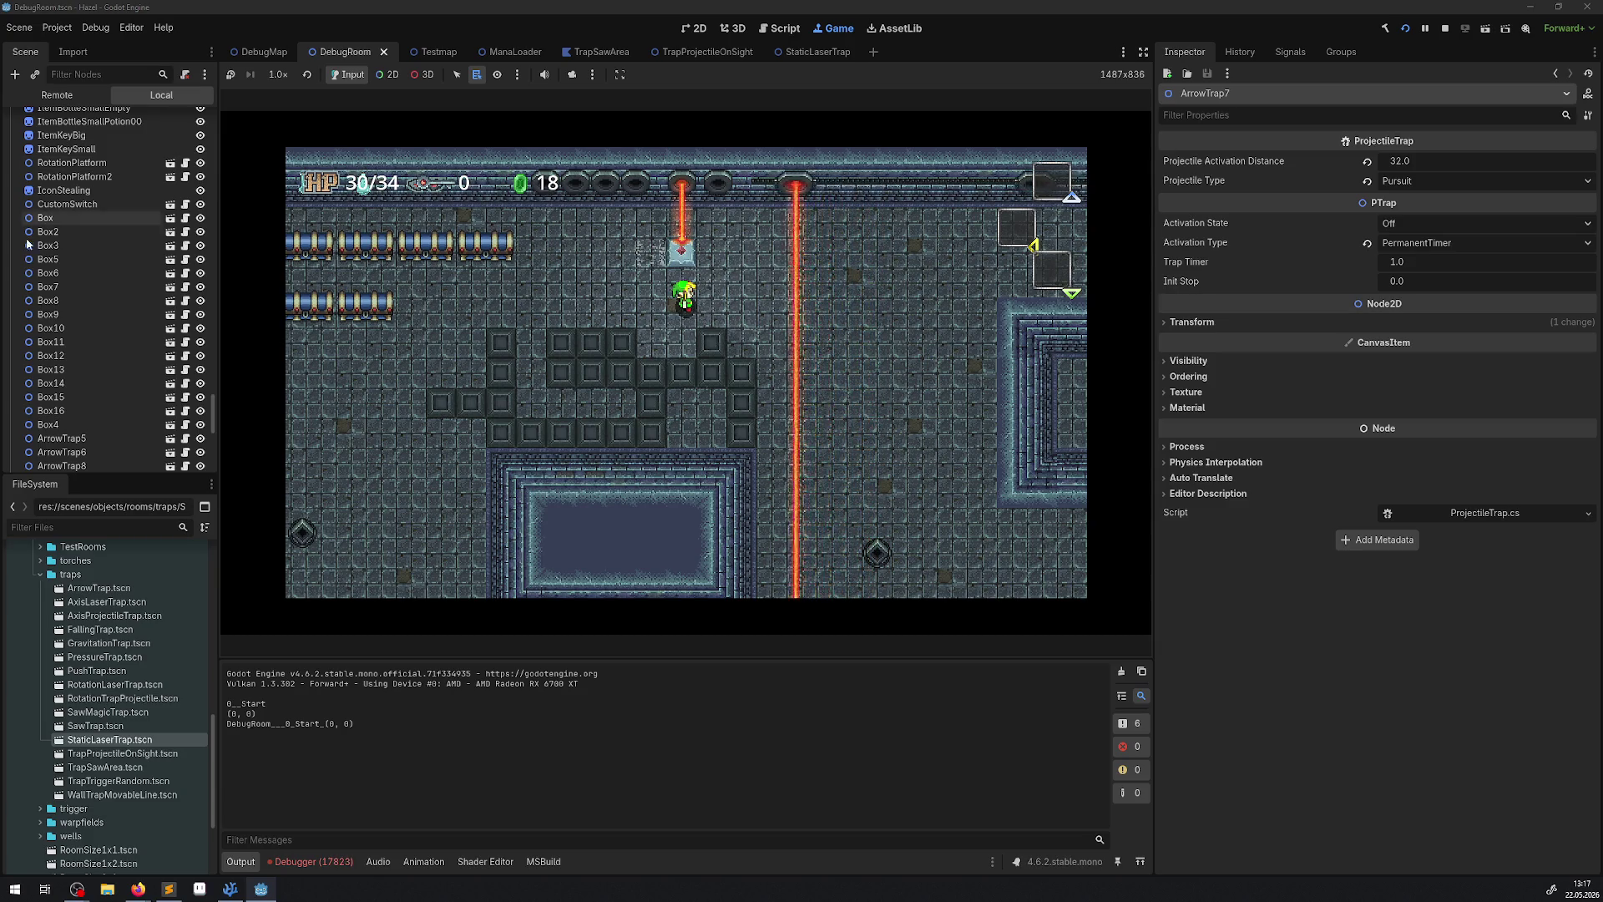
Stop the DebugRoom test, switch to the StaticLaserTrap scene, and run the game again.
left_click(1444, 28)
left_click(793, 53)
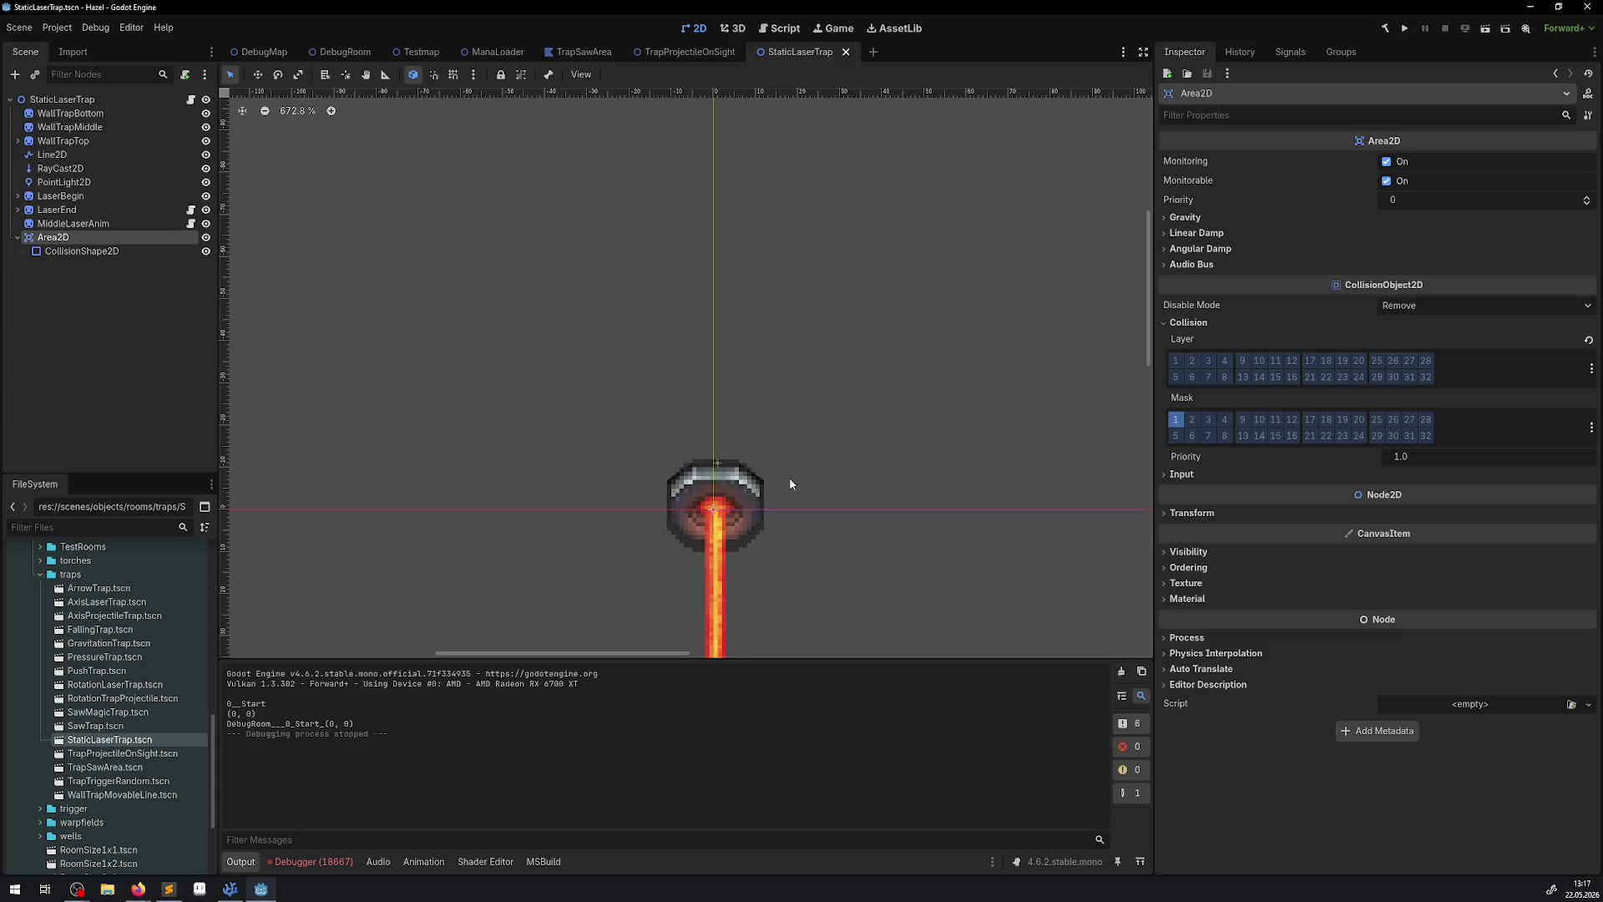
left_click(1406, 29)
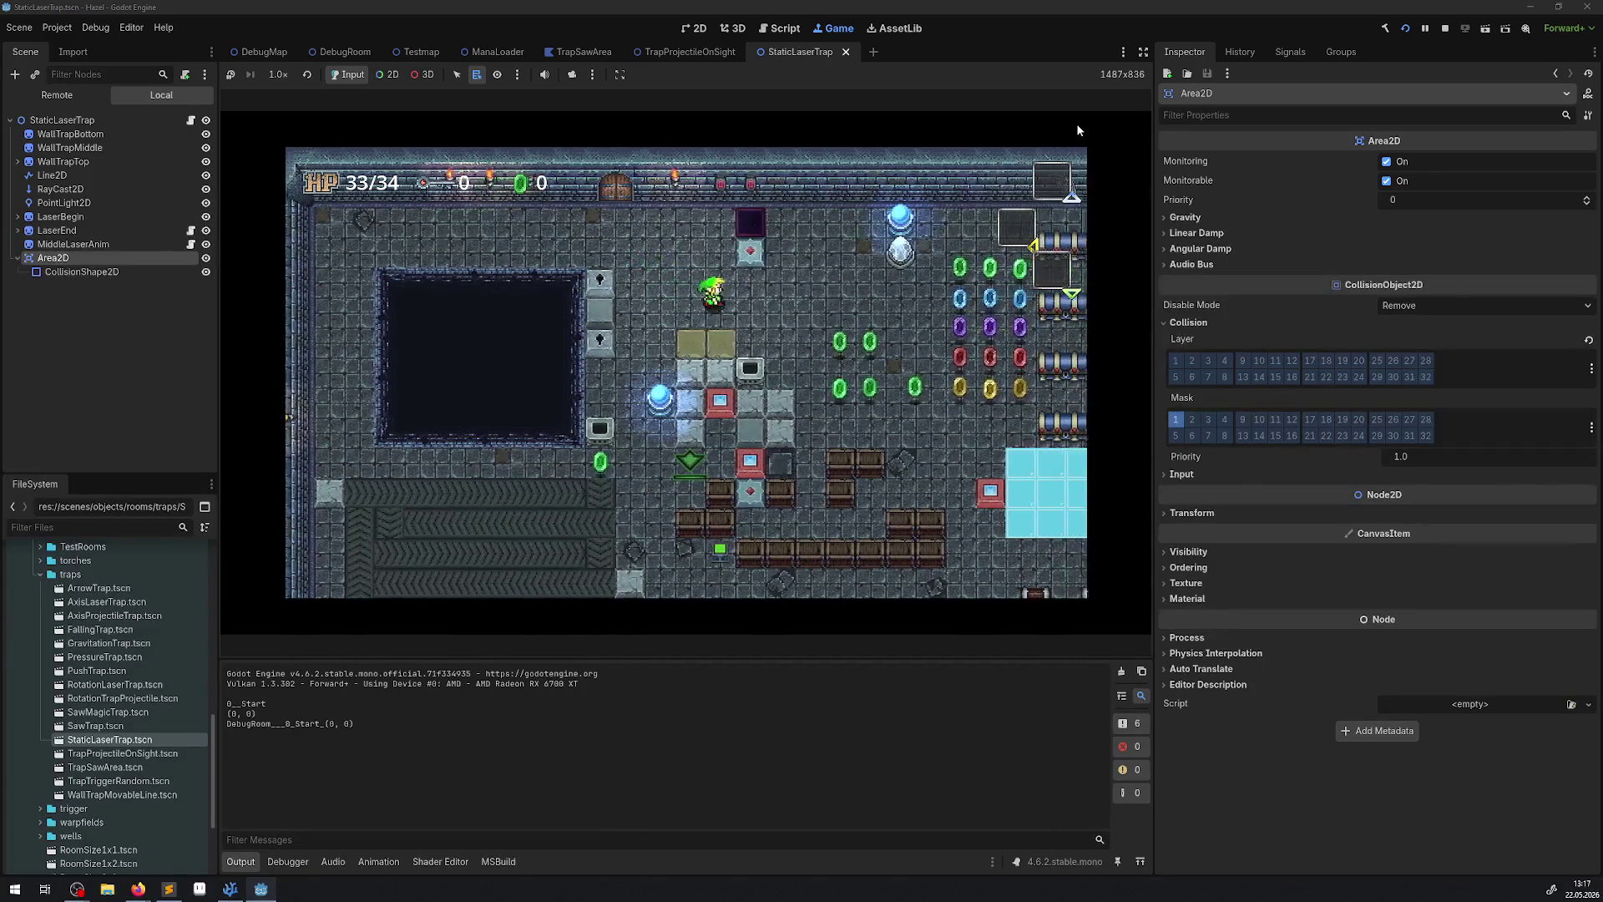
Walk the player through the rupees into the lasers until HP hits 5/34, then list Debugger errors.
key("Down")
key("Right")
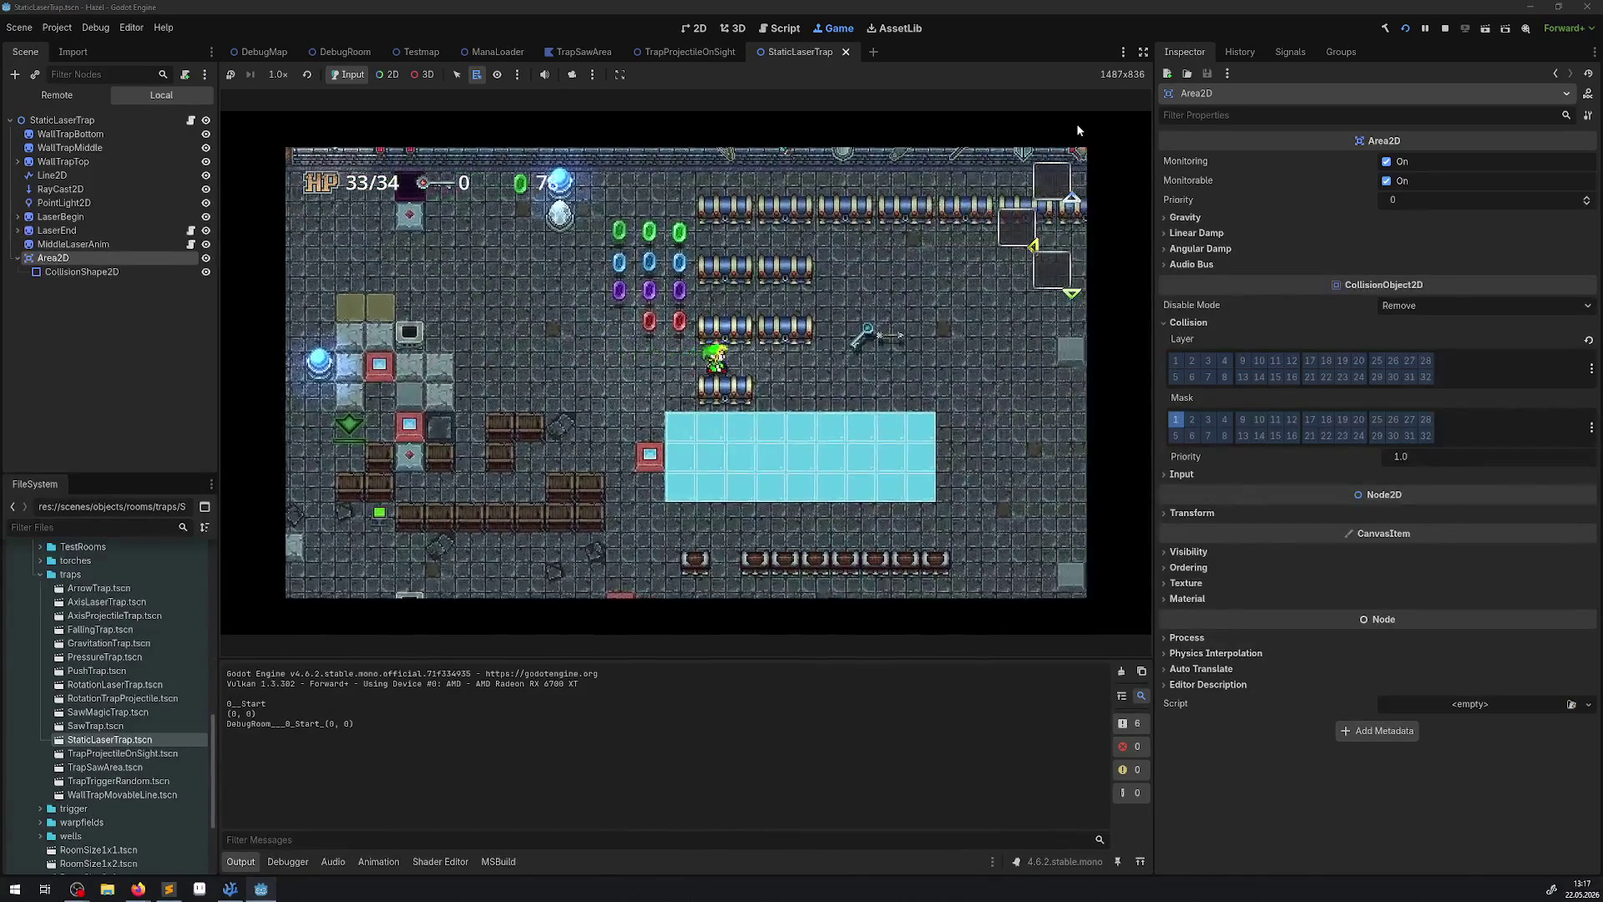
key("Right")
key("Up")
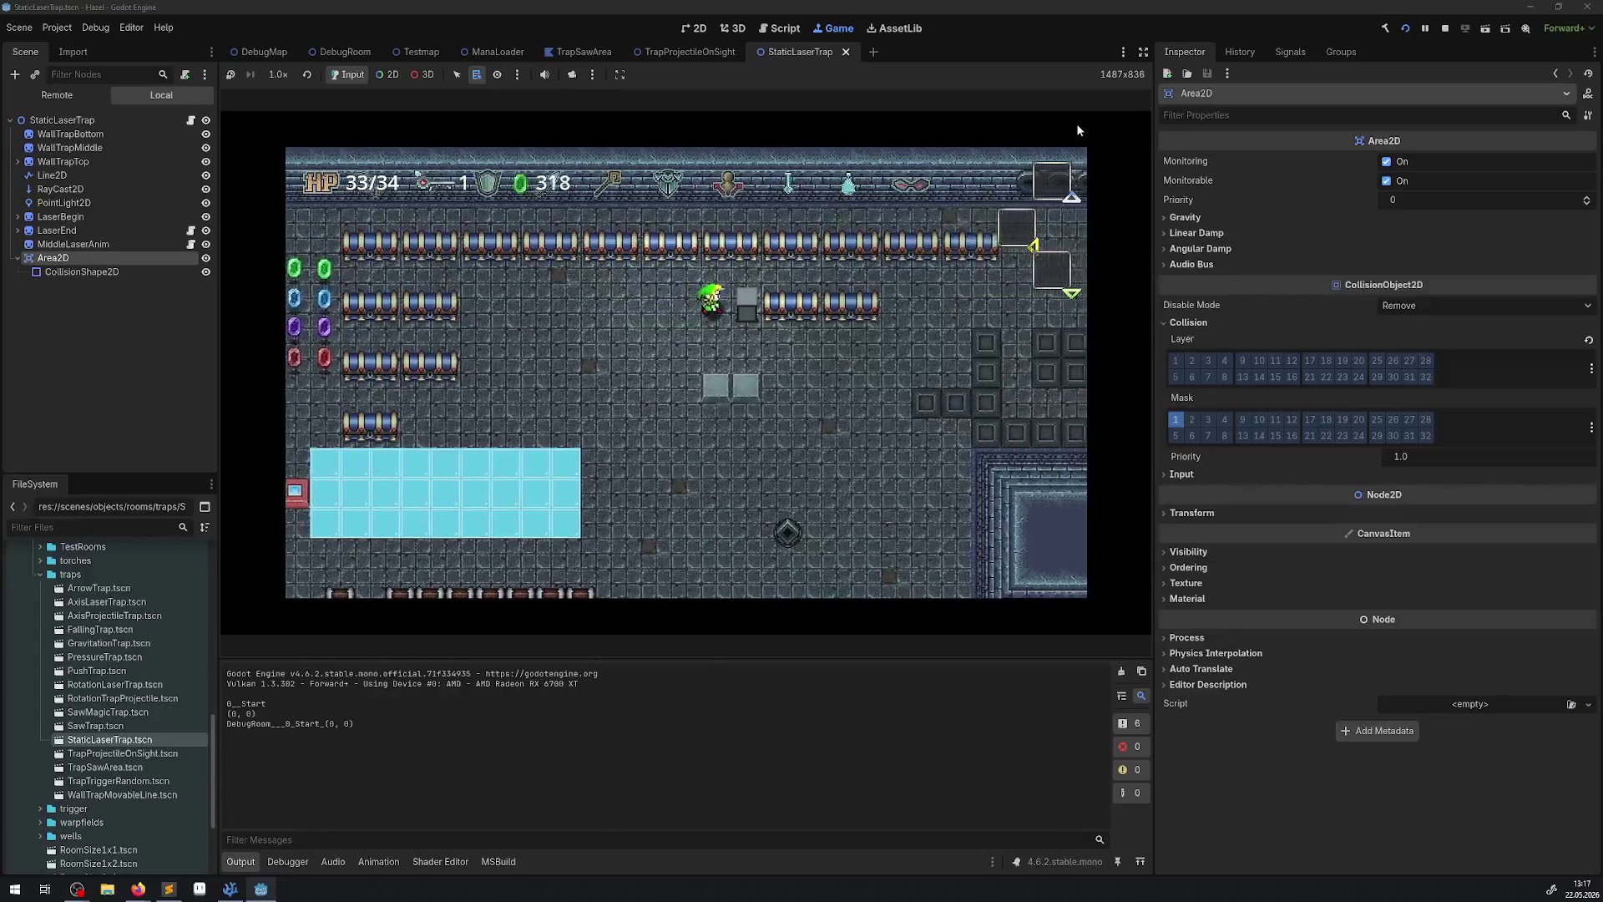
key("Right")
key("Up")
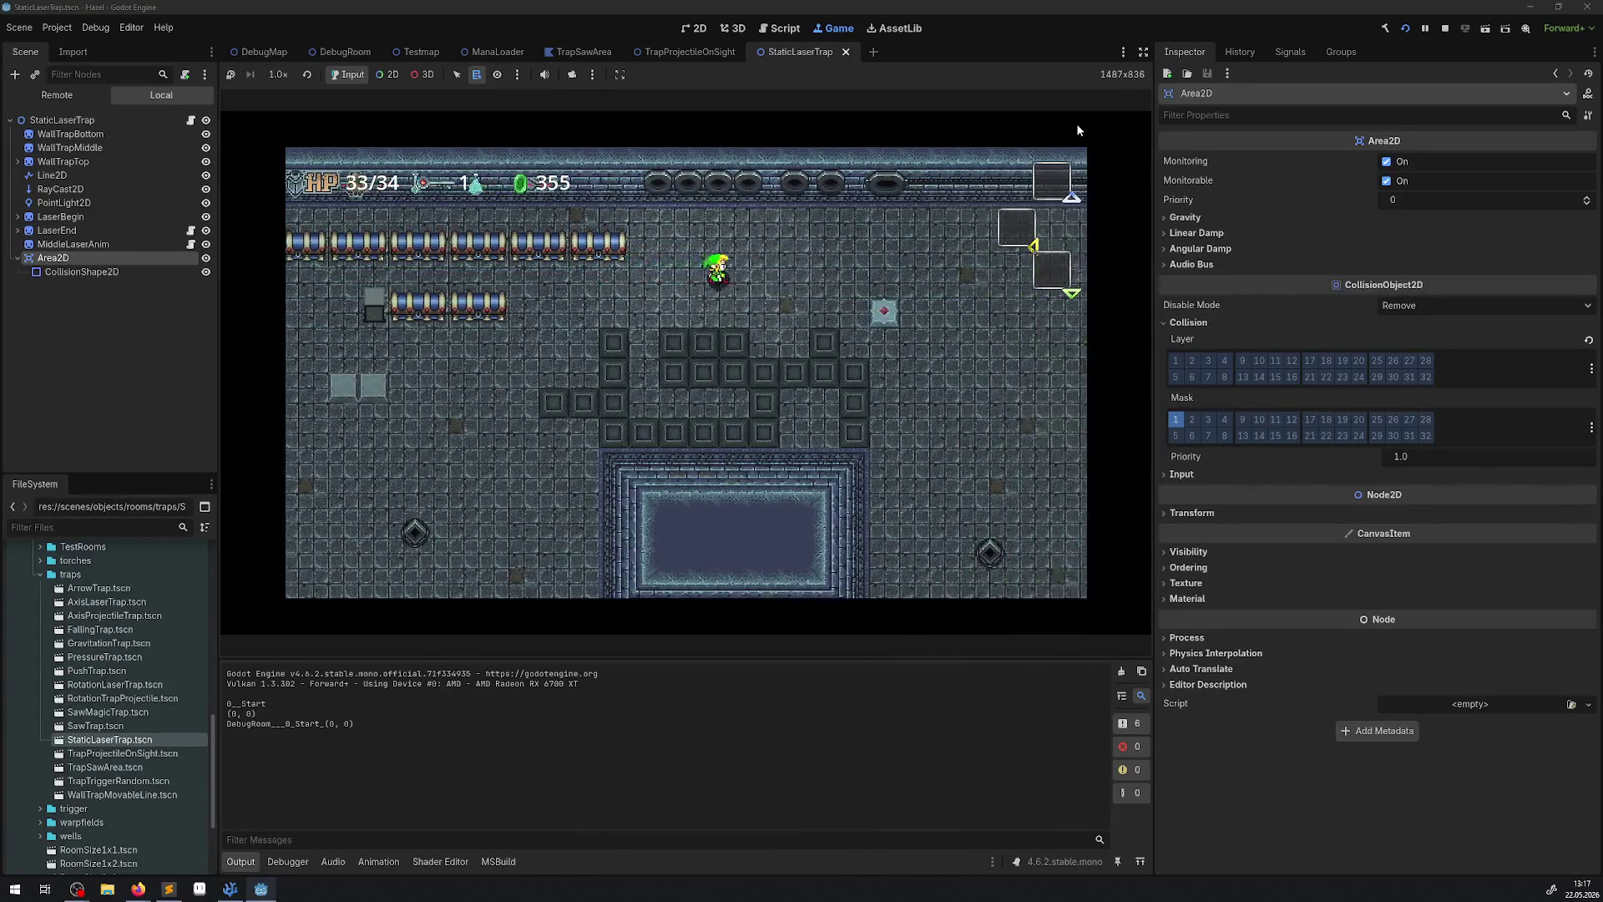
key("Right")
key("Up")
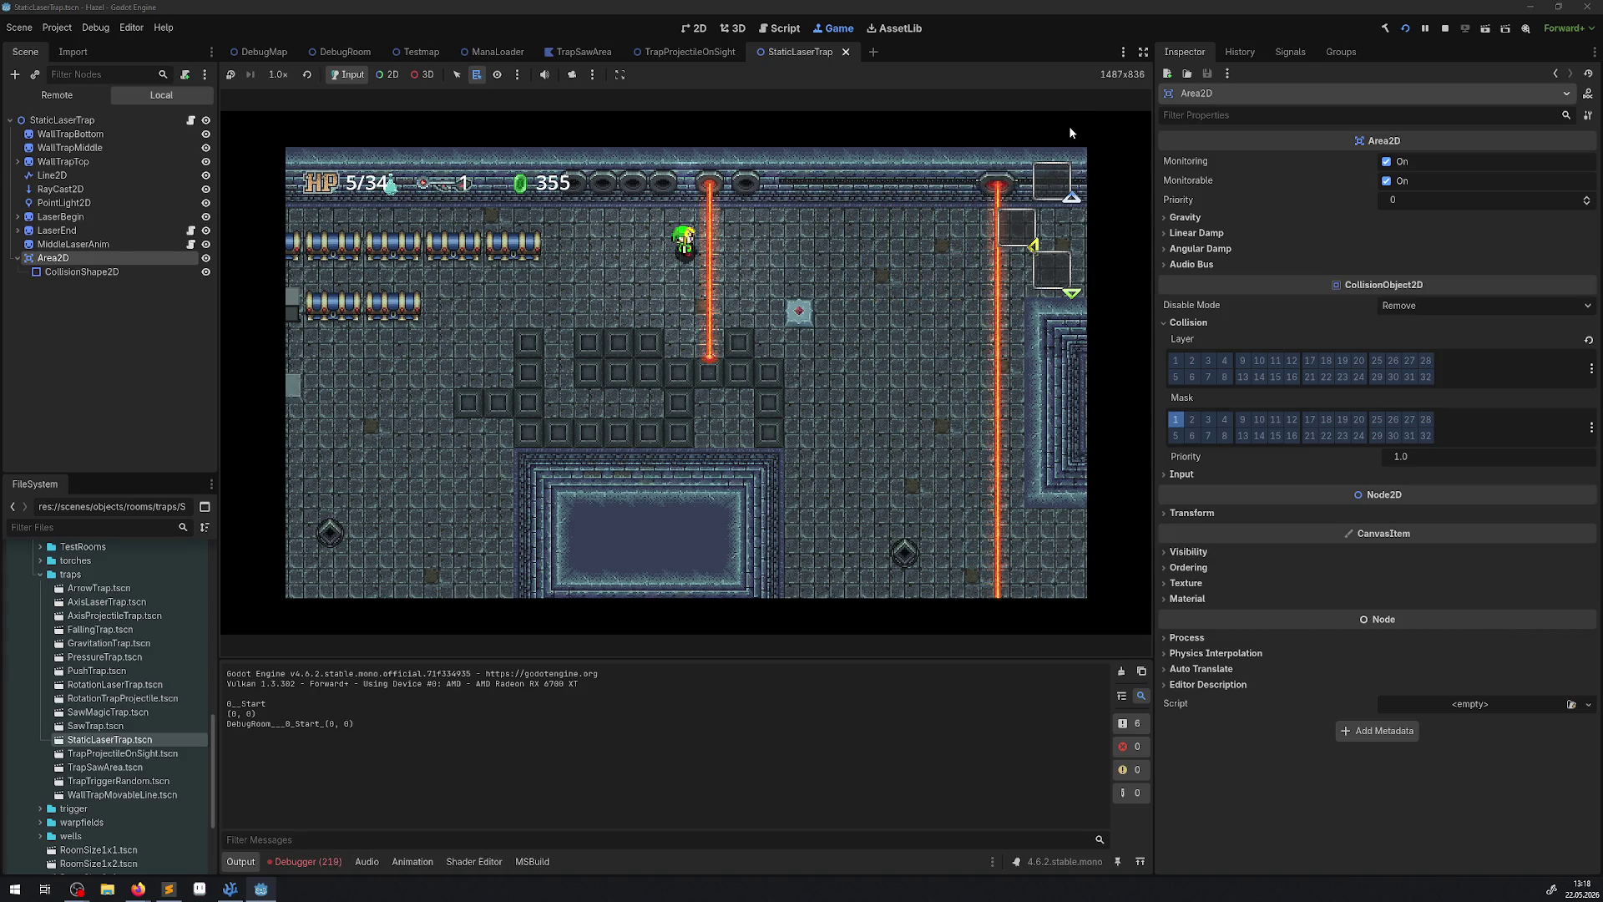
left_click(298, 864)
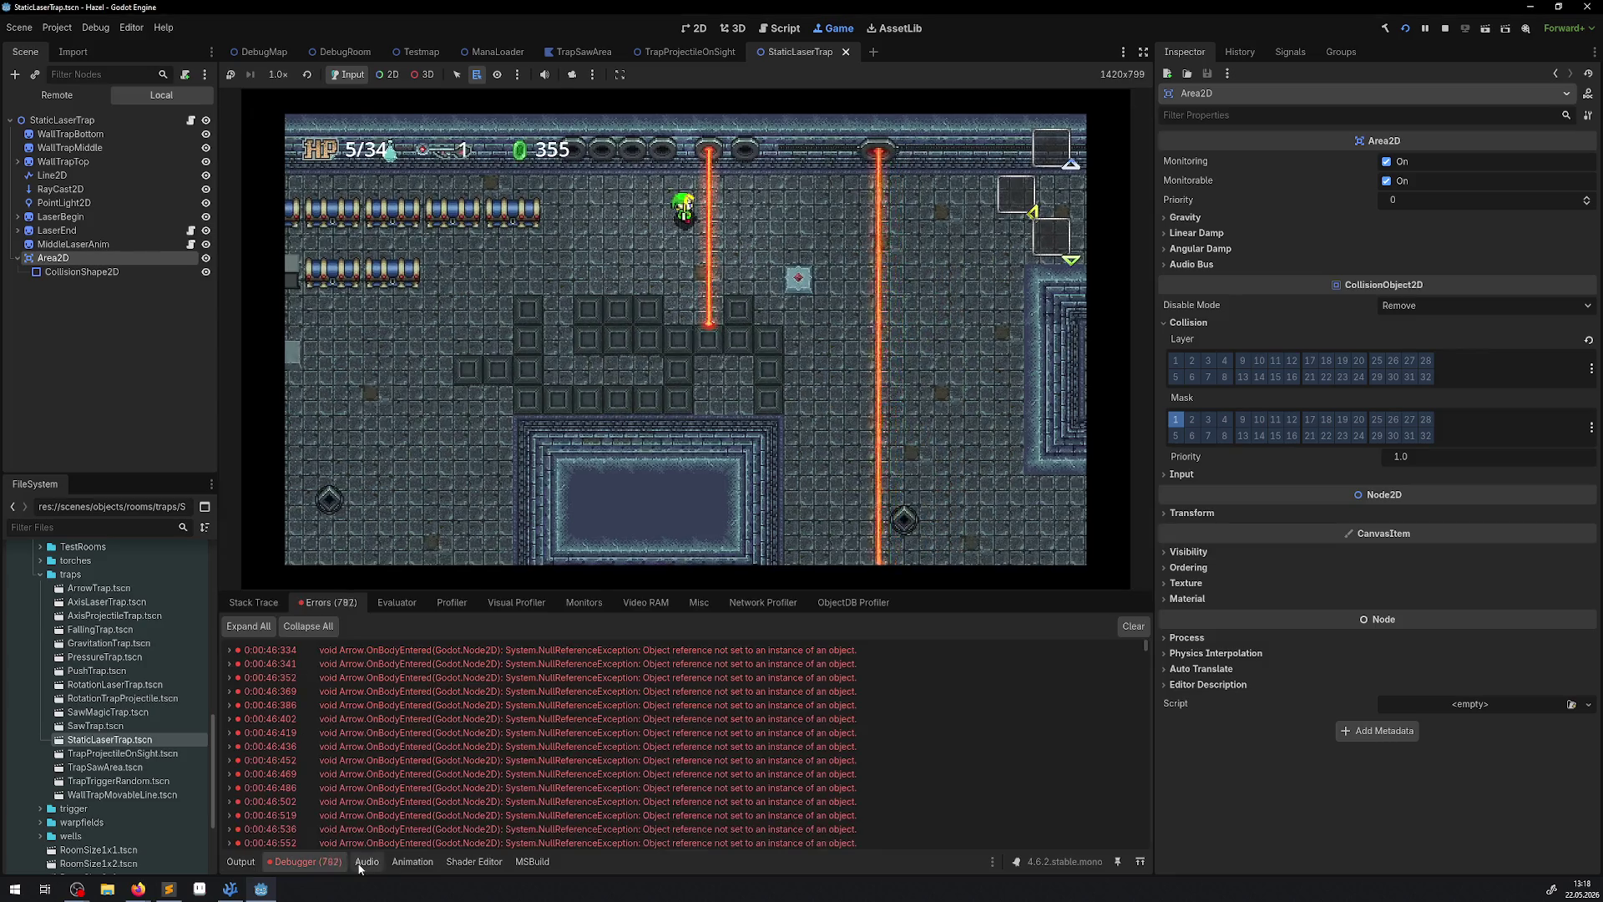
Glance at the first Arrow.OnBodyEntered error, stop the game, clear the errors, and open SawTrap.tscn.
left_click(229, 651)
left_click(230, 651)
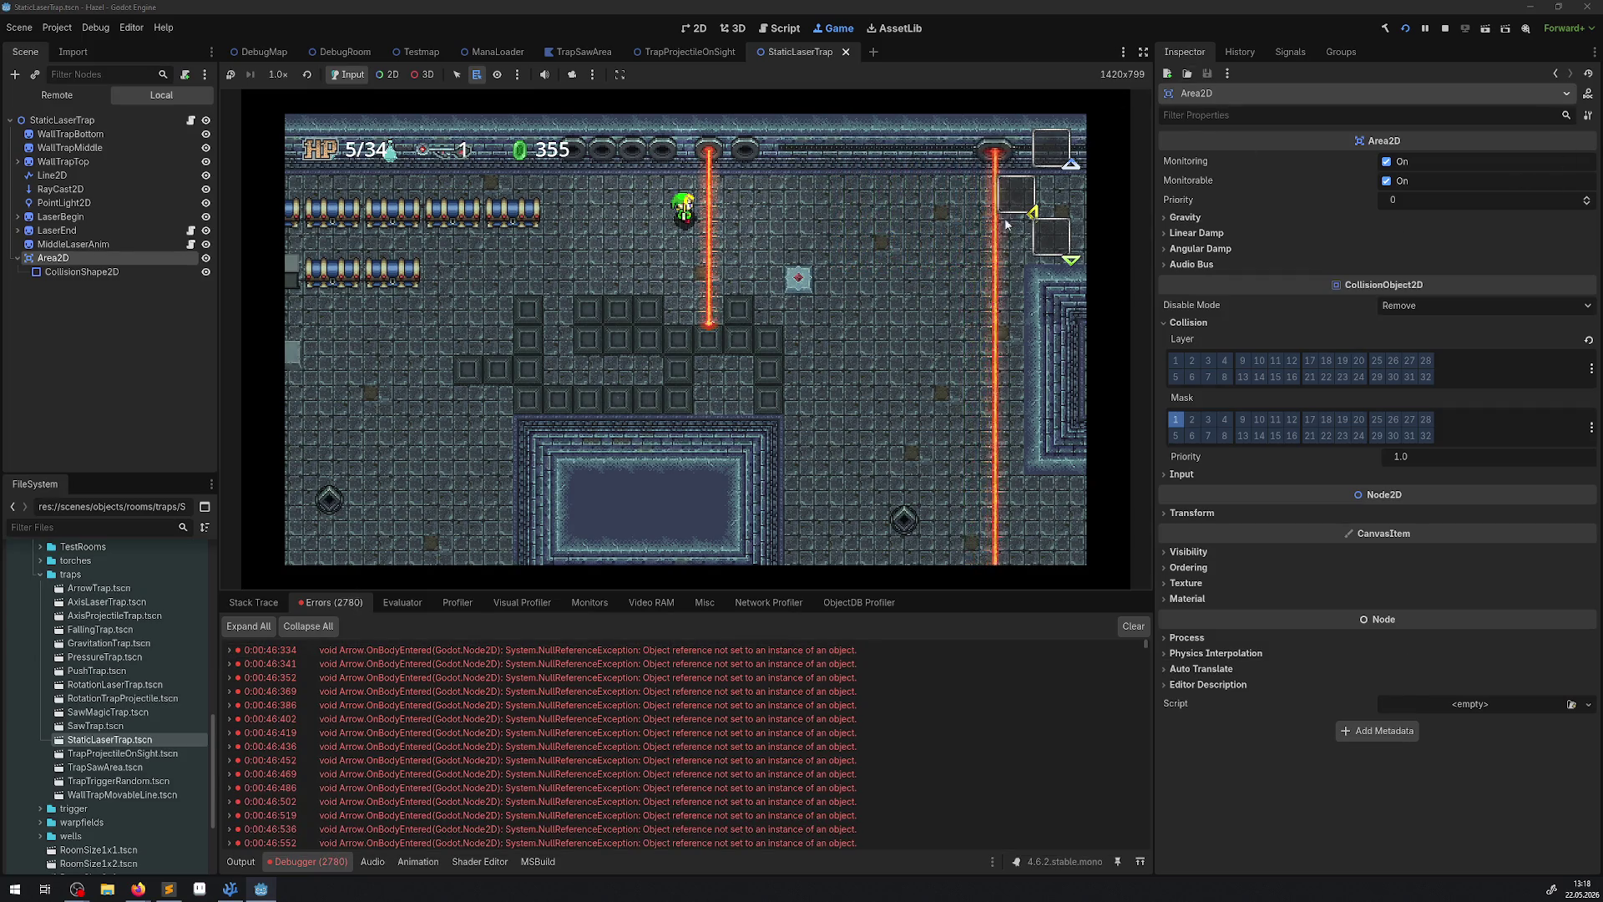
left_click(1446, 28)
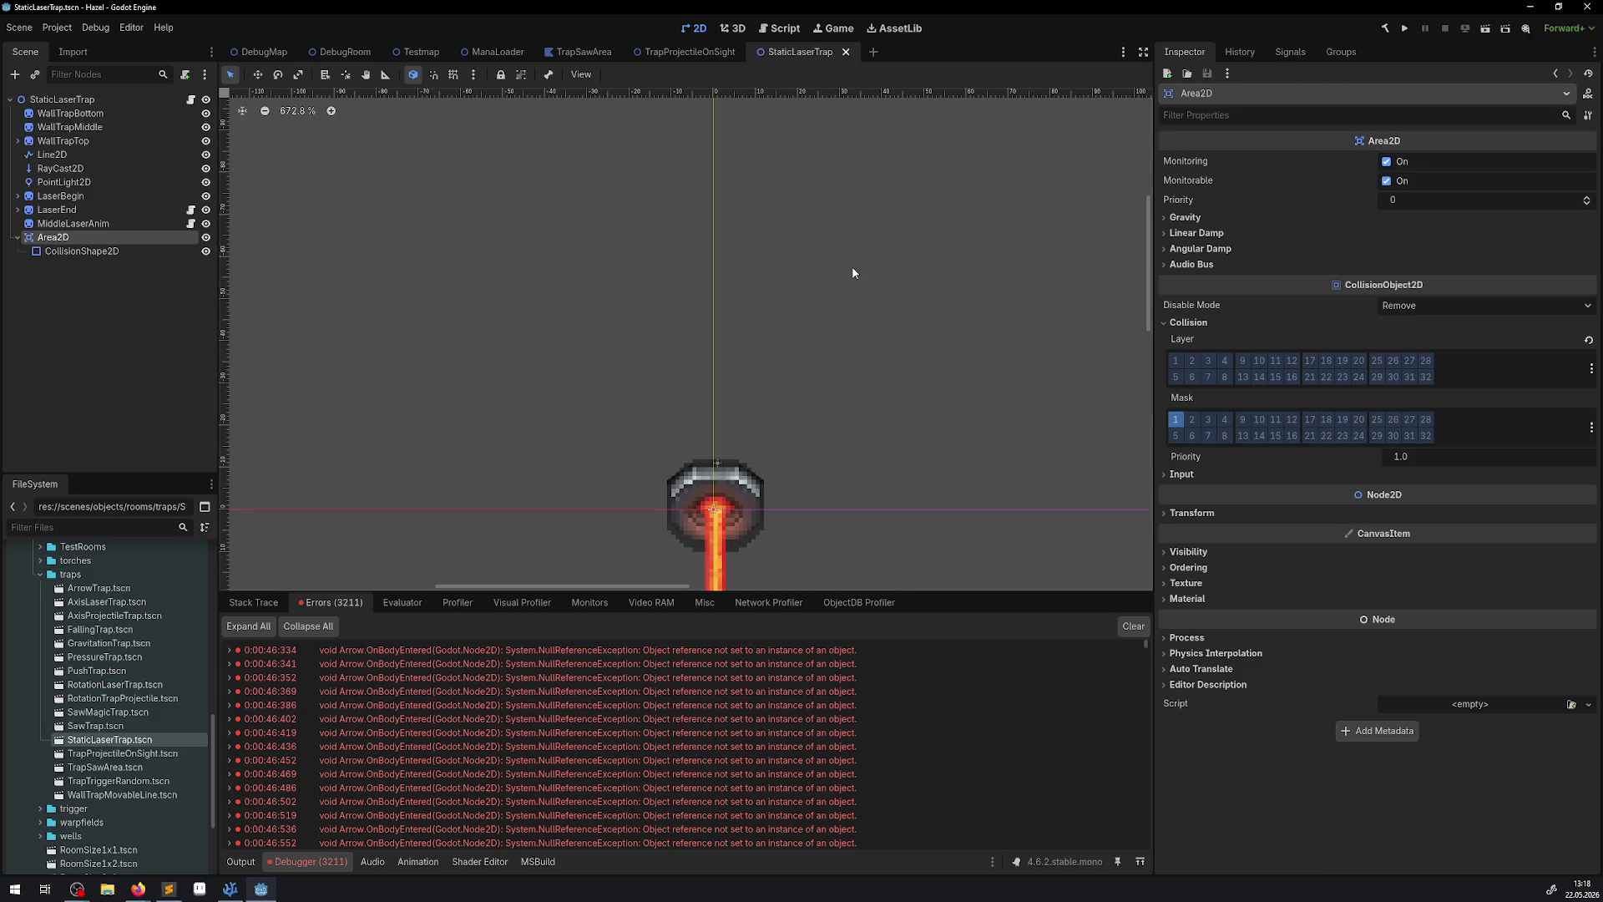
left_click(1133, 627)
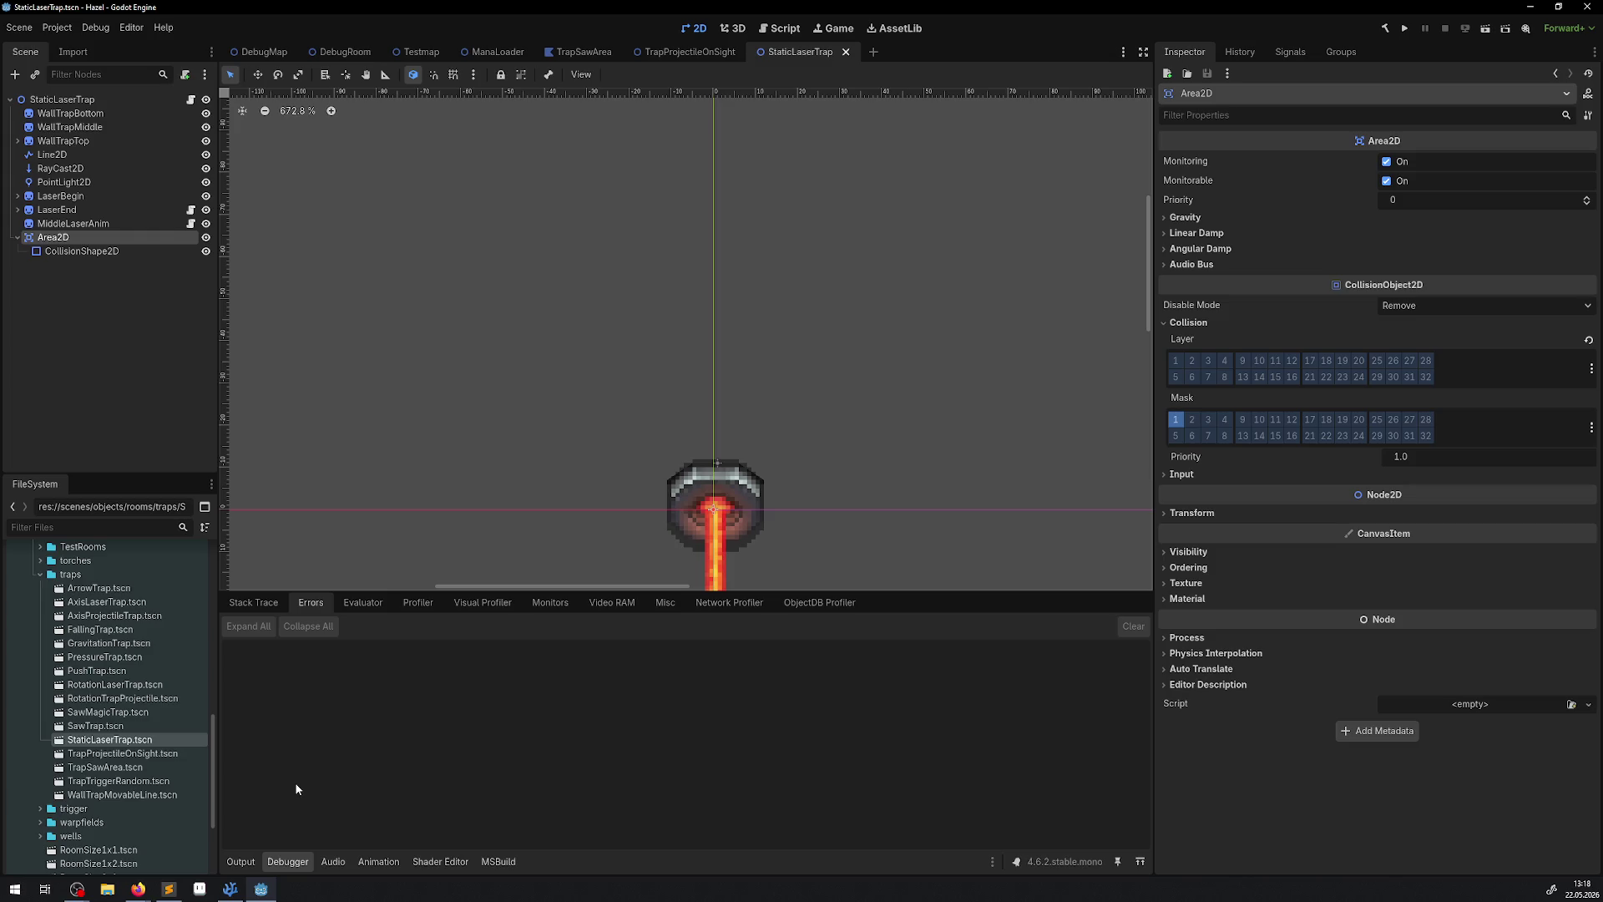
double_click(92, 726)
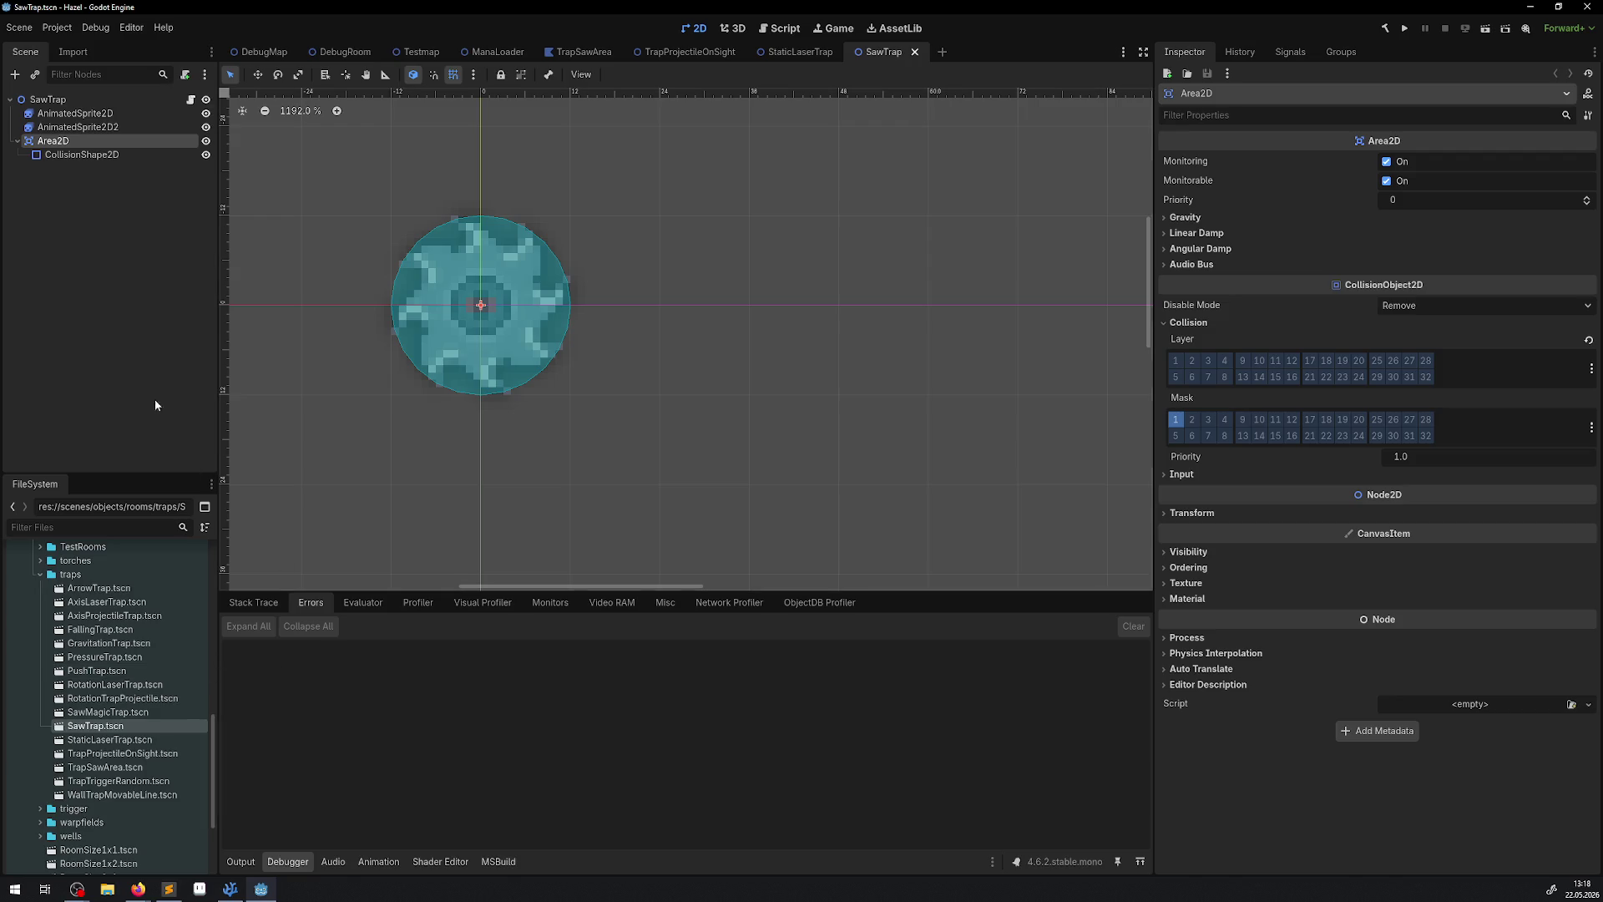
Enable mask layer 1 on SawTrap's Area2D, then check SawMagicTrap's Area2D collision and close both scenes.
left_click(1177, 418)
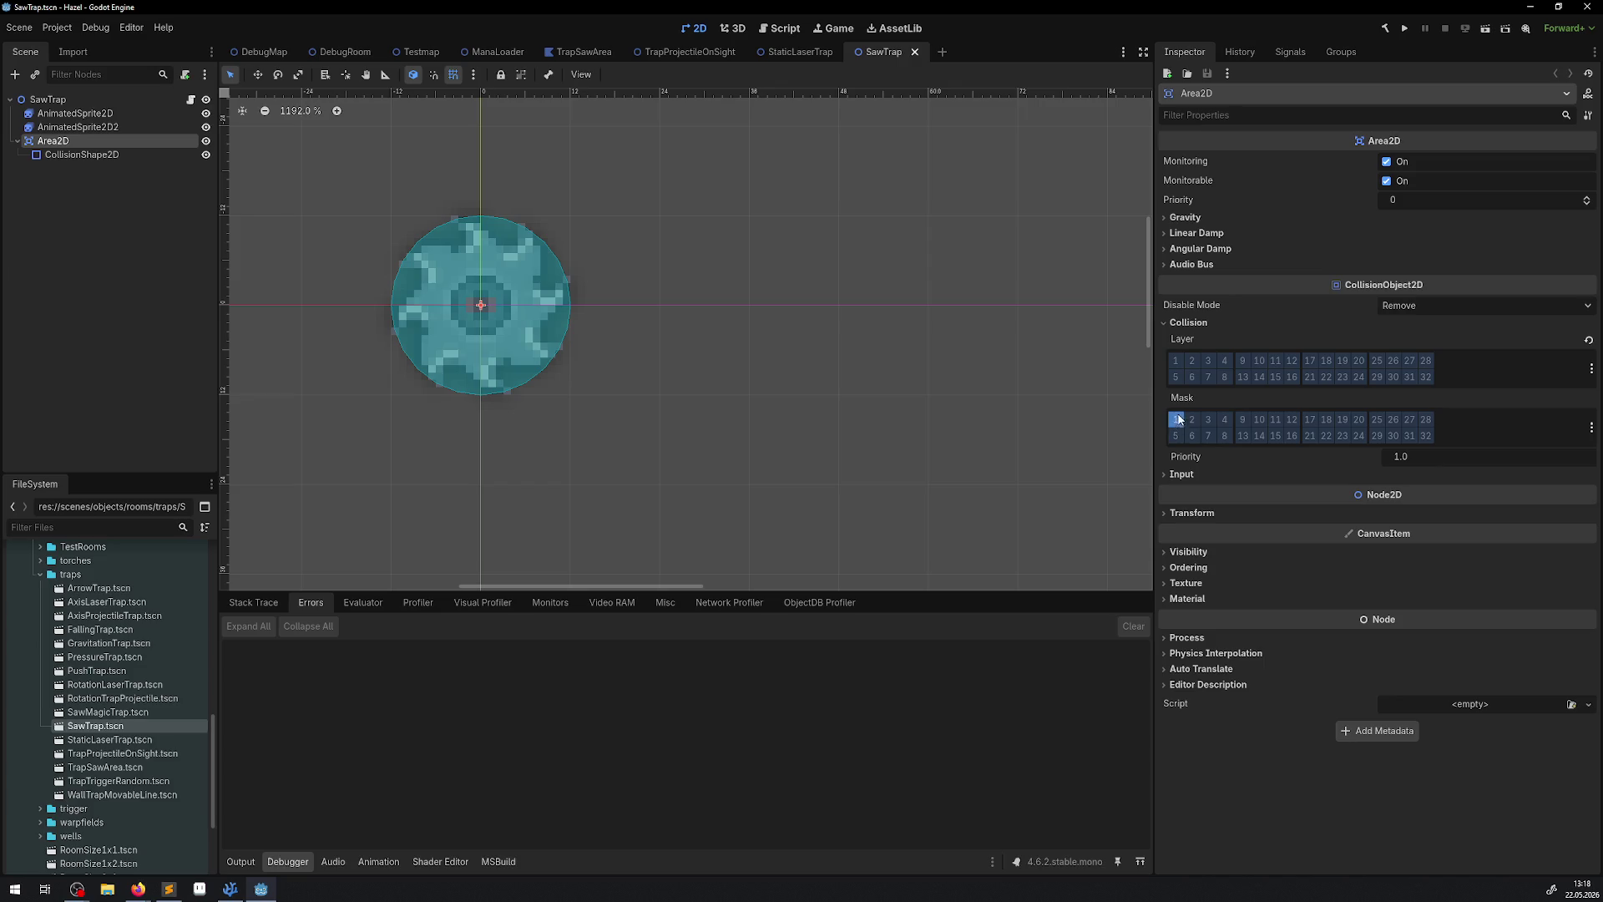
left_click(916, 52)
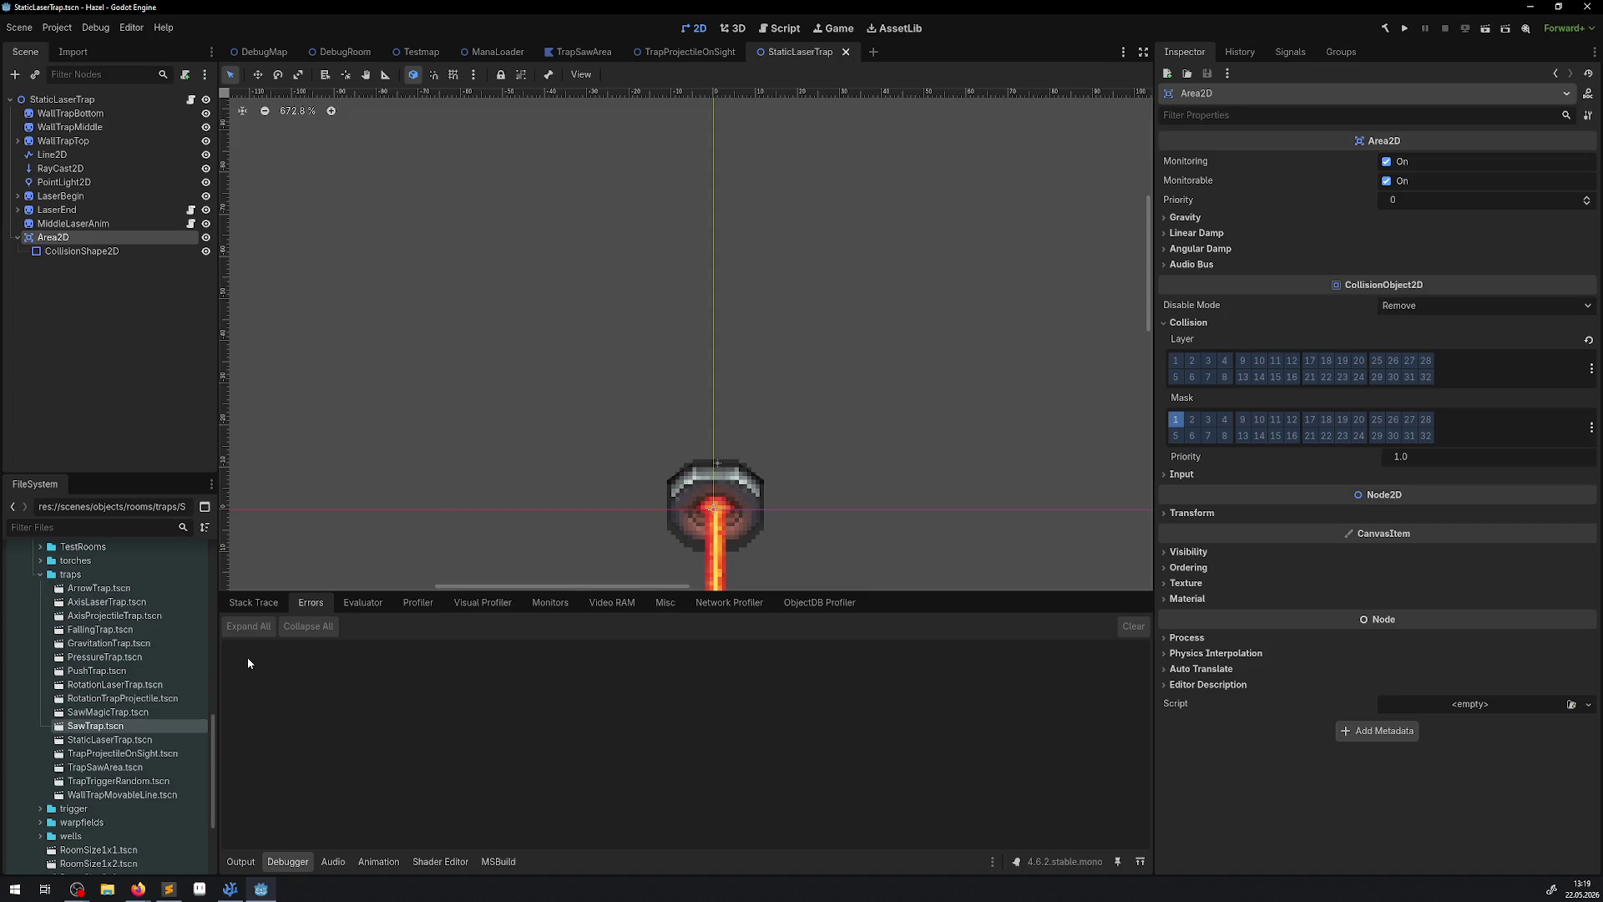
double_click(131, 714)
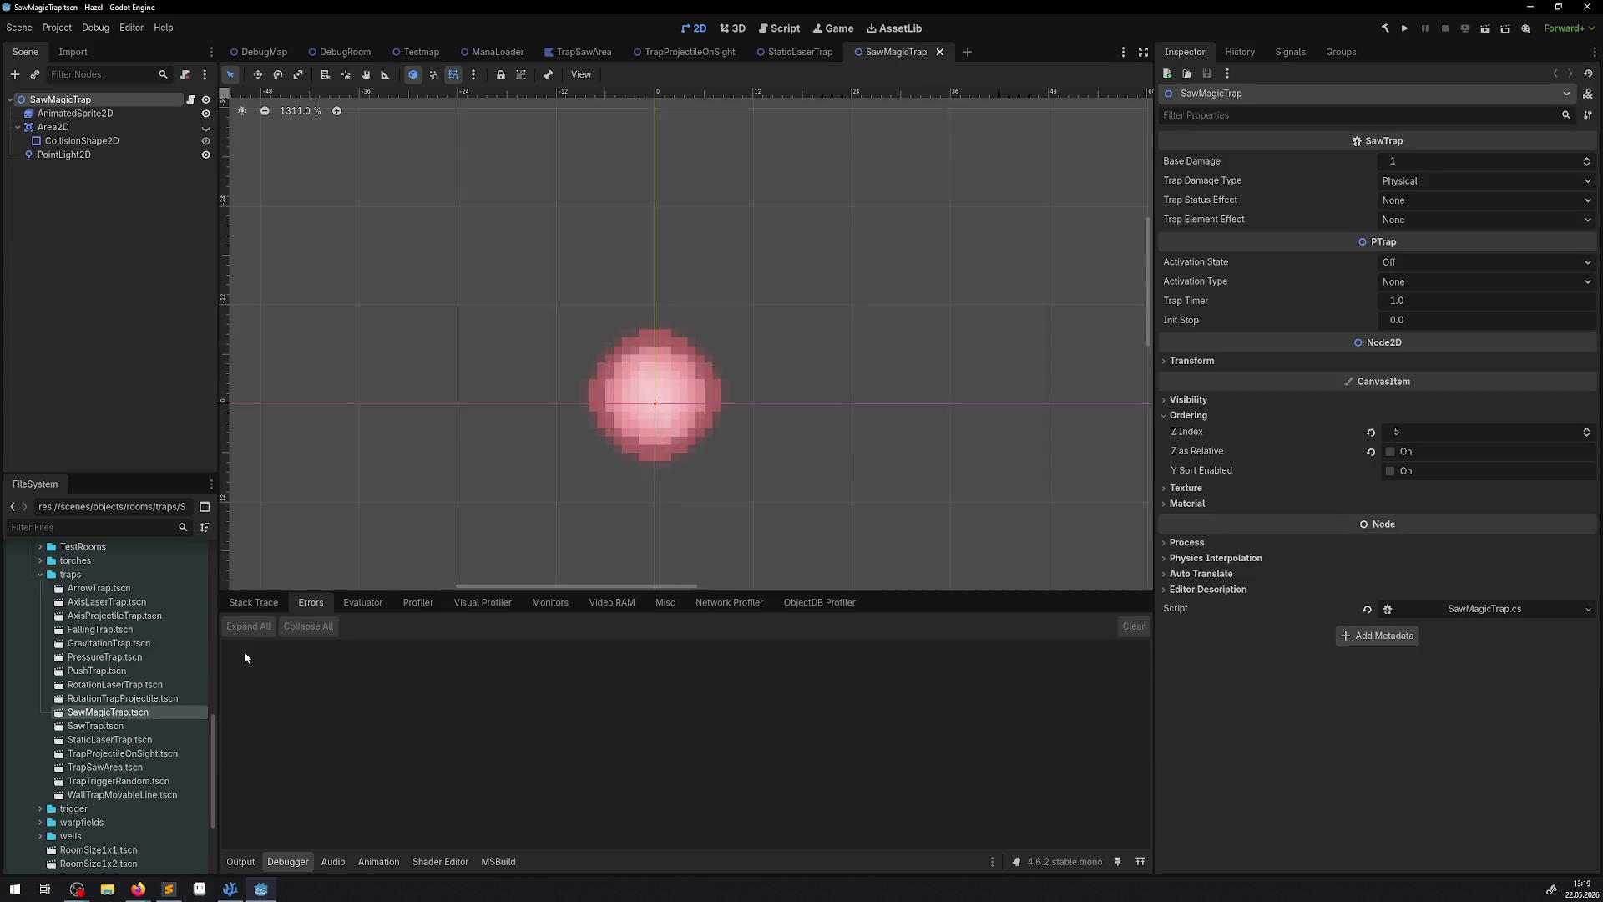
left_click(59, 127)
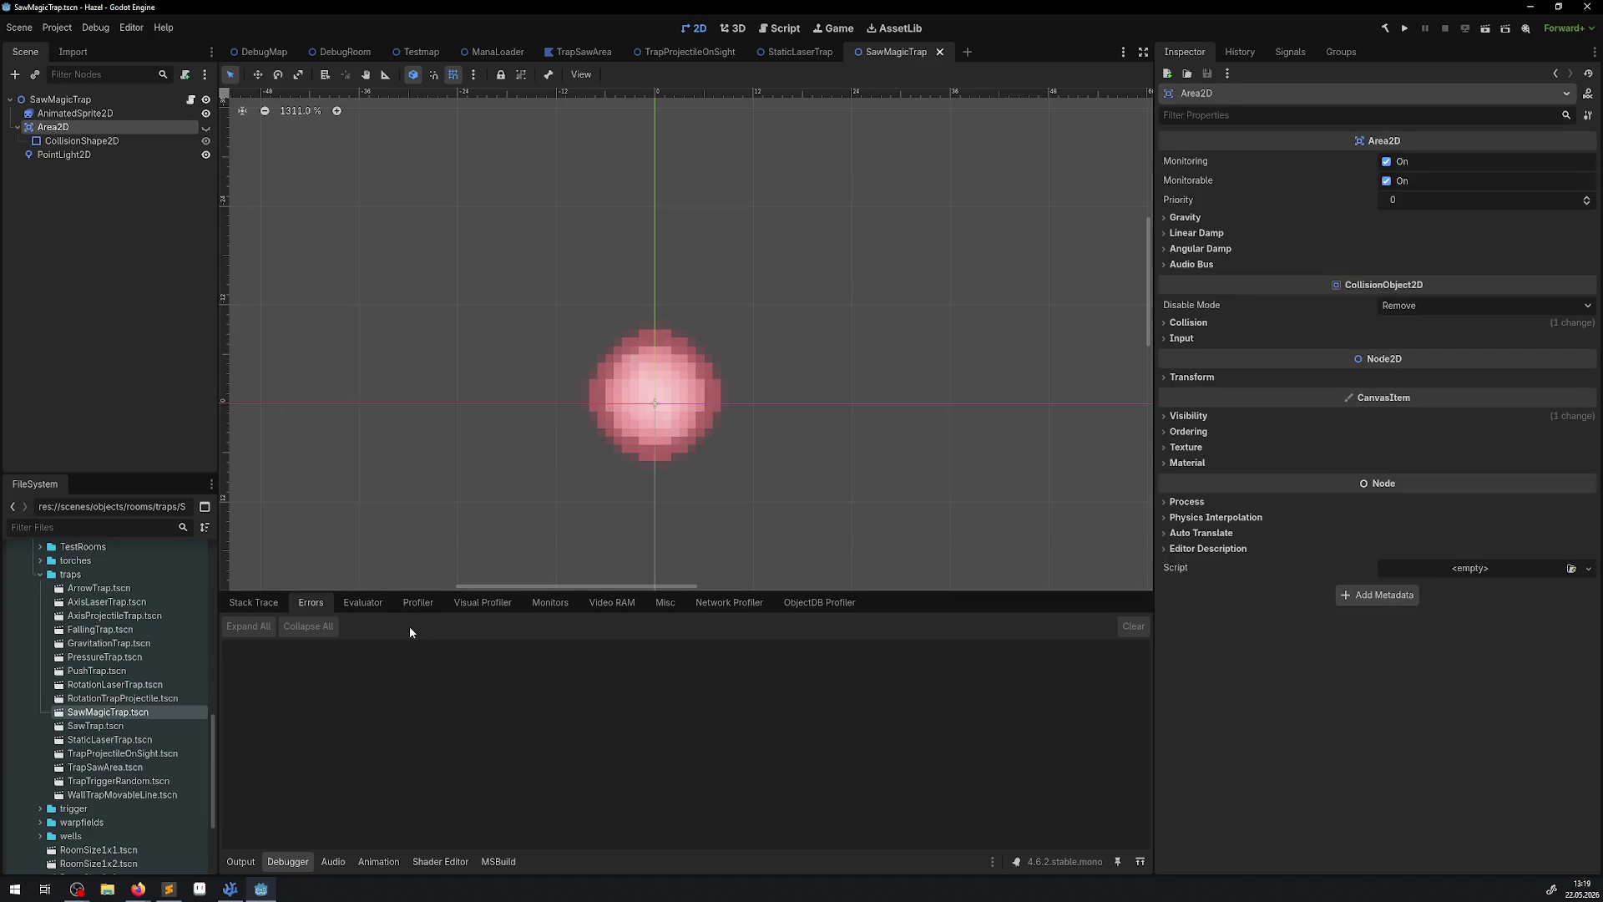
left_click(1211, 322)
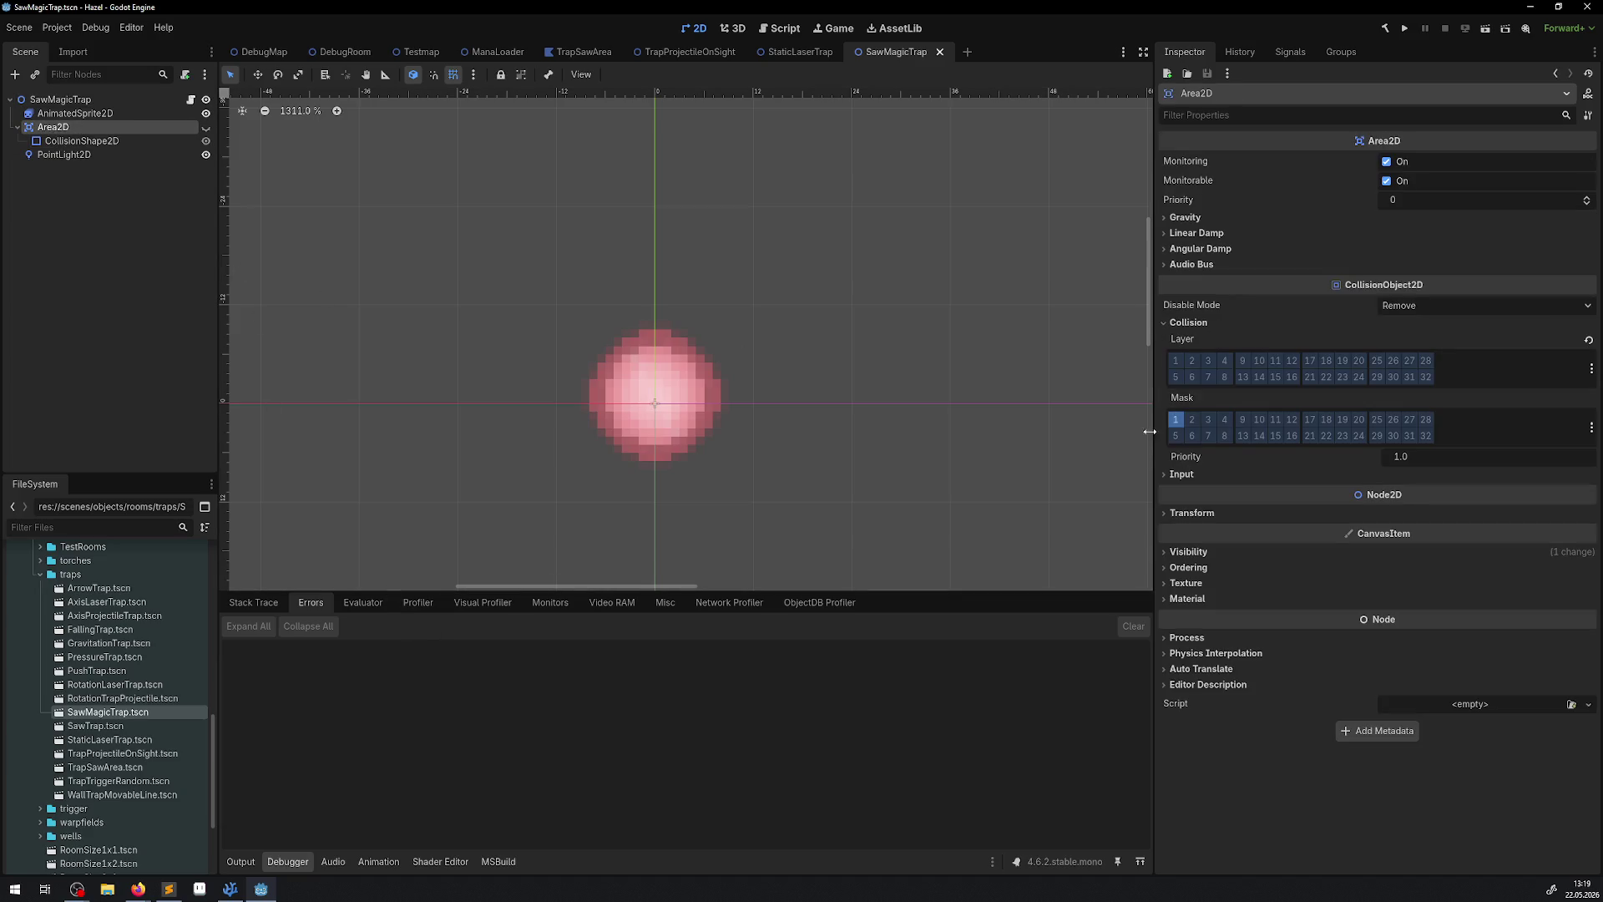
left_click(941, 53)
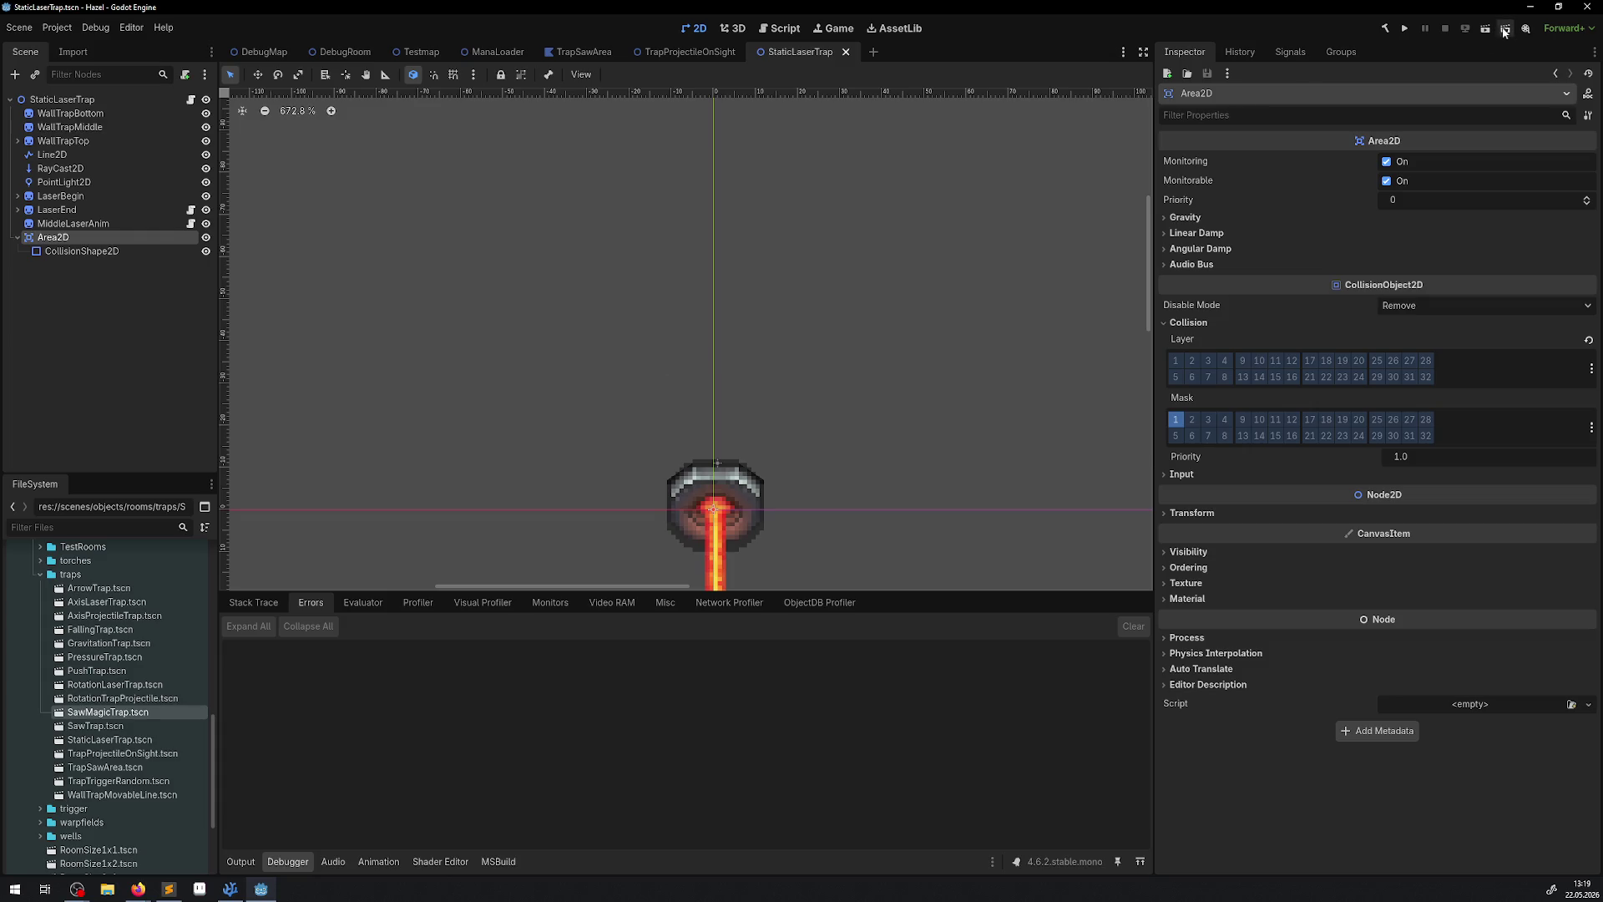
Run the game again and walk the player down, left, then right through the first laser.
left_click(1407, 29)
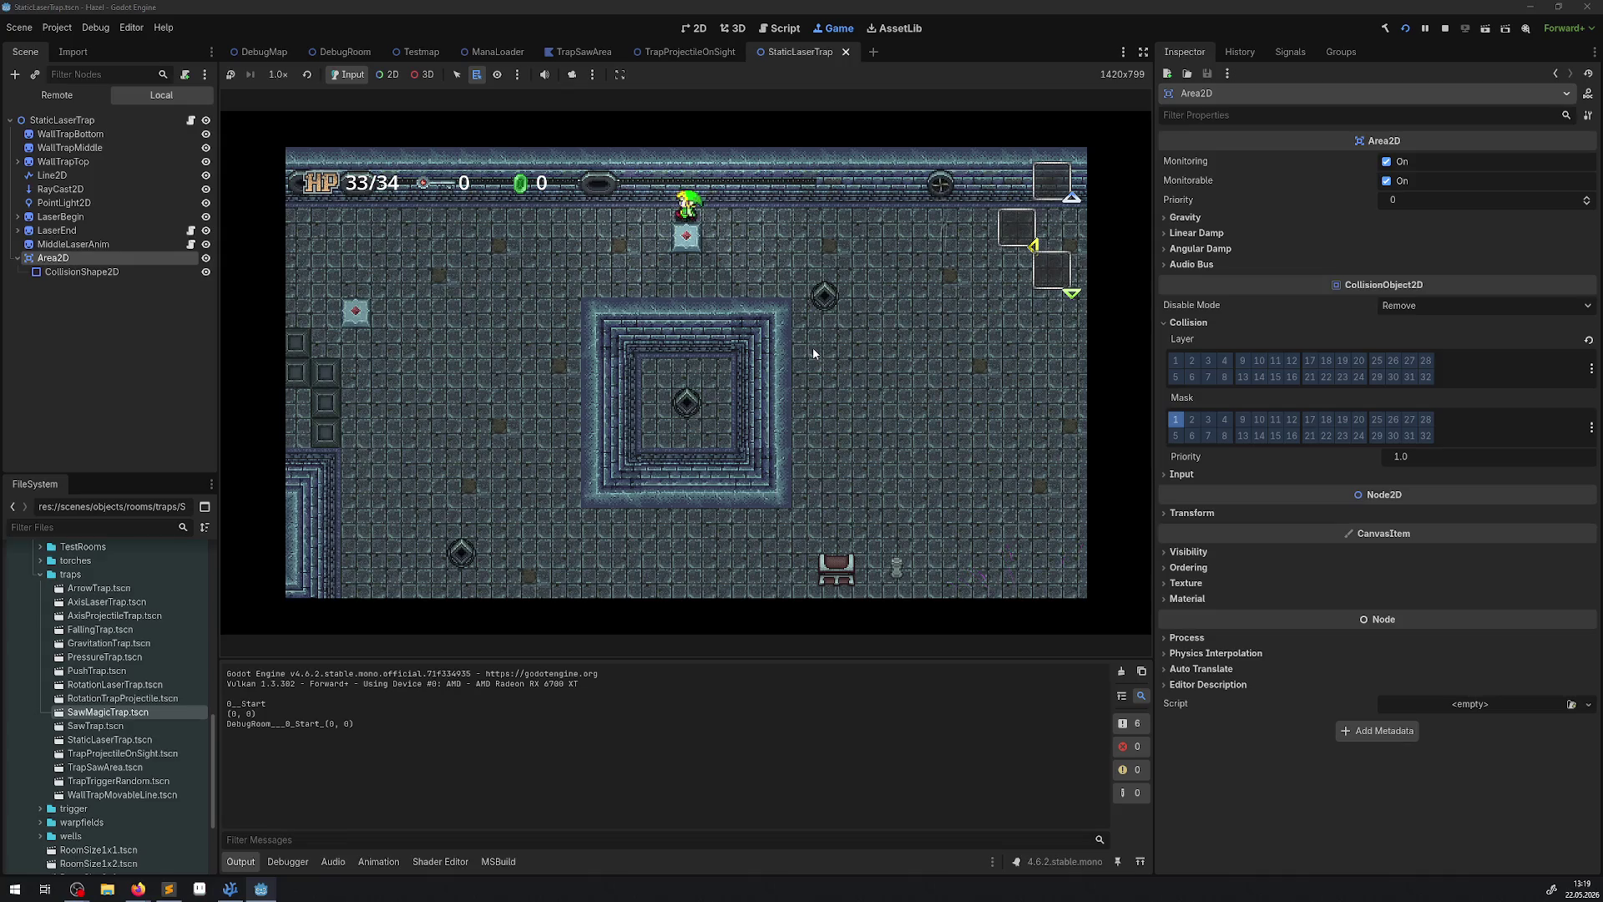
key("Down")
key("Left")
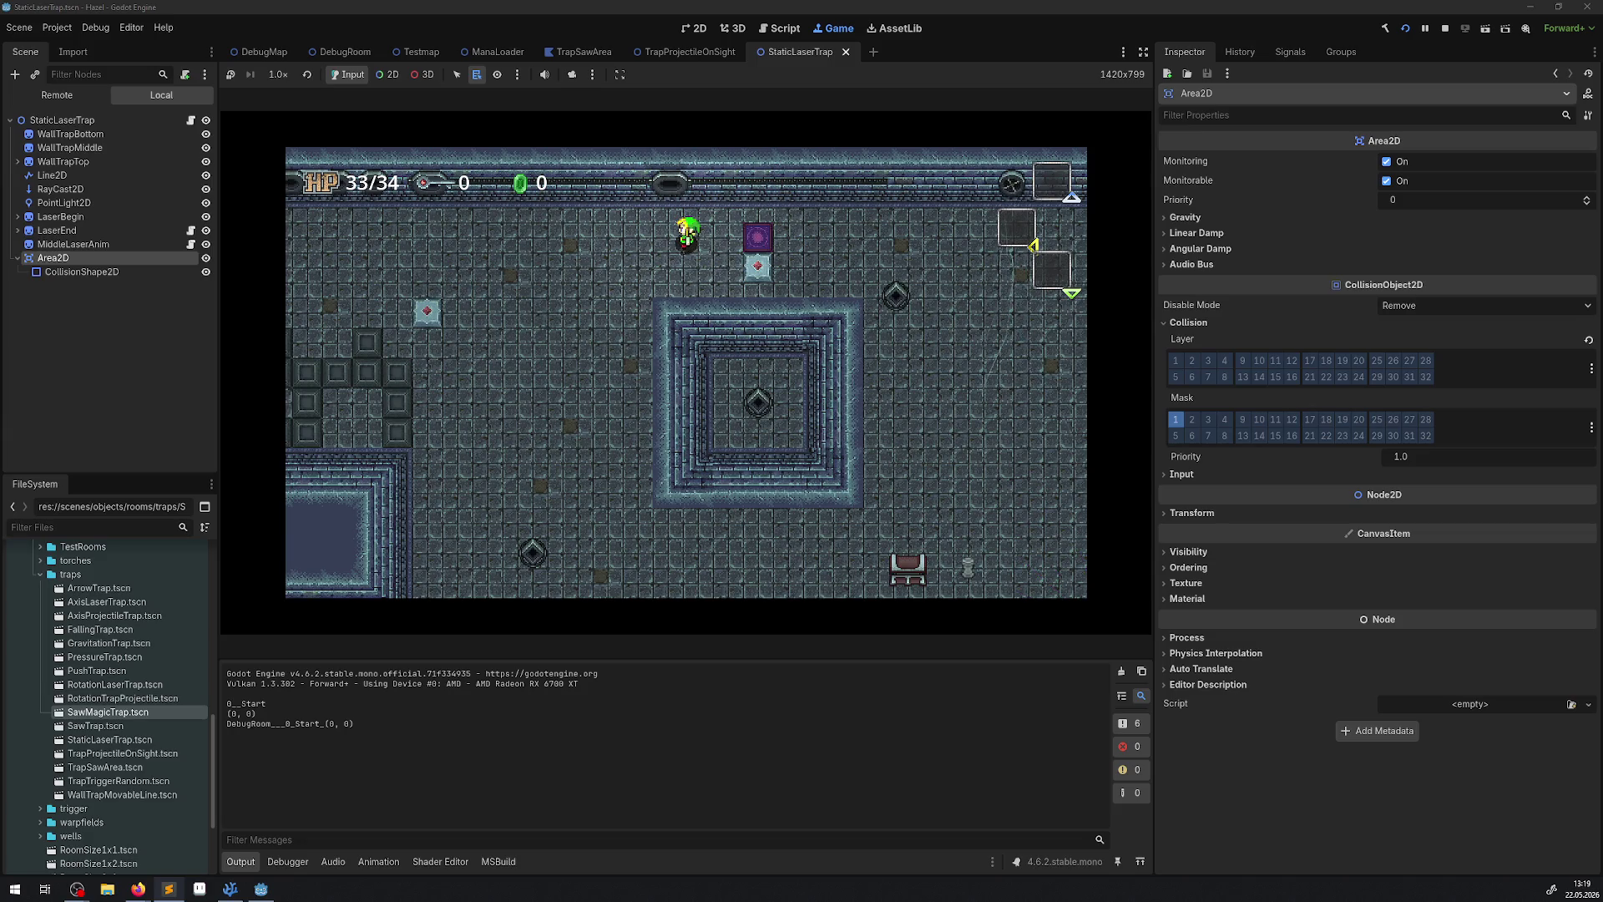
left_click(721, 346)
key("Left")
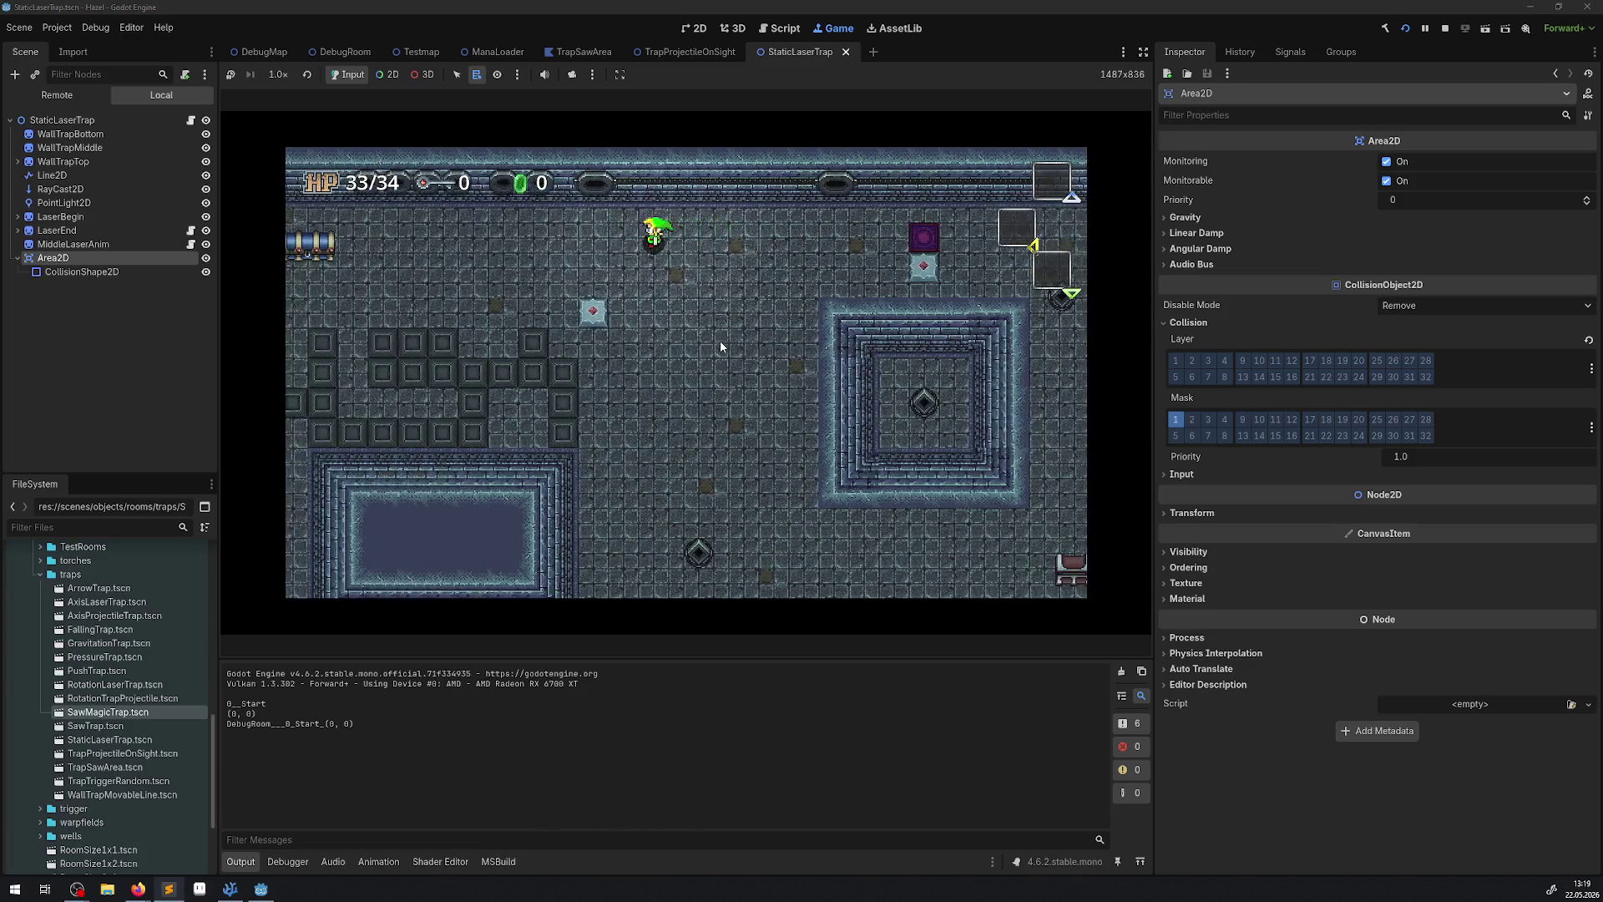
key("Left")
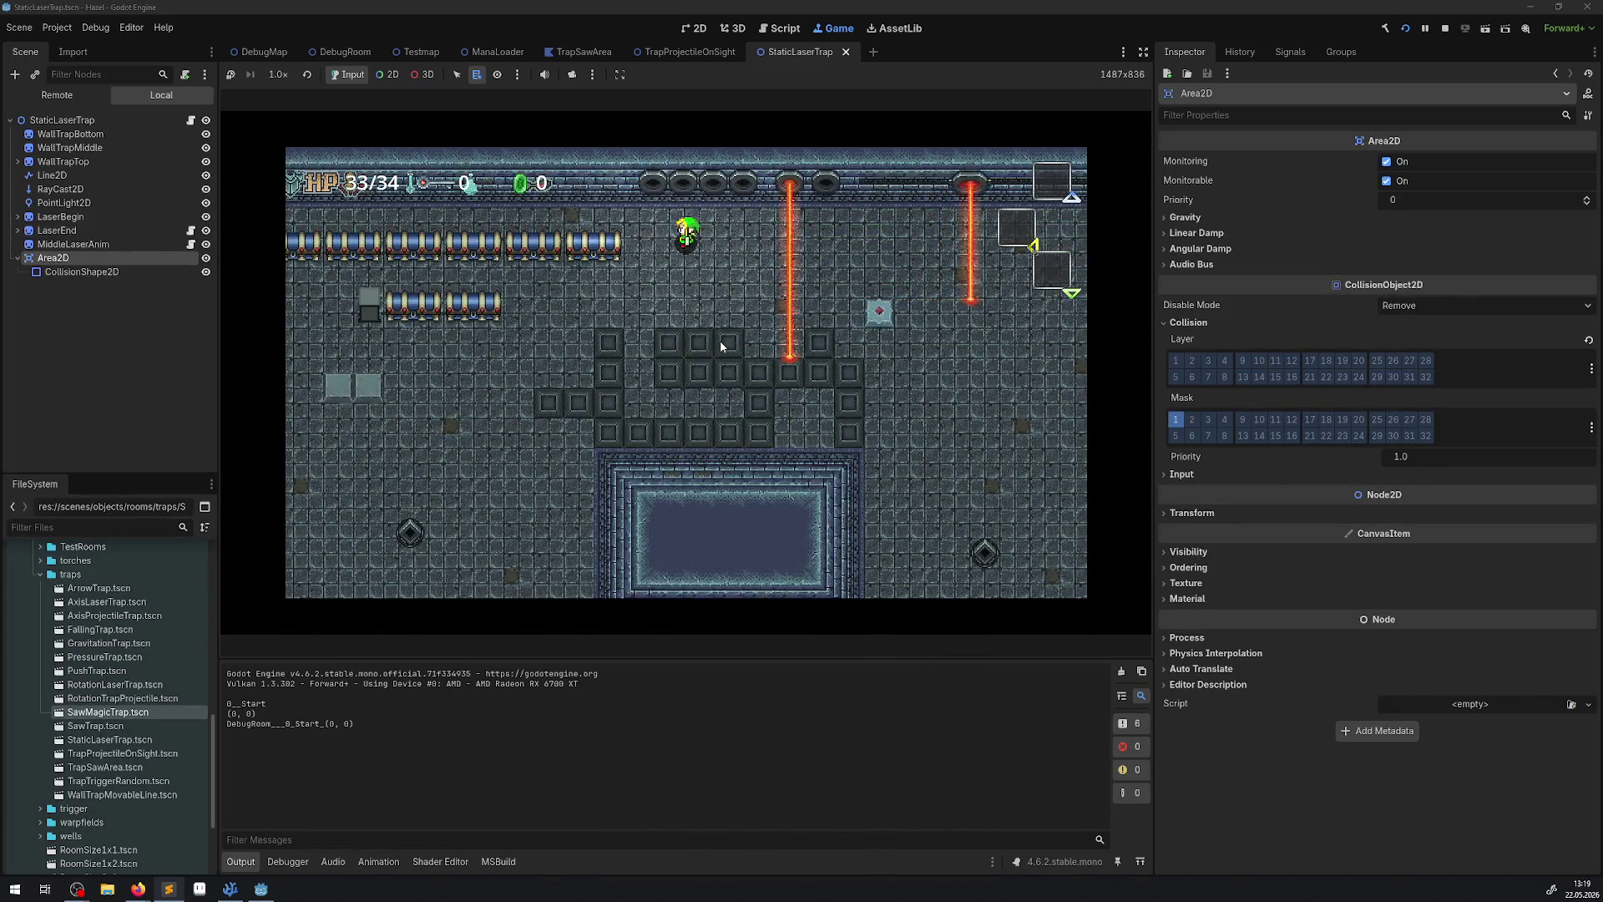
key("Right")
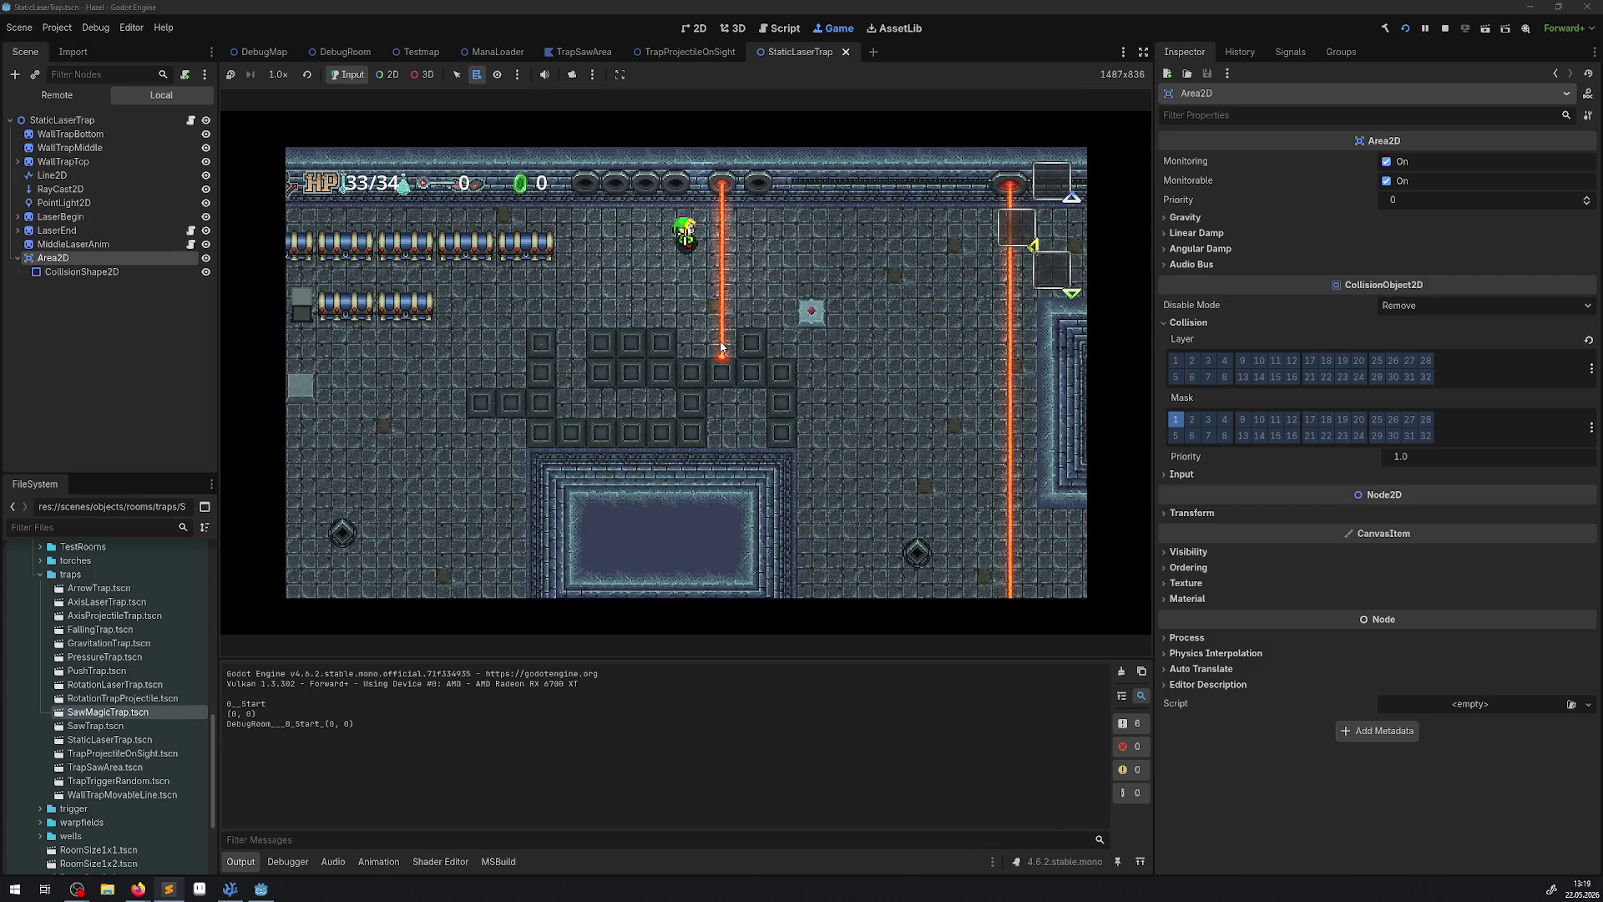
key("Down")
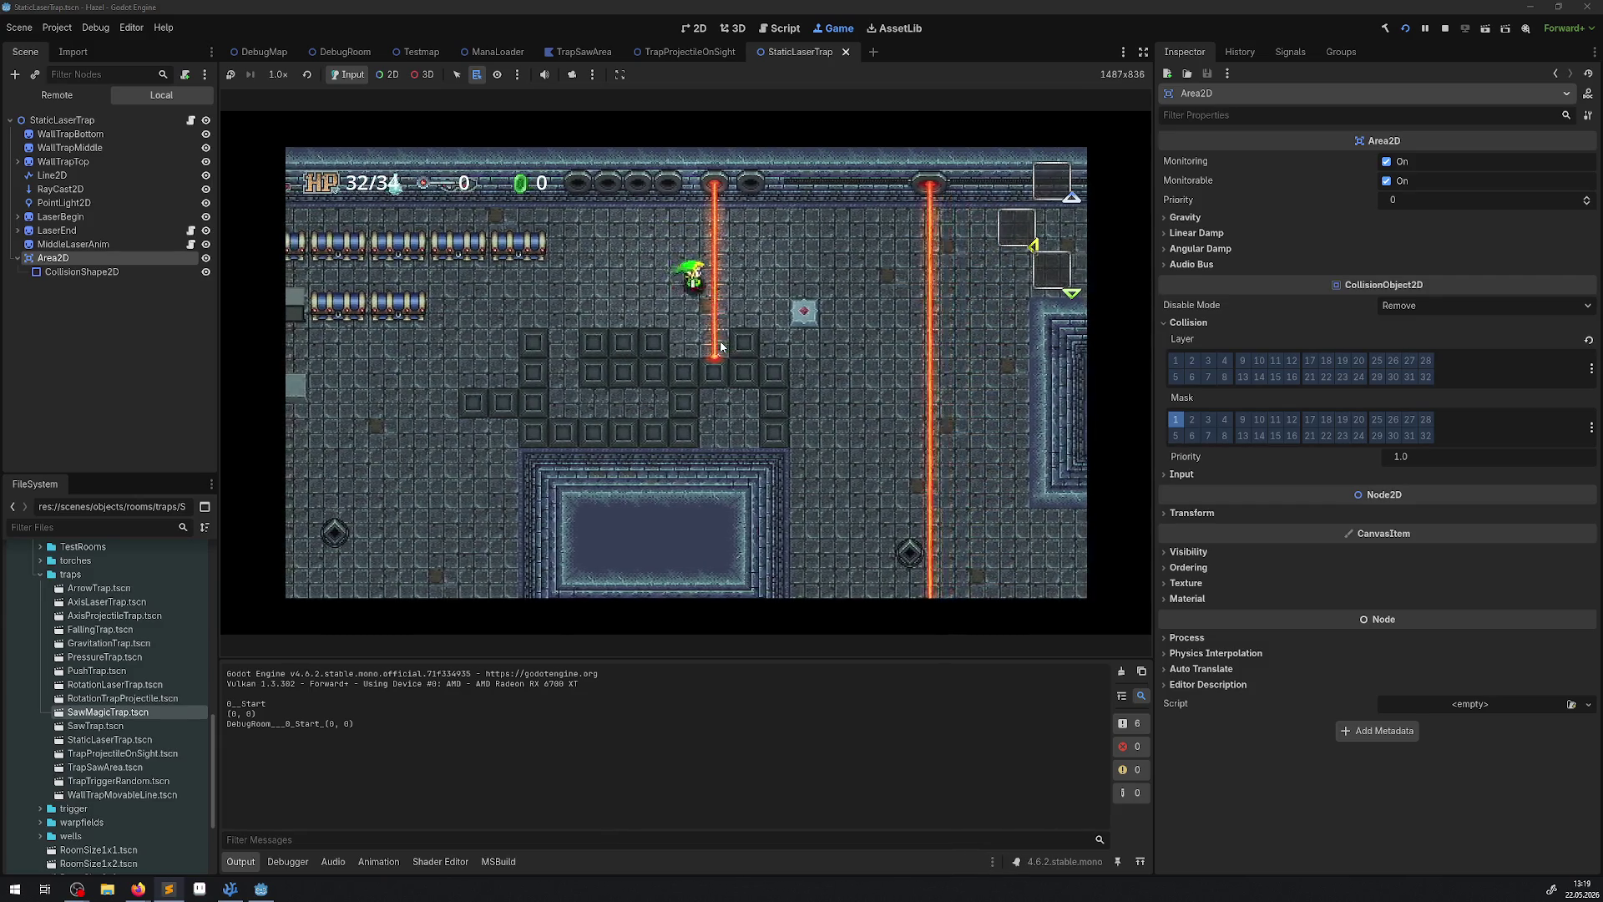
key("Right")
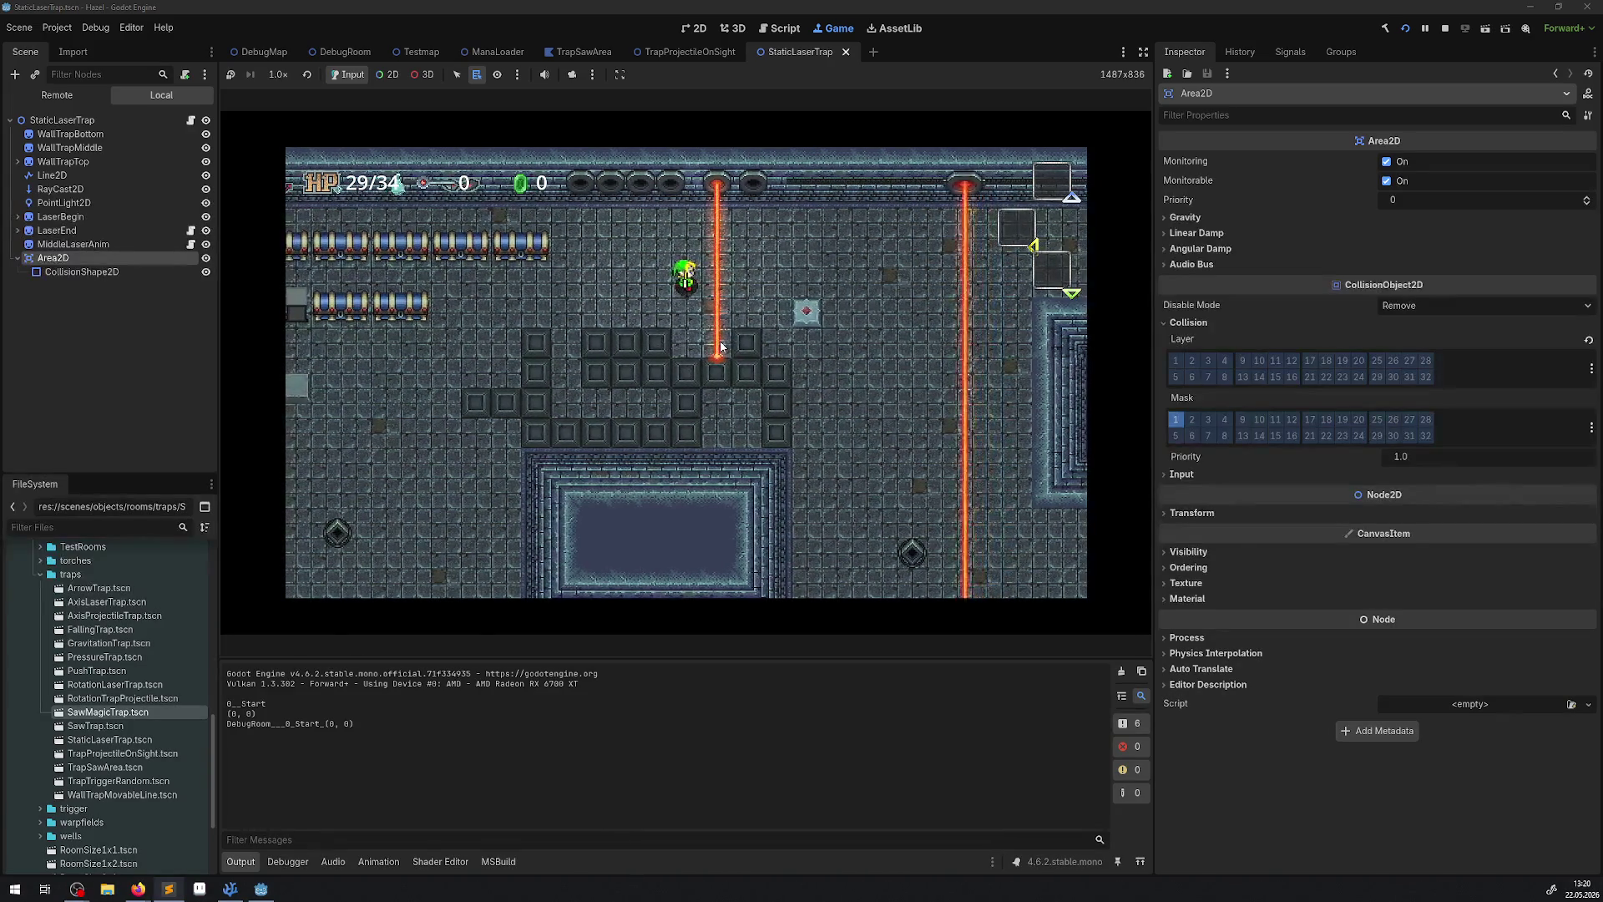
Walk the player back and forth through the laser beams until HP reaches 21/34, then stop.
key("Left")
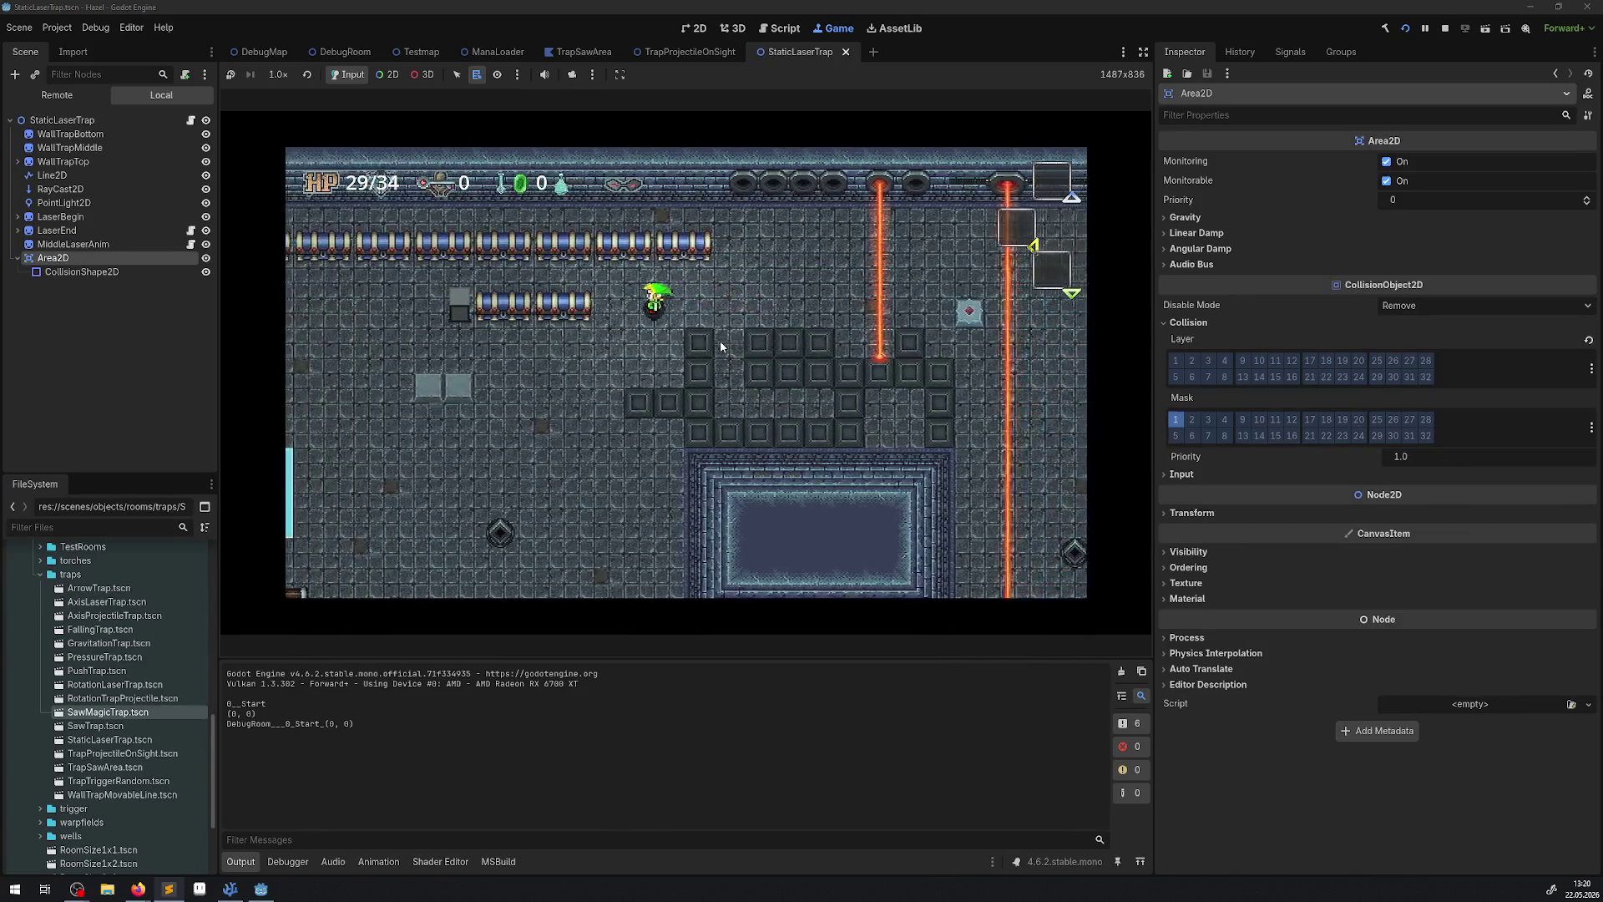
key("Down")
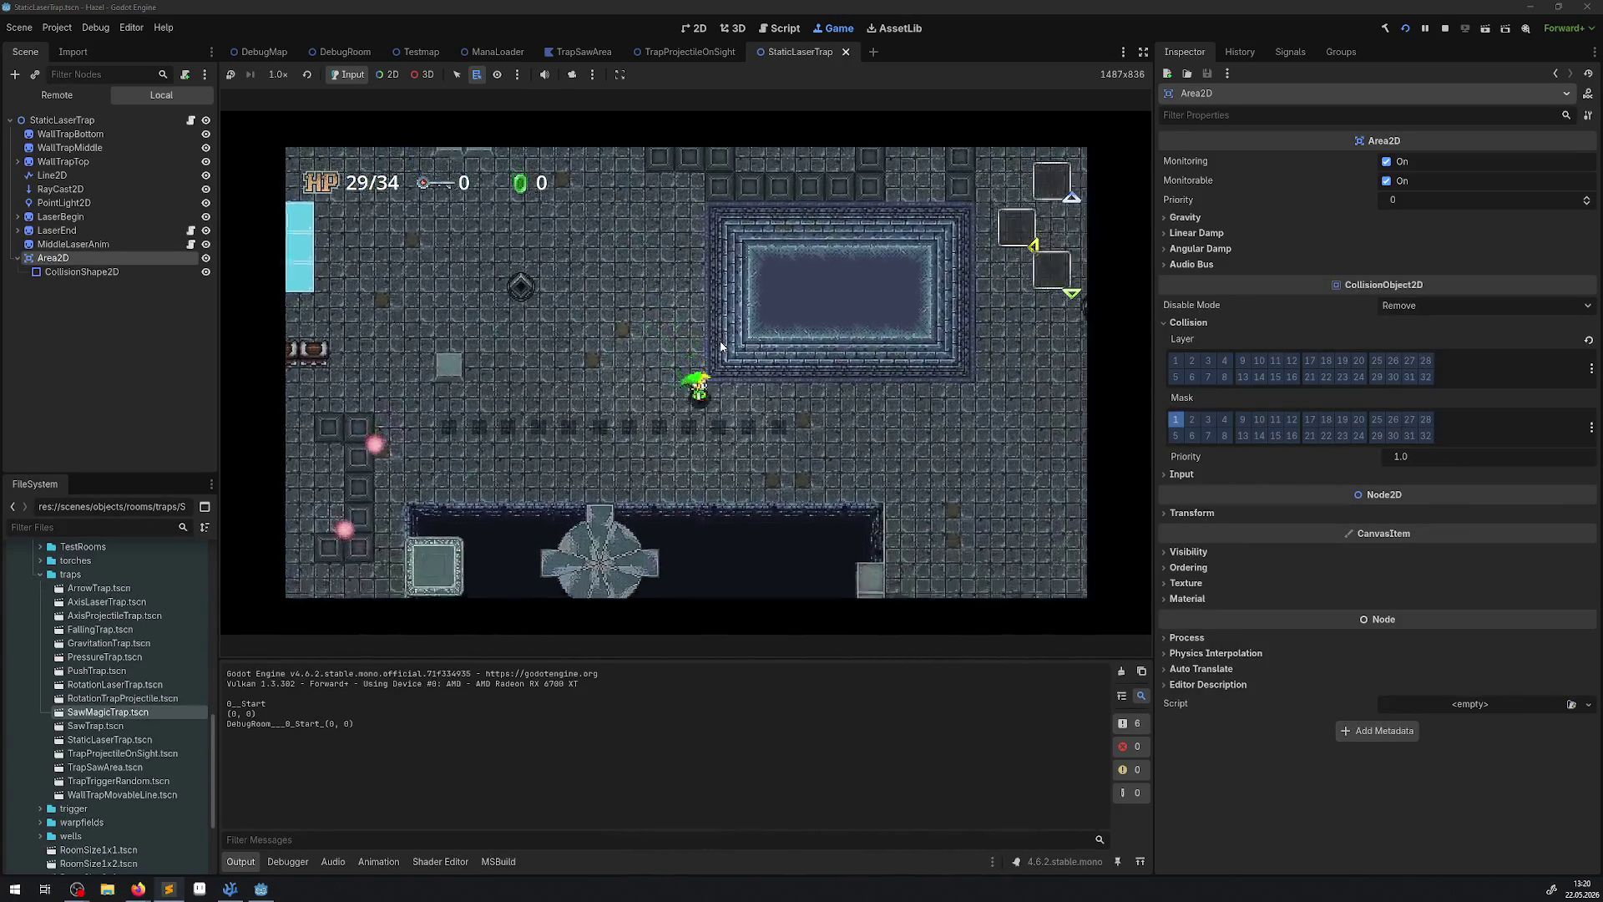
key("Right")
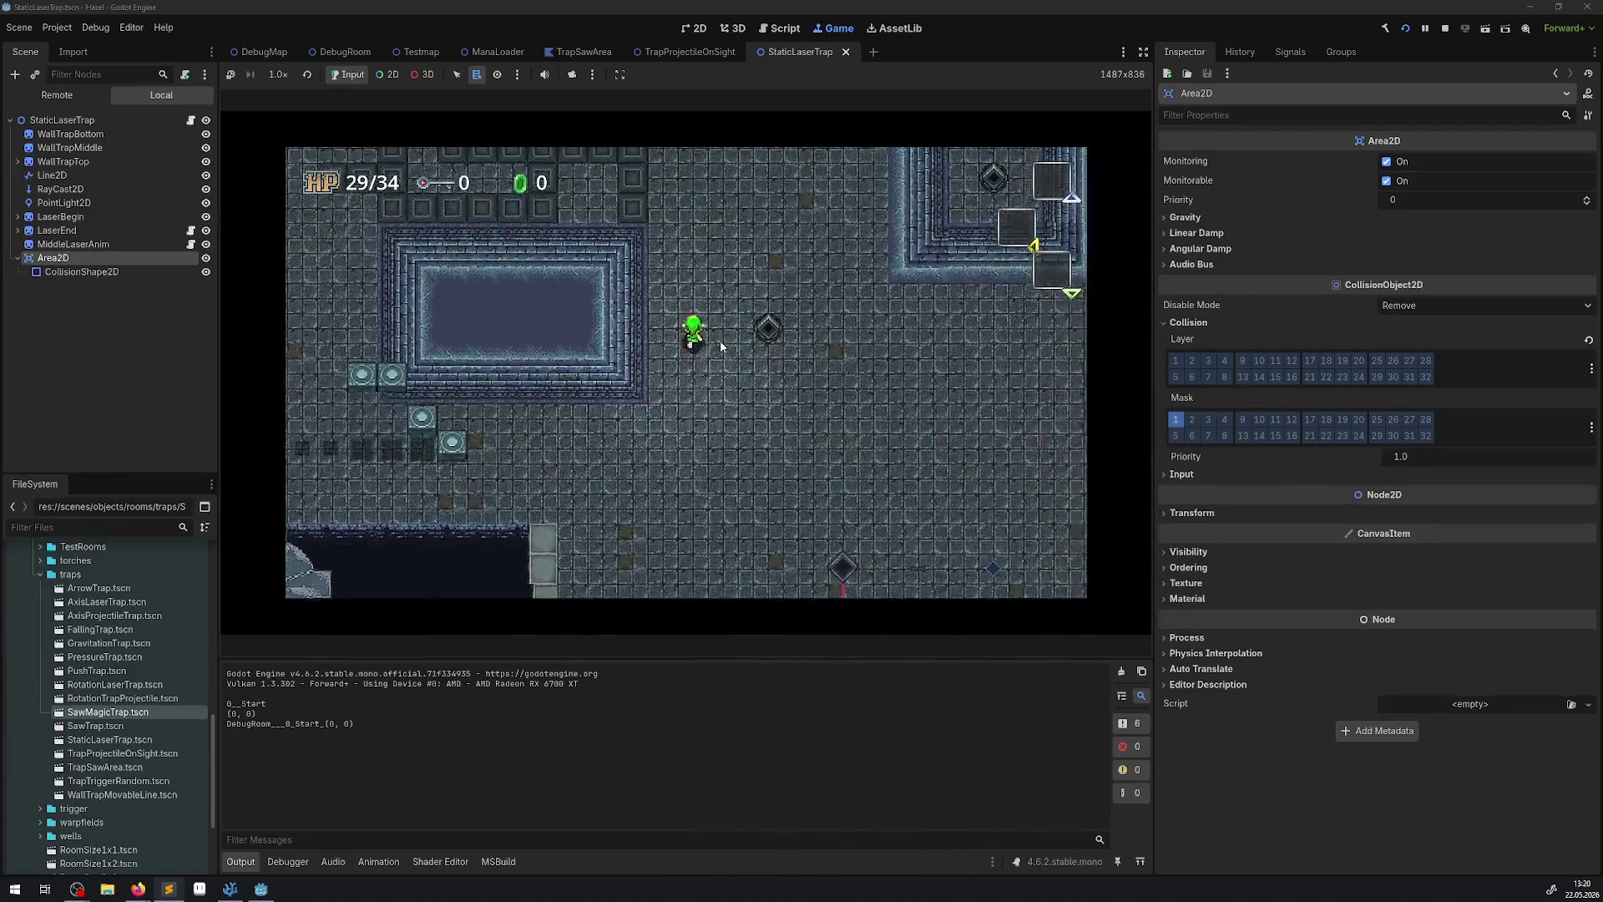
key("Up")
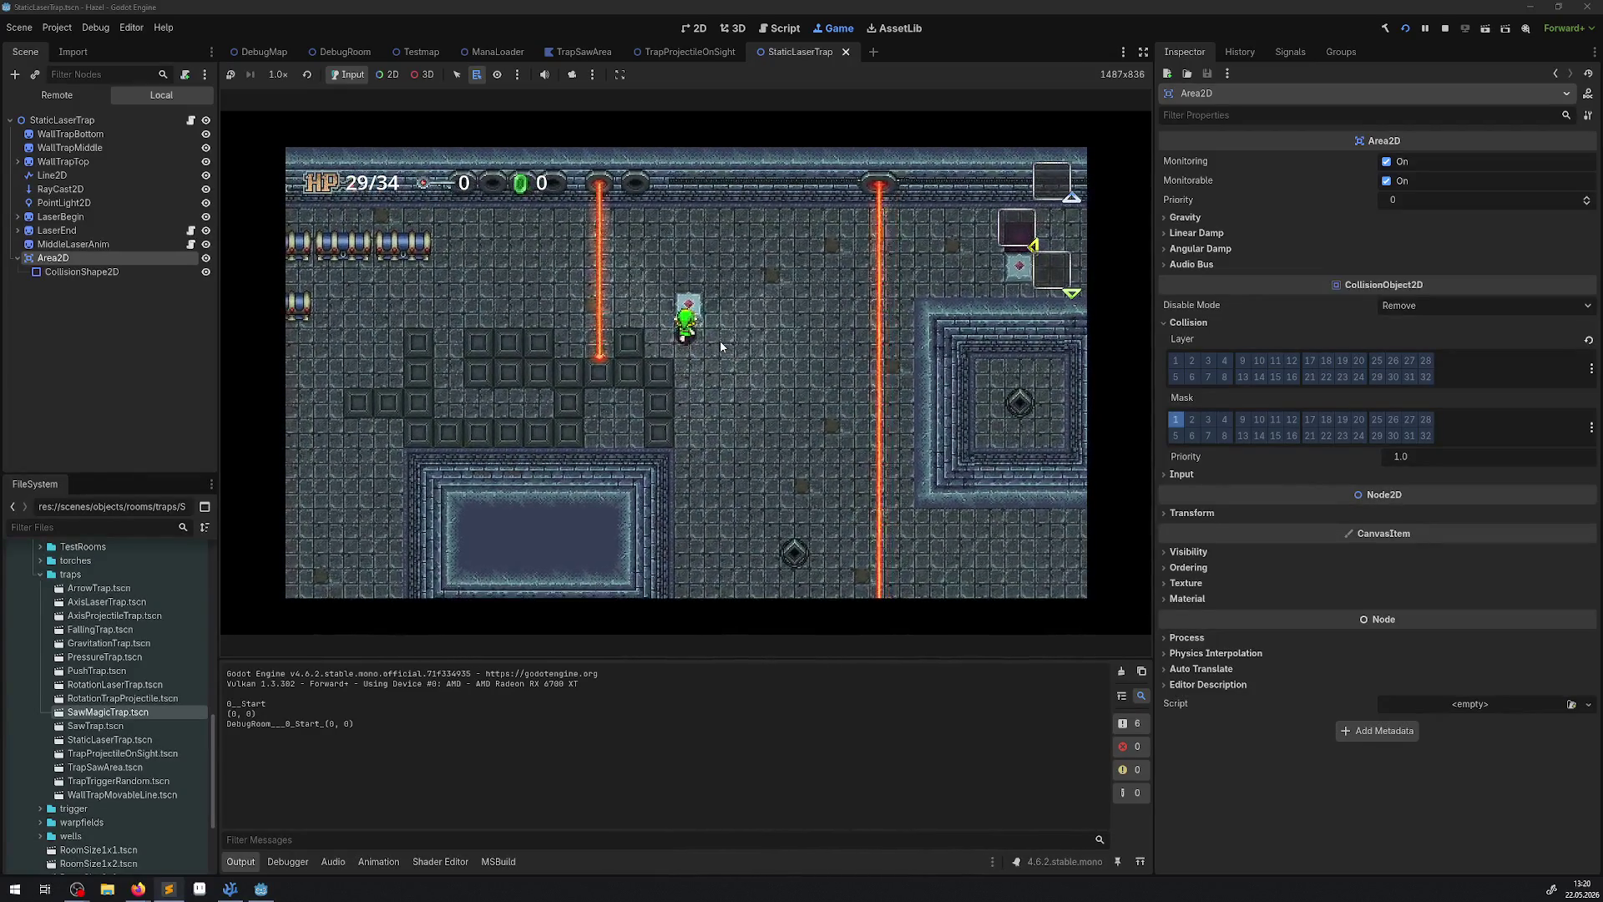
key("Right")
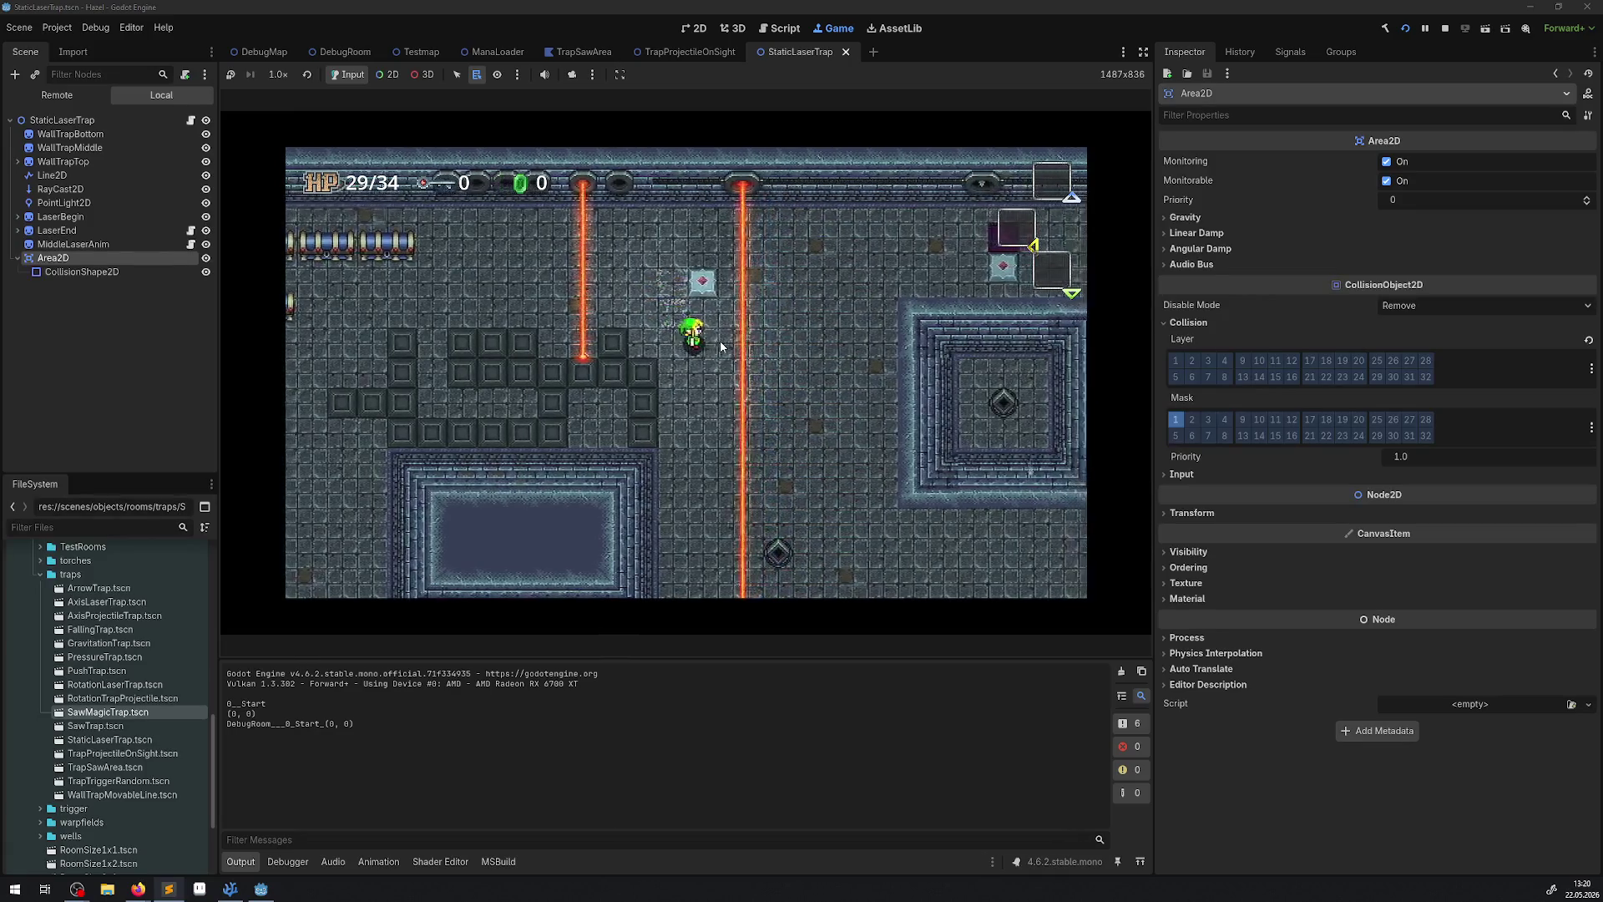
key("Right")
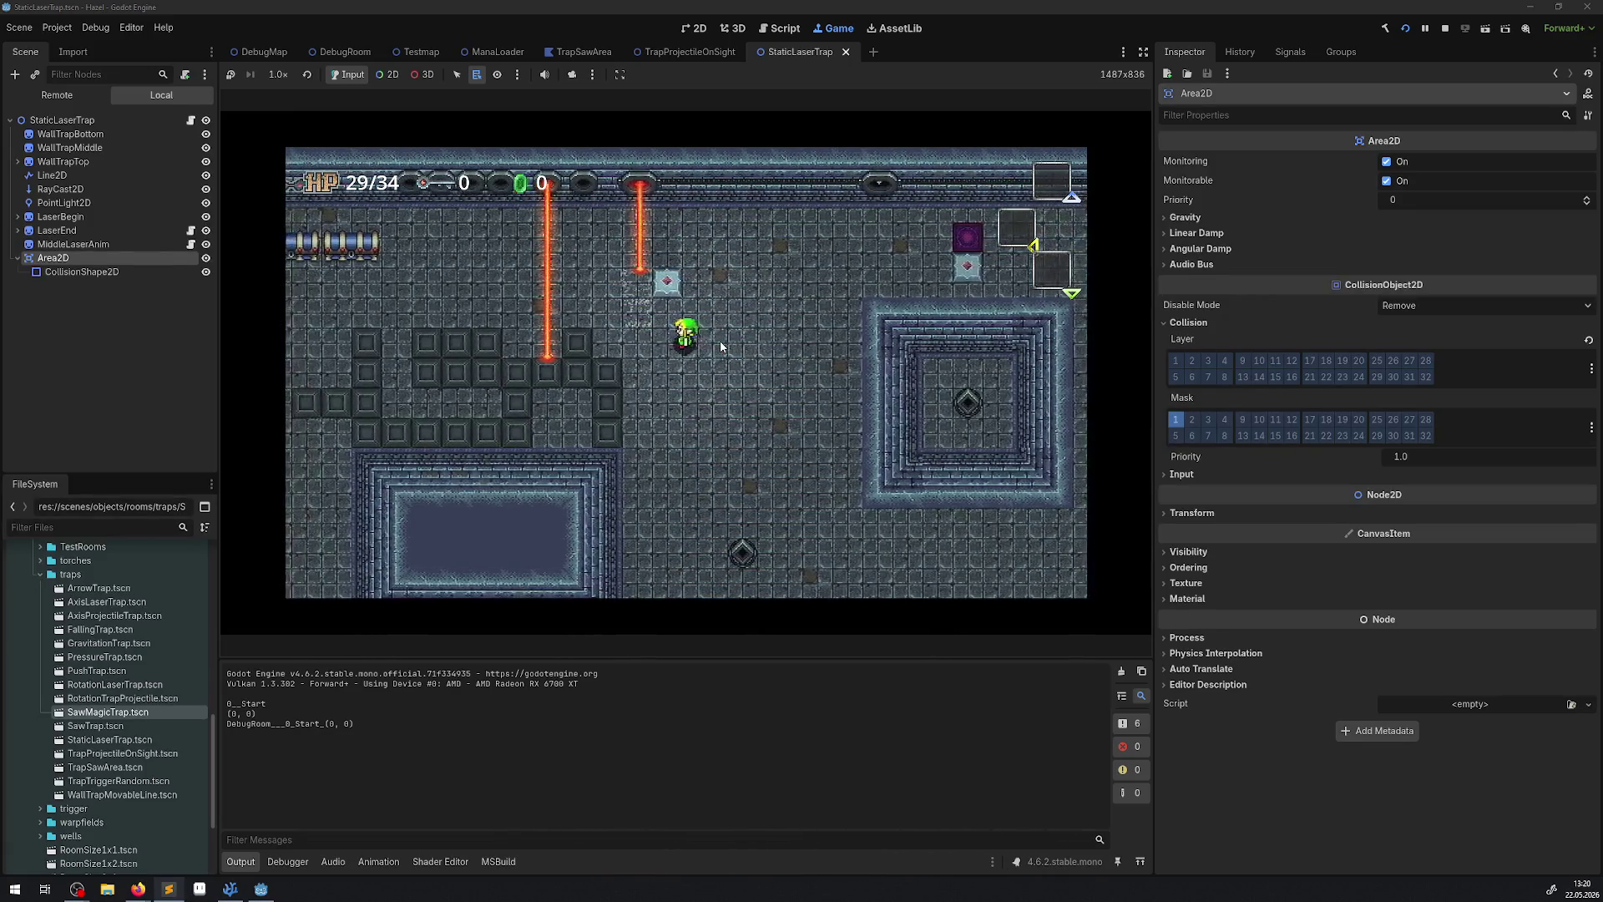
key("Right")
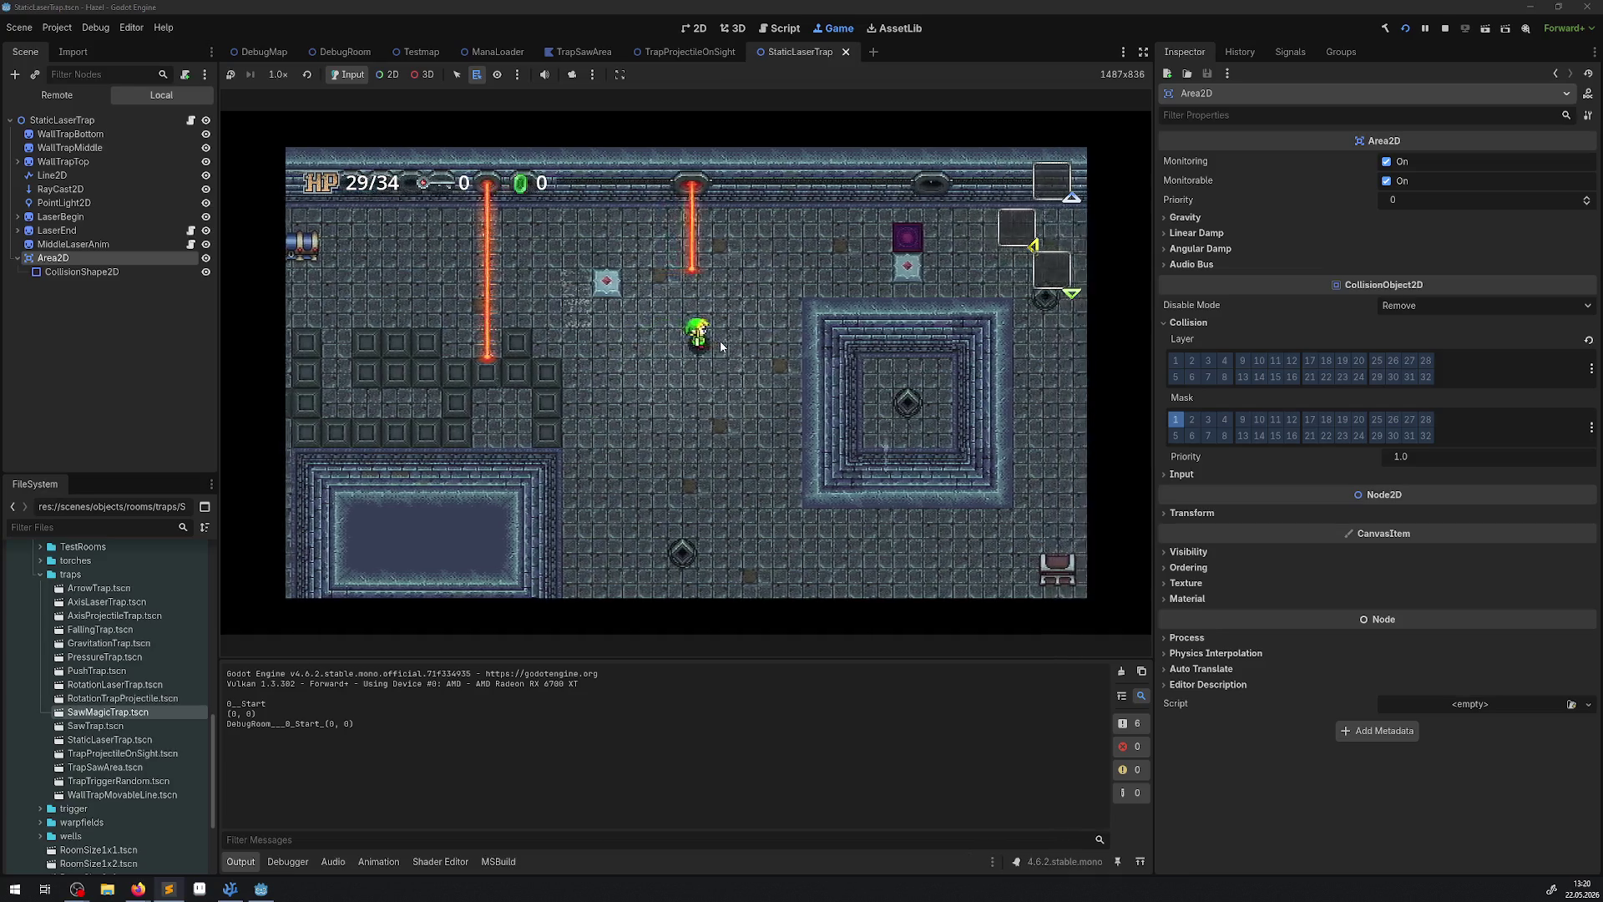
key("Right")
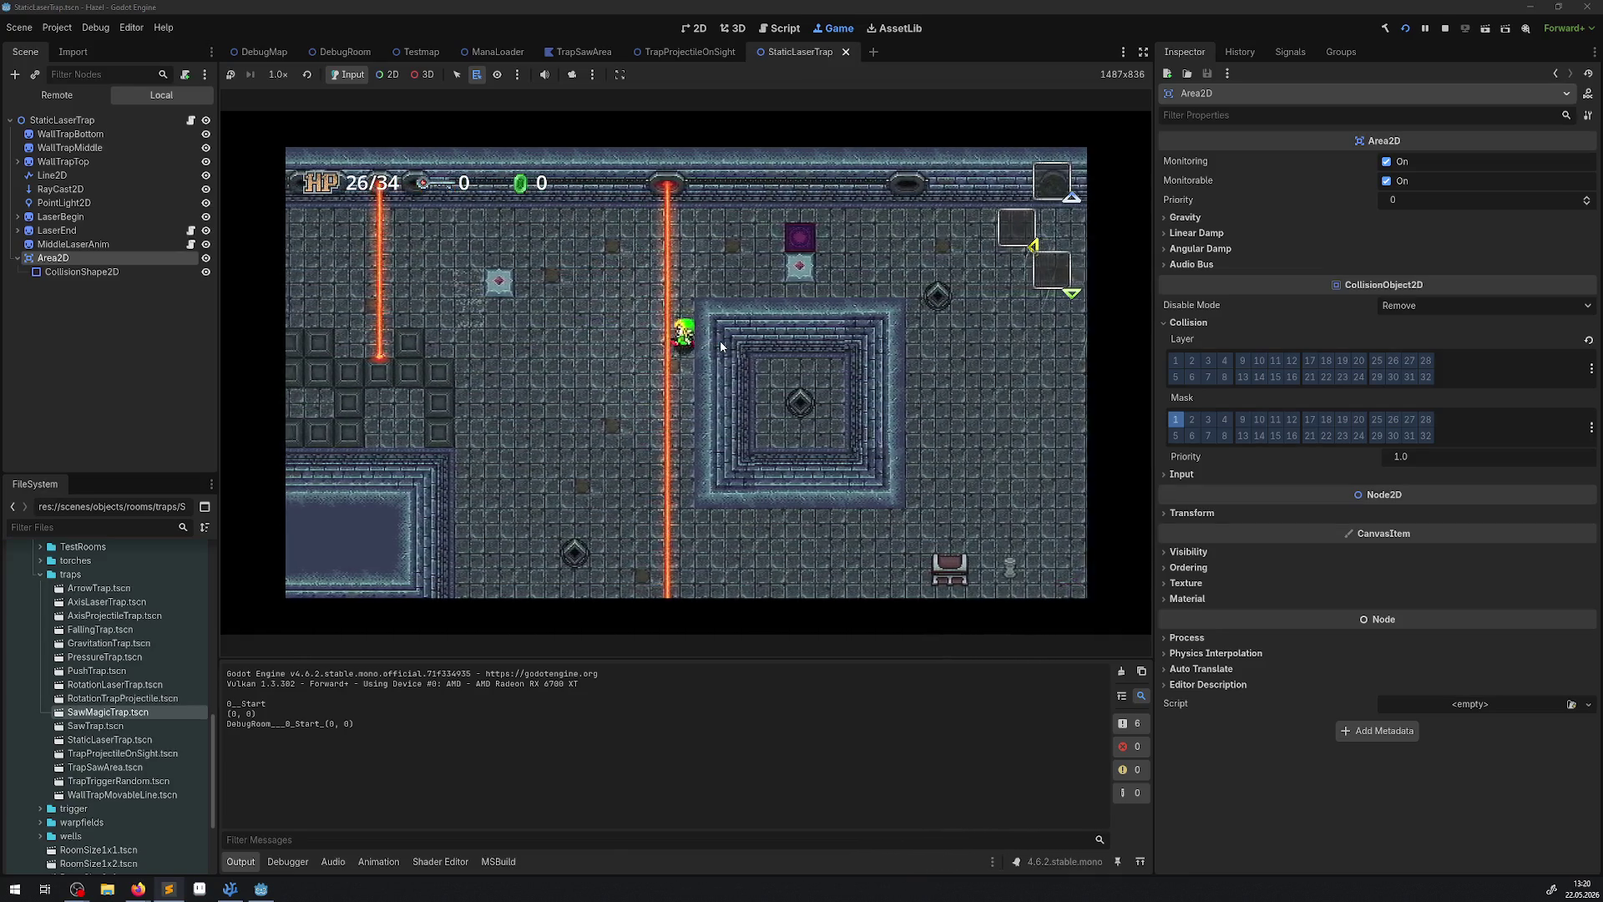
key("Left")
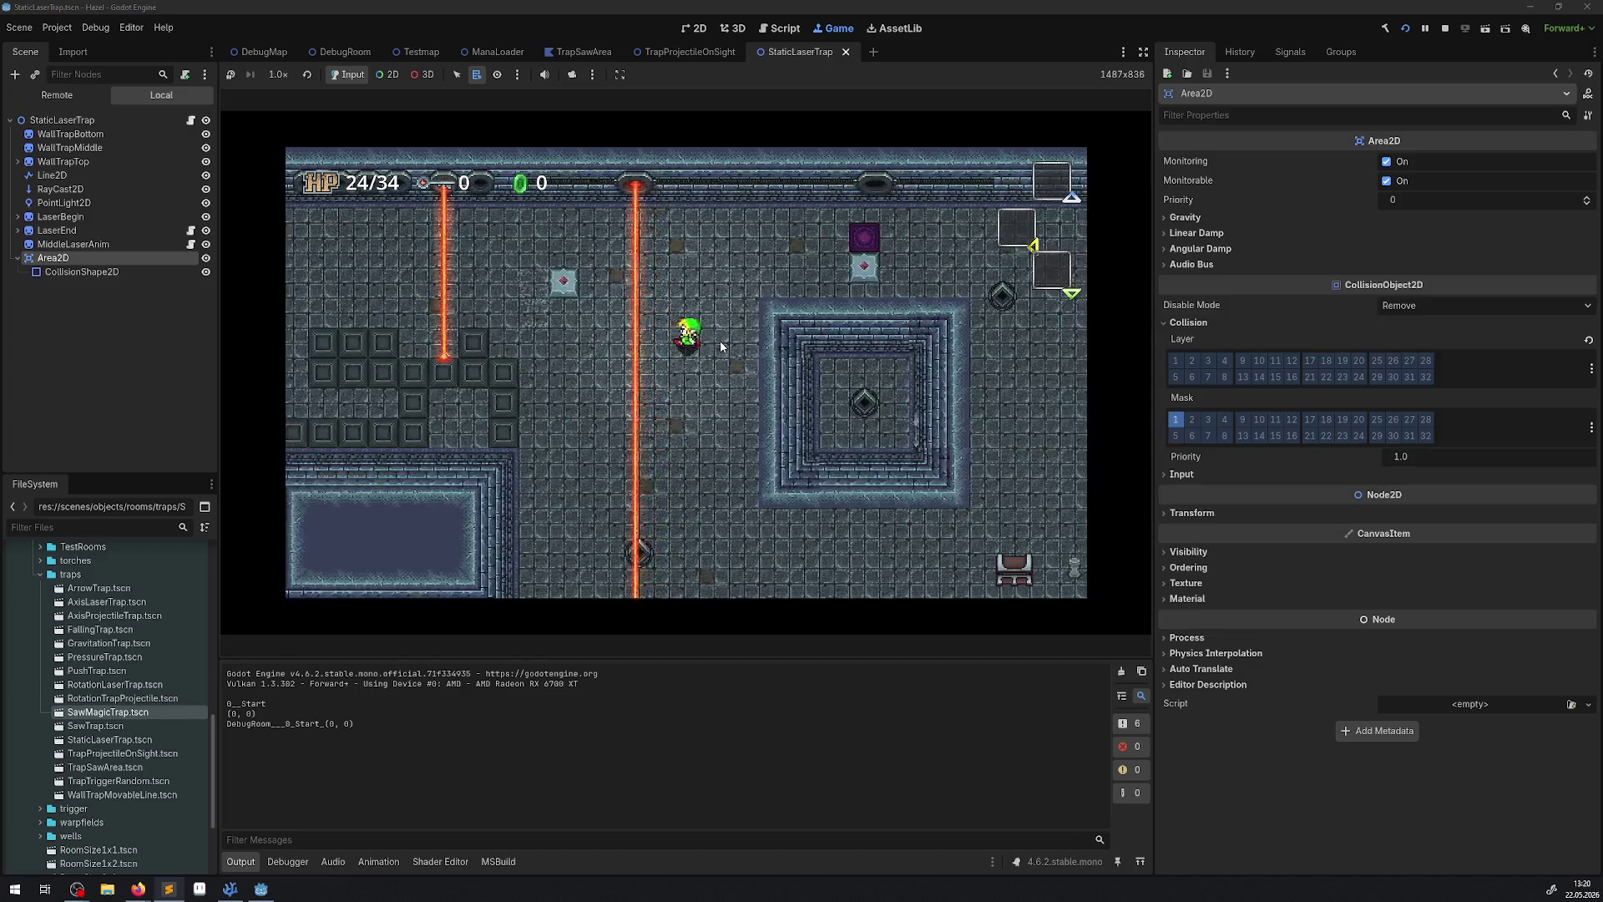
key("Left")
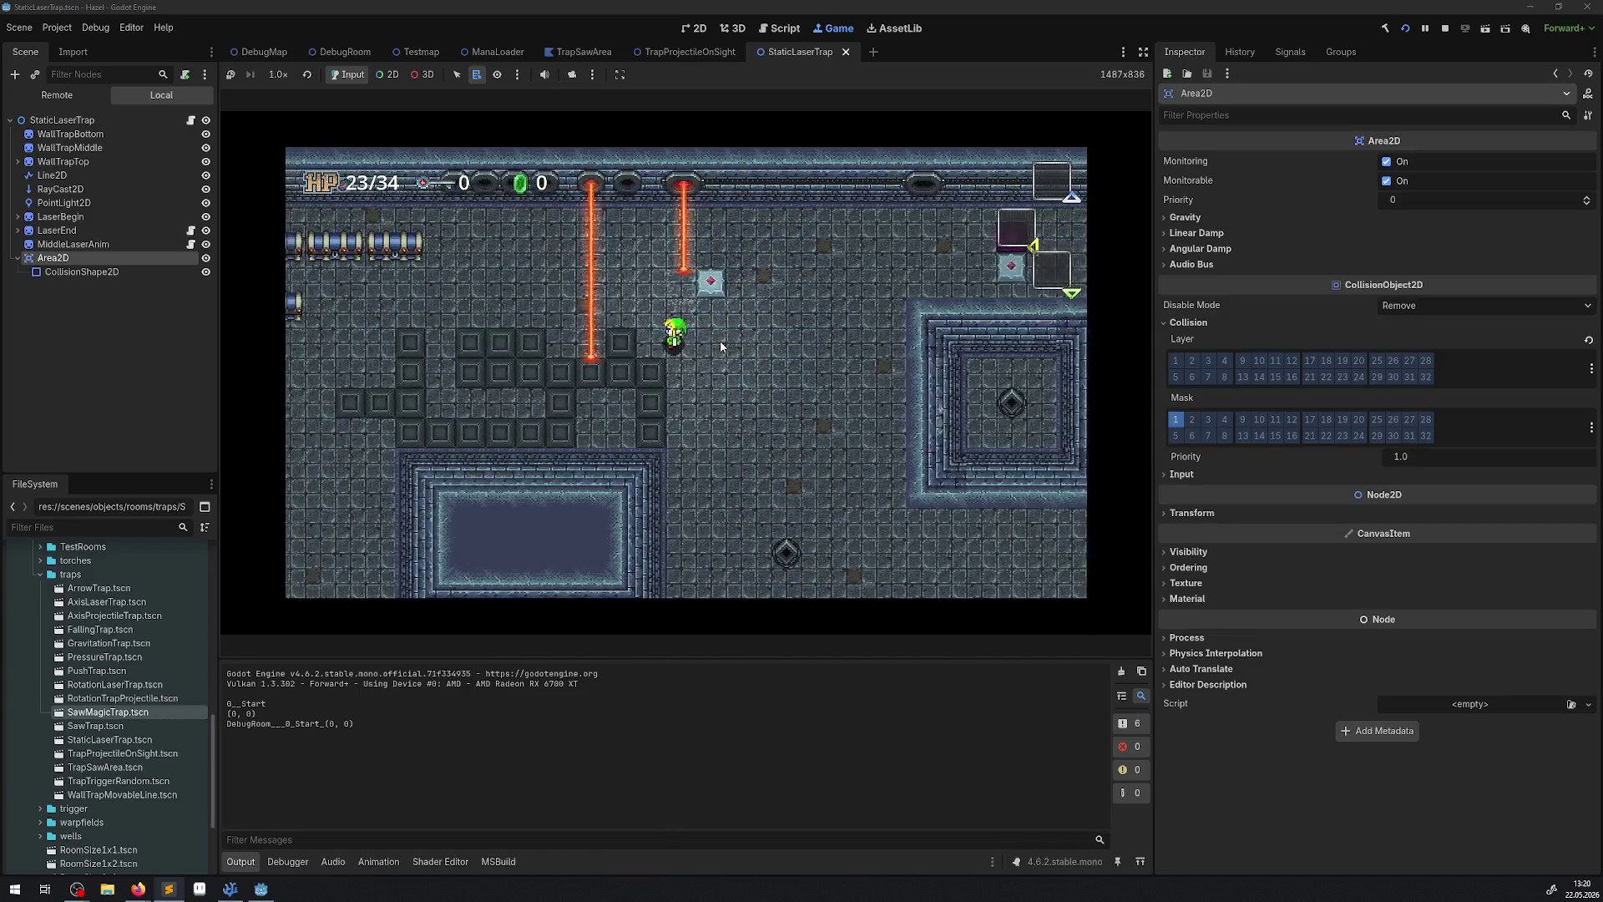
key("Right")
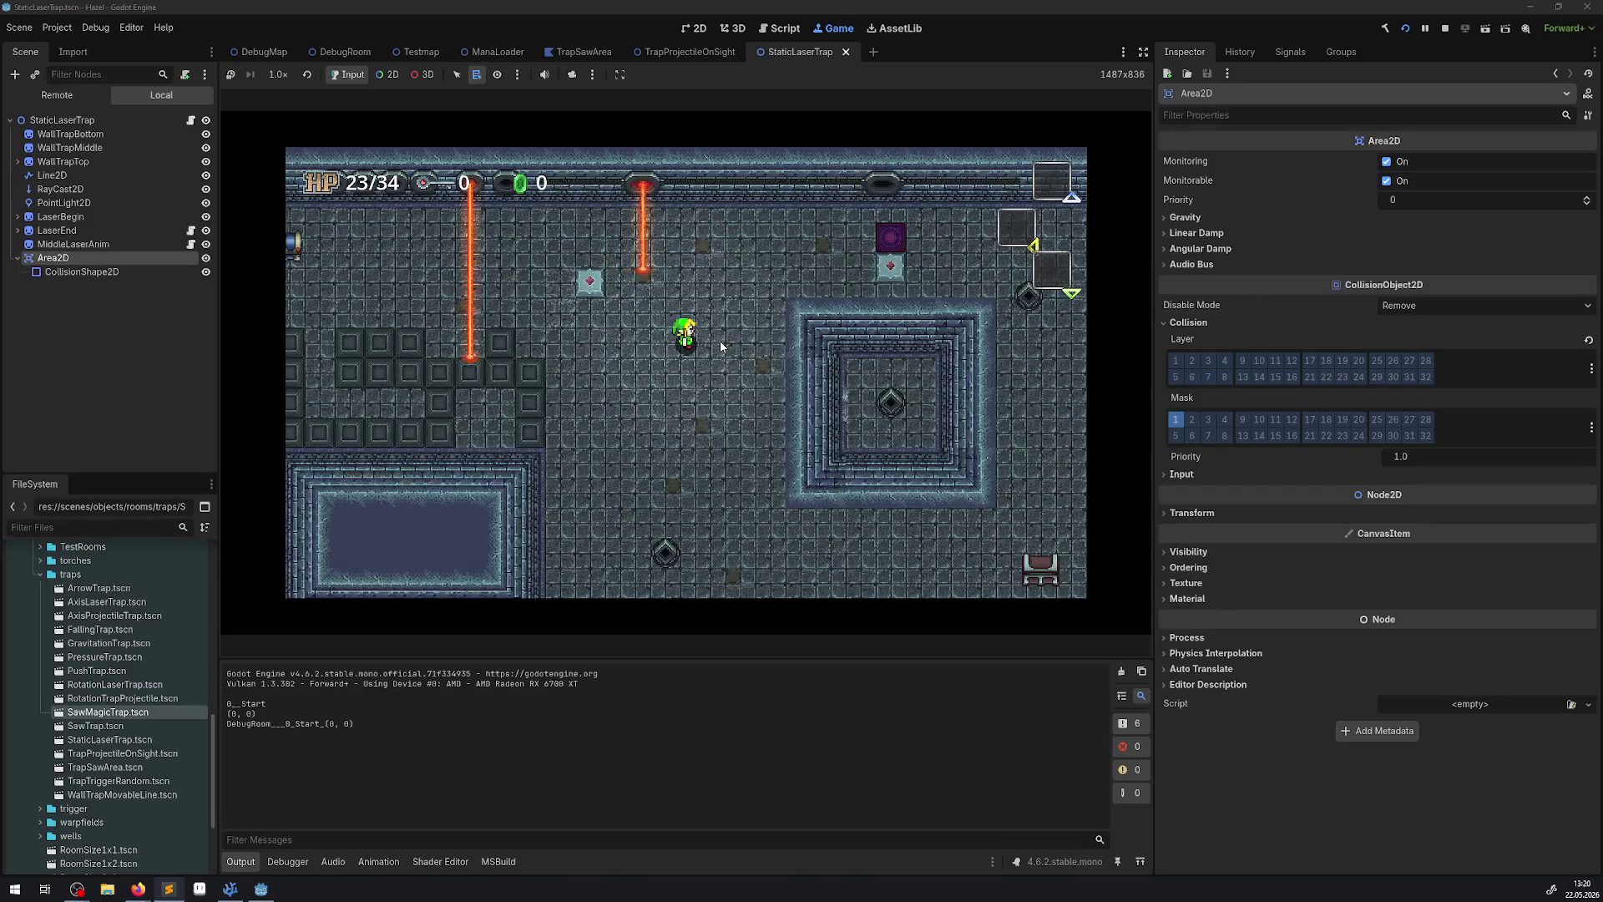
key("Right")
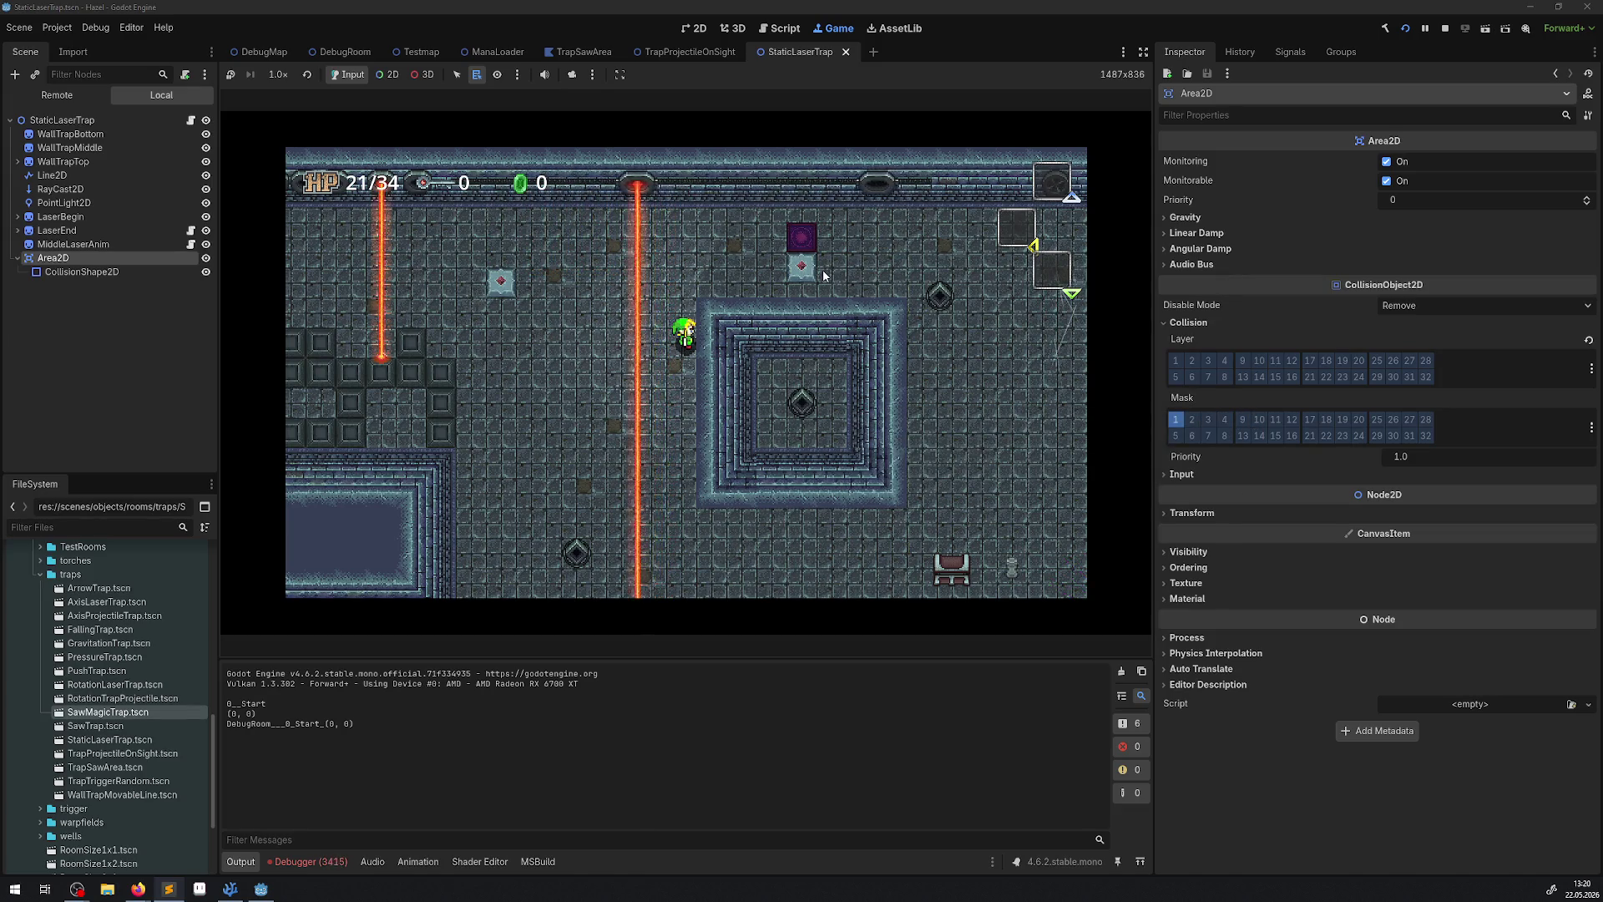
left_click(1444, 29)
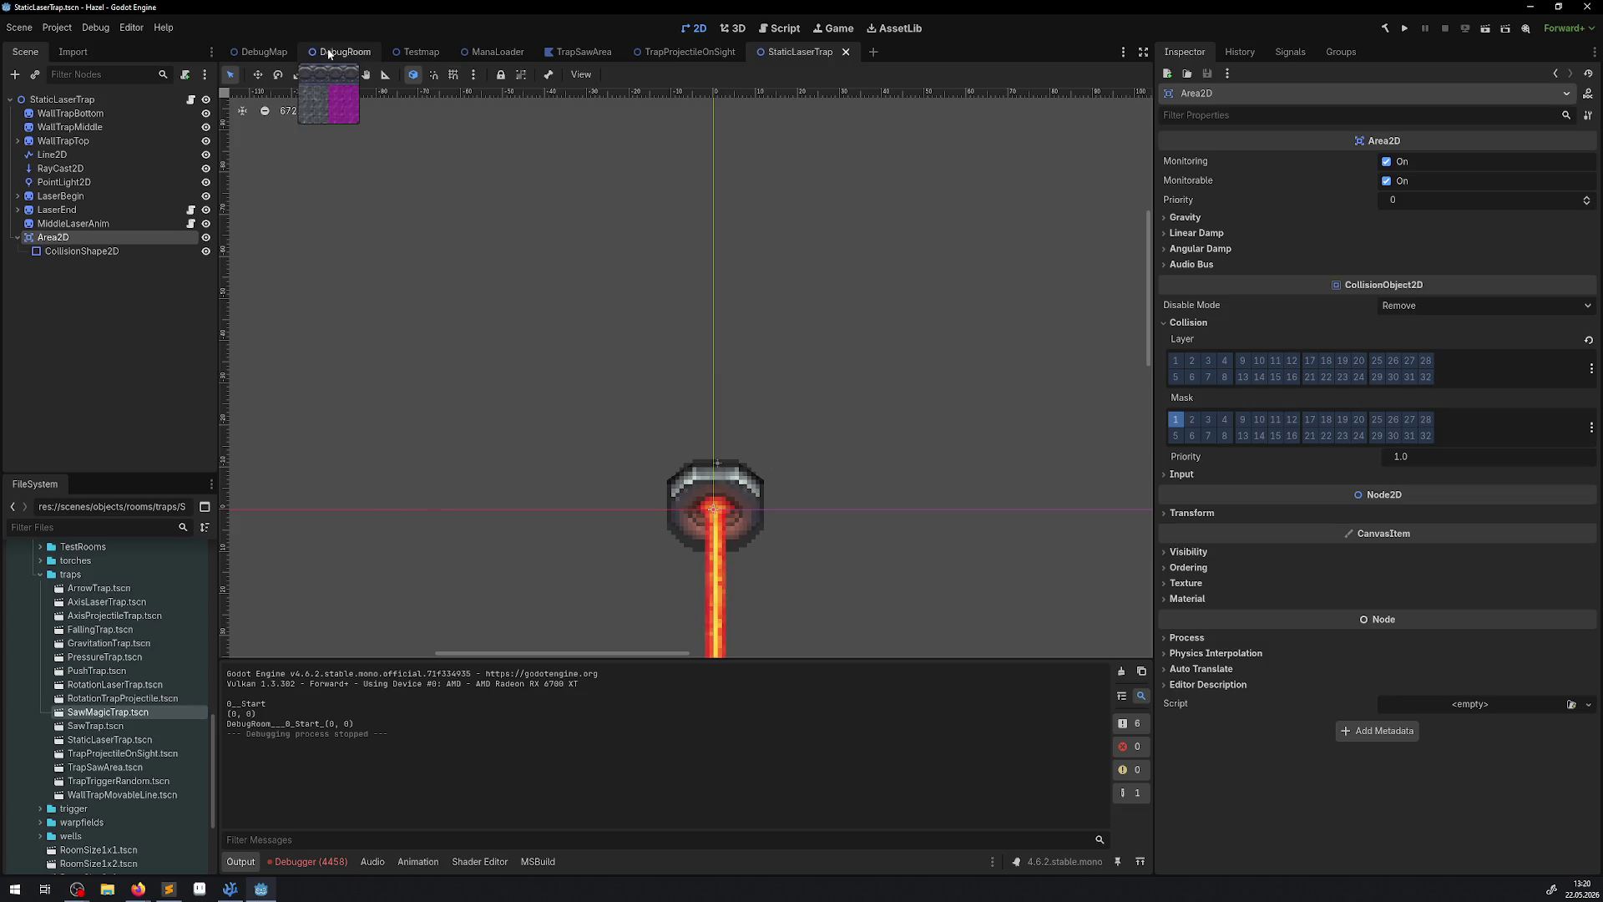
In DebugRoom, set the AxisProjectileTrap's Activation Type to None.
left_click(329, 55)
scroll(915, 250, "right", 10)
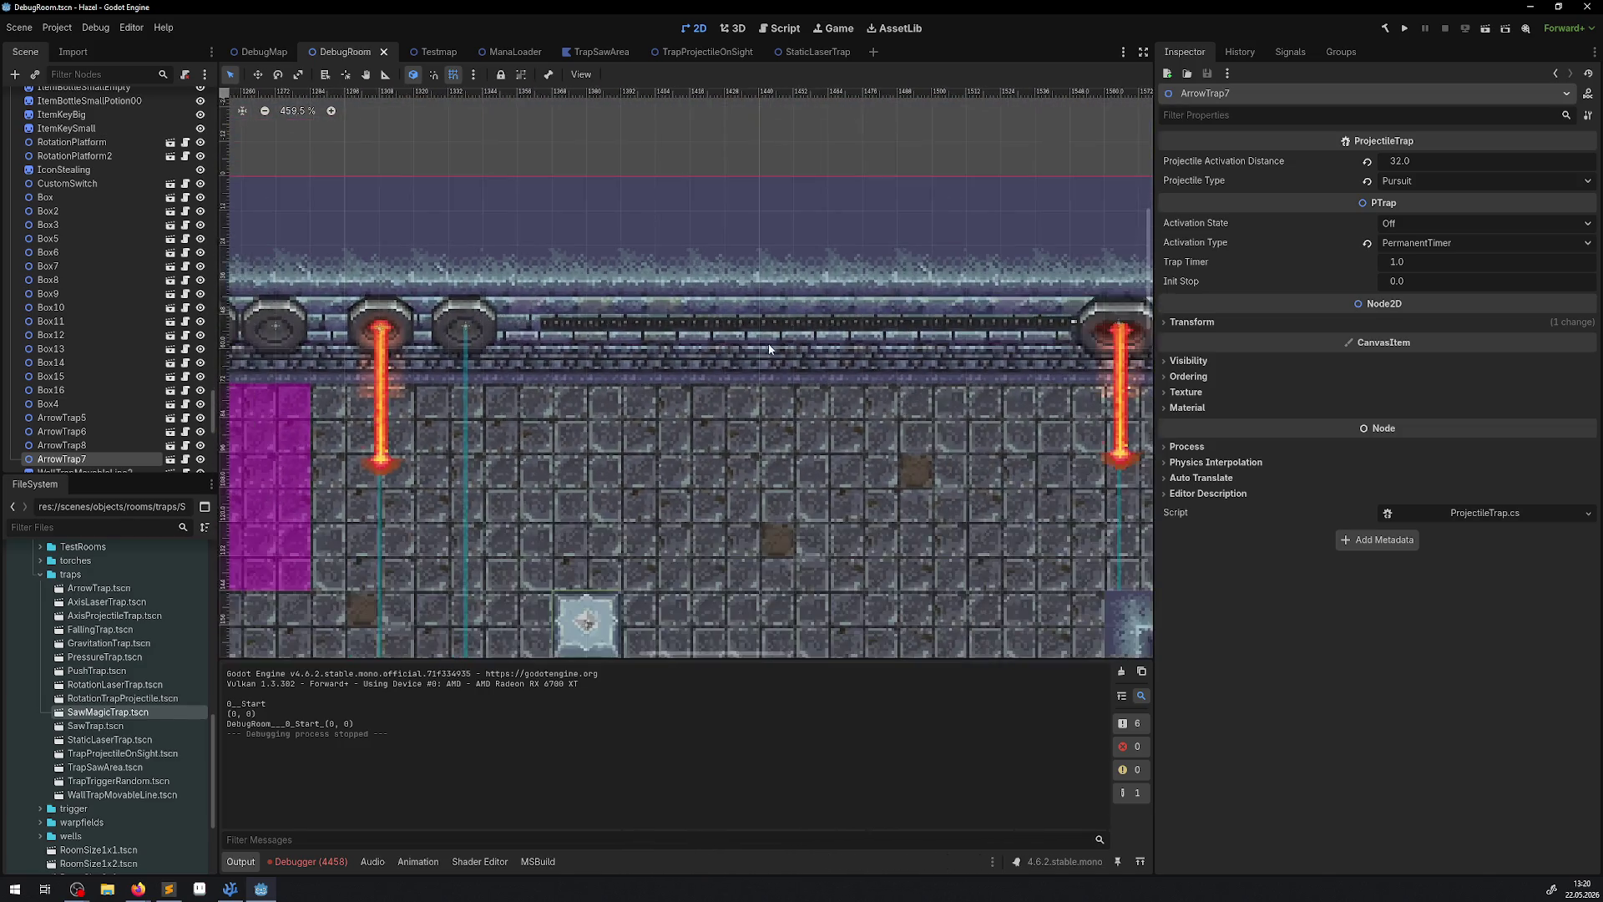
scroll(769, 349, "right", 10)
left_click(1044, 347)
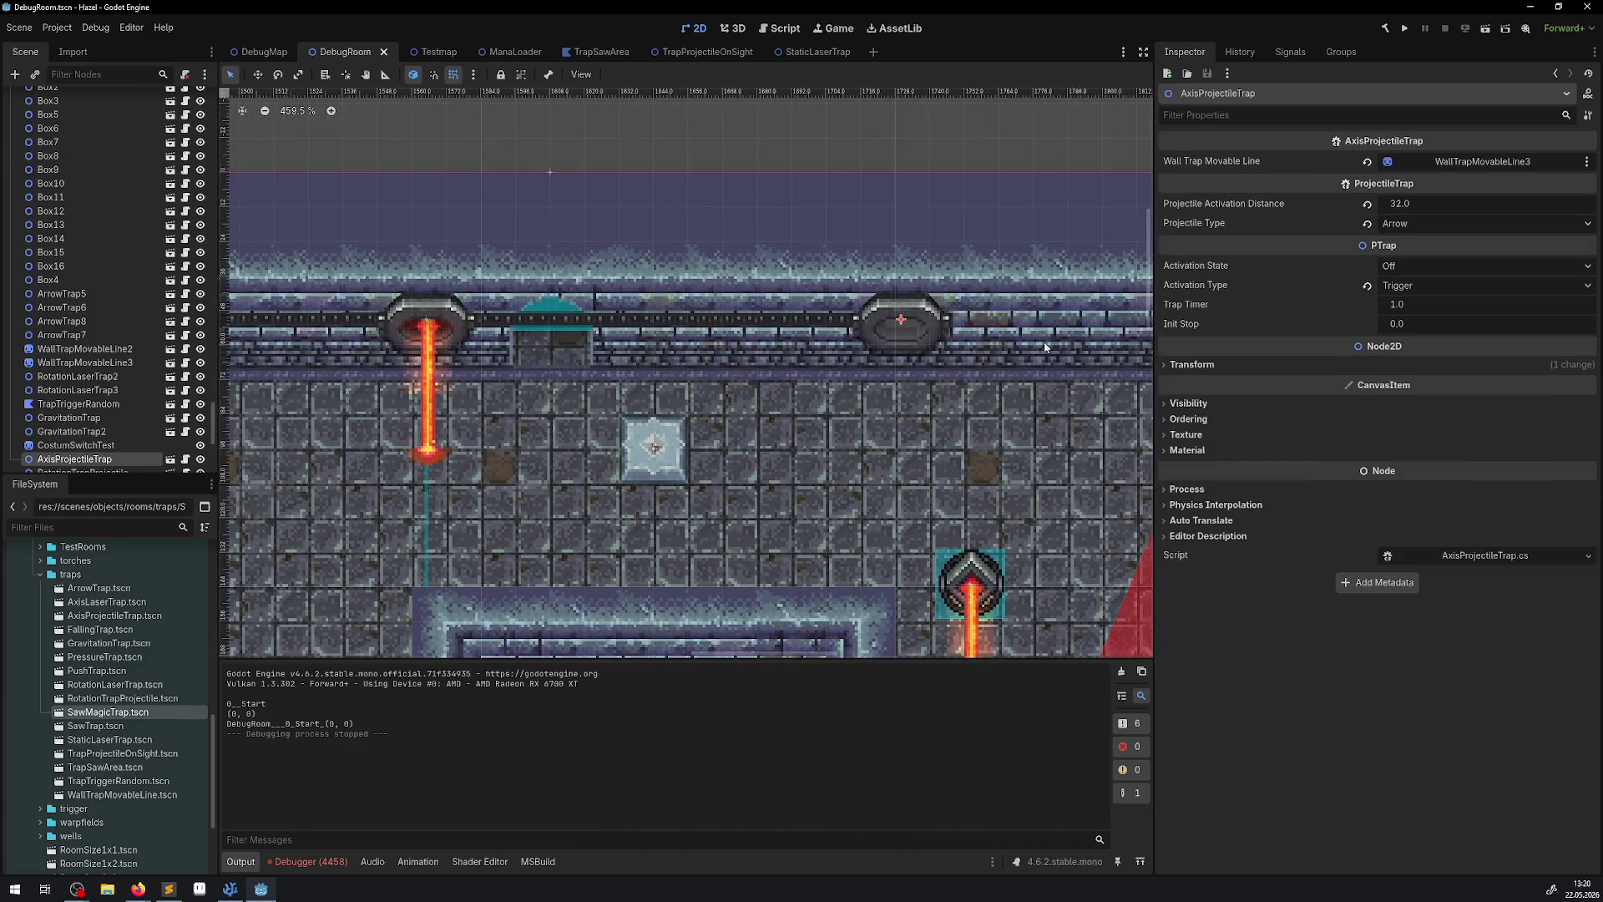
left_click(1420, 284)
left_click(1410, 307)
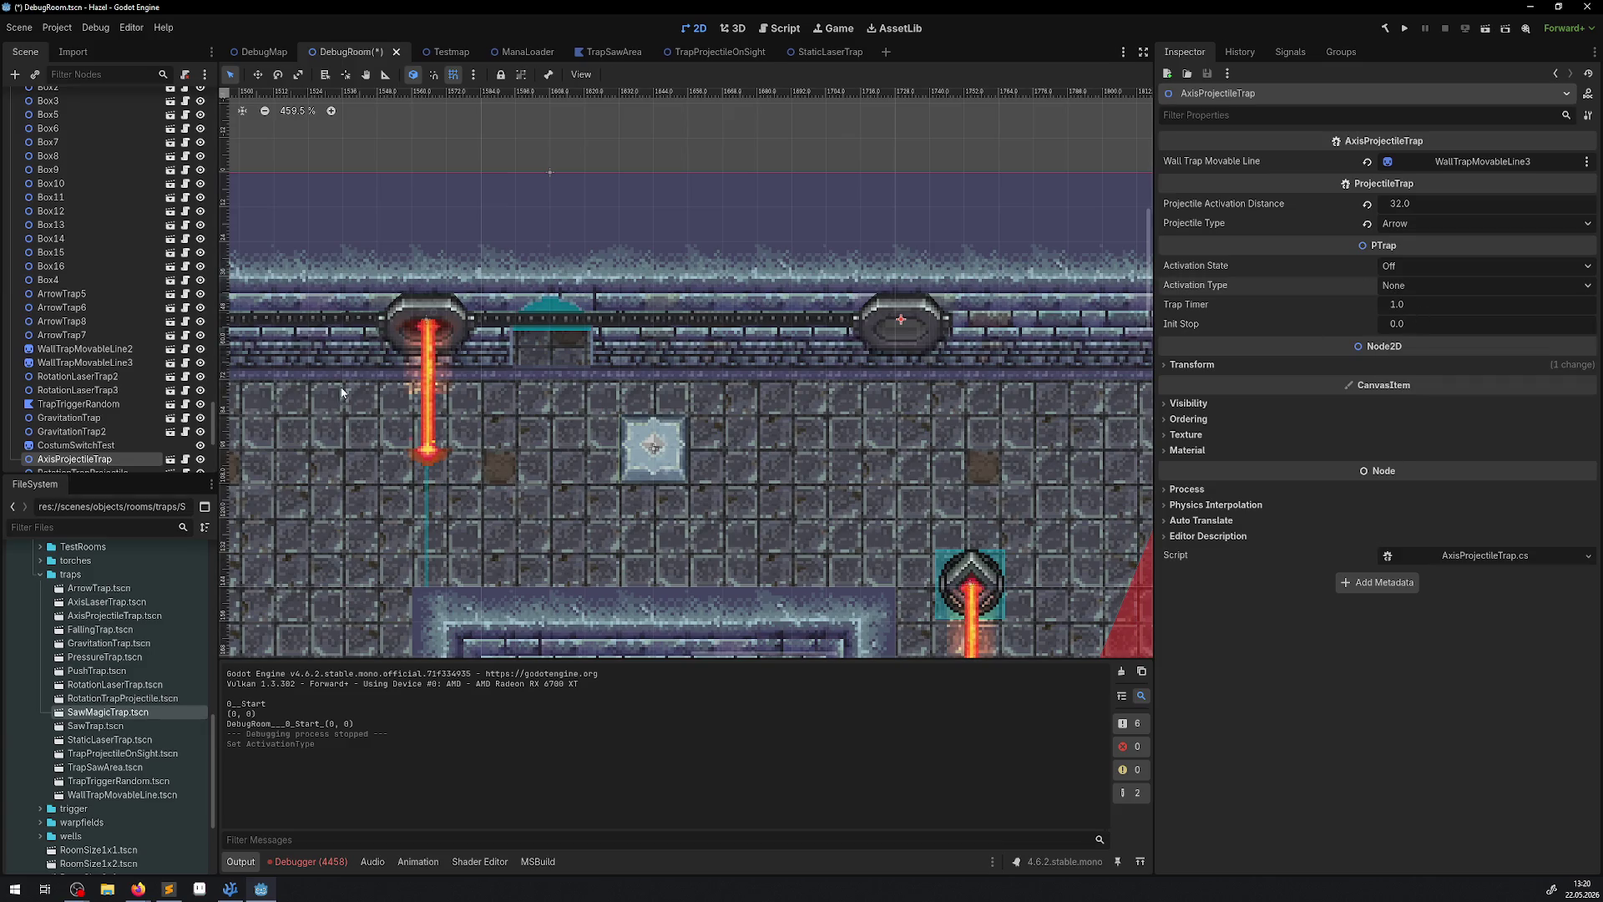
Remove ArrowTrap5 and AxisProjectileTrap from TrapTriggerRandom's trap list and save the scene.
scroll(774, 404, "left", 10)
left_click(826, 476)
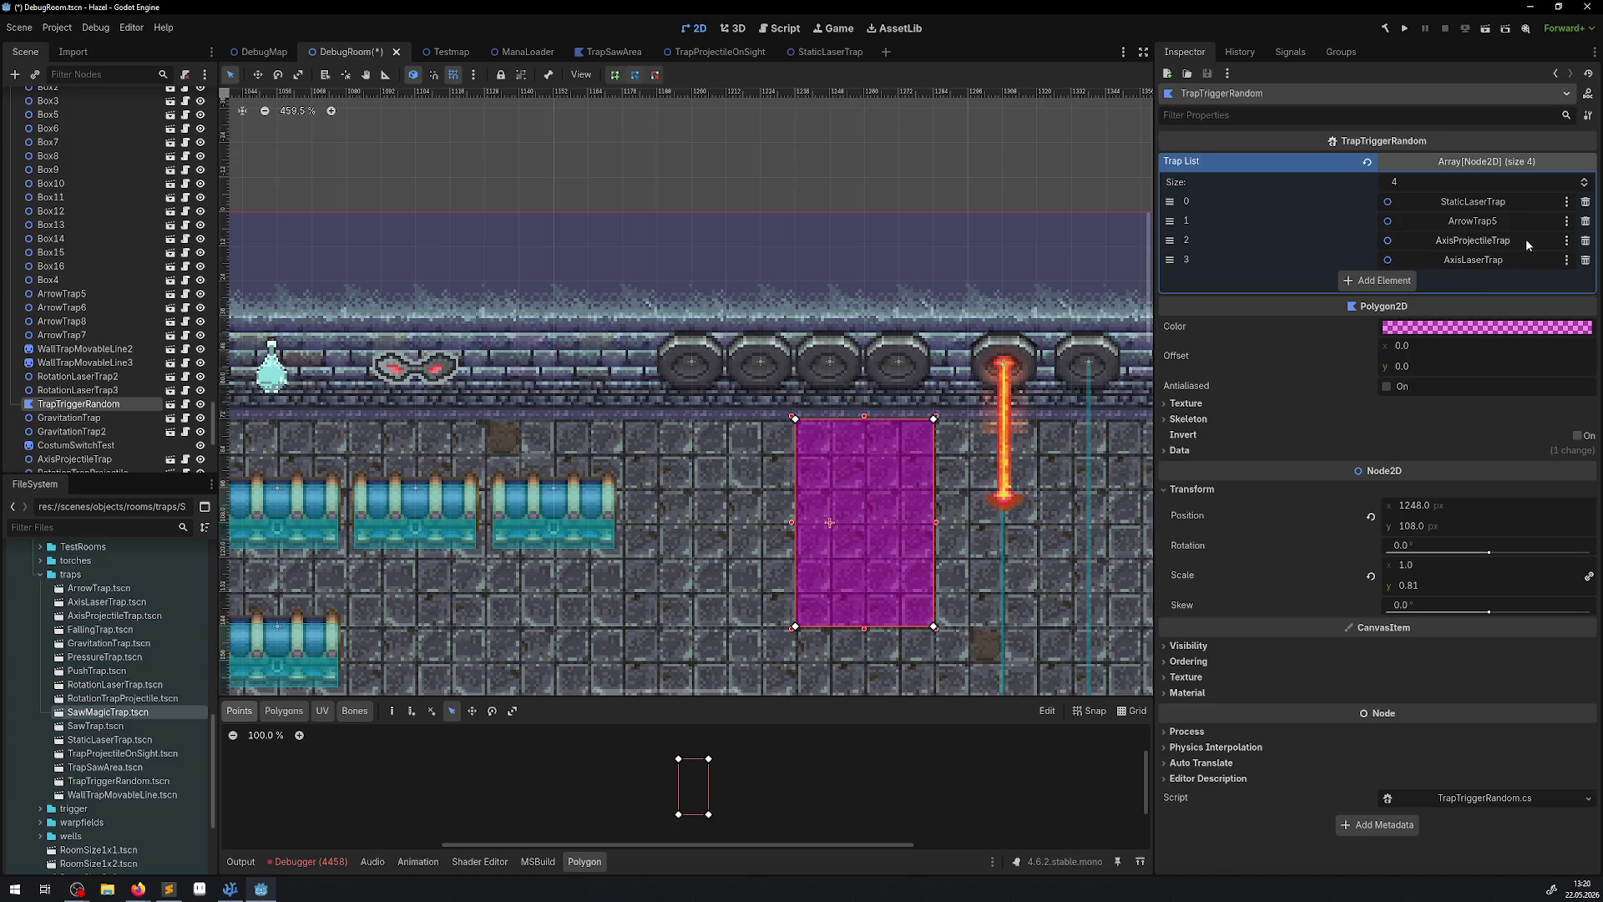
left_click(1588, 222)
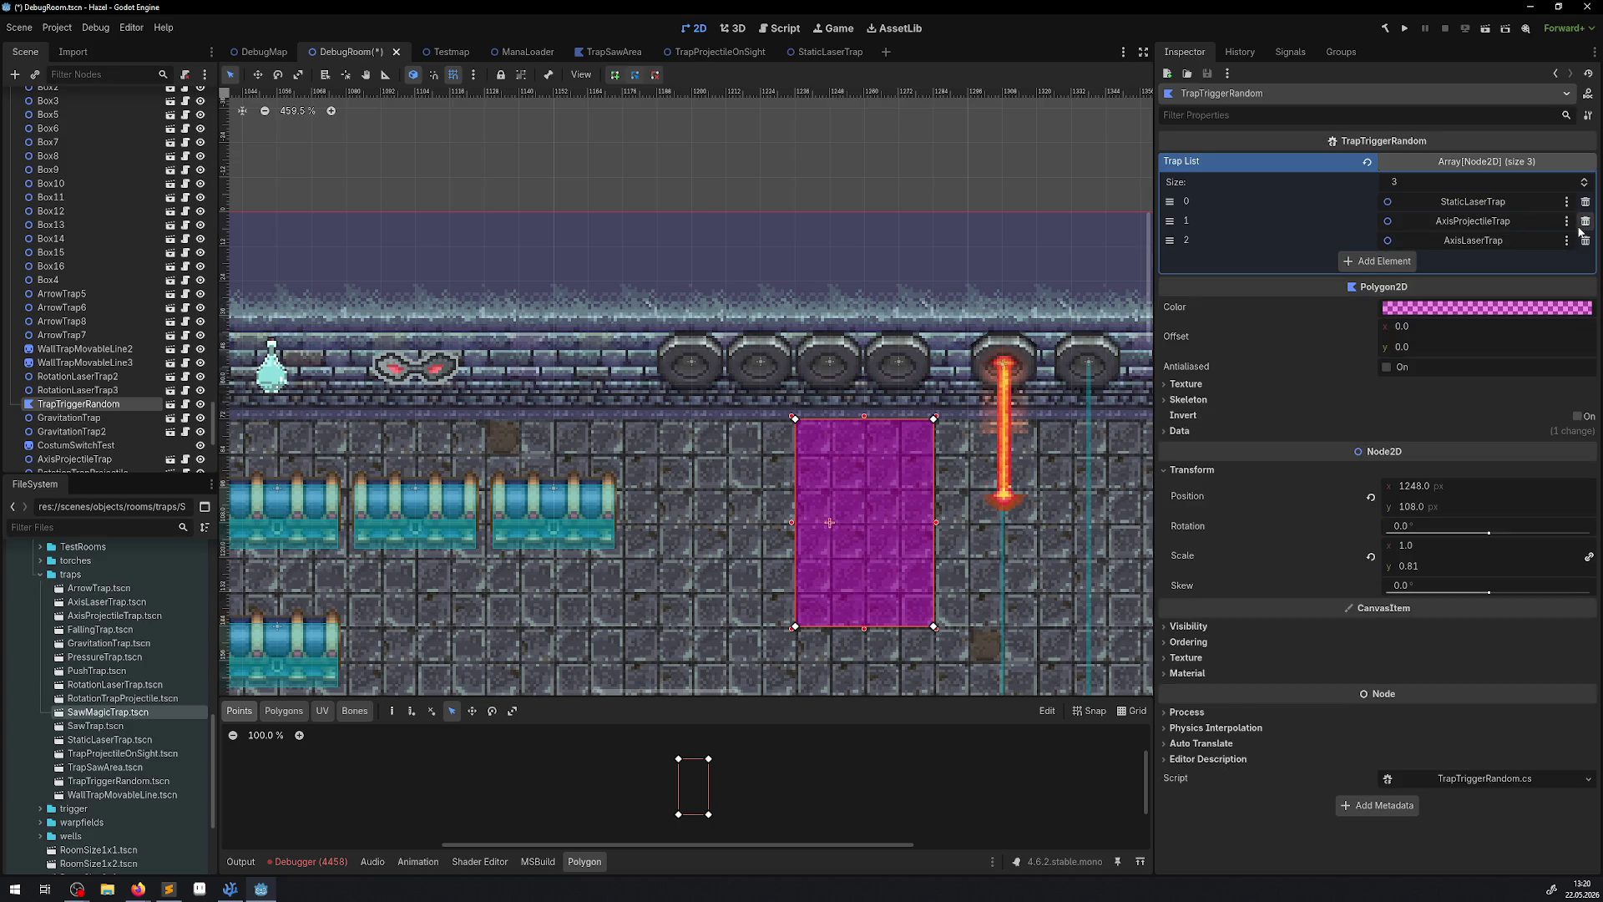
left_click(1587, 222)
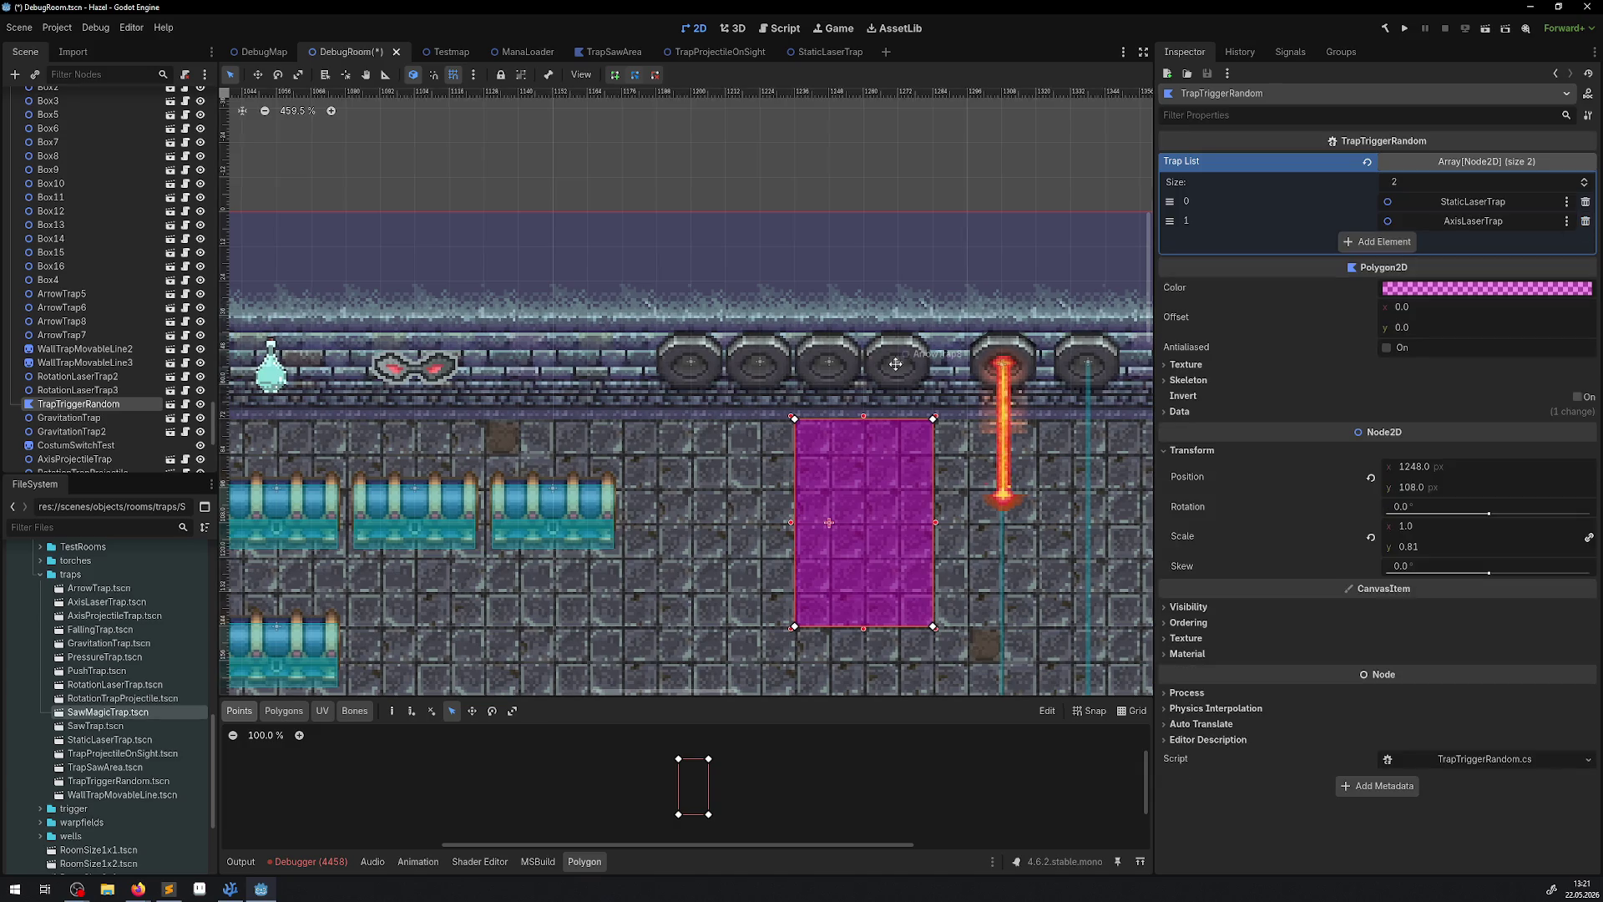
scroll(491, 343, "right", 5)
key("ctrl+s")
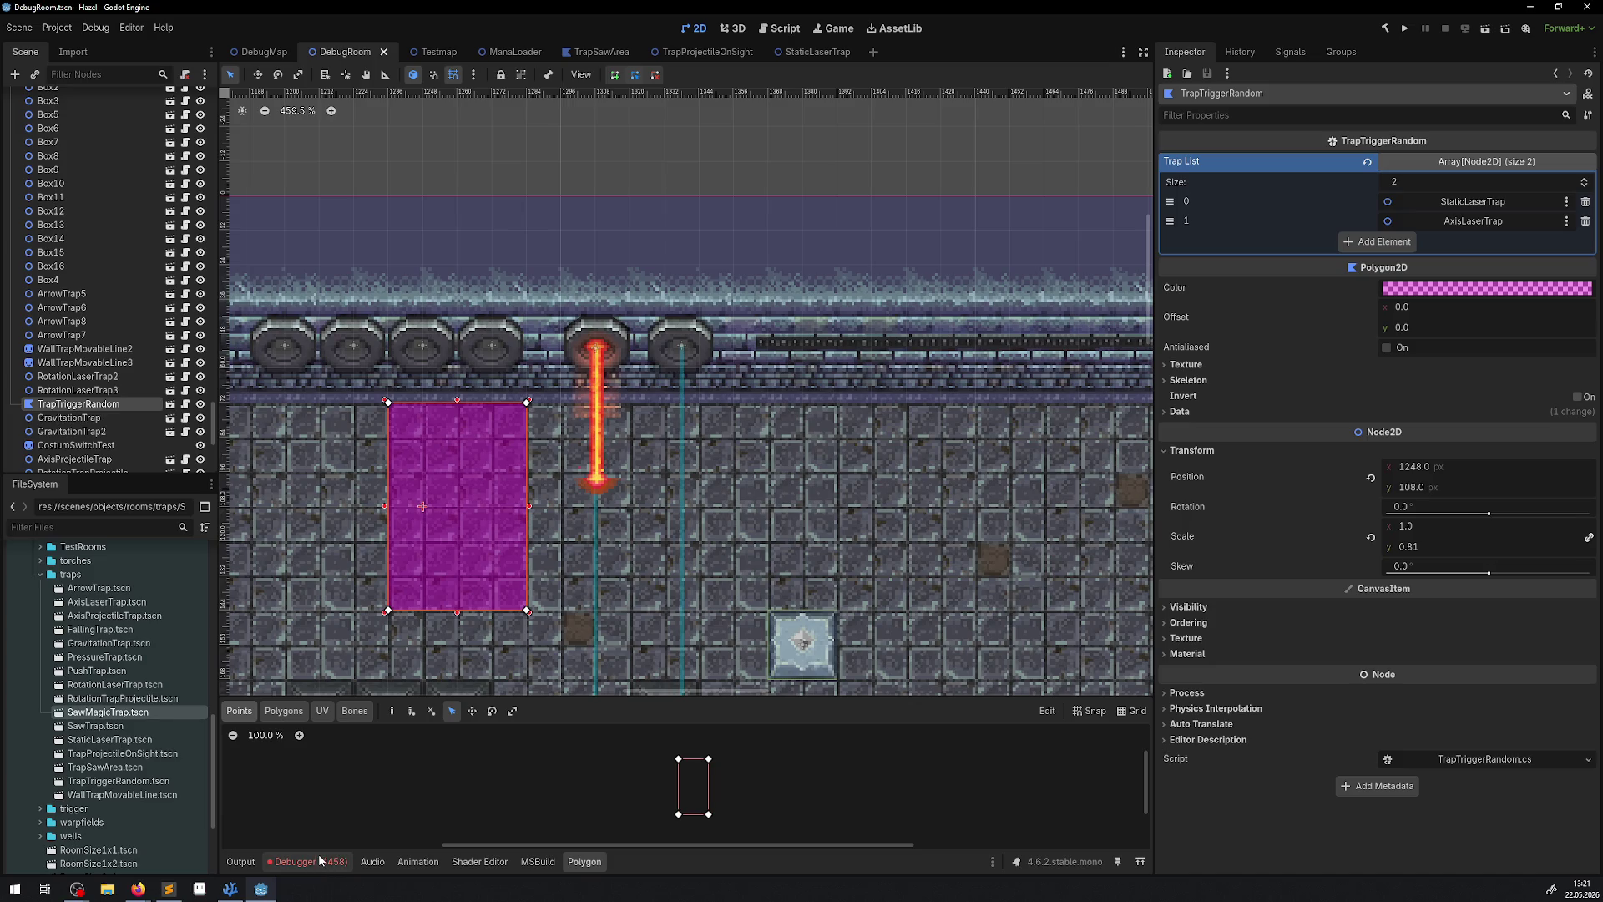
left_click(1386, 29)
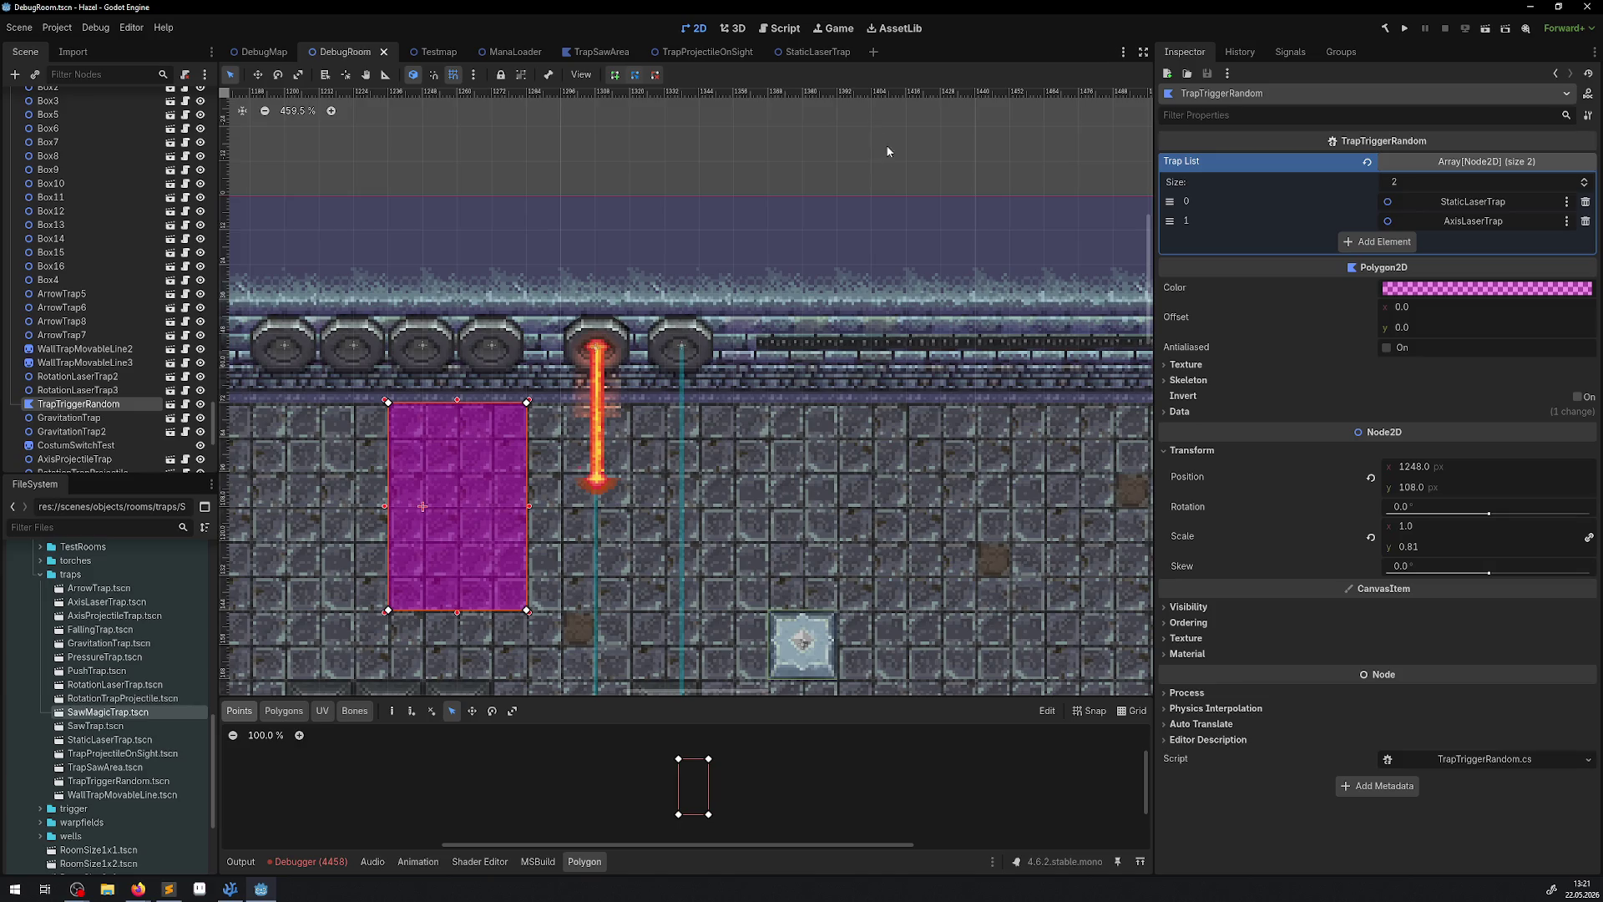
Clear the 4458 logged debugger errors and return to the Output log.
left_click(309, 861)
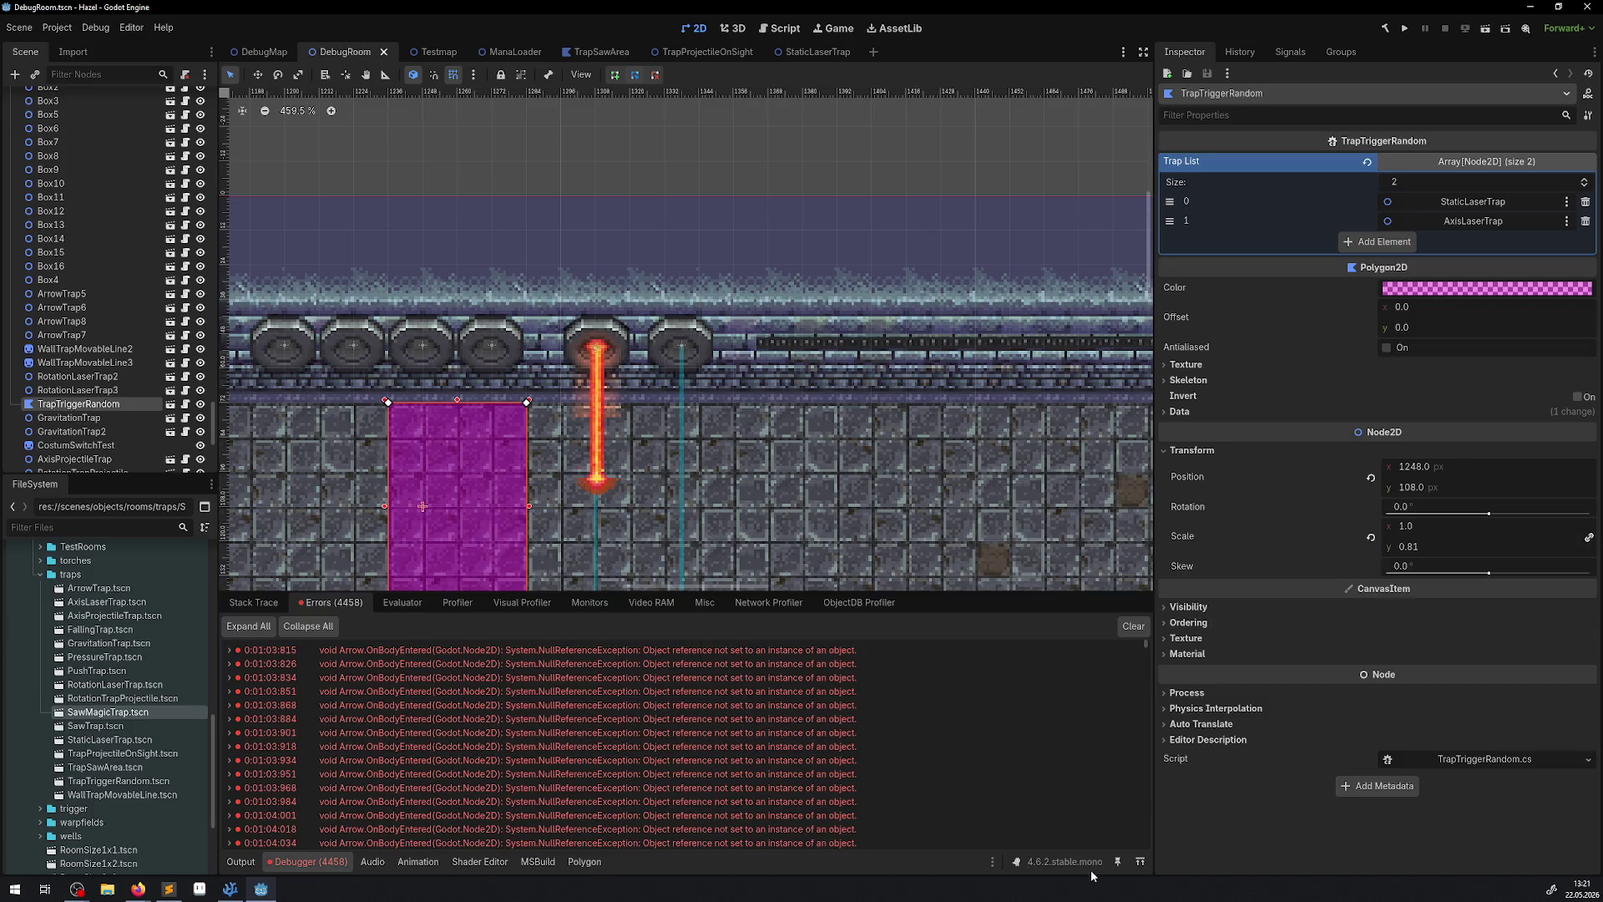
left_click(1135, 627)
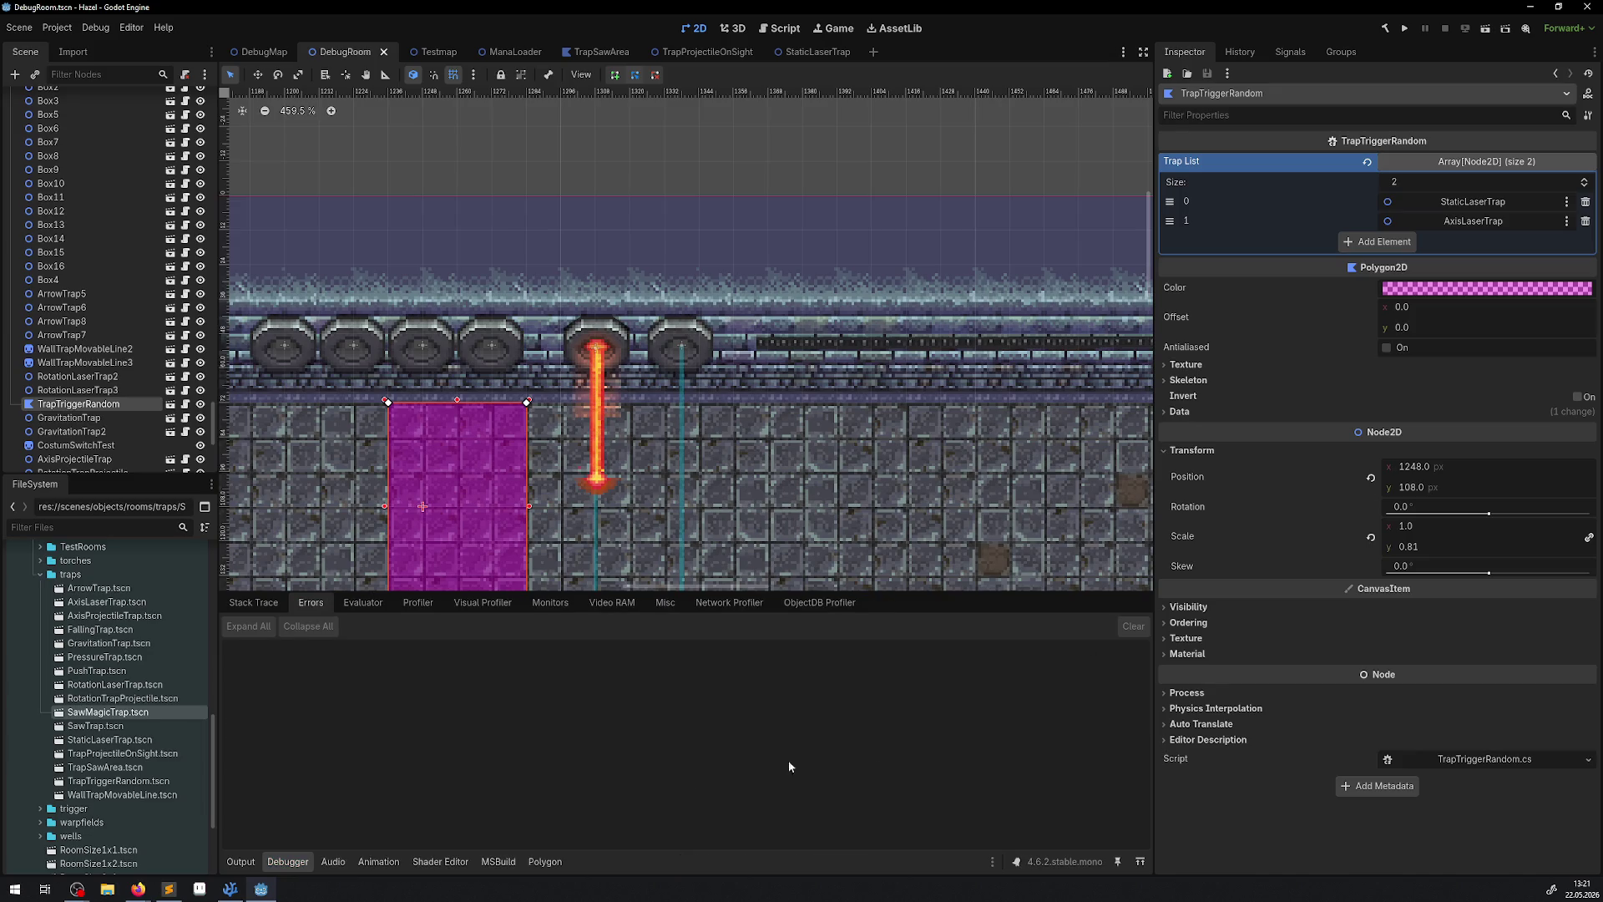
left_click(250, 862)
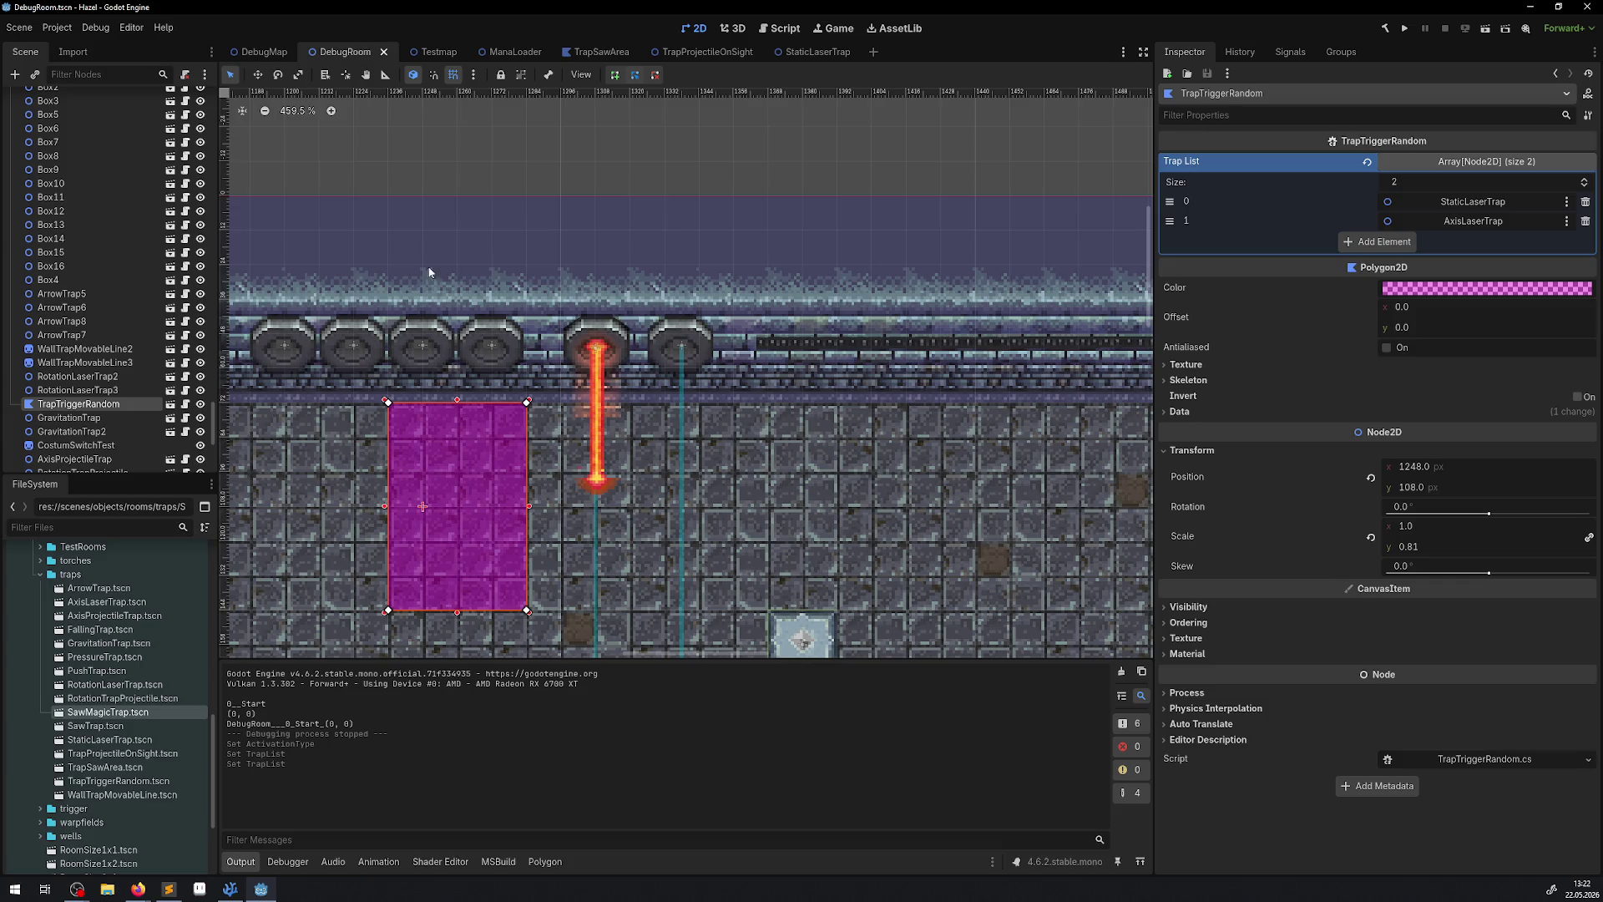
Open the StaticLaserTrap, SawTrap, SawMagicTrap and RotationTrapProjectile scenes and inspect the projectile's raycast.
double_click(120, 740)
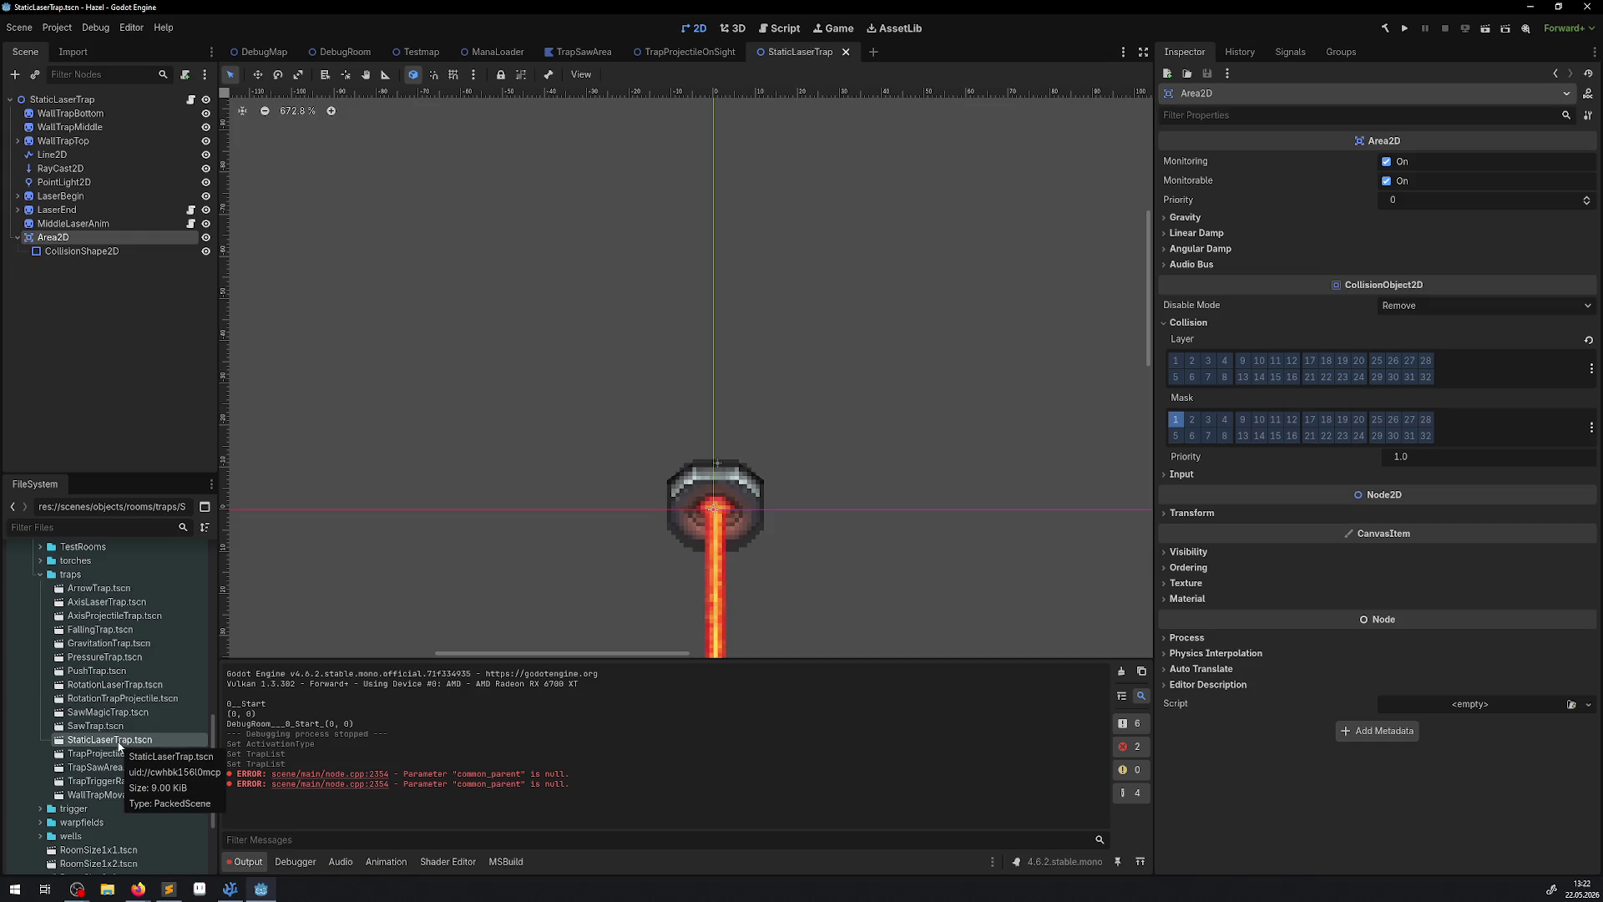
left_click_drag(571, 786, 472, 746)
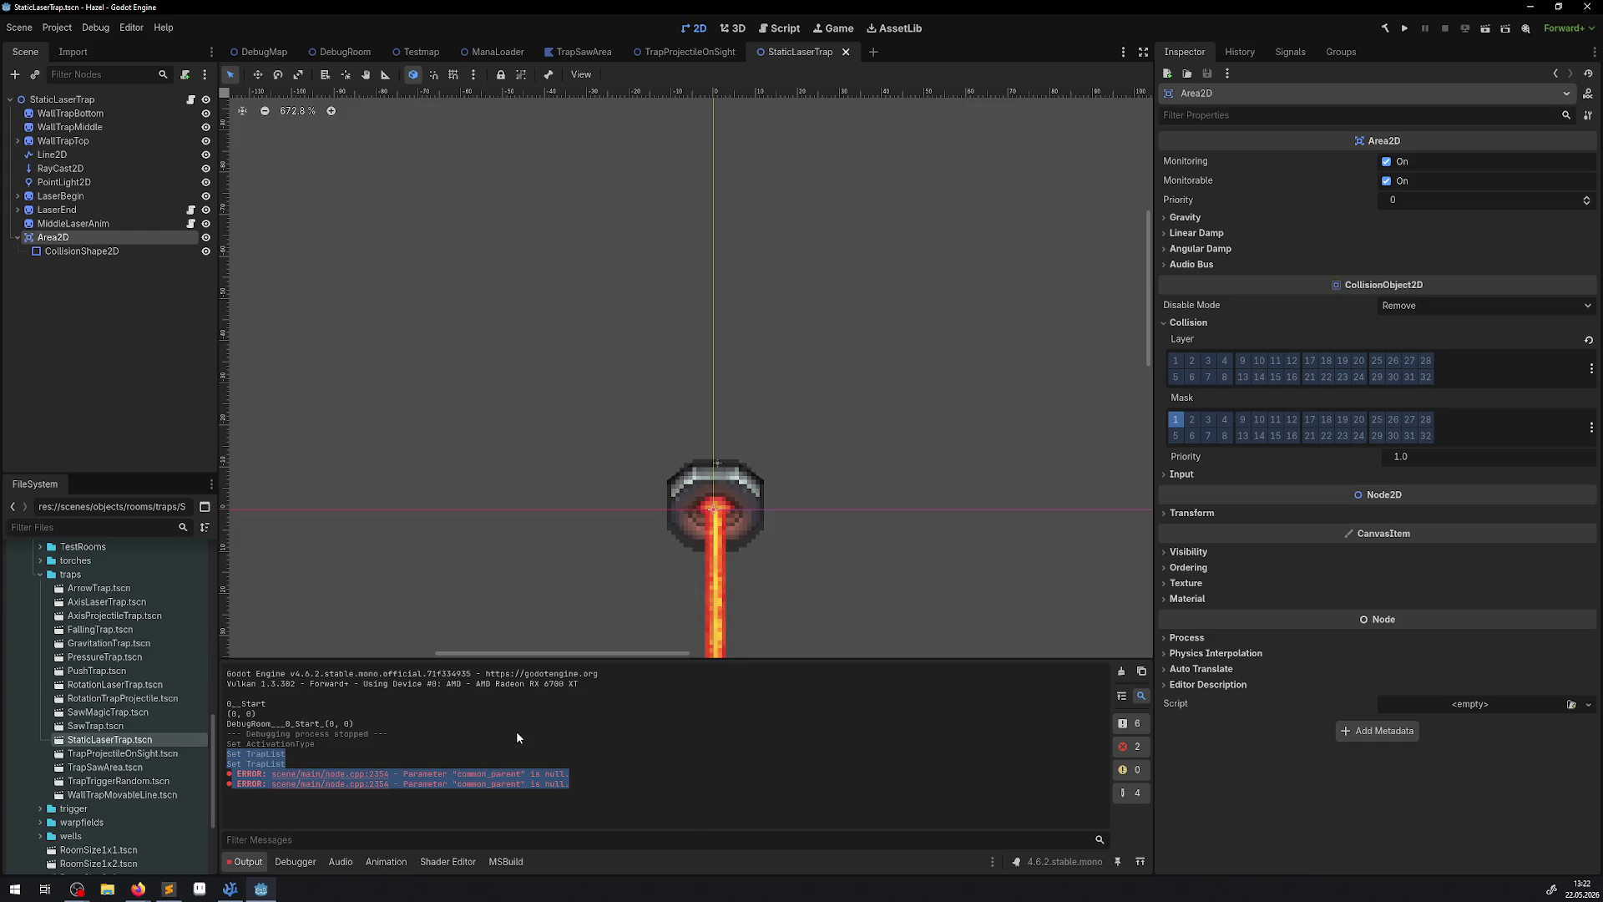
double_click(106, 726)
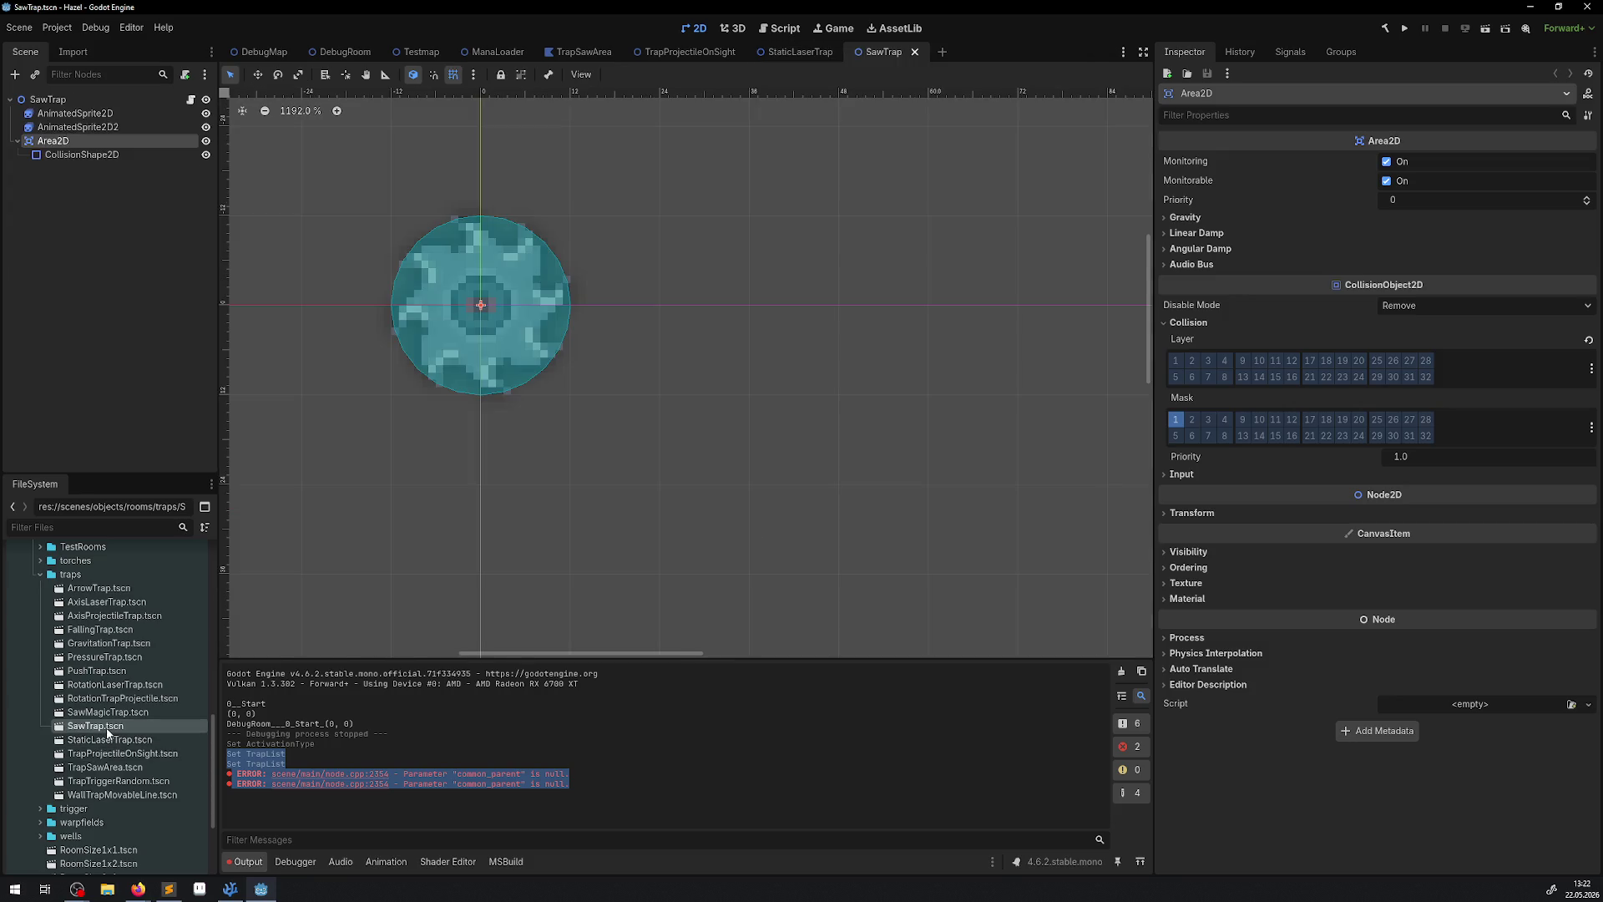
double_click(110, 713)
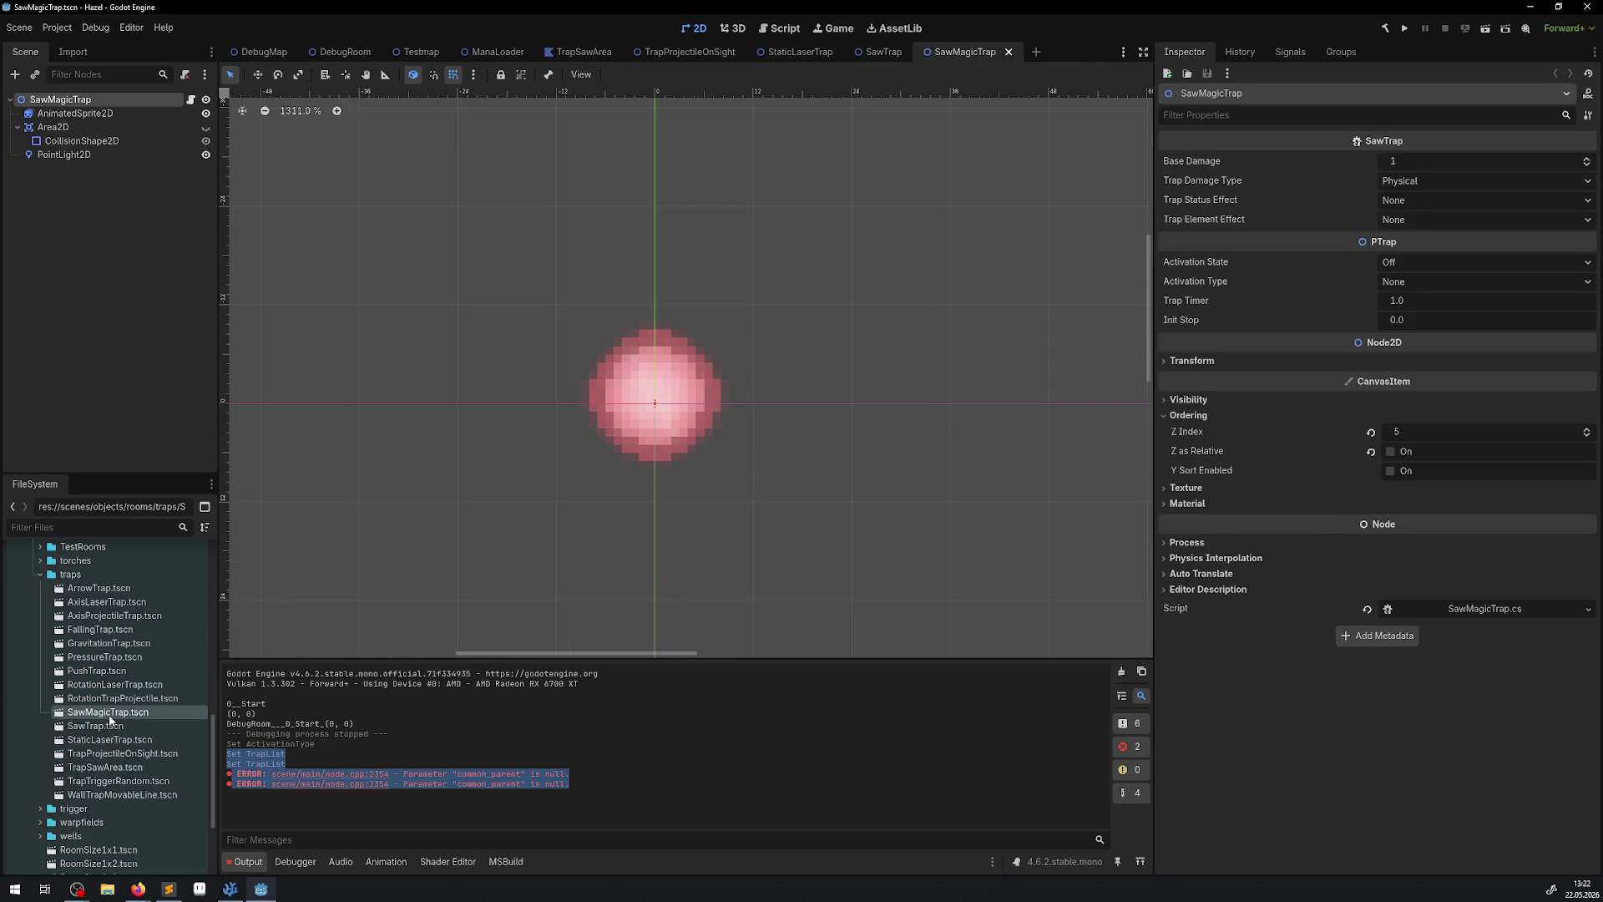
double_click(114, 701)
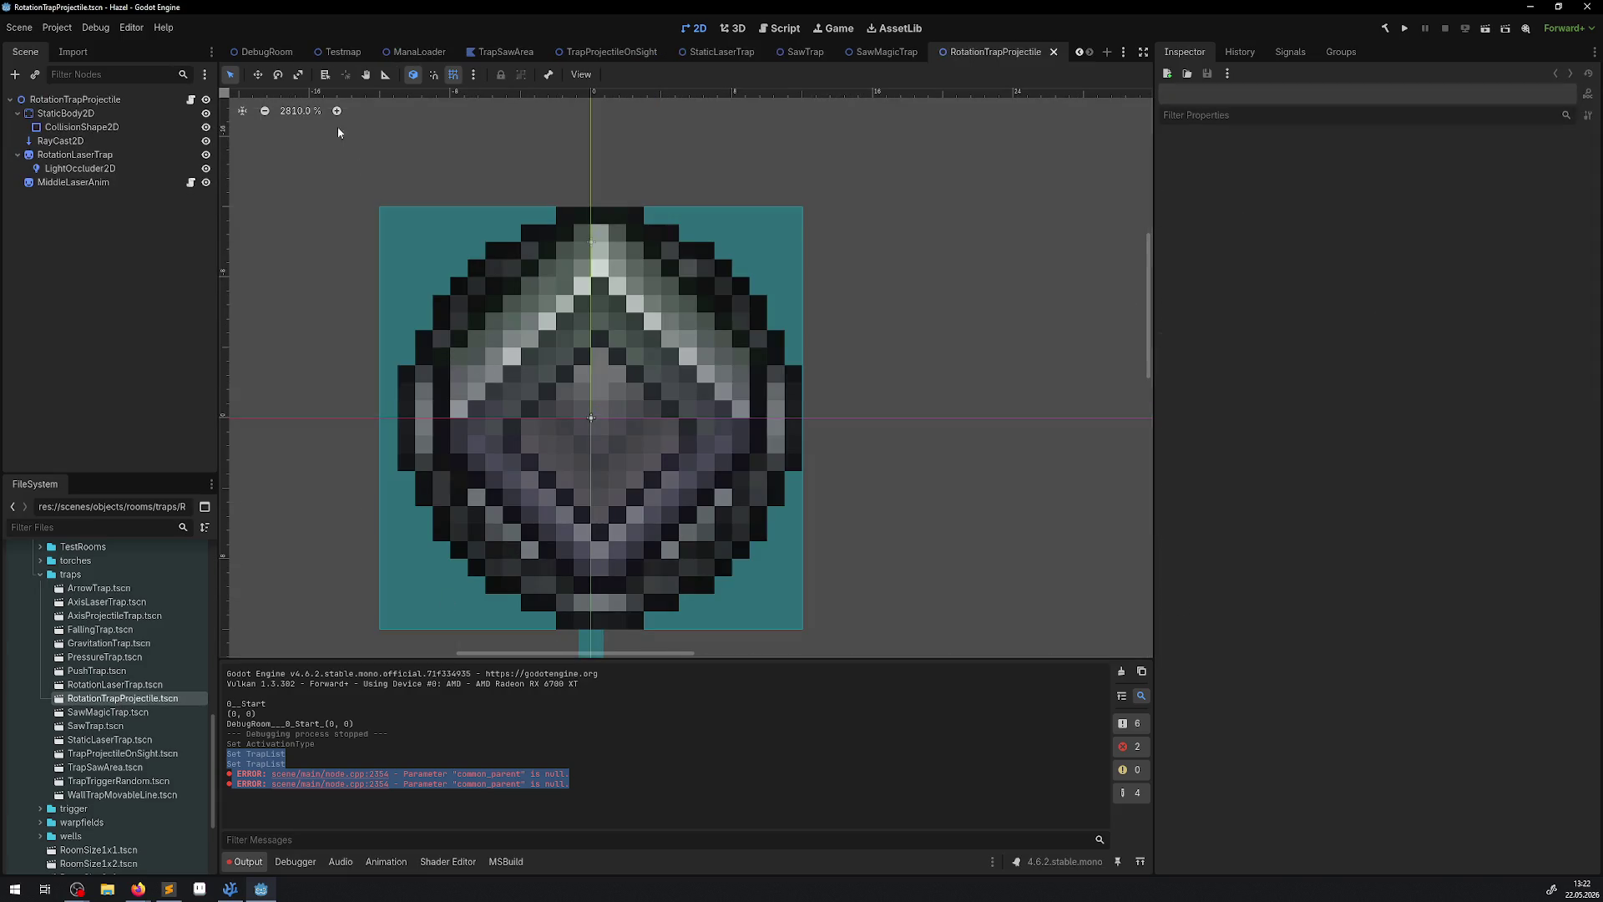
left_click(69, 140)
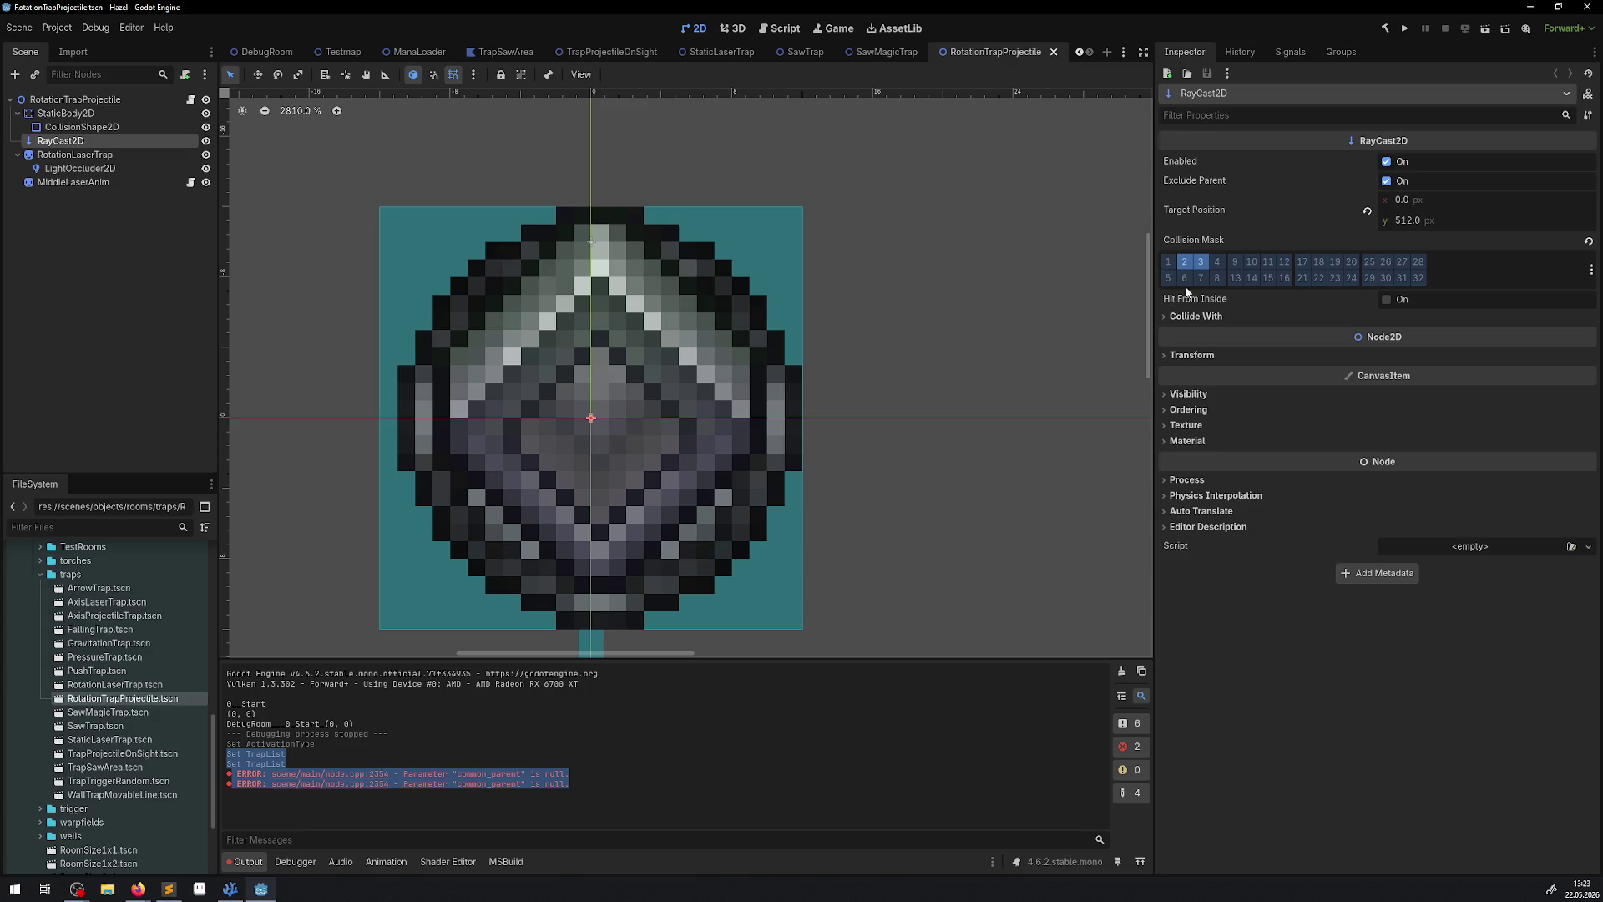
Compare the StaticLaserTrap raycast mask with the RotationTrapProjectile raycast mask.
left_click(721, 53)
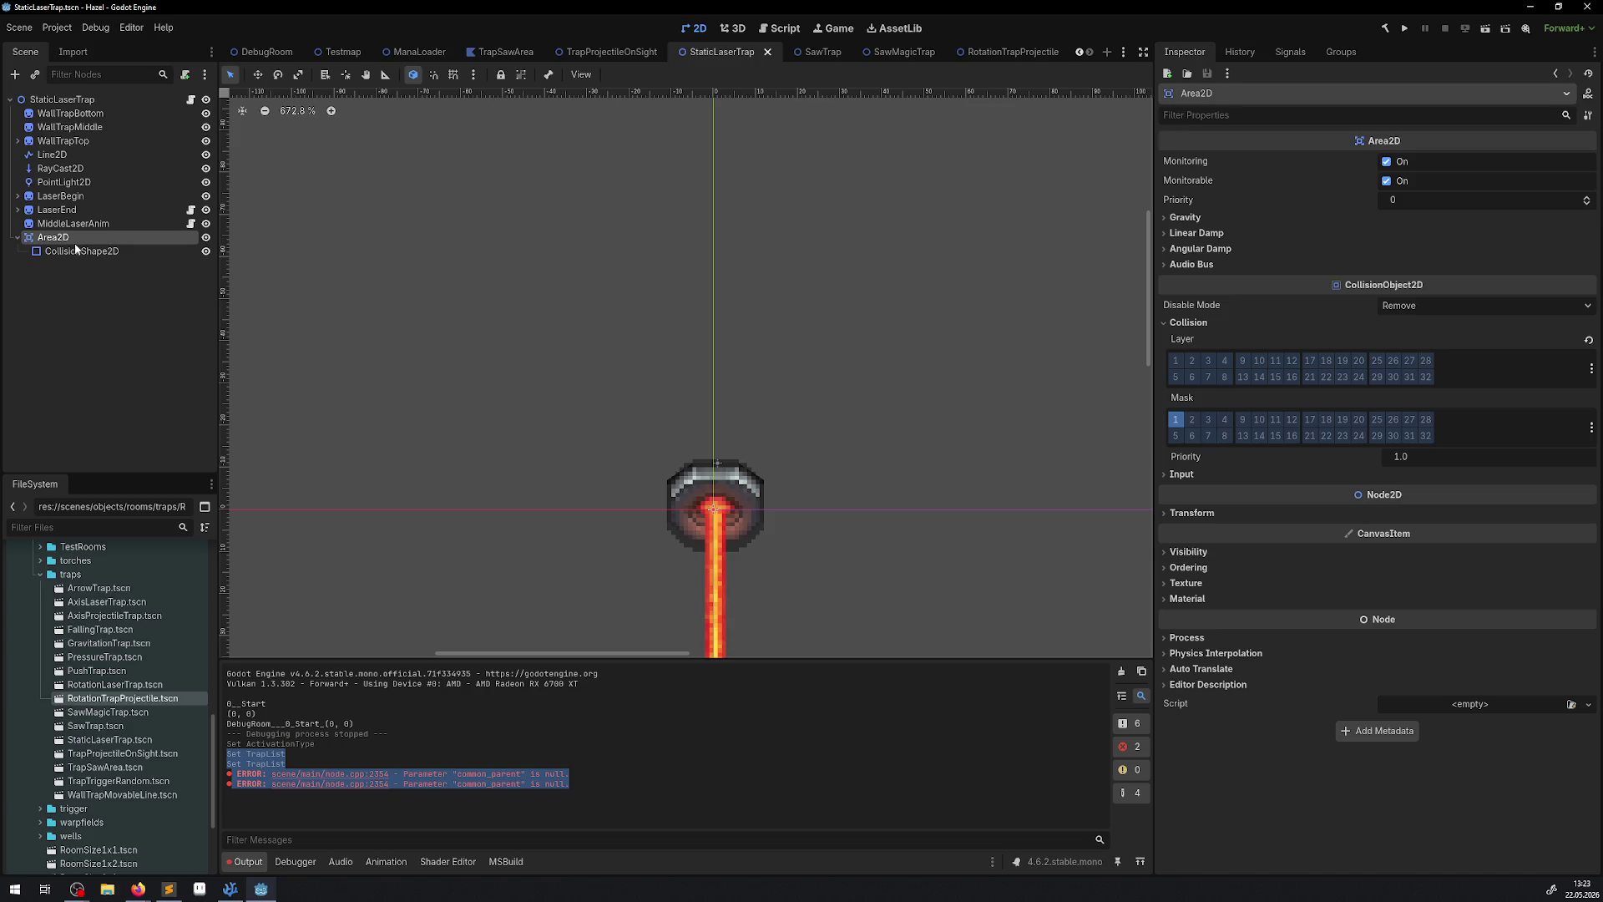
left_click(56, 170)
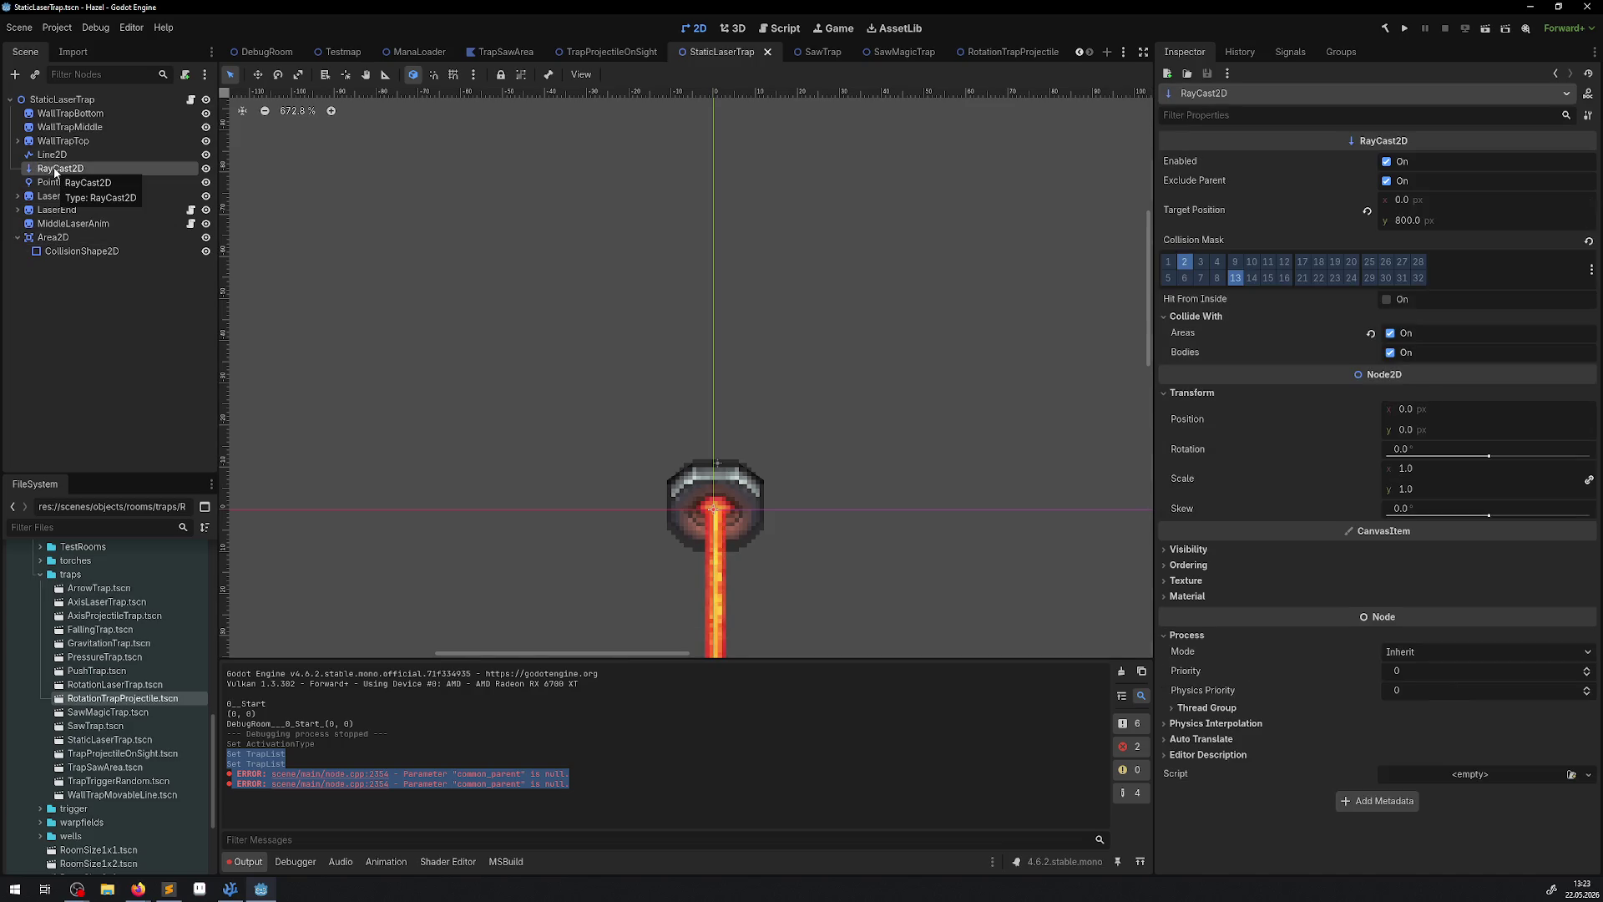
left_click(997, 52)
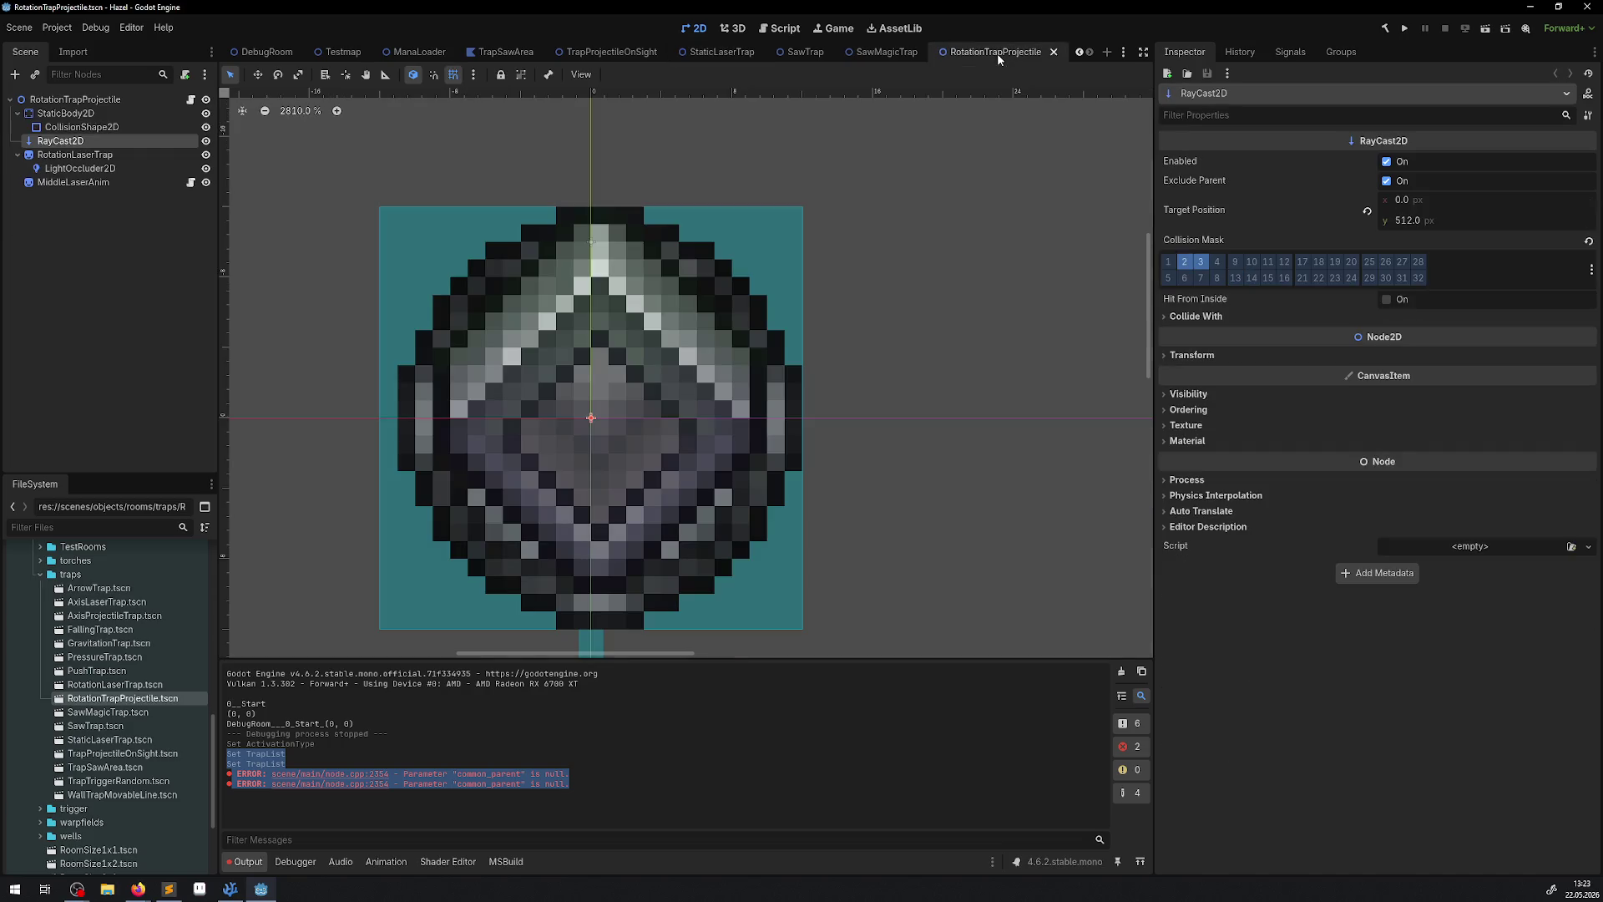
Set the RotationTrapProjectile RayCast2D mask to layers 2 and 13, dropping layer 3, and save.
left_click(1236, 278)
left_click(1200, 261)
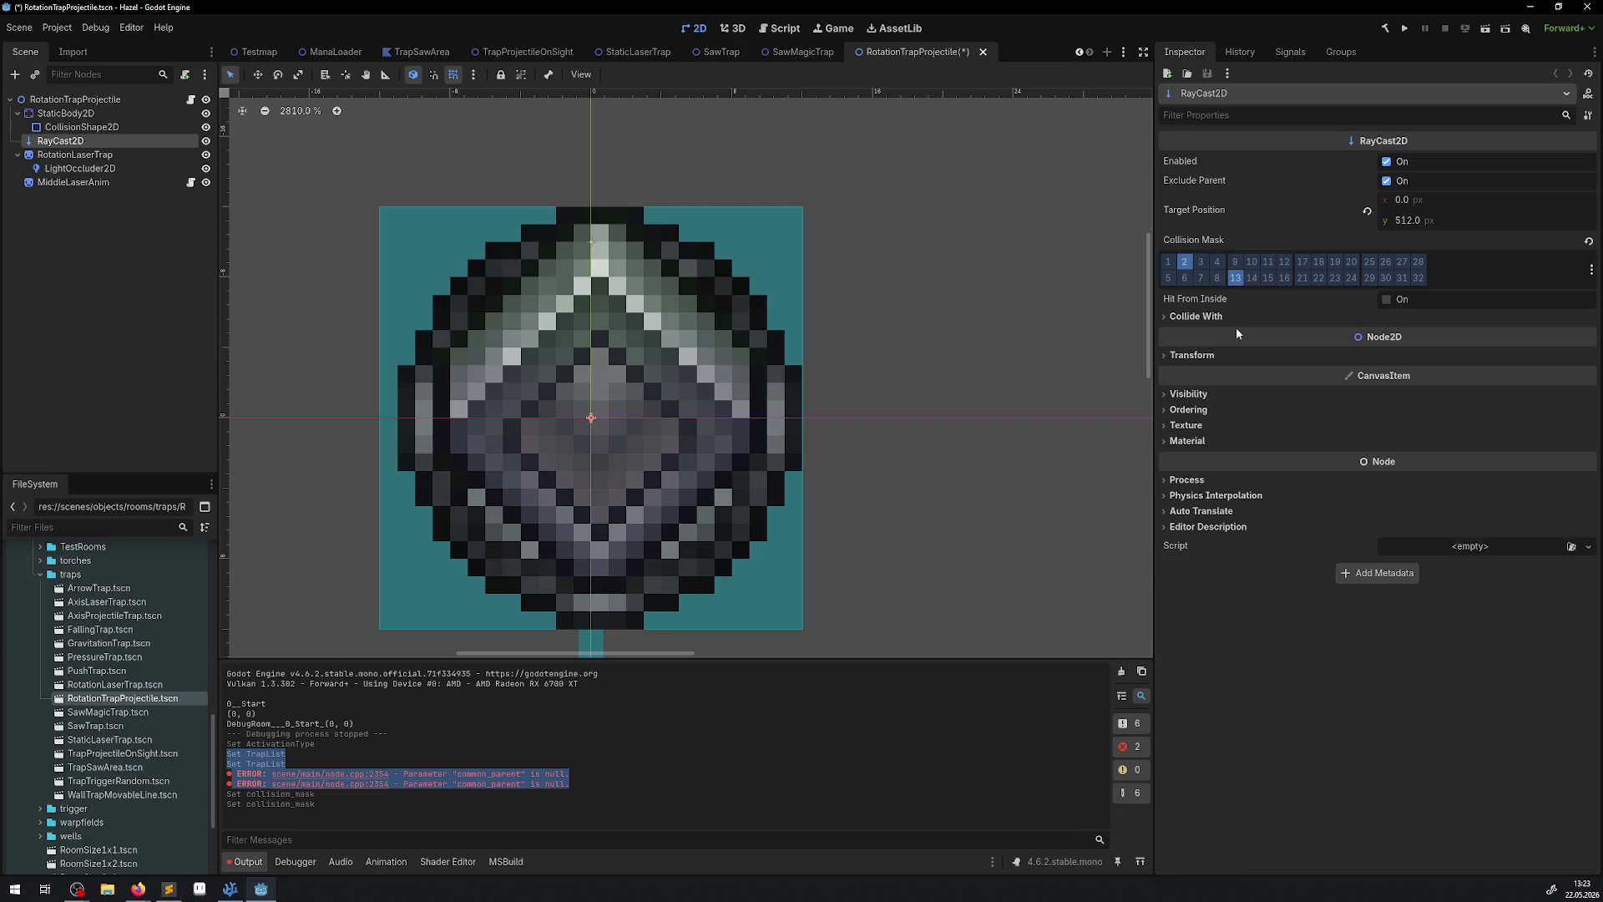
key("ctrl+s")
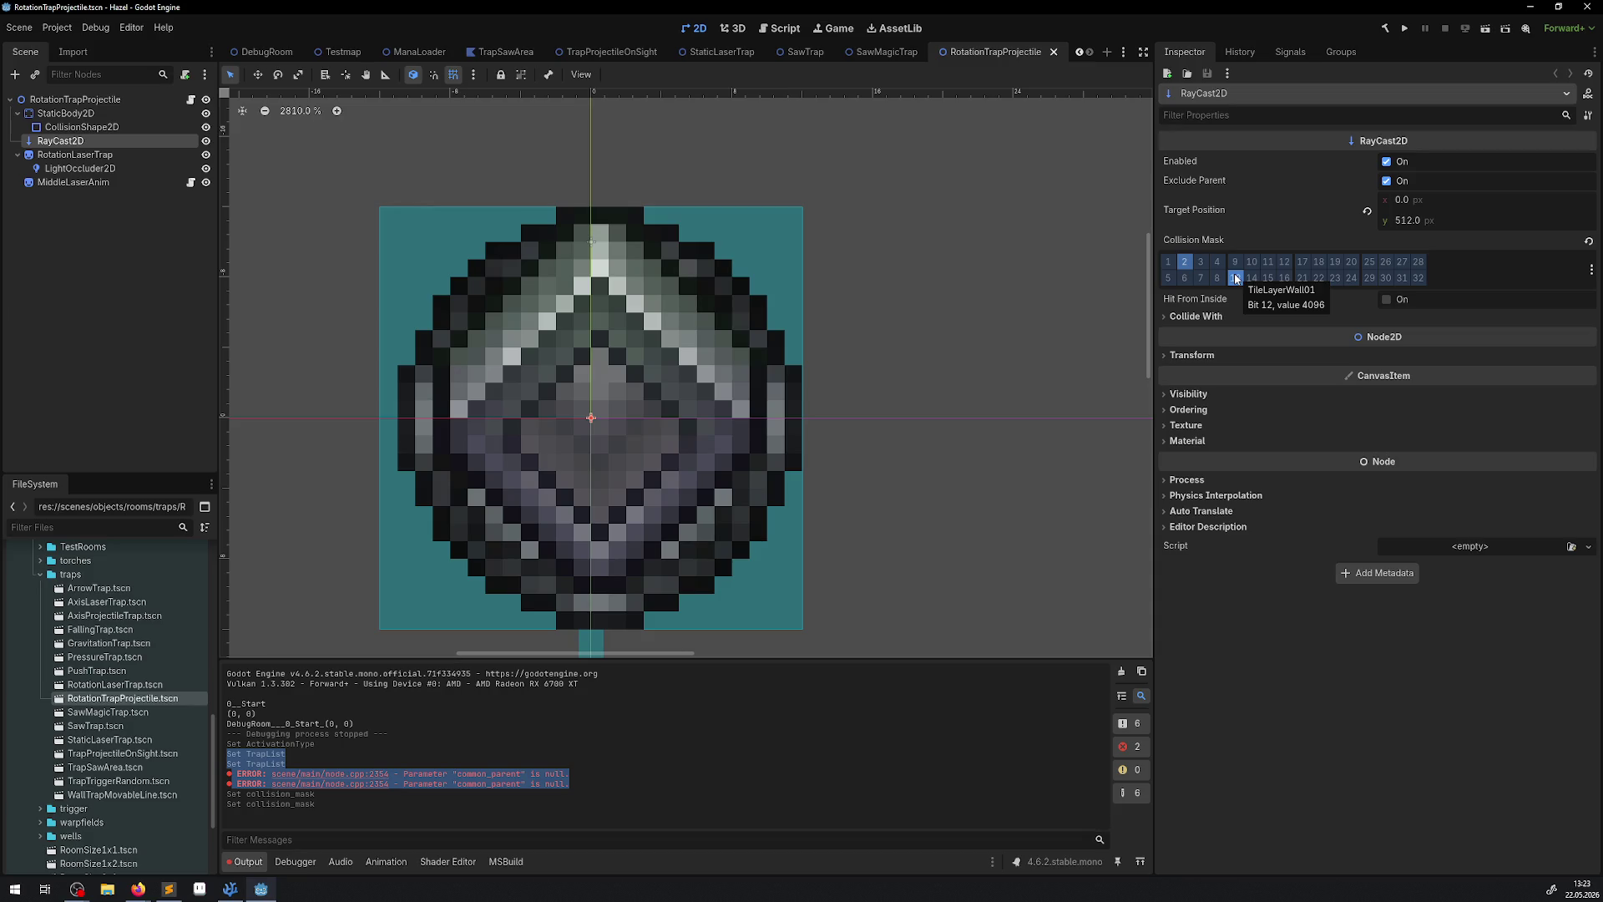
left_click(1236, 278)
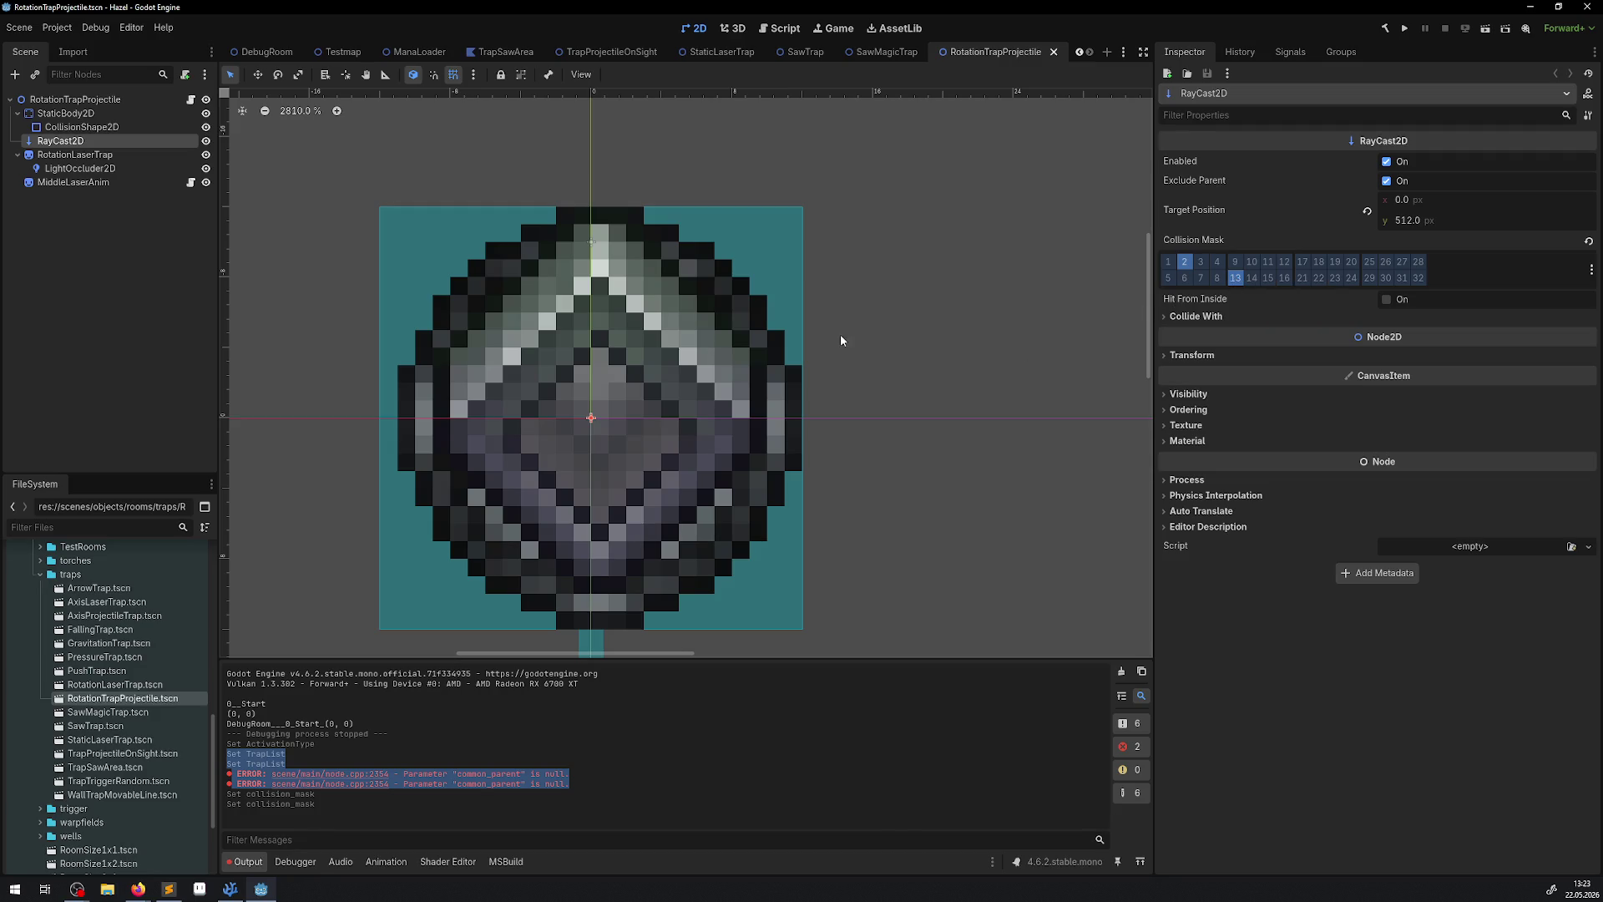
left_click(342, 54)
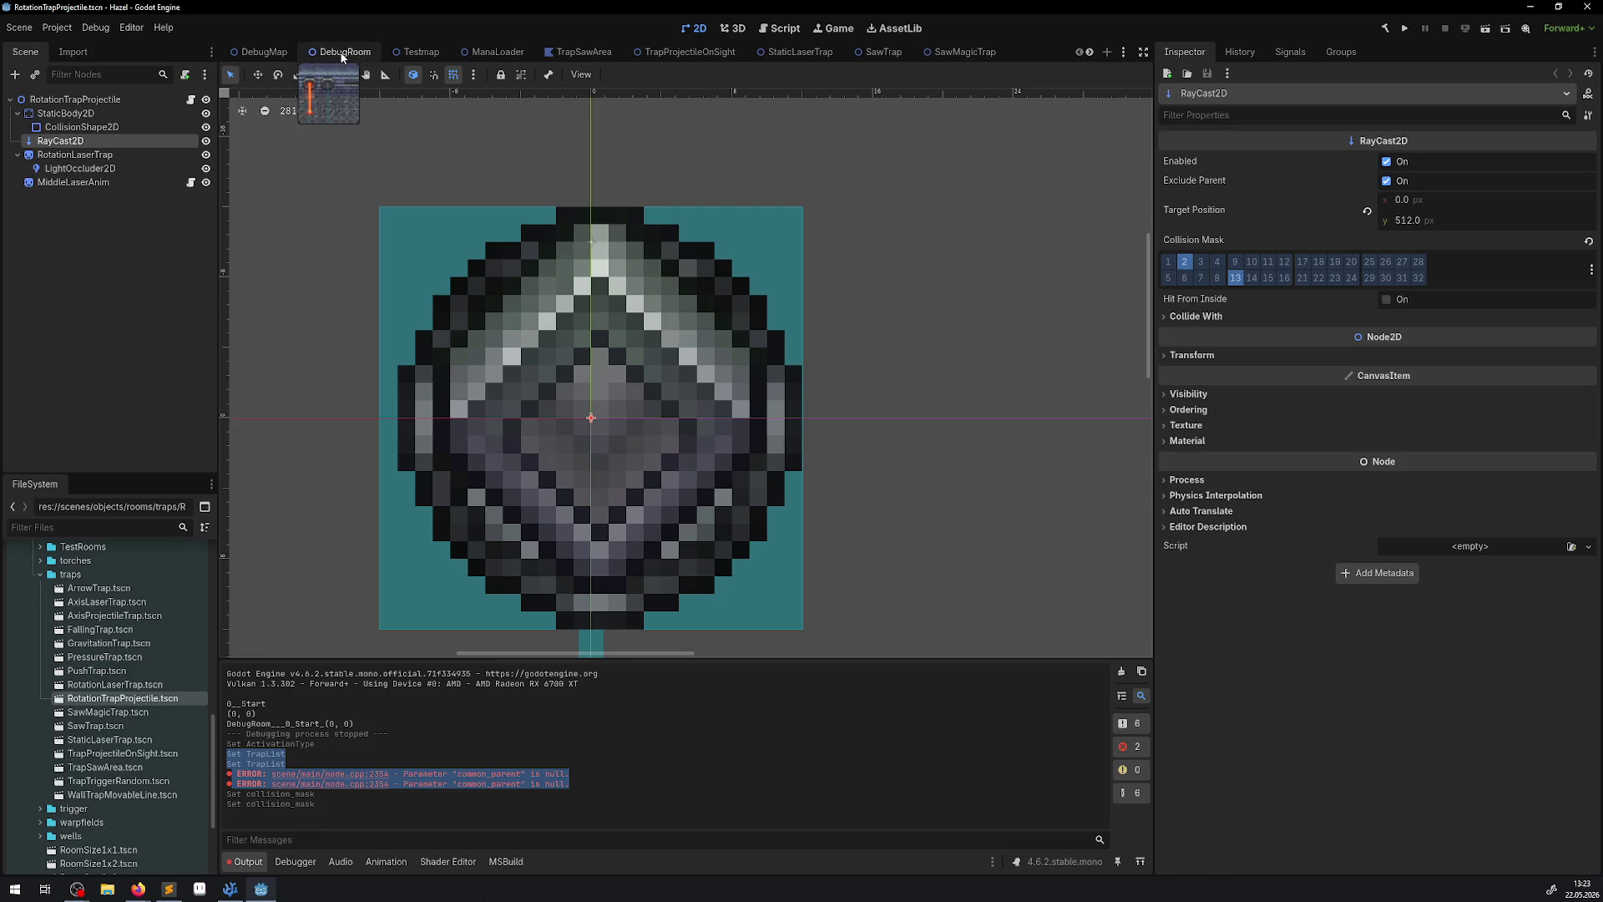
Pan around DebugRoom to review the traps placed in the room.
scroll(655, 364, "left", 5)
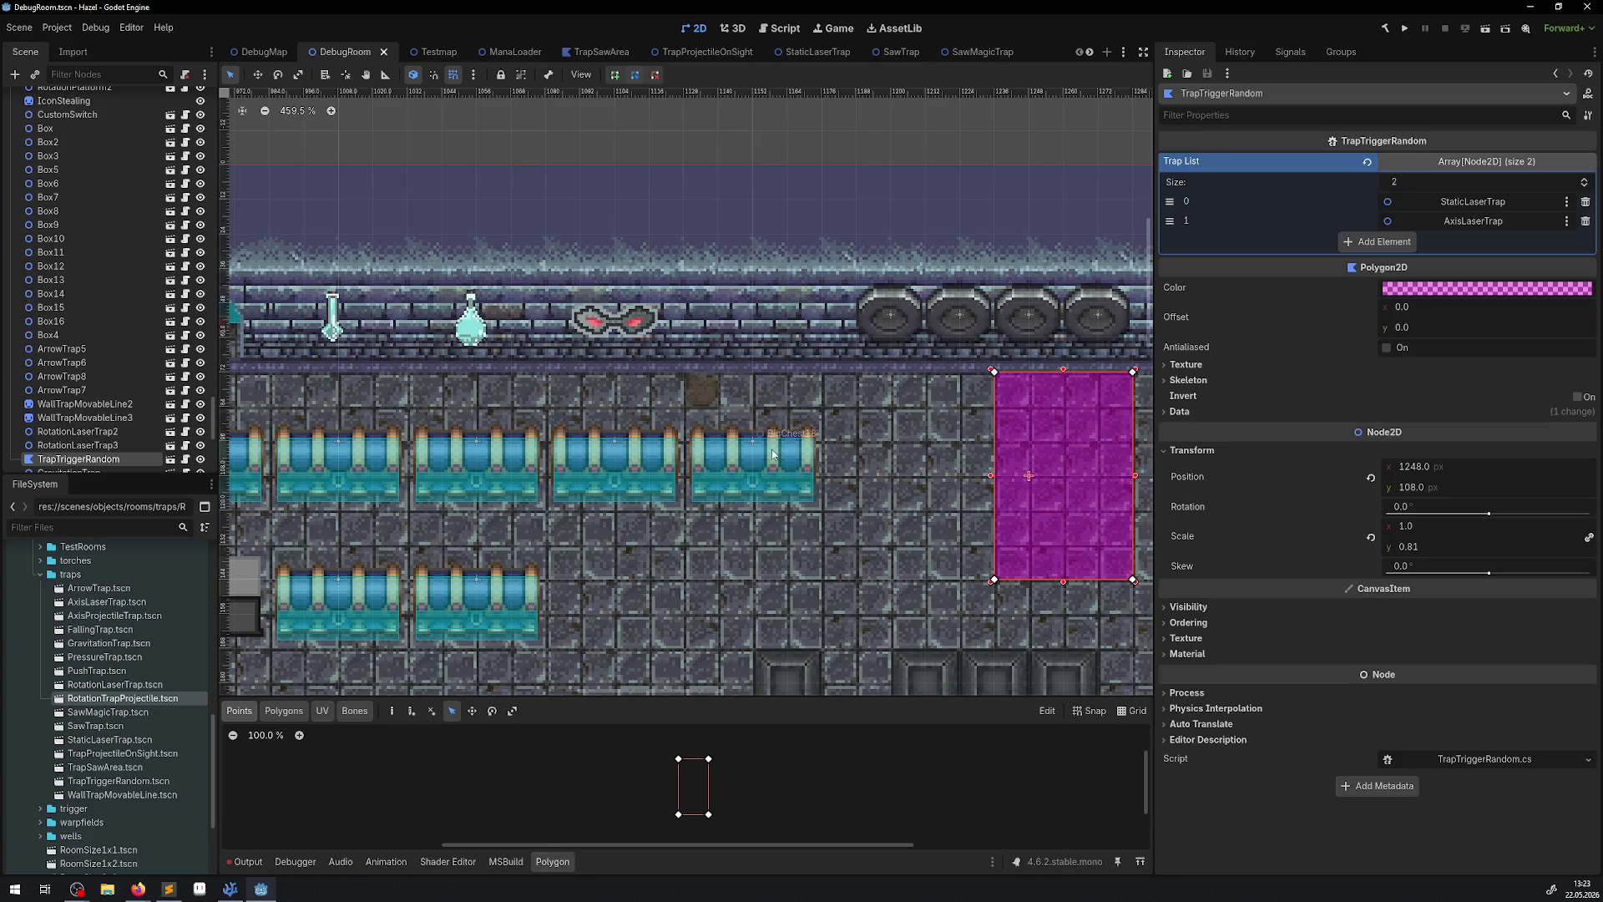
scroll(829, 407, "left", 15)
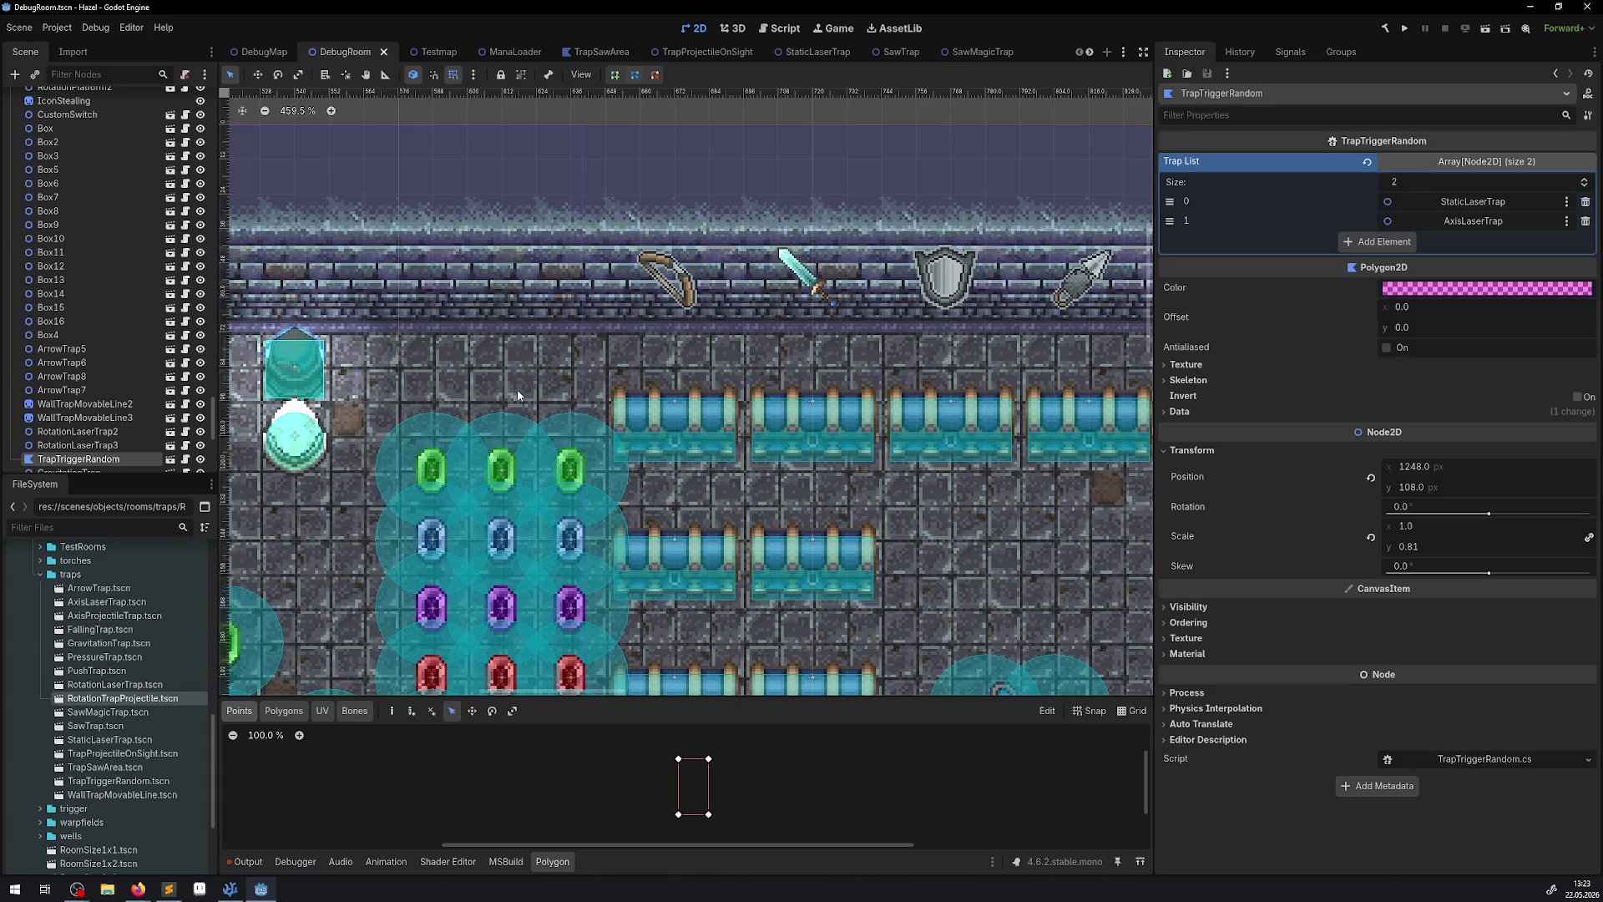
scroll(518, 389, "down", 8)
scroll(738, 379, "up", 8)
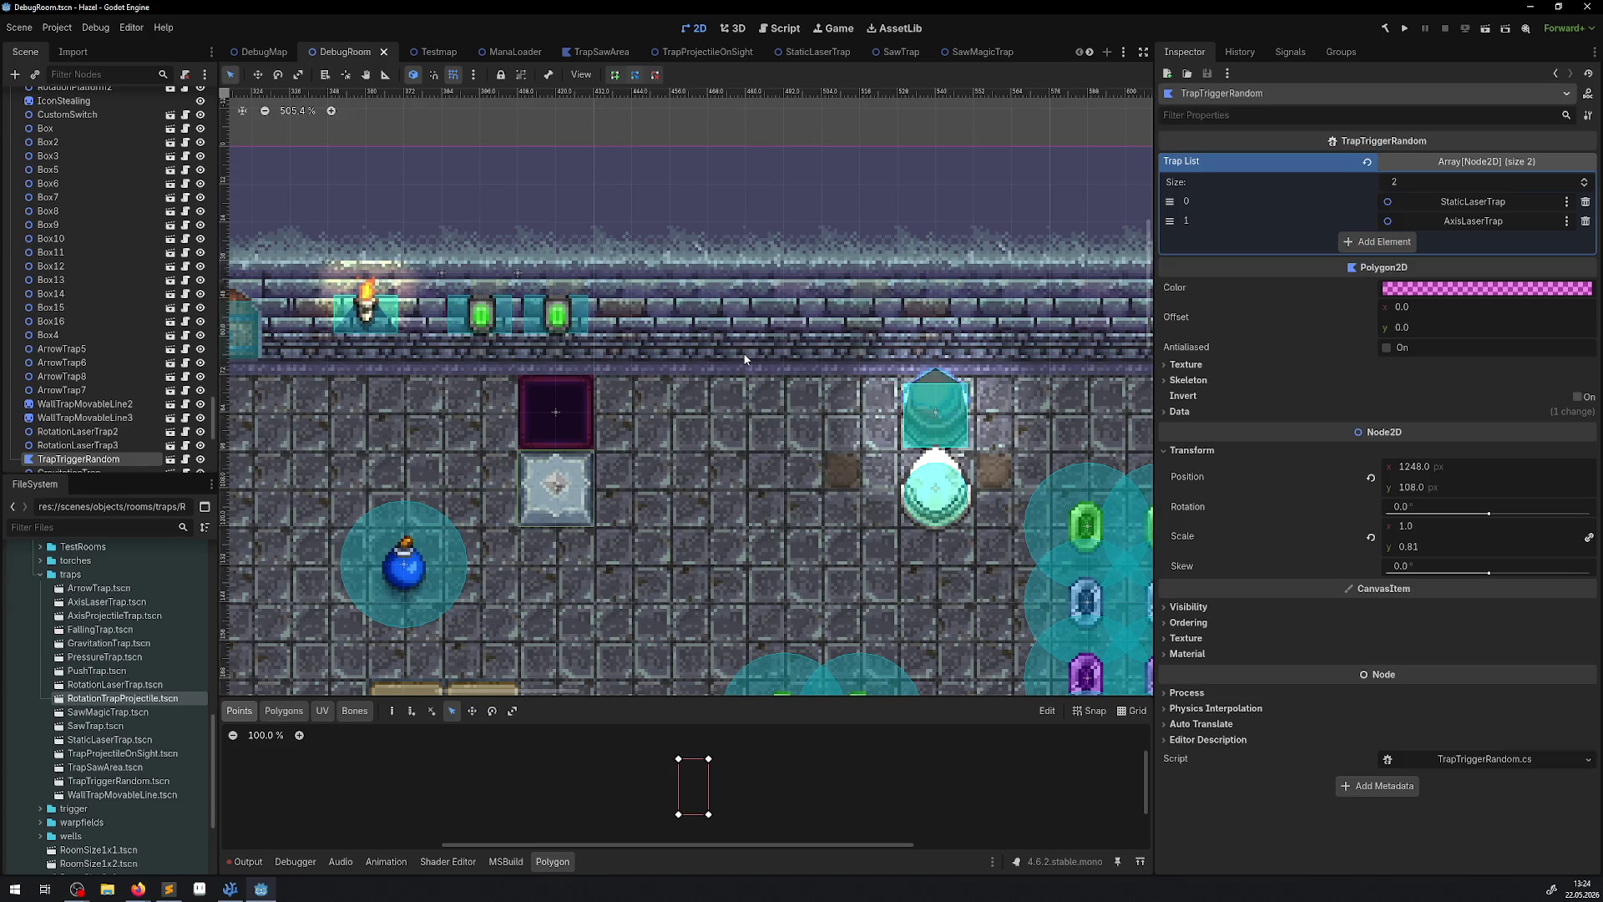
left_click_drag(743, 345, 524, 369)
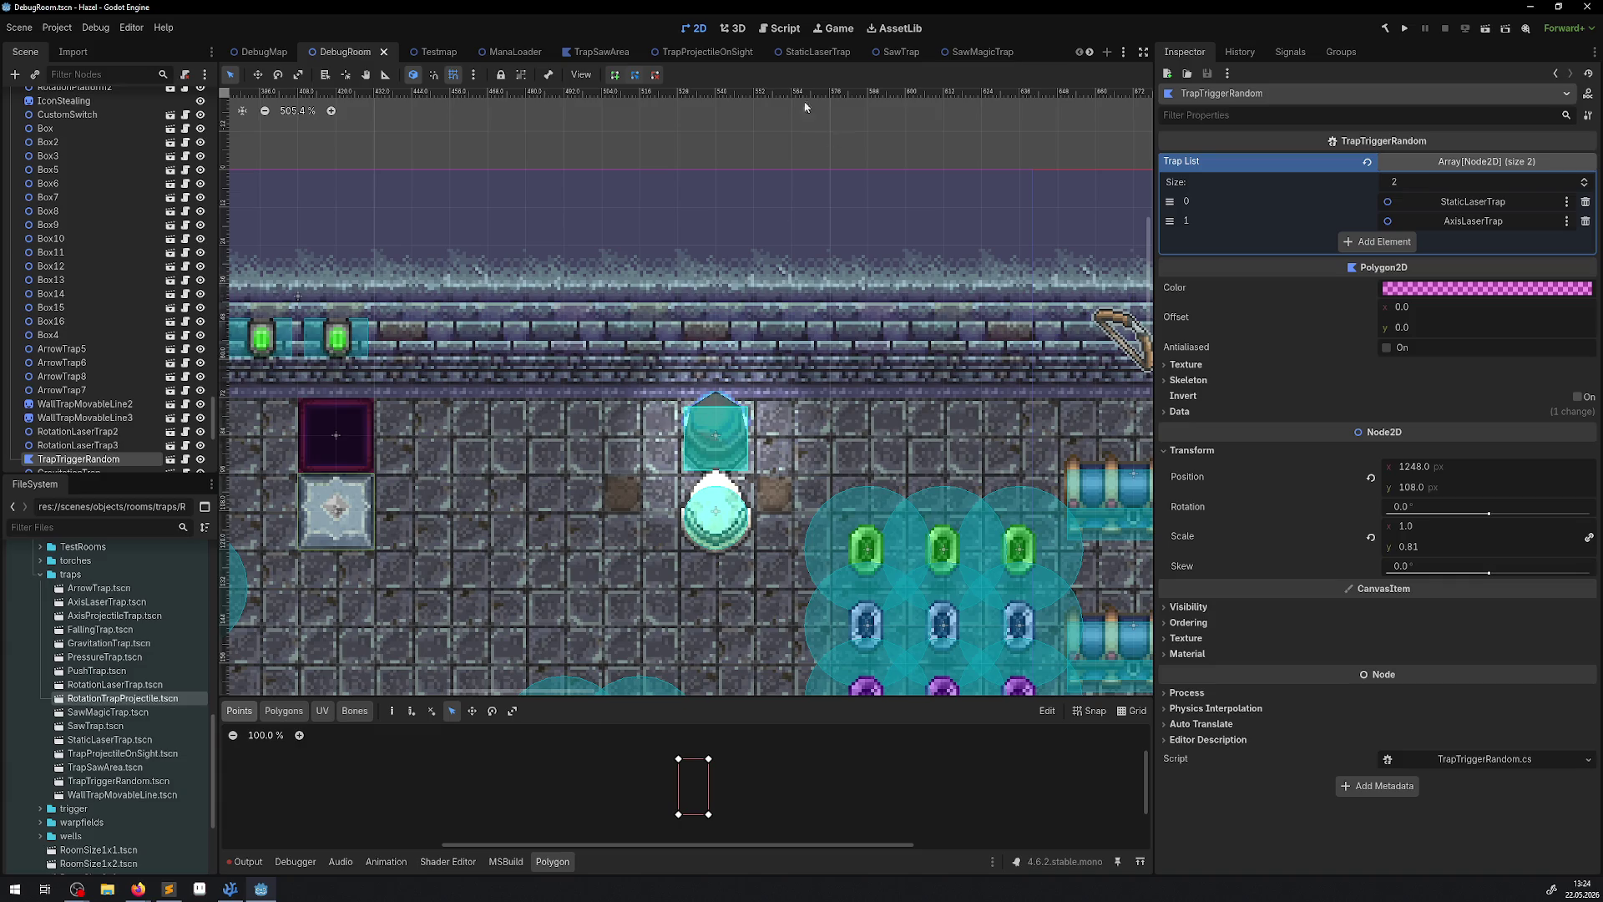
Put the RotationTrapProjectile StaticBody2D on collision layer 2 and save the scene.
double_click(110, 699)
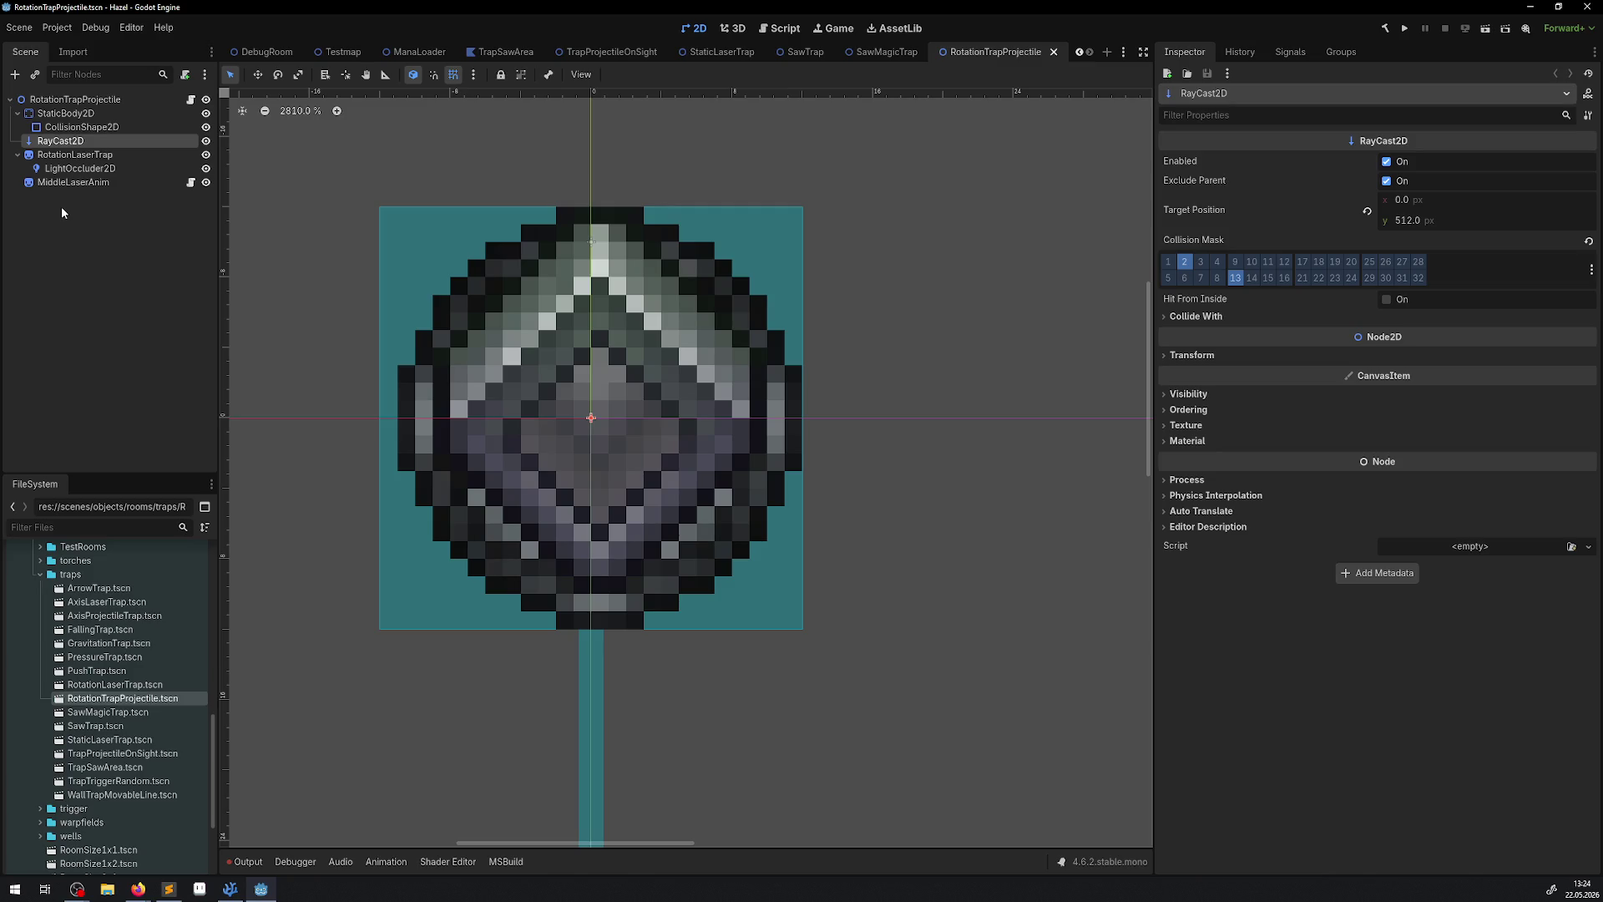
left_click(65, 113)
left_click(1184, 280)
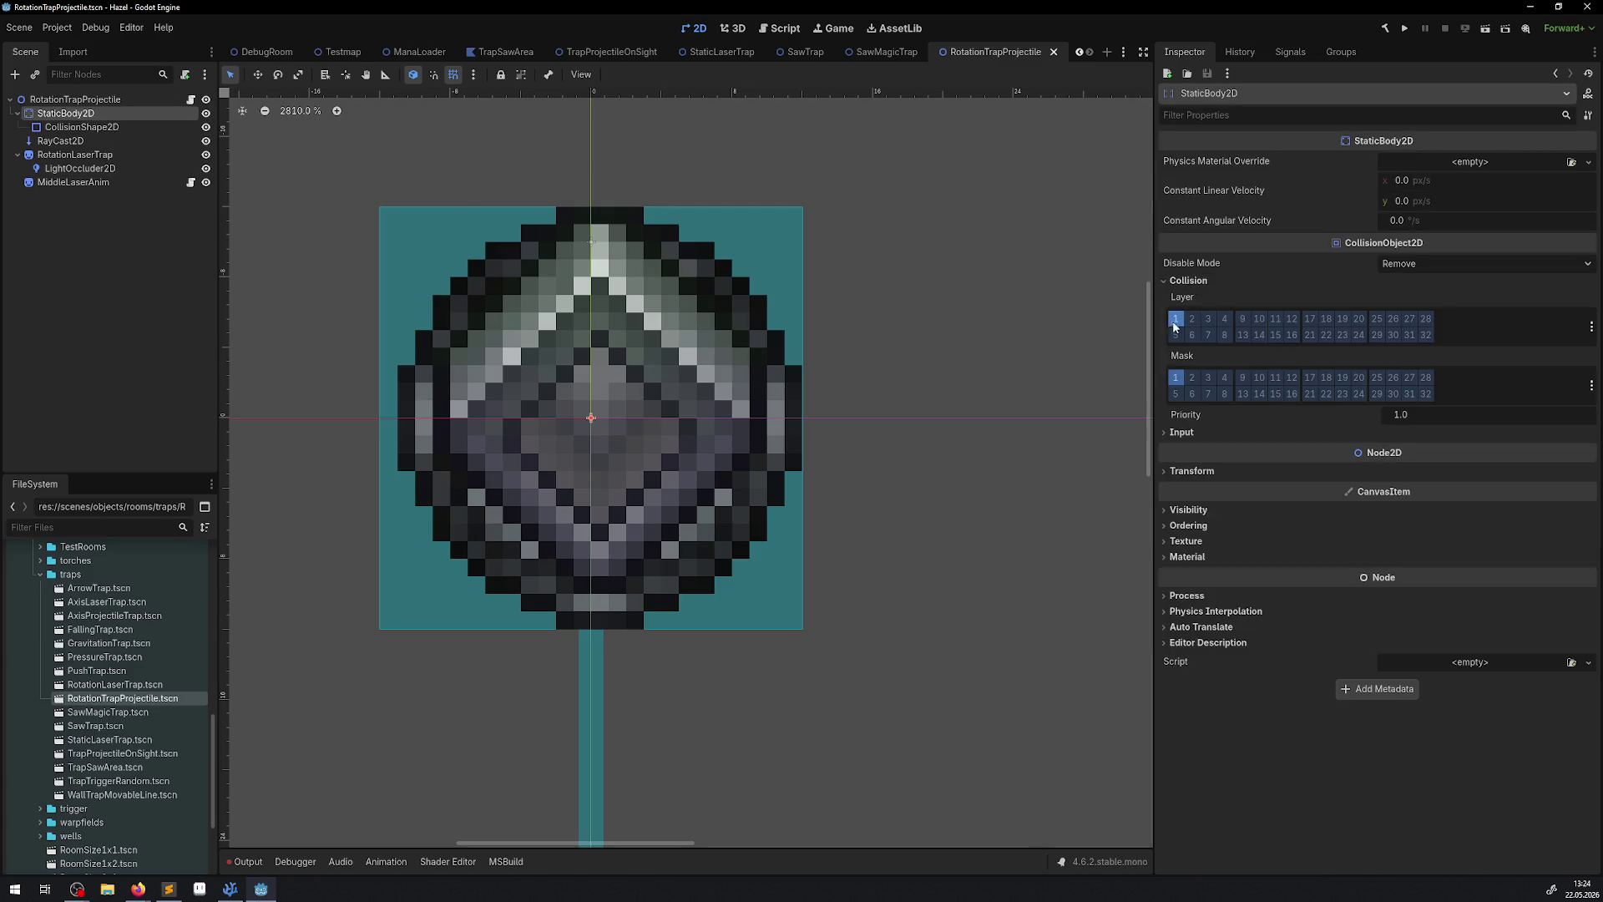
left_click(1192, 319)
scroll(918, 401, "up", 1)
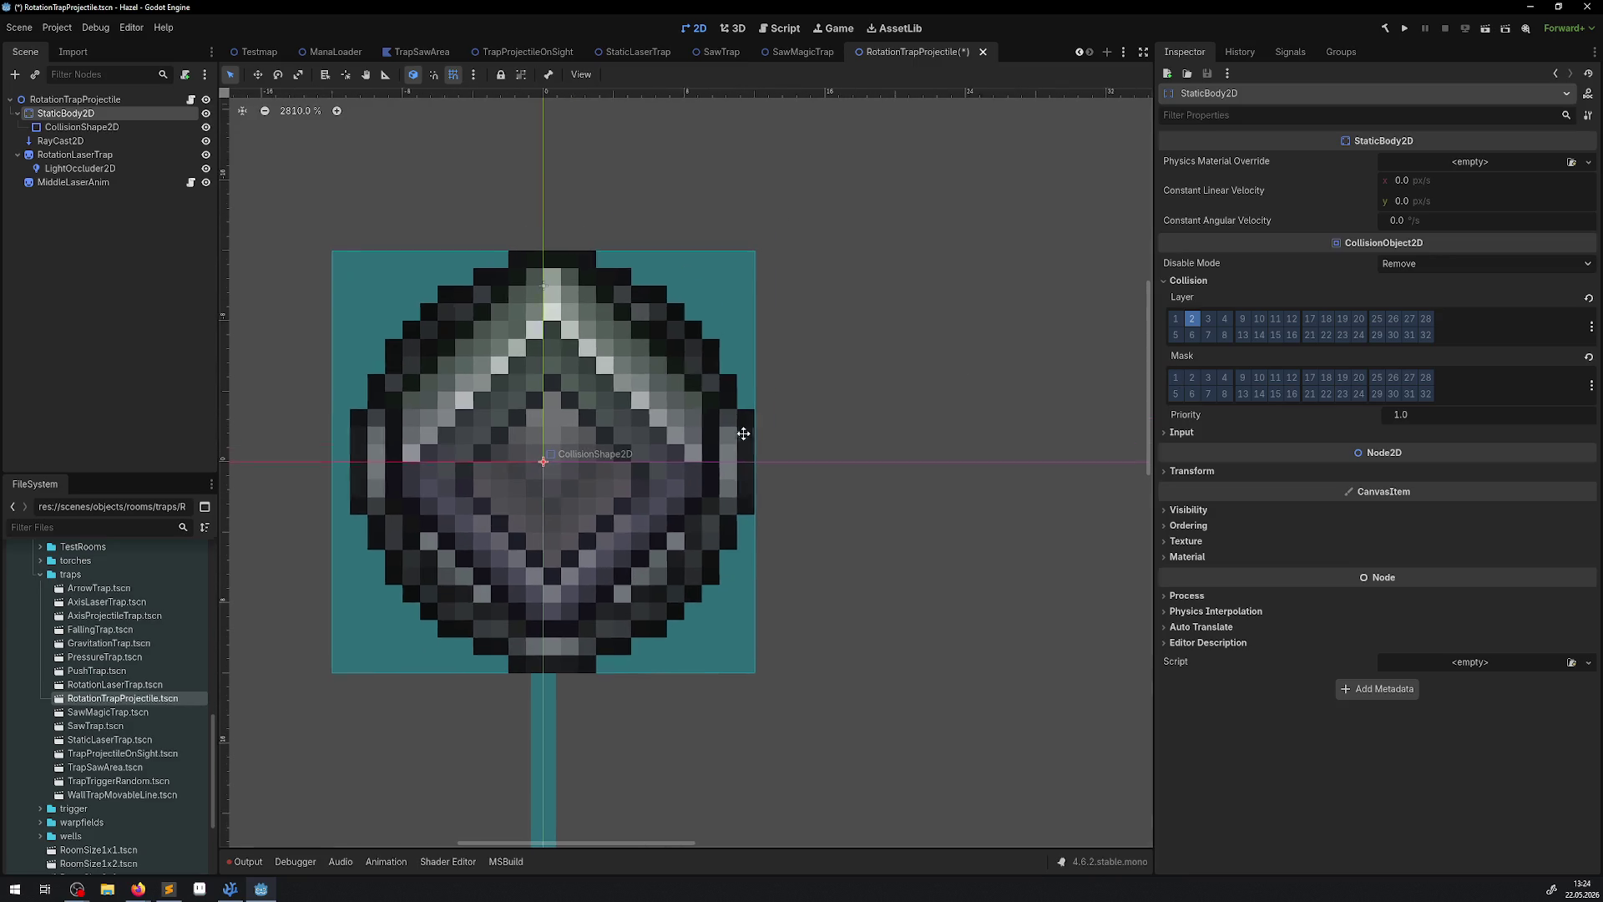
key("ctrl+s")
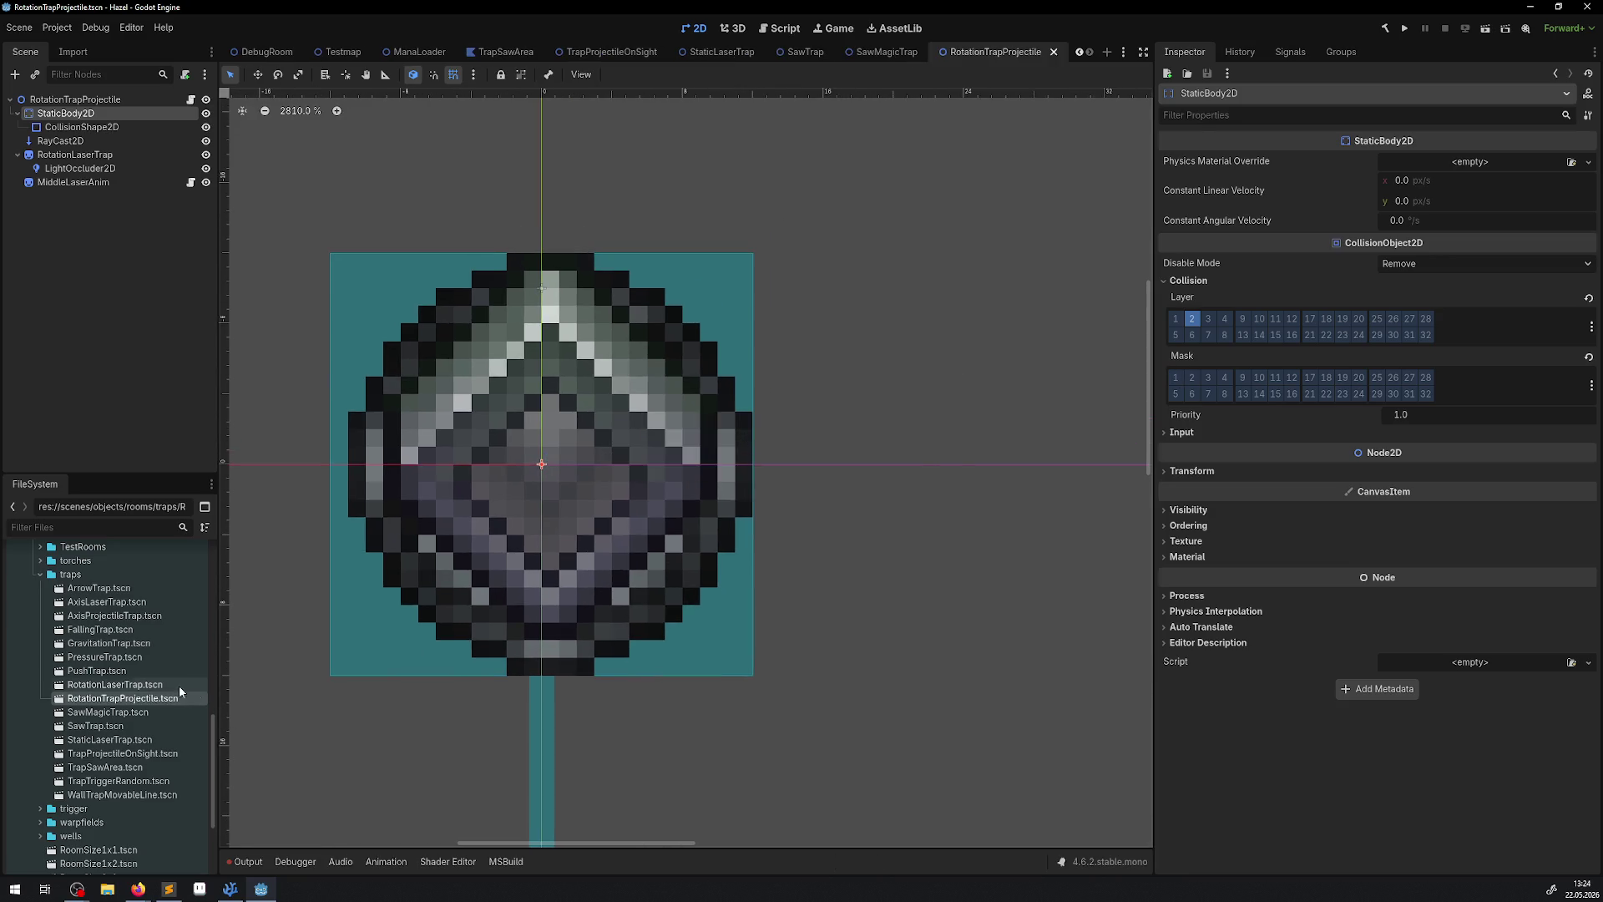
Take RotationLaserTrap's Area2D off layer 1, add mask layer 2, and save.
double_click(136, 684)
scroll(436, 425, "up", 3)
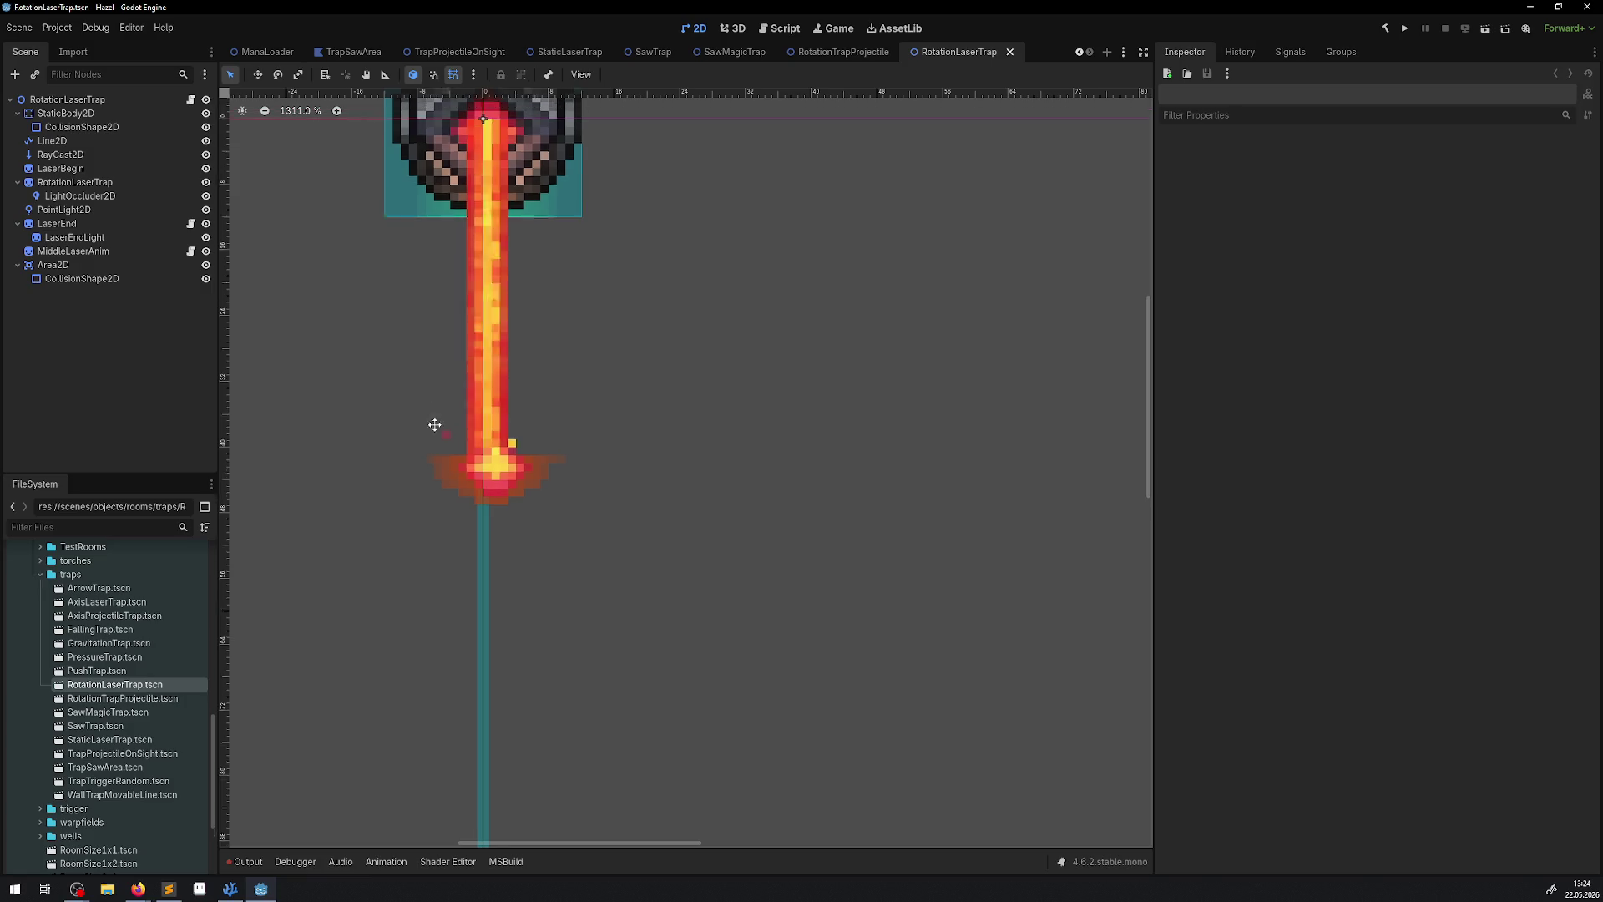
left_click(53, 264)
left_click(1191, 325)
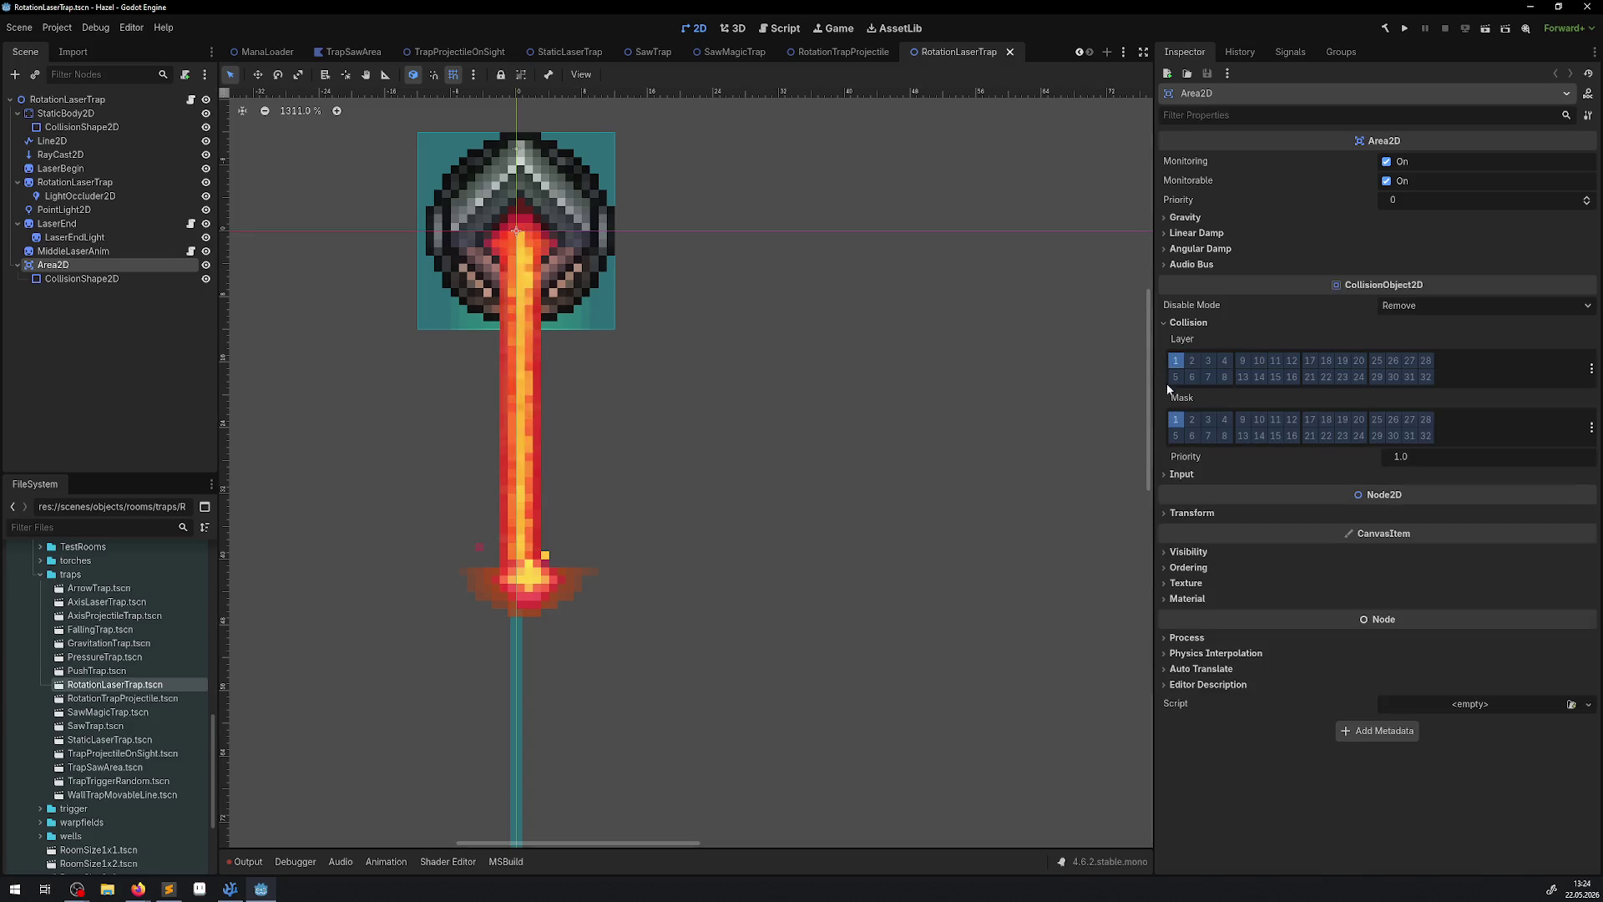
left_click(1176, 359)
left_click_drag(750, 415, 754, 443)
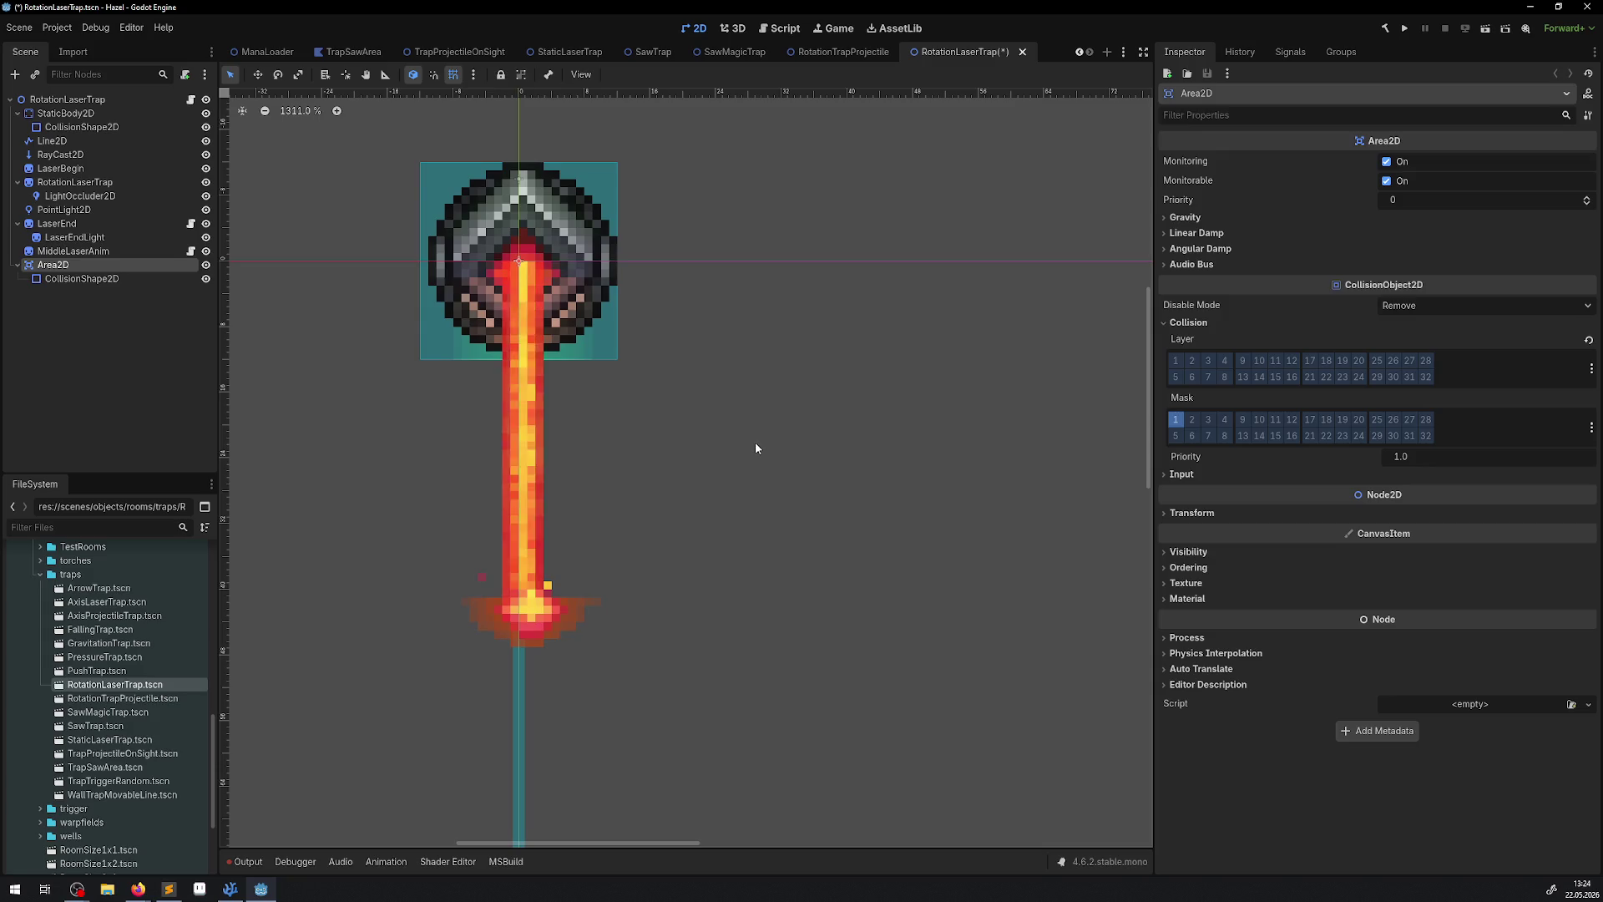
key("ctrl+s")
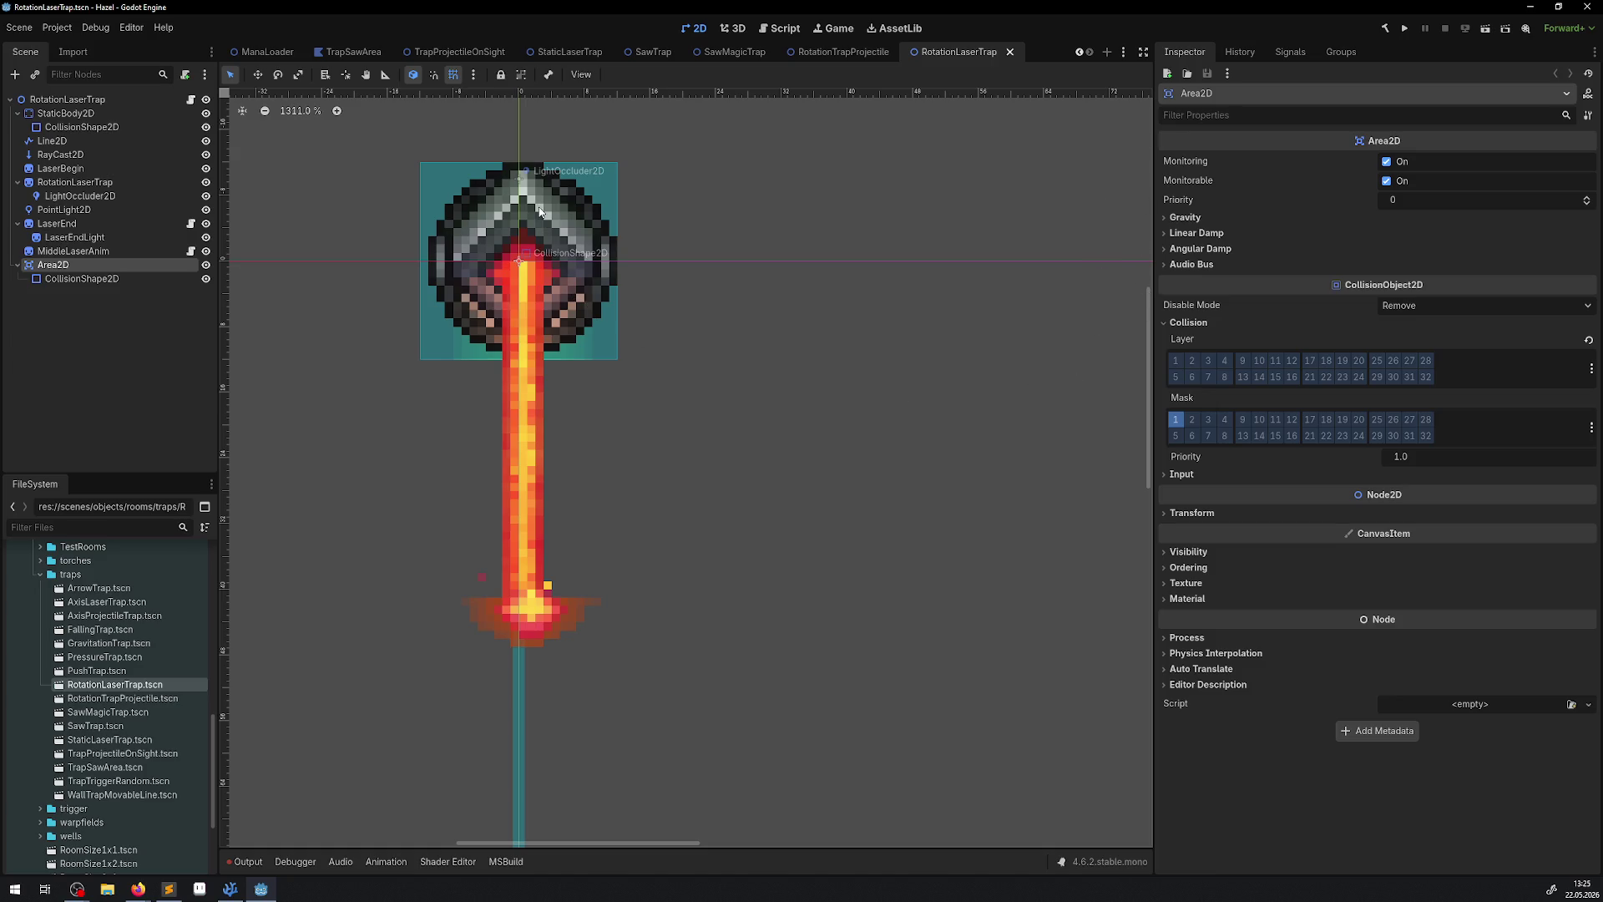
left_click(1190, 420)
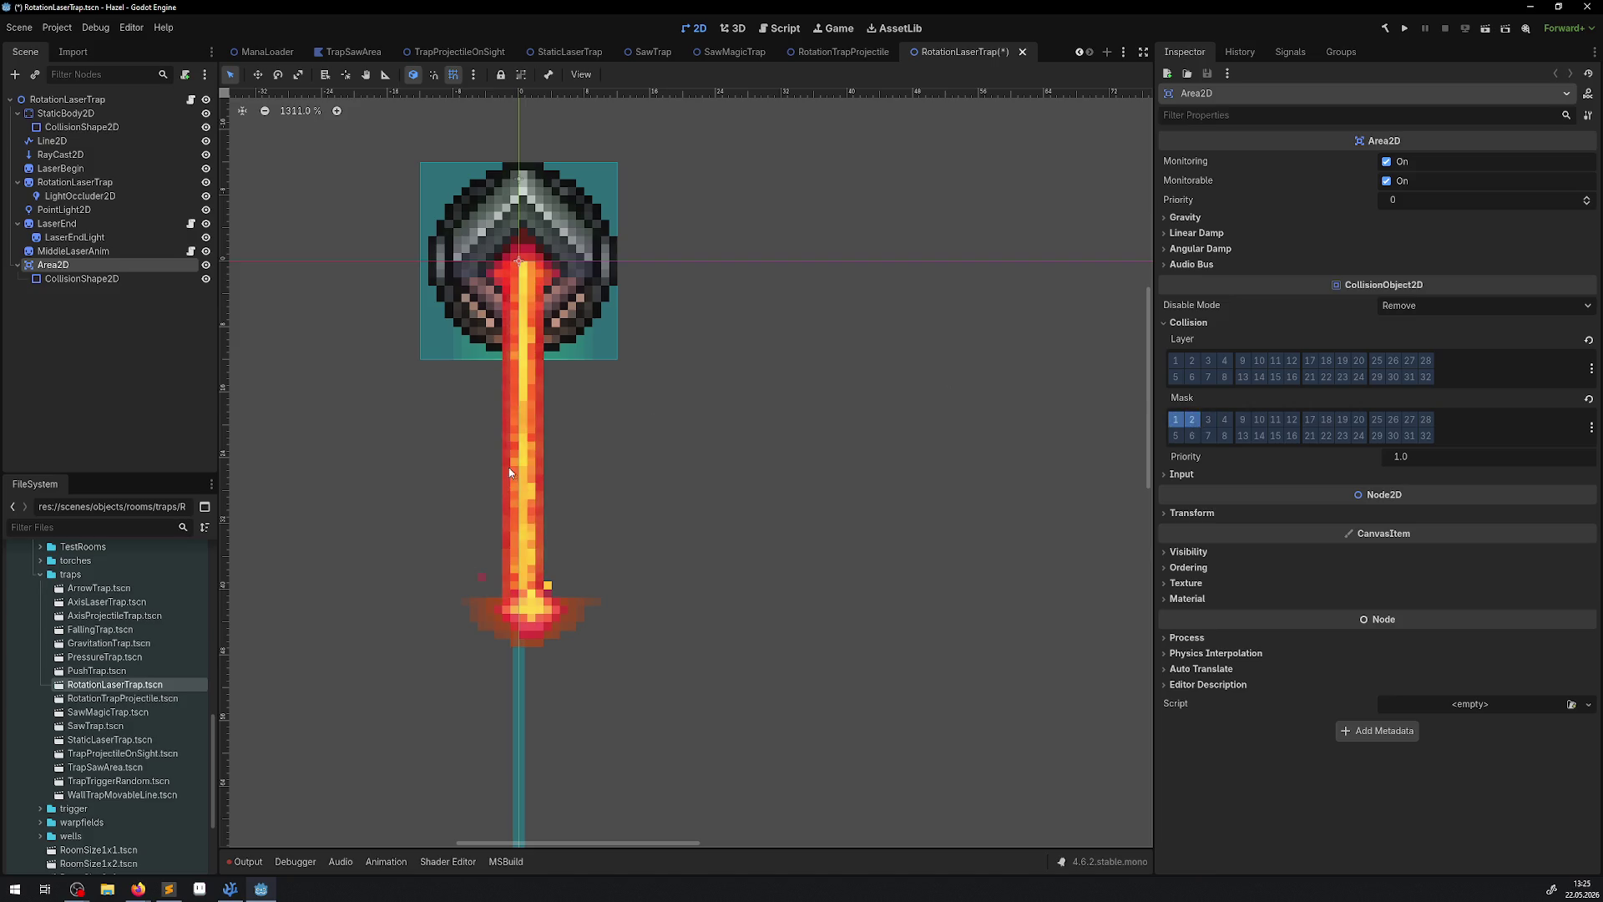
key("ctrl+s")
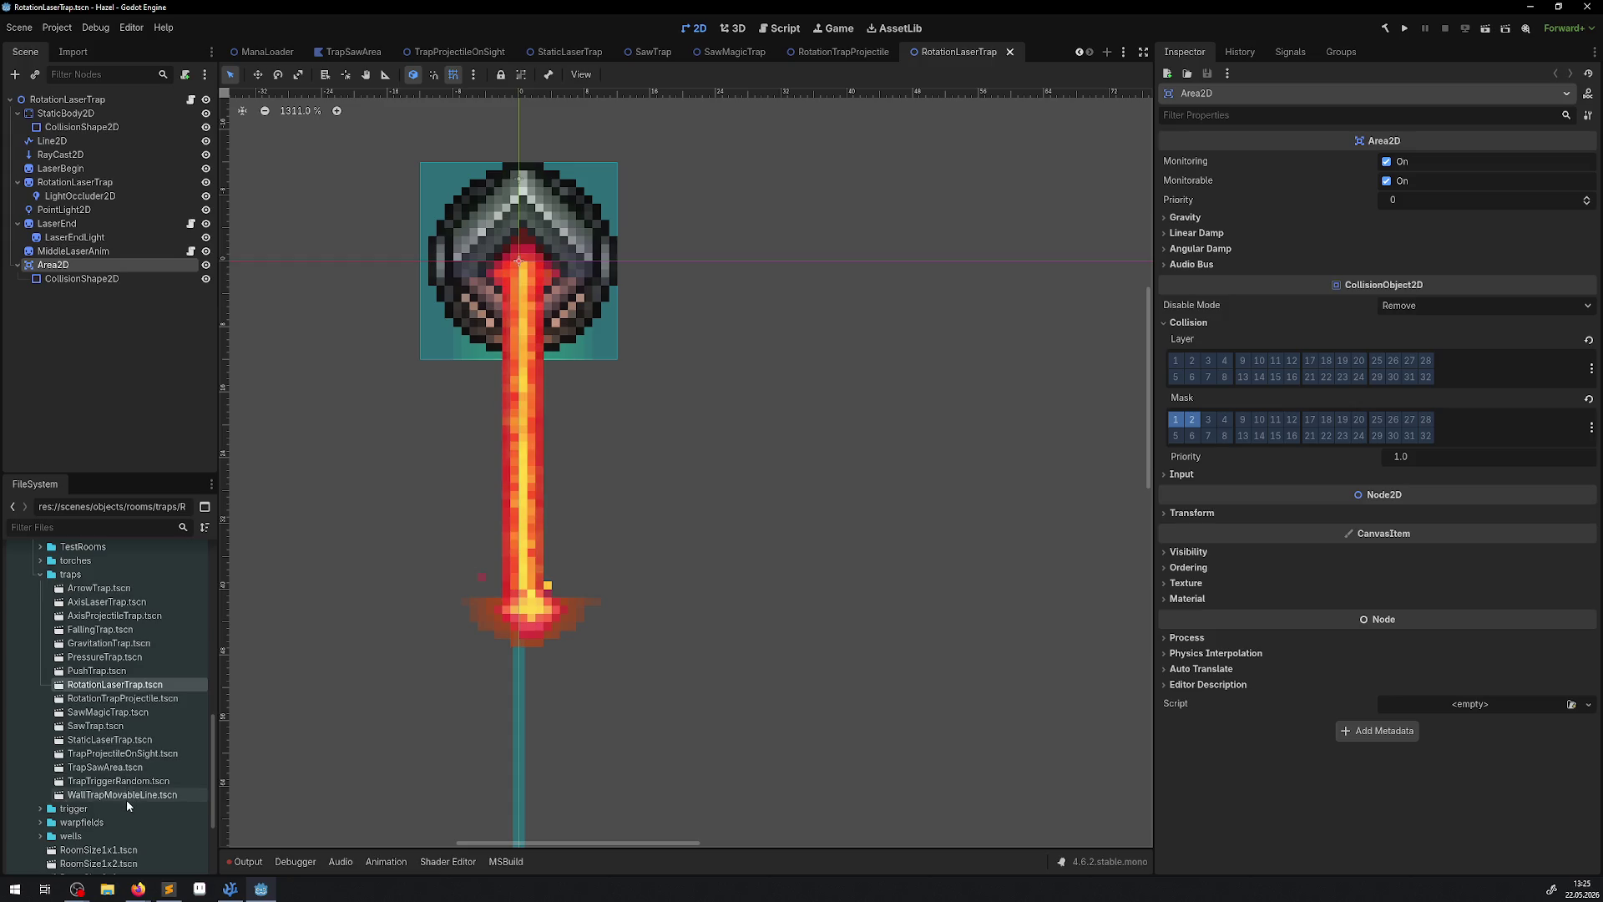
Add mask layer 2 to the StaticLaserTrap Area2D and save the scene.
double_click(109, 740)
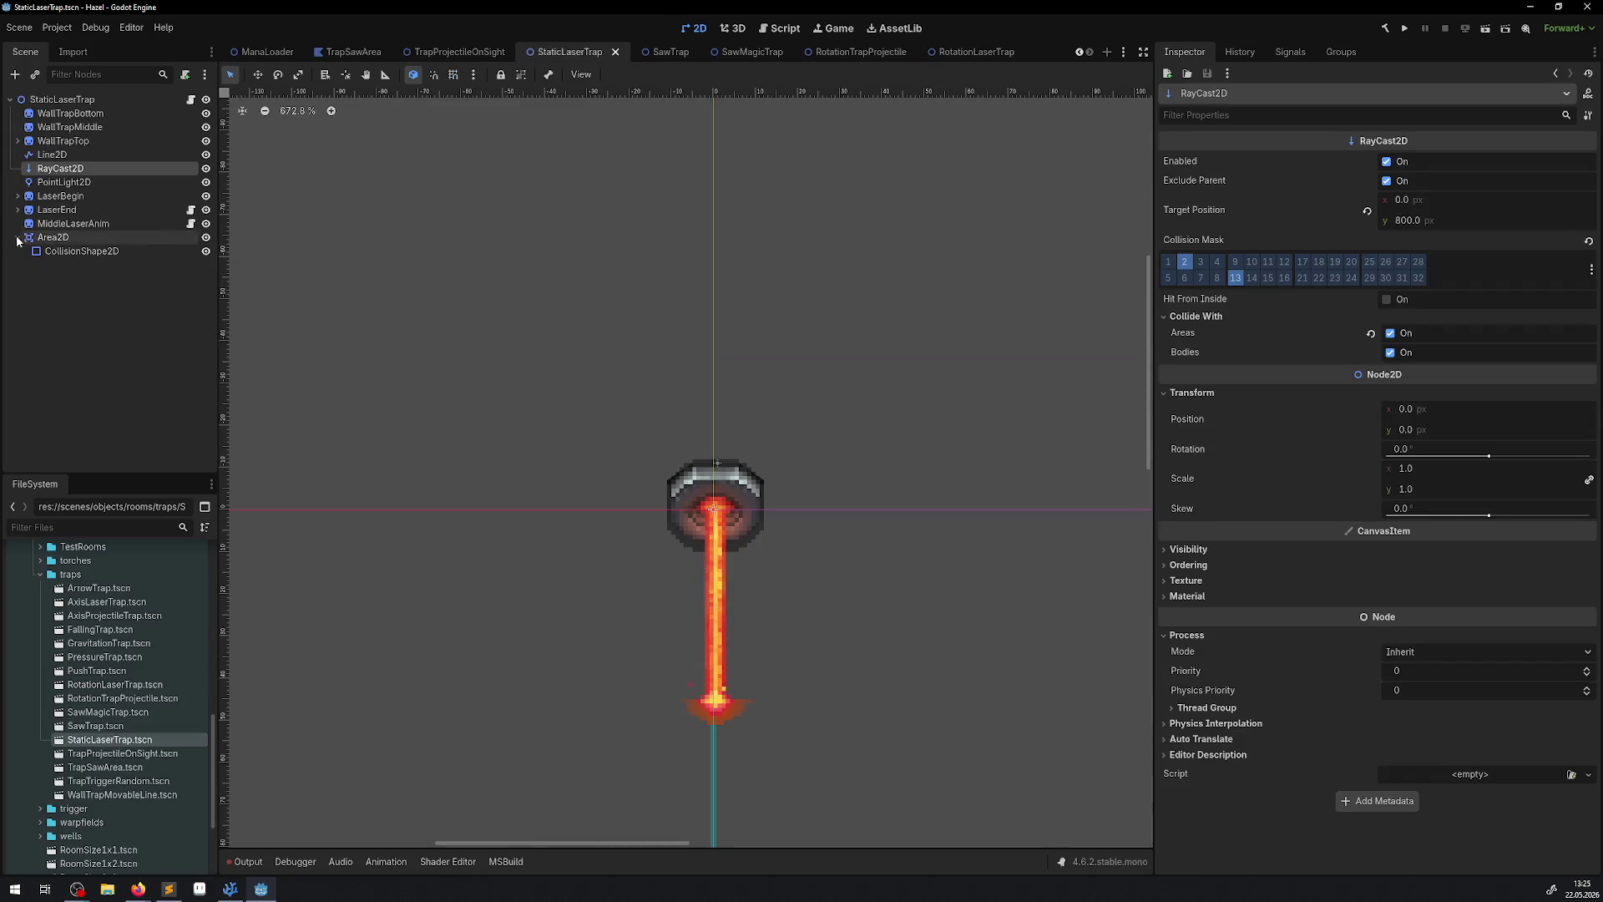
left_click(67, 252)
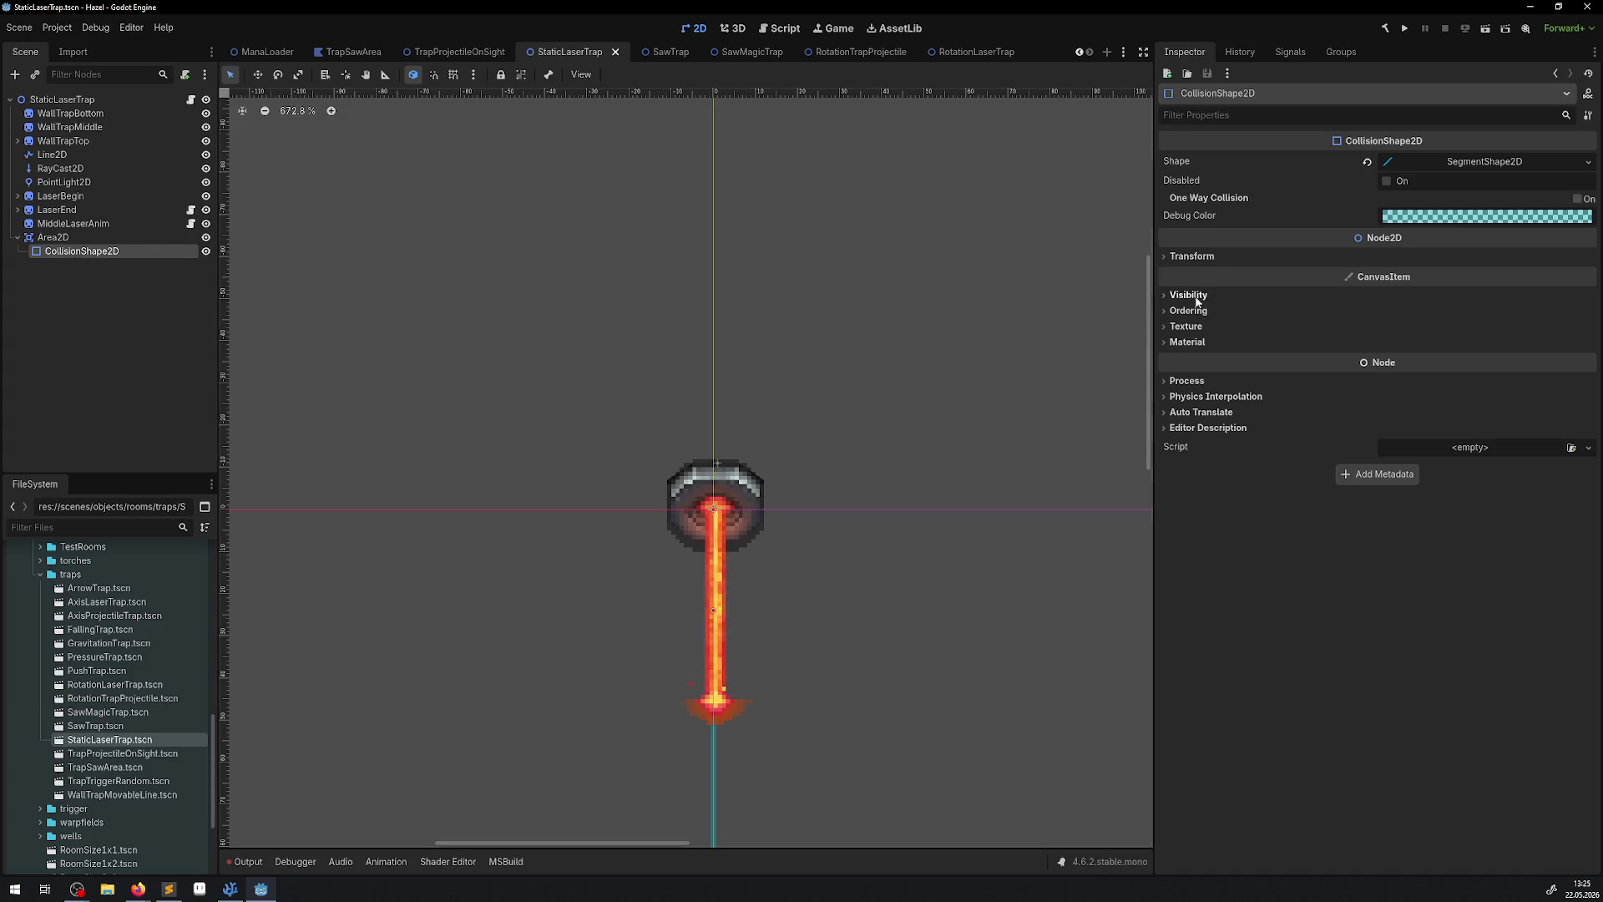
left_click(103, 240)
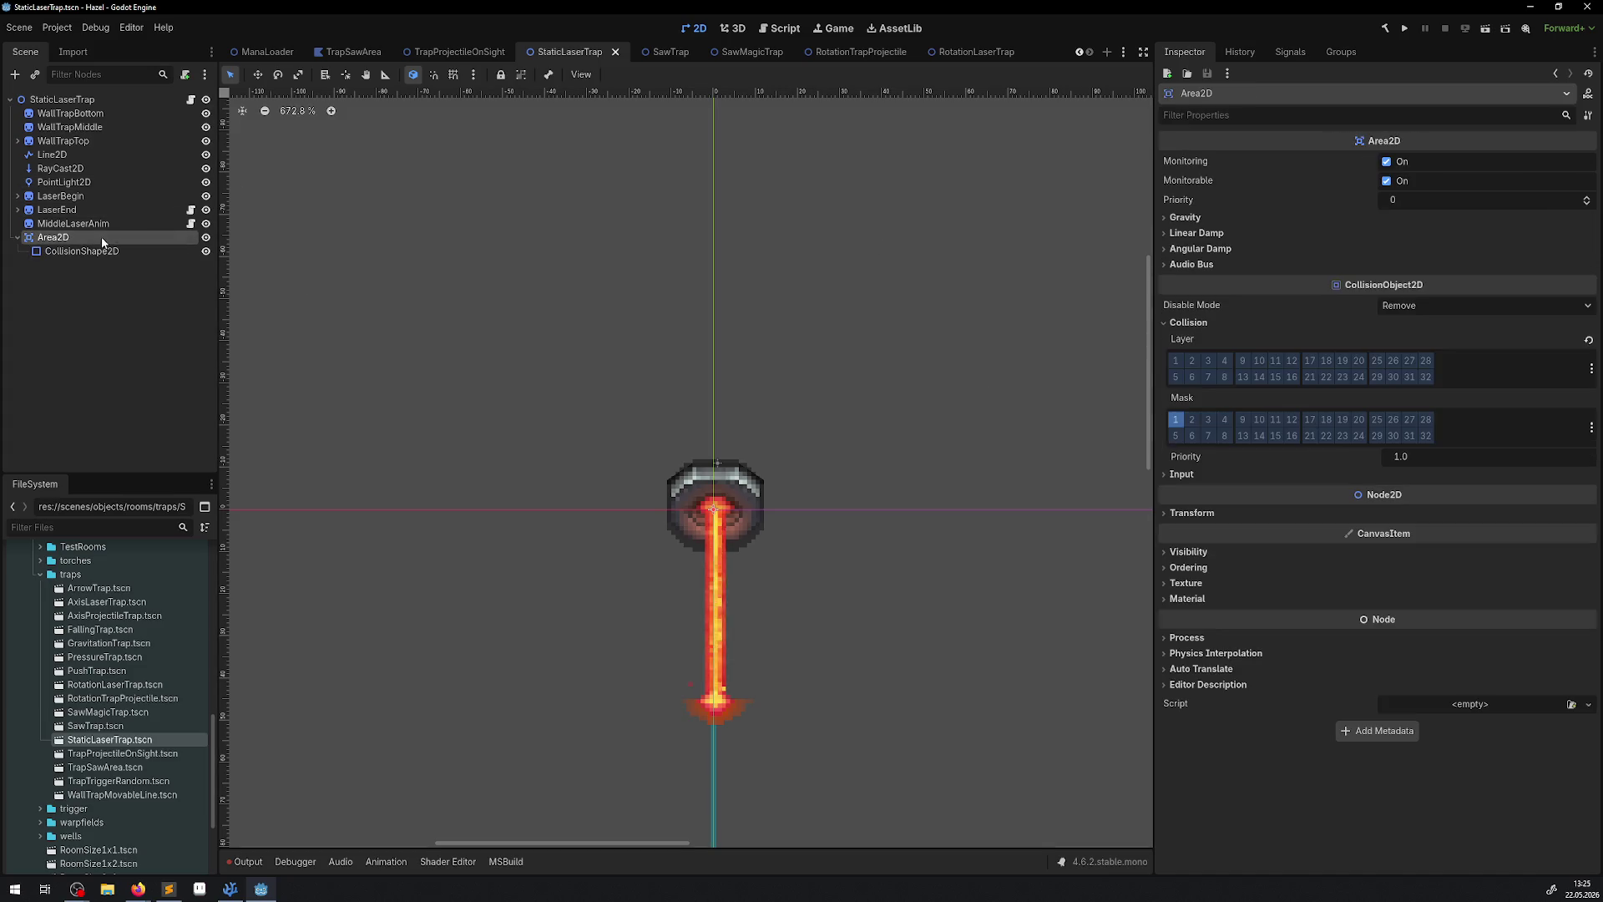
left_click(1191, 419)
key("ctrl+s")
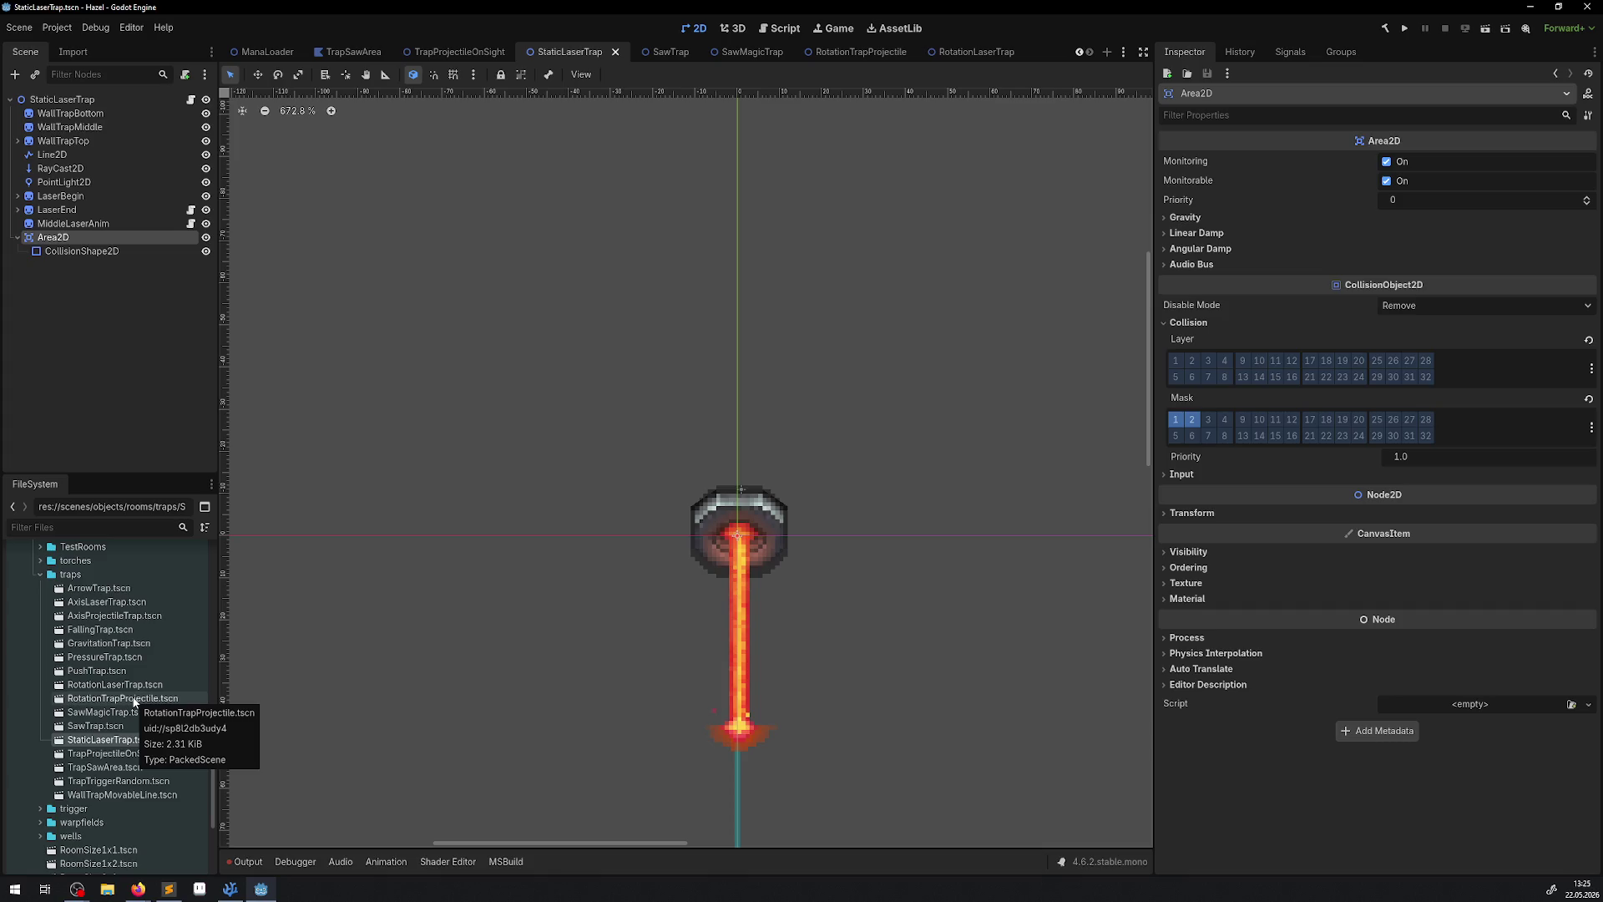
double_click(96, 725)
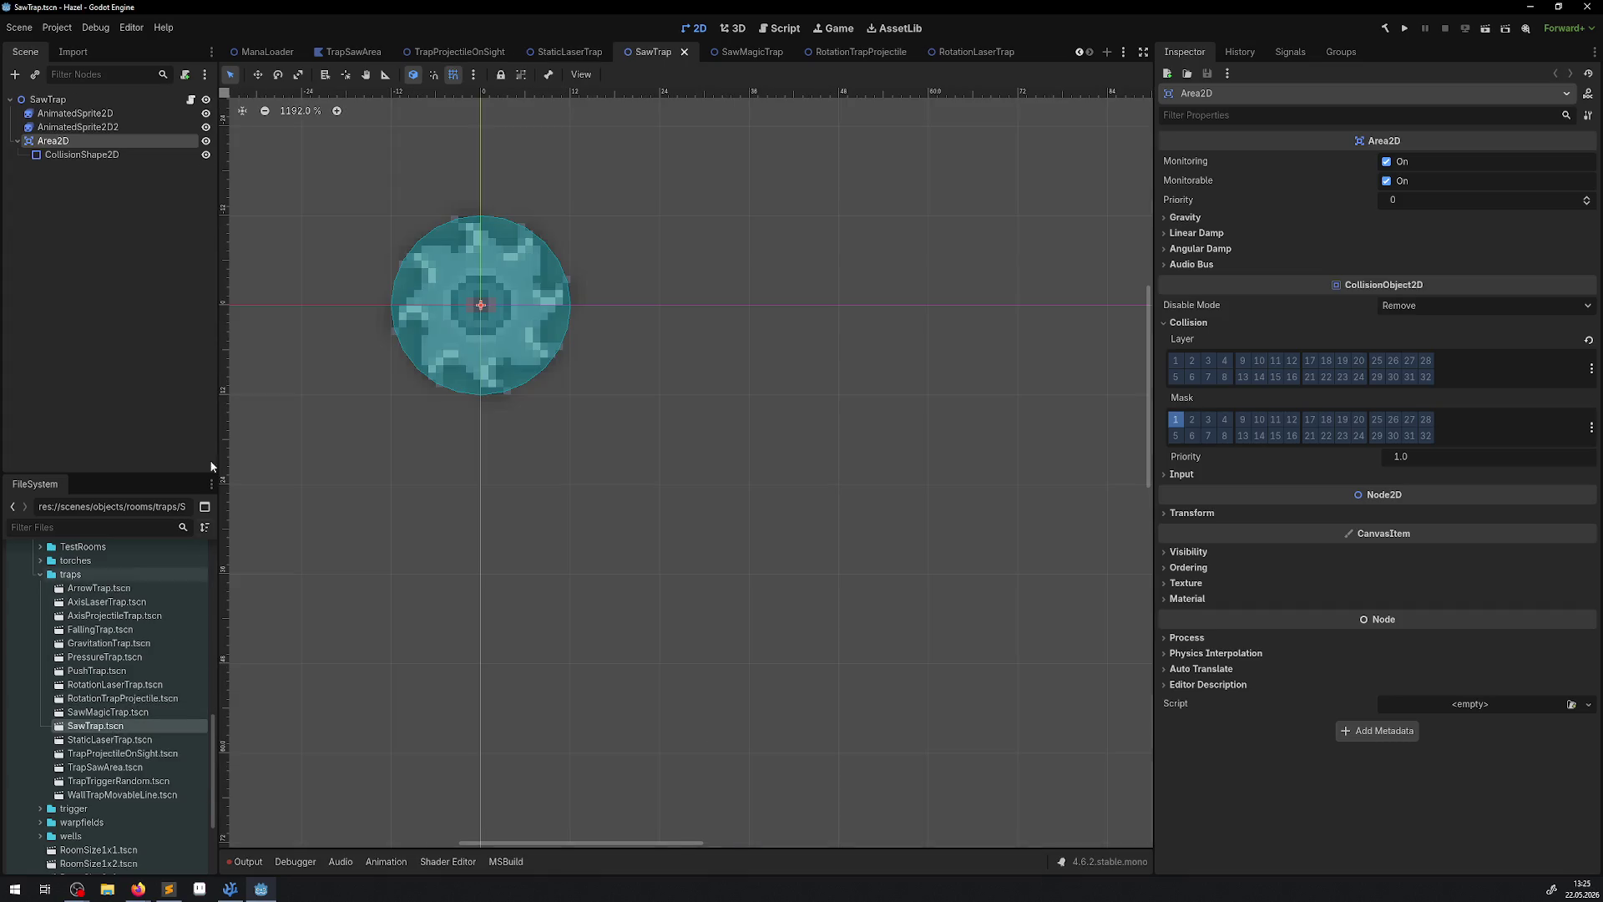
Enable mask layer 2 on the SawTrap Area2D alongside layer 1.
left_click(1193, 420)
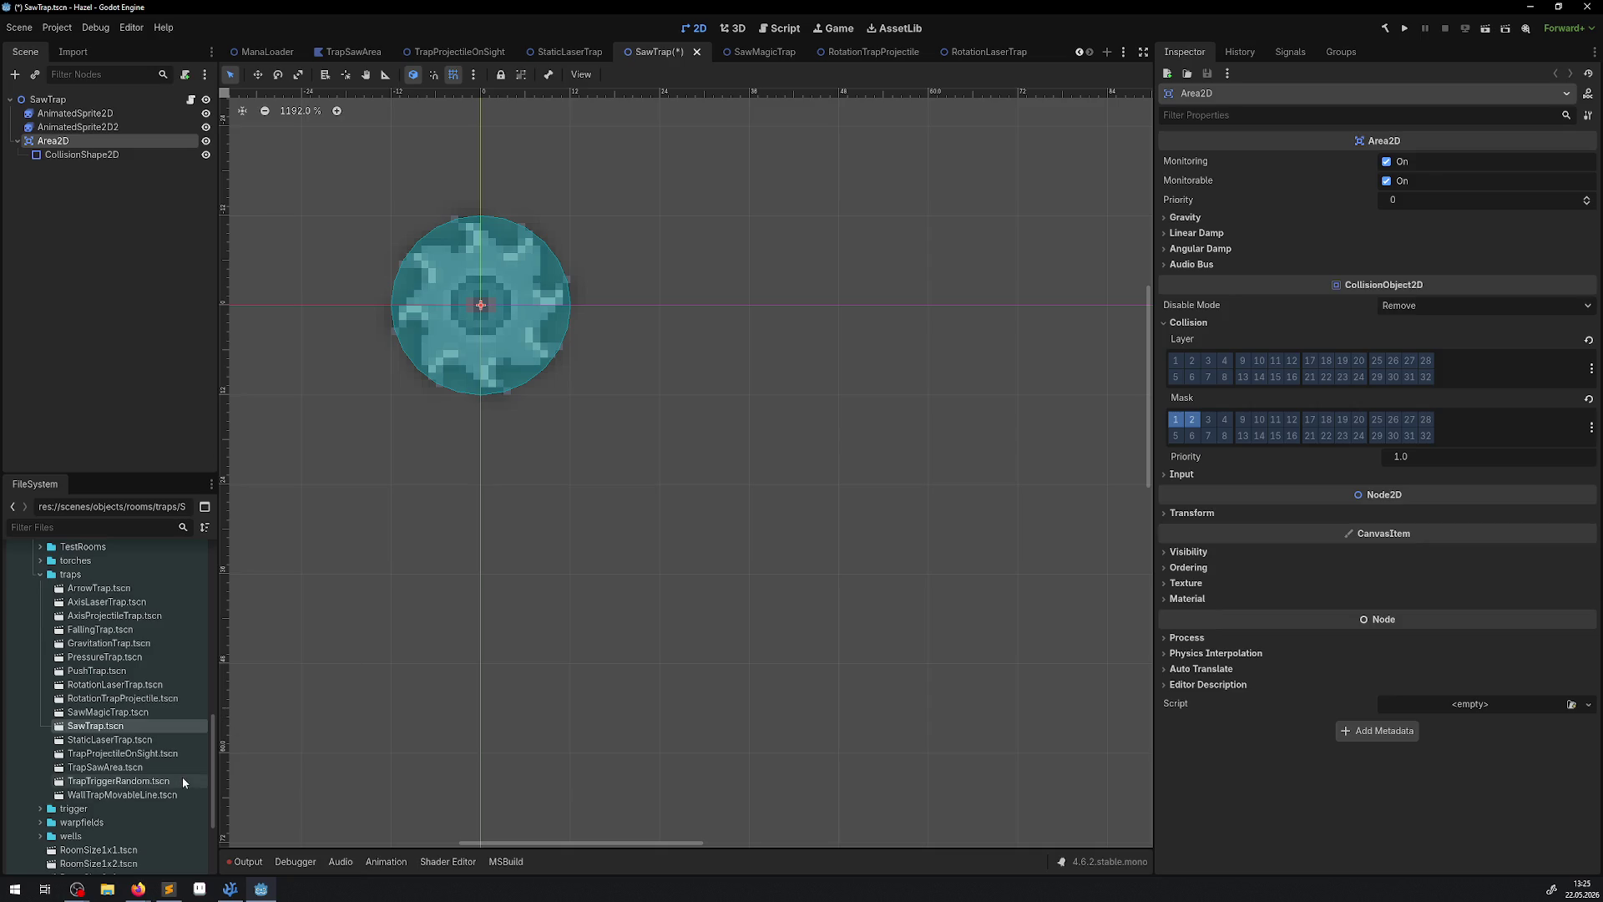
Look over TrapProjectileOnSight, then move through the StaticLaserTrap, SawTrap and SawMagicTrap scenes.
double_click(108, 756)
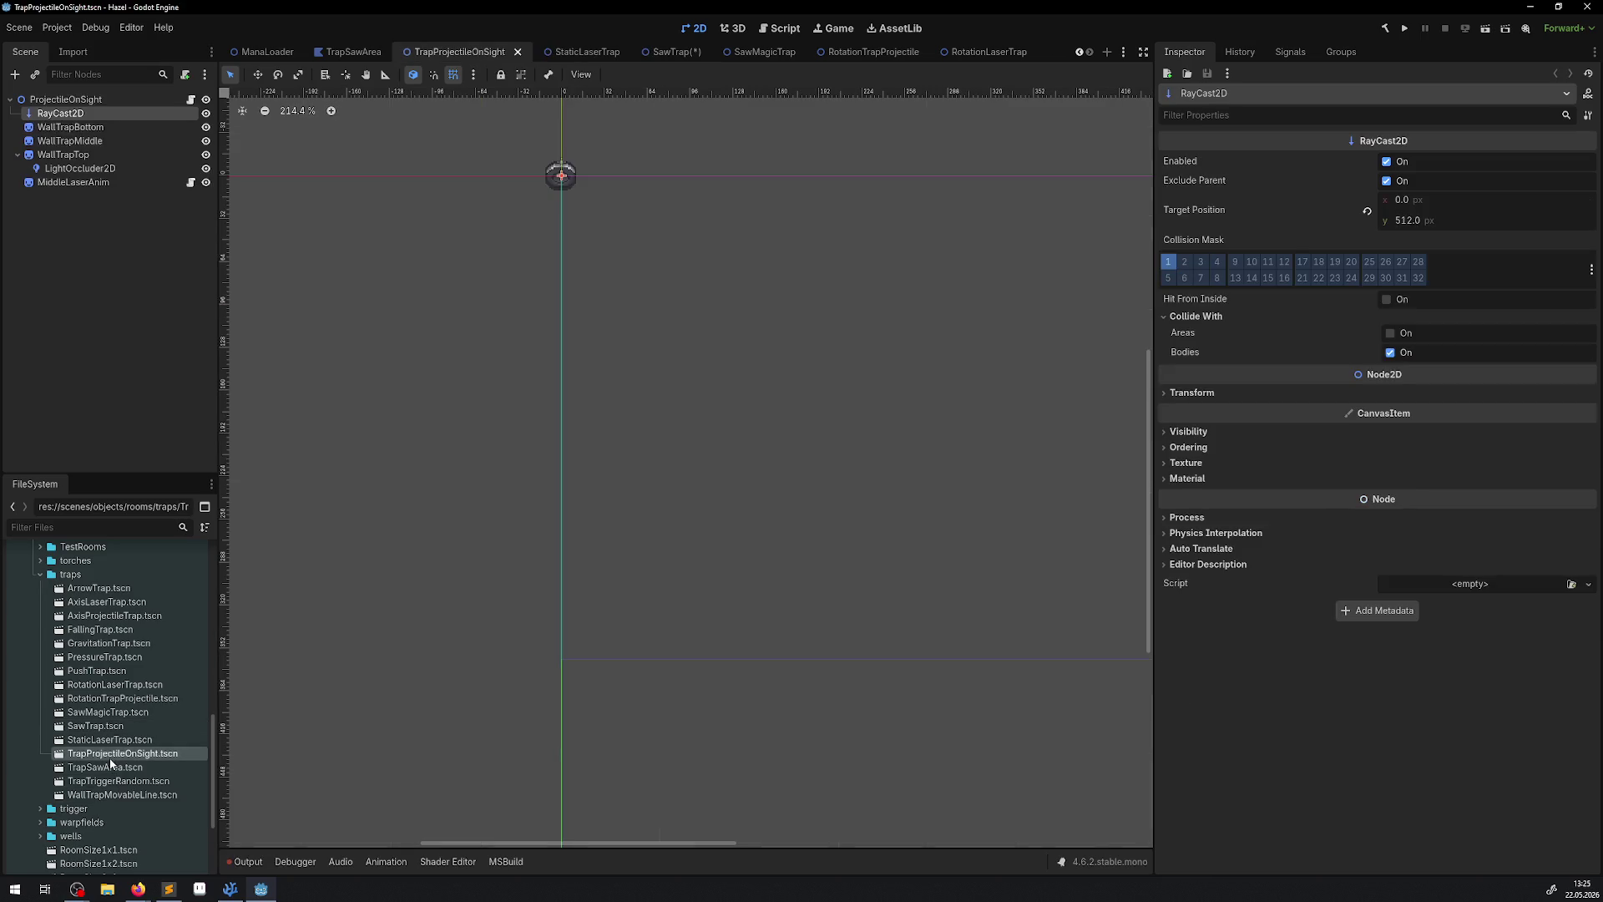
scroll(531, 349, "up", 5)
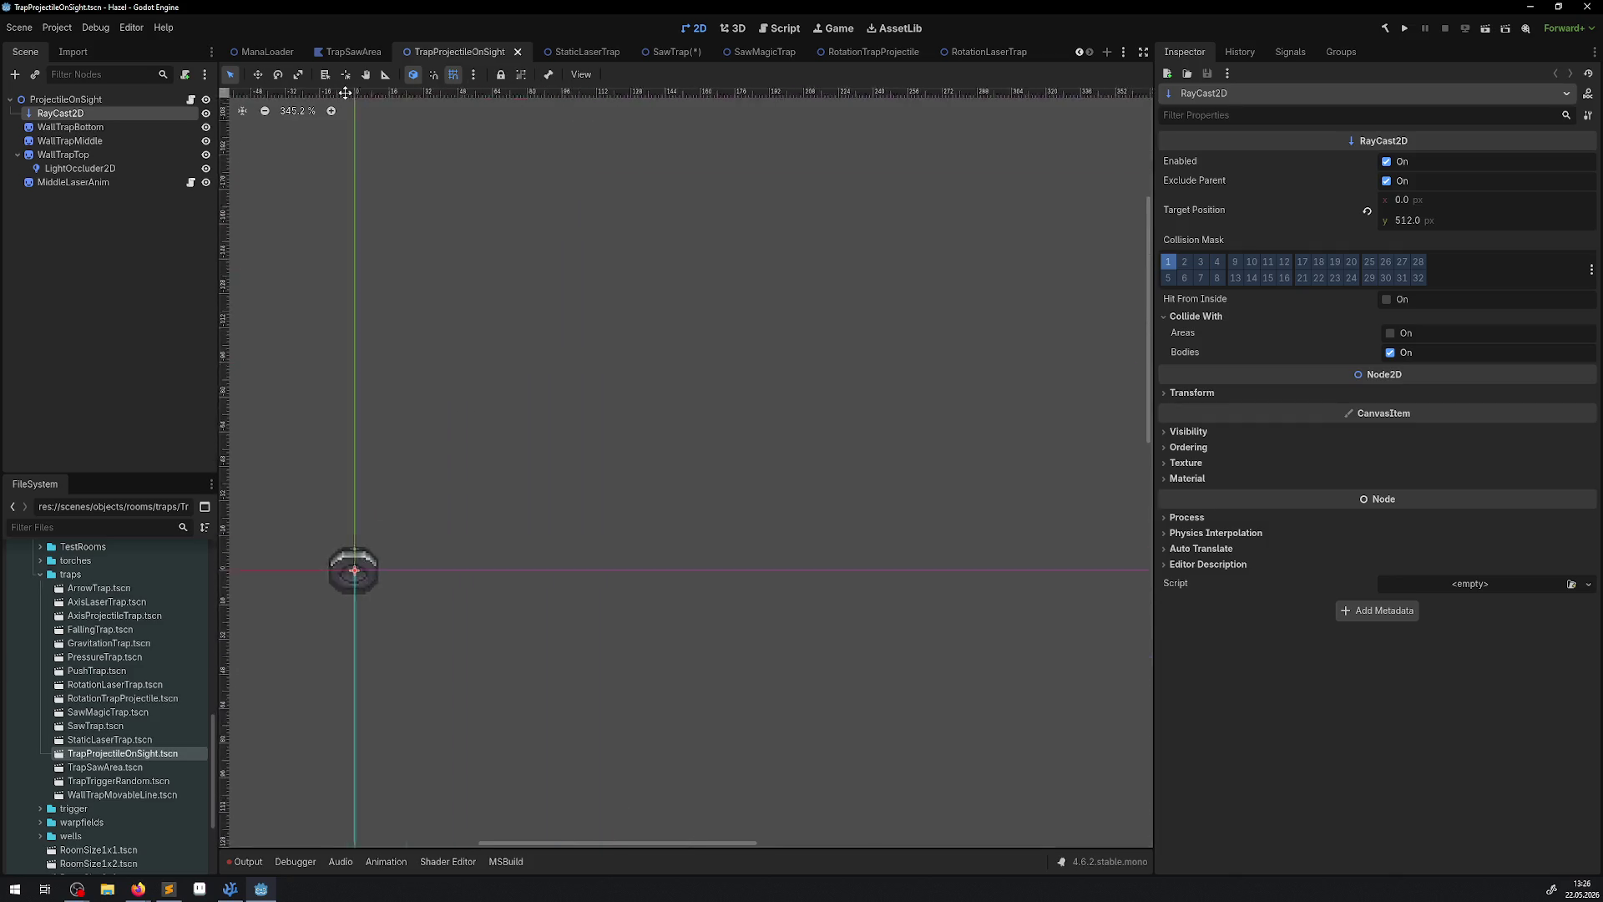
left_click_drag(542, 696, 541, 662)
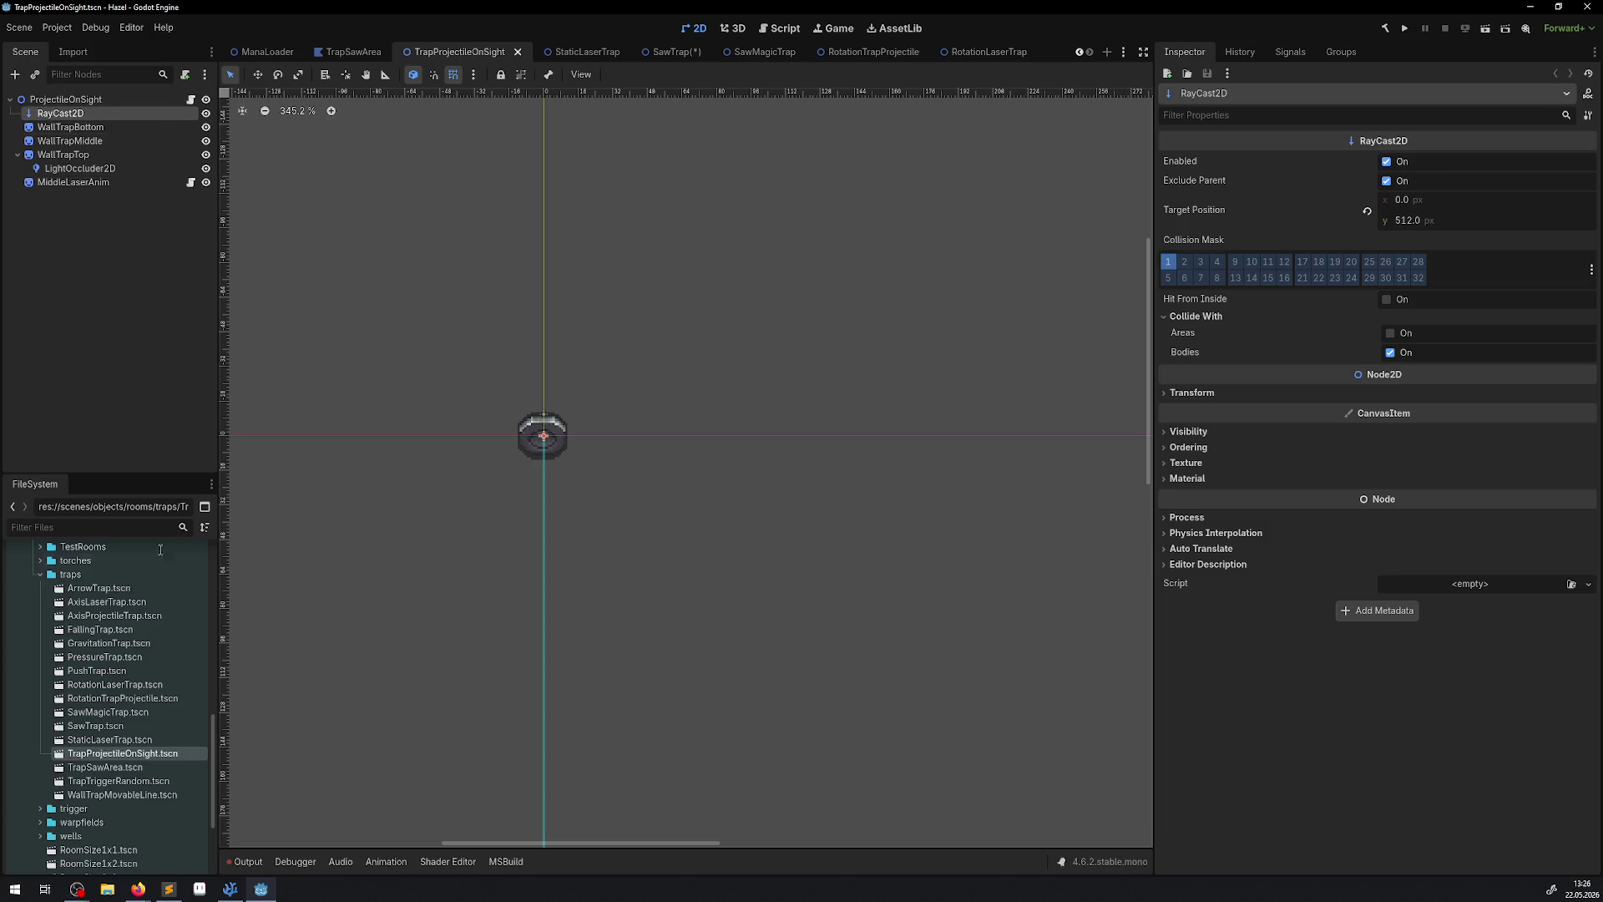
double_click(124, 739)
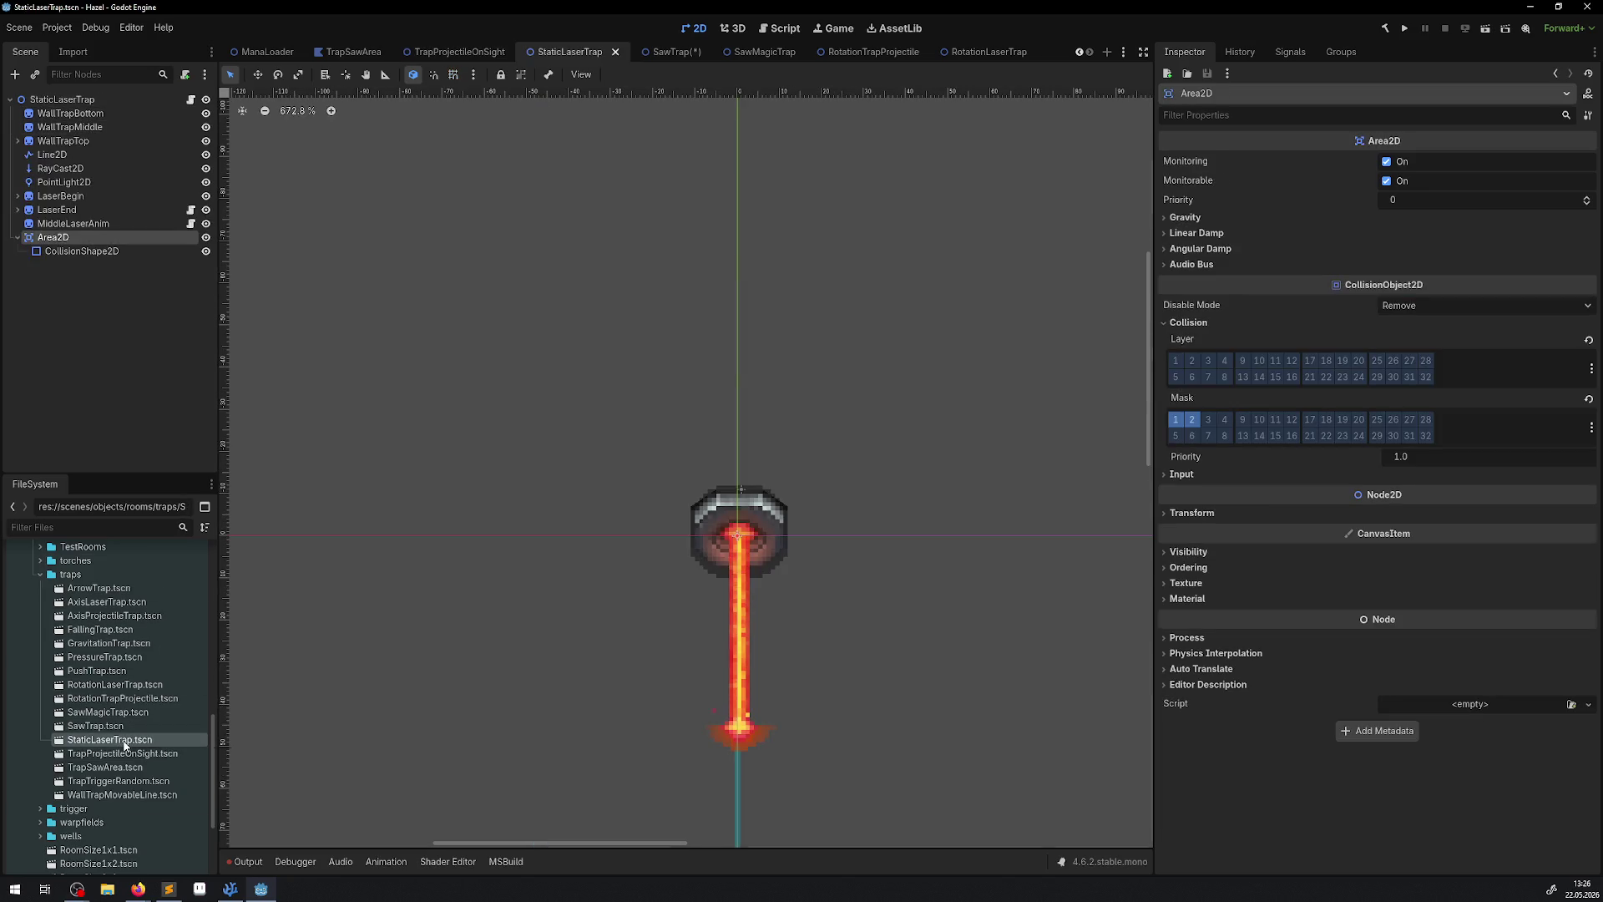
double_click(107, 725)
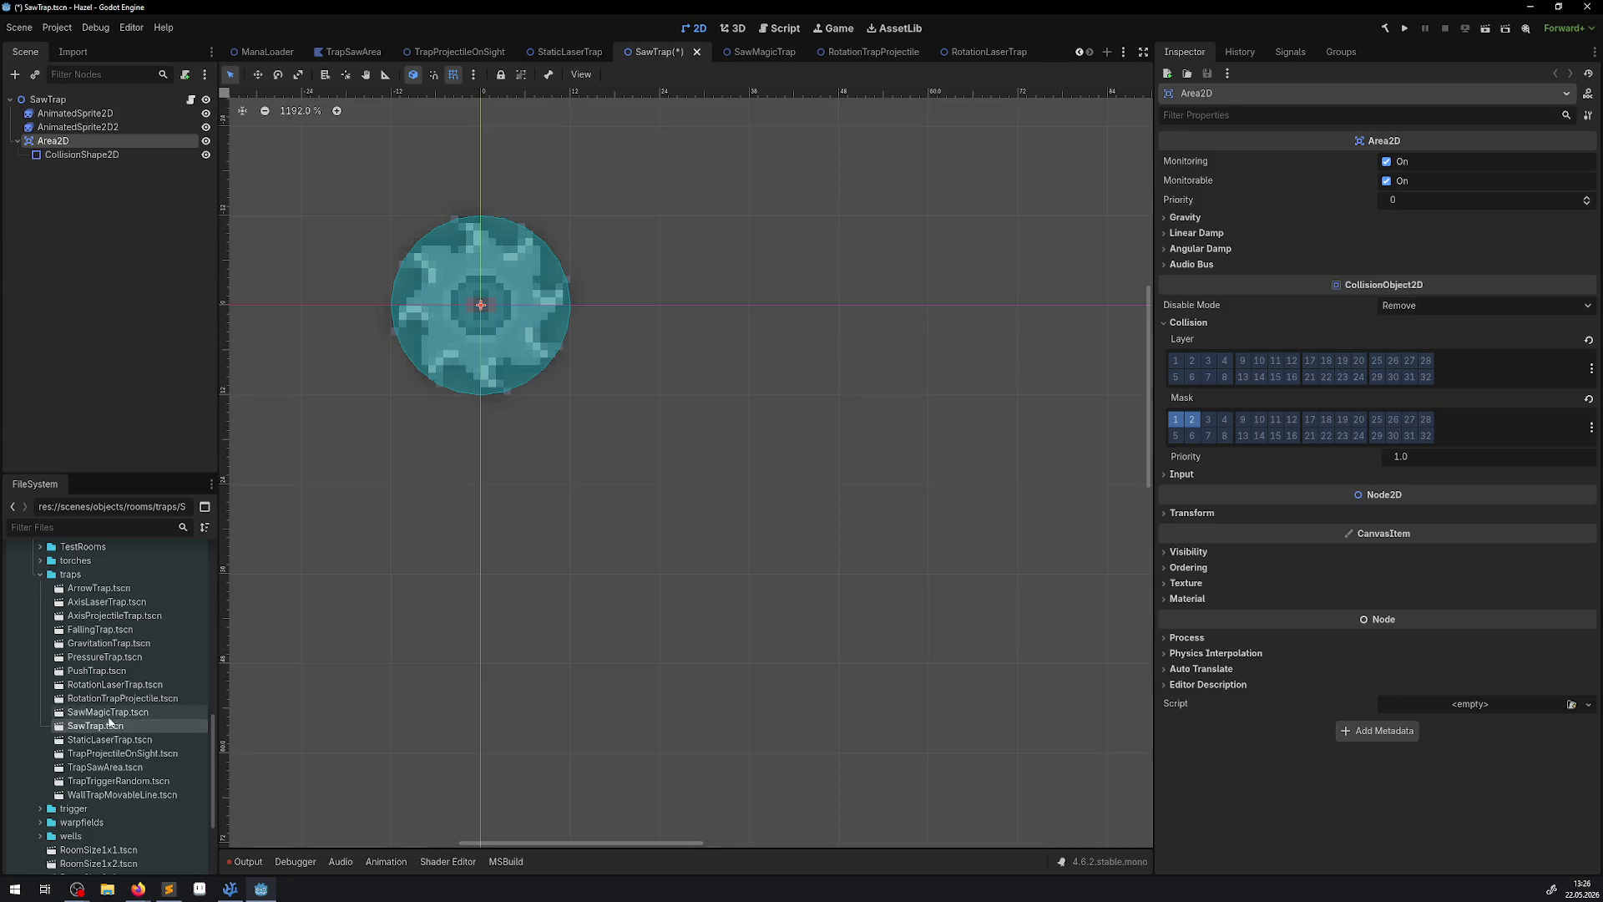
double_click(117, 712)
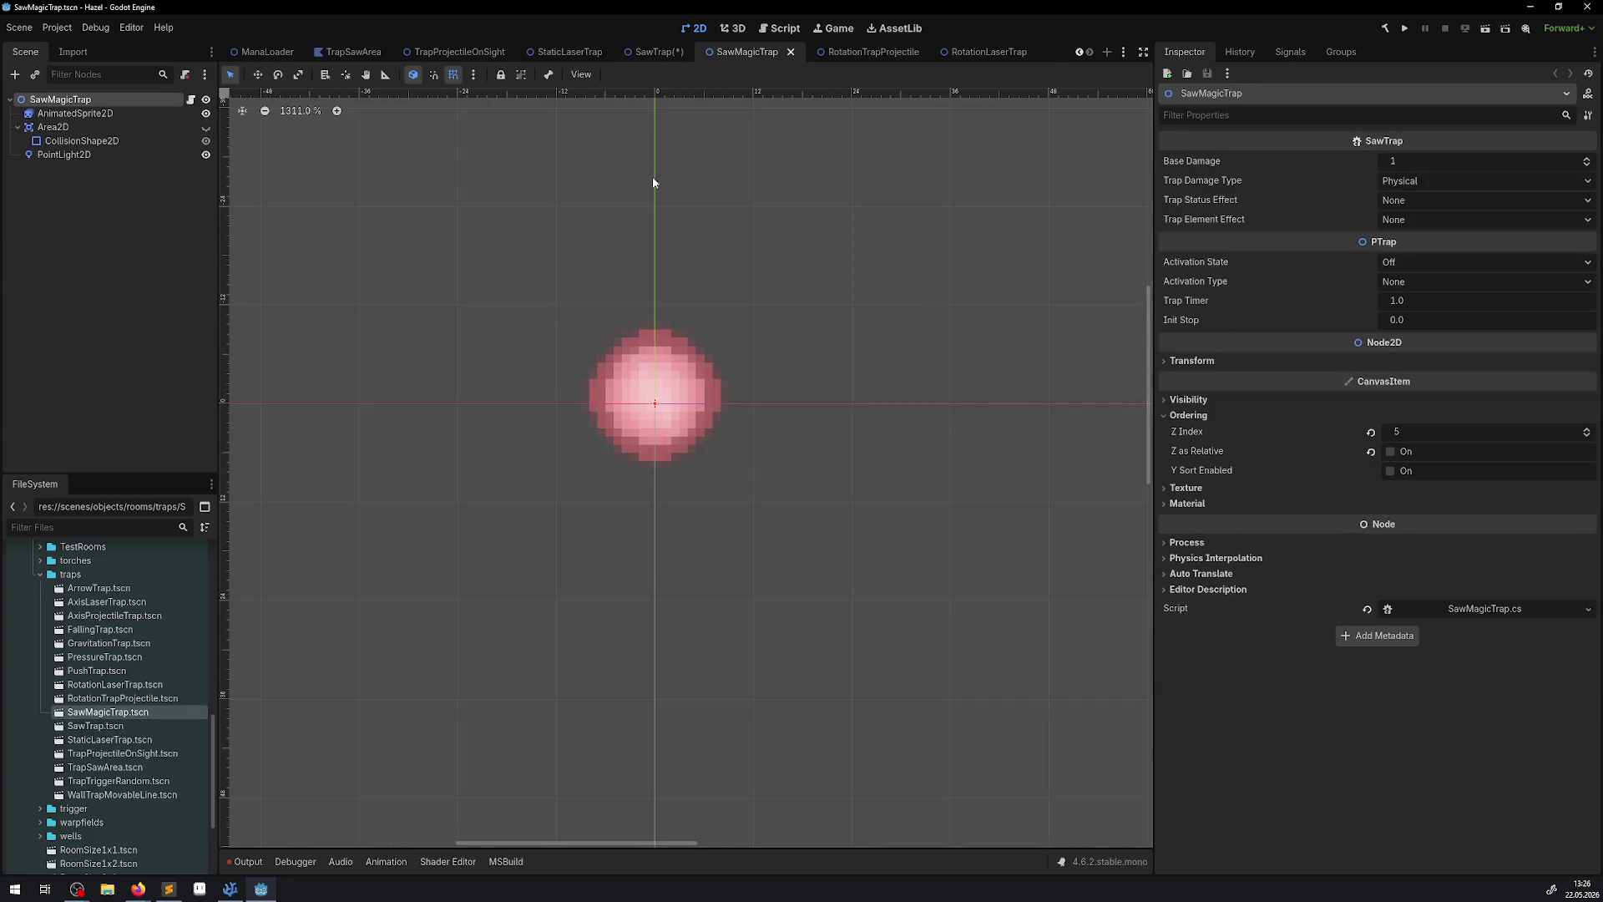
Add mask layer 2 to the SawMagicTrap Area2D and save the edited saw scenes.
left_click(52, 127)
left_click(1189, 322)
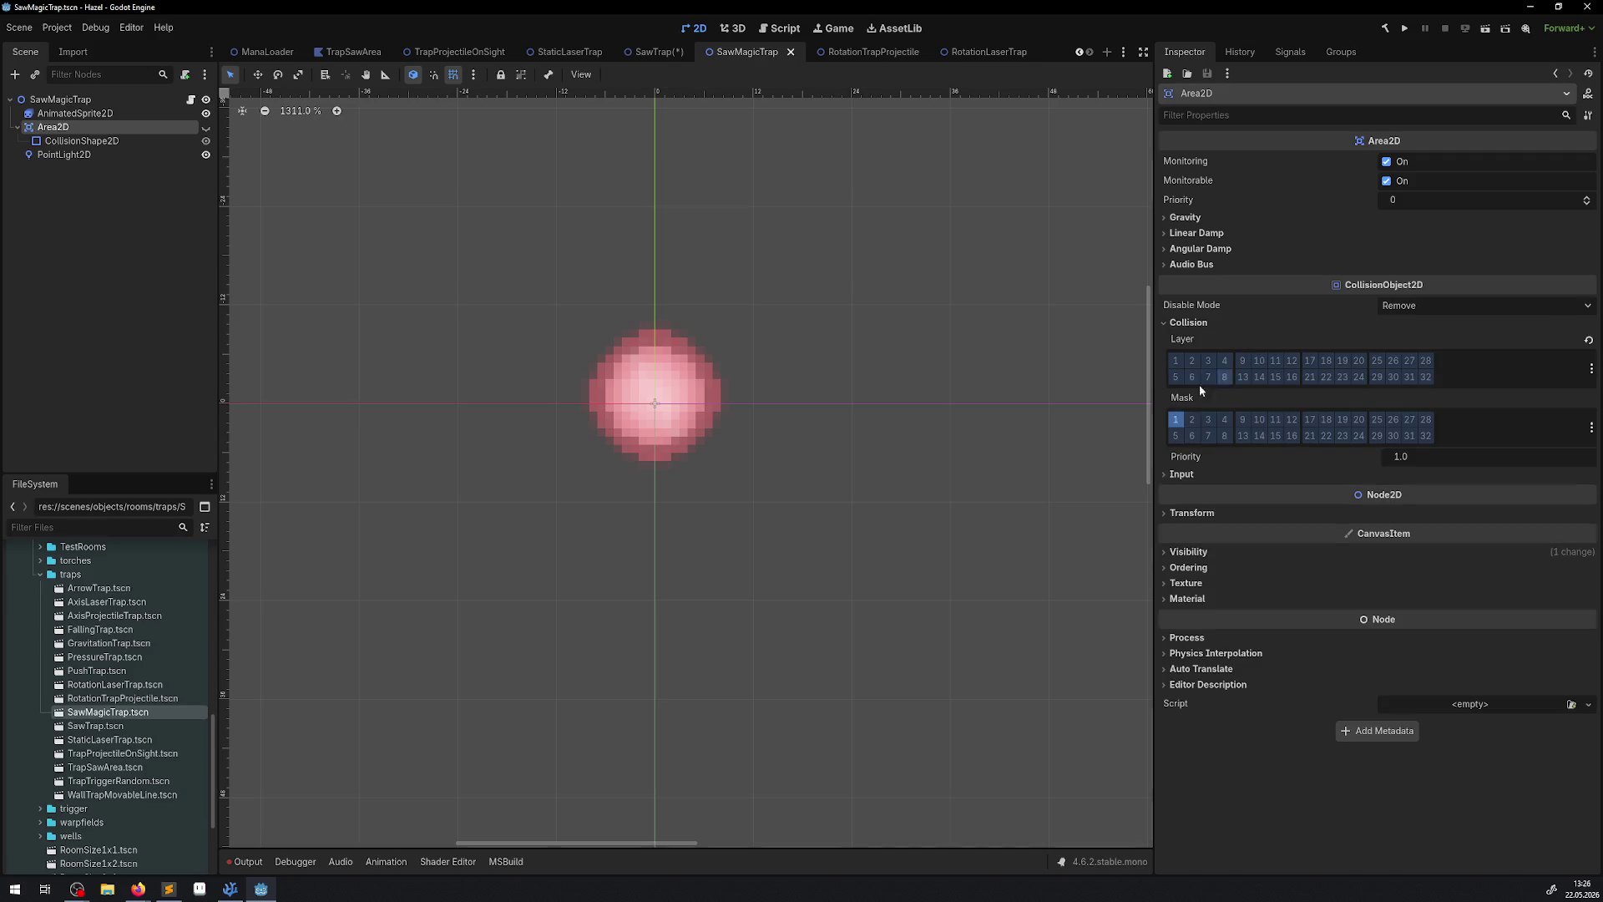
left_click(1191, 419)
key("ctrl+s")
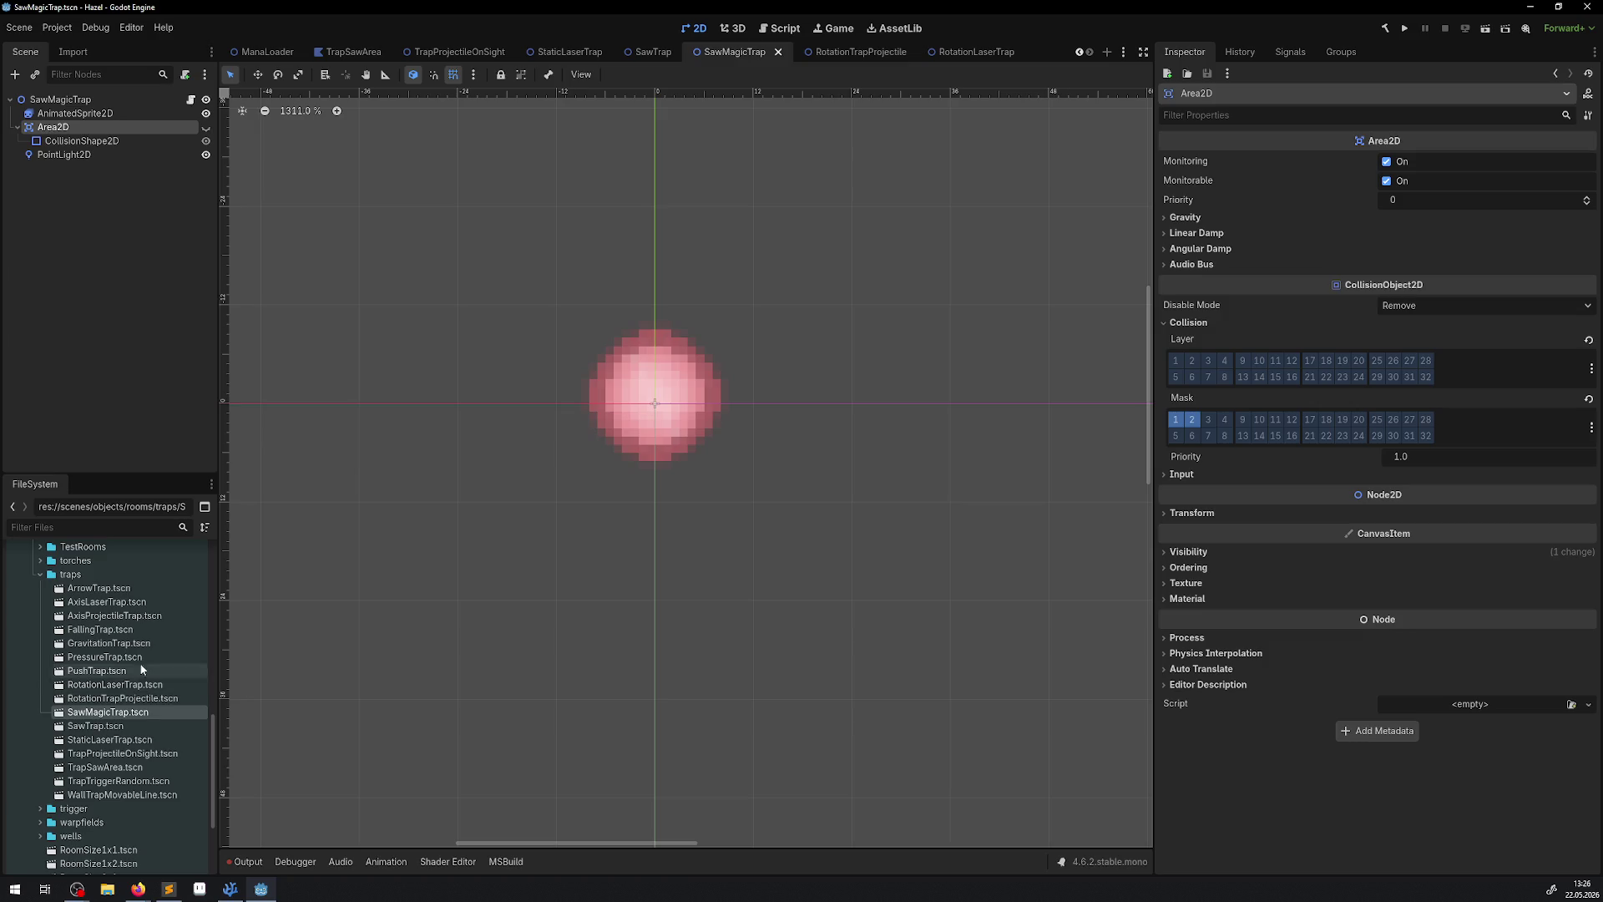
left_click(110, 701)
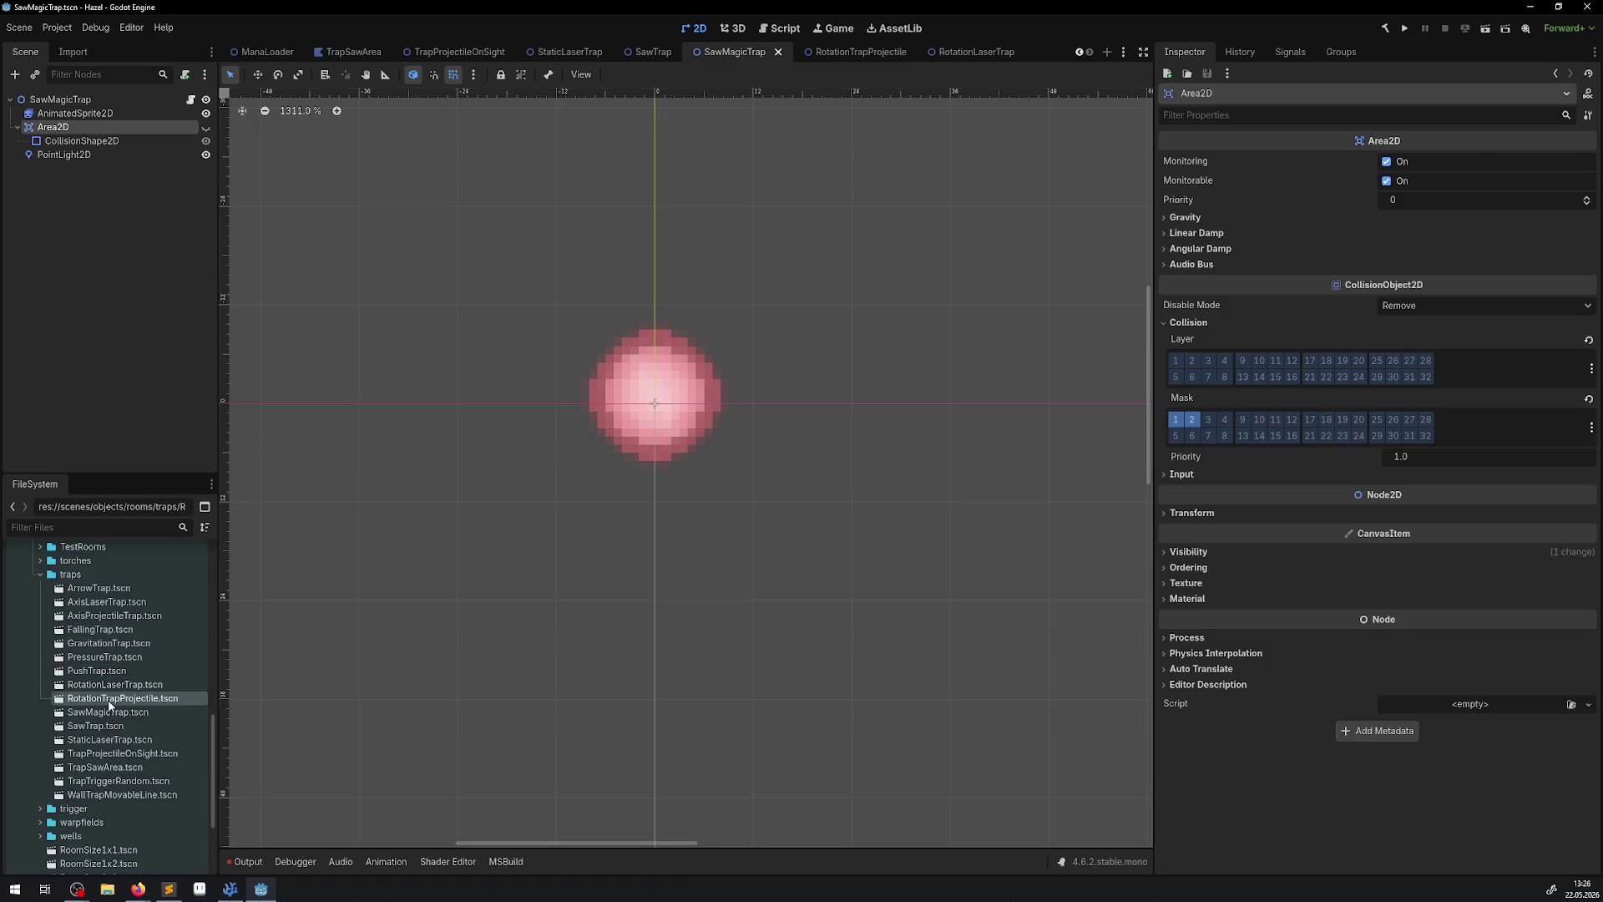
Check the RotationTrapProjectile RayCast2D mask for reference.
double_click(109, 701)
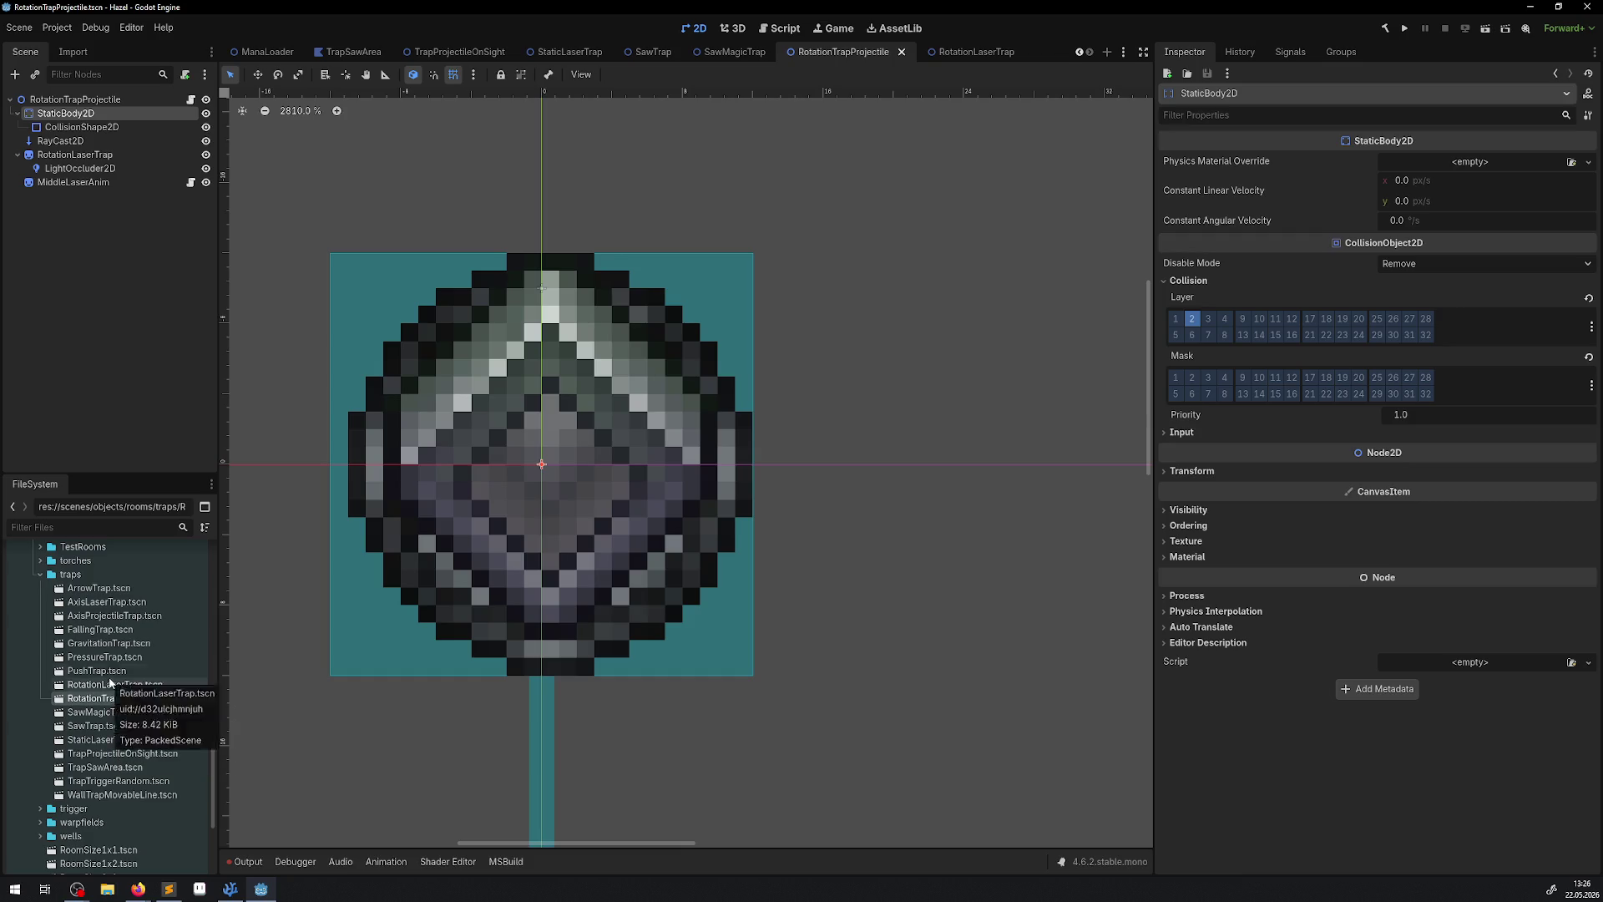
left_click(75, 141)
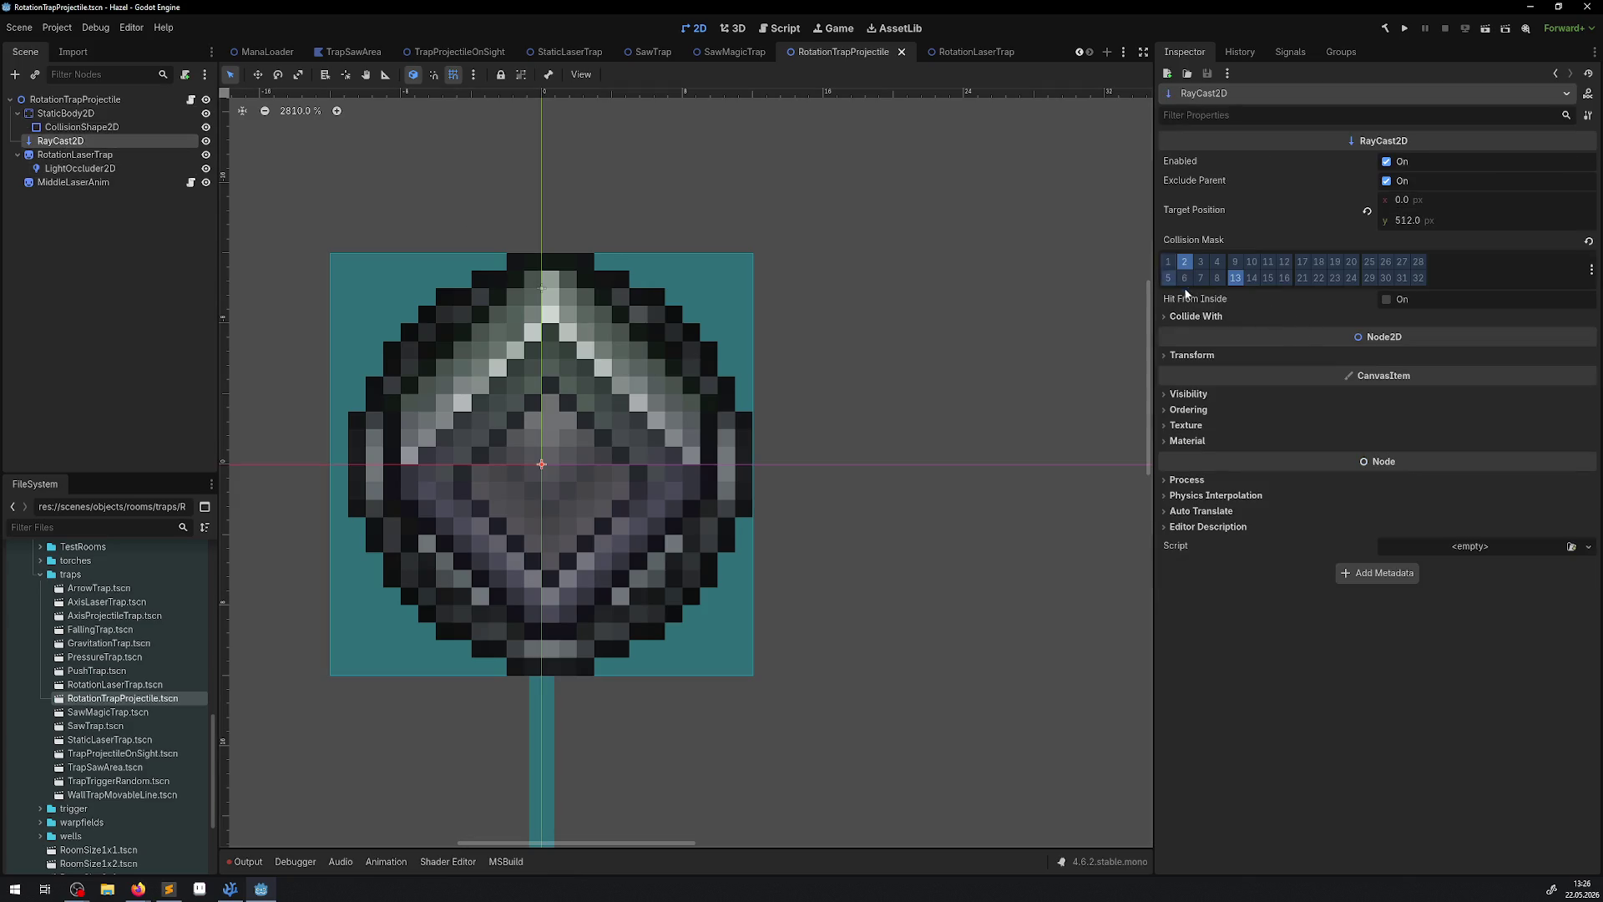
mouse_move(1189, 302)
Set the RotationLaserTrap RayCast2D mask to layers 2 and 13 instead of 3, and save.
double_click(130, 685)
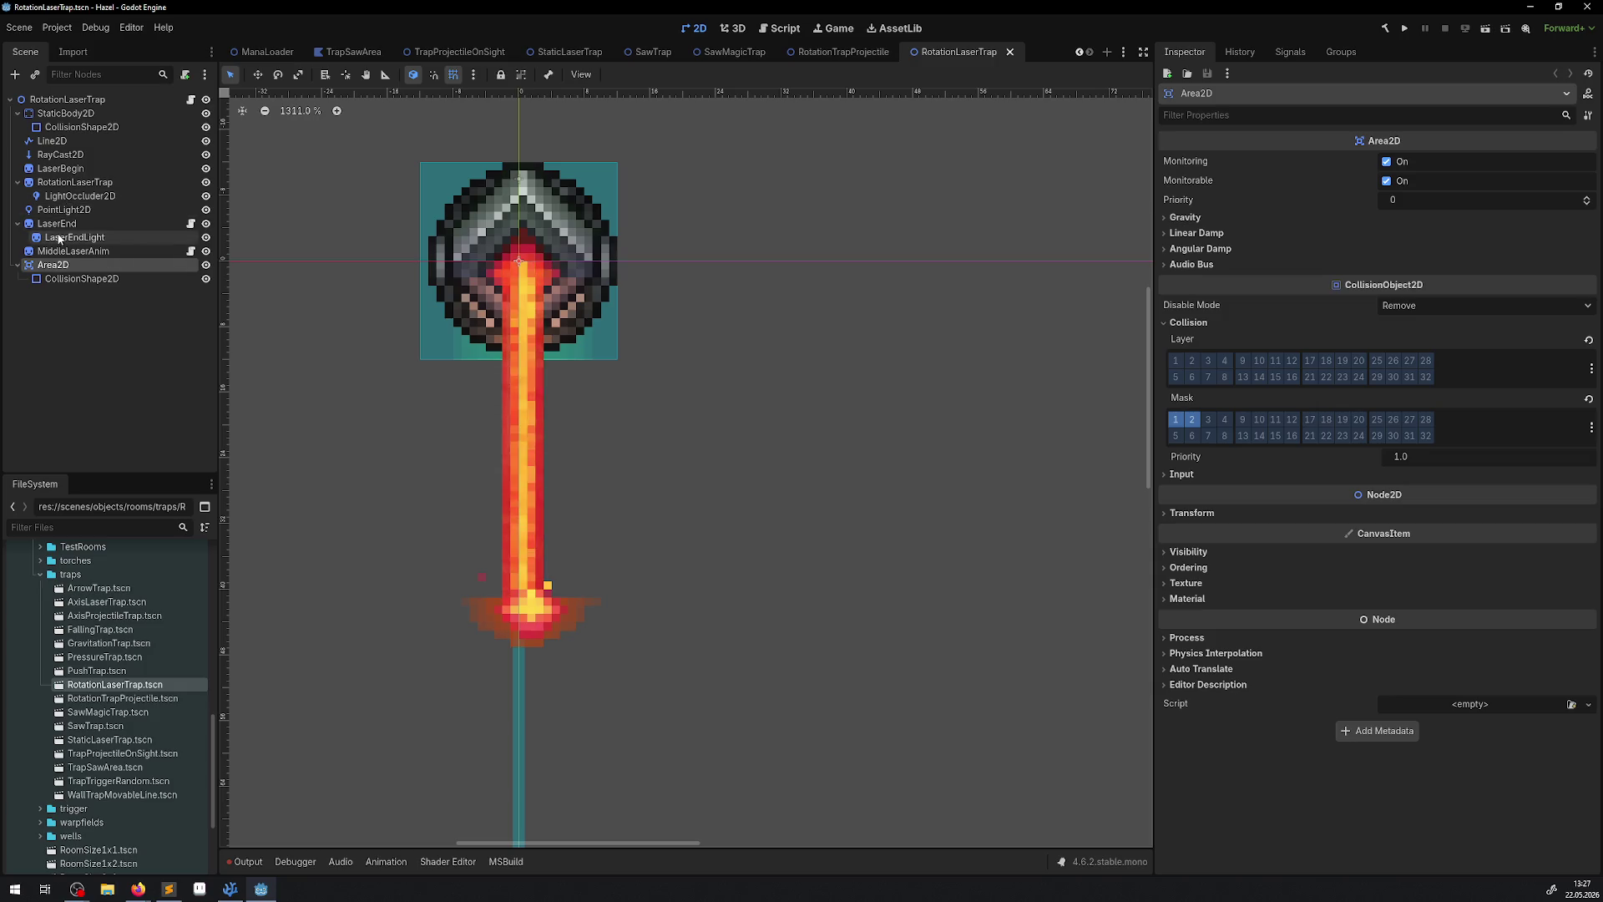
left_click(60, 155)
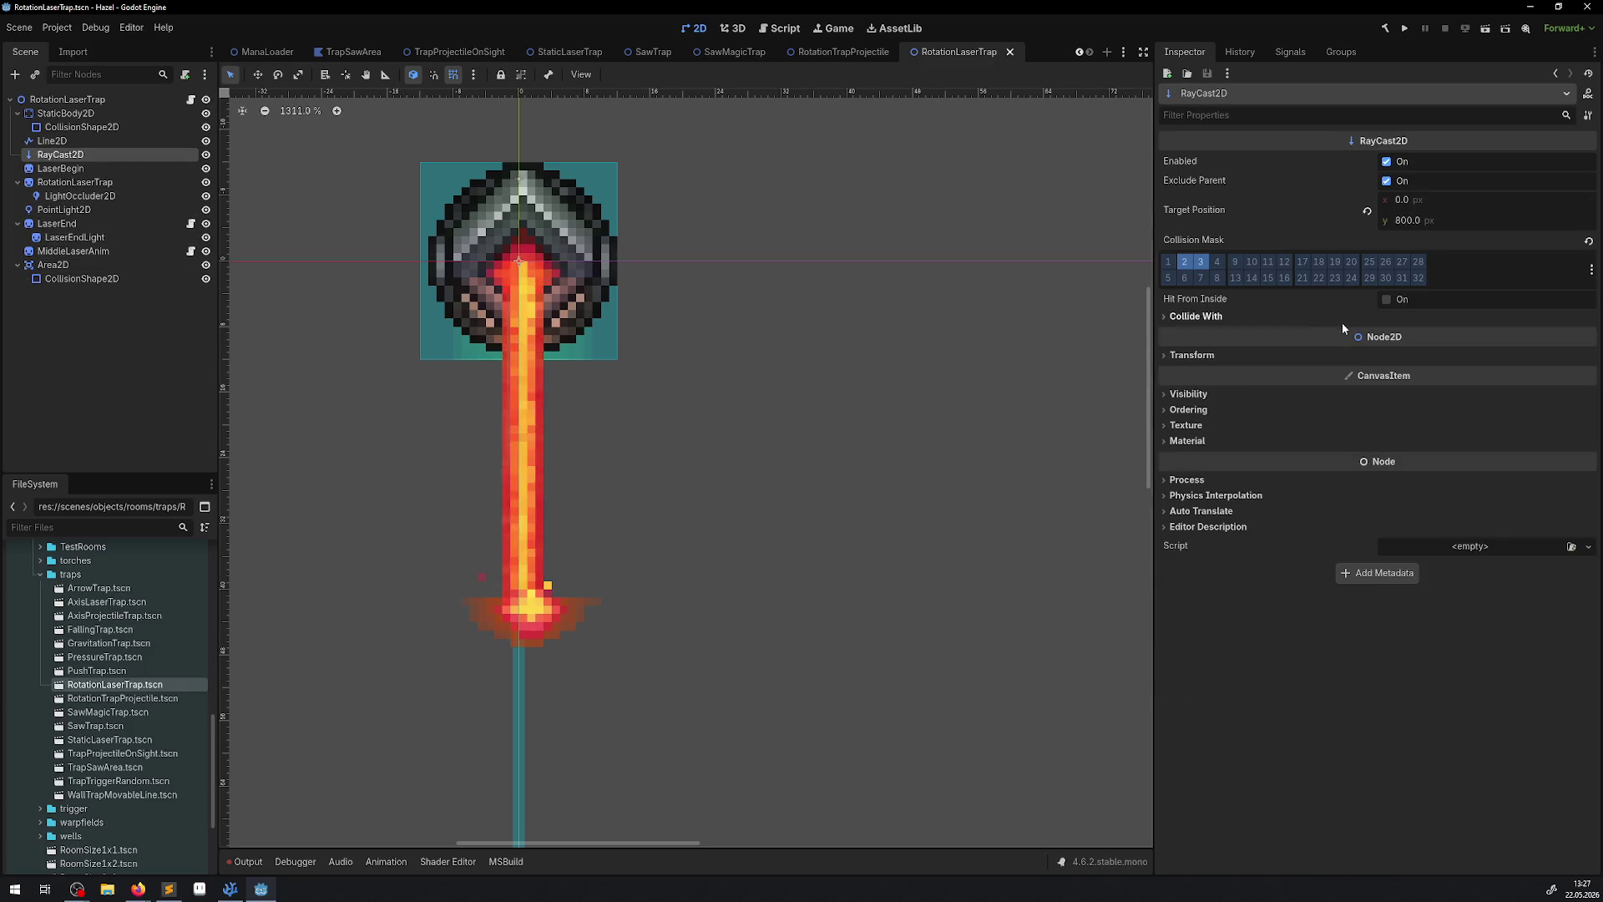
left_click(1200, 262)
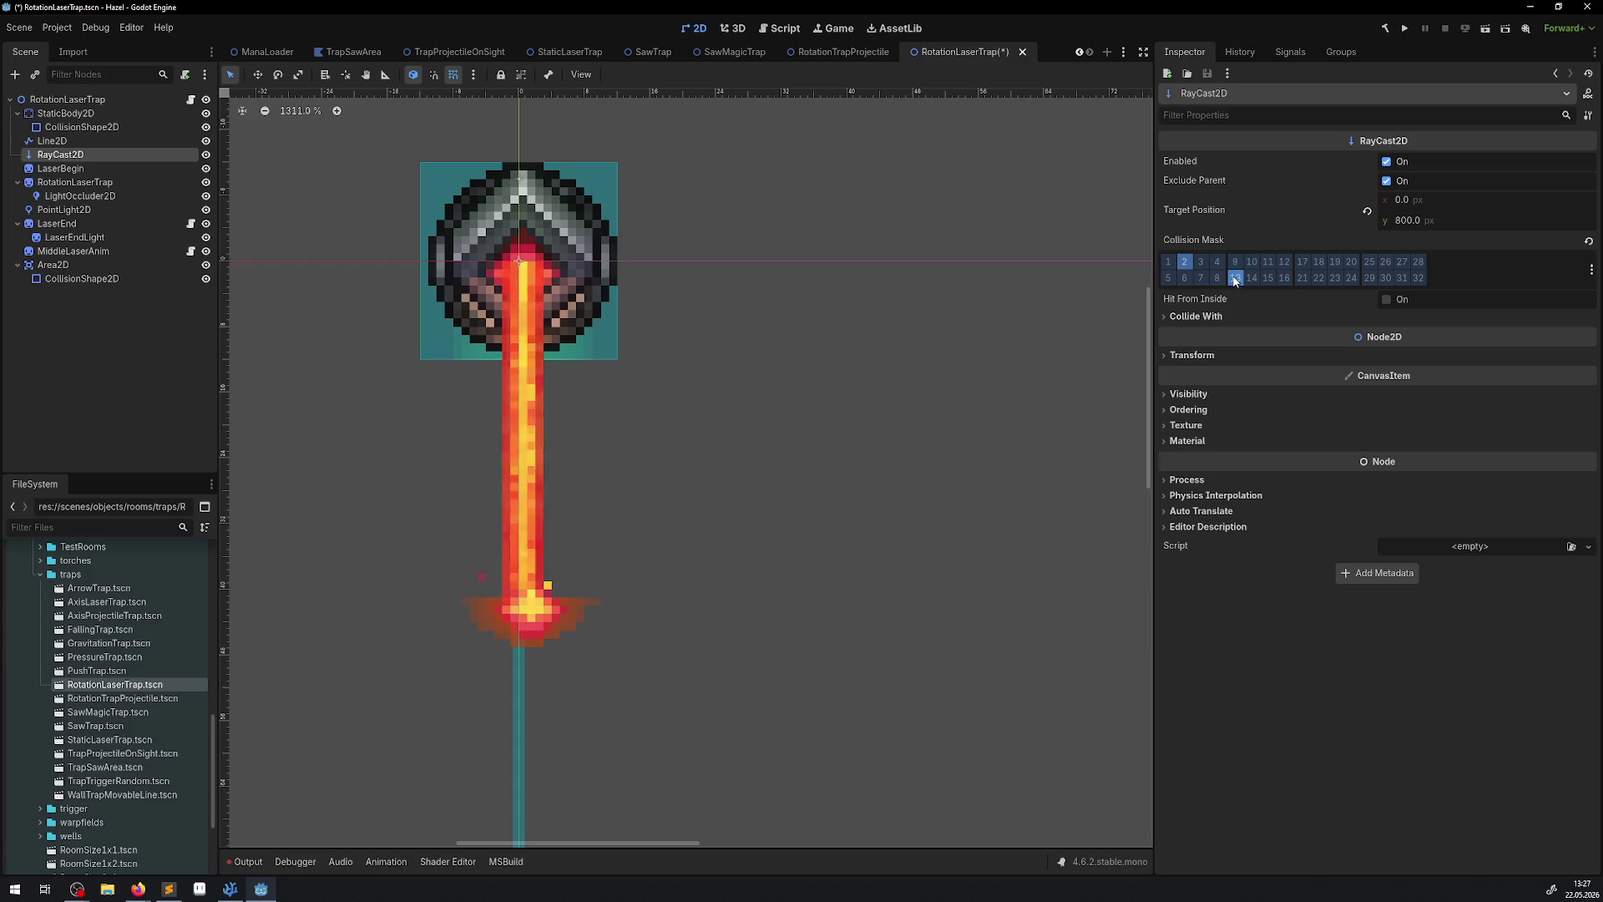
left_click(1235, 277)
left_click_drag(465, 372, 486, 404)
key("ctrl+s")
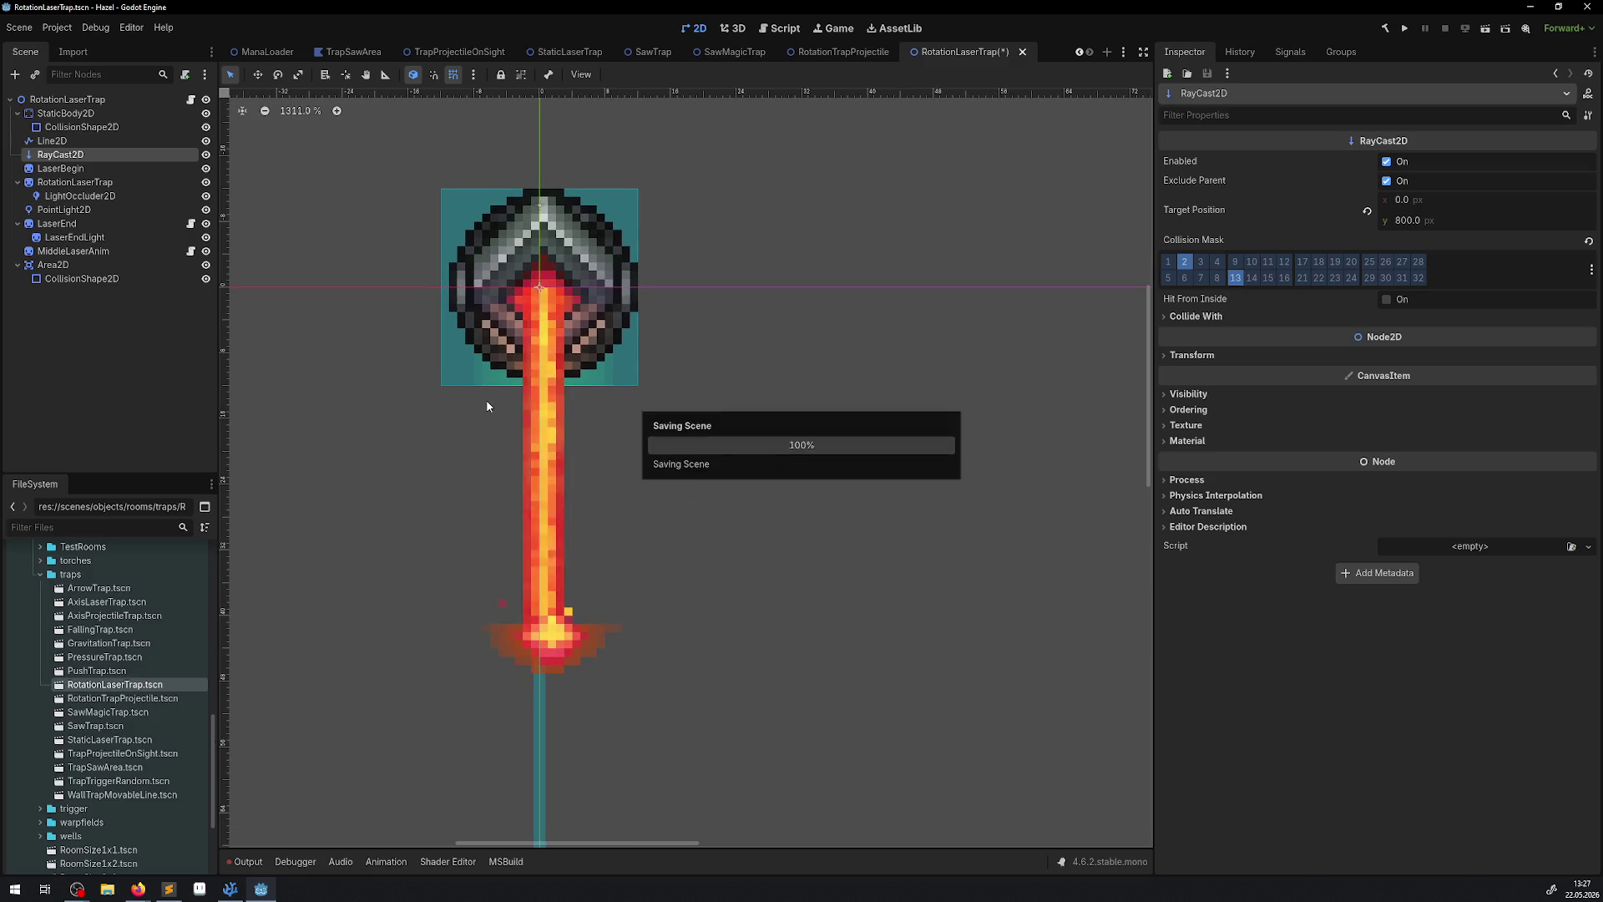
Put PushTrap's AnimatableBody2D on collision layer 2 with an empty mask and save.
double_click(119, 673)
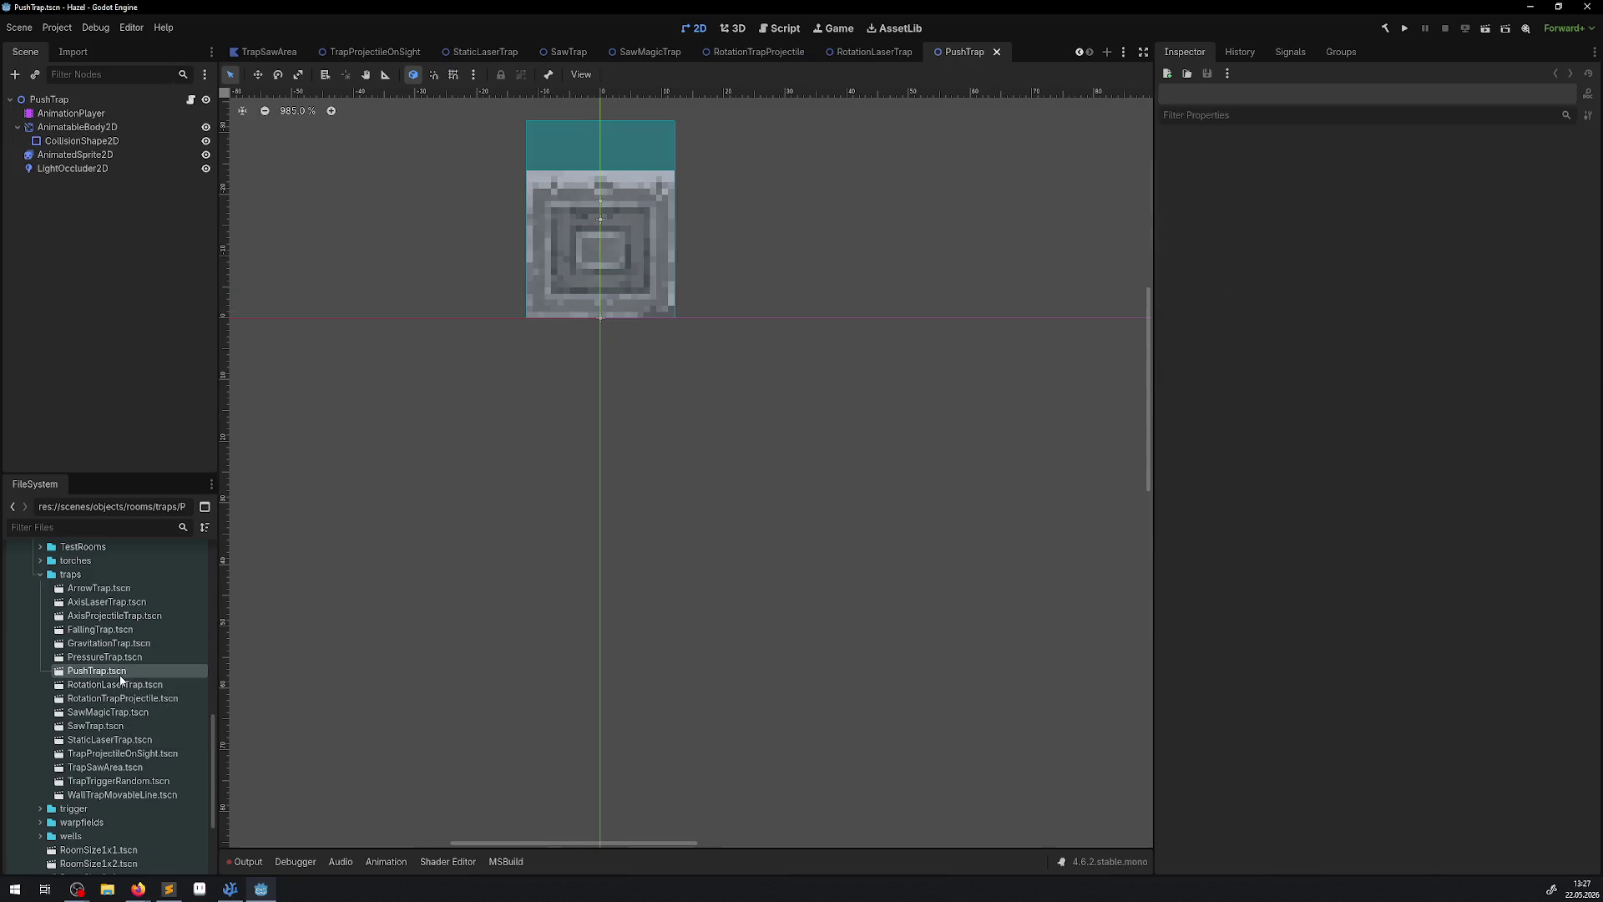
left_click(114, 130)
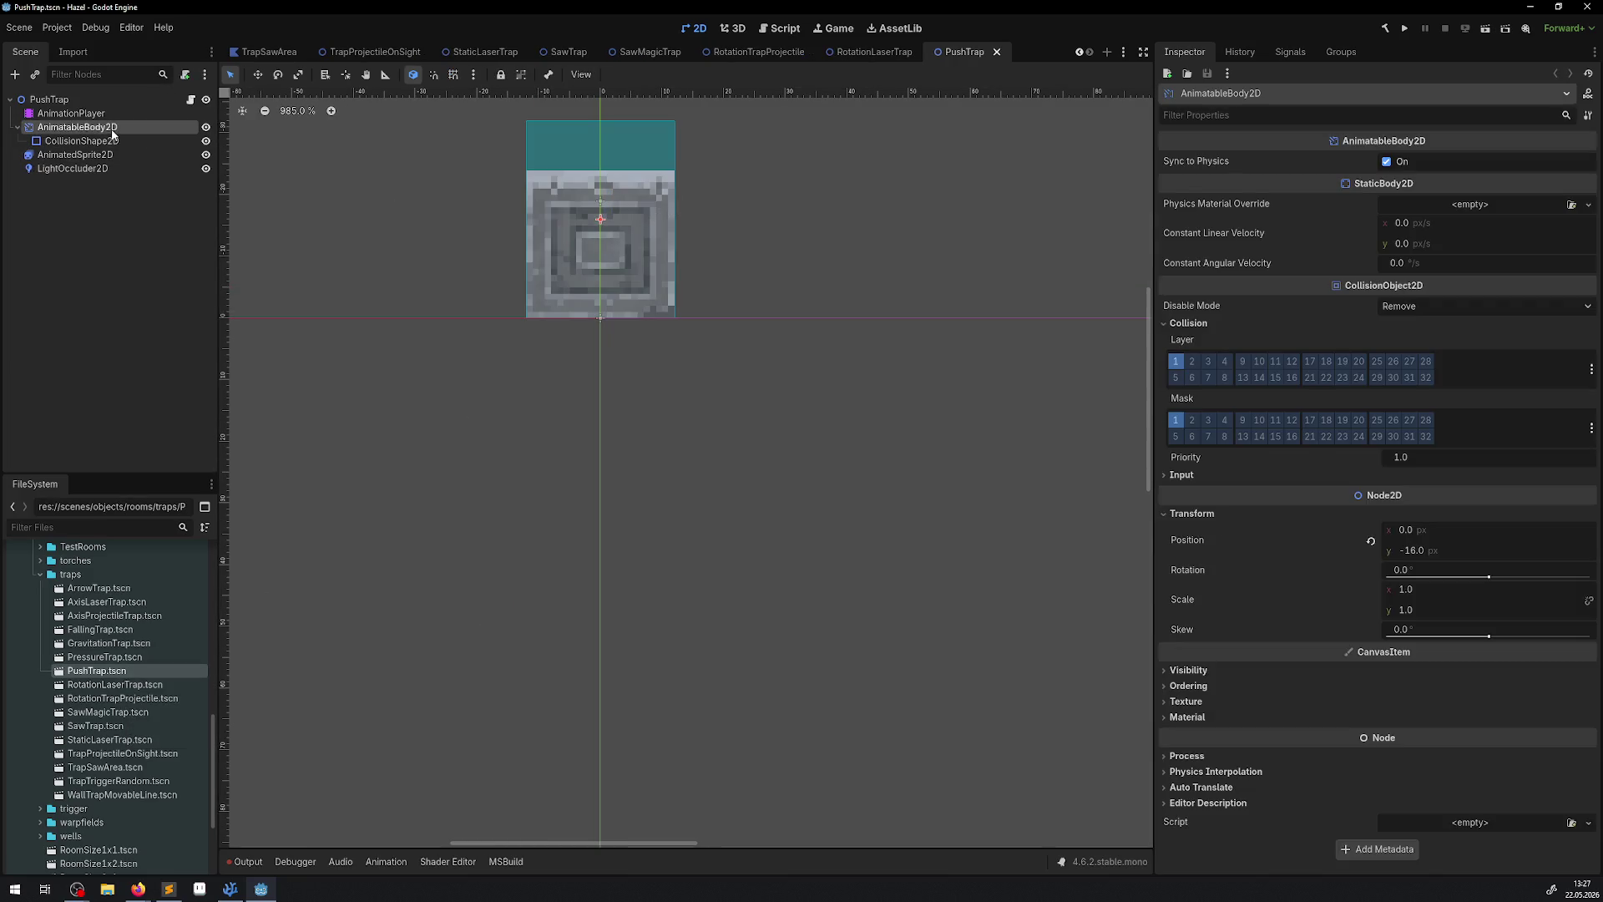
left_click(1191, 367)
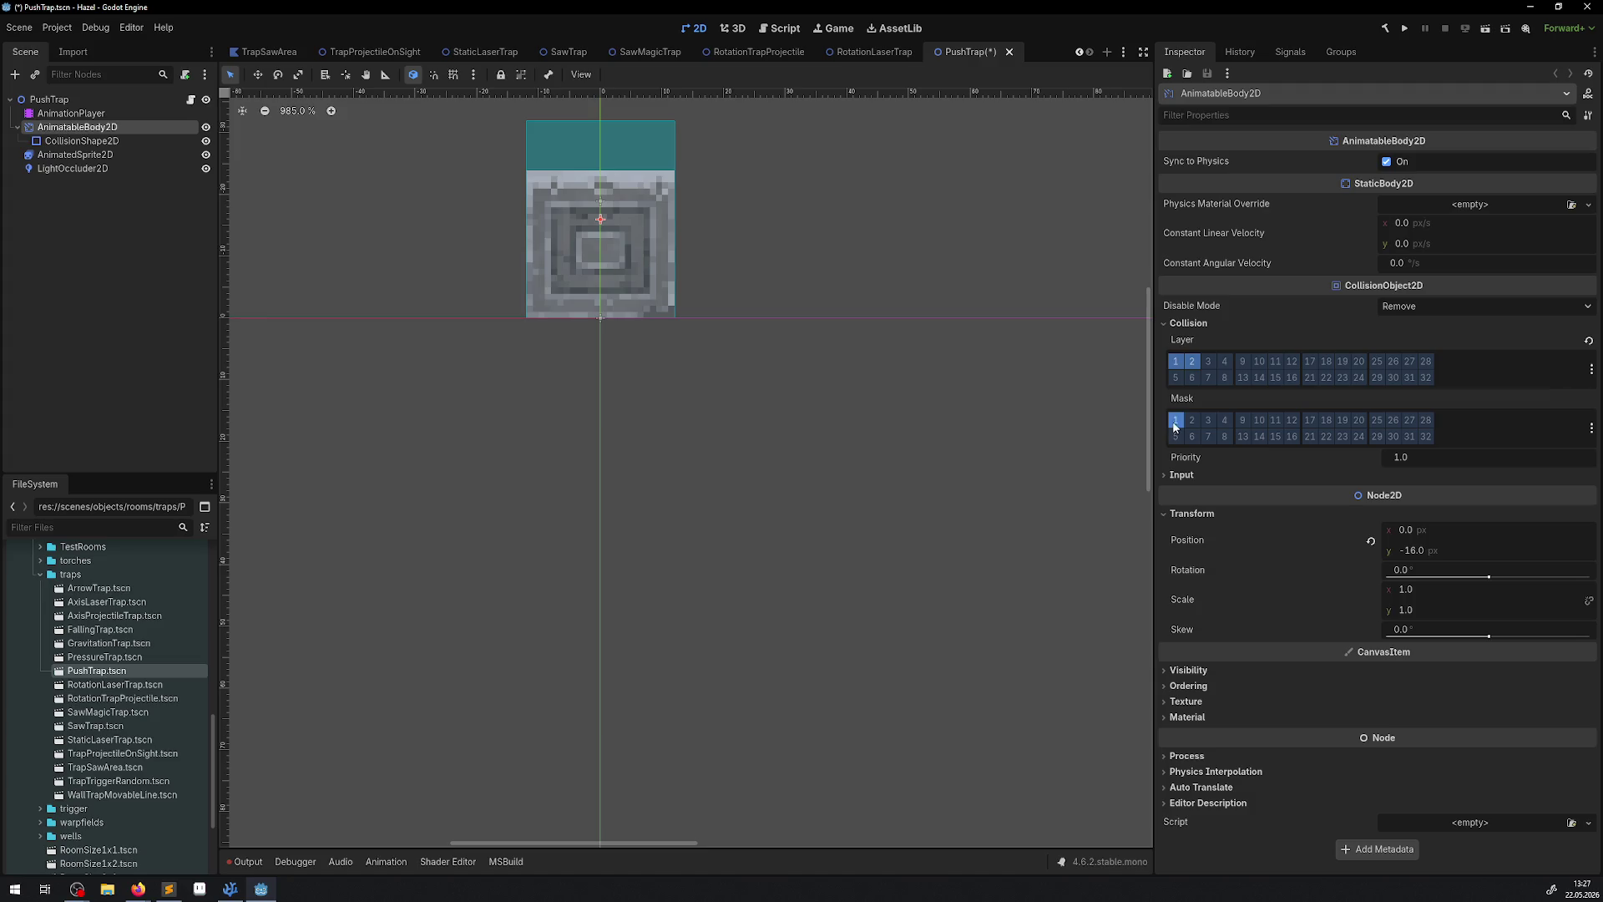
key("ctrl+s")
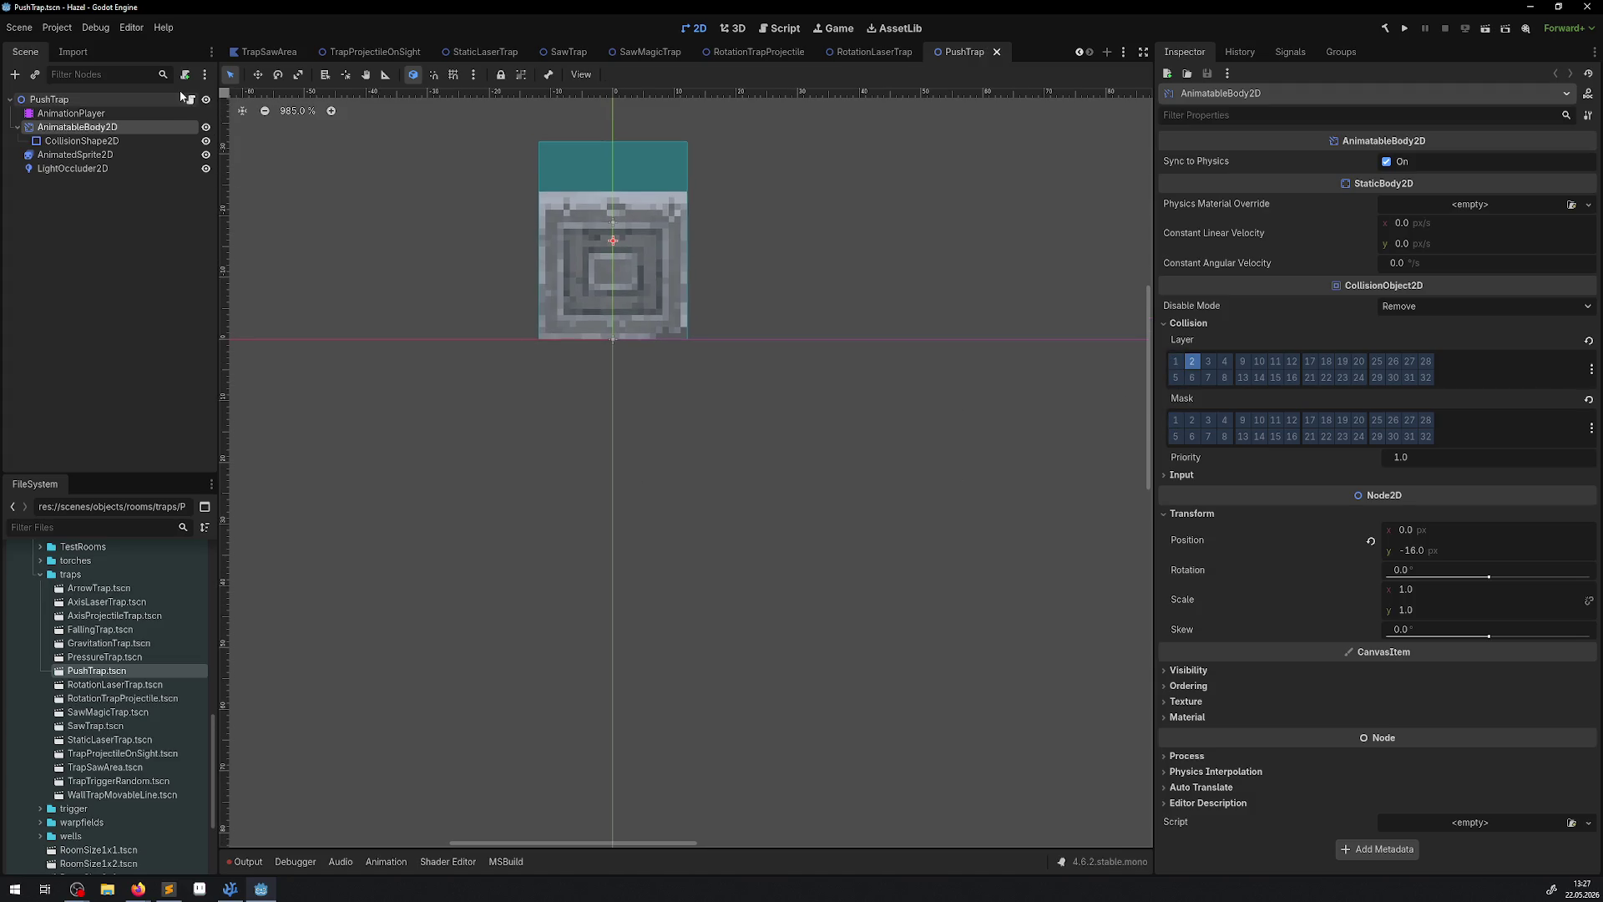
left_click(191, 101)
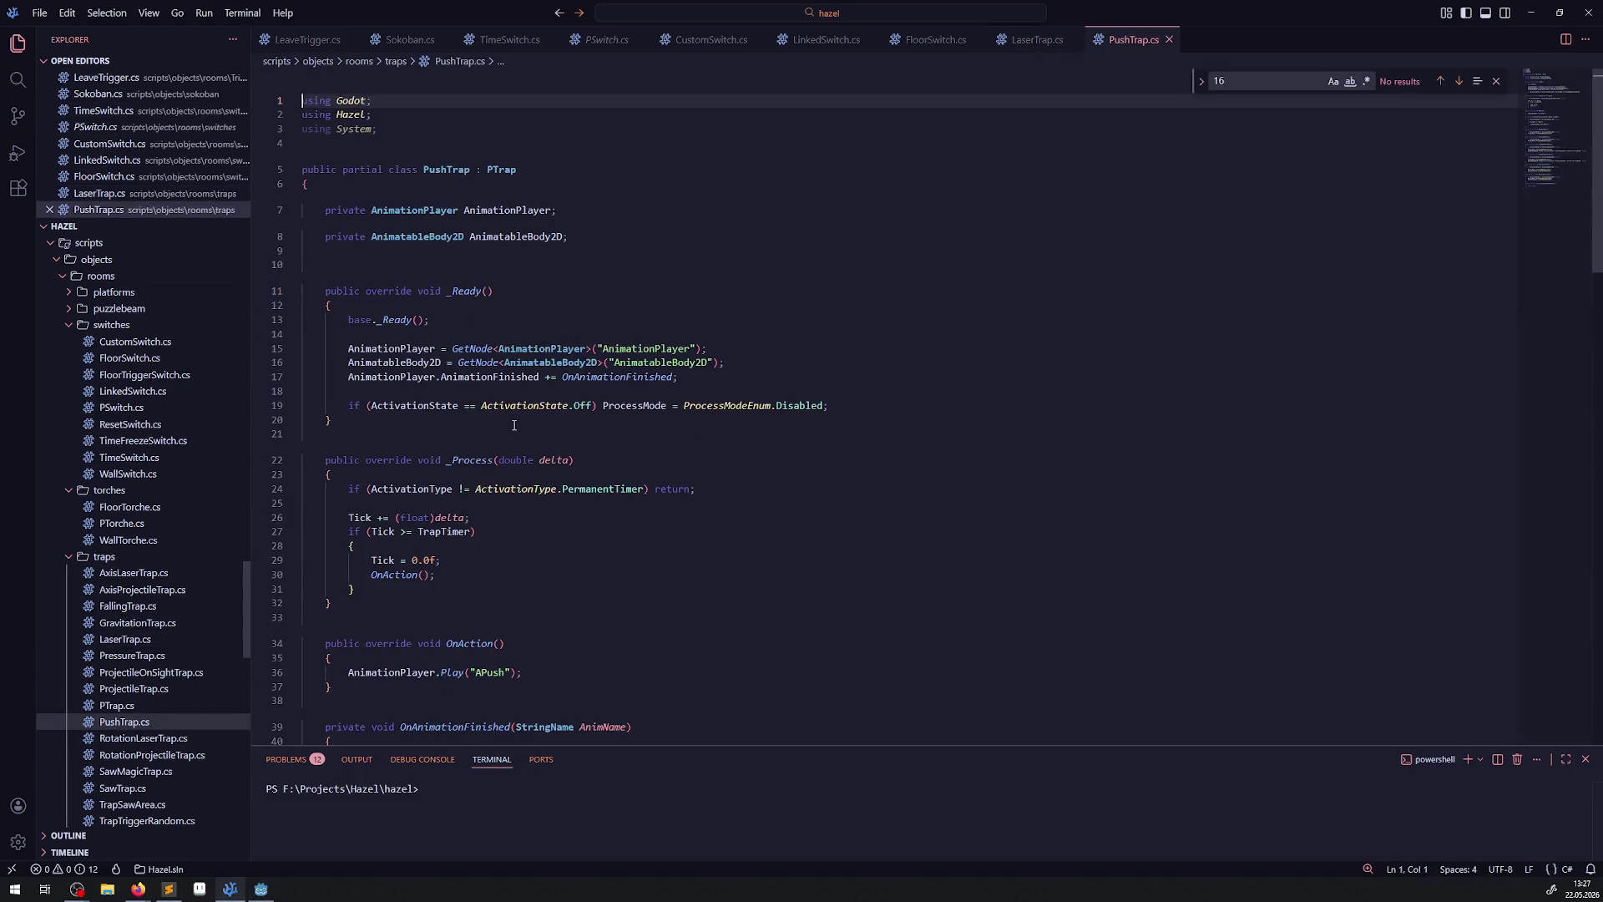
scroll(579, 402, "down", 10)
scroll(578, 402, "down", 5)
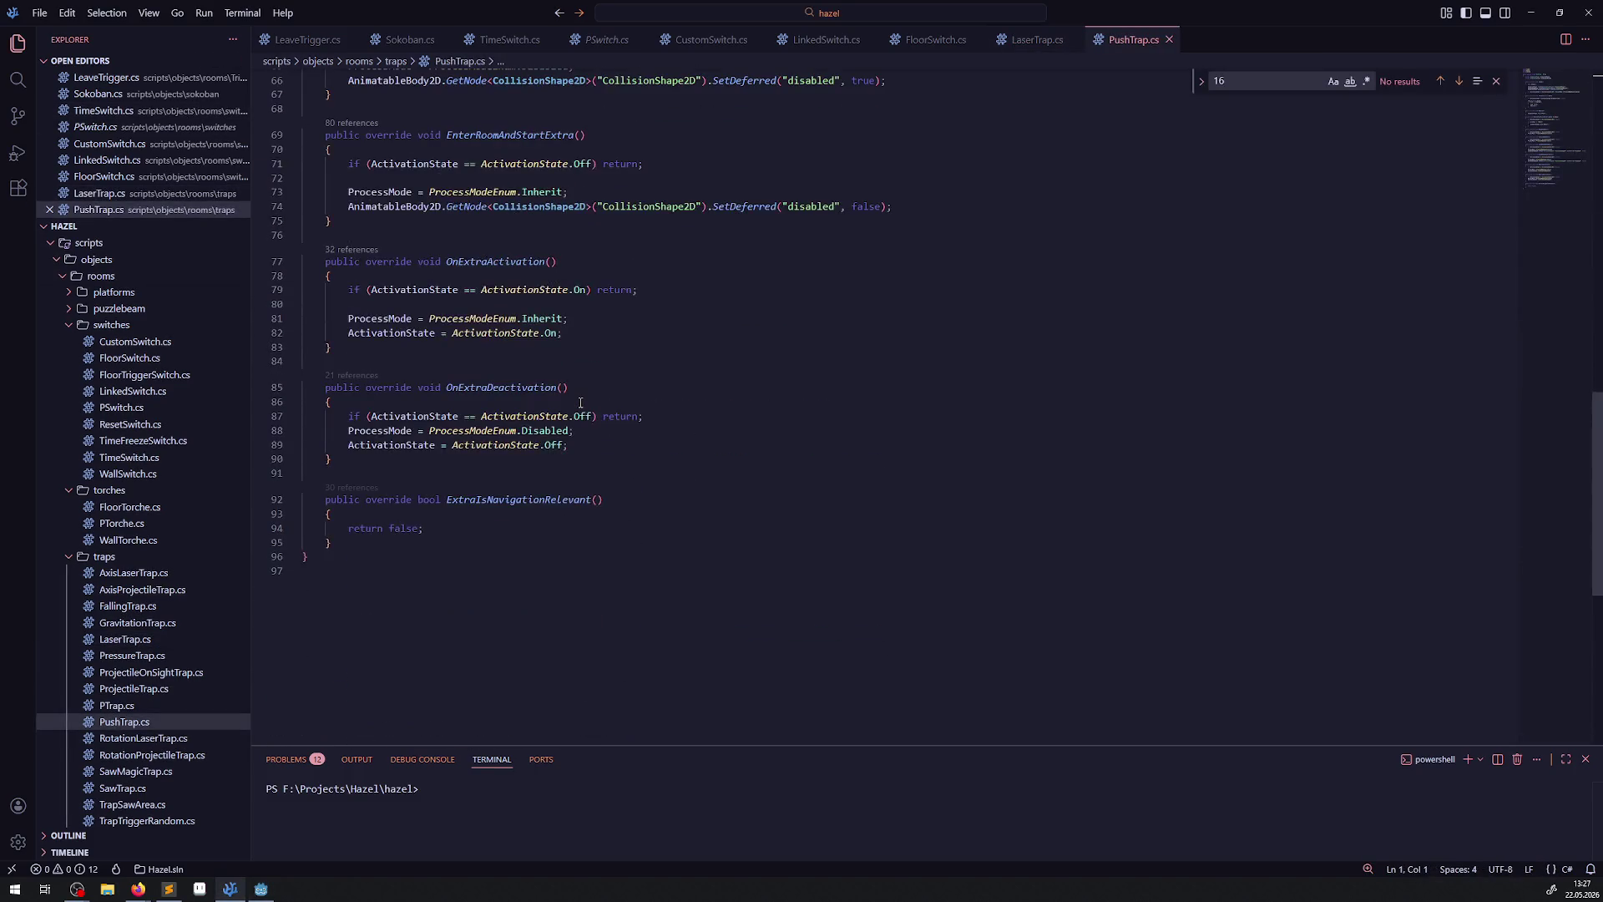
scroll(593, 406, "up", 12)
scroll(605, 409, "up", 6)
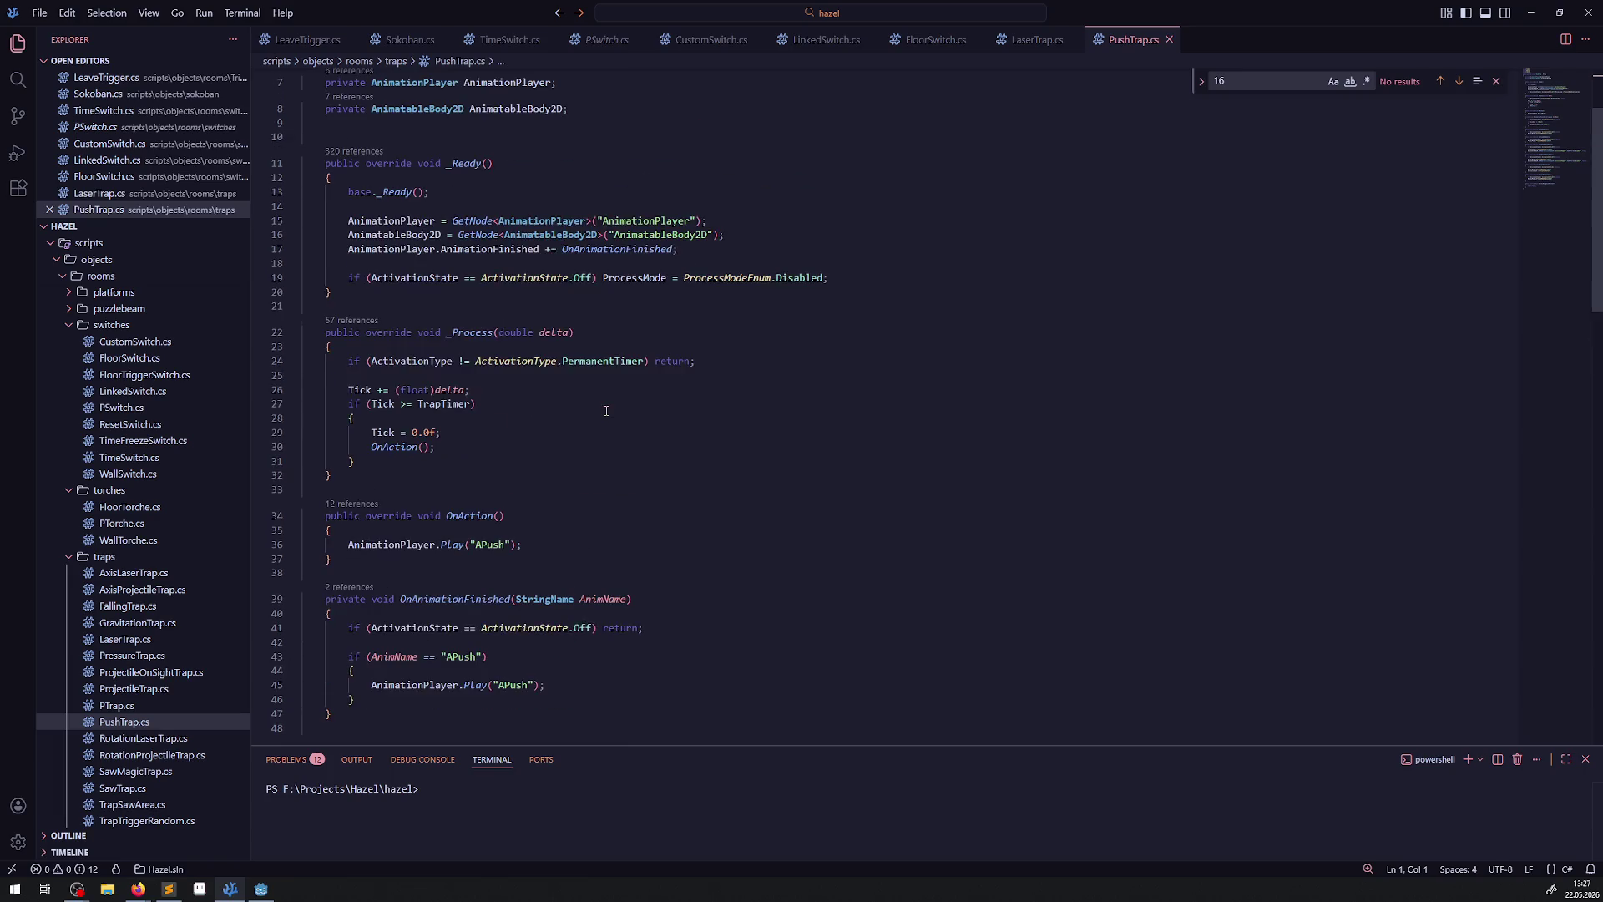
scroll(689, 431, "down", 7)
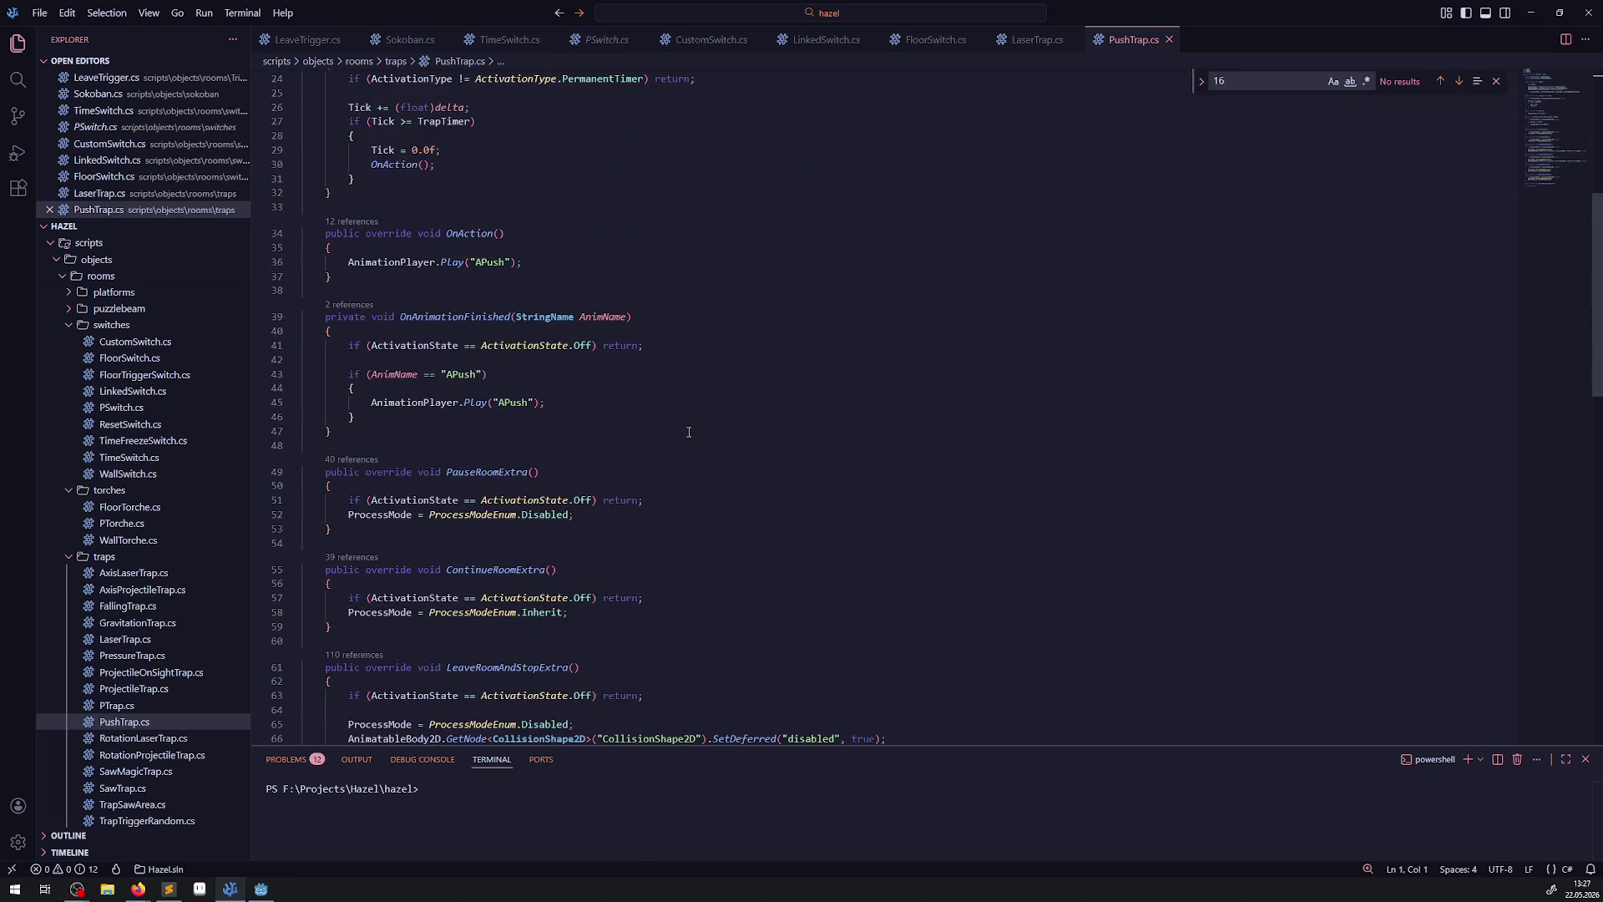
scroll(689, 432, "down", 6)
scroll(688, 431, "up", 12)
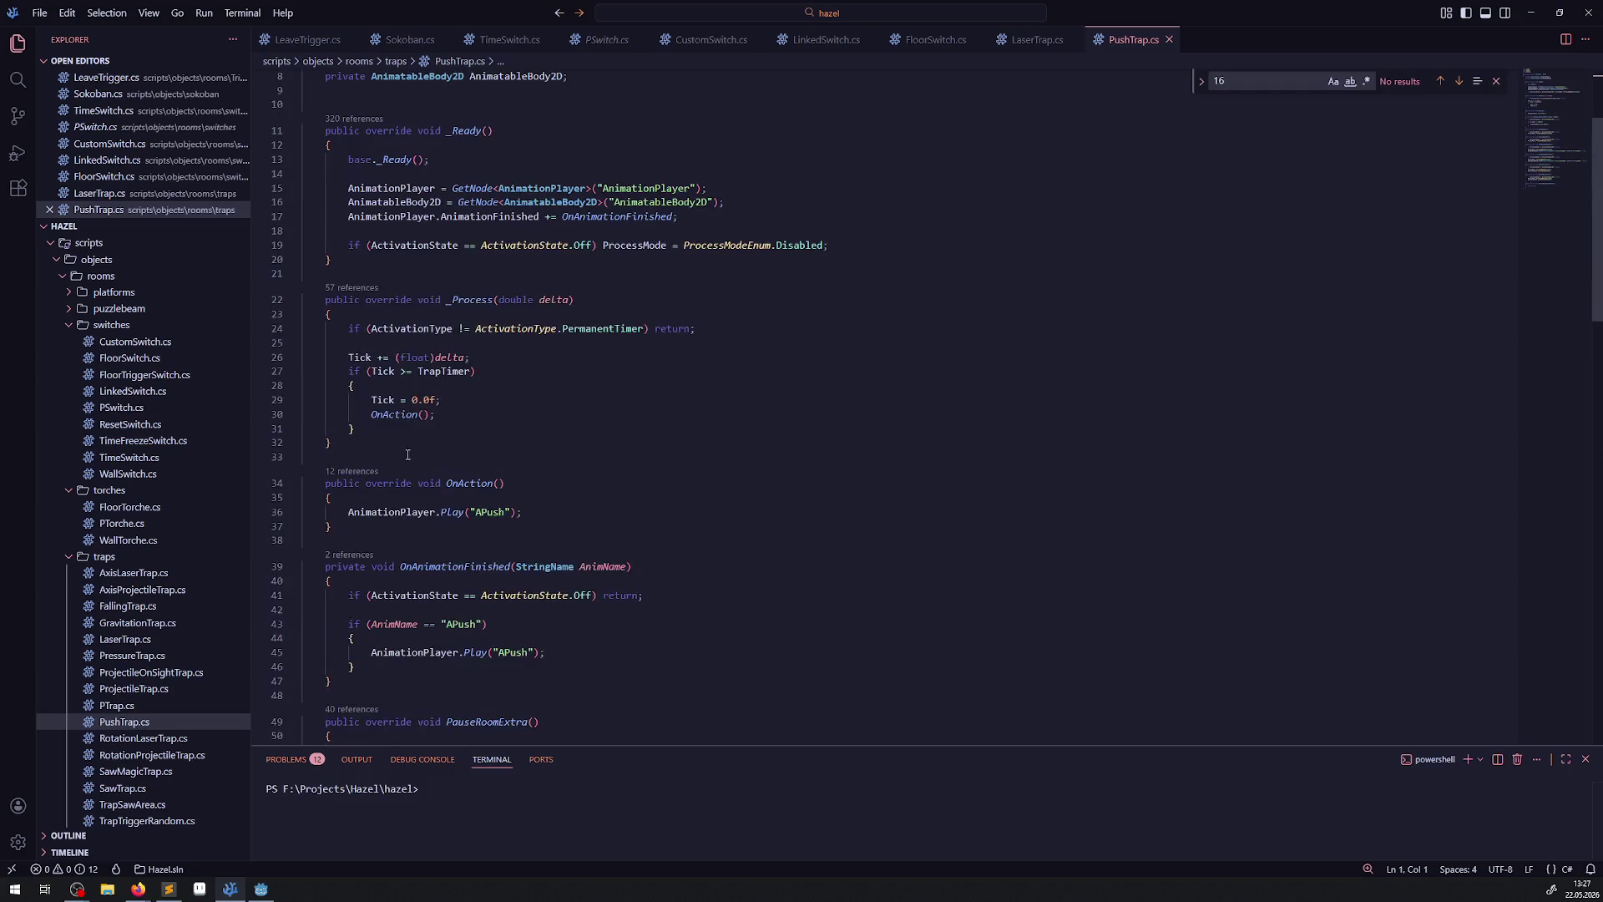
left_click(262, 889)
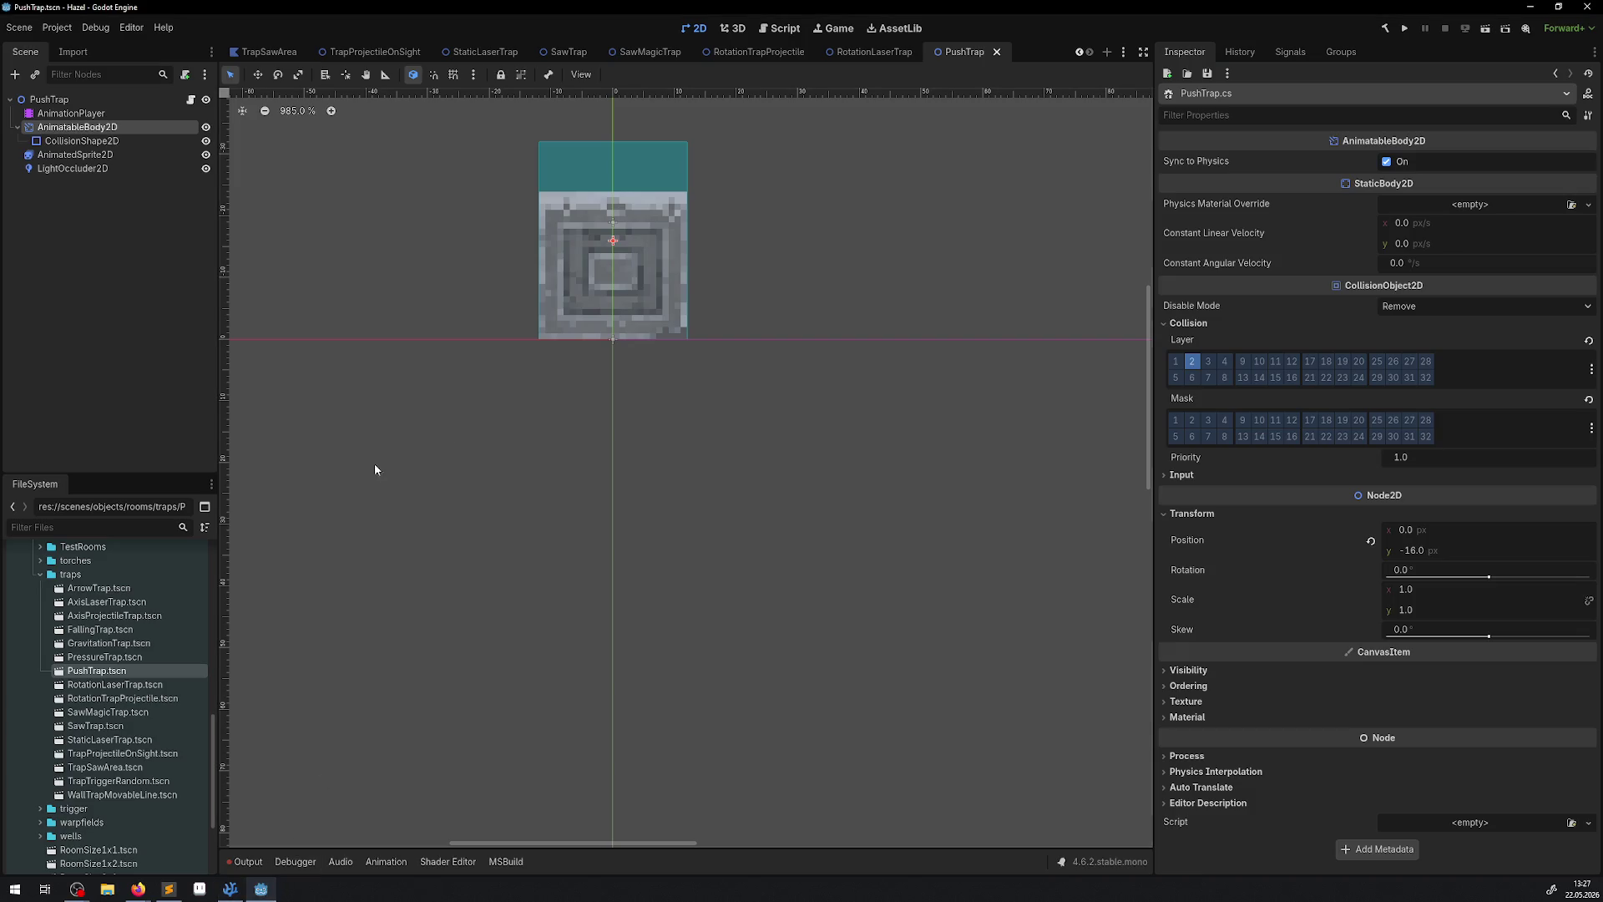
Open PressureTrap, then put the GravitationTrap StaticBody2D on collision layer 2 and save.
double_click(101, 658)
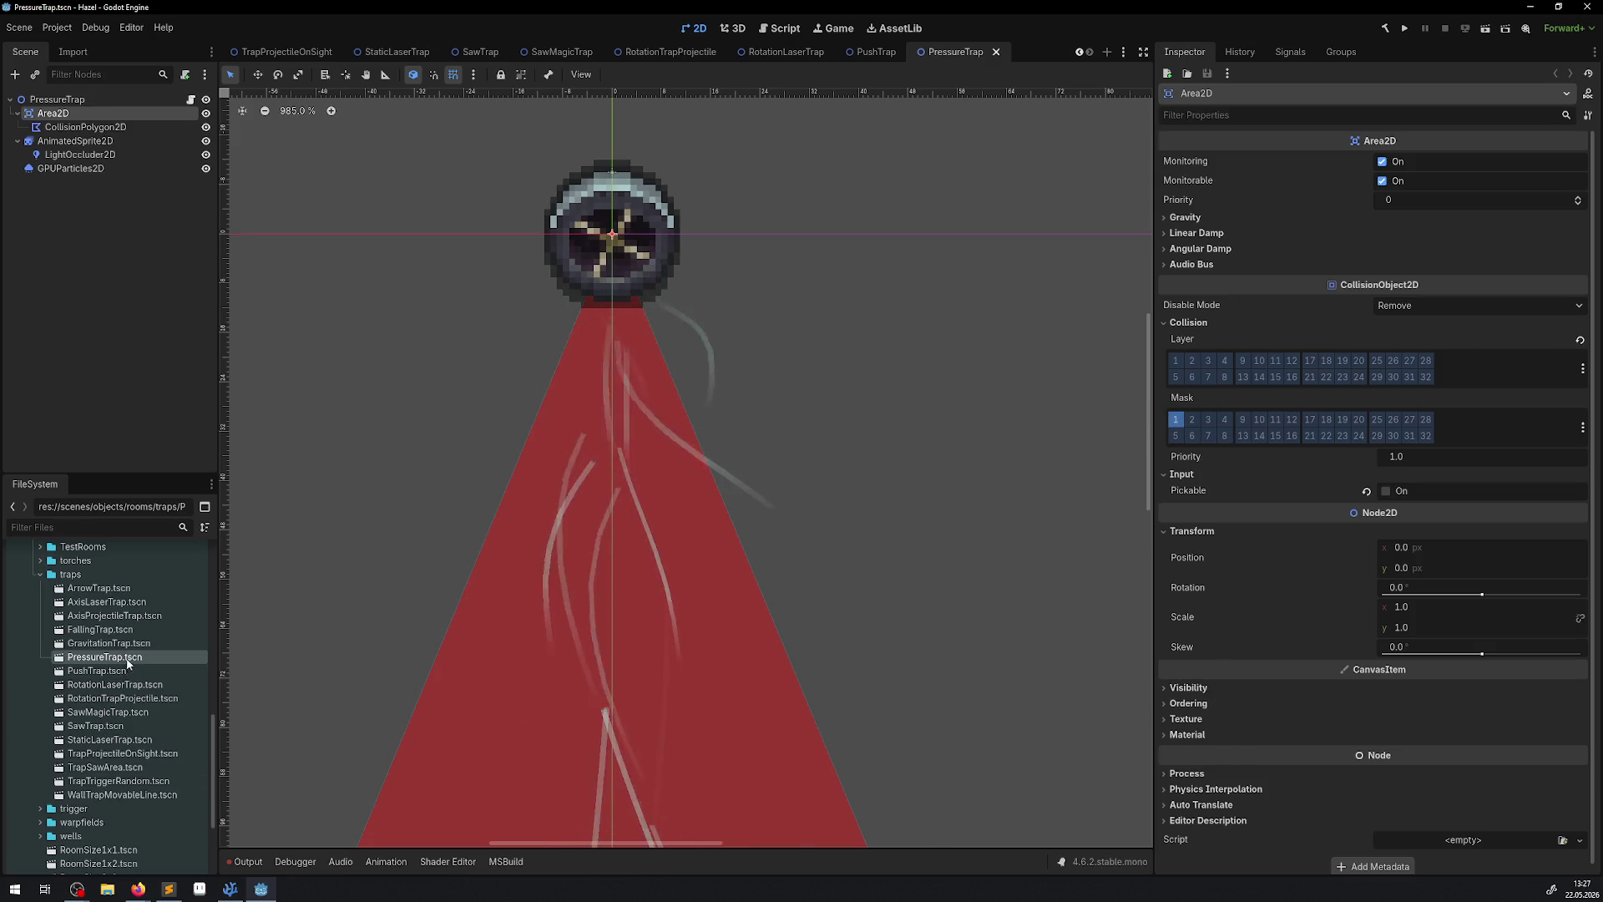
left_click(132, 646)
double_click(132, 646)
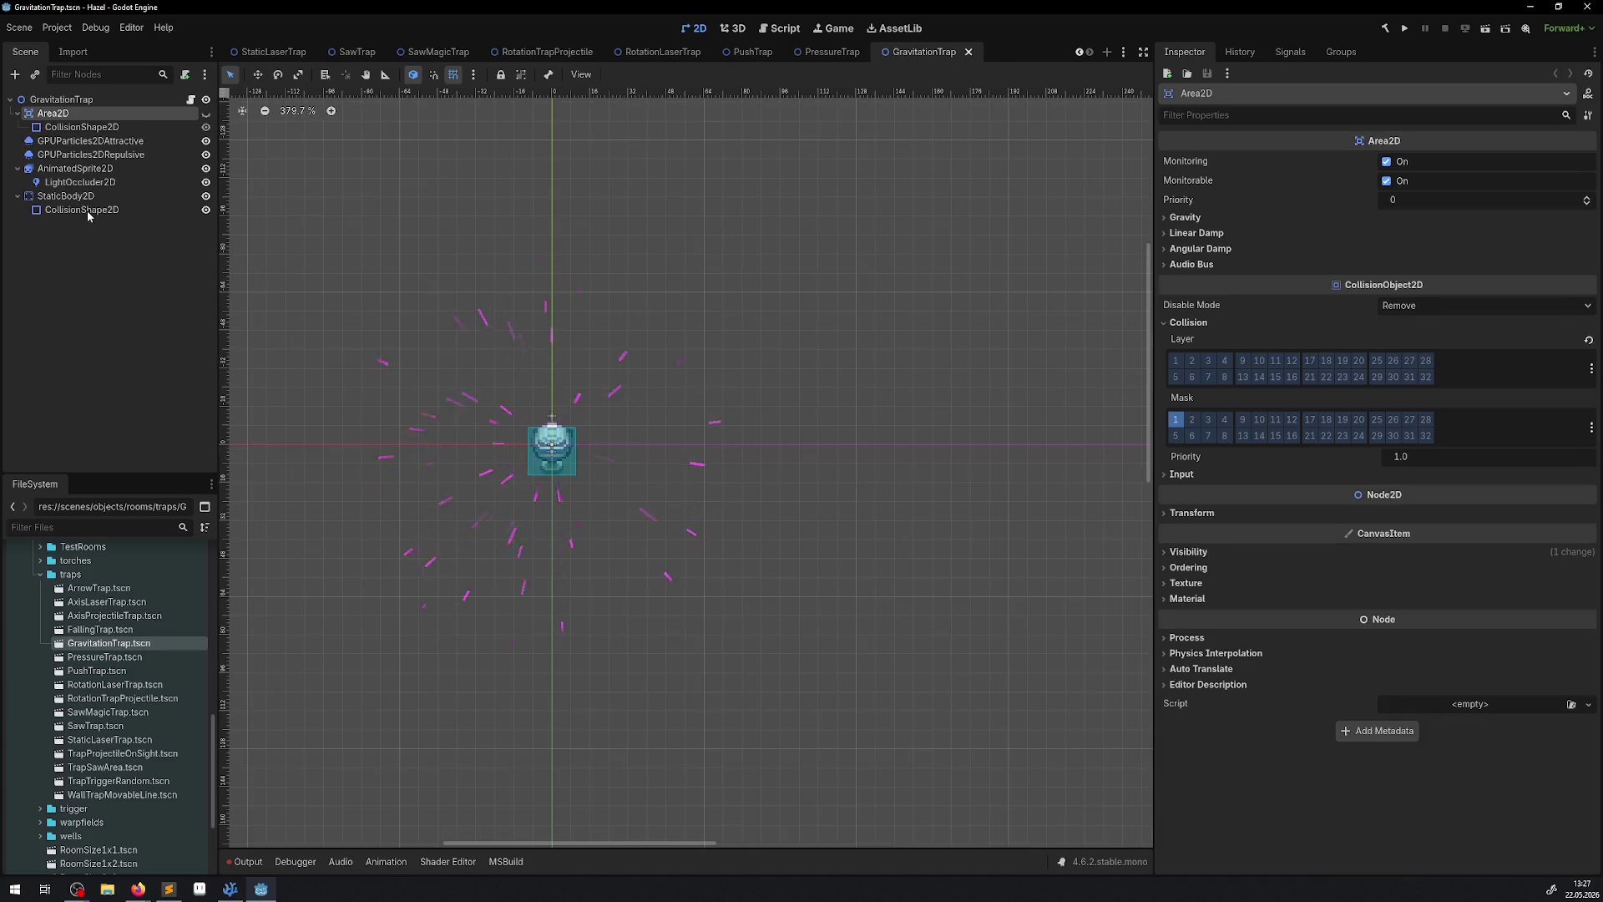
left_click(62, 196)
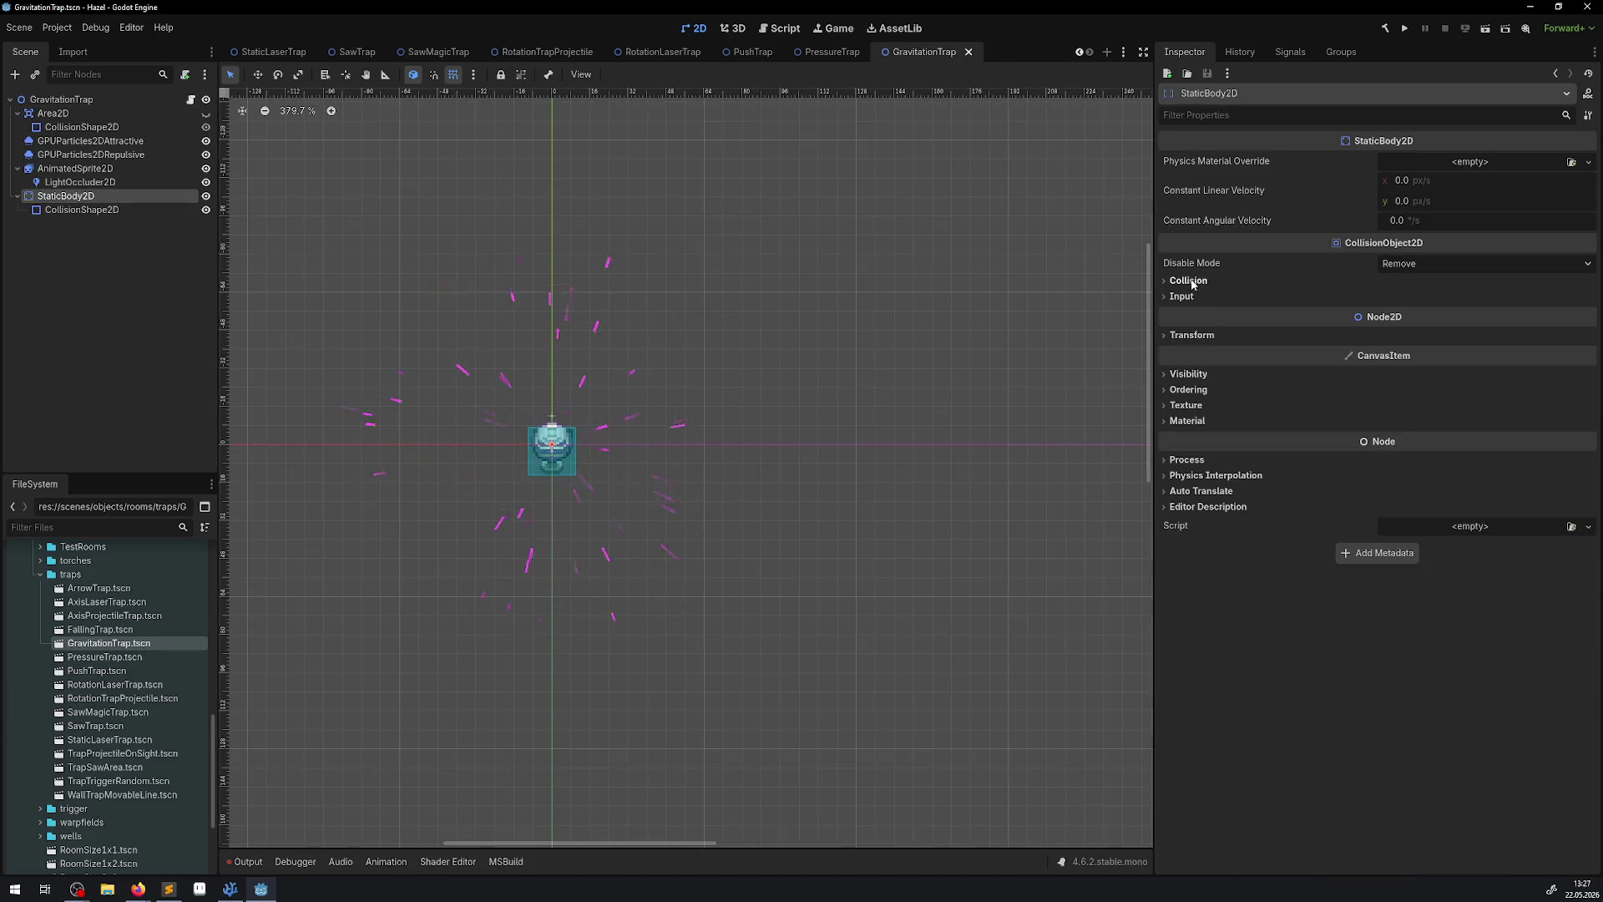
left_click(1192, 281)
left_click(1192, 319)
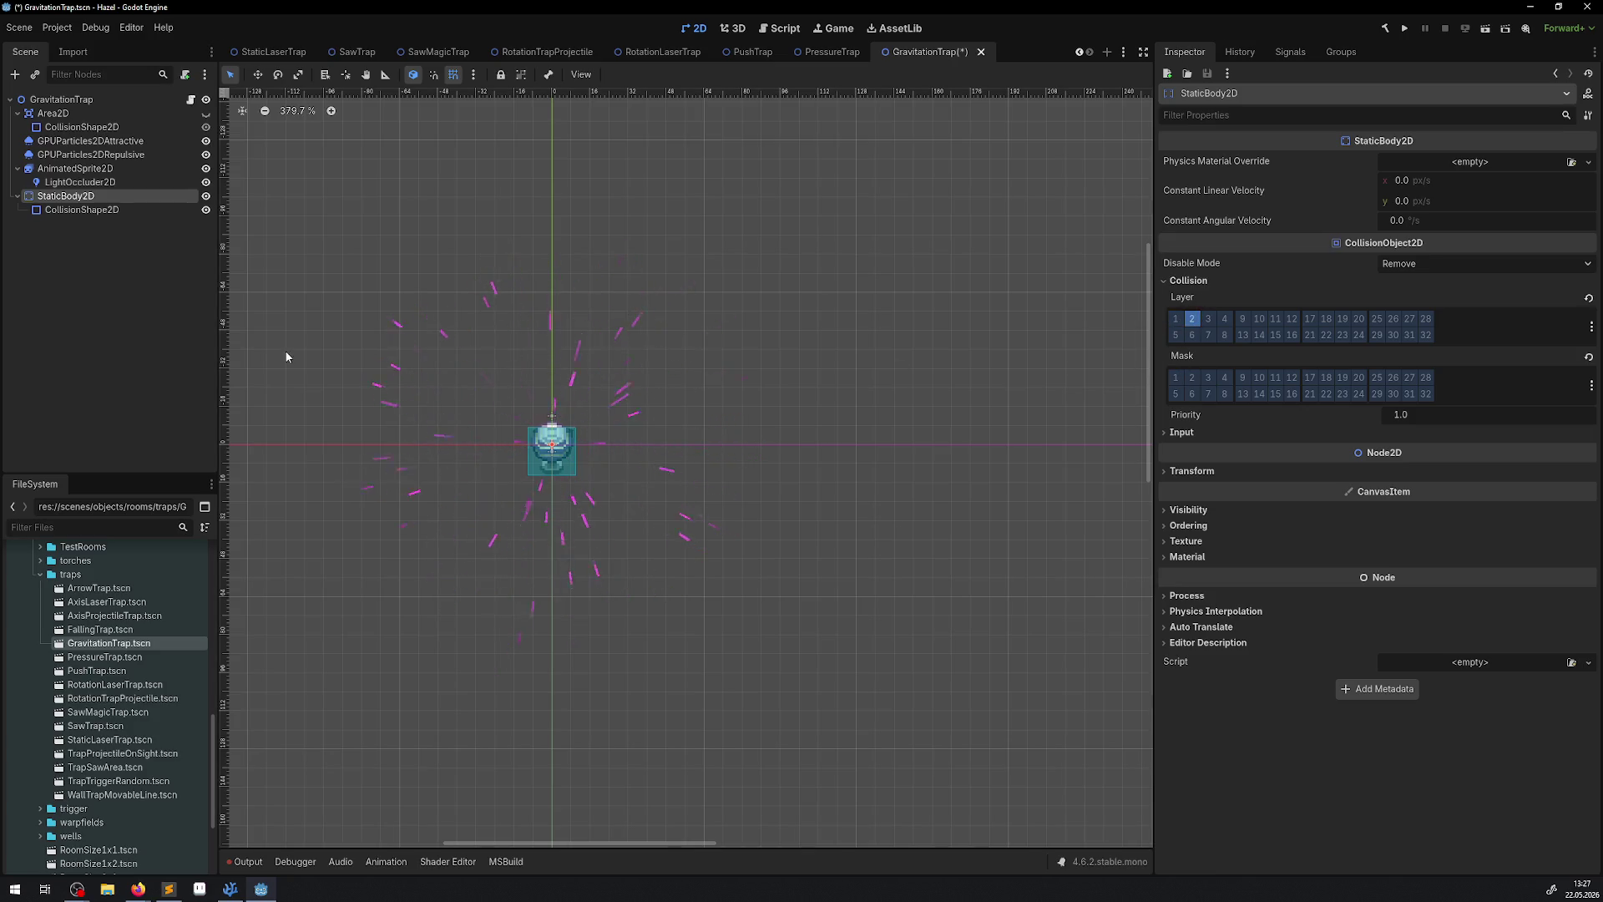
left_click_drag(286, 356, 351, 444)
key("ctrl+s")
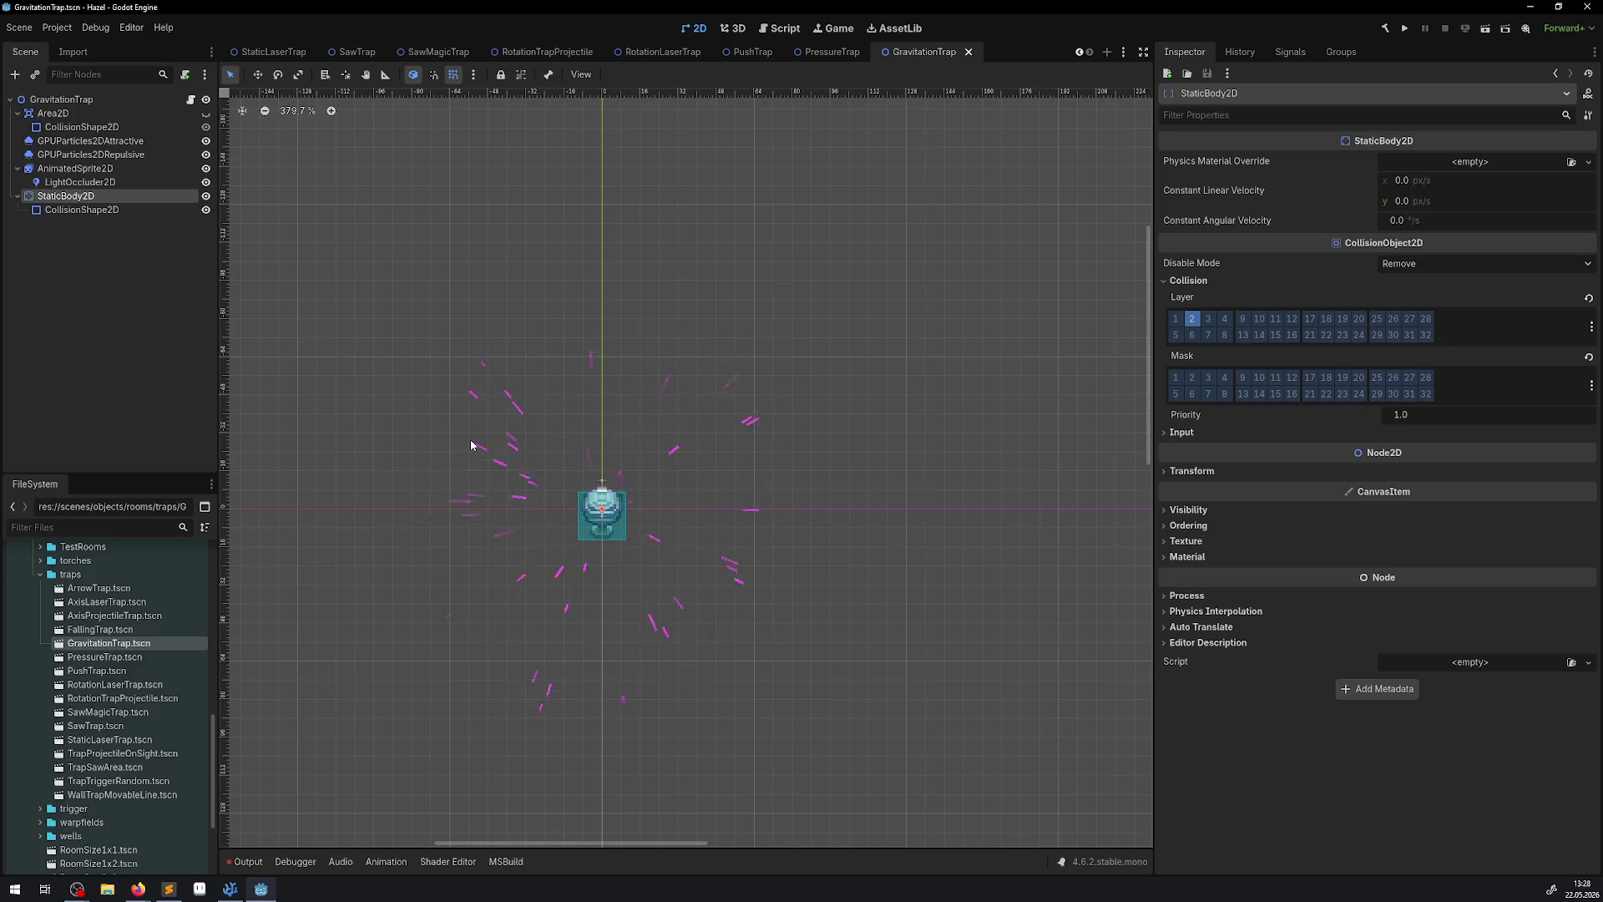
Check the GravitationTrap Area2D settings, then open the FallingTrap scene.
left_click(65, 117)
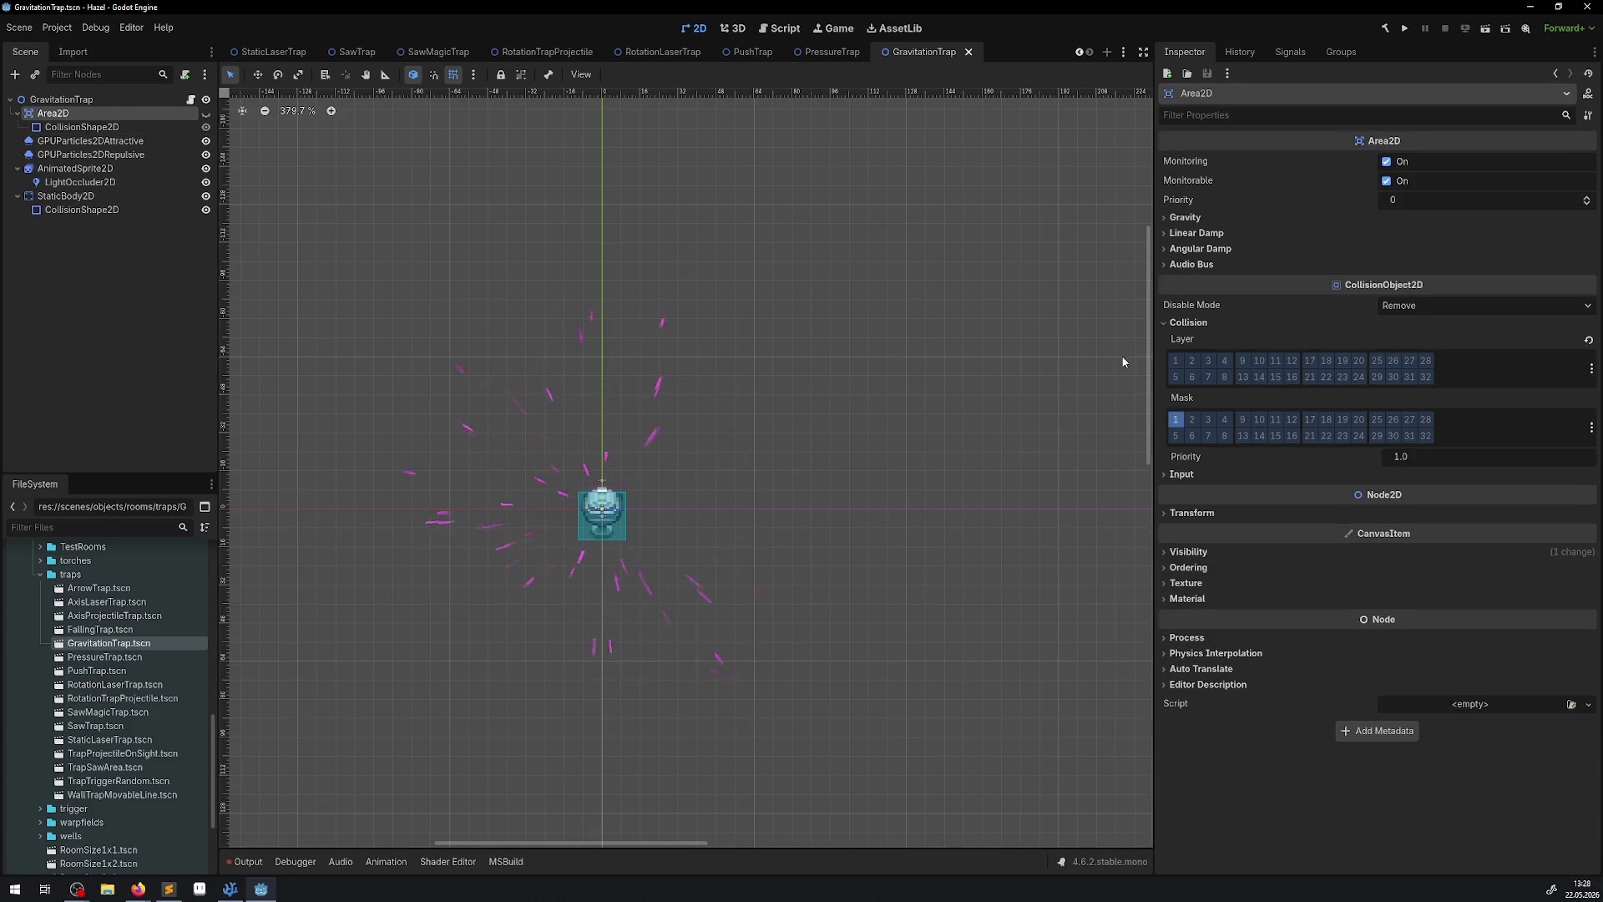
scroll(612, 544, "up", 4)
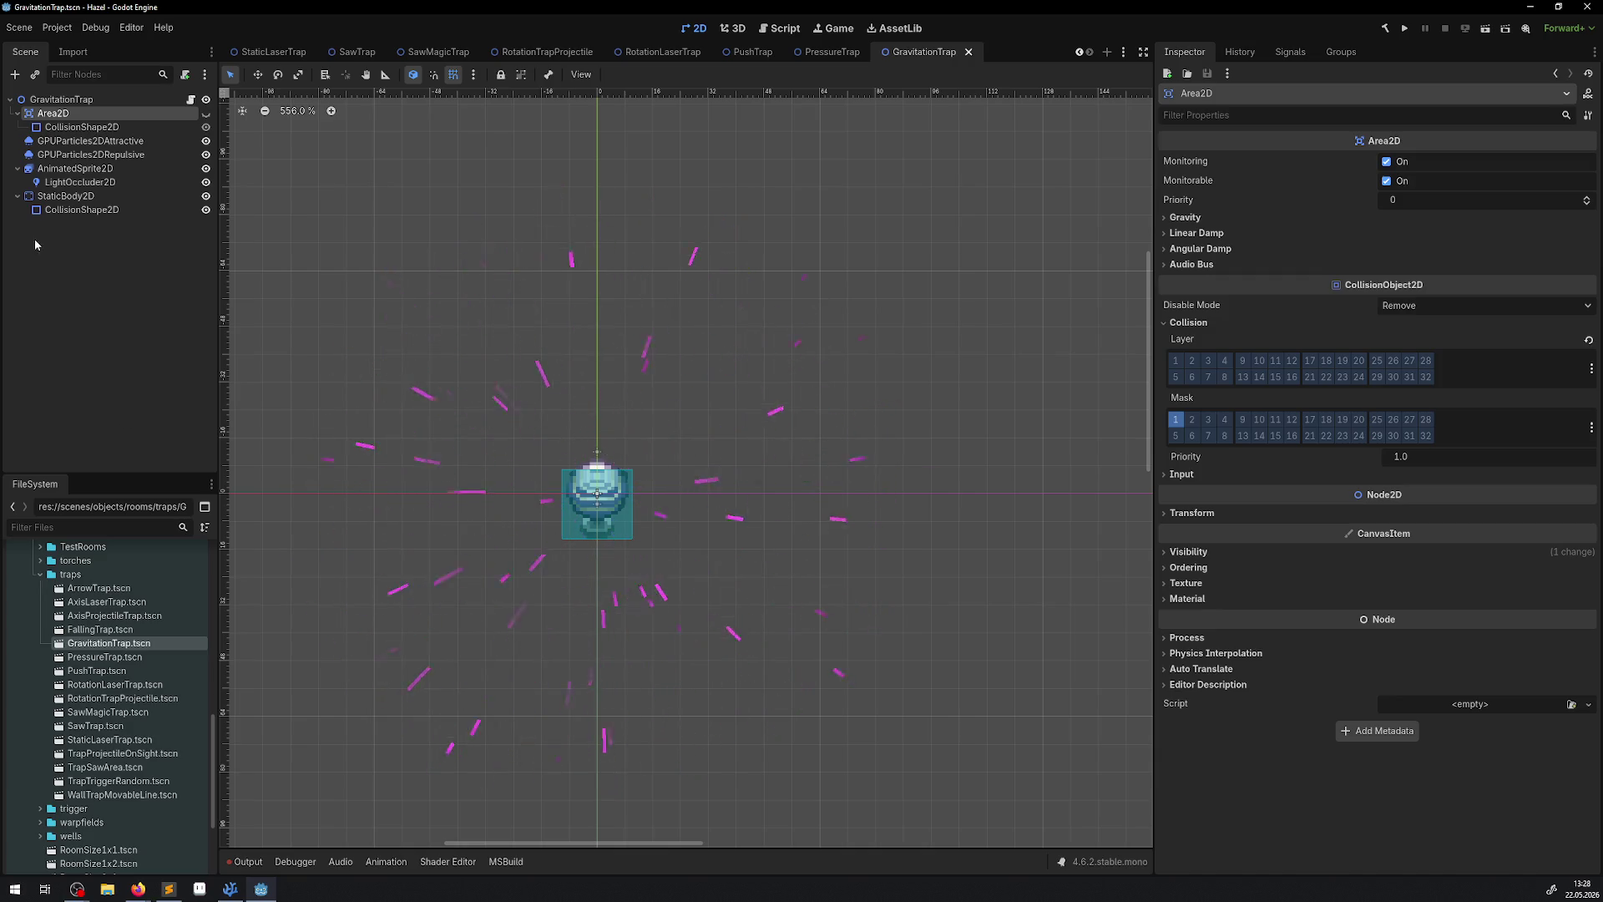
double_click(105, 629)
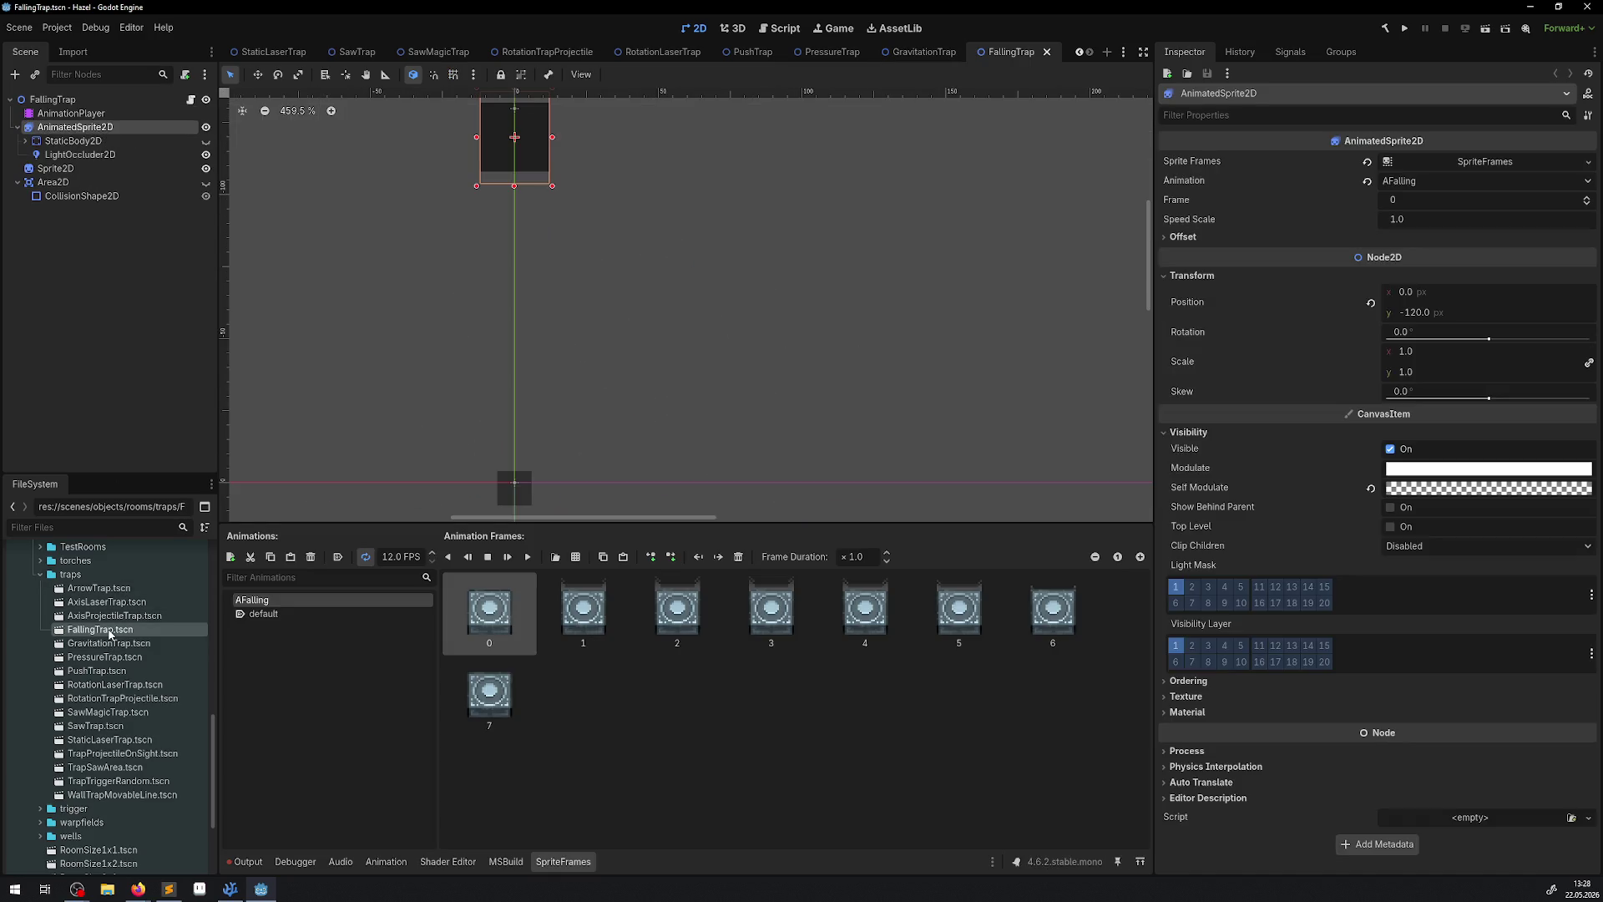
left_click(52, 183)
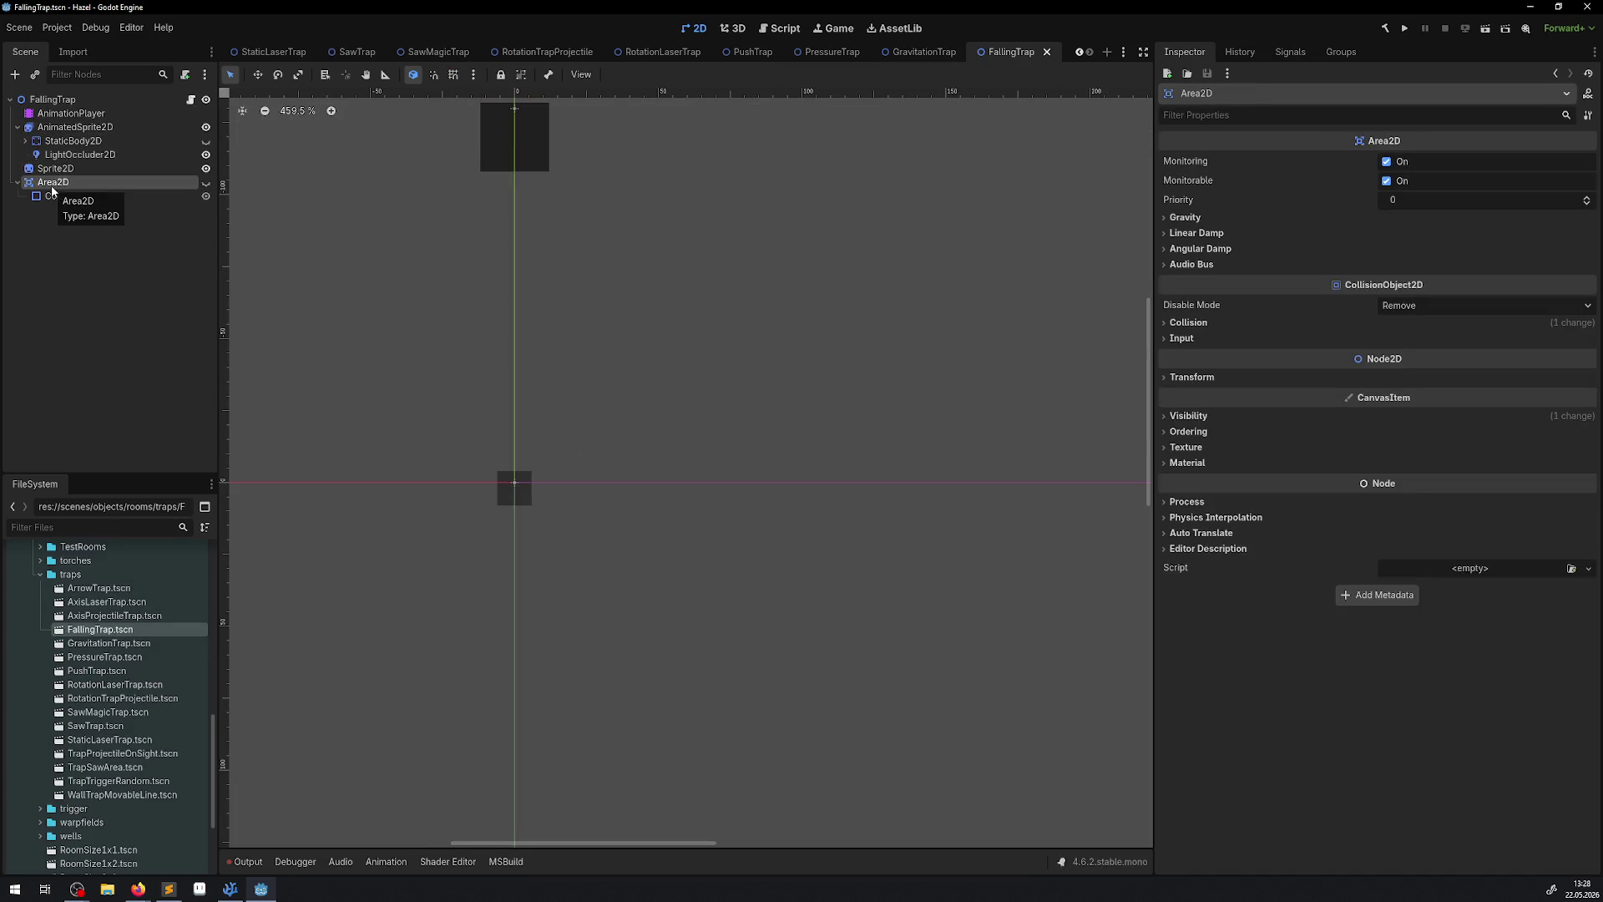
left_click(1190, 323)
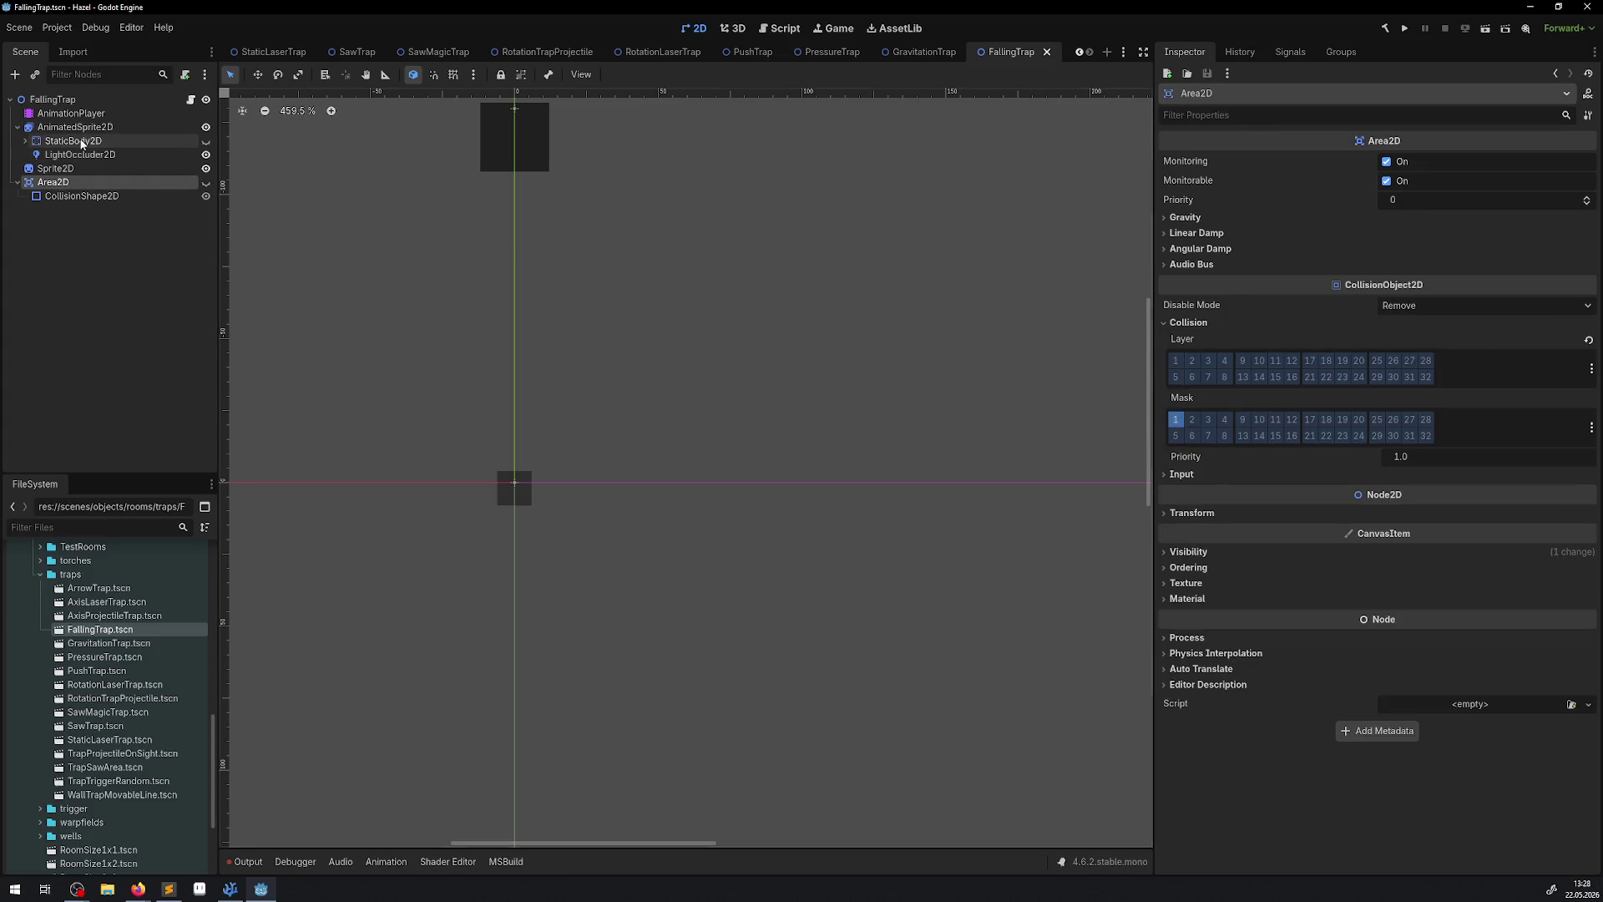
left_click(82, 142)
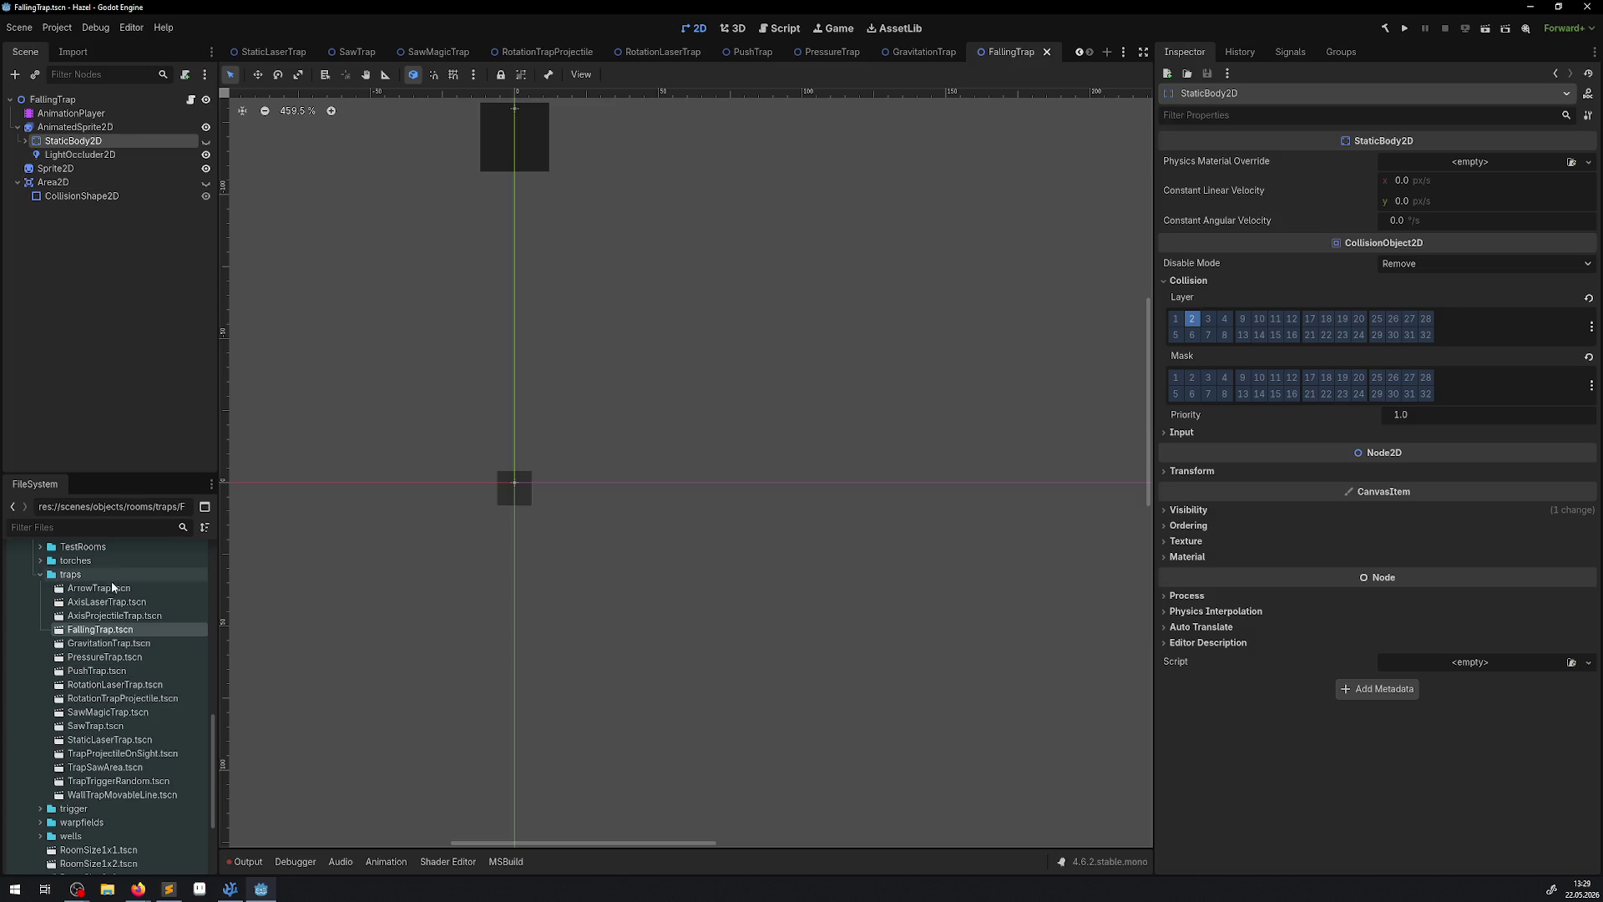
double_click(100, 616)
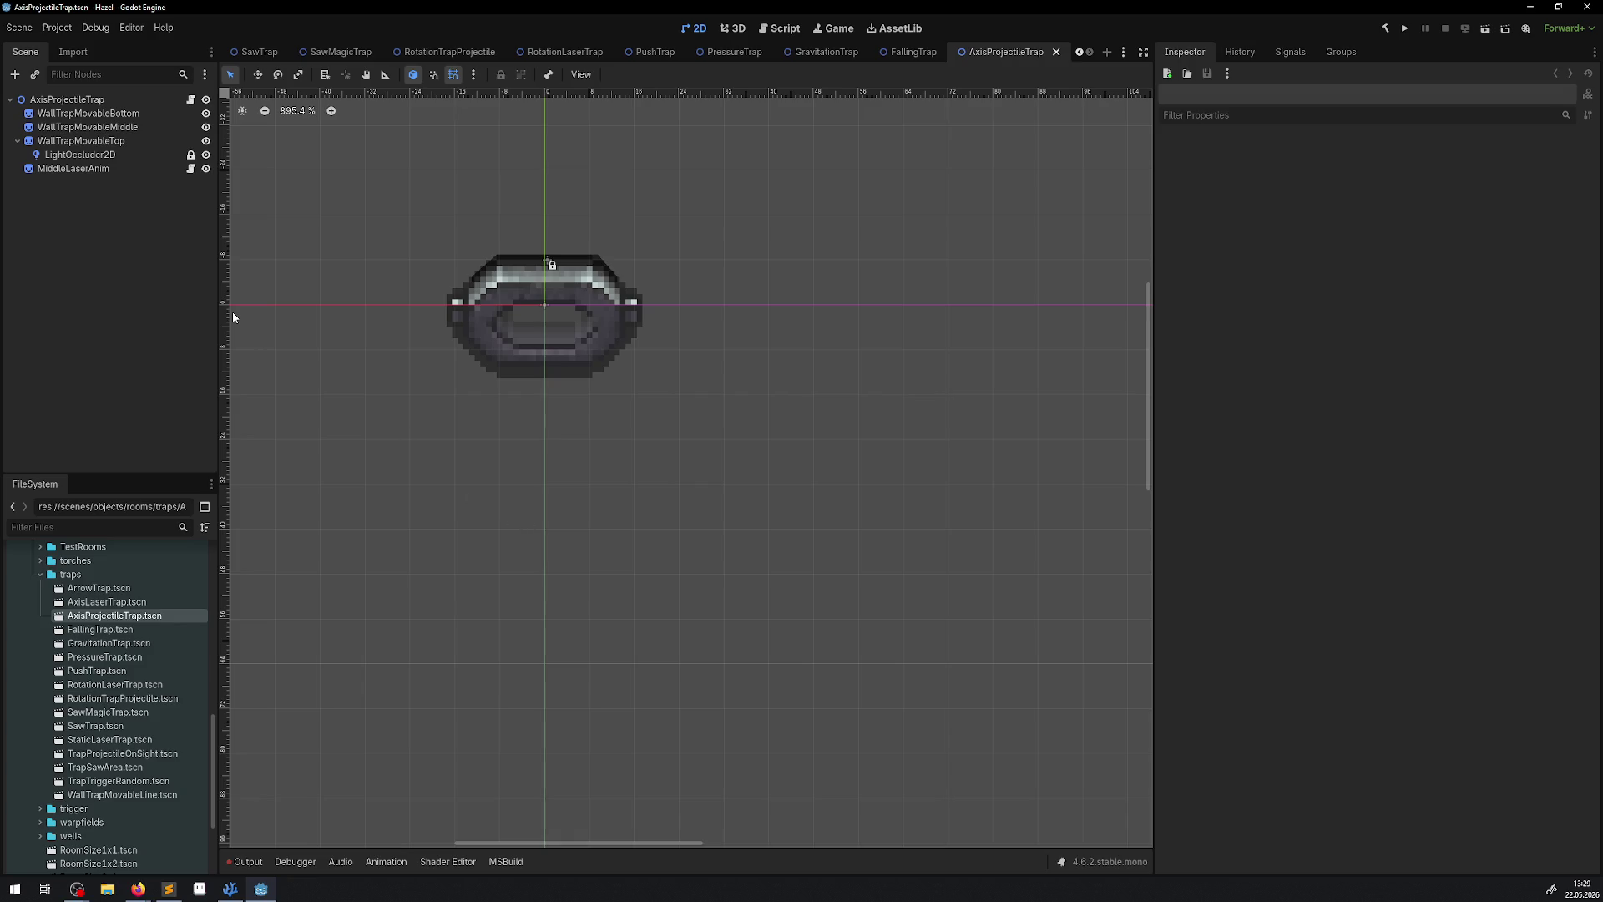
left_click(1056, 53)
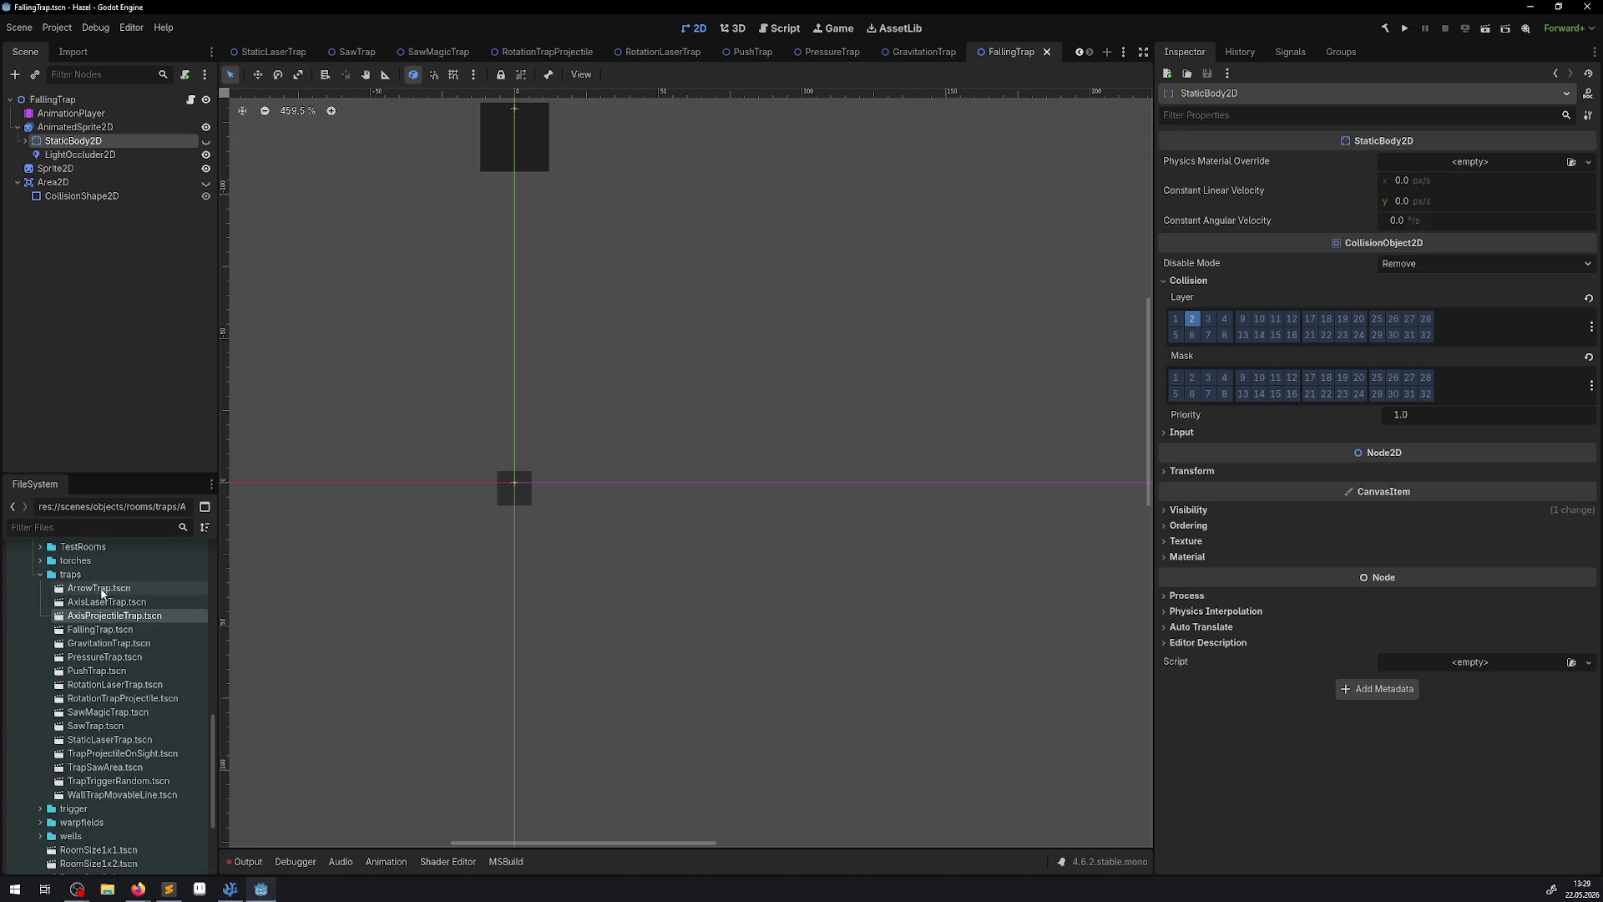
Open the AxisLaserTrap scene and take its Area2D off collision layer 1.
double_click(85, 602)
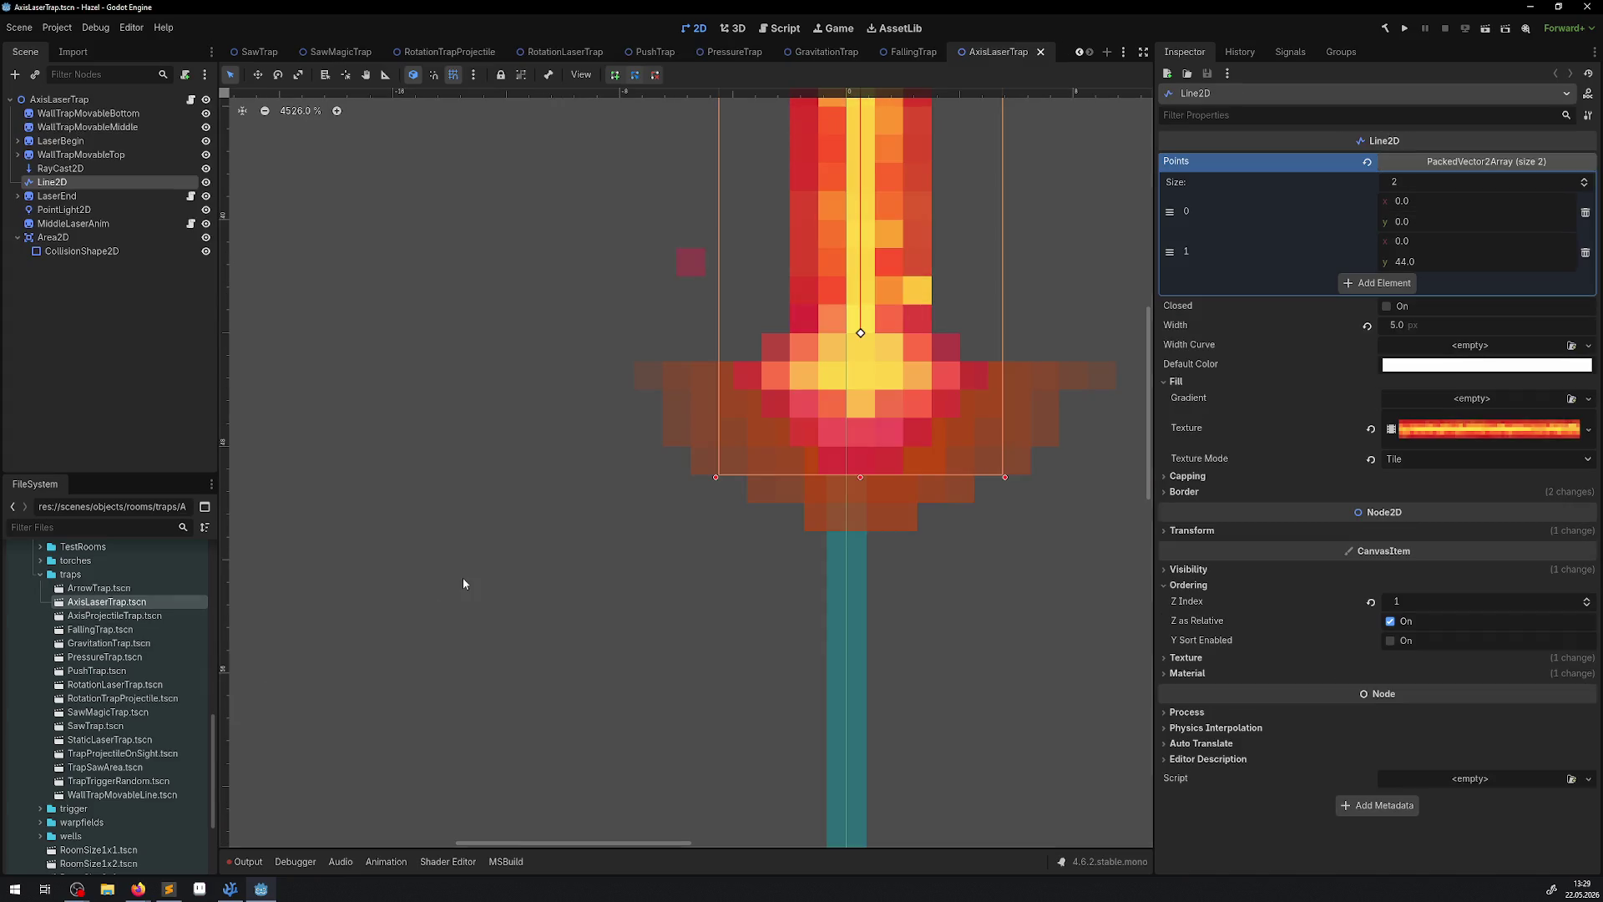
left_click(82, 250)
left_click(53, 237)
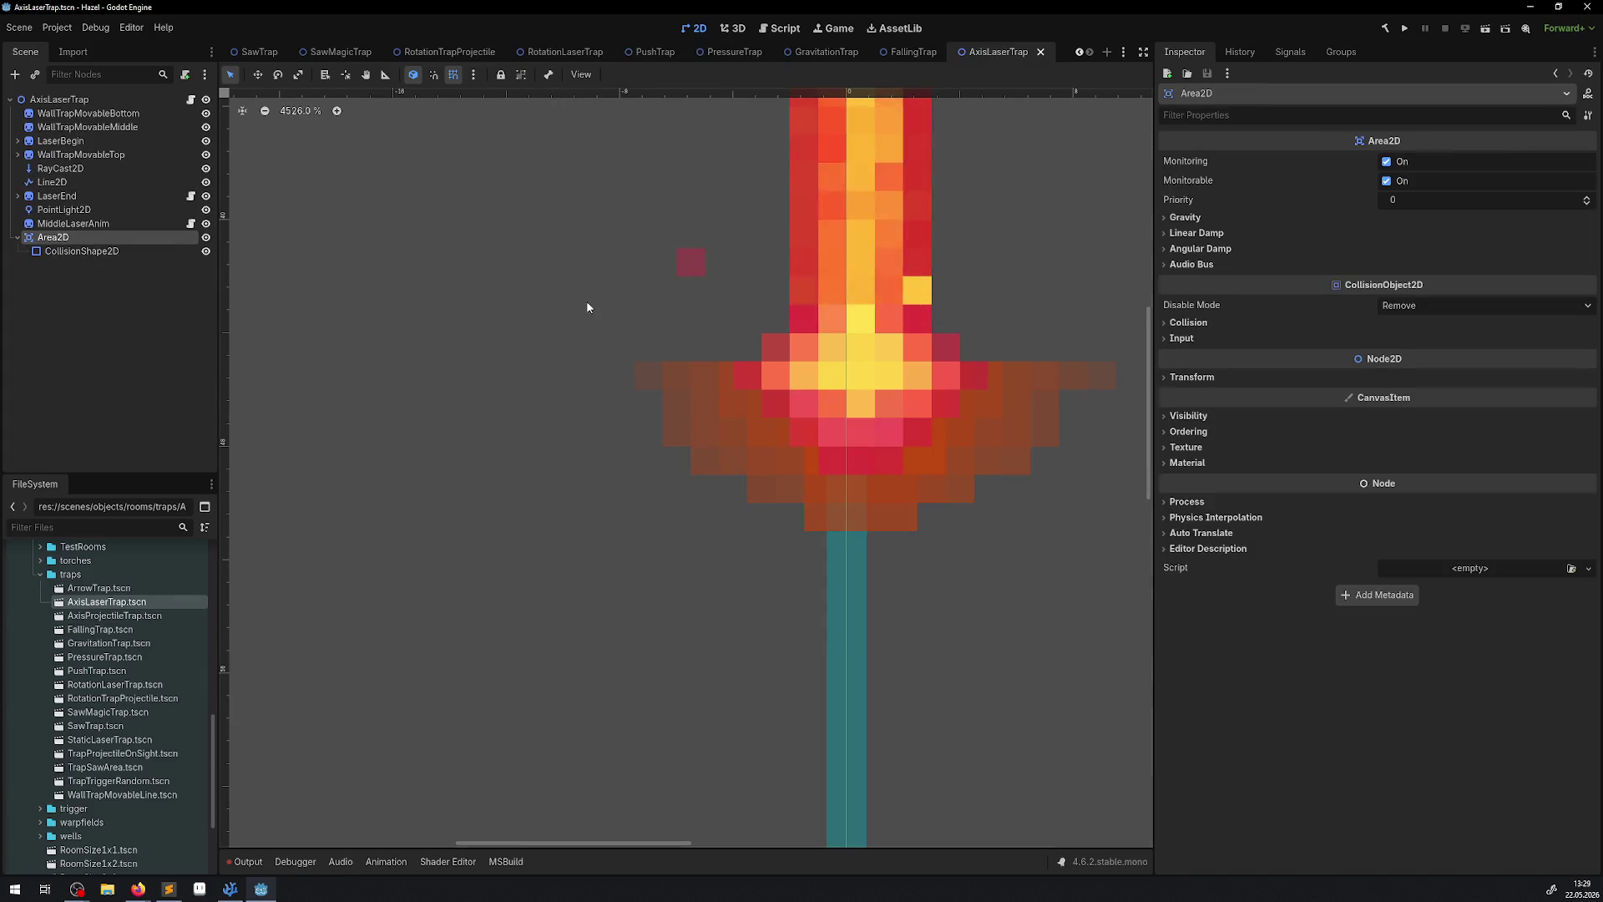
left_click(1186, 322)
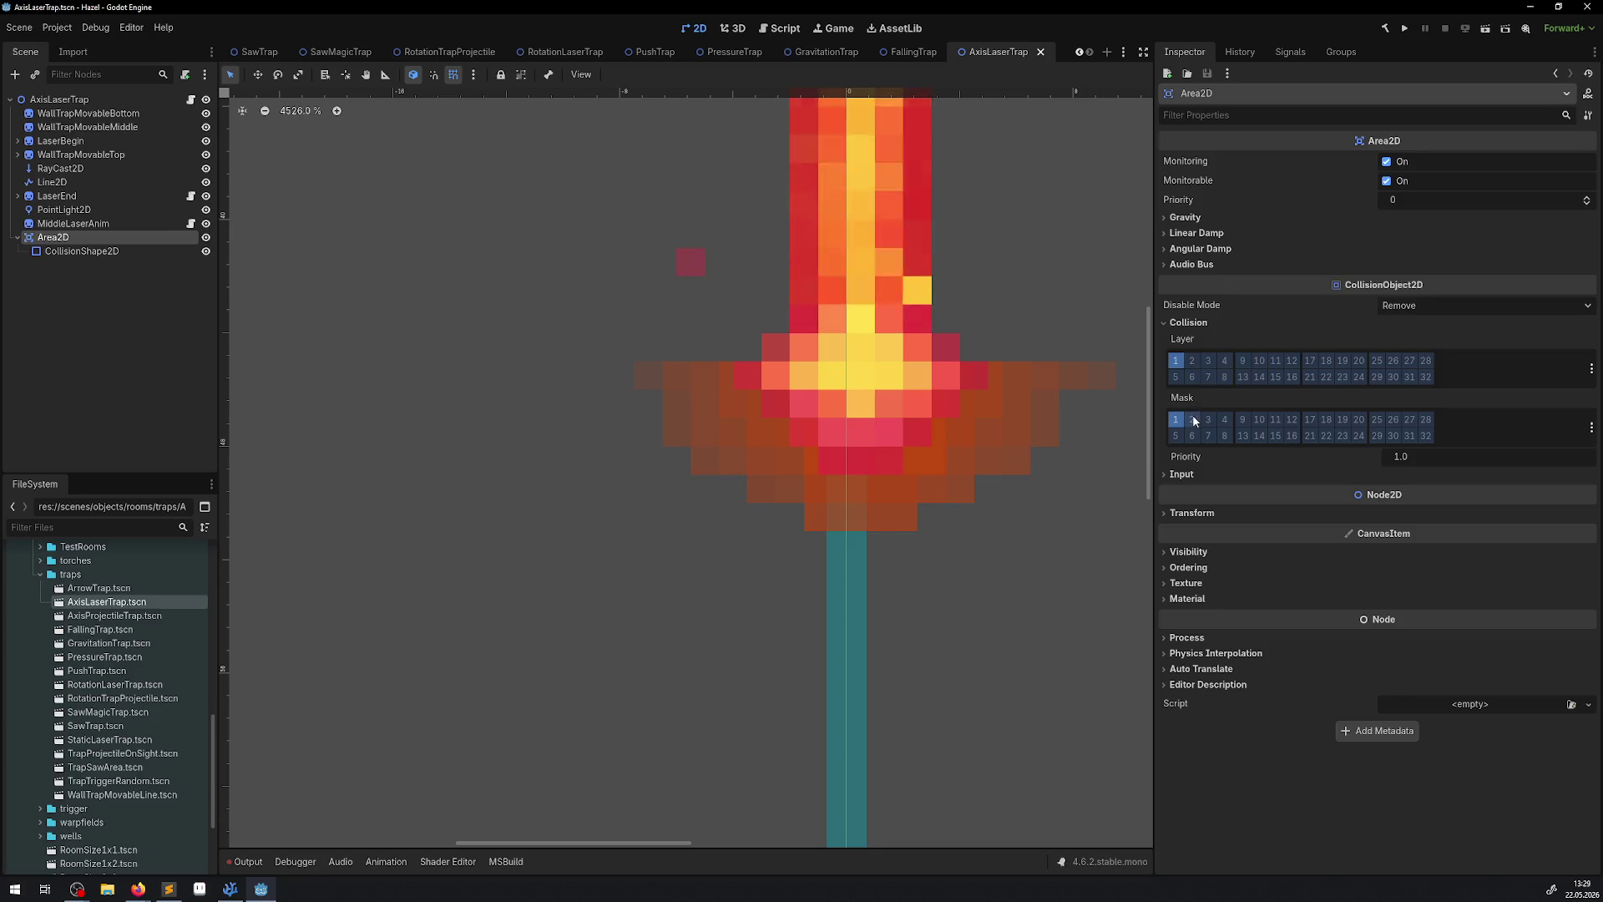
left_click(1182, 361)
left_click(1182, 360)
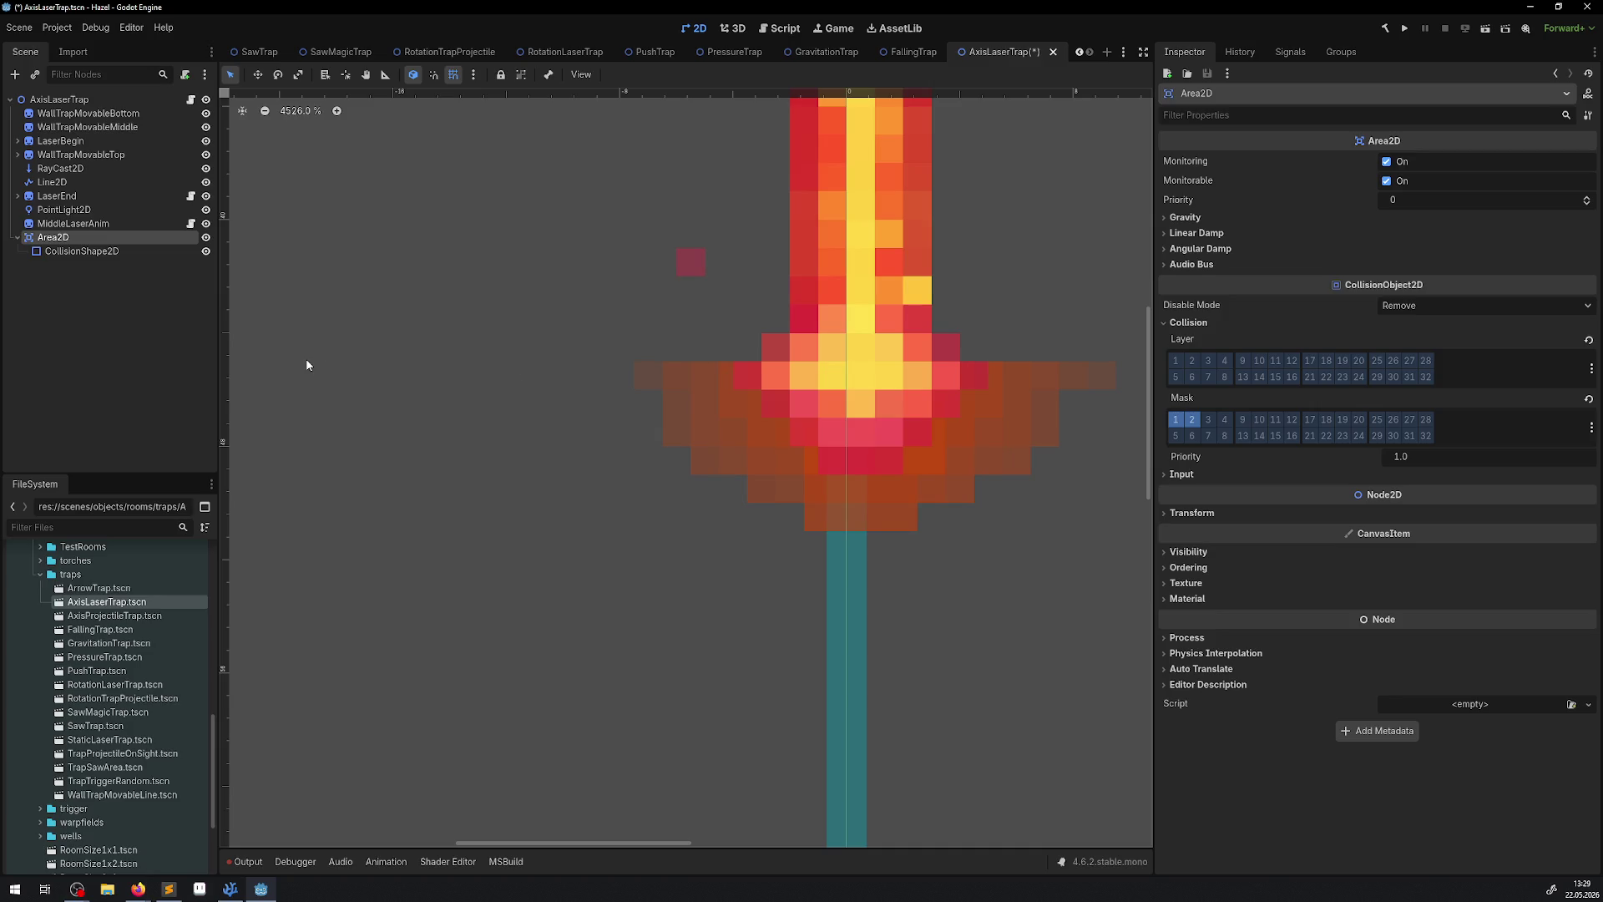
Add layer 13 to the RayCast2D collision mask and save the AxisLaserTrap scene.
left_click(67, 170)
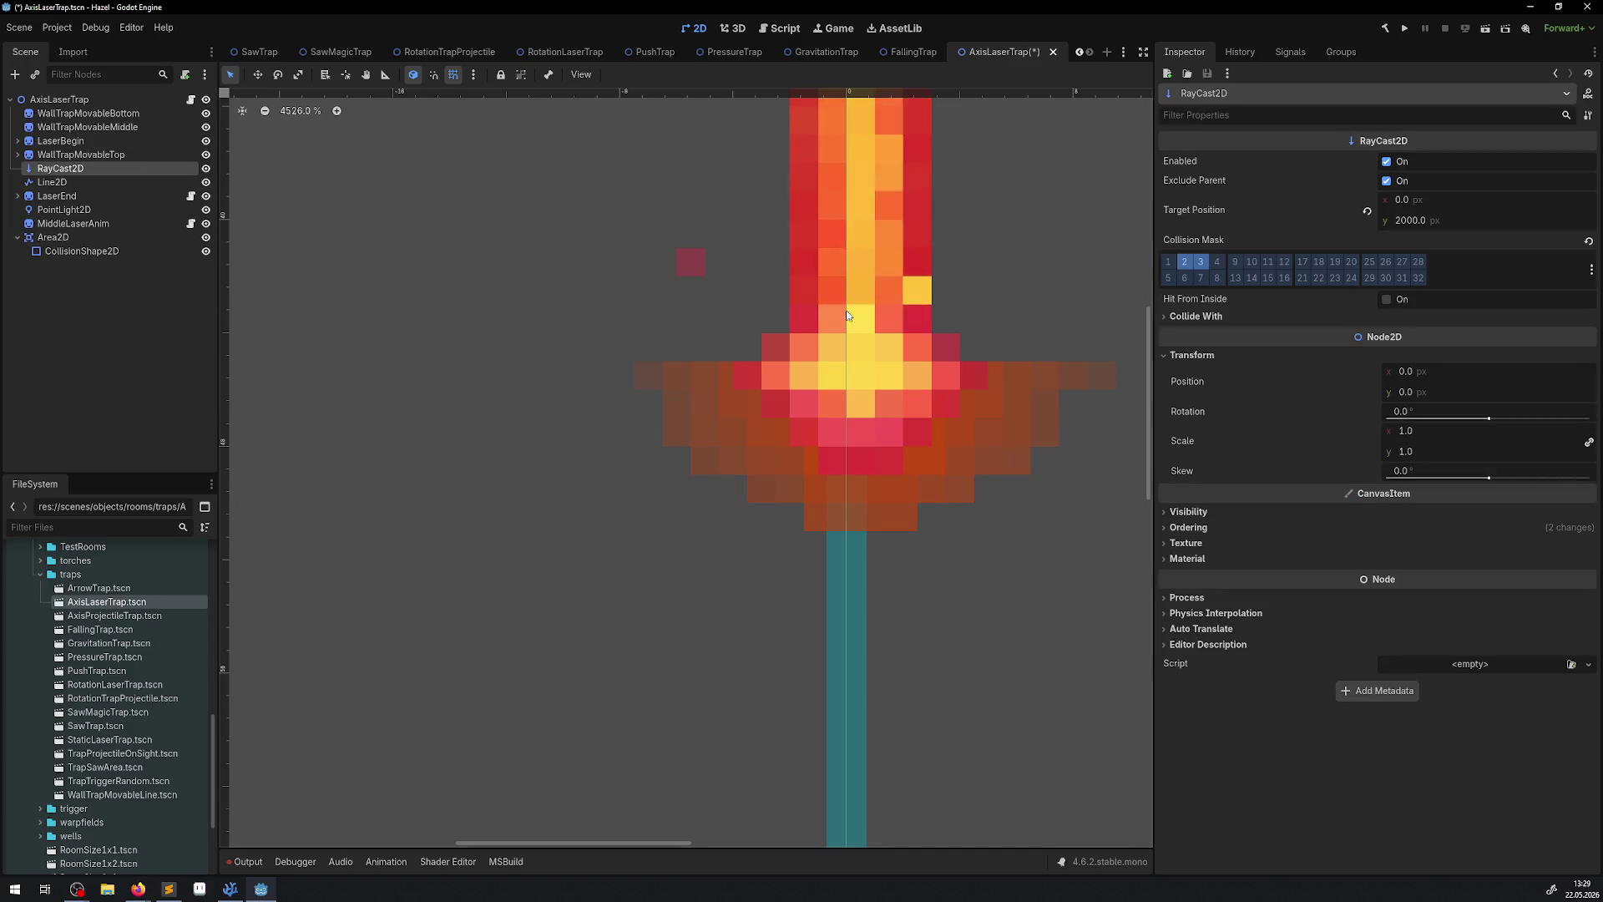
left_click(1234, 279)
left_click_drag(655, 279, 500, 412)
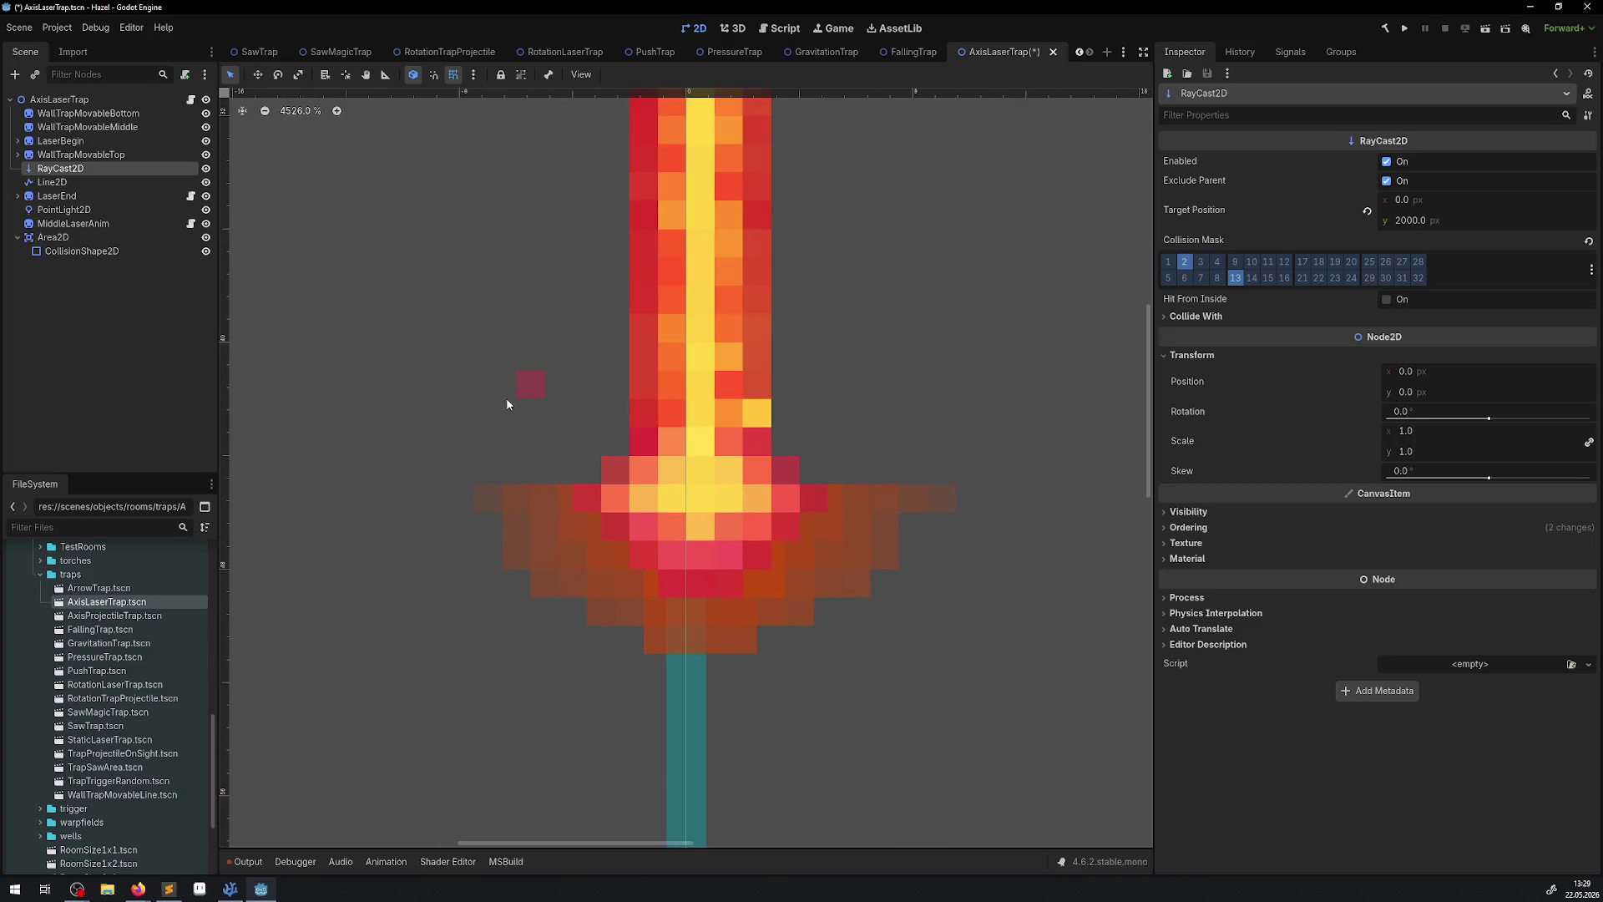
key("ctrl+s")
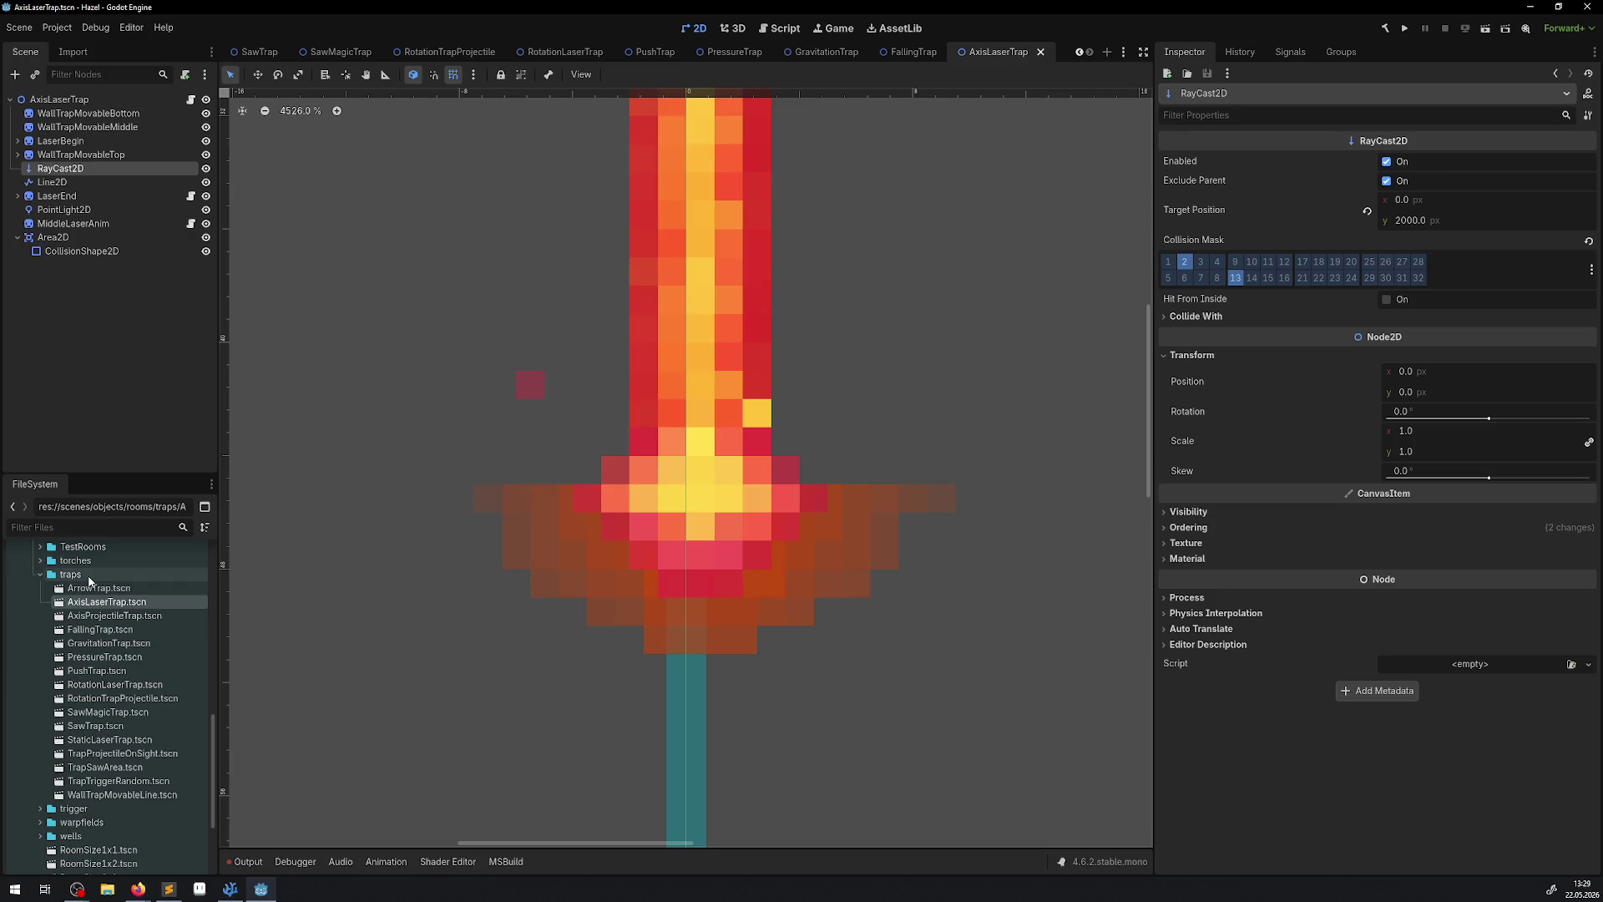
Open the ArrowTrap scene, then switch to the DebugRoom scene.
double_click(99, 588)
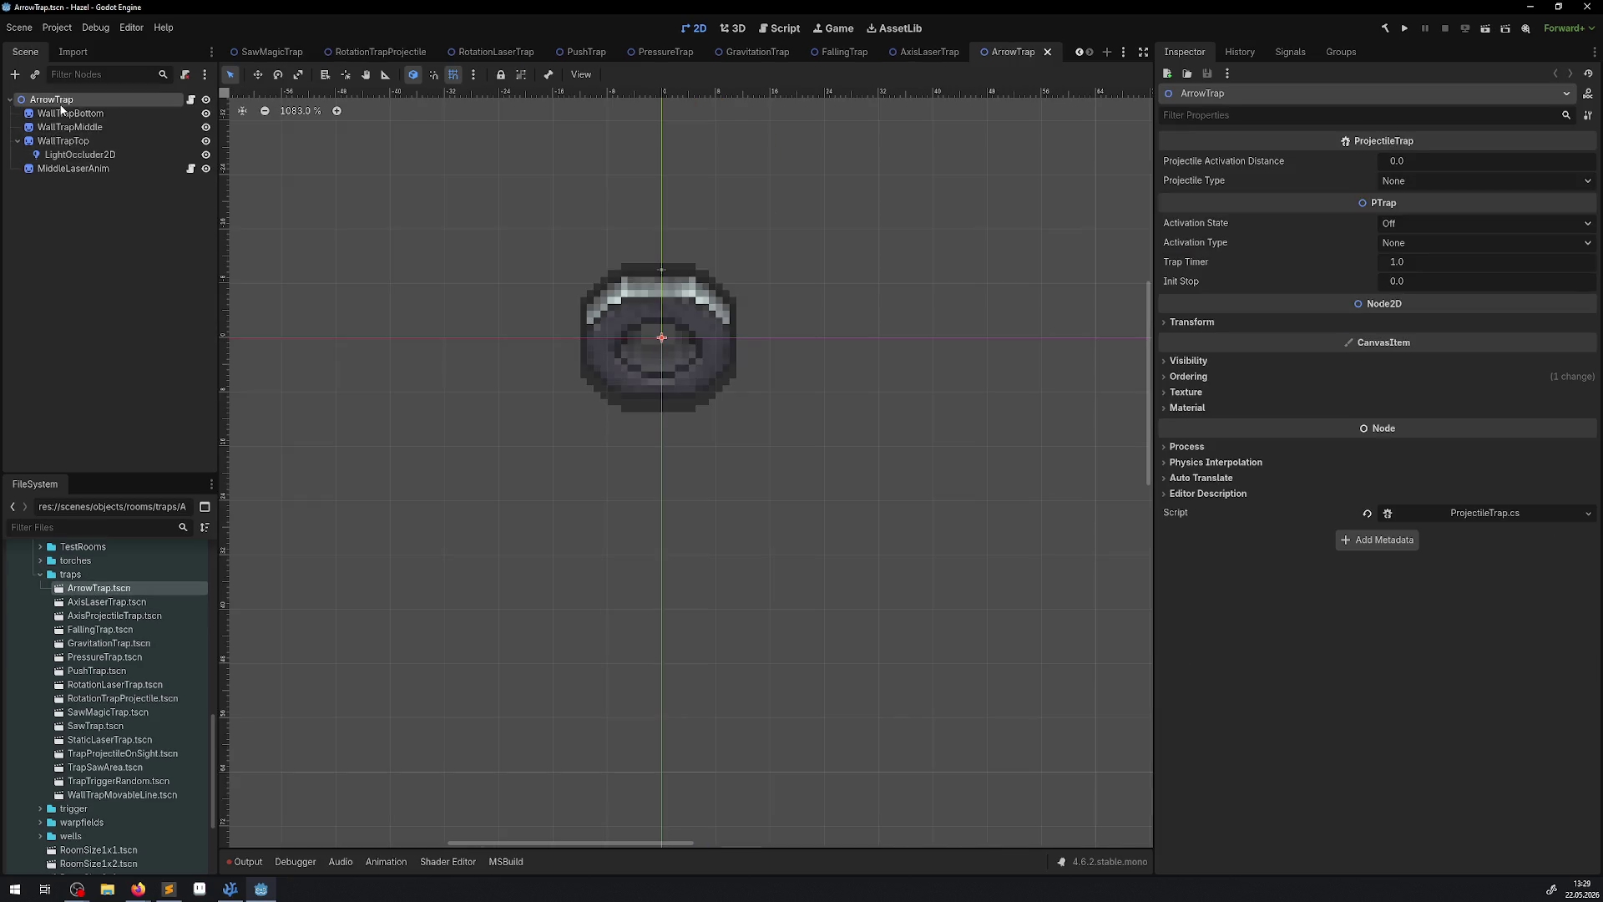
left_click_drag(698, 334, 670, 355)
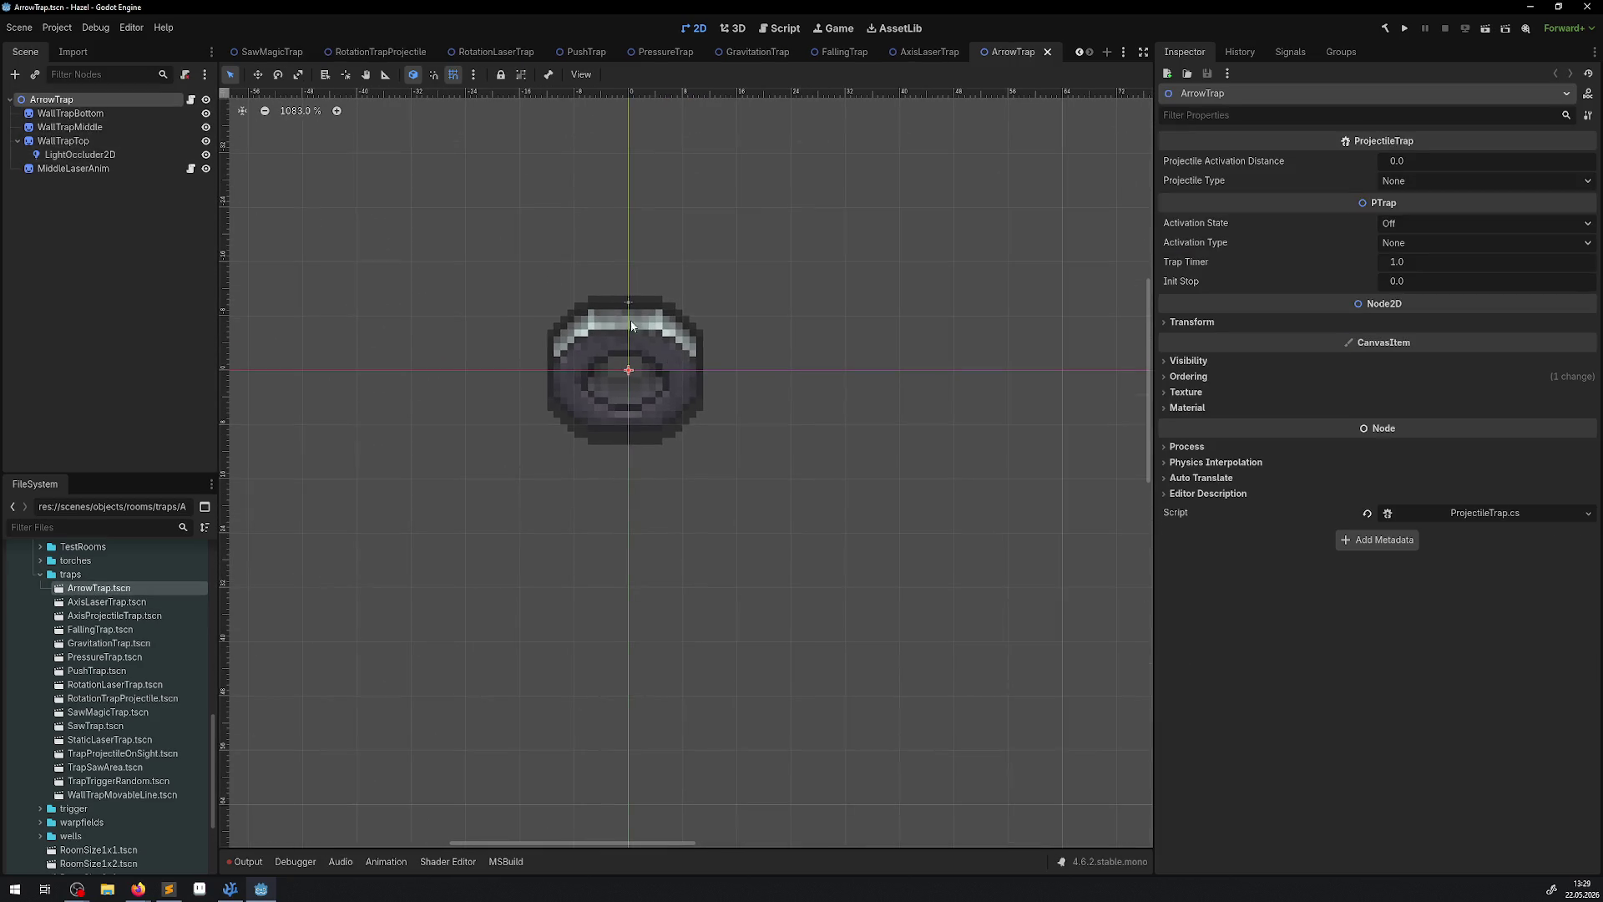
scroll(401, 56, "up", 8)
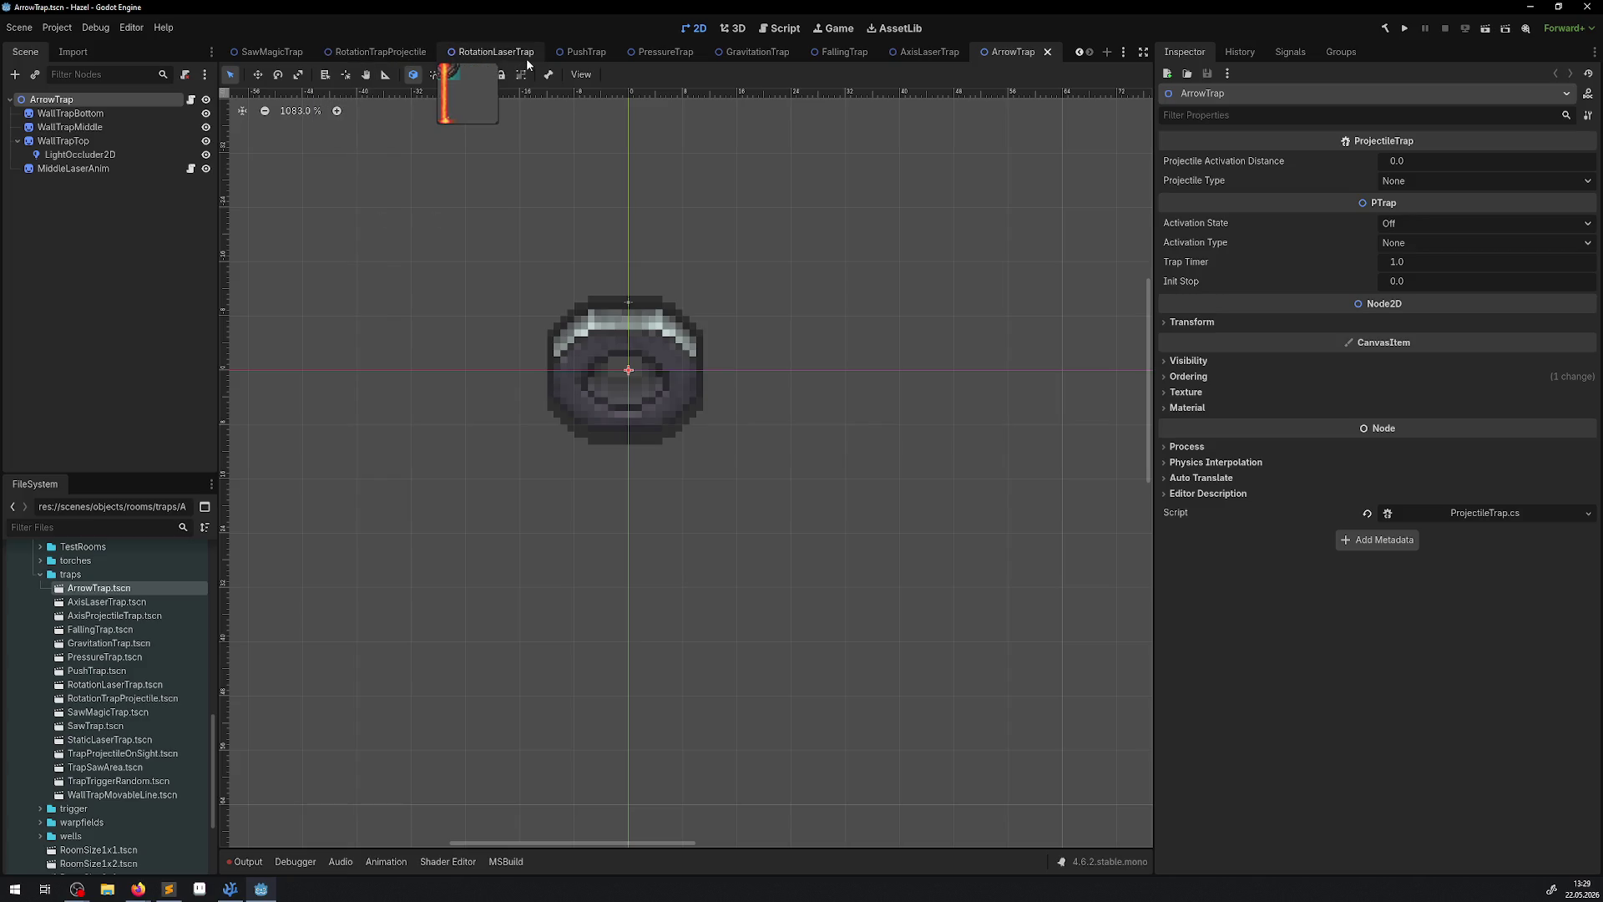
left_click(346, 55)
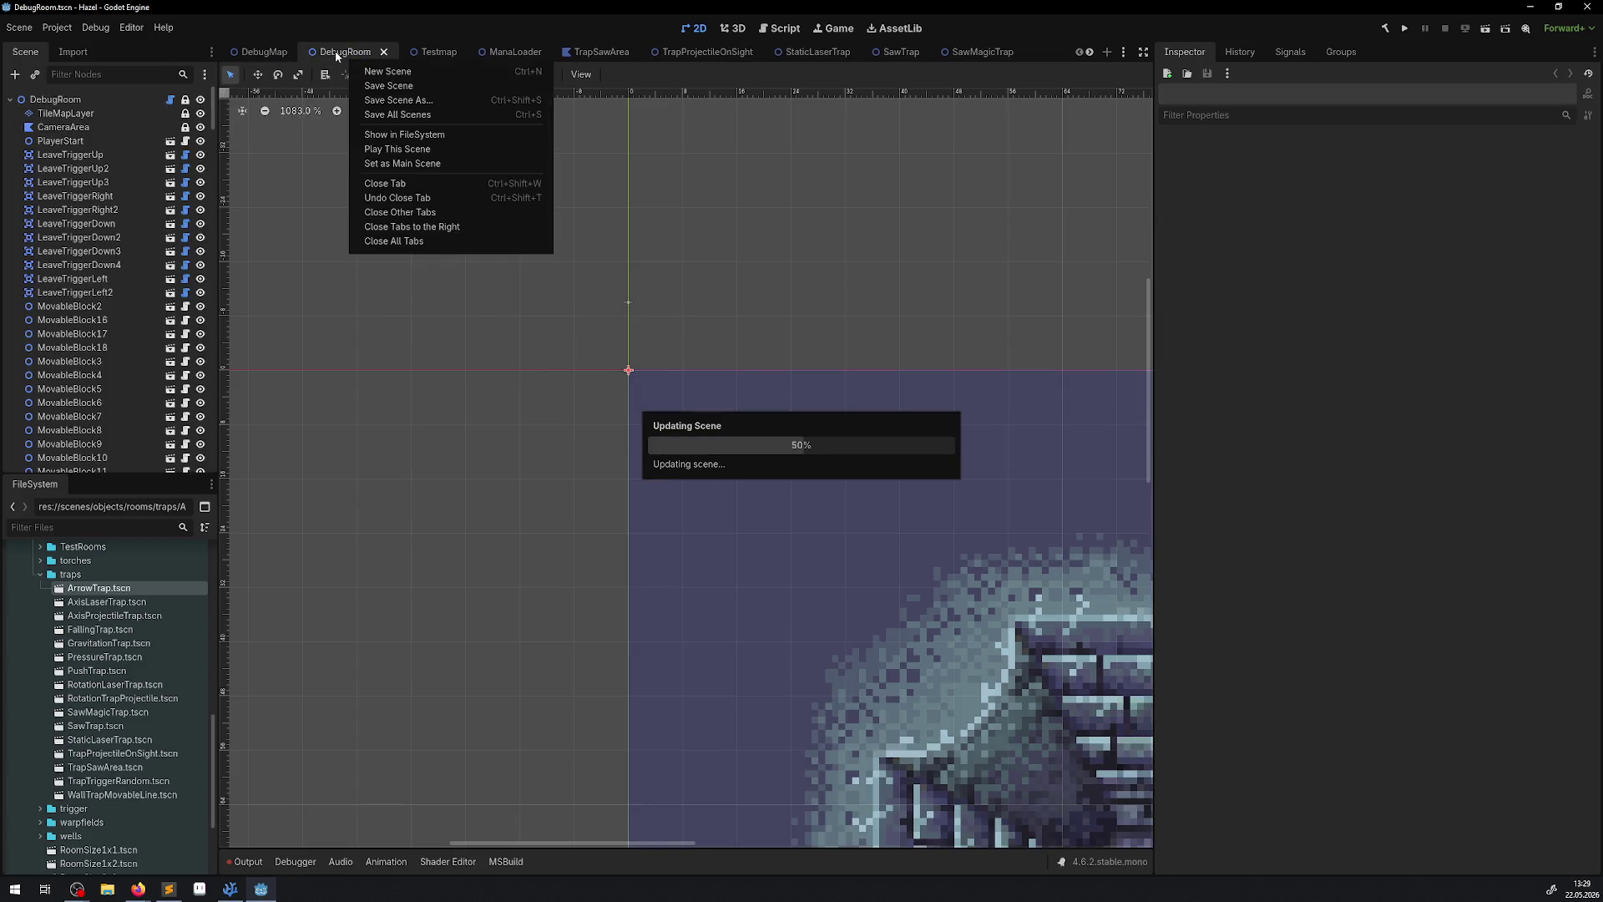
Lower the group of ten jars and stack Jar25, Jar26 and Jar28 beneath the left laser.
scroll(689, 506, "down", 12)
scroll(651, 409, "up", 7)
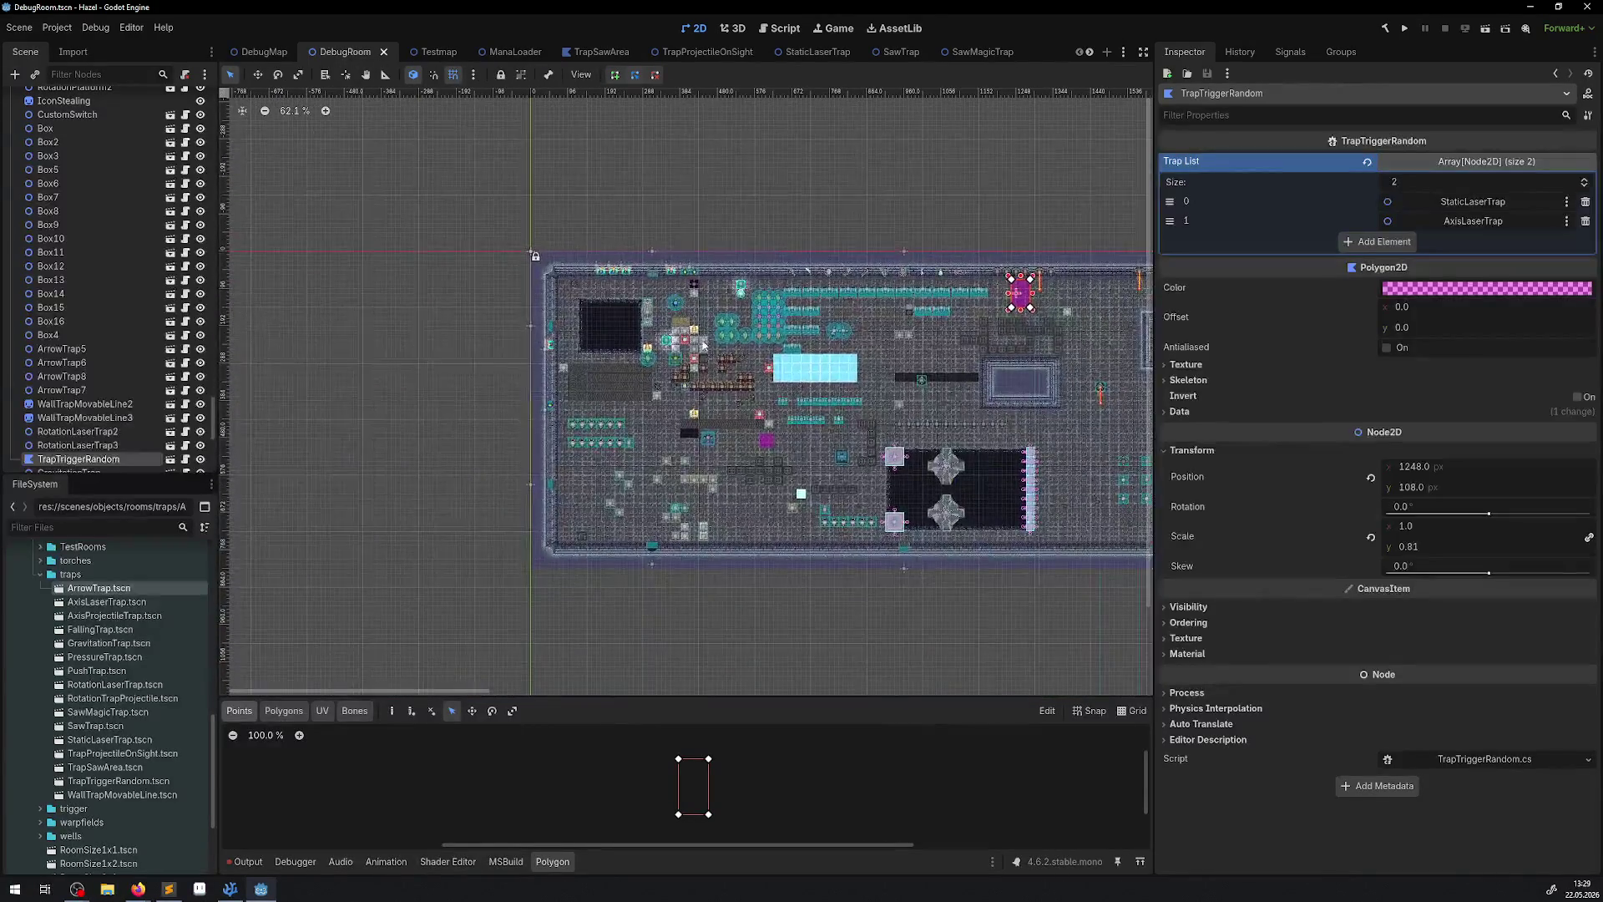
scroll(1048, 397, "down", 3)
mouse_move(1119, 347)
left_mouse_down()
mouse_move(1047, 397)
mouse_move(675, 424)
mouse_move(897, 288)
mouse_move(806, 236)
mouse_move(787, 237)
mouse_move(791, 253)
left_mouse_up()
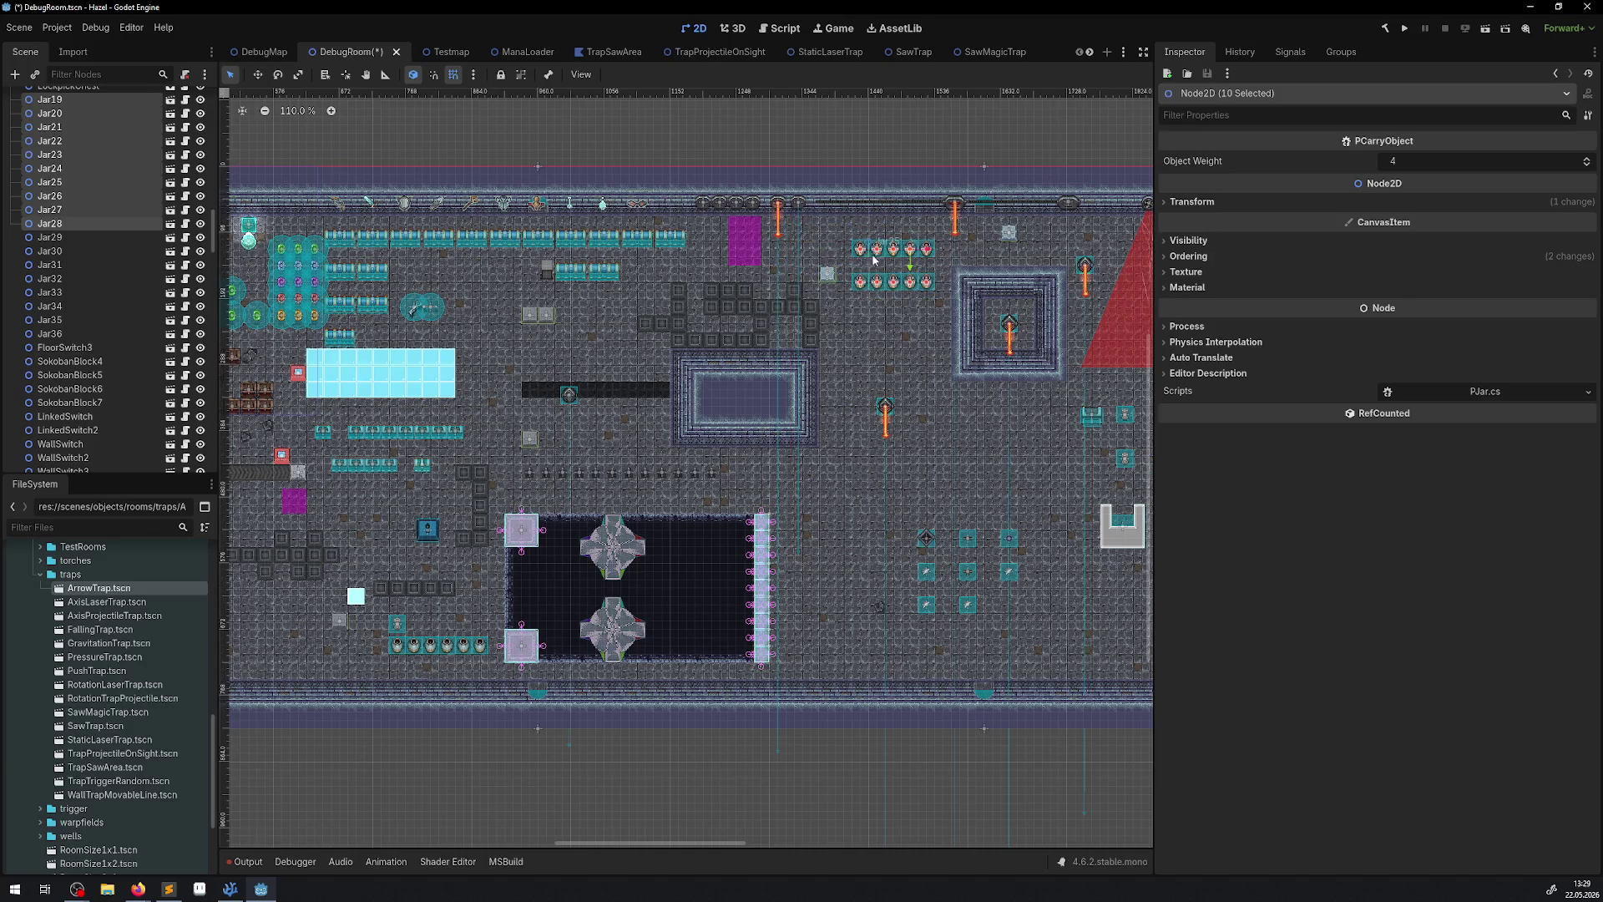
scroll(792, 253, "up", 5)
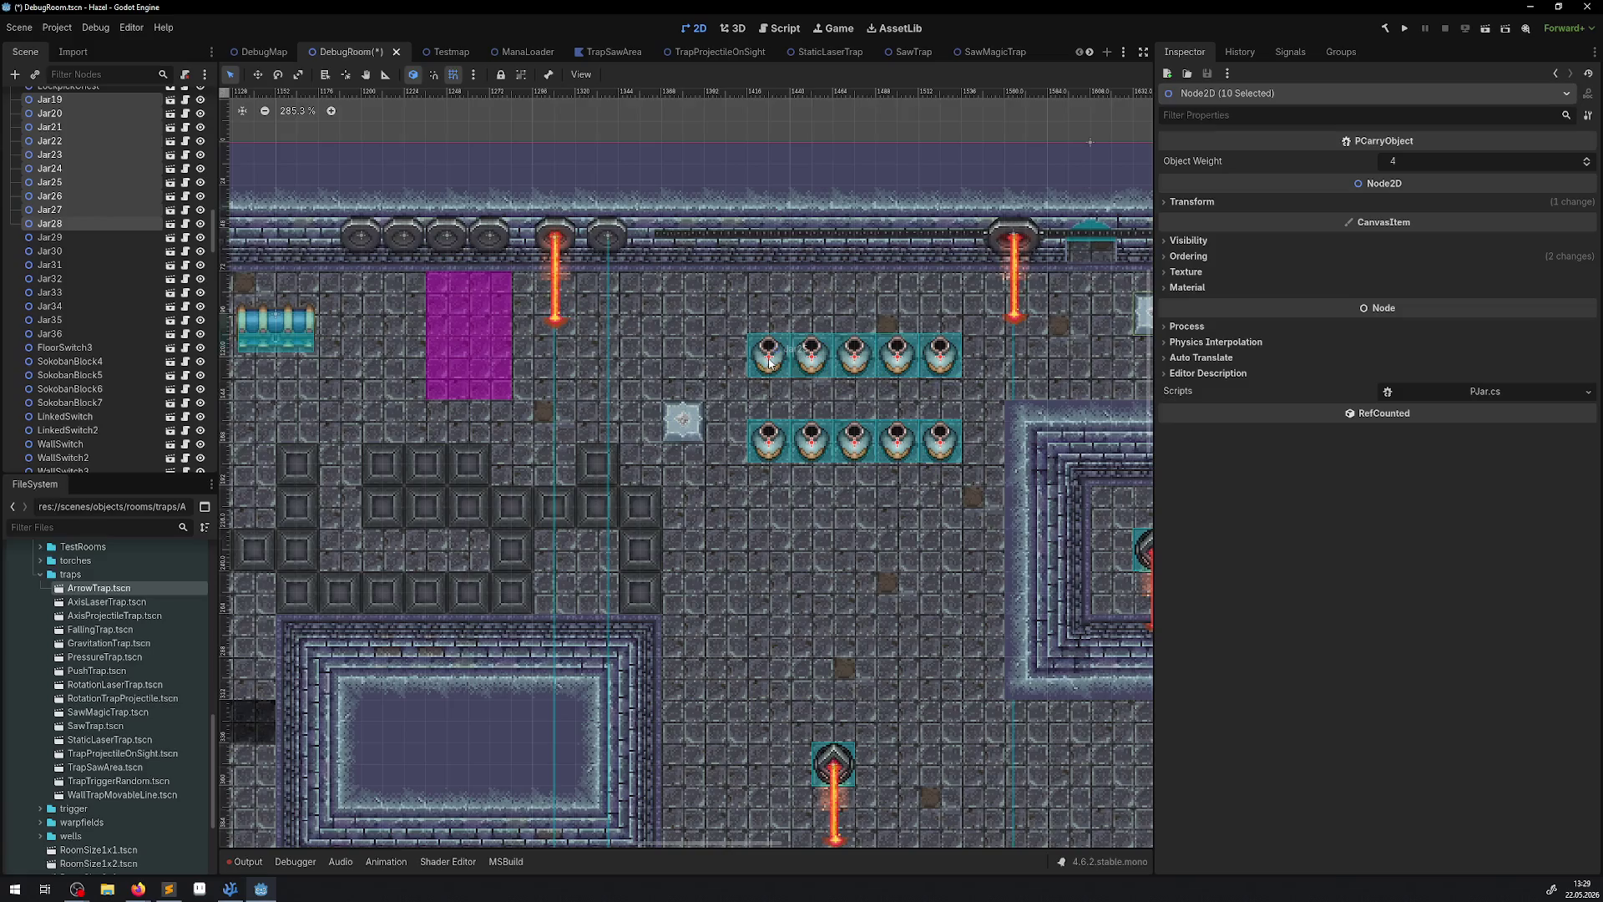
left_click(777, 478)
left_click_drag(773, 359, 556, 325)
mouse_move(811, 356)
left_mouse_down()
mouse_move(558, 360)
mouse_move(541, 374)
mouse_move(854, 360)
mouse_move(510, 430)
mouse_move(552, 432)
left_mouse_up()
left_click_drag(898, 358, 557, 468)
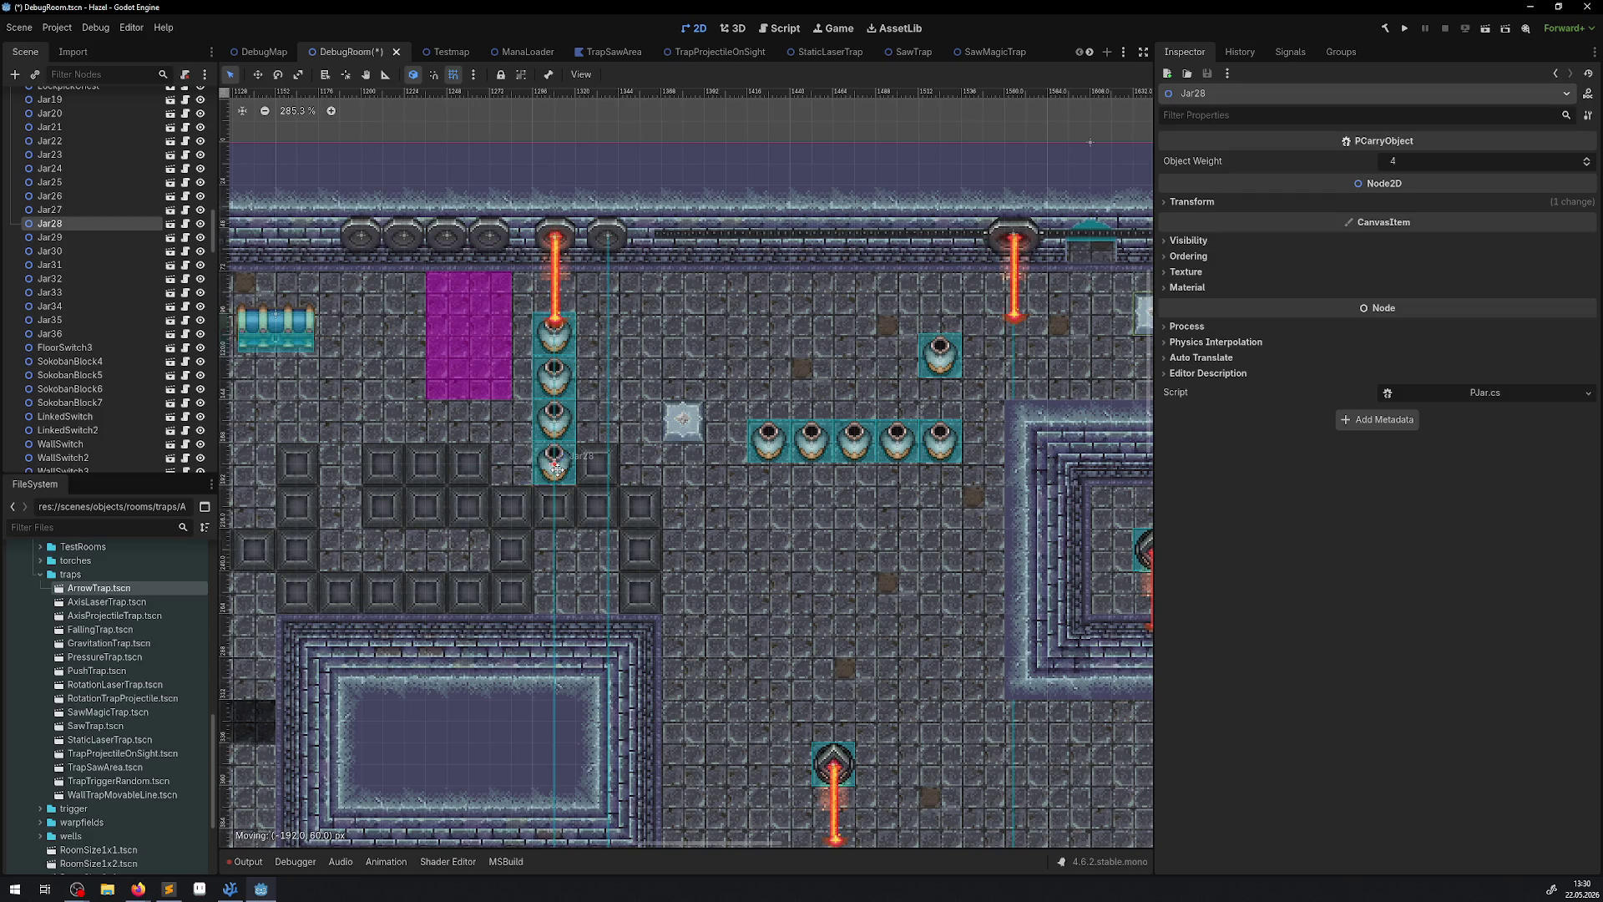
Stack Jar24, Jar21, Jar20 and Jar19 in the right column, then build and run the project.
left_click(940, 445)
mouse_move(944, 370)
left_mouse_down()
mouse_move(893, 444)
mouse_move(935, 546)
mouse_move(935, 525)
left_mouse_up()
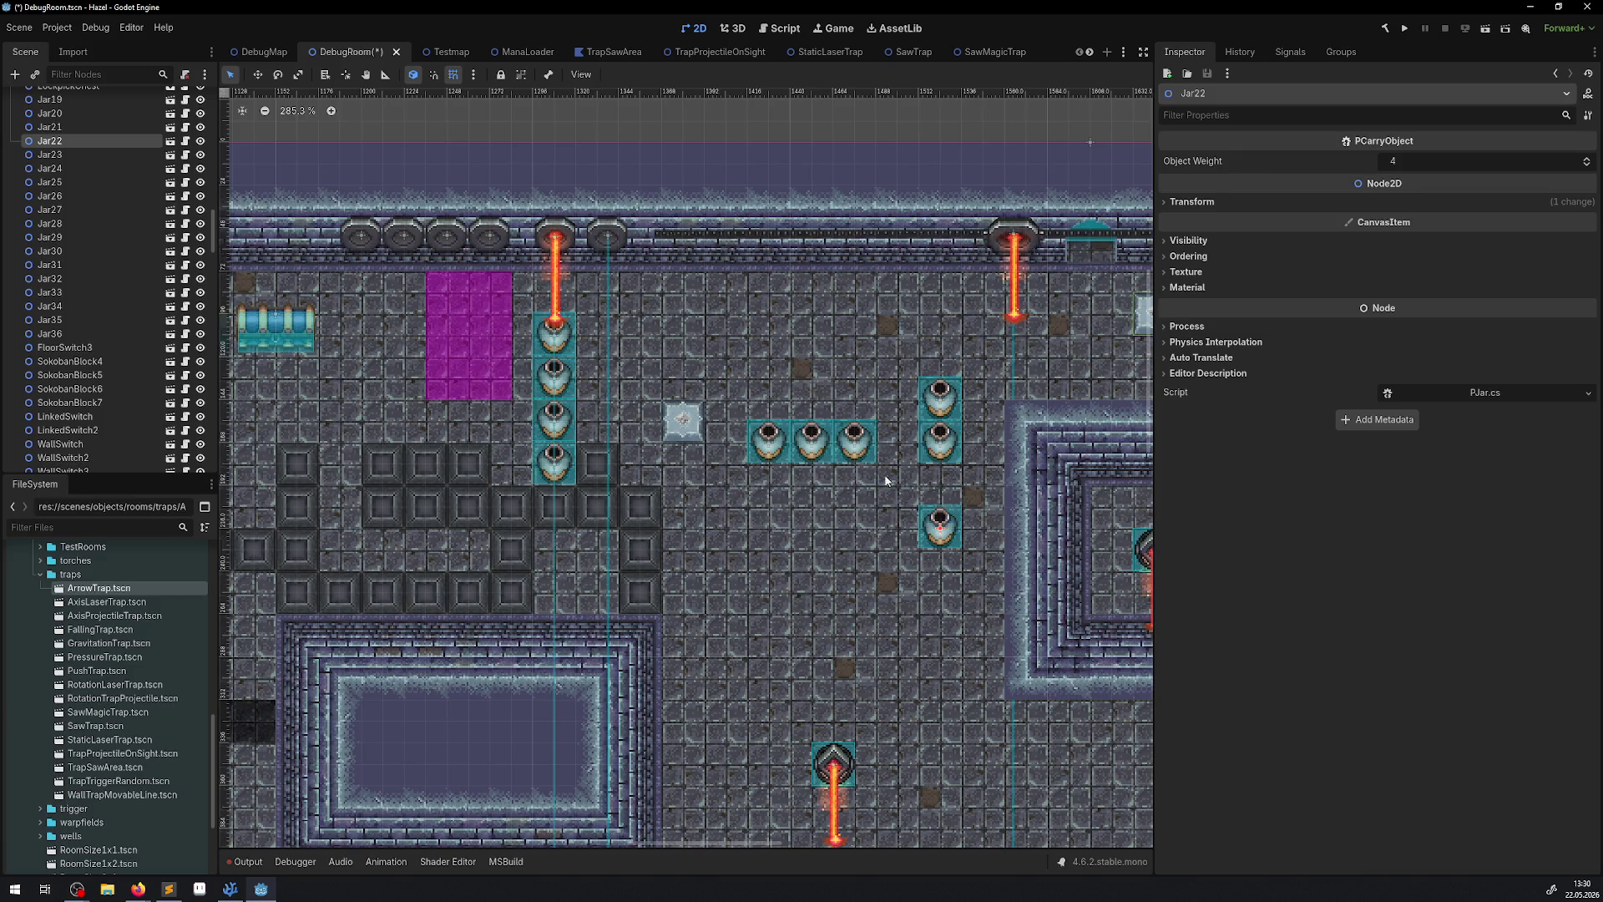
left_click_drag(855, 441, 939, 612)
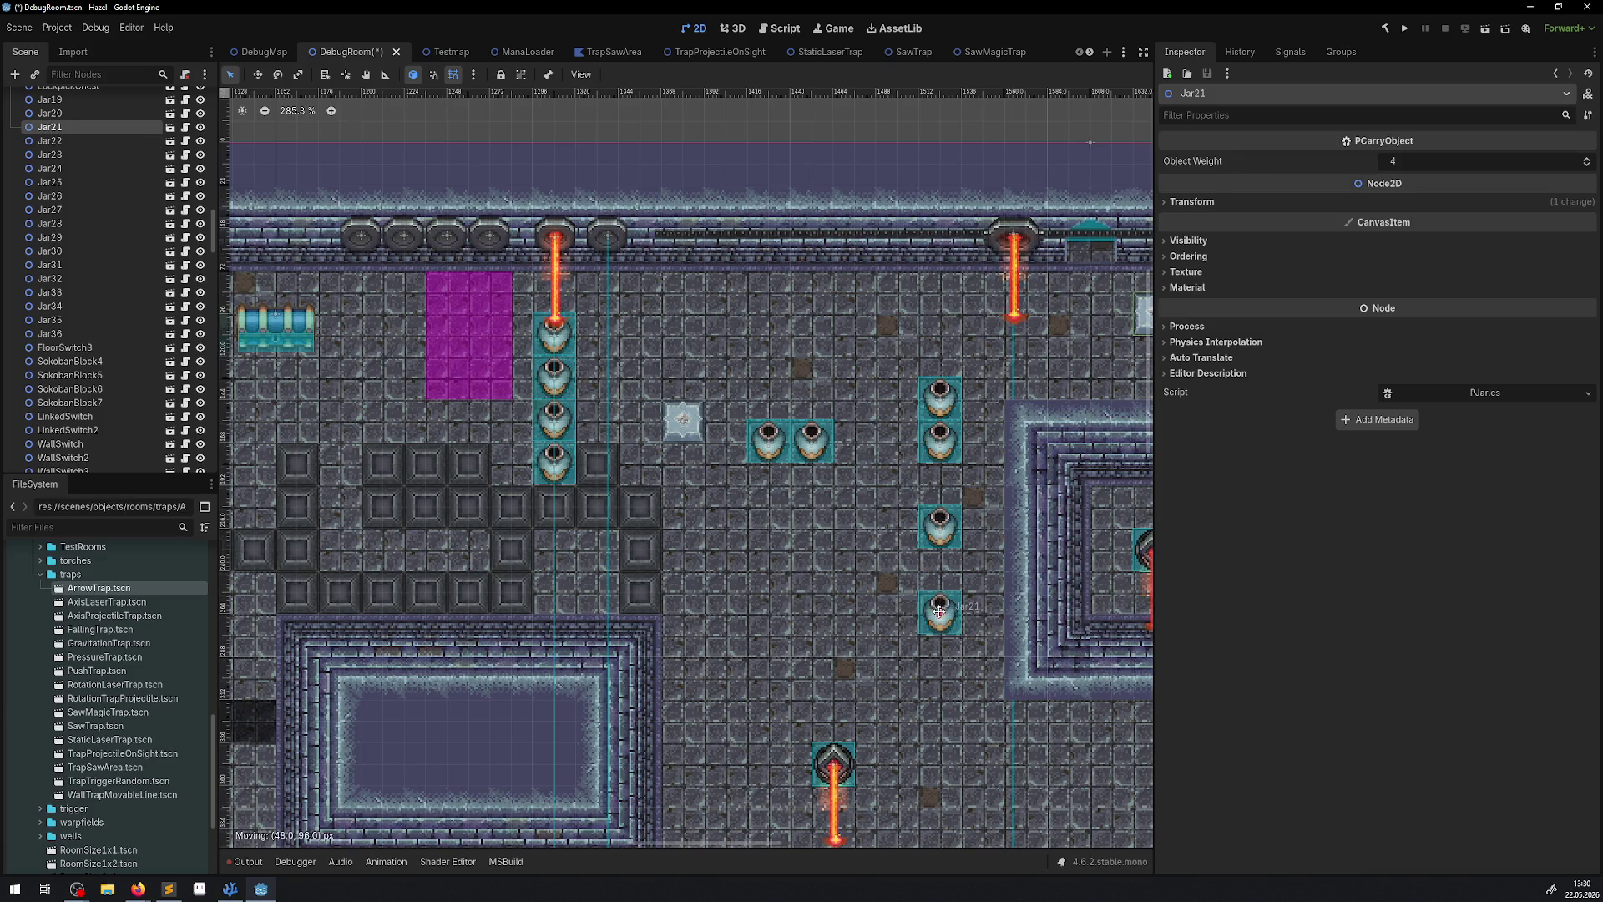
mouse_move(808, 443)
left_mouse_down()
mouse_move(842, 526)
mouse_move(938, 653)
left_mouse_up()
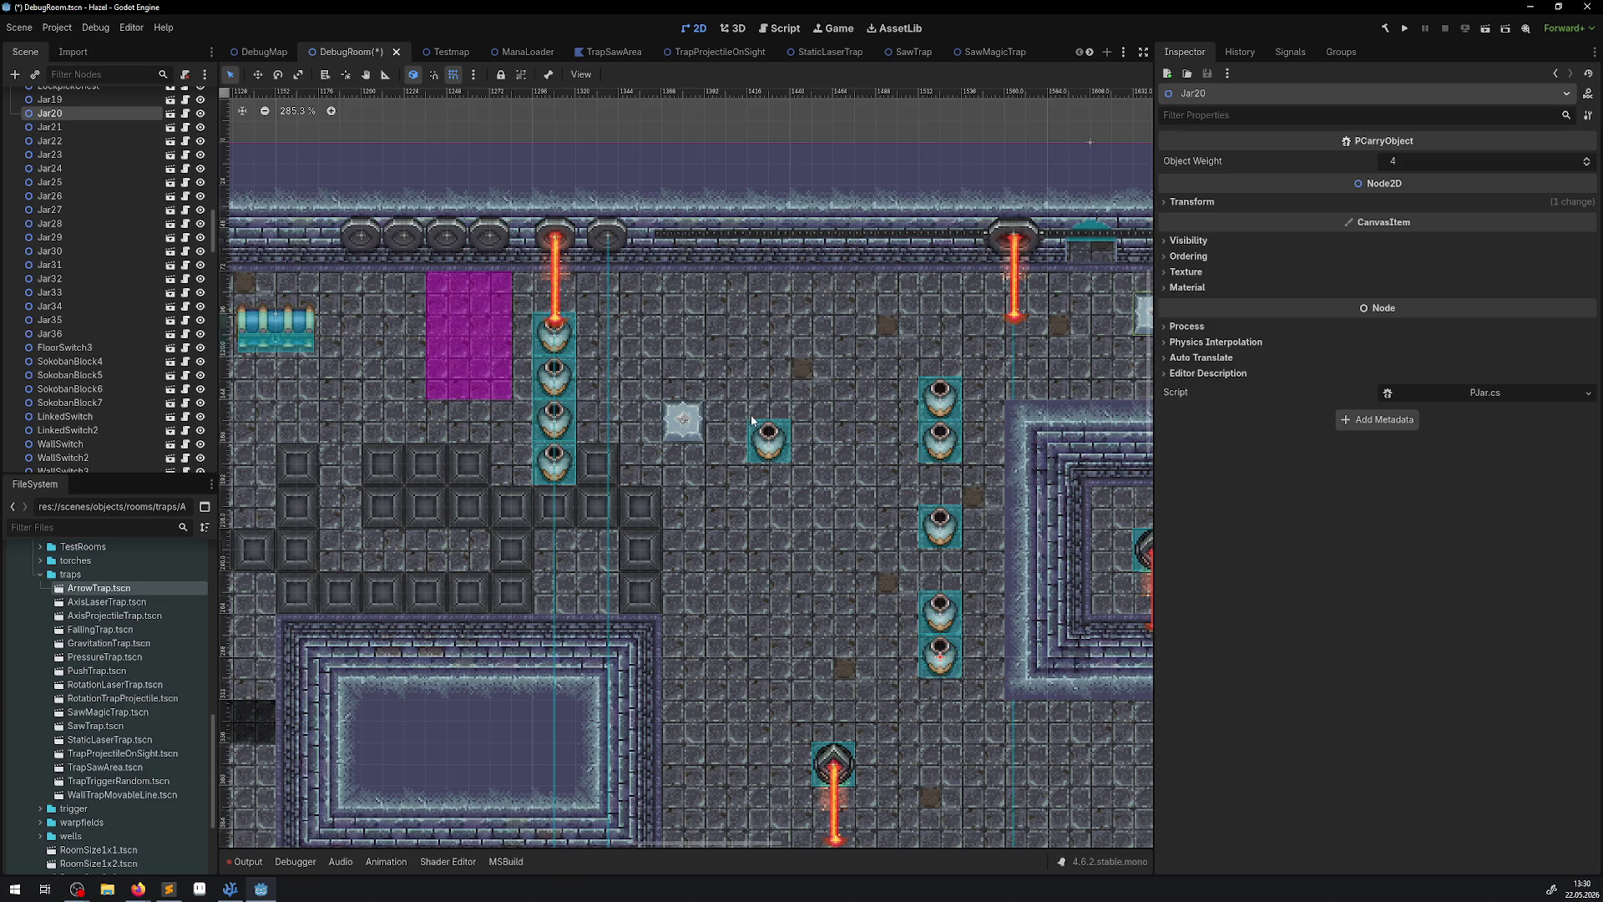
mouse_move(759, 430)
left_mouse_down()
mouse_move(927, 668)
mouse_move(940, 714)
mouse_move(940, 697)
left_mouse_up()
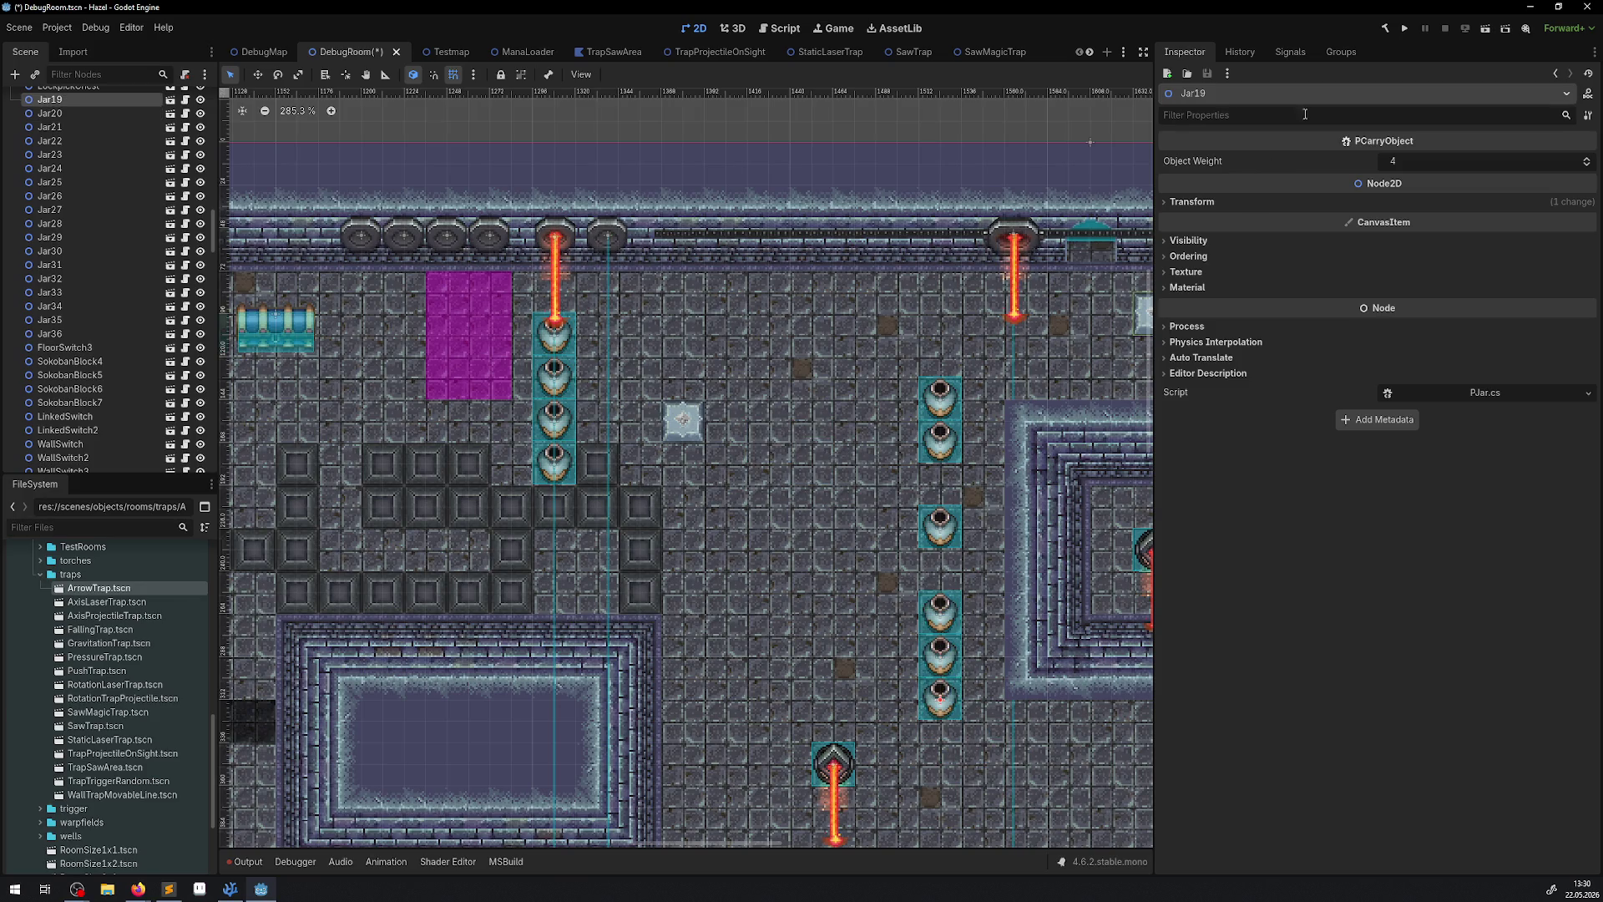
left_click(1389, 33)
left_click(1405, 29)
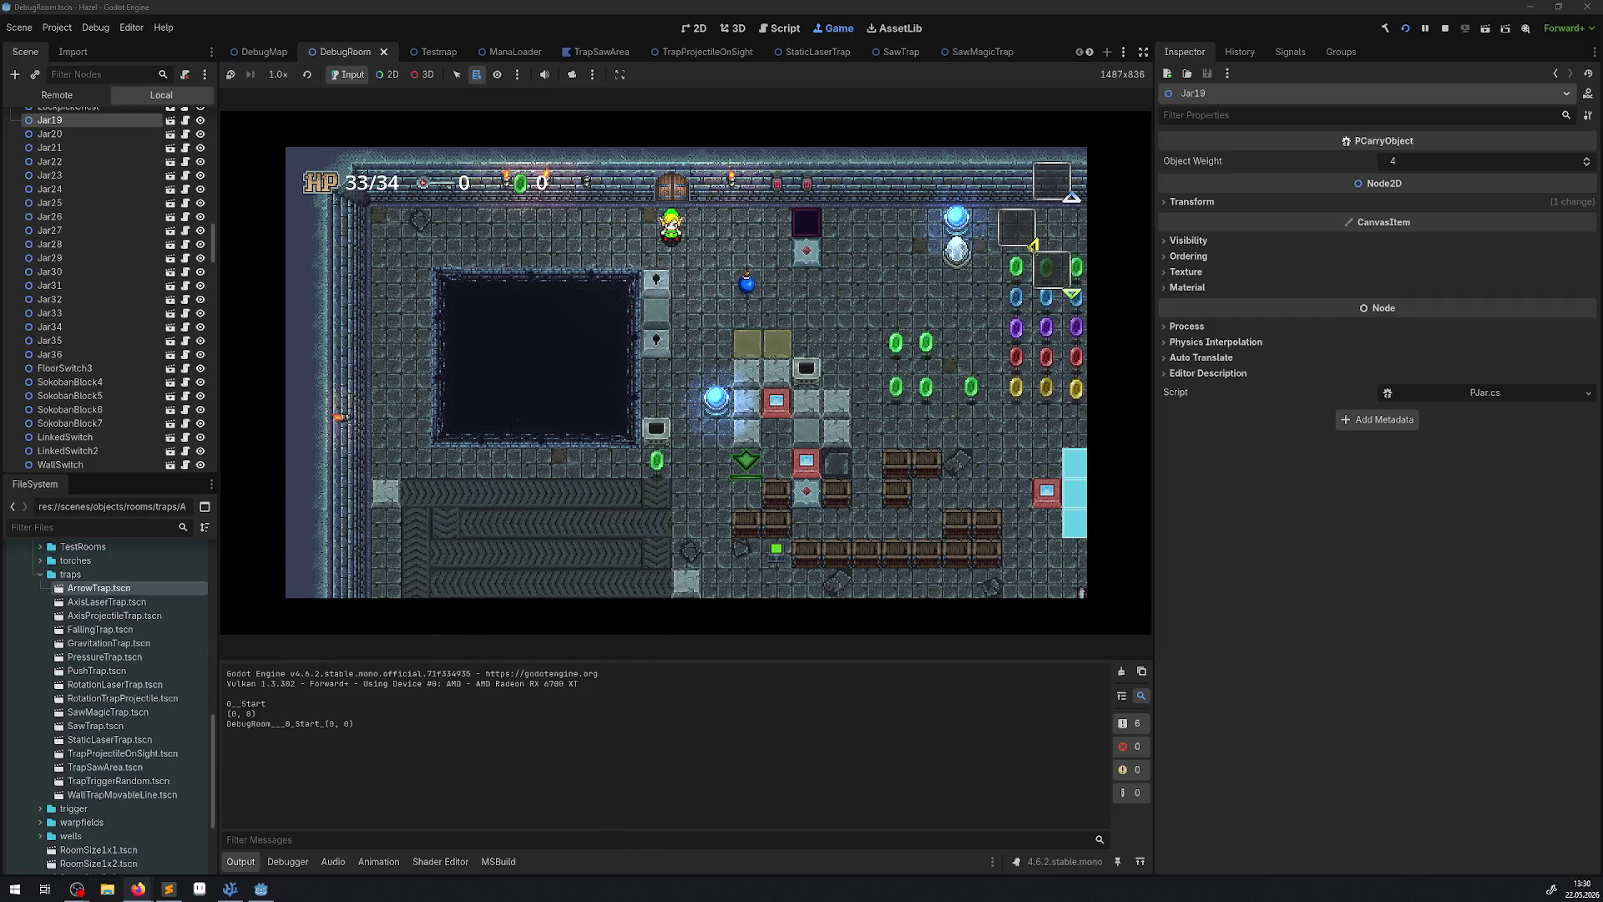
Walk the player right and up to the jars beside the lasers, then stop the game.
key("Right")
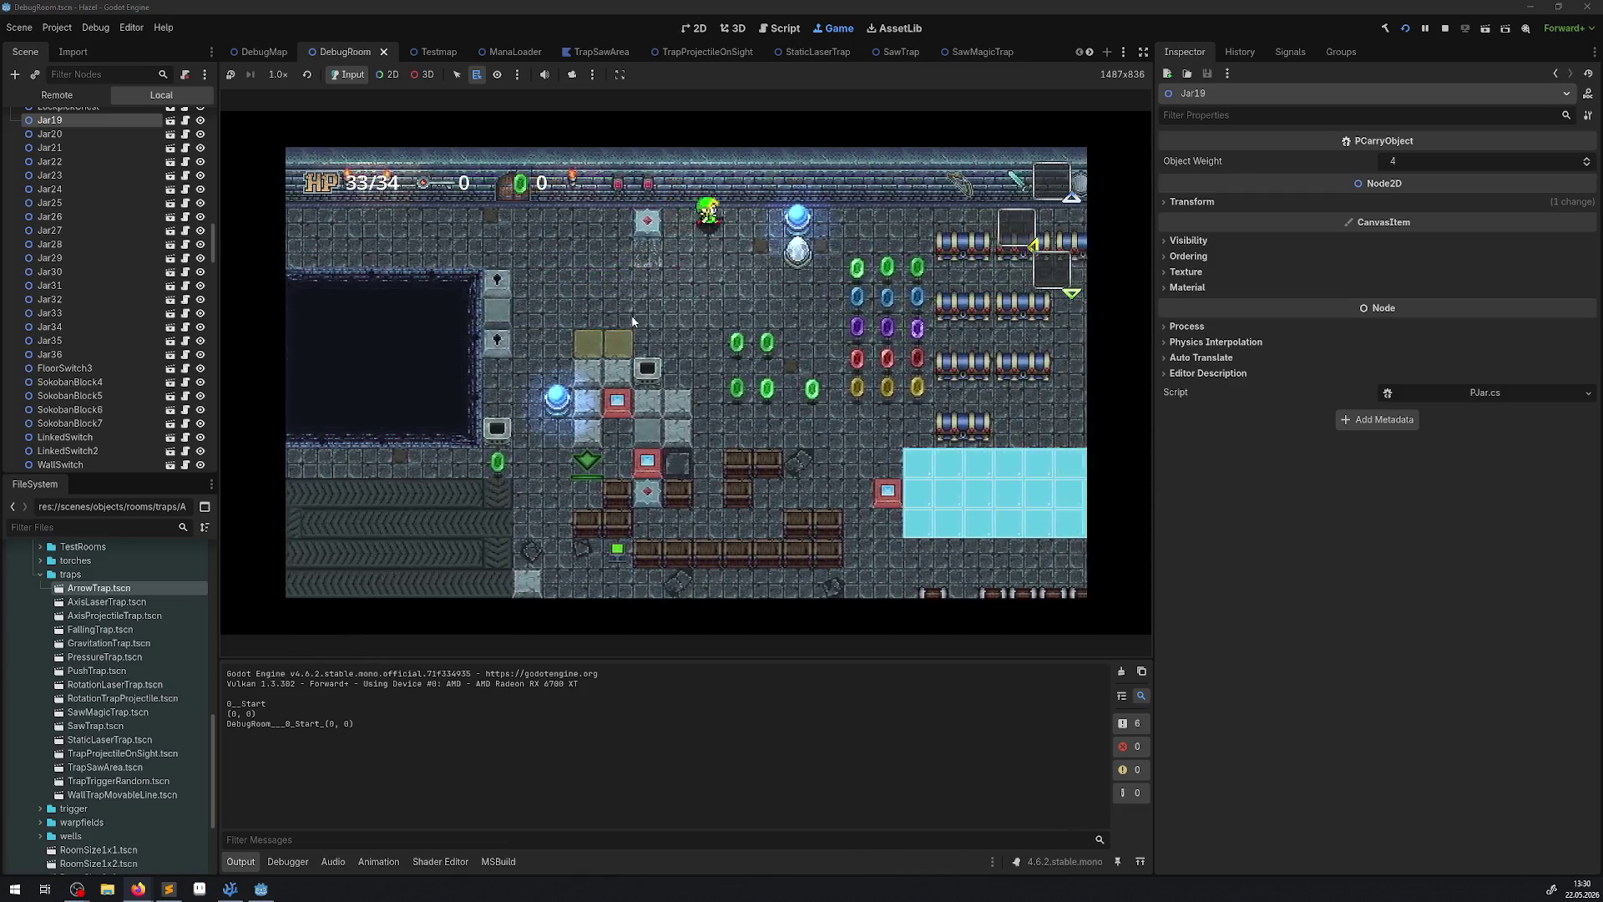
key("Right")
key("Down")
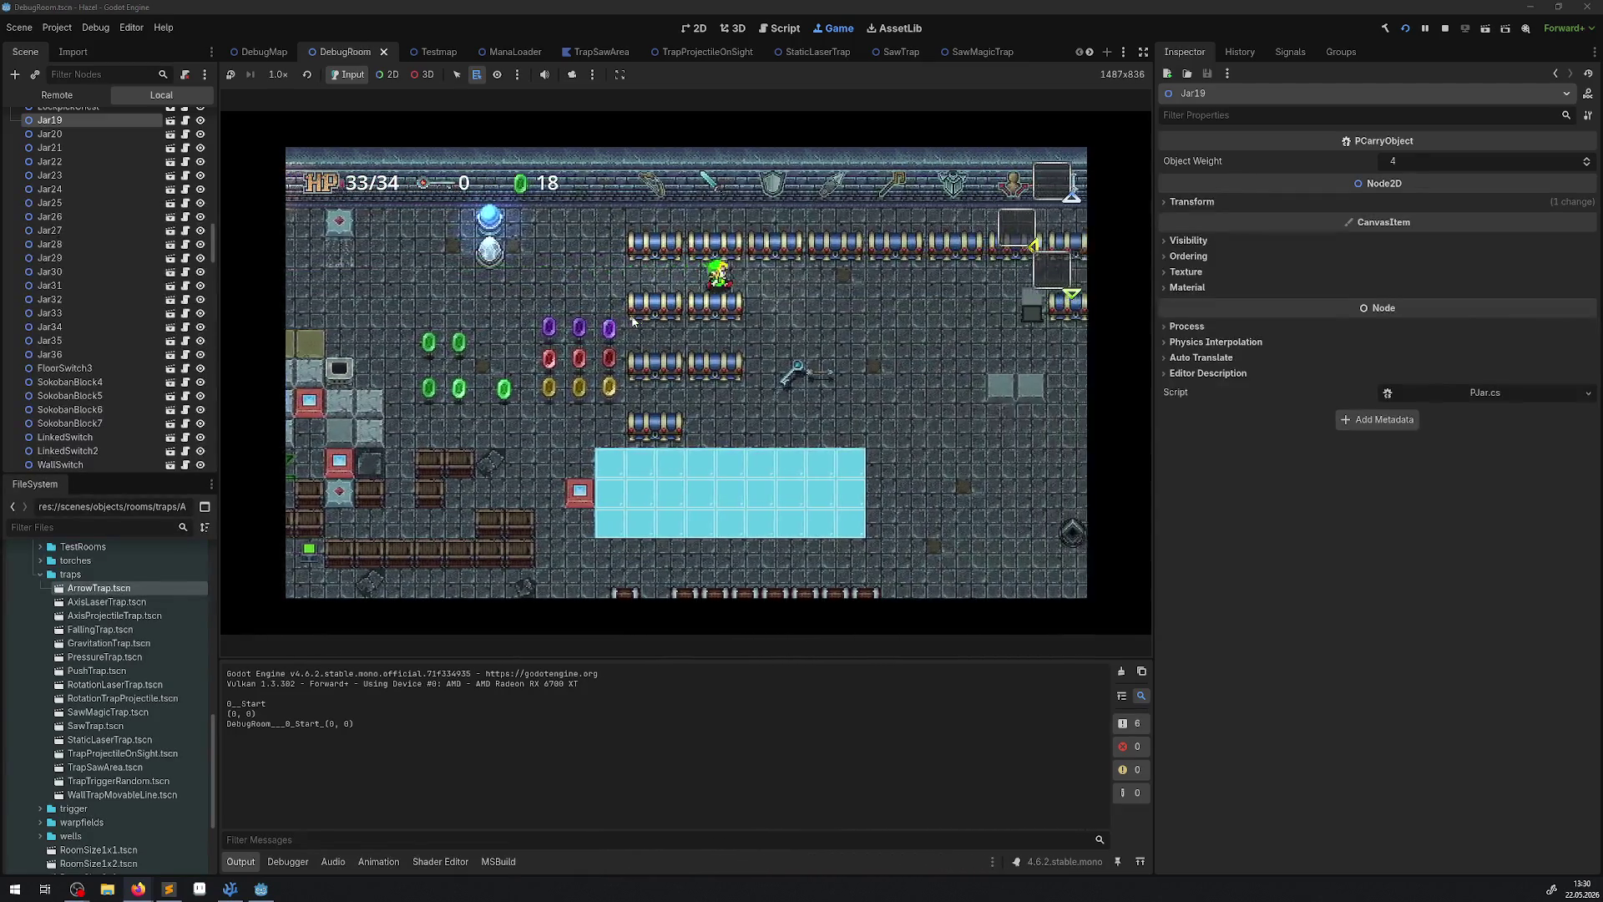
key("Right")
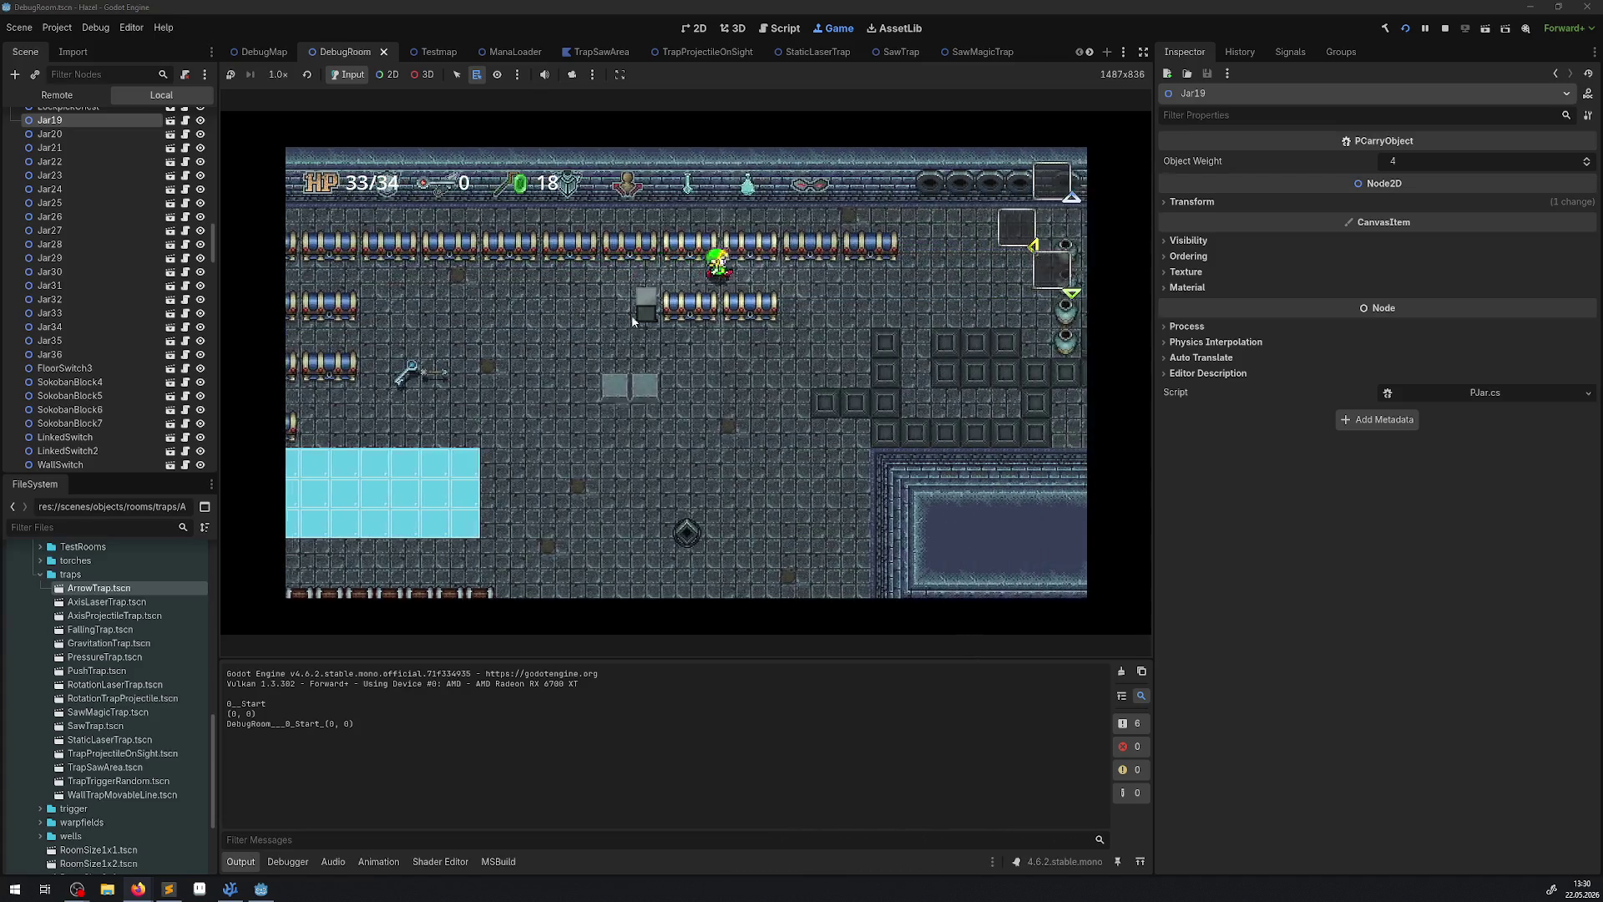
key("Right")
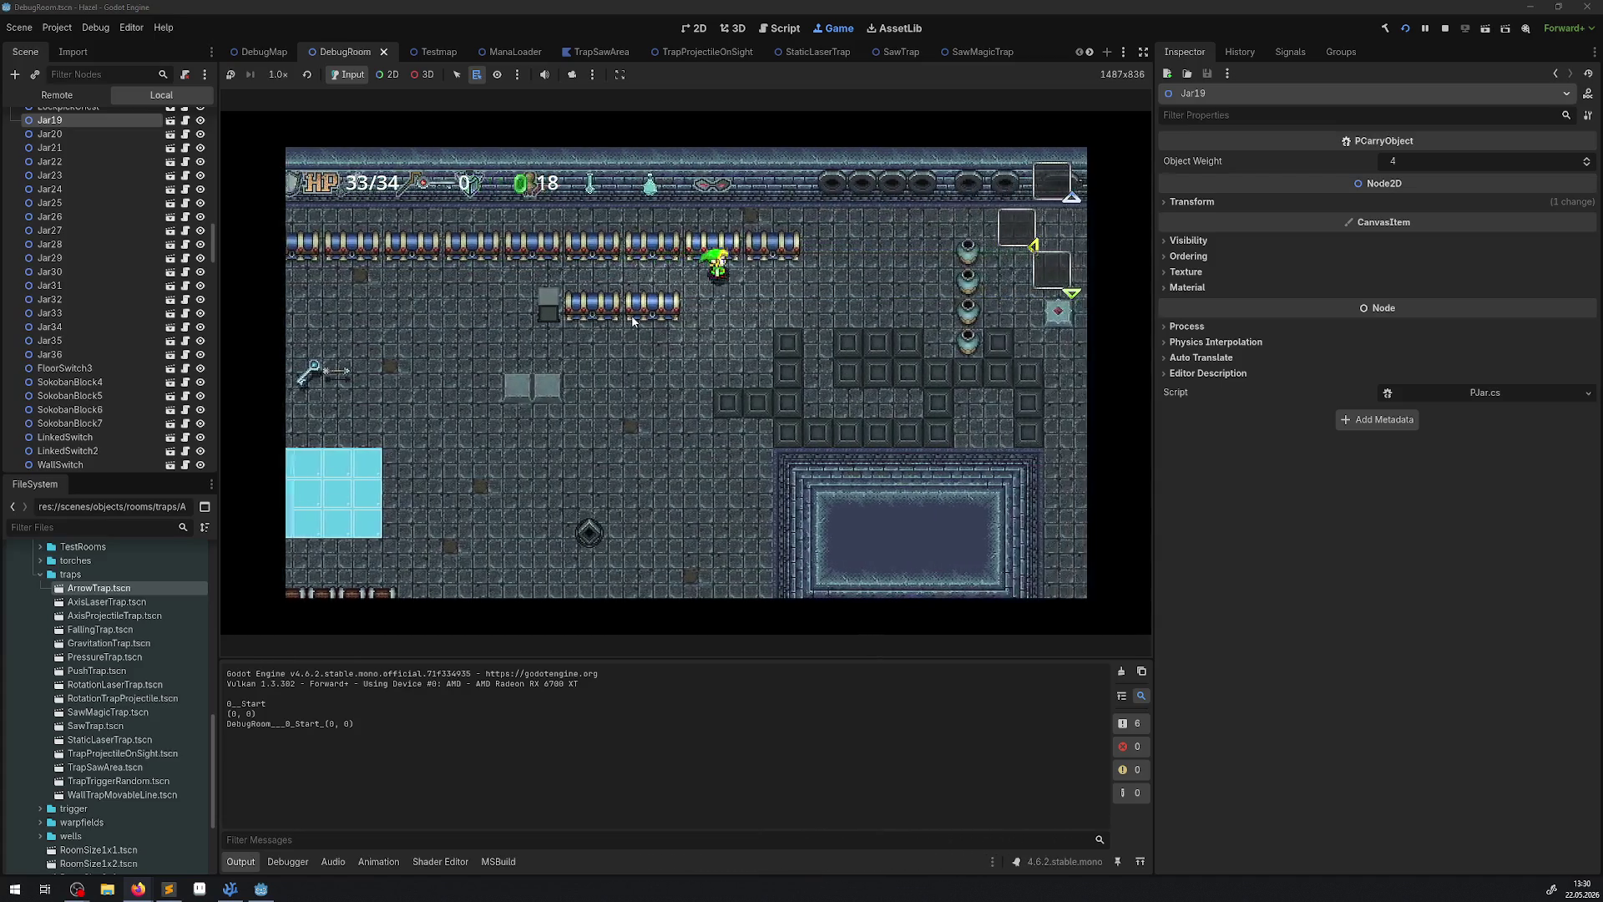
key("Up")
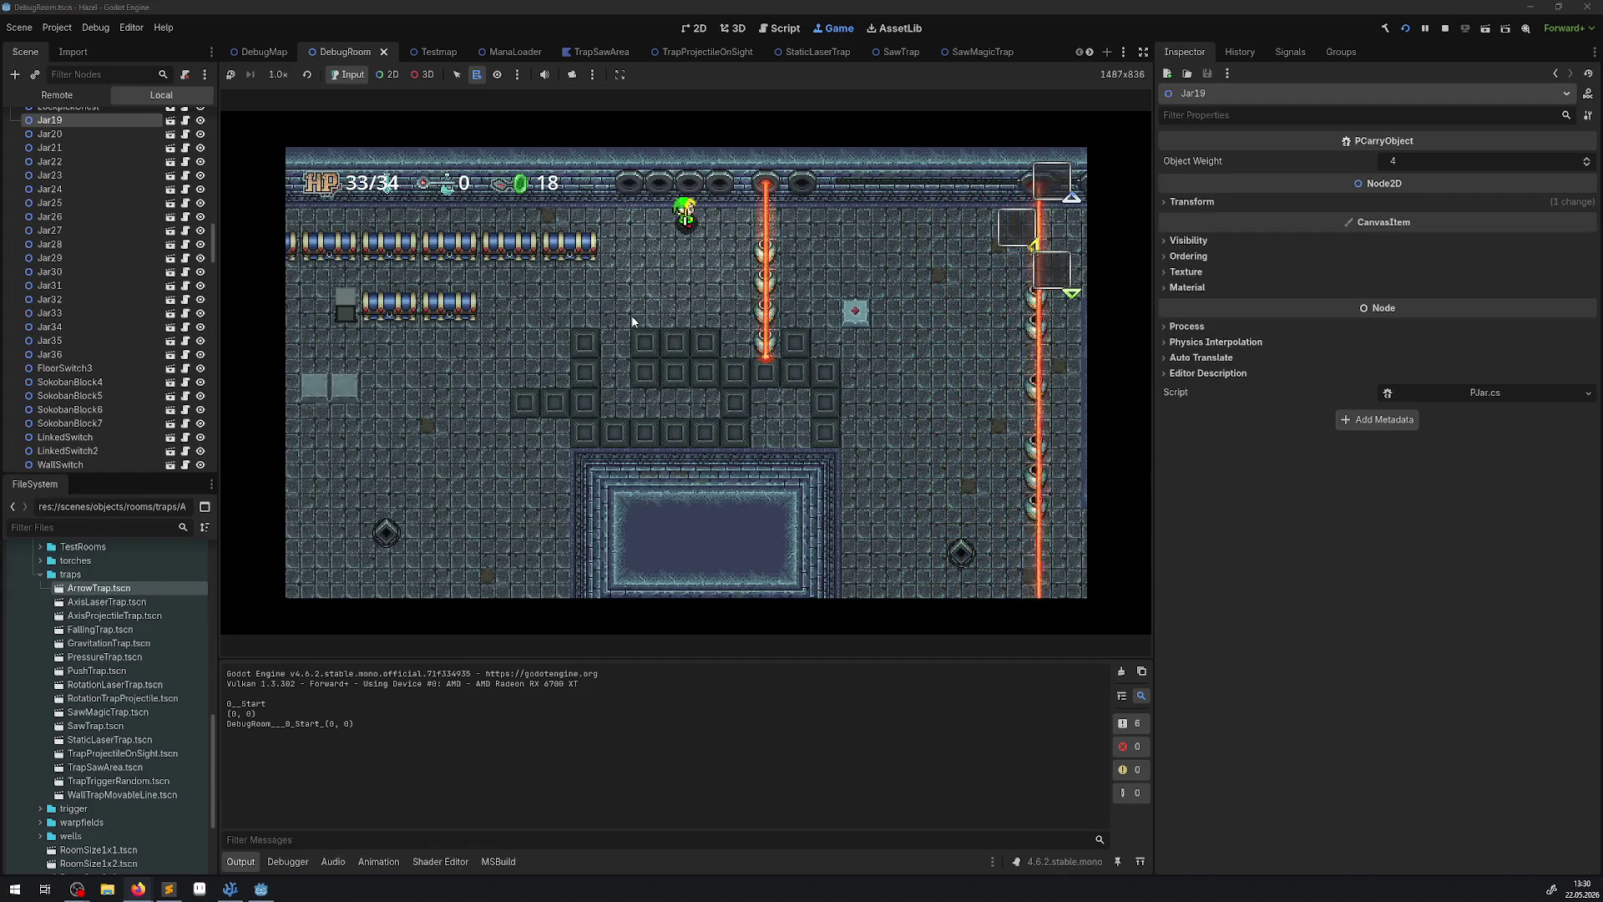
left_click(1445, 28)
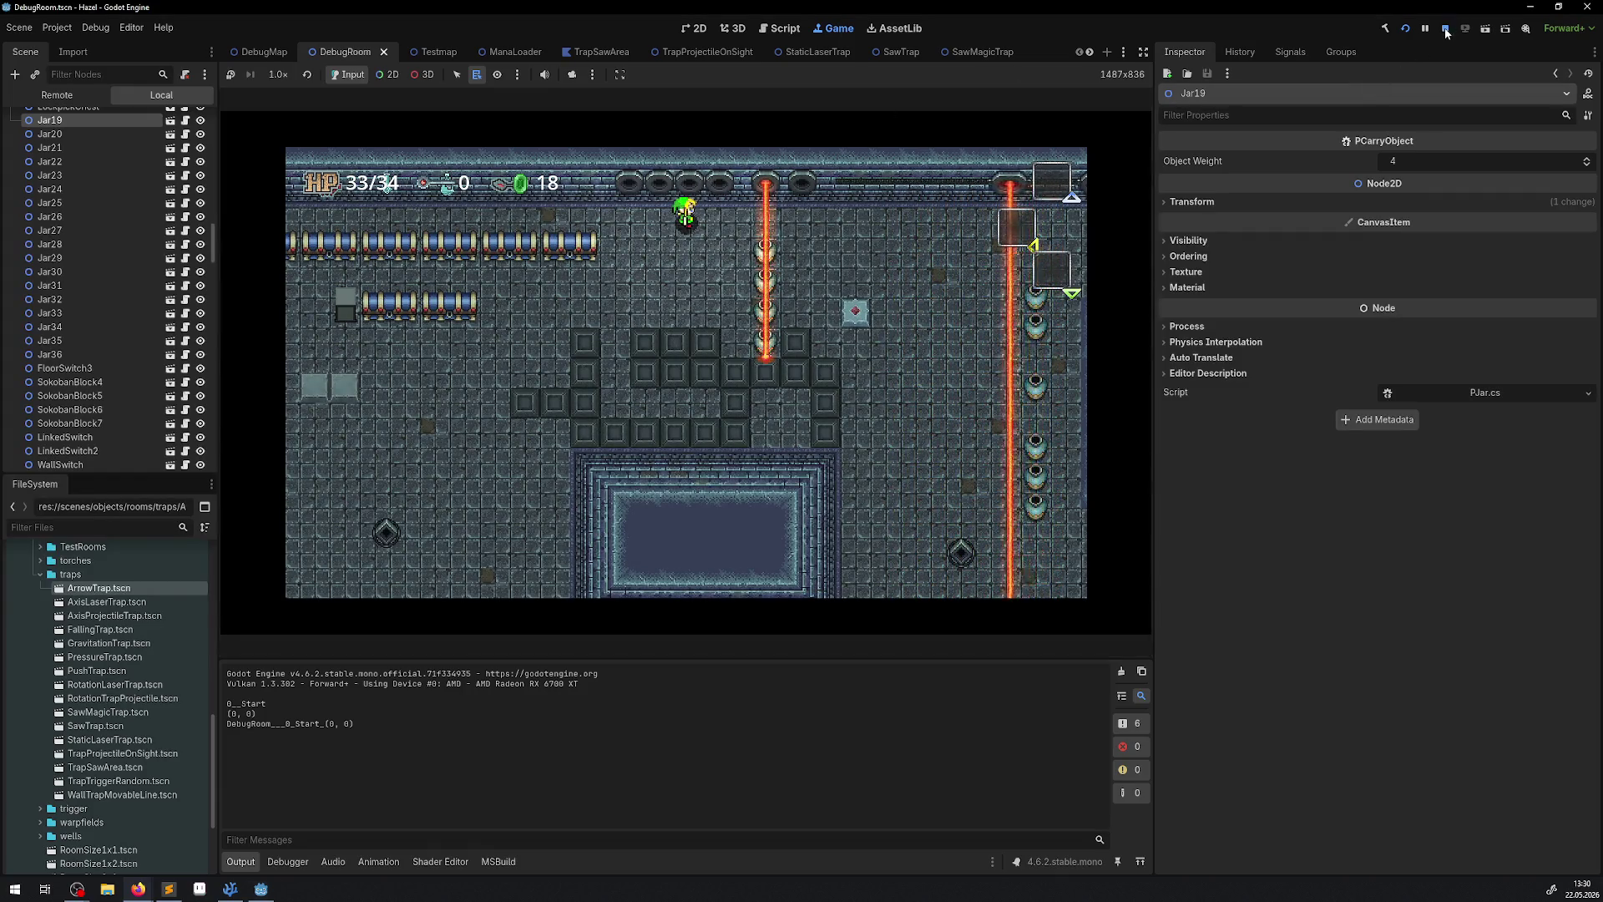
left_click(556, 339)
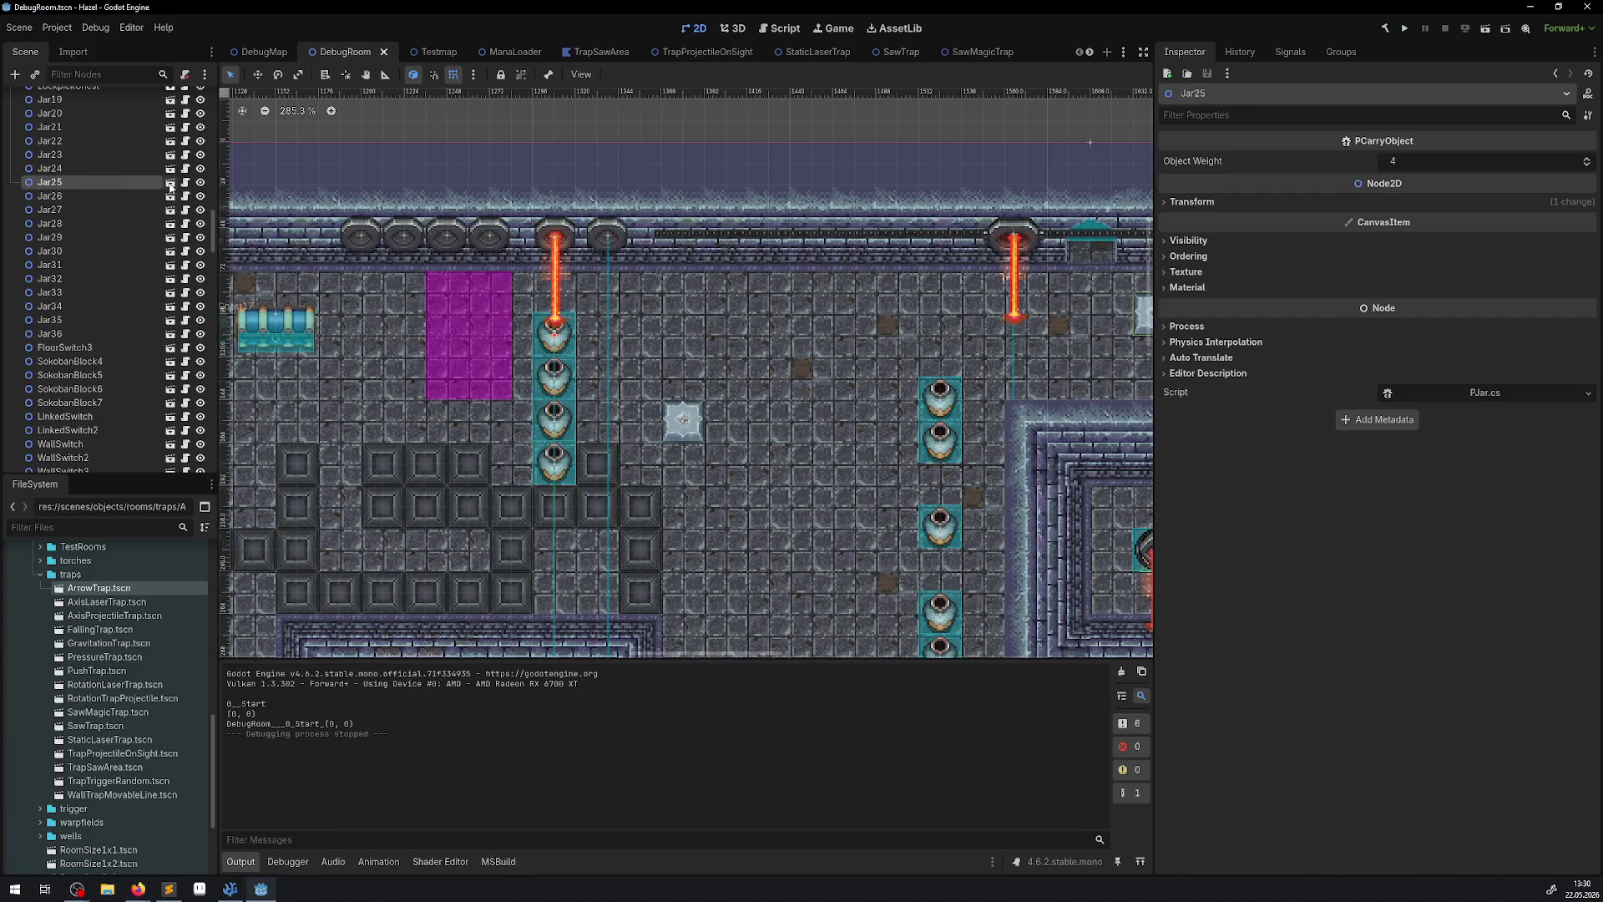
Put the Jar scene's Area2D on collision layer 2, save it, and run the game again.
left_click(169, 182)
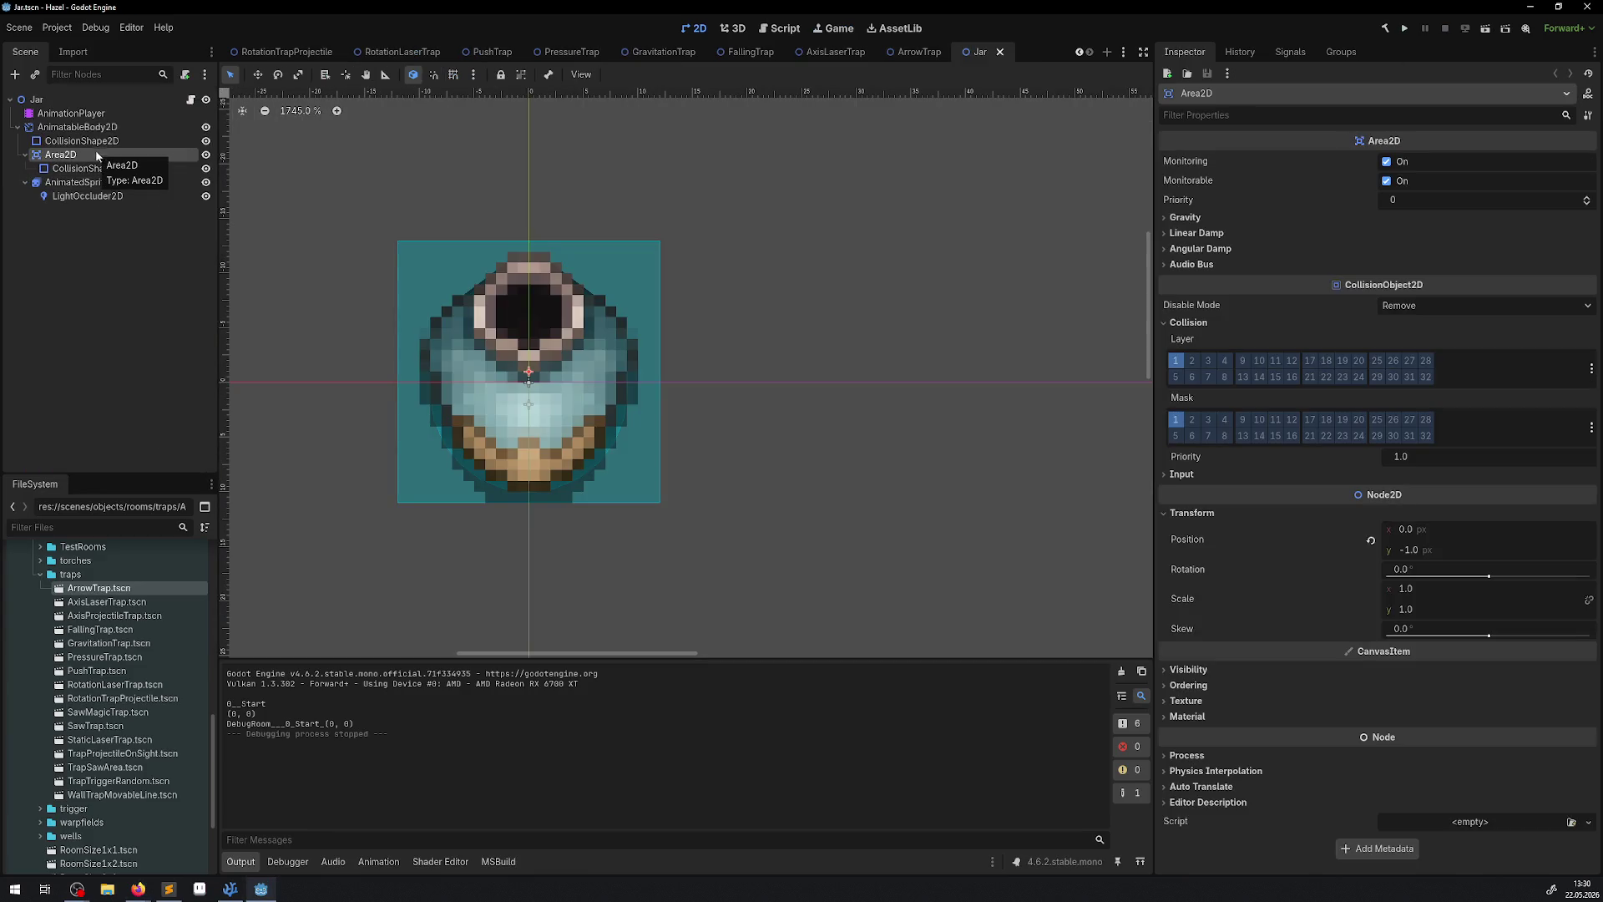
left_click(1193, 359)
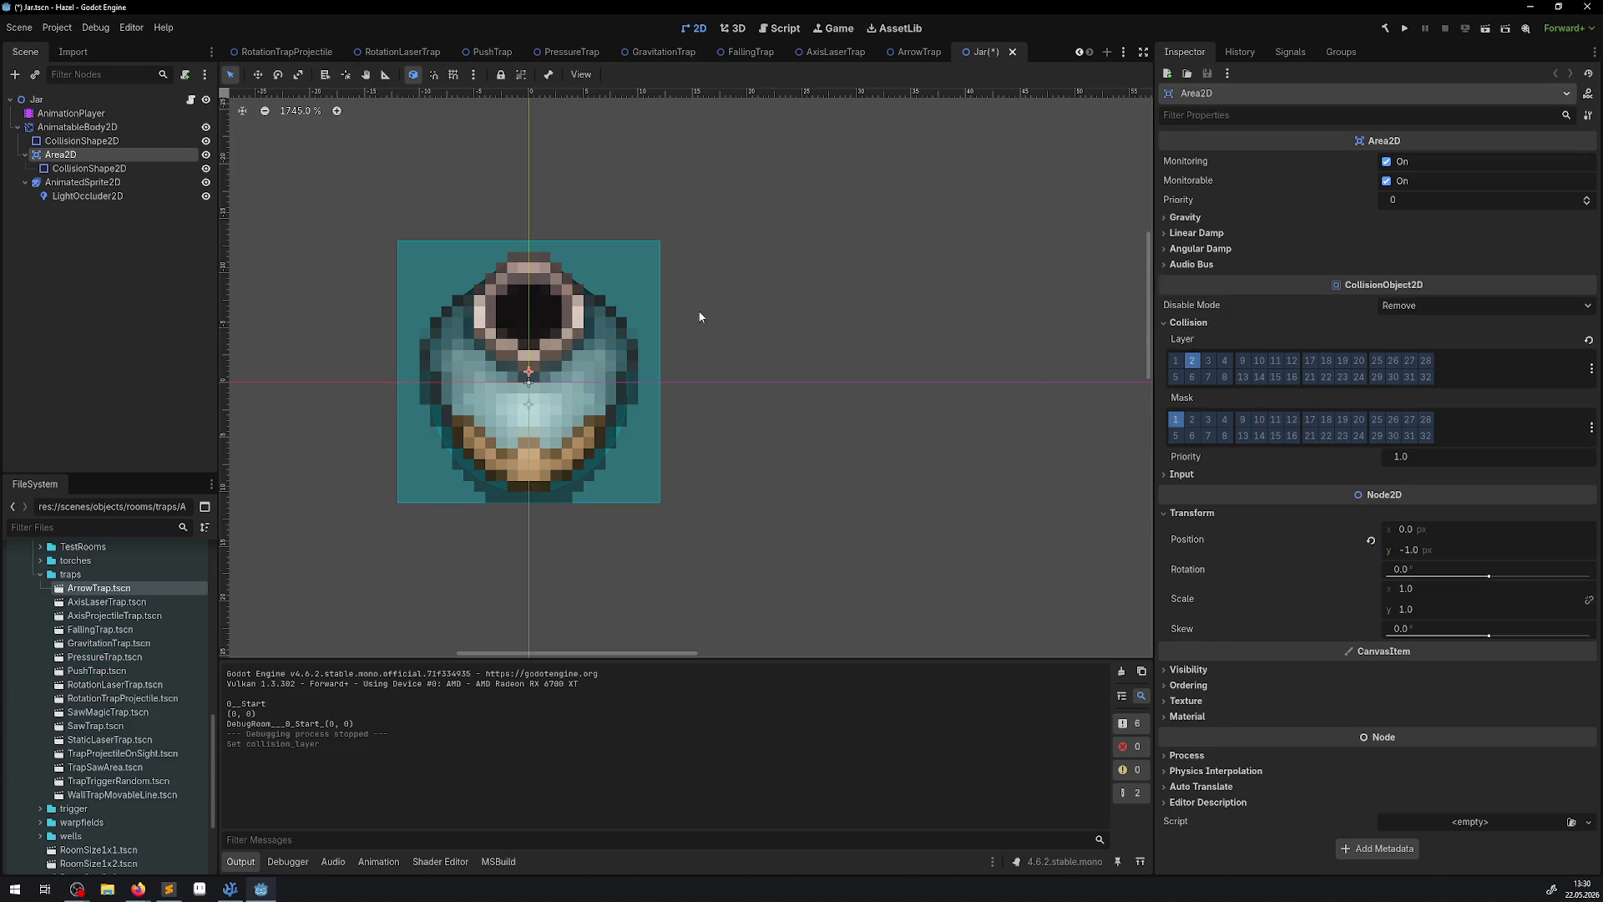
left_click_drag(698, 309, 666, 334)
key("ctrl+s")
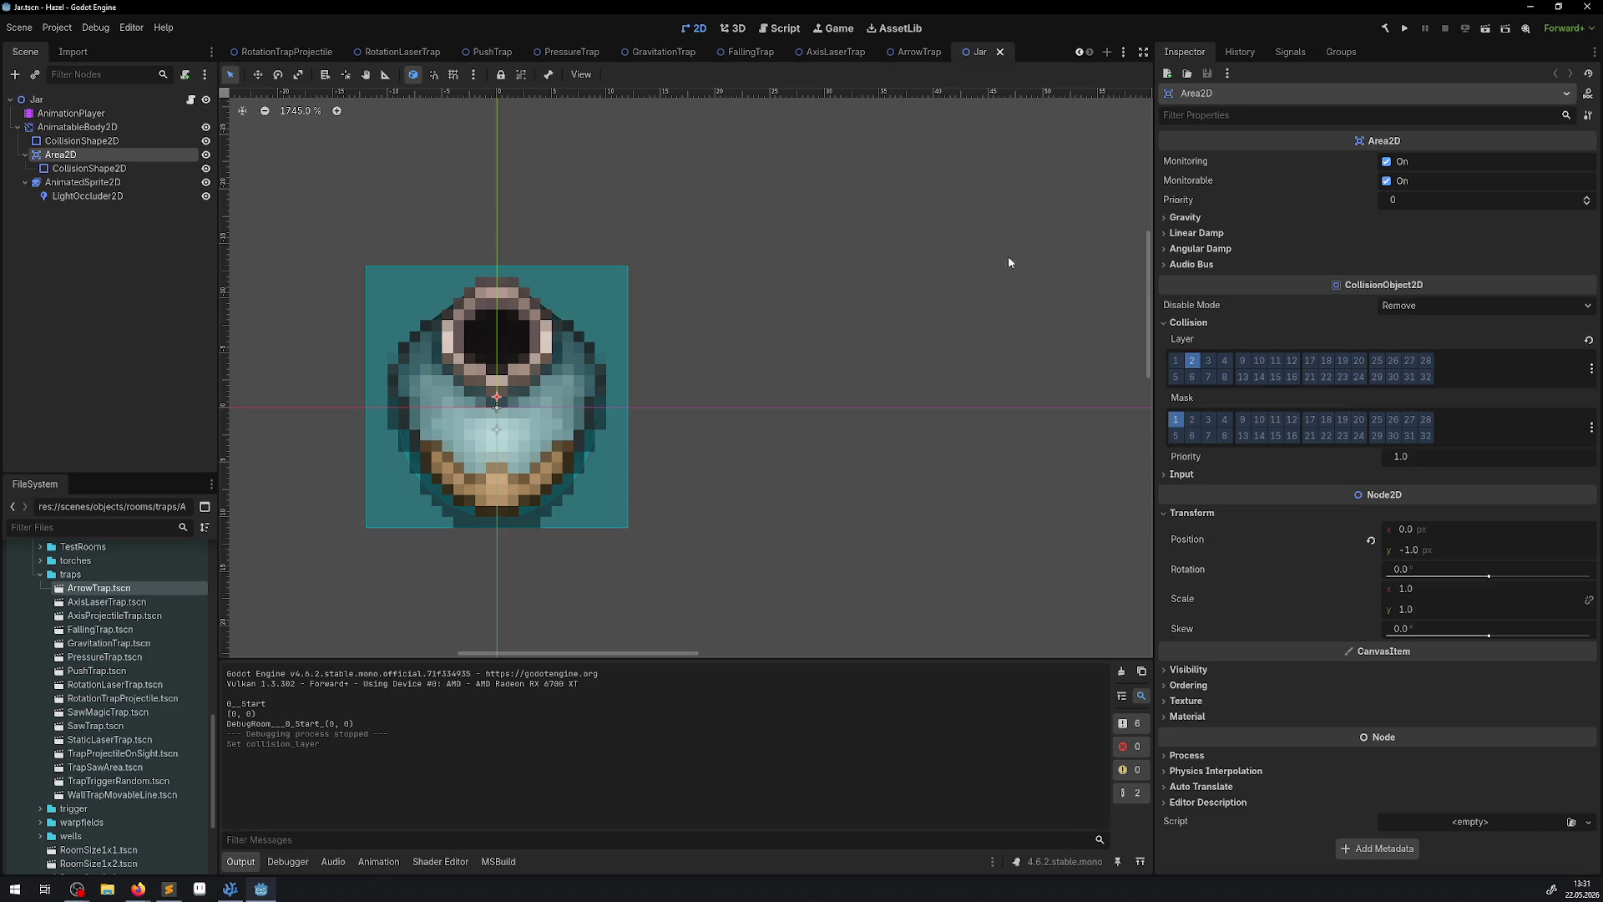
left_click(1401, 30)
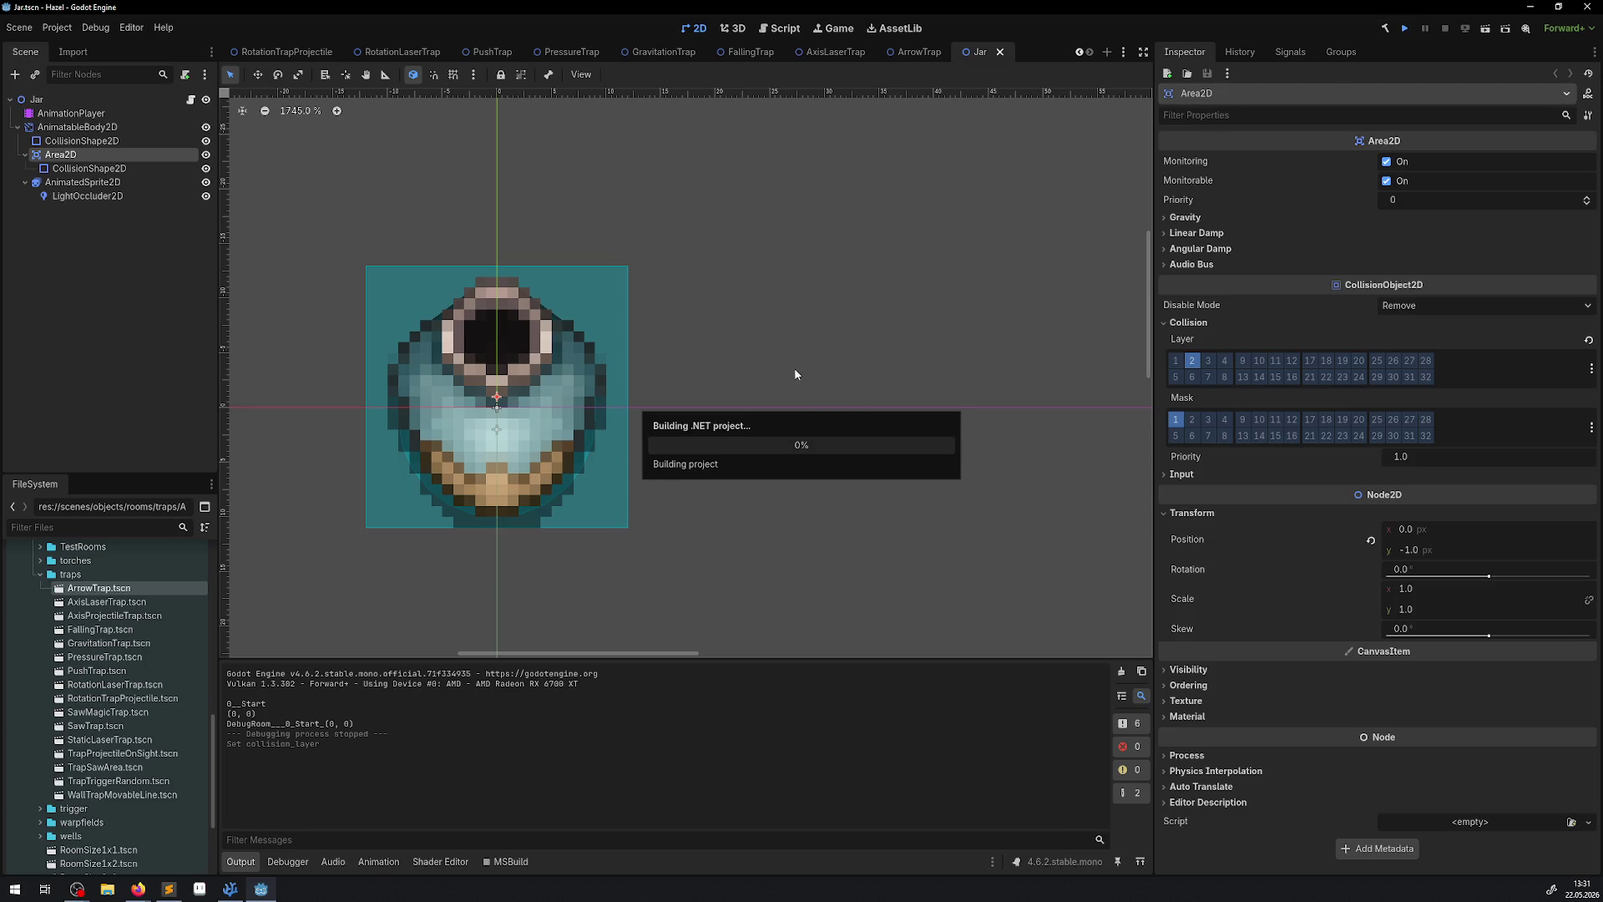
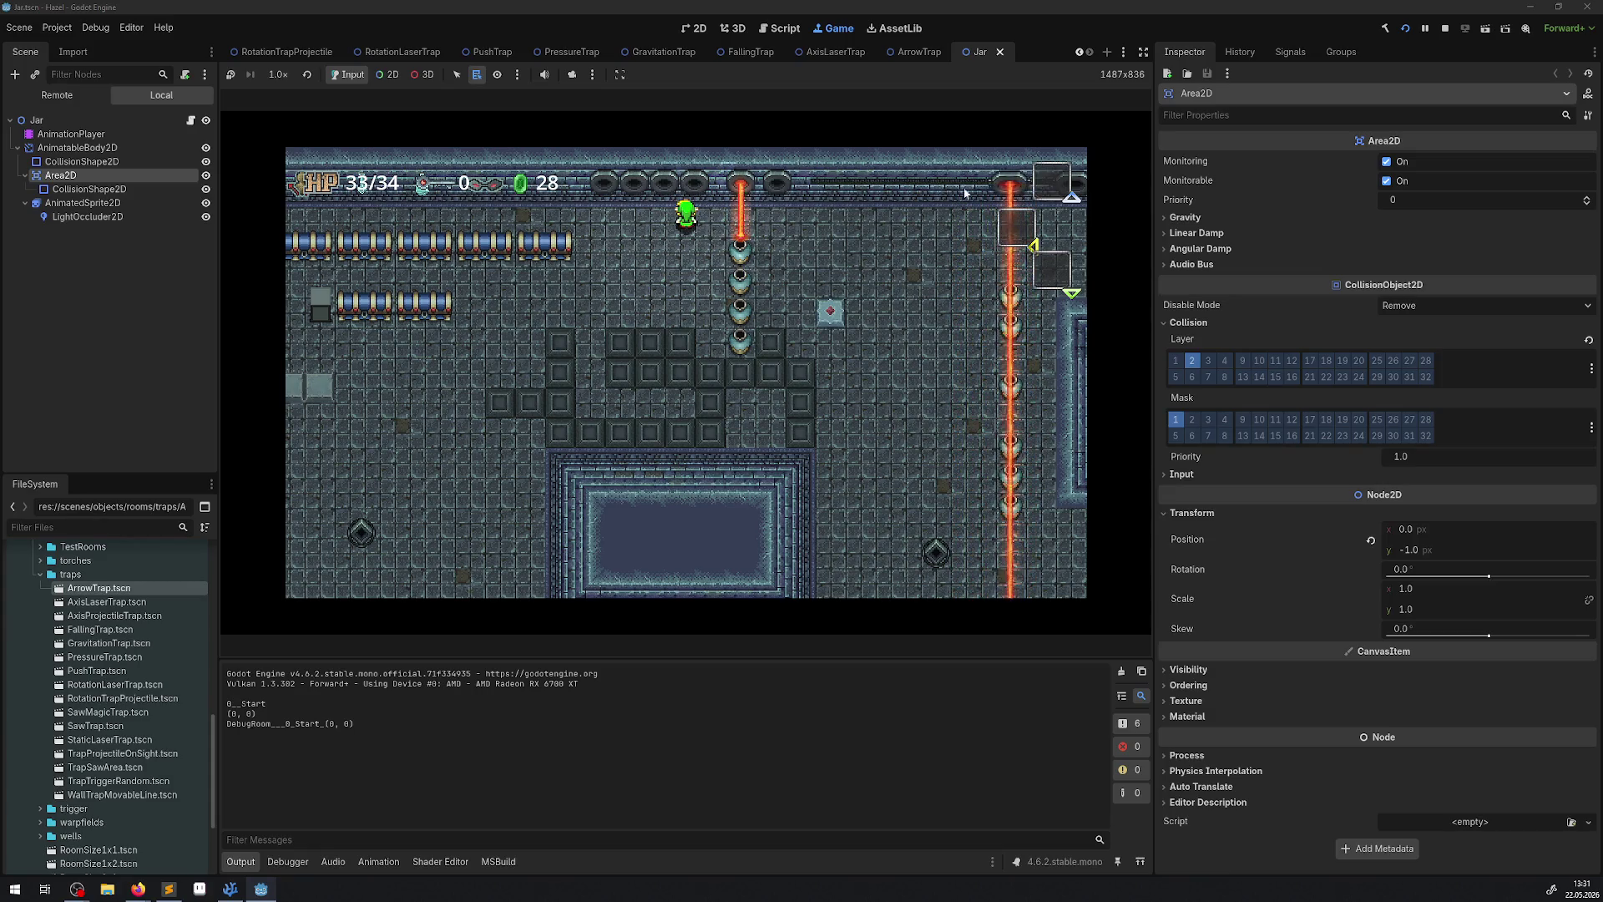
Walk the hero down and right beside the jars near the lasers, then stop the game.
key("Down")
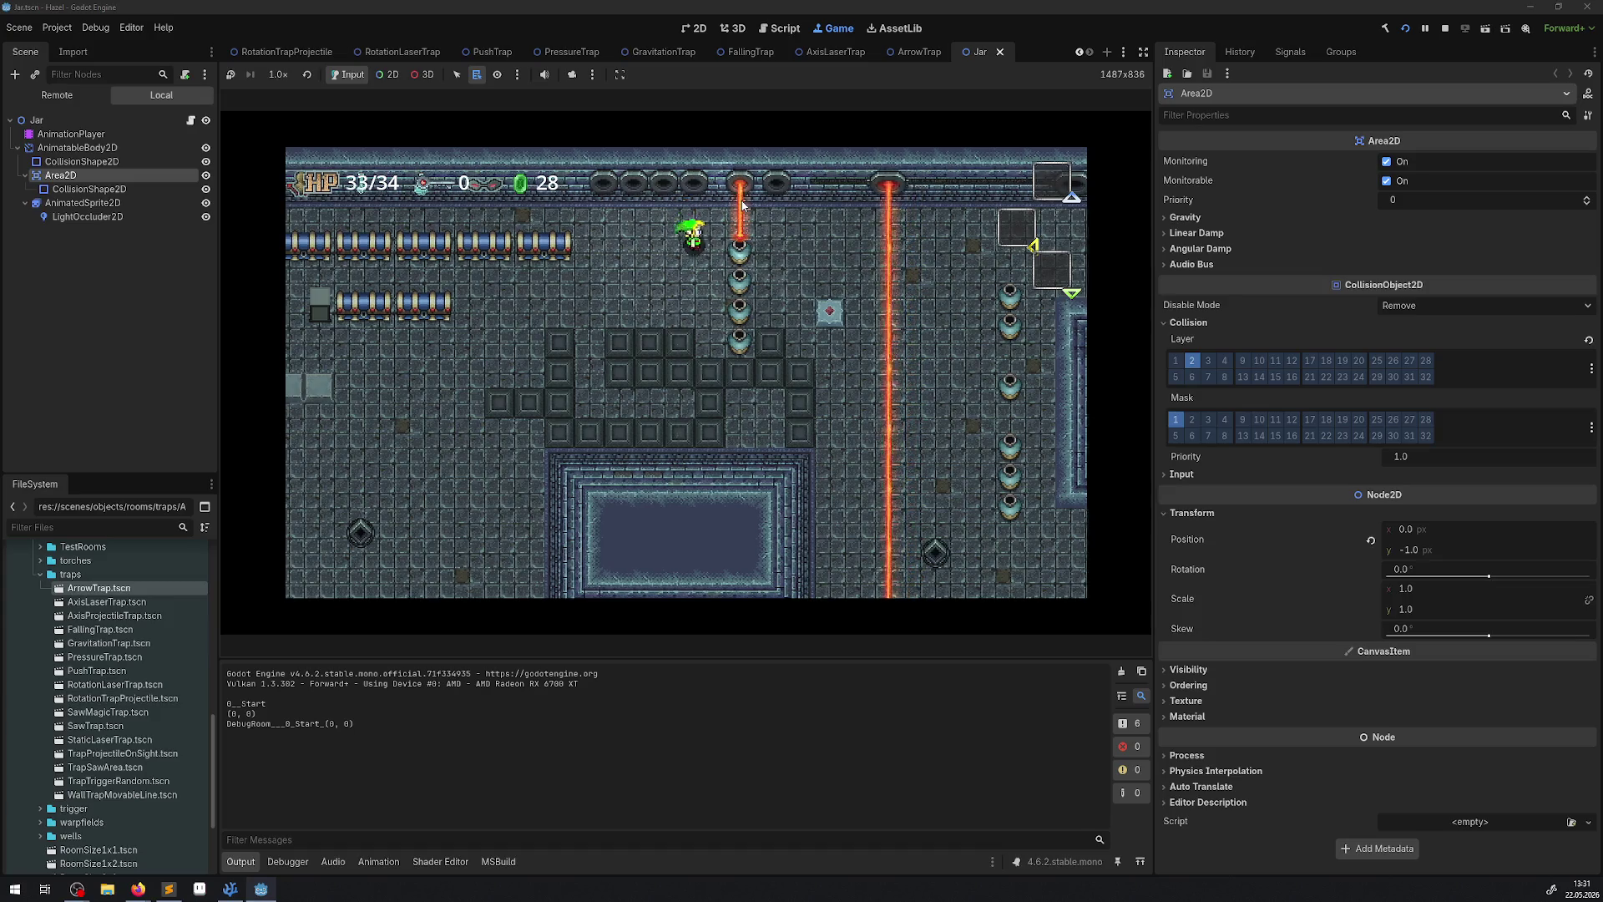
key("Right")
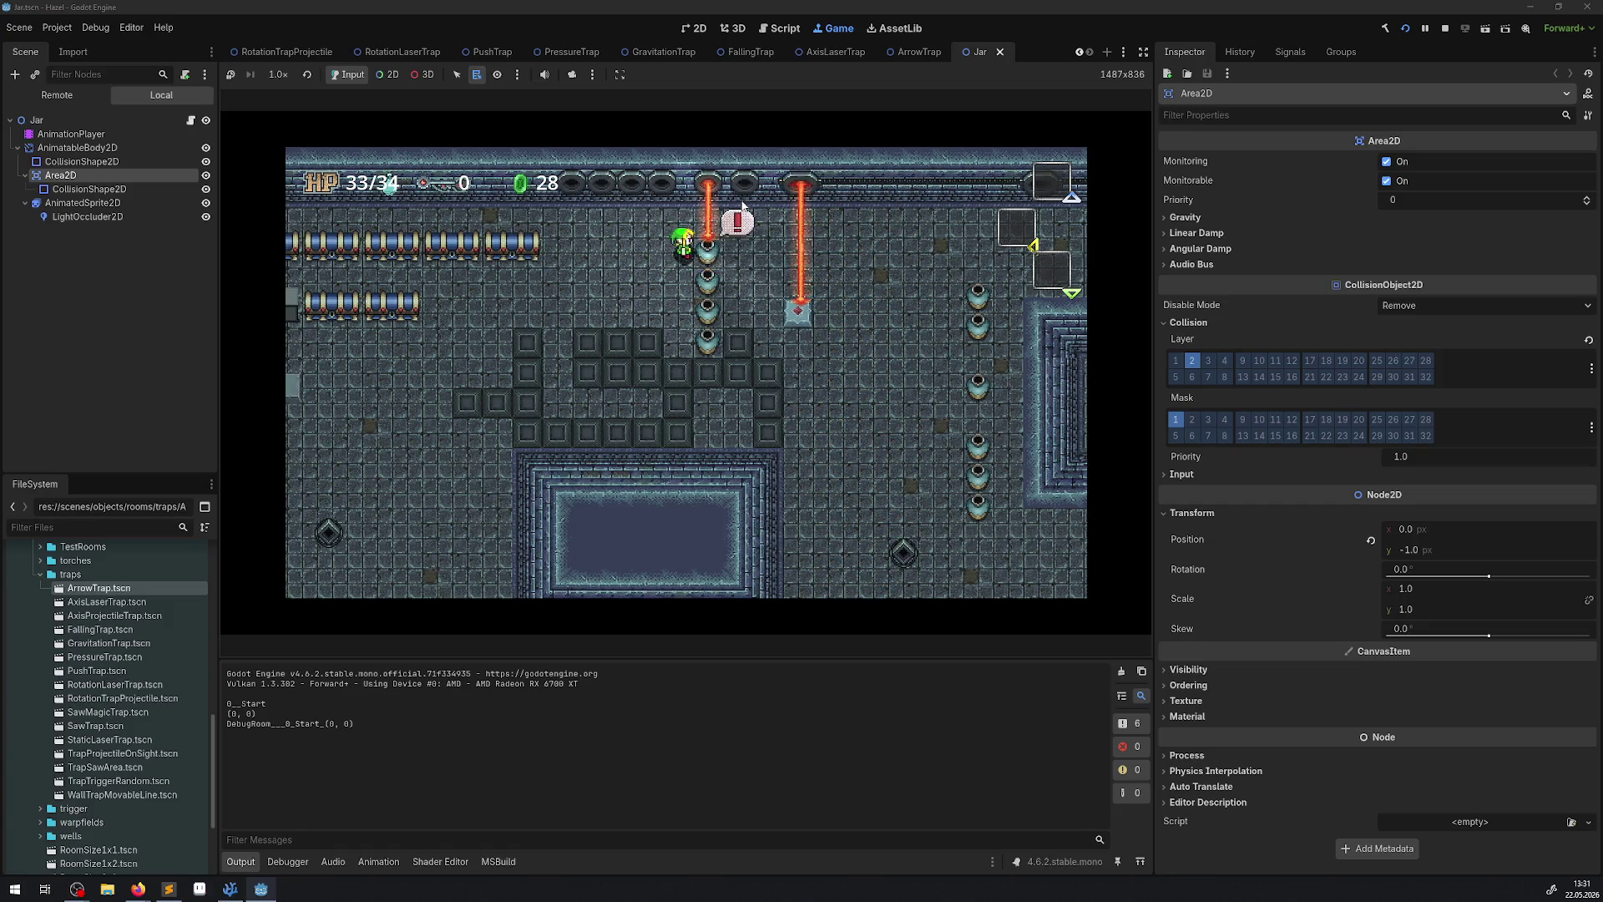
left_click(1447, 28)
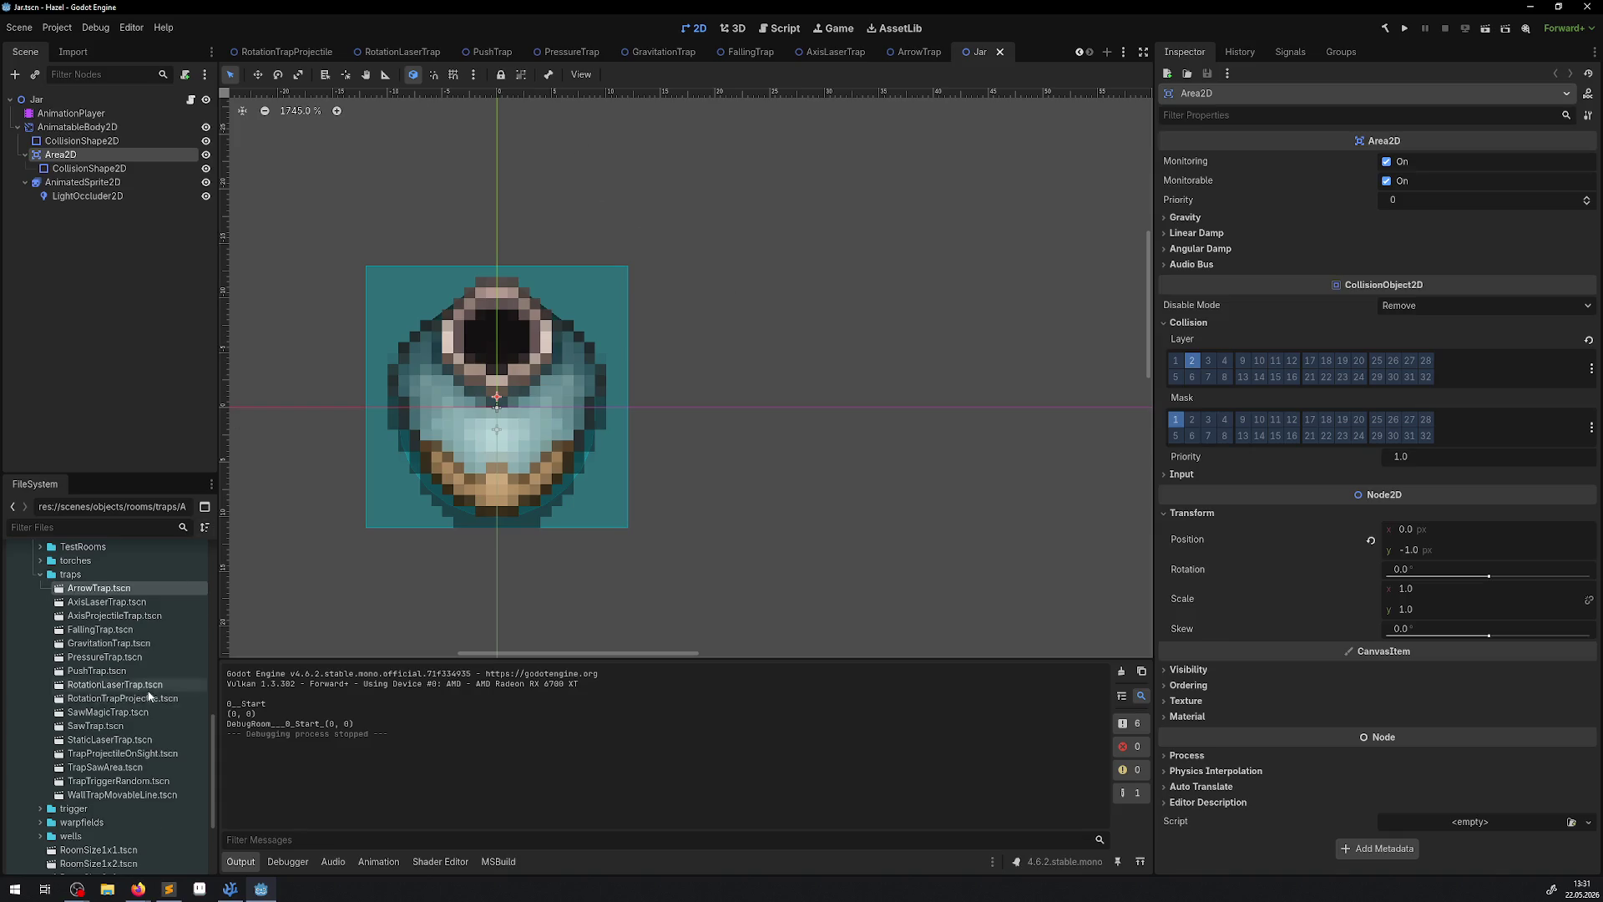
Open Hero.tscn from the characters/hero folder.
scroll(149, 695, "up", 5)
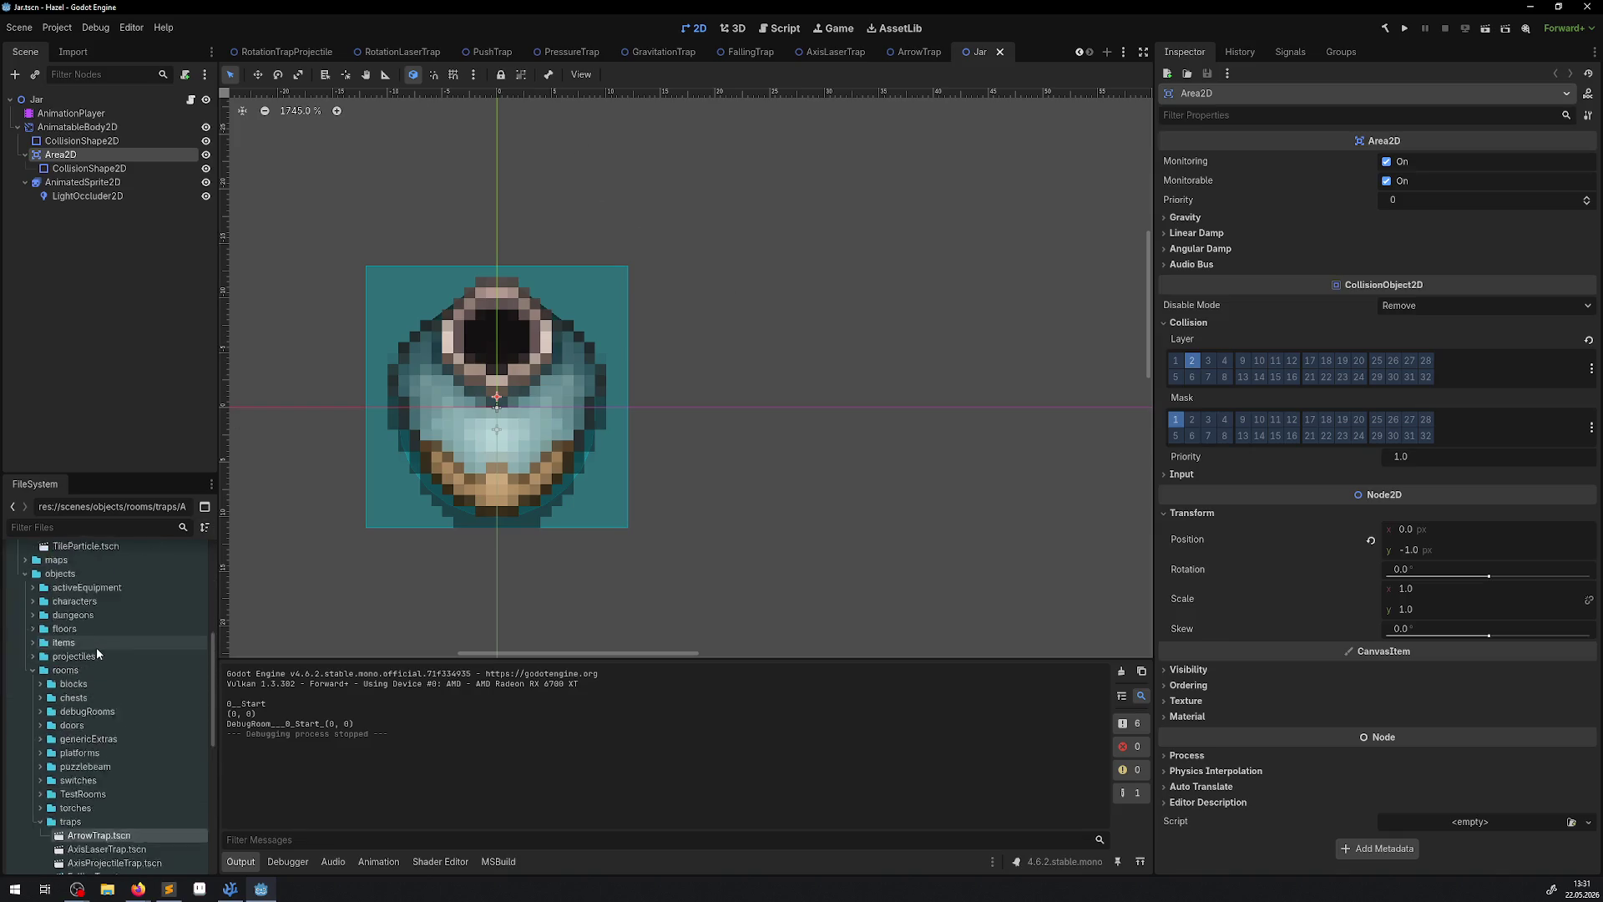
scroll(97, 648, "up", 2)
left_click(34, 721)
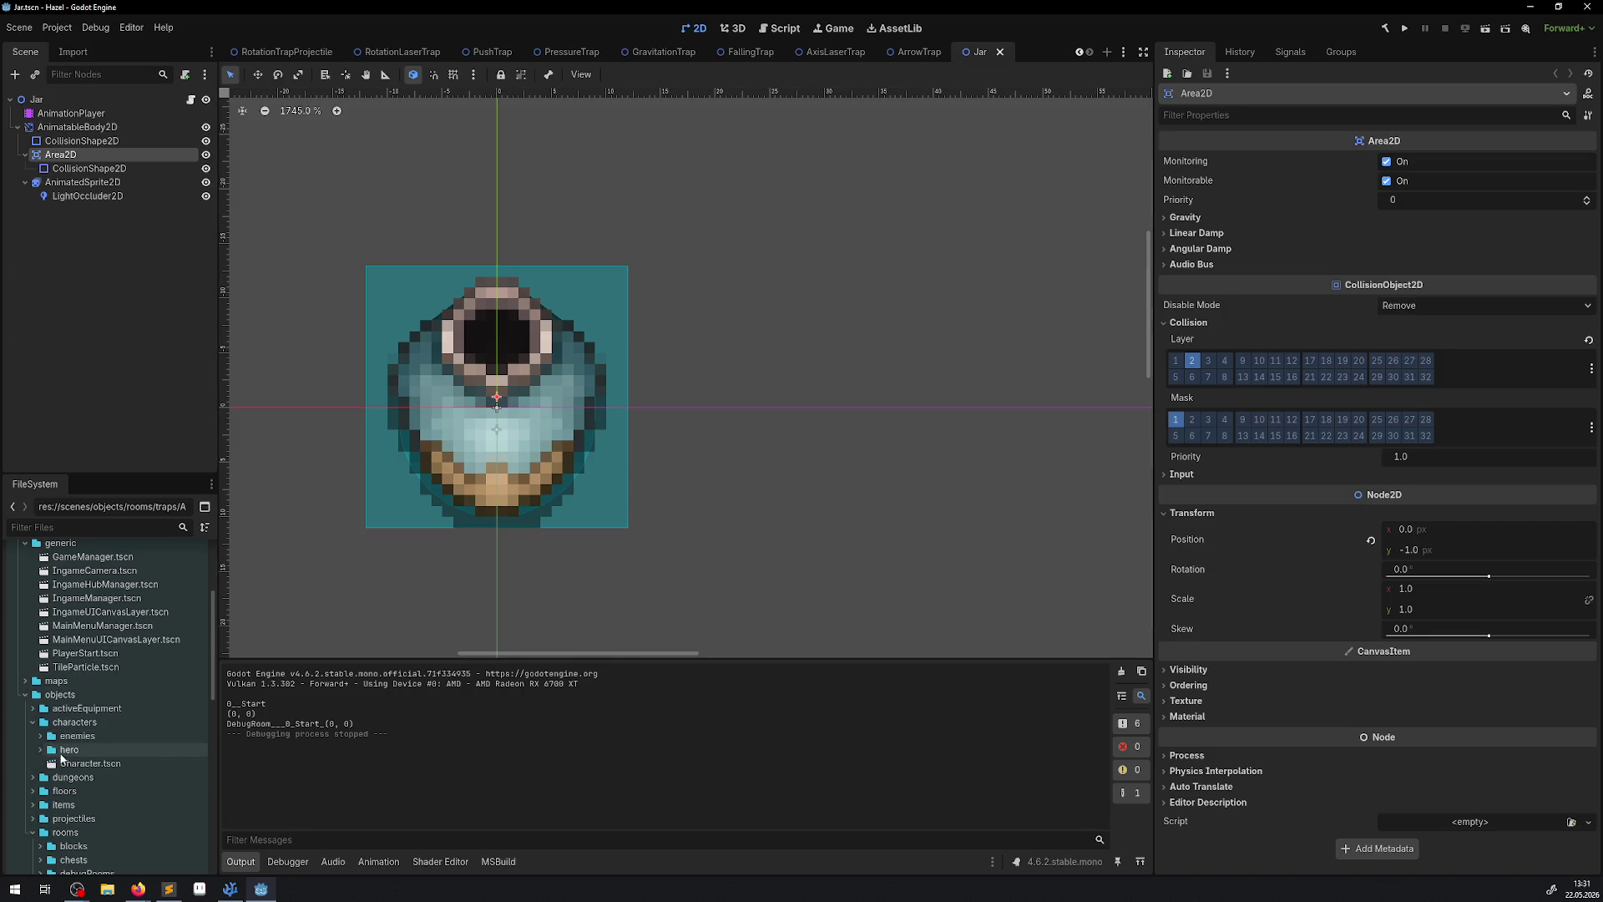
double_click(68, 750)
double_click(84, 763)
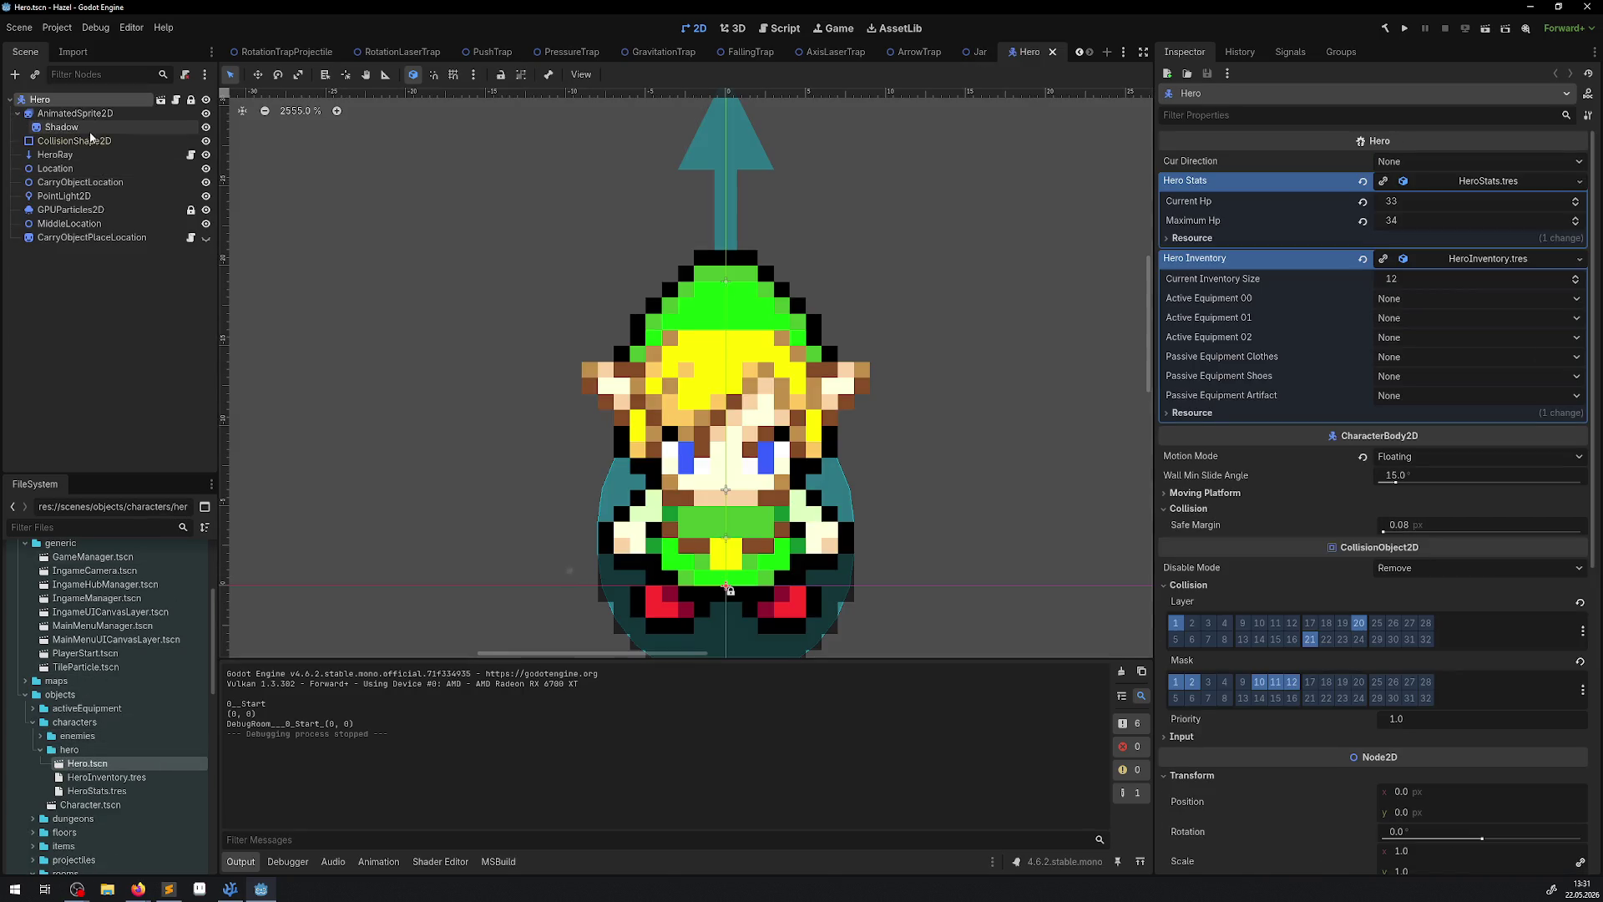
Make CarryObjectPlaceLocation visible, give it a new Unshaded CanvasItemMaterial, and save the Hero scene.
left_click(100, 238)
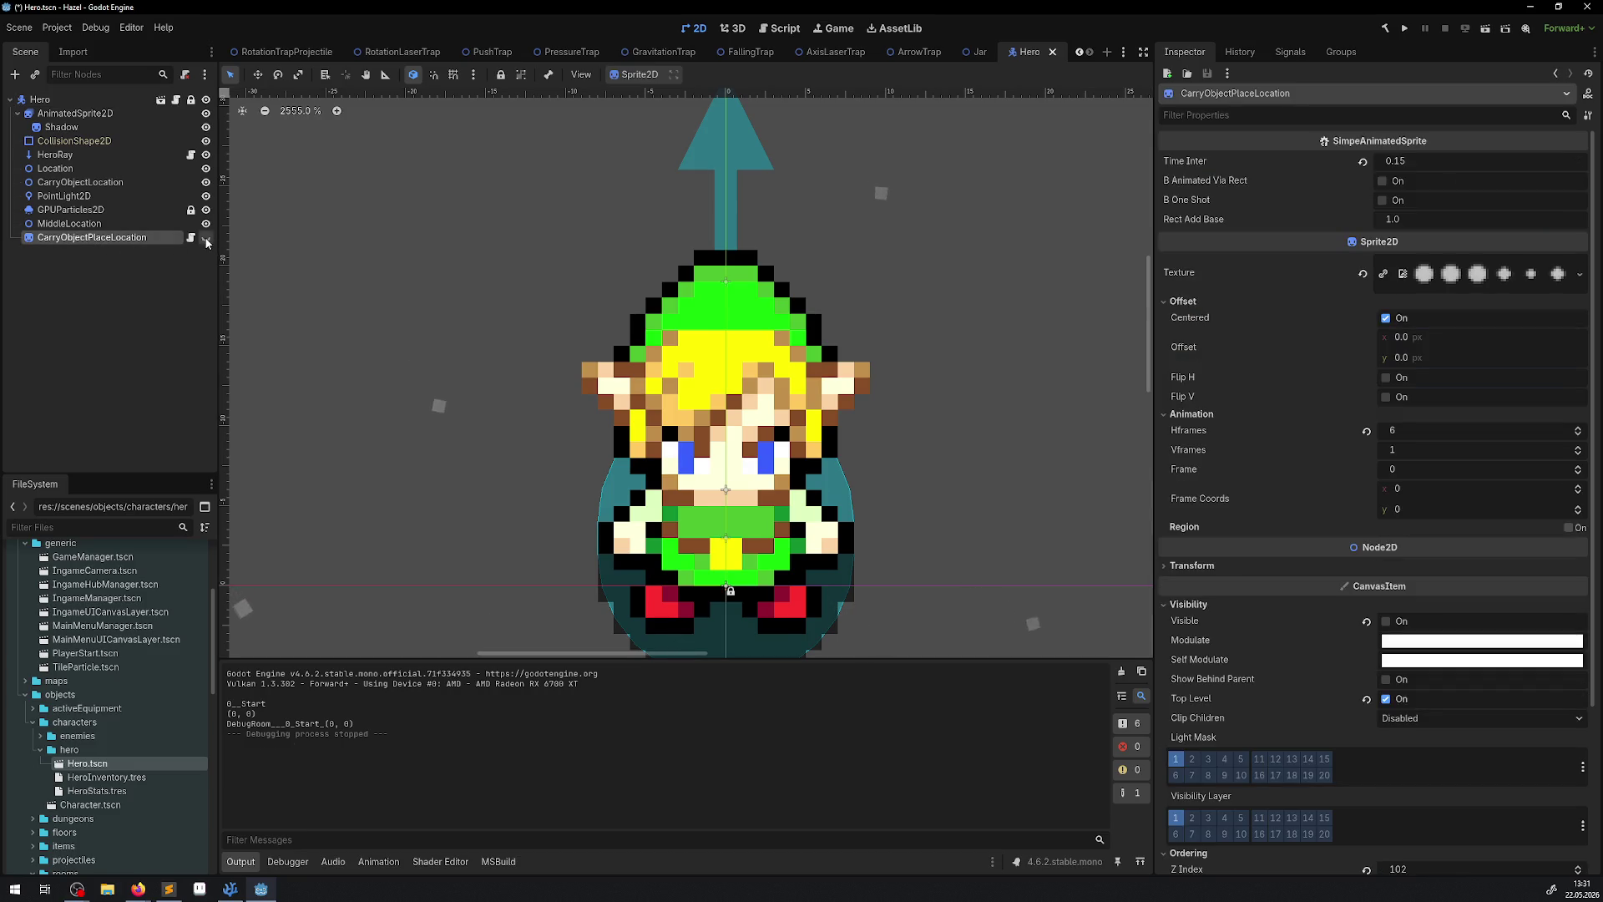
left_click(207, 238)
scroll(1420, 501, "down", 5)
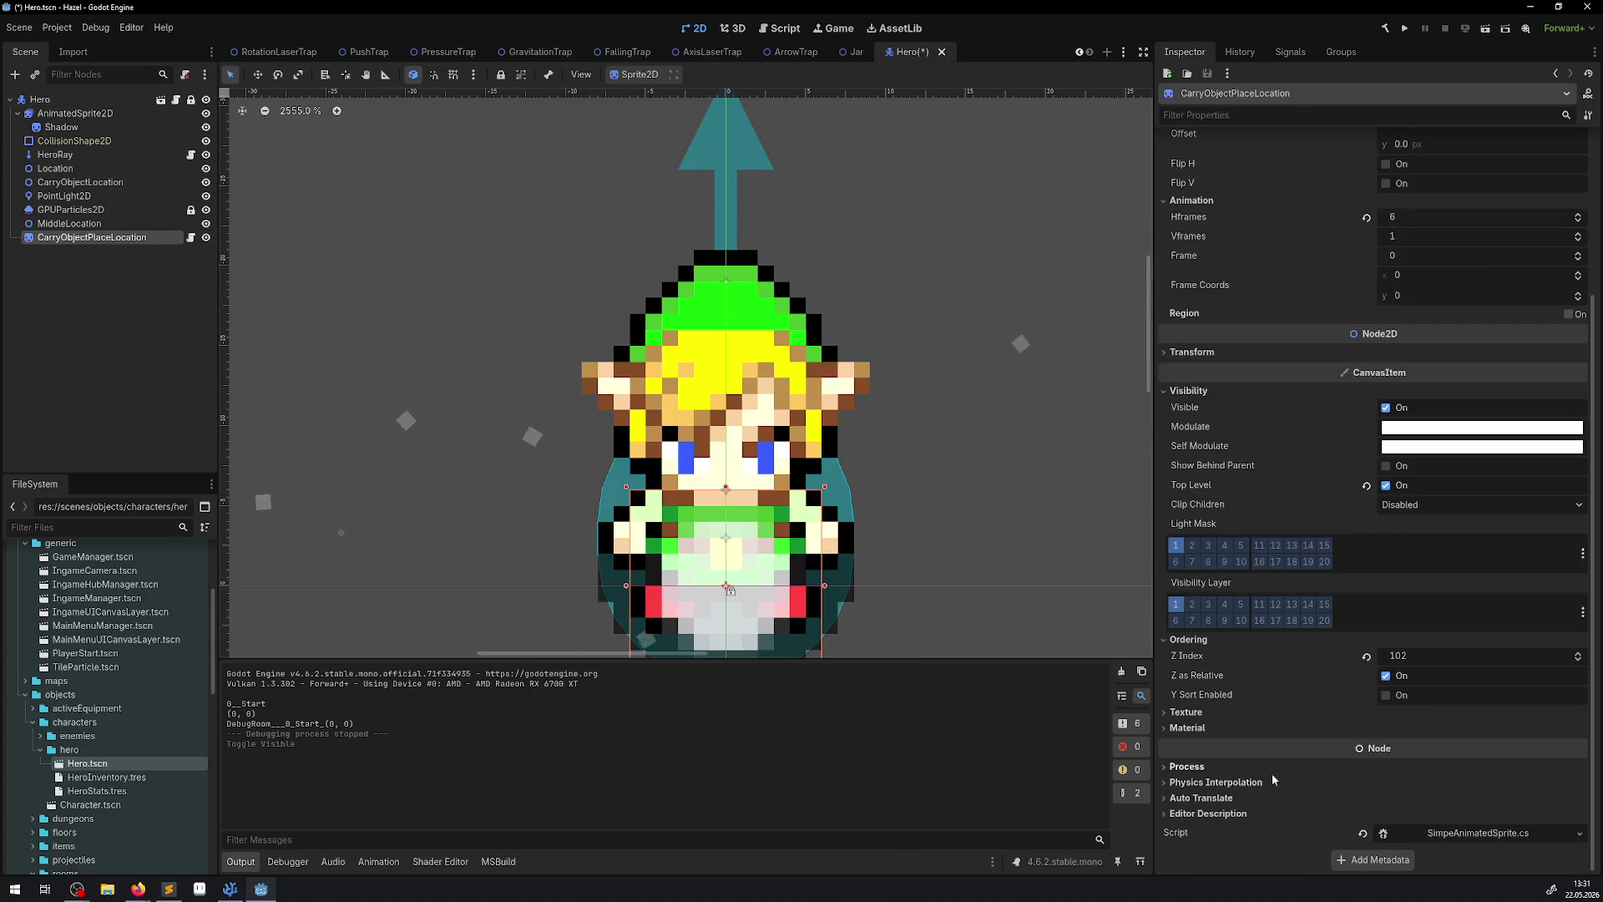
left_click(1570, 747)
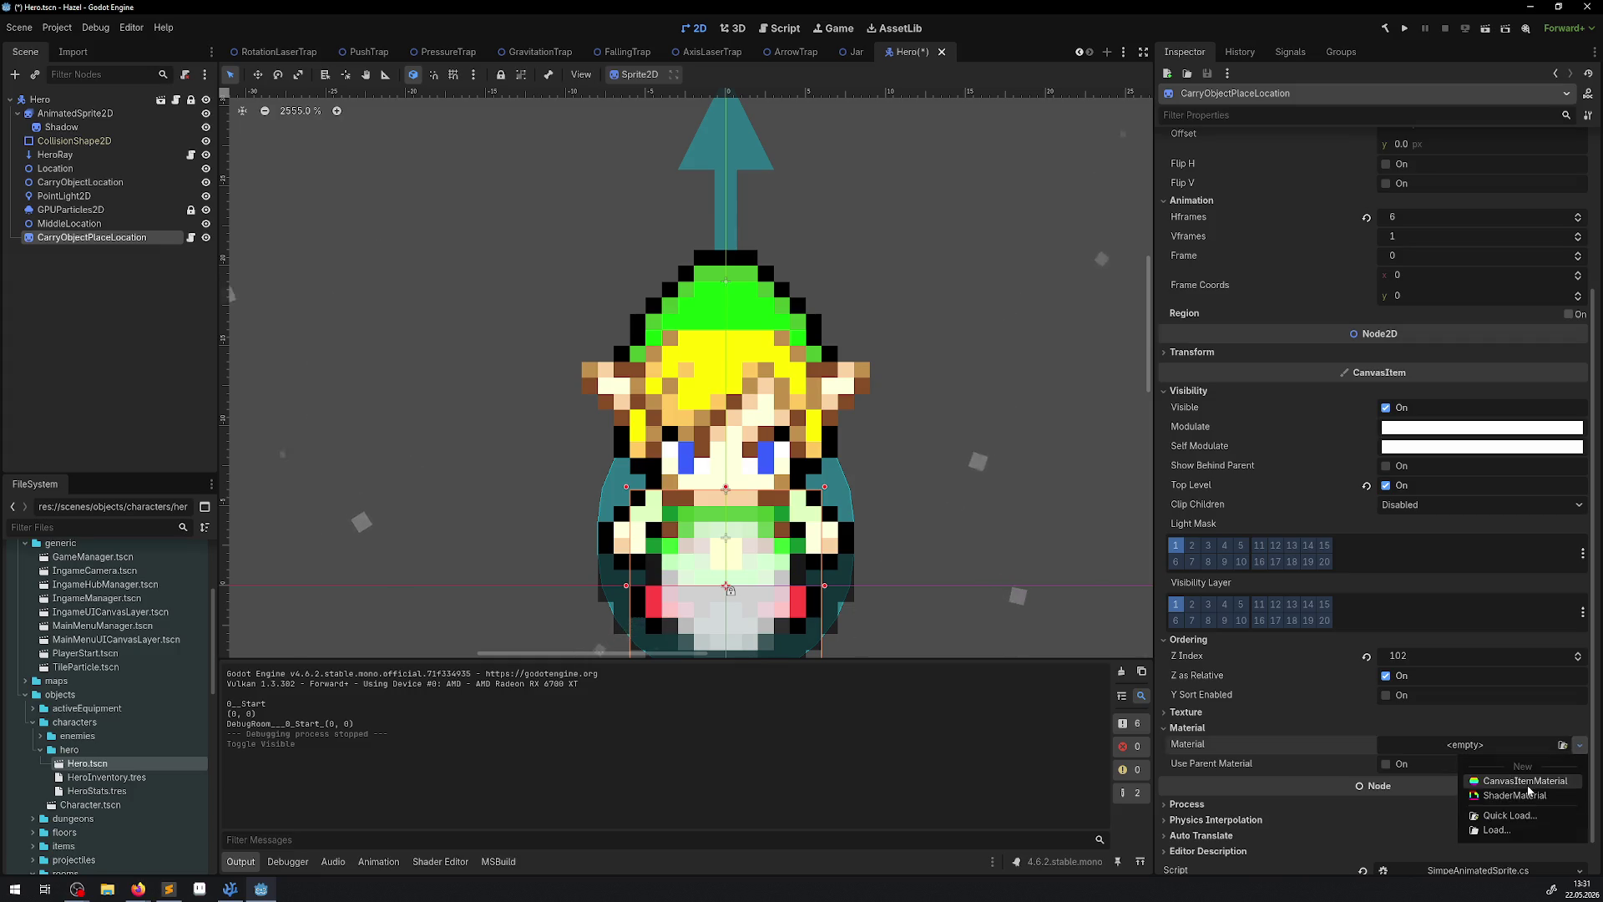
left_click(1495, 785)
scroll(1450, 768, "down", 5)
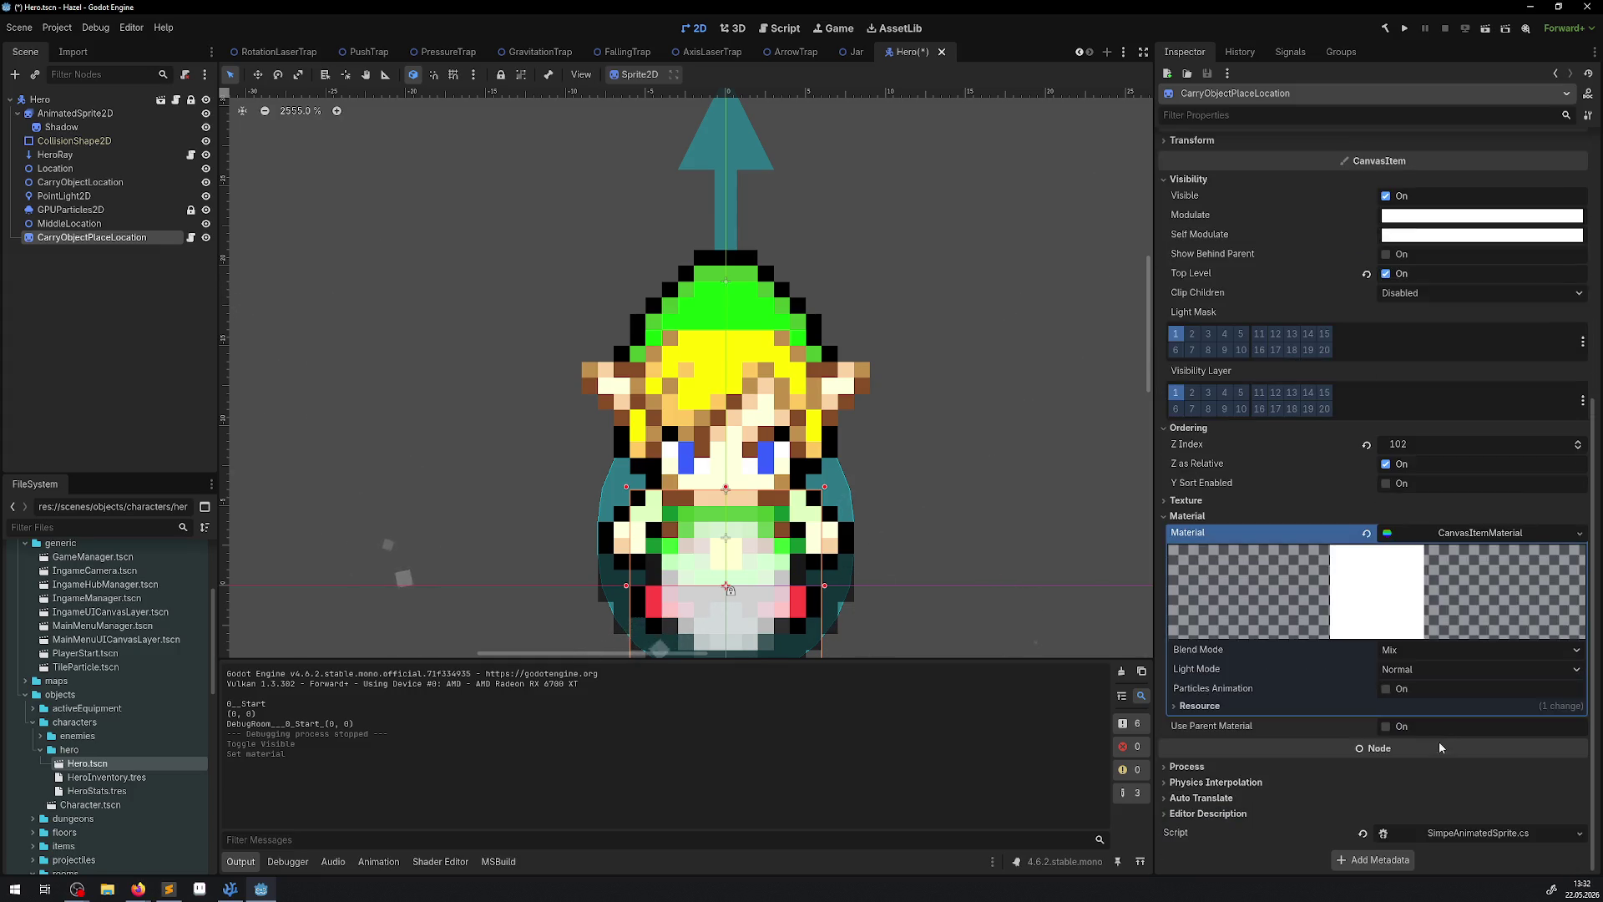
left_click(1398, 673)
left_click(1422, 707)
key("ctrl+s")
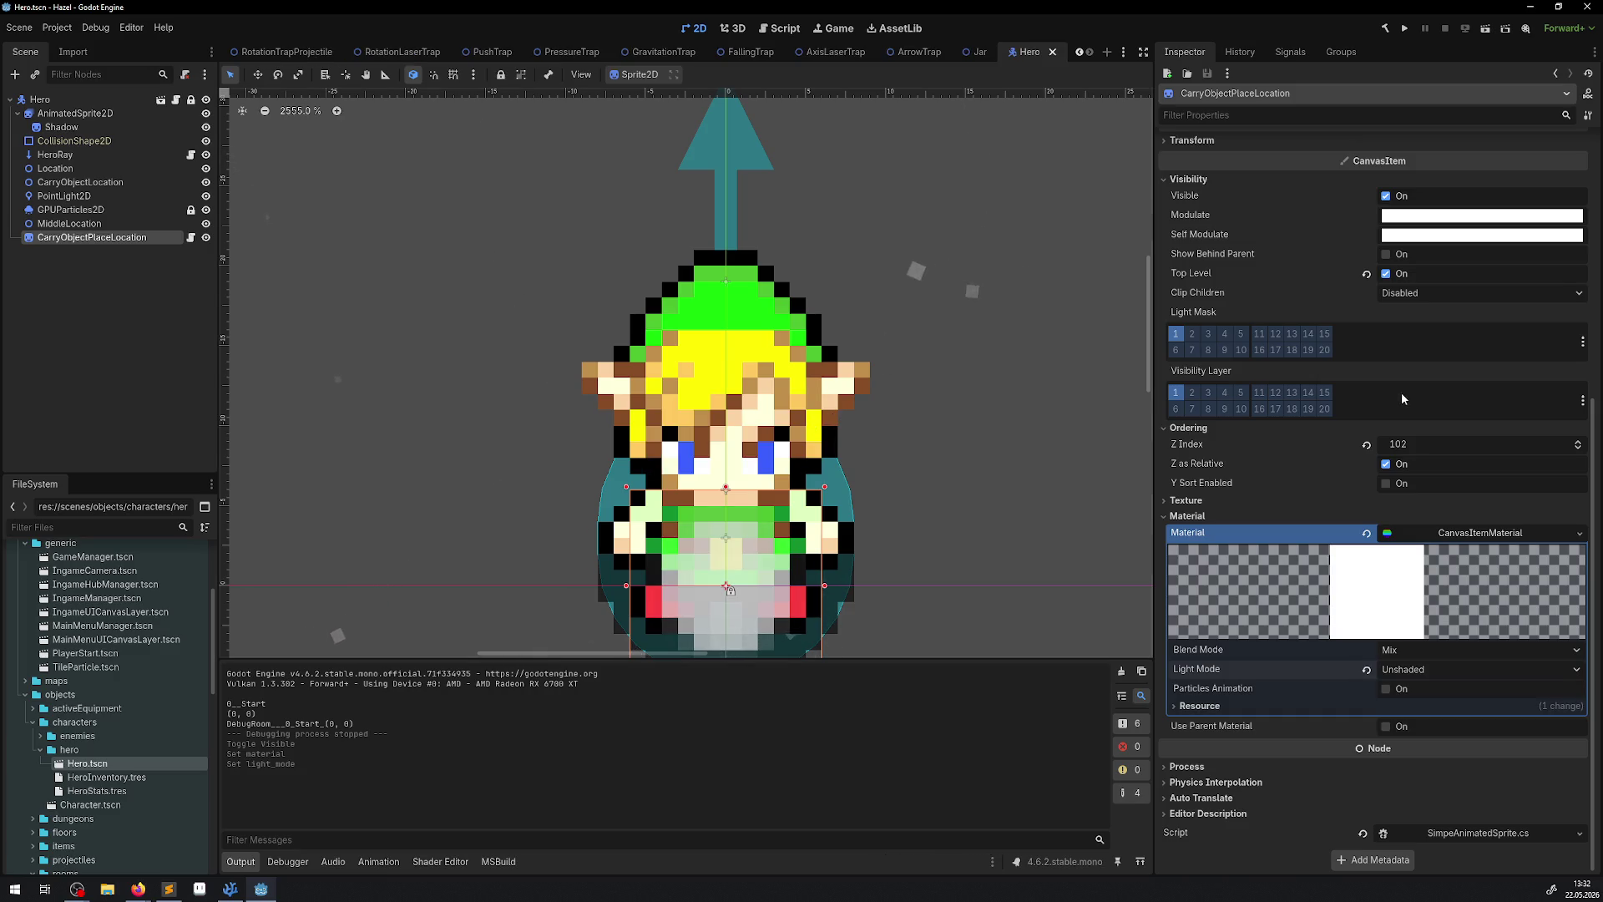
Close the Hero scene to return to Jar and launch the game.
left_click(1417, 541)
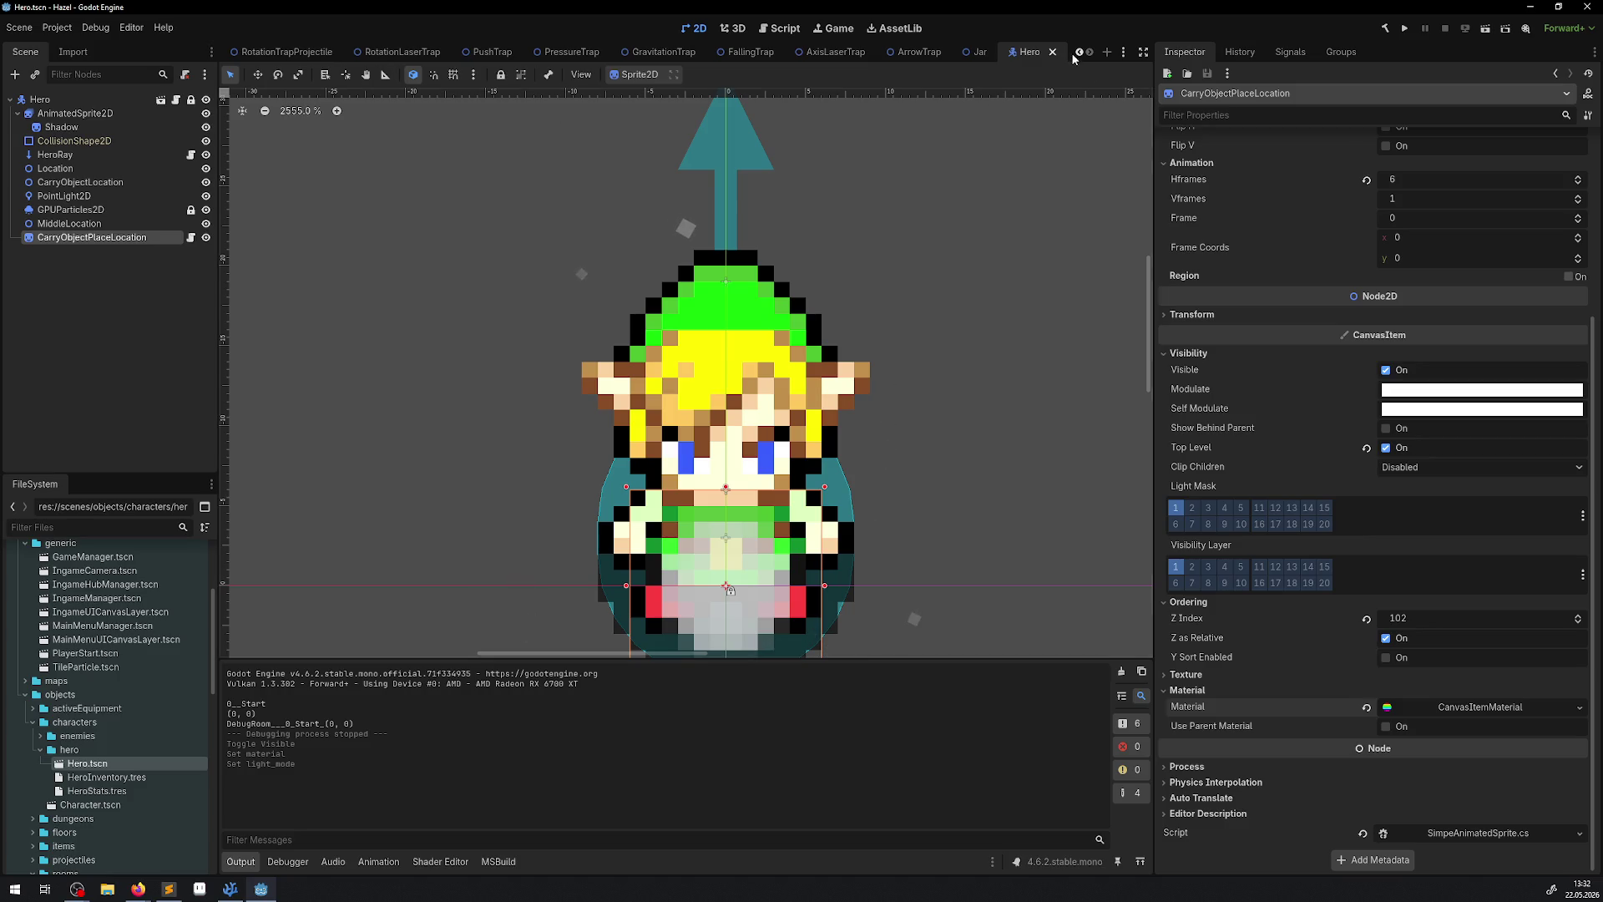
left_click(1052, 52)
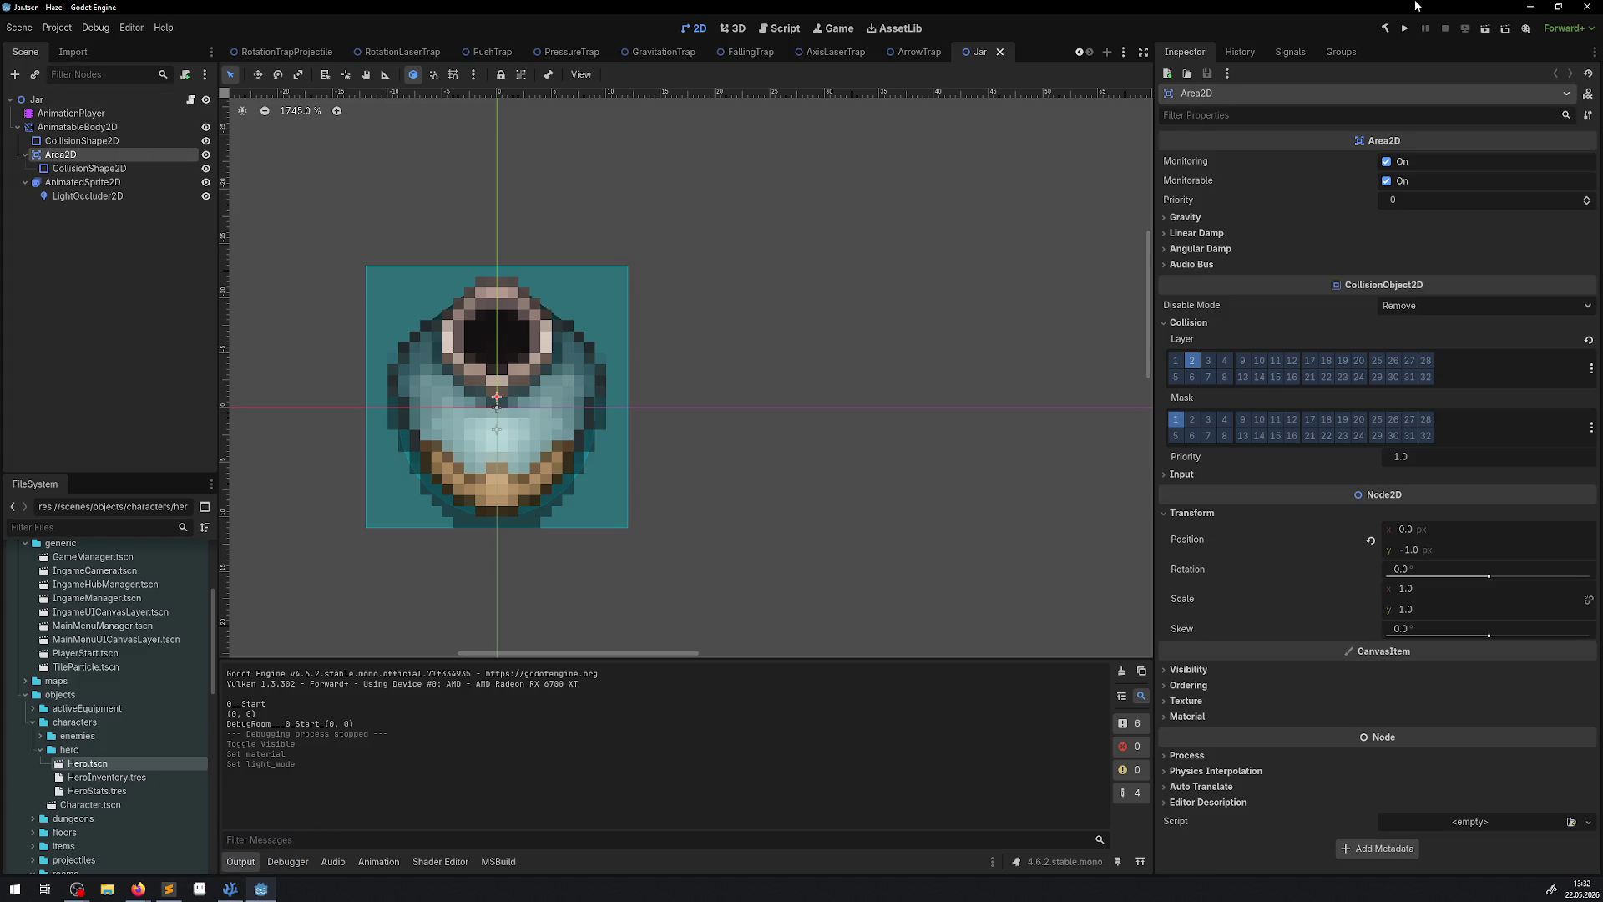
left_click(1403, 30)
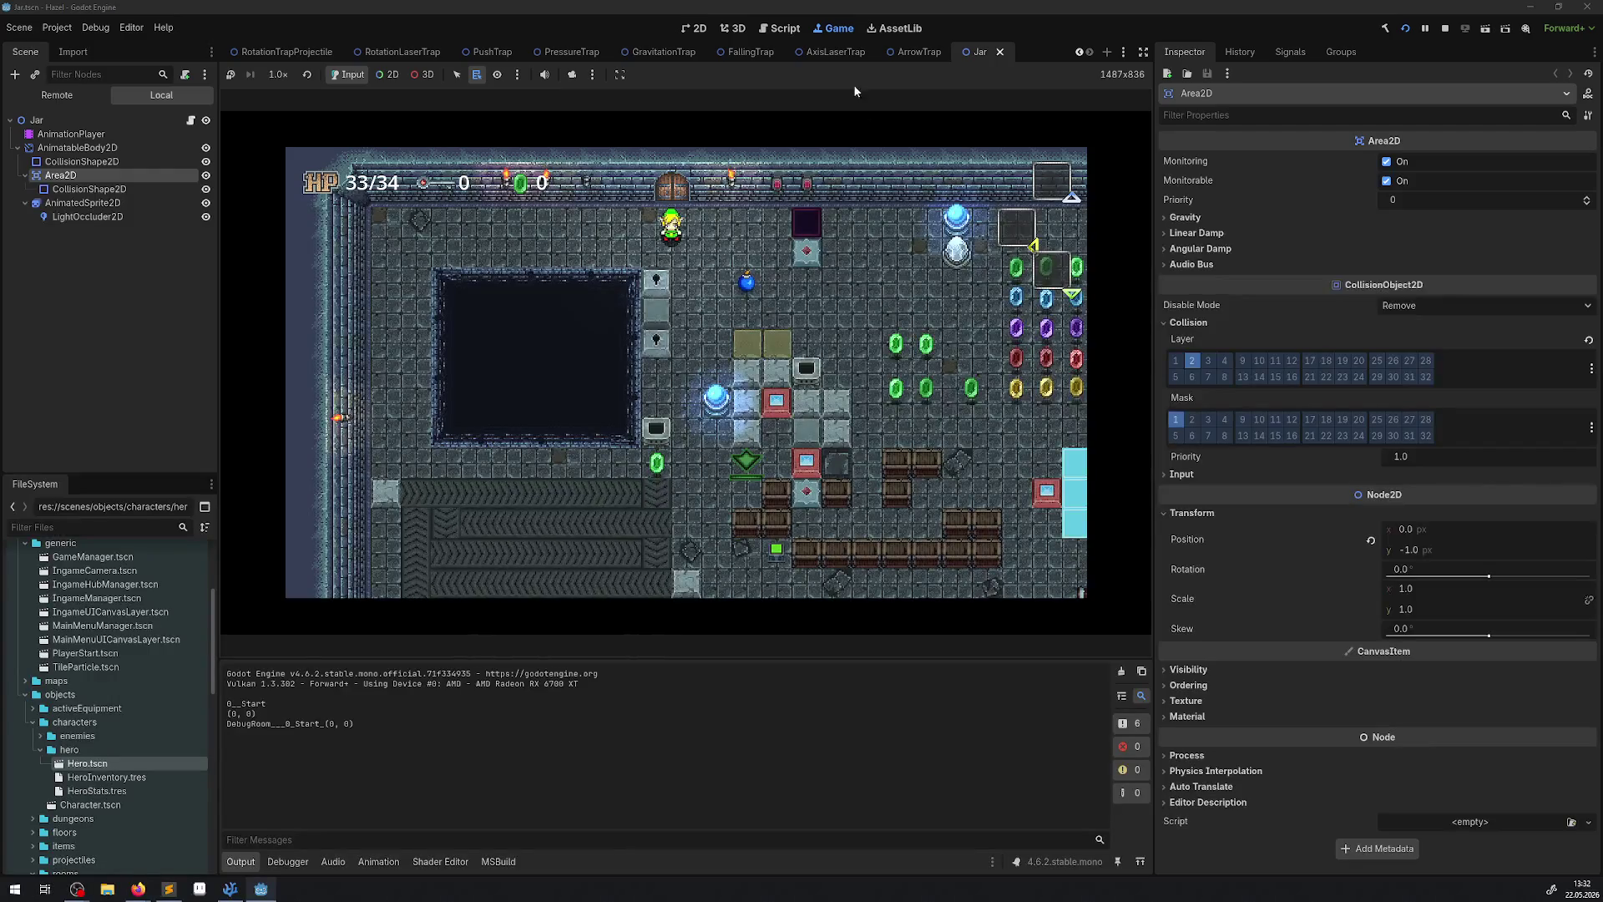
Walk the hero right to the laser traps, then pick up and throw a jar.
key("Right")
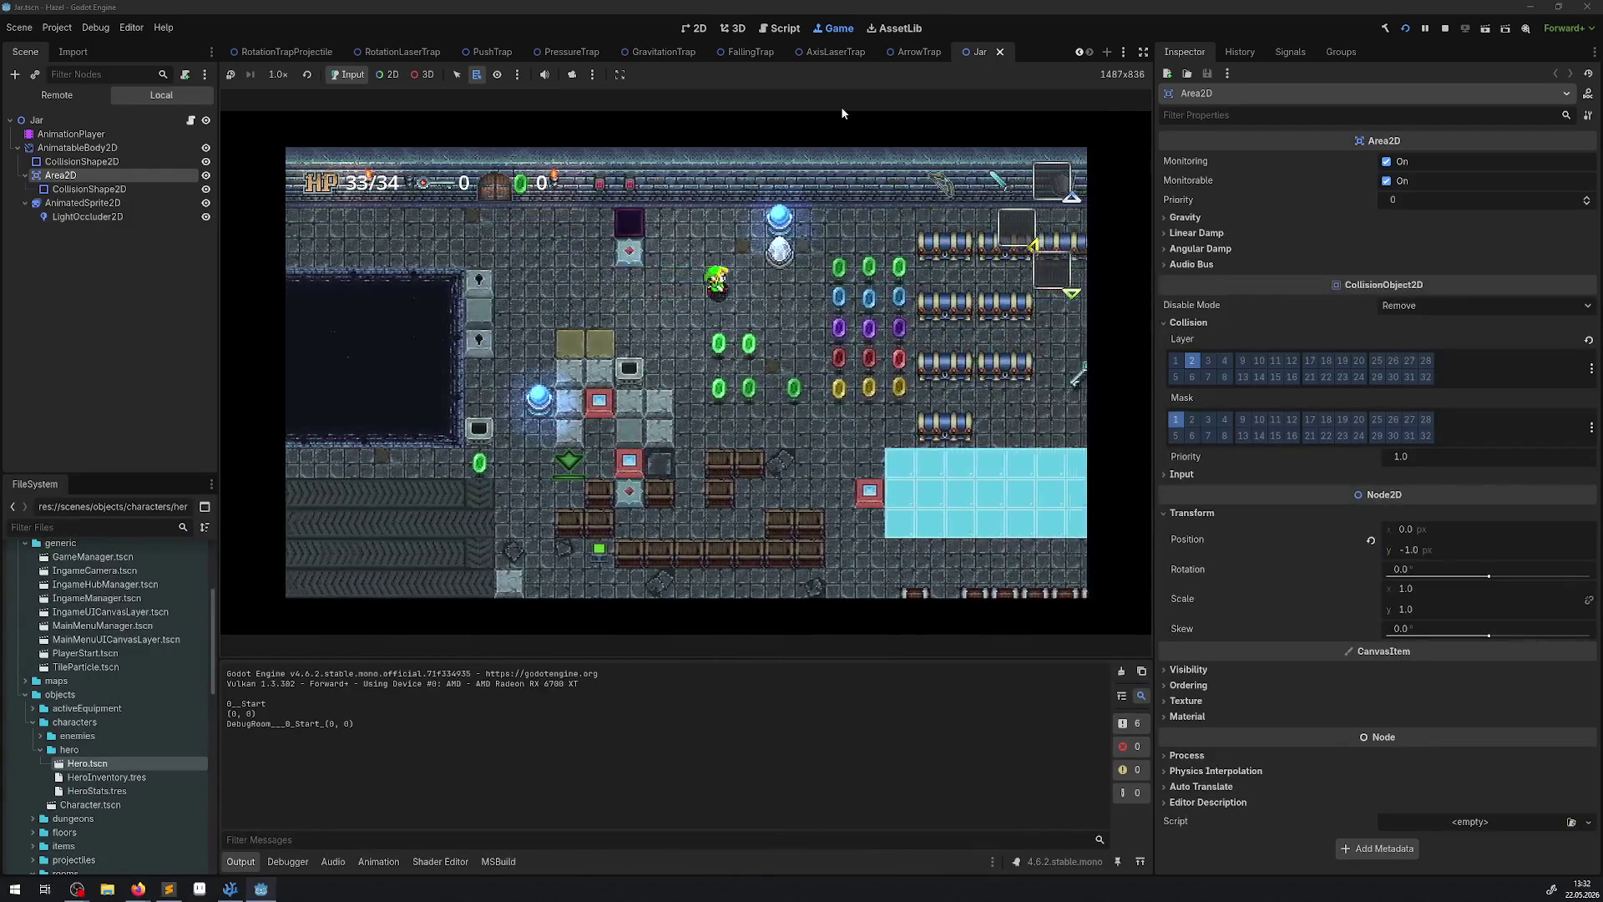
key("Right")
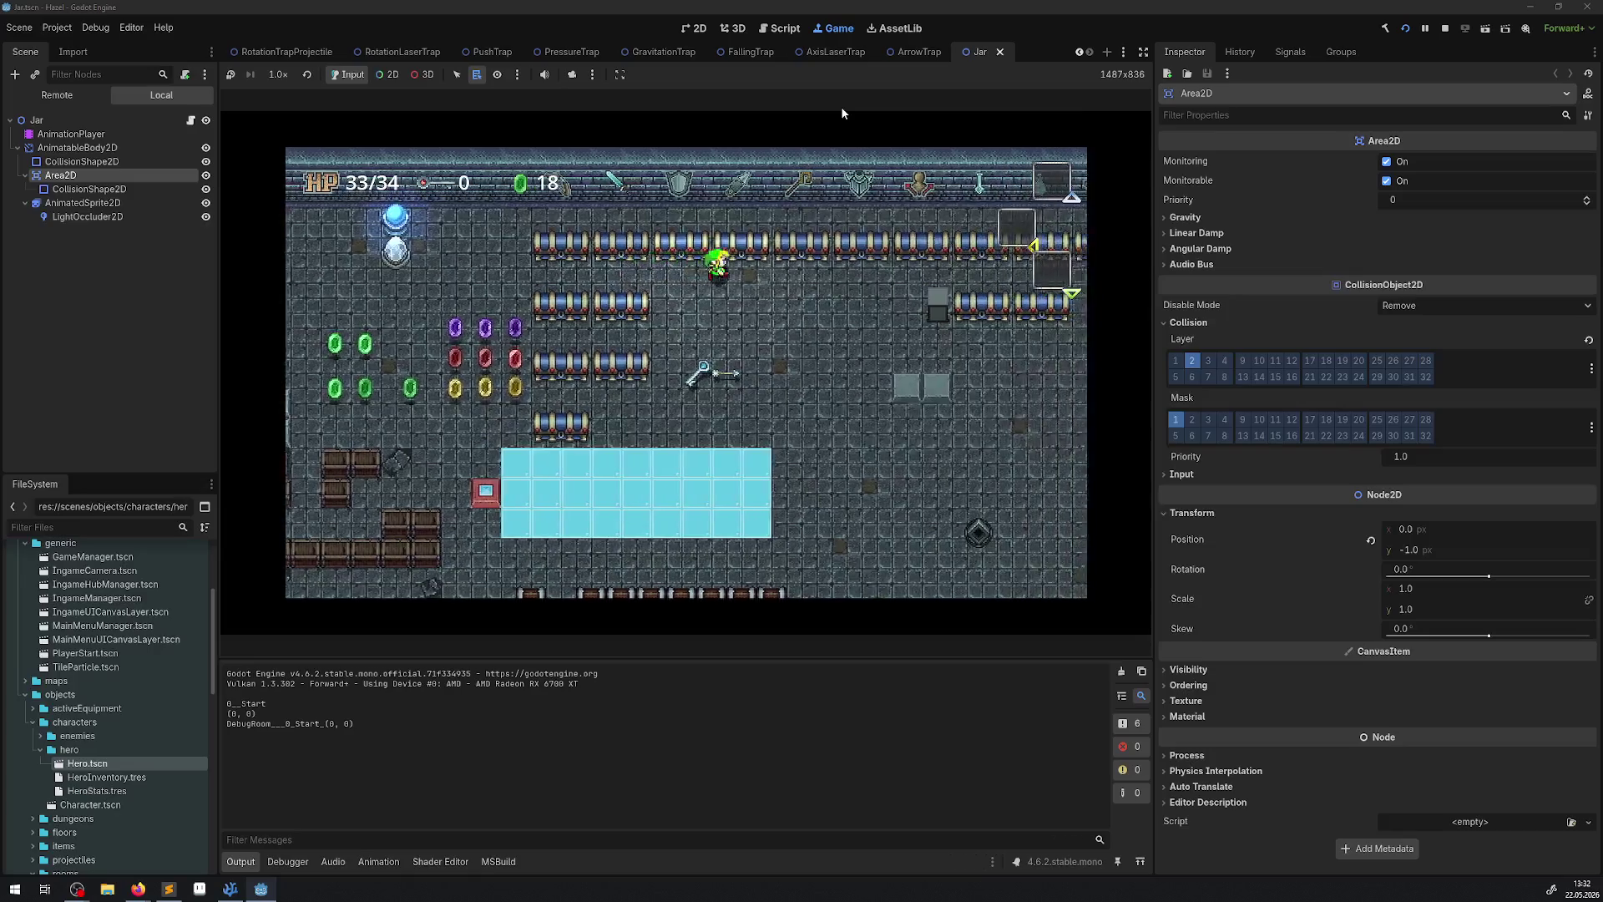
key("Right")
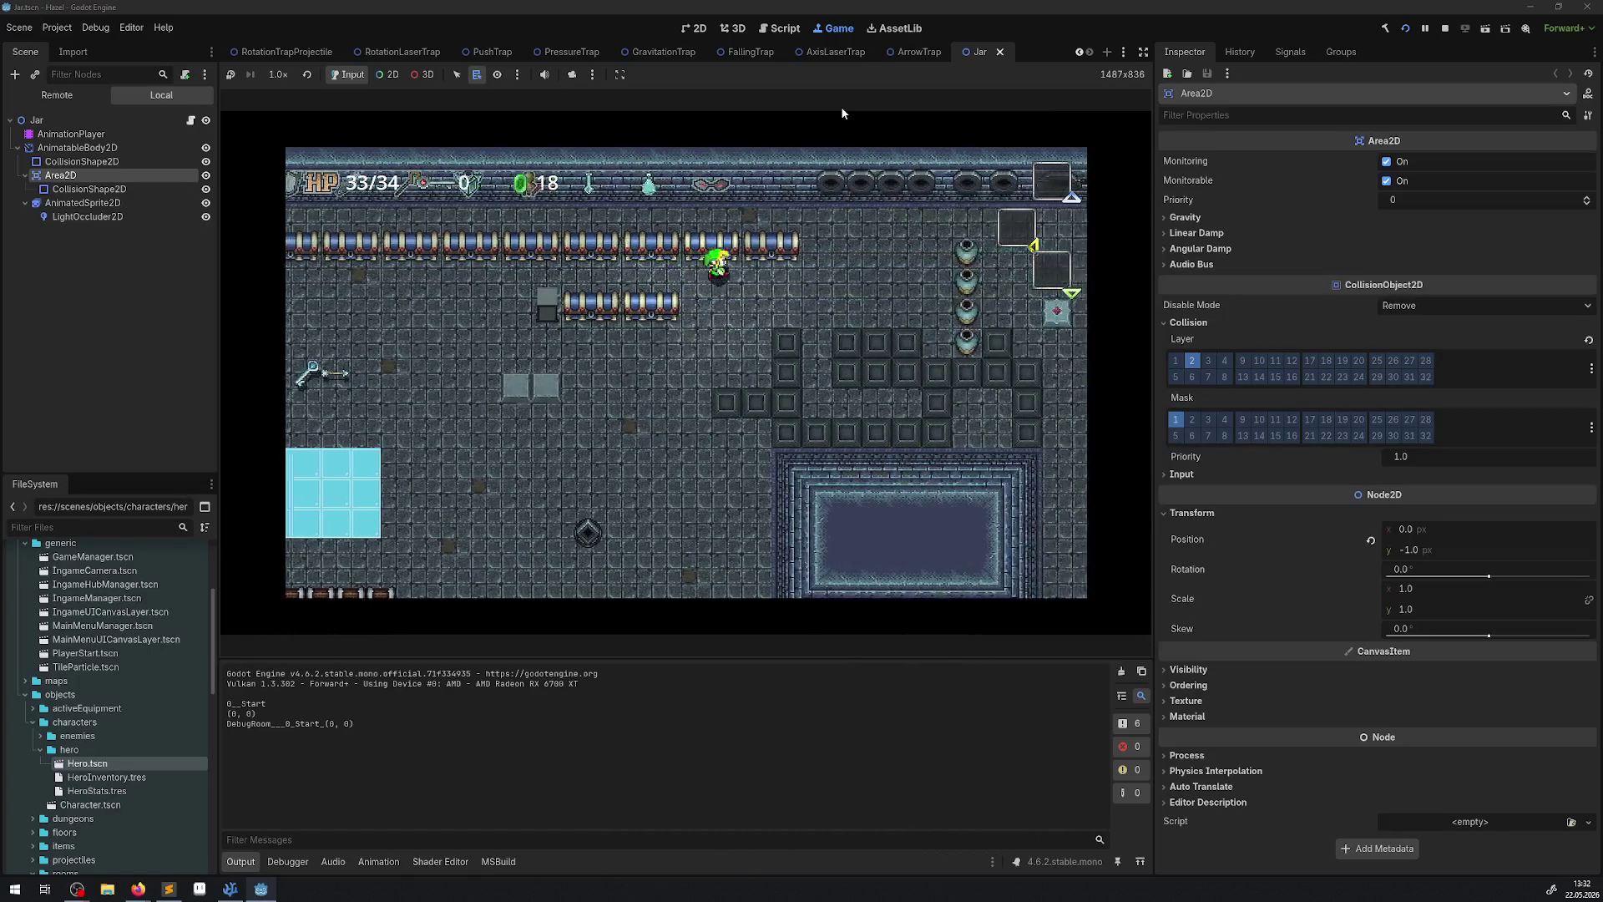
key("Right")
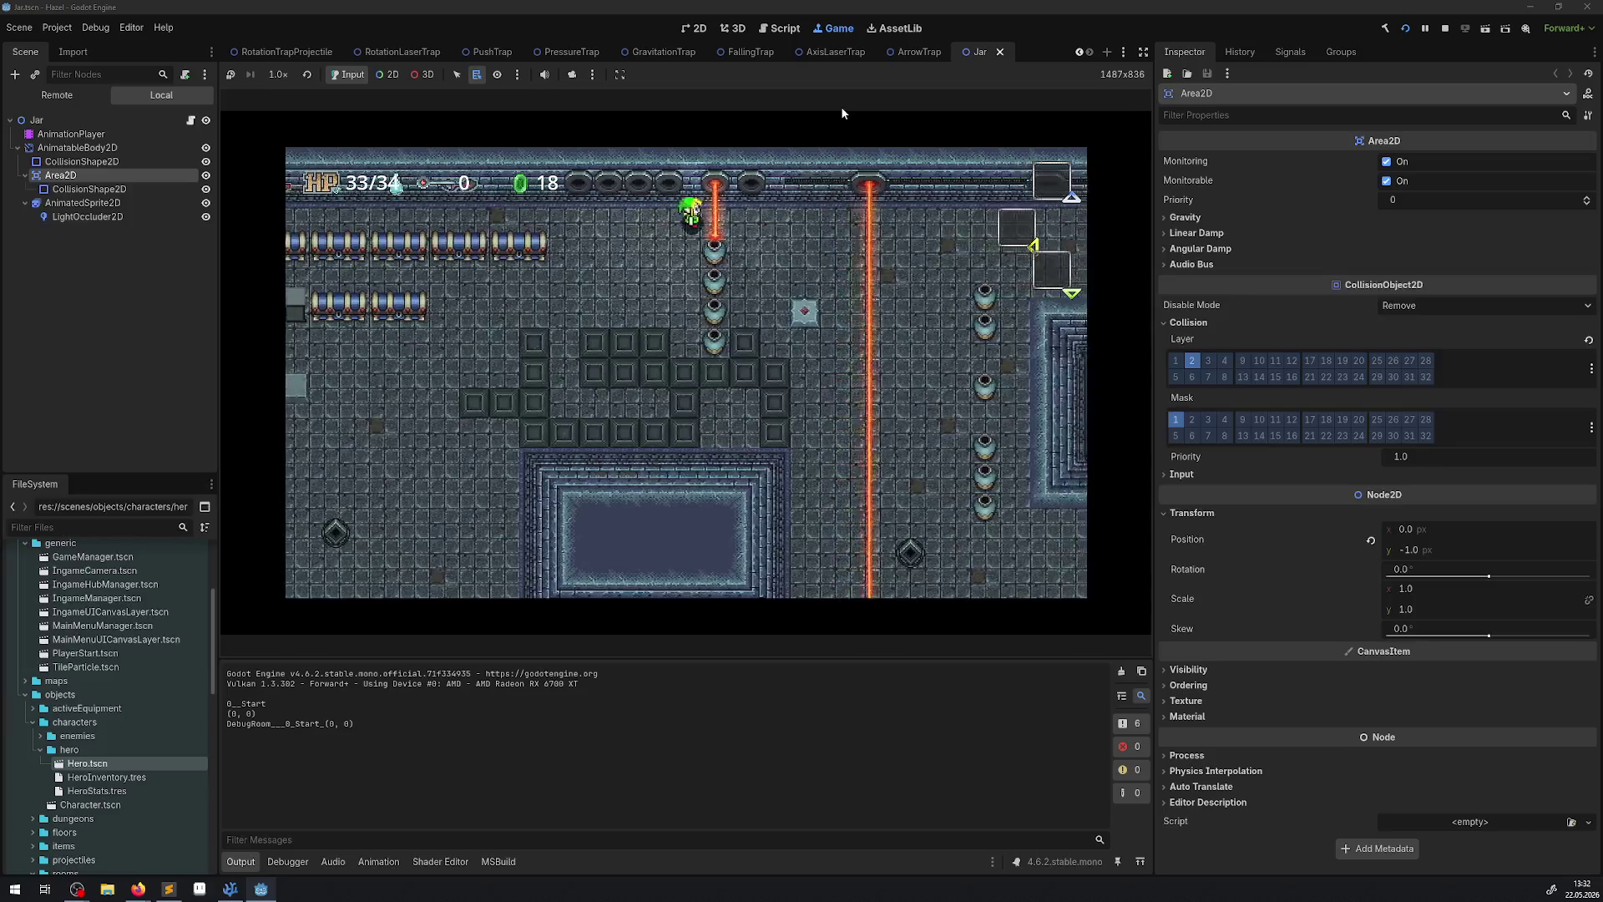
key("space")
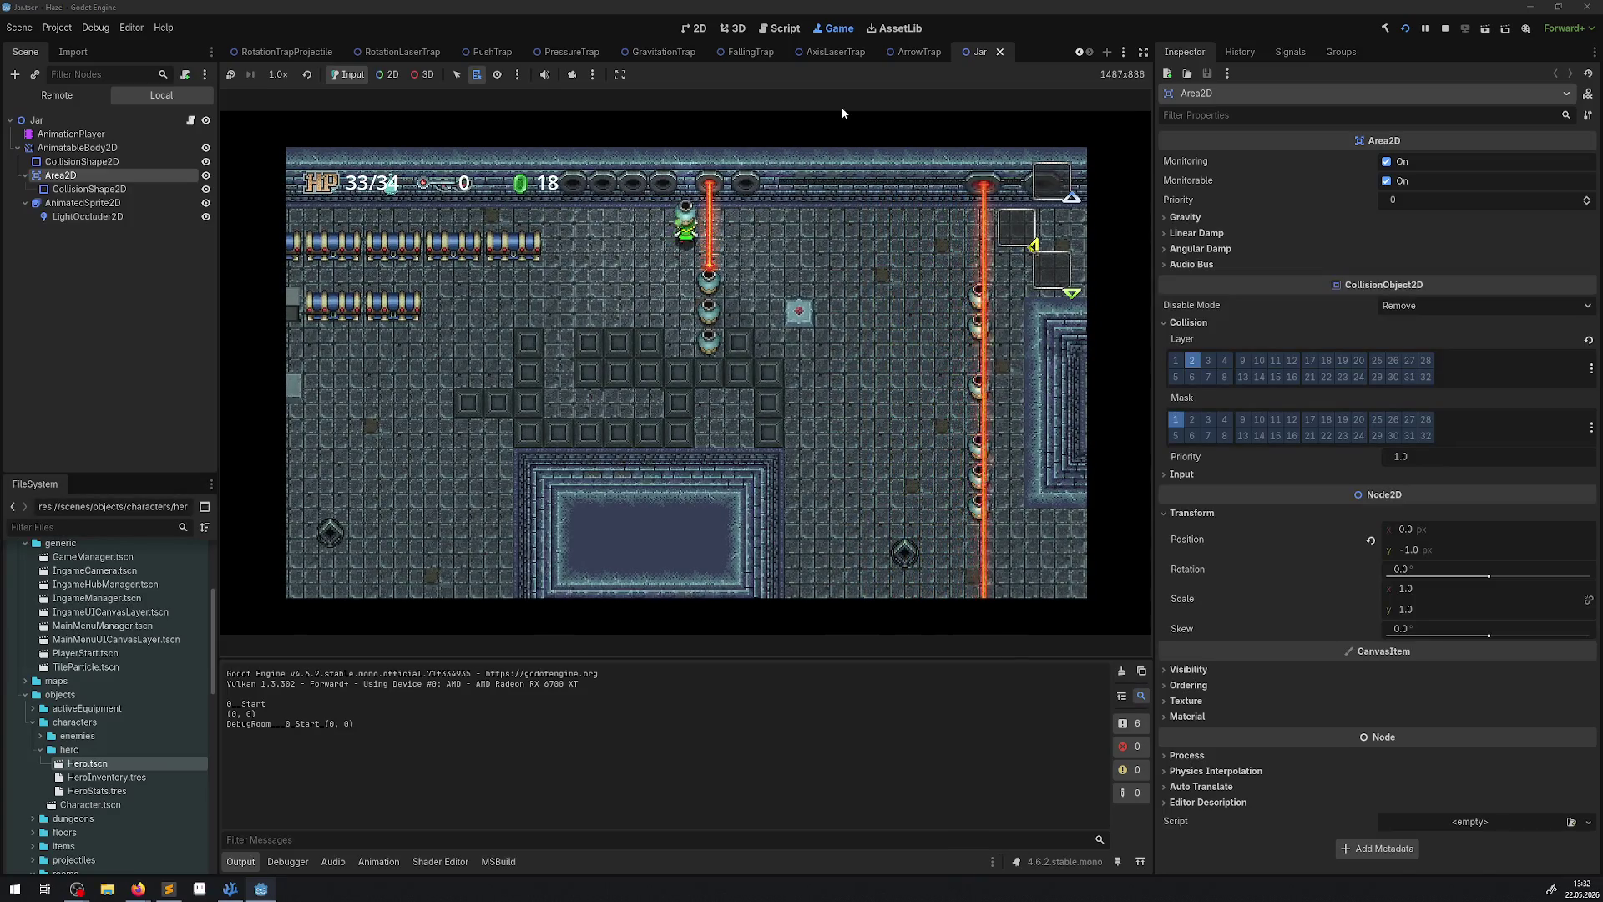
key("space")
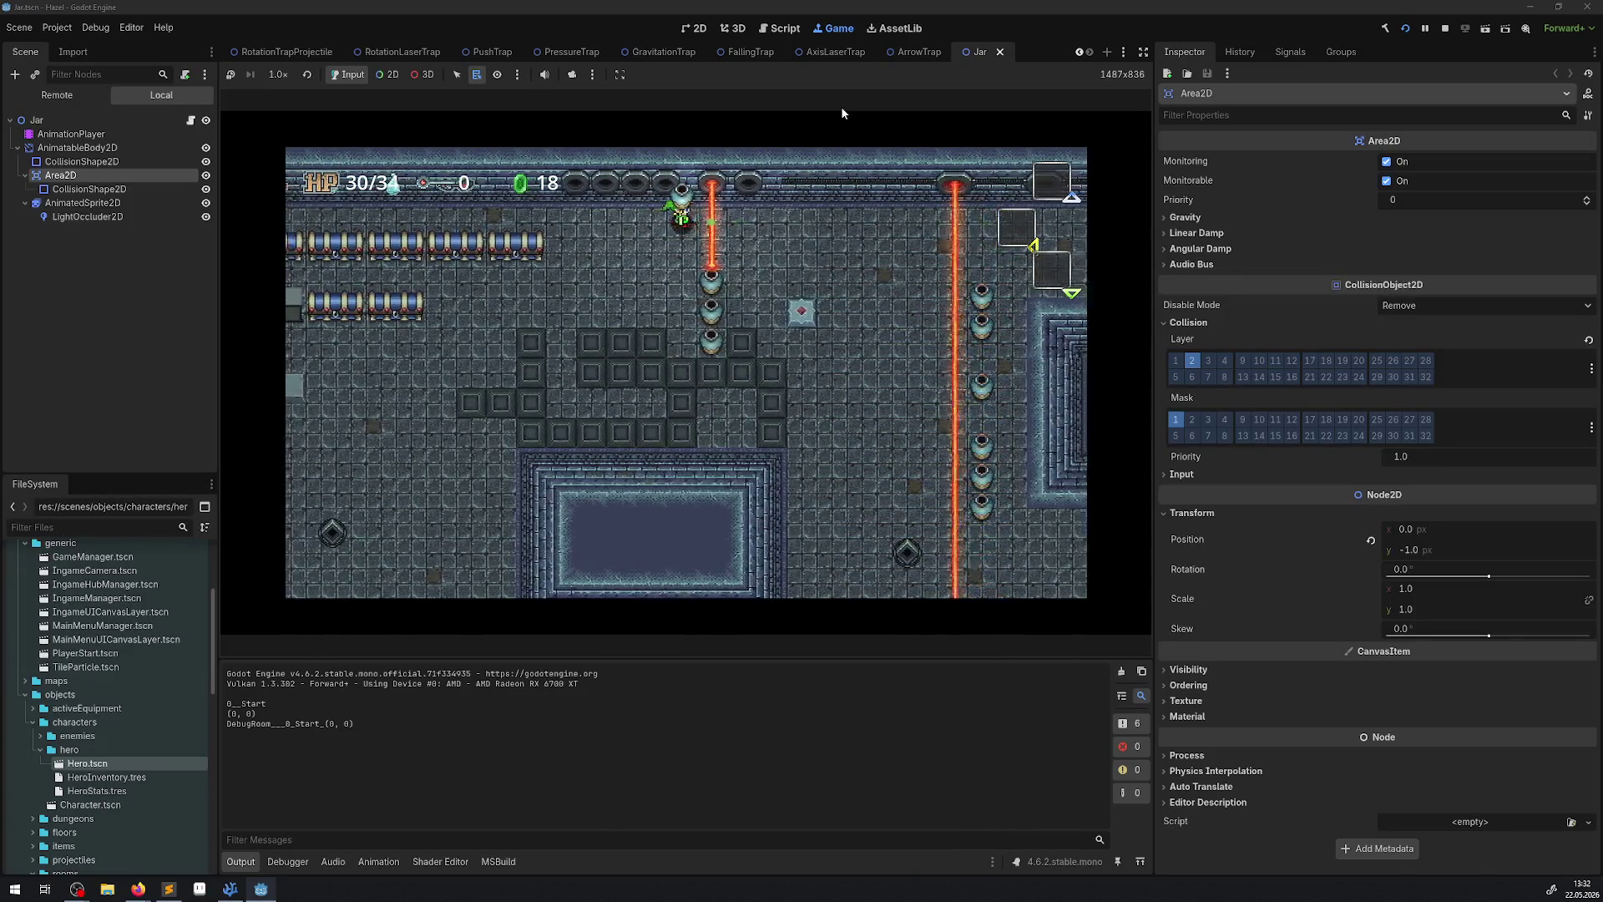
Carry a jar from the column toward the laser, throw it so it breaks, and stop the game.
key("Down")
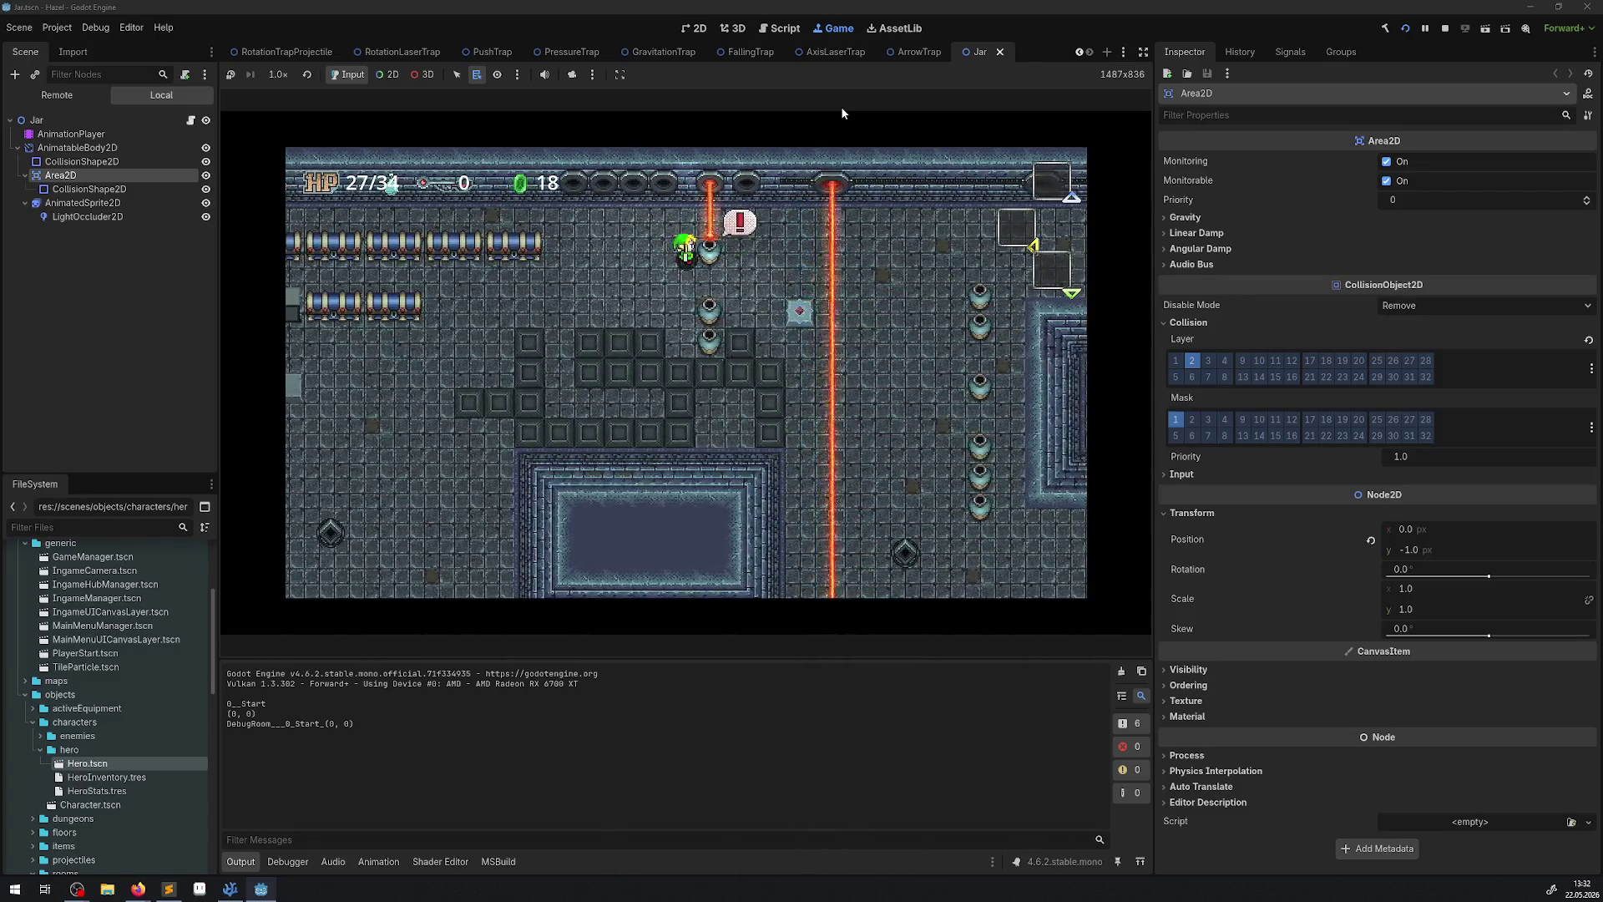
key("Down")
key("Up")
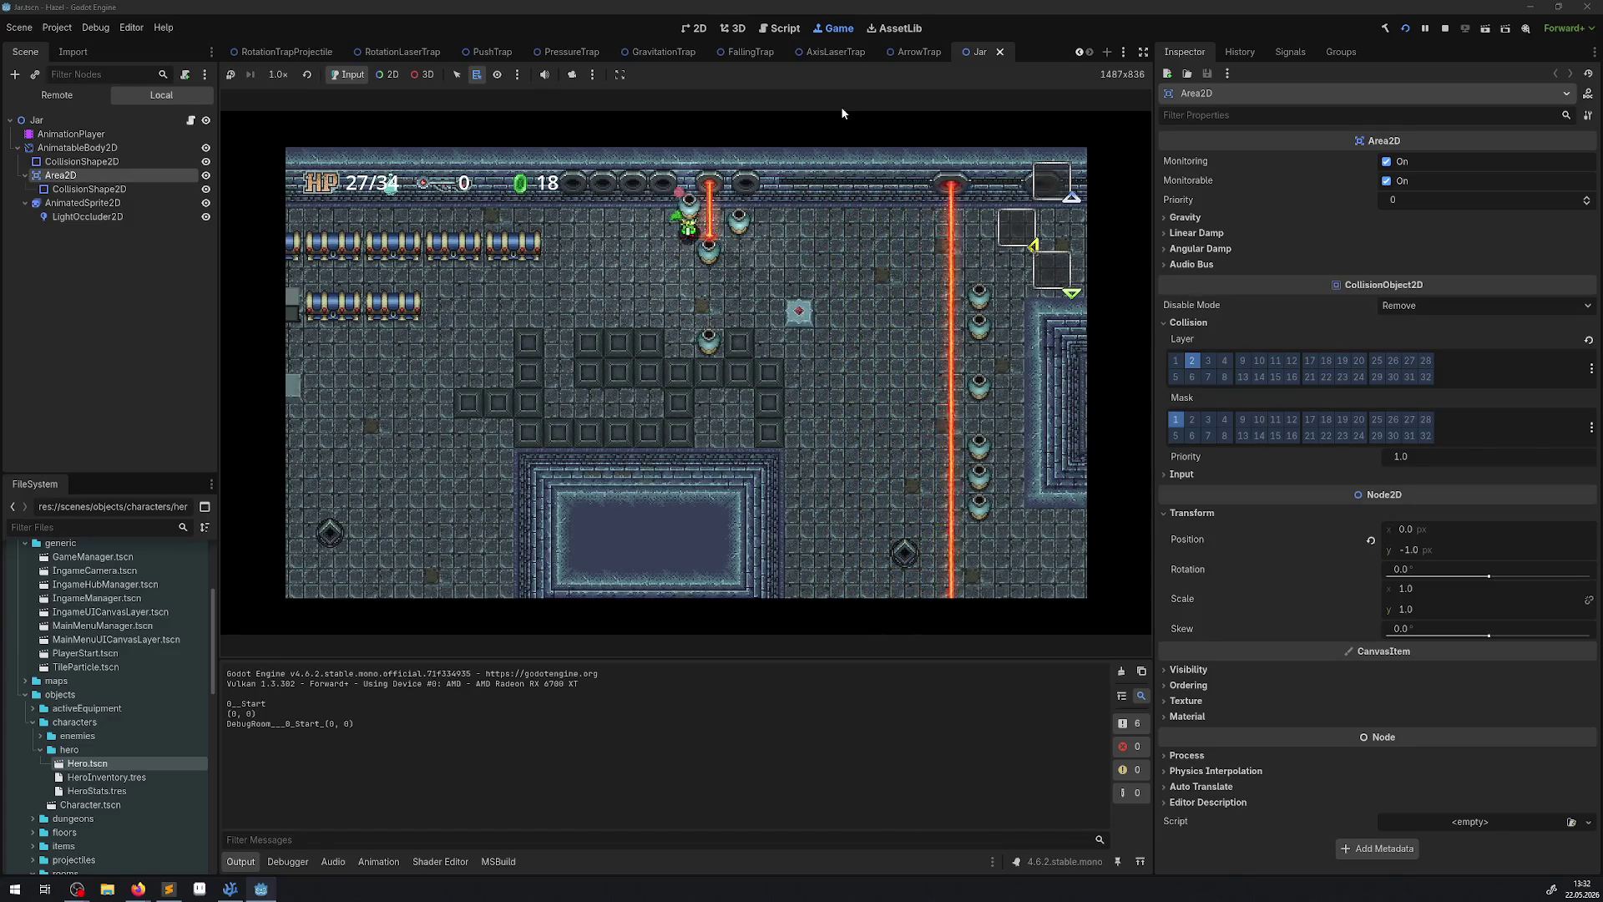
key("Down")
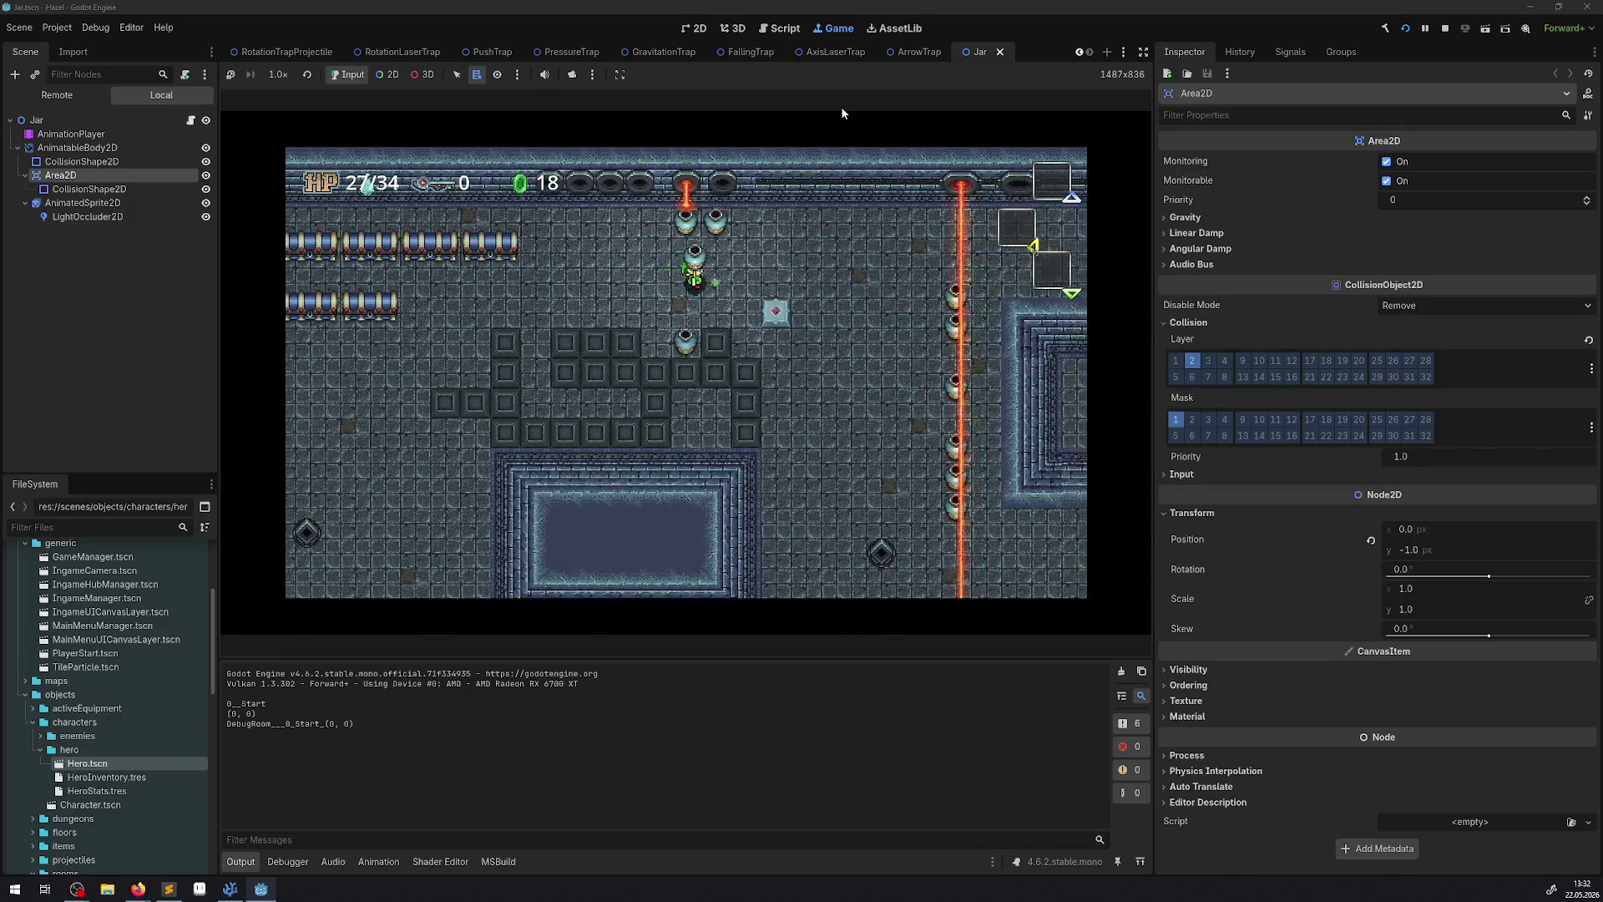
key("Up")
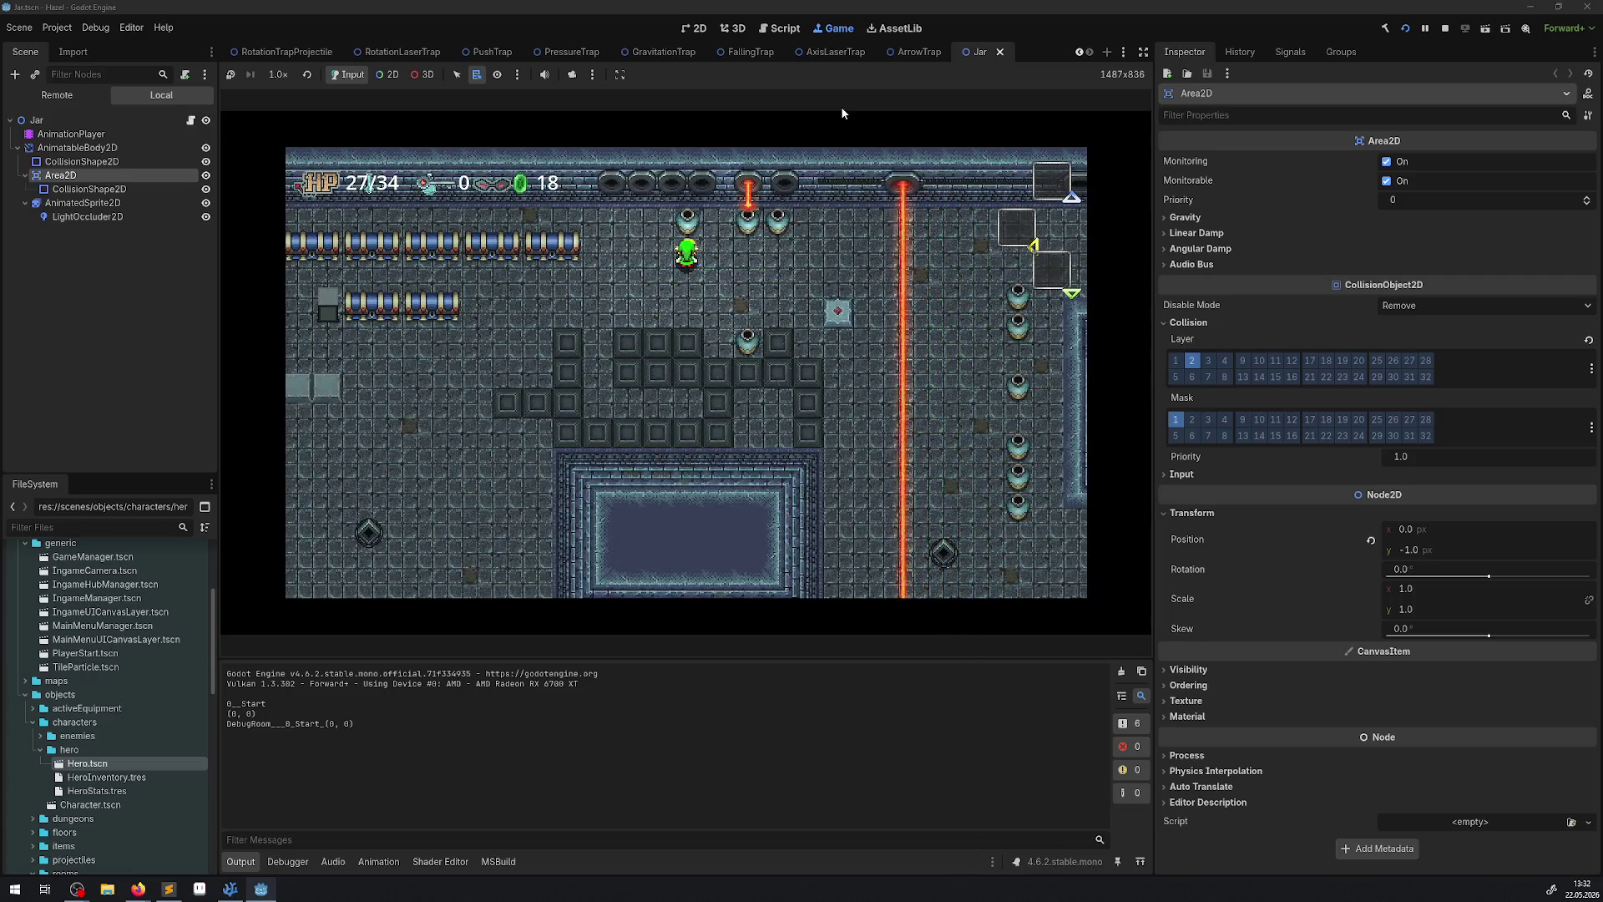
key("Right")
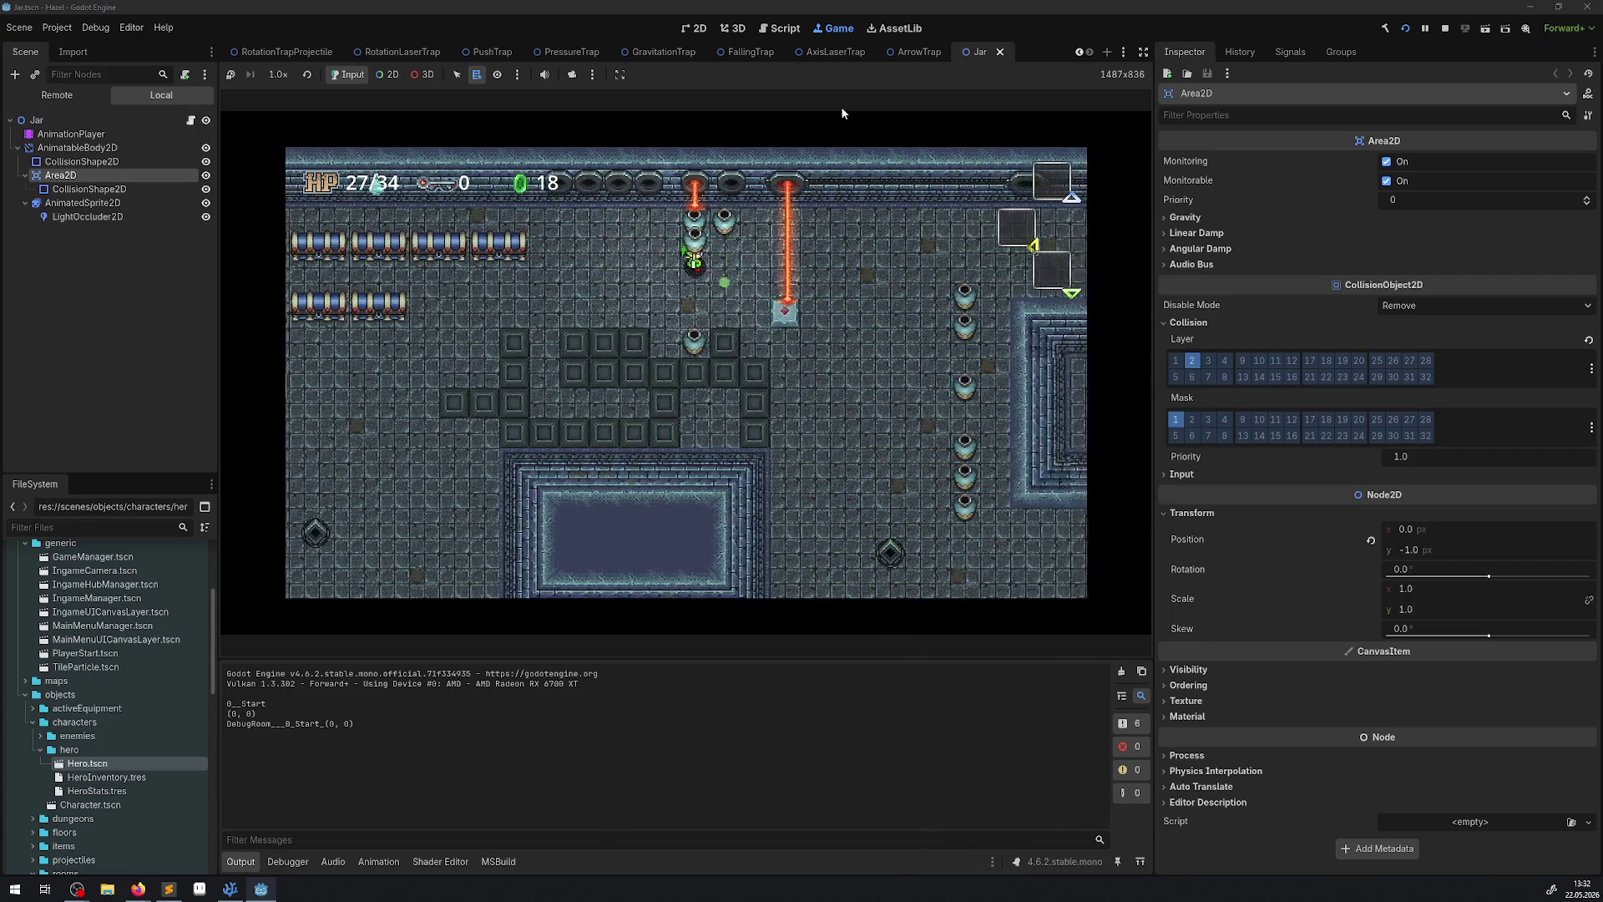
key("Down")
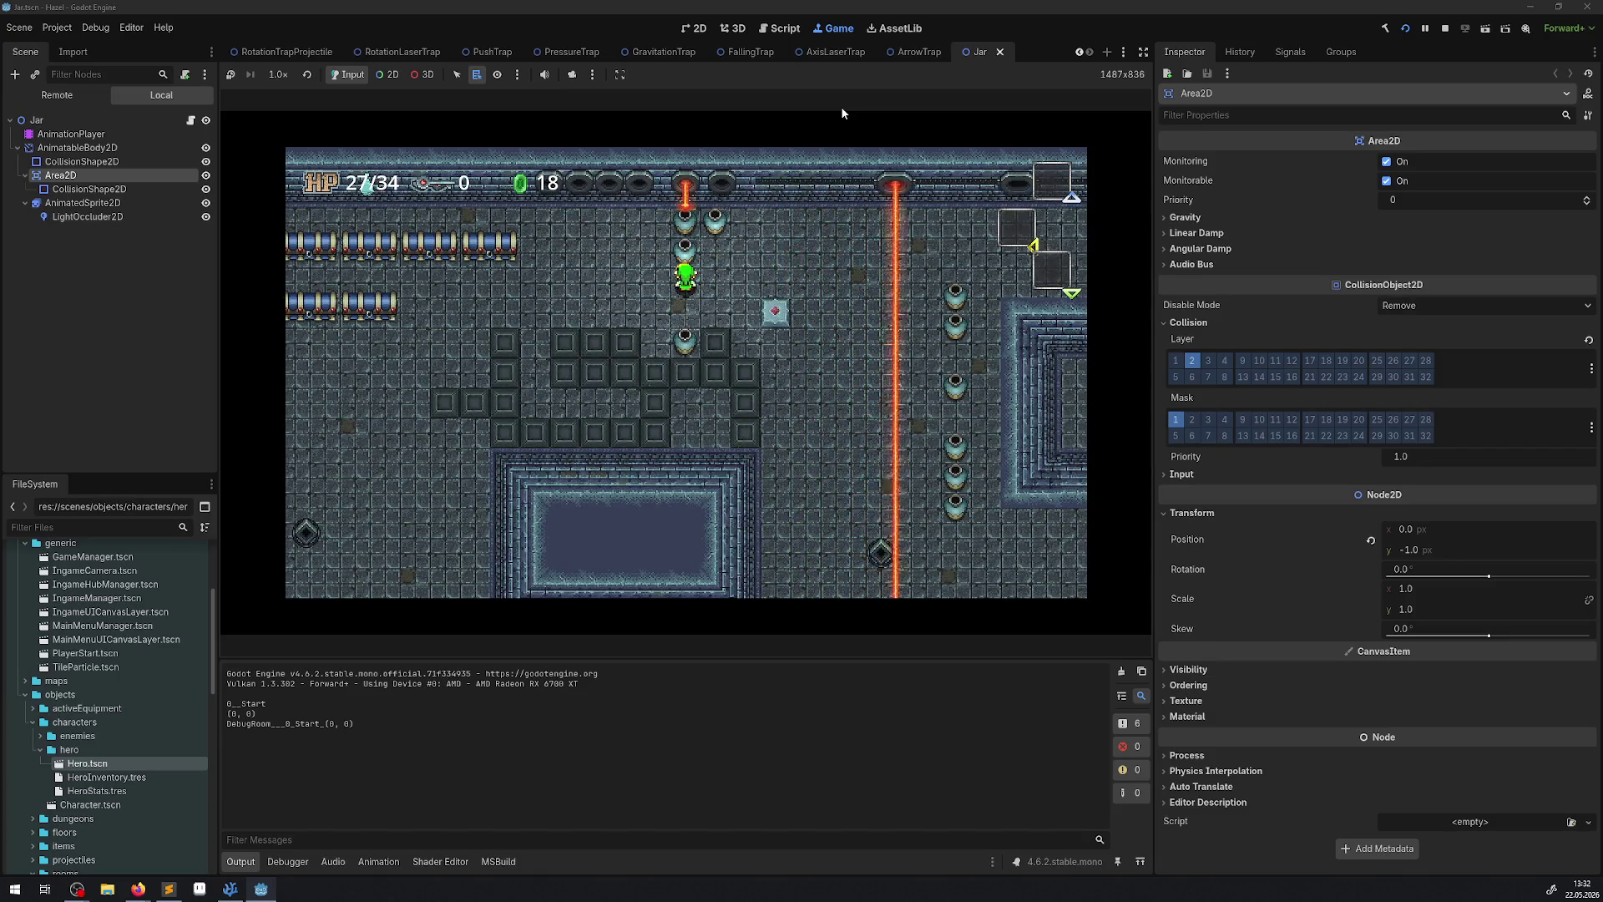
key("Right")
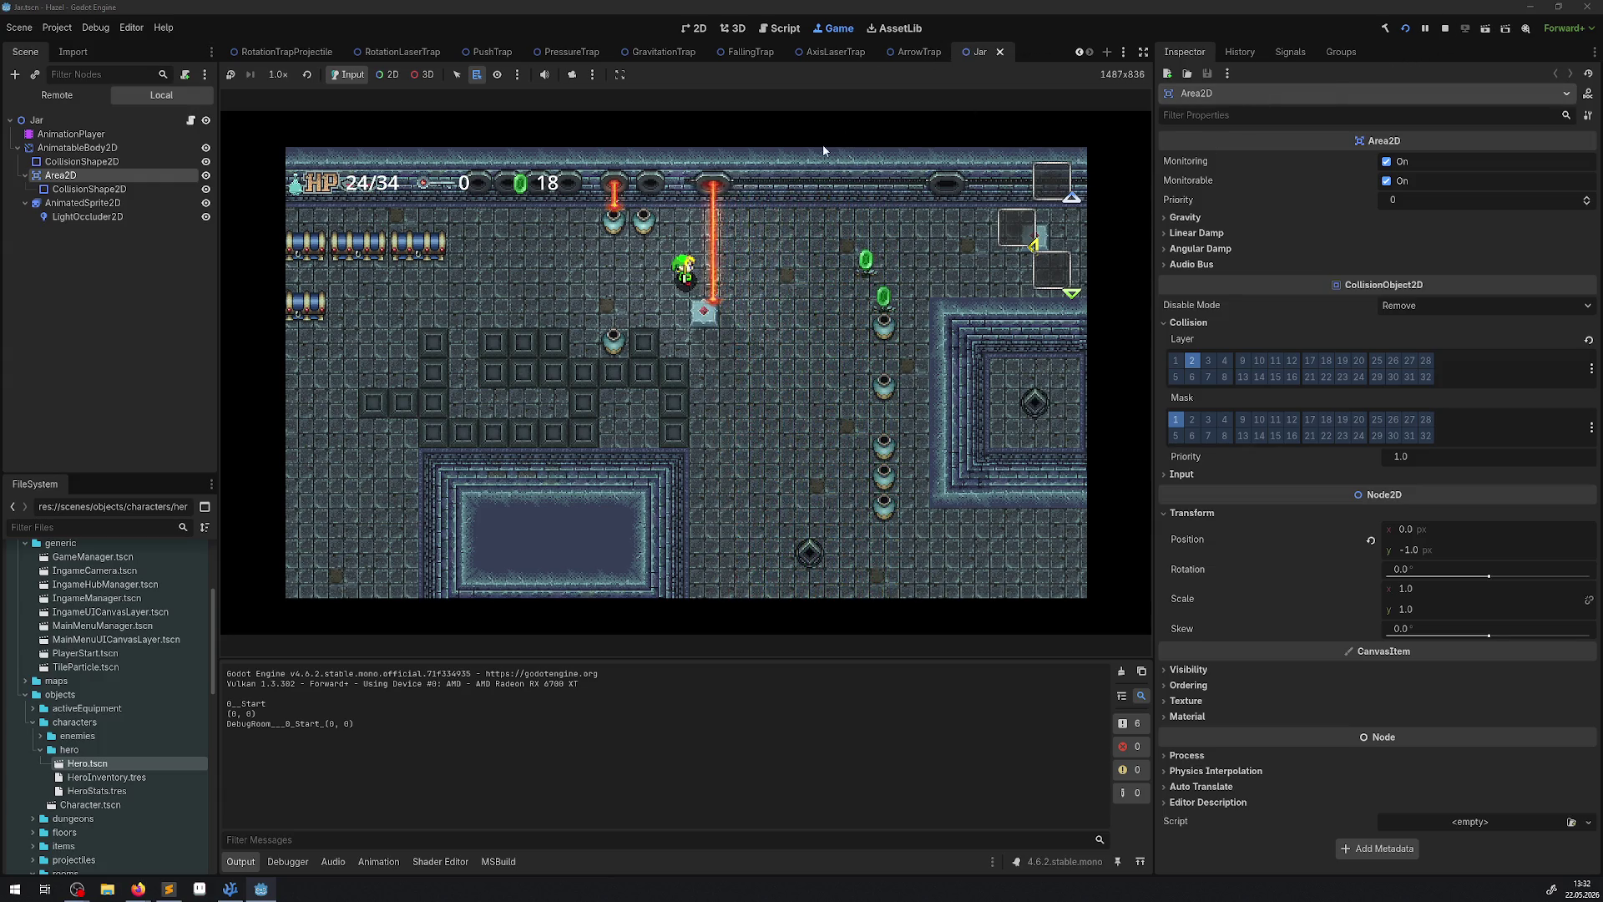
left_click(1445, 28)
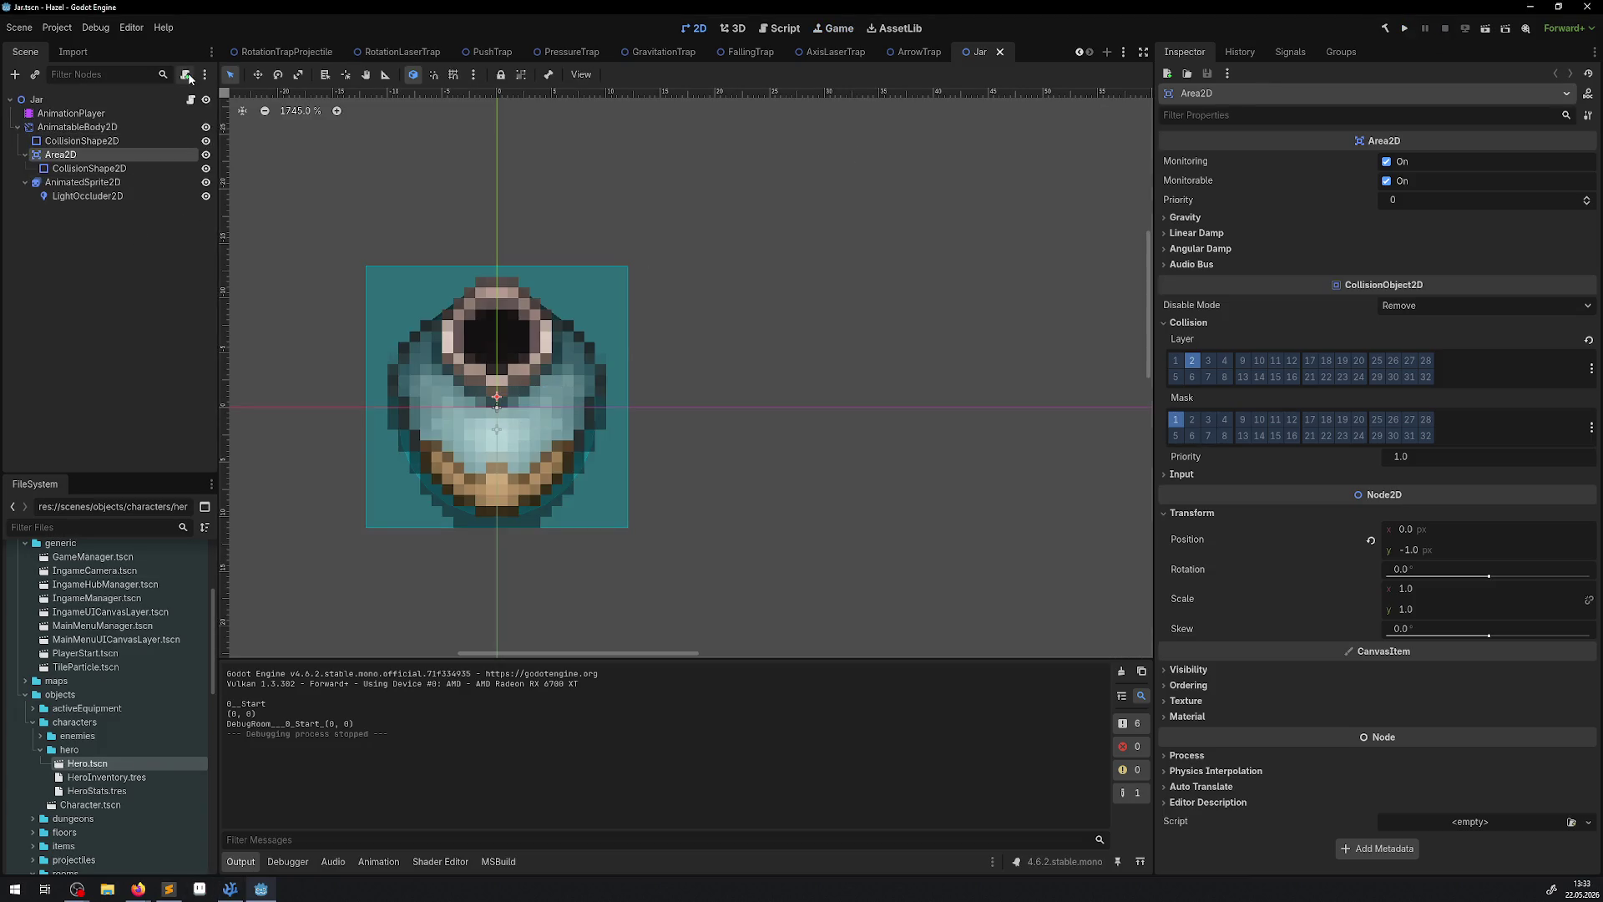
Review OnReceiveDamage and the OnDestroyObject call in the jar's PJar.cs script.
left_click(190, 99)
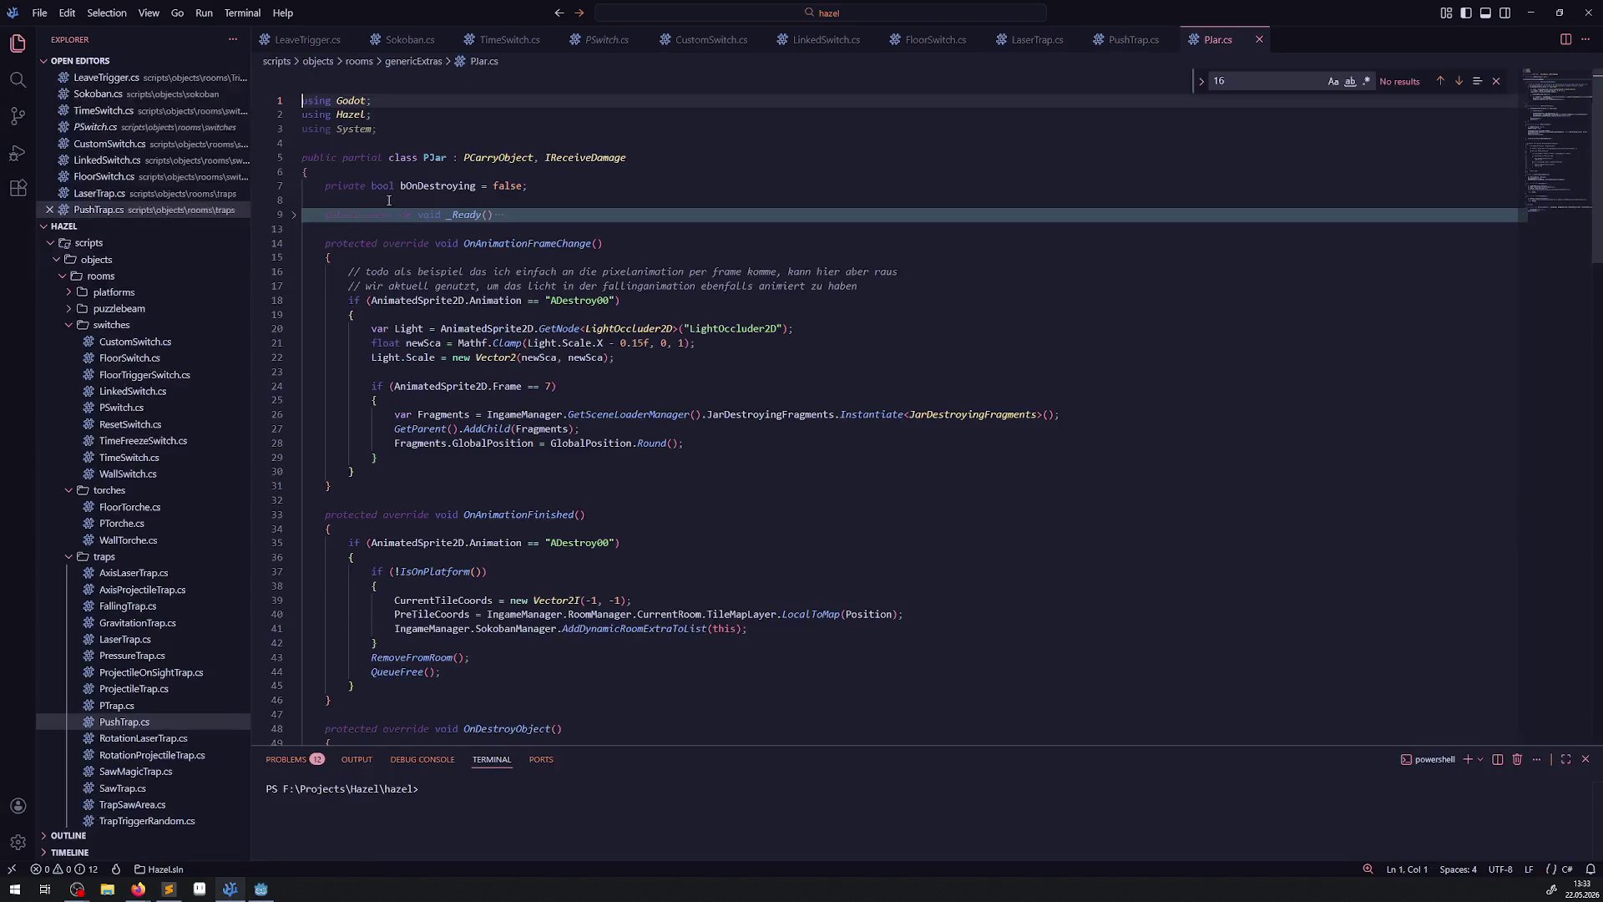
scroll(612, 407, "down", 15)
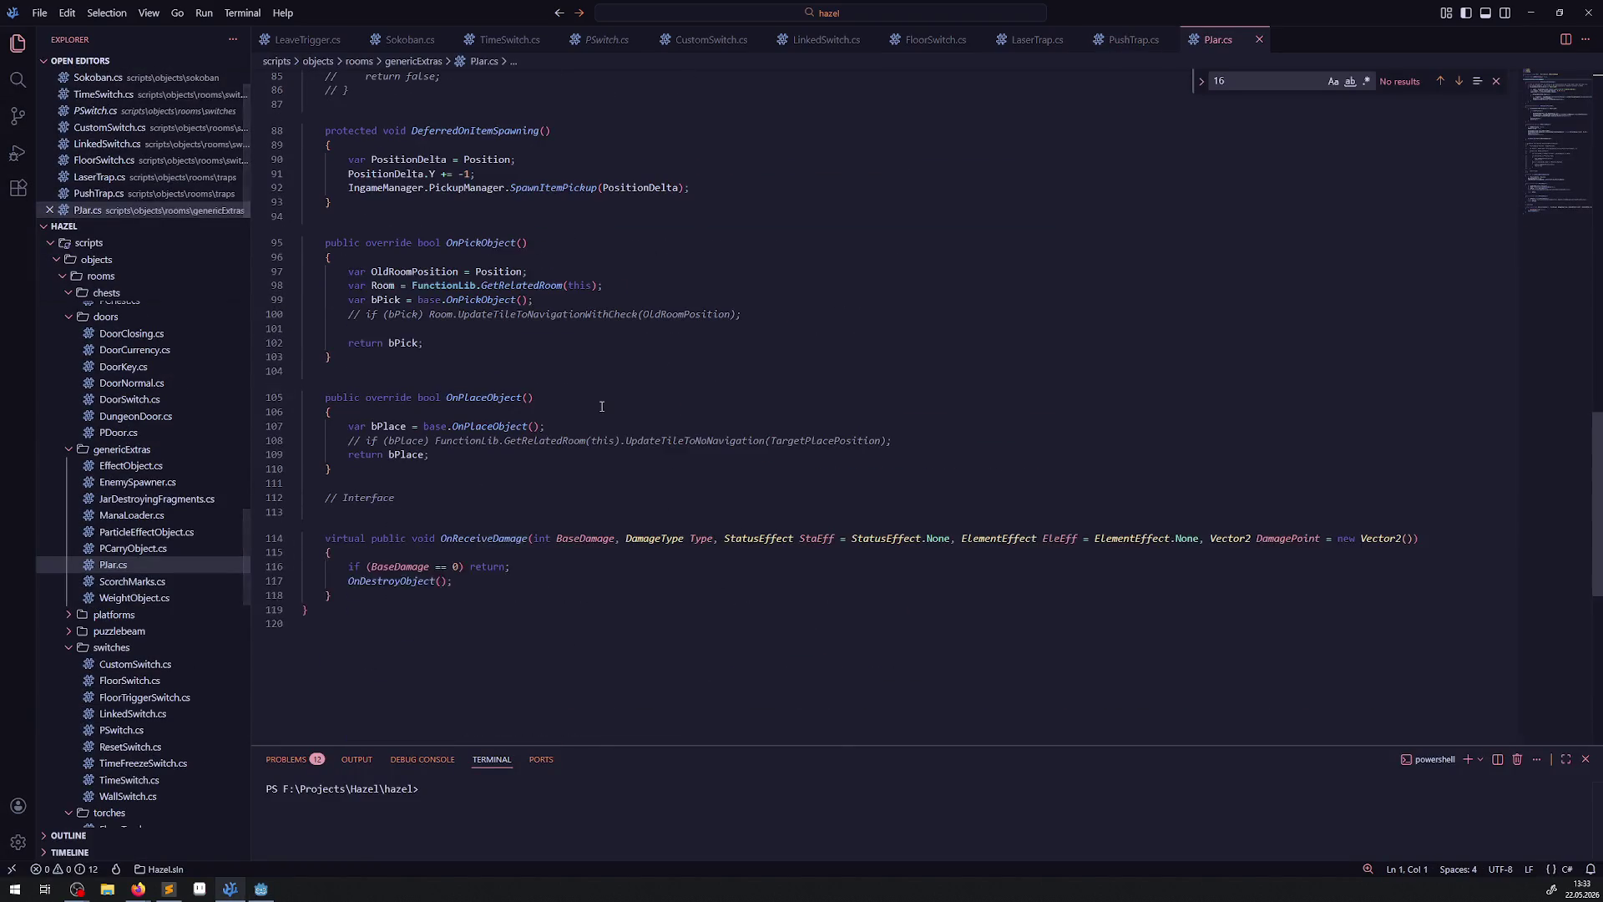
double_click(482, 539)
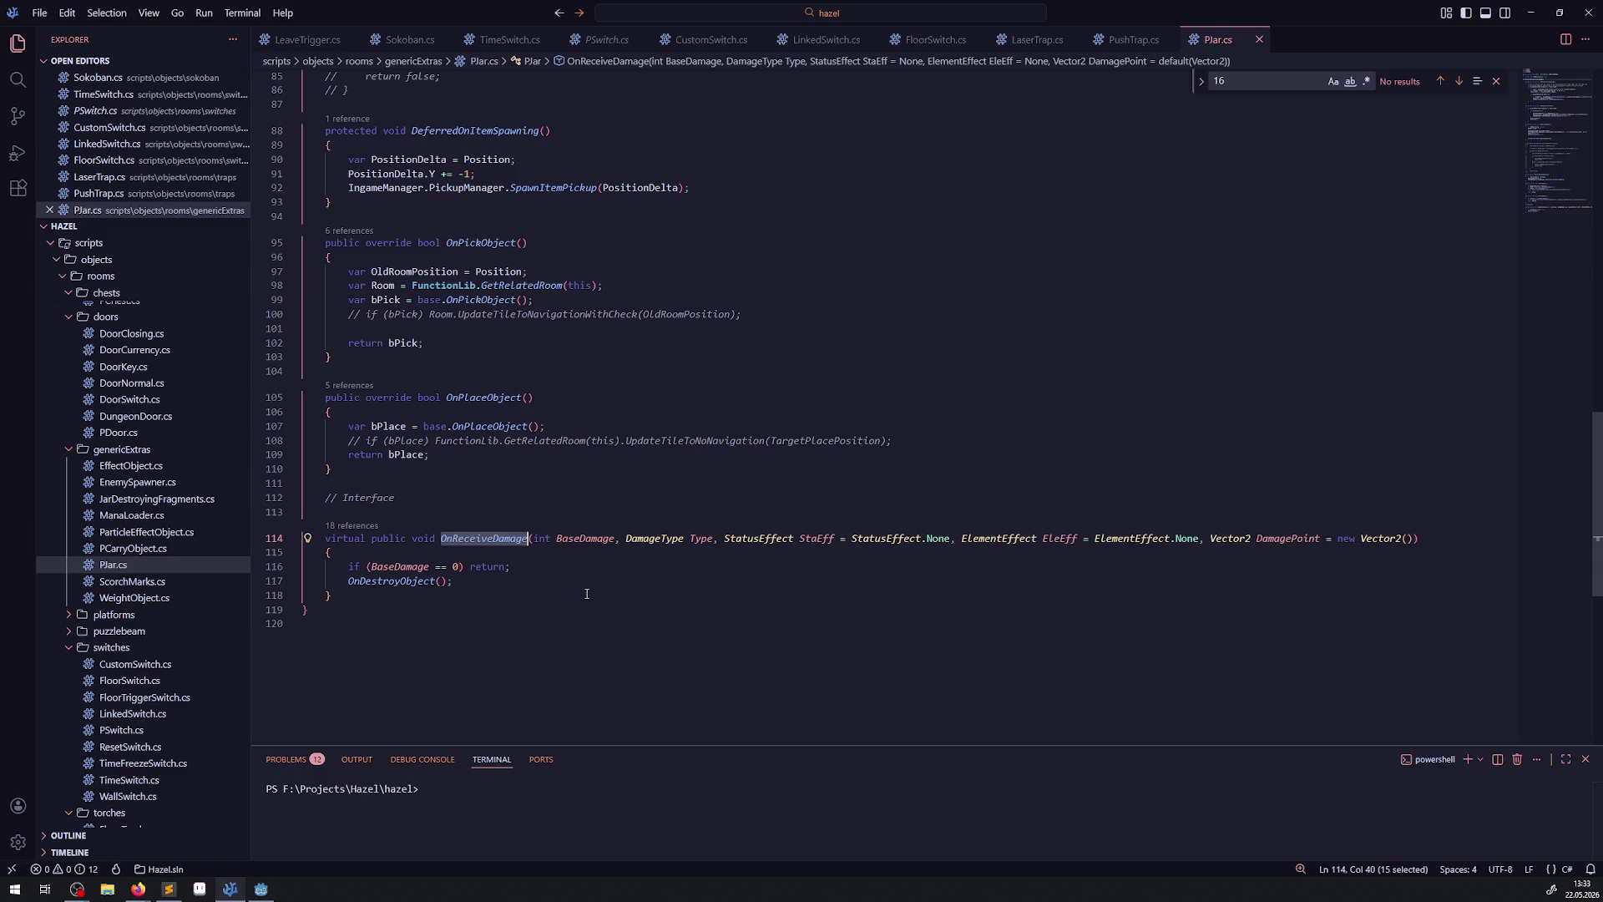
double_click(392, 581)
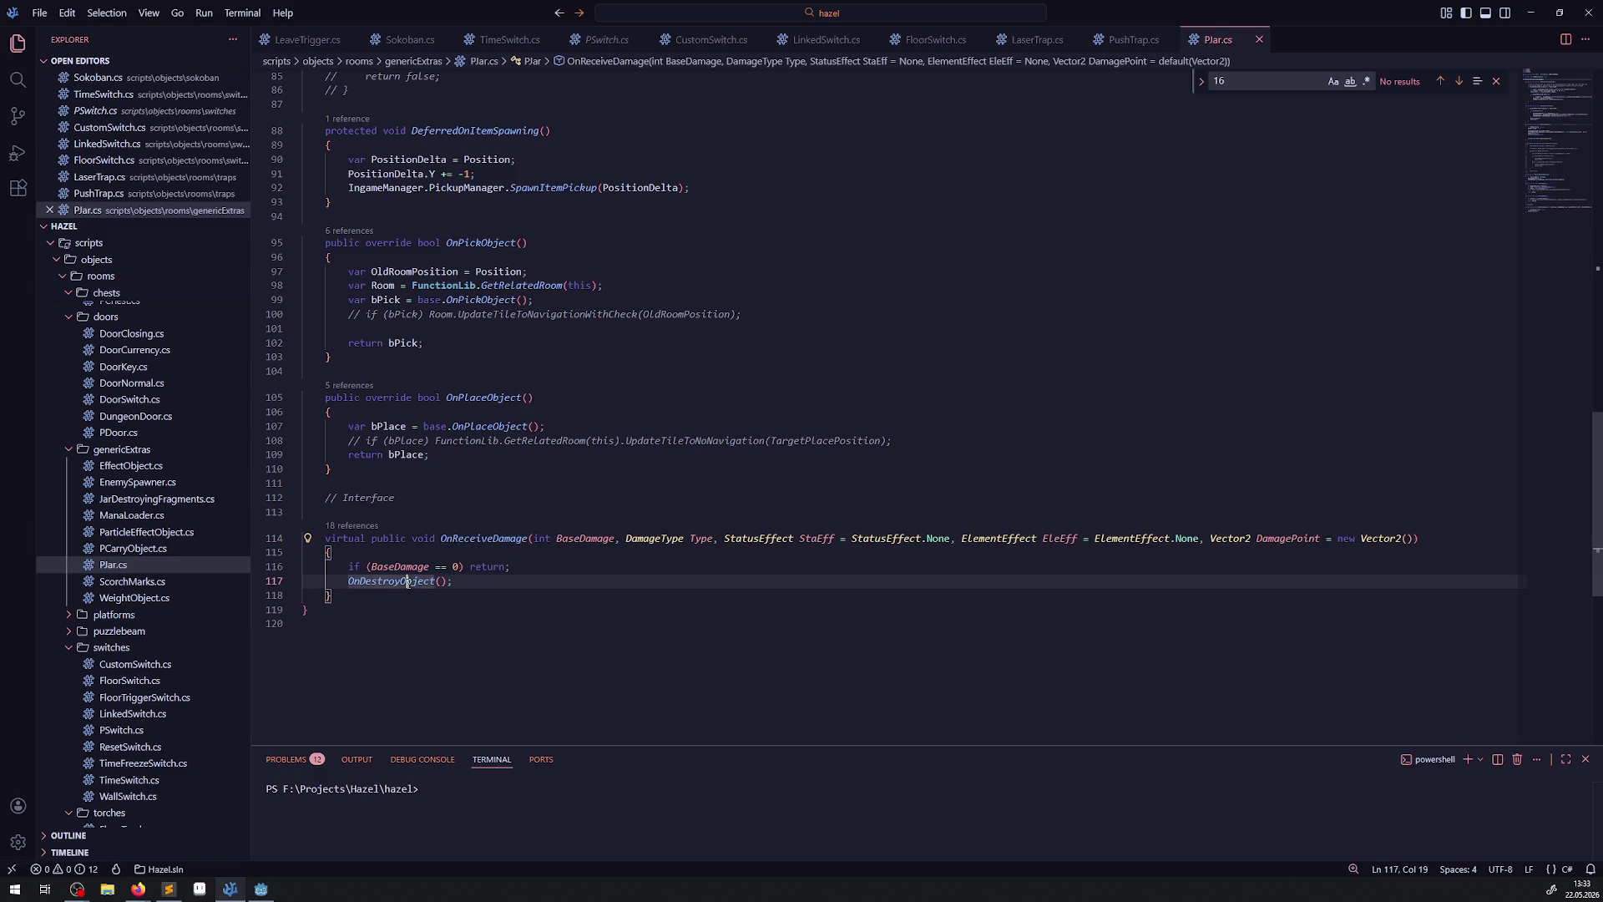
Switch back to Godot and open the DebugRoom scene.
key("alt+Tab")
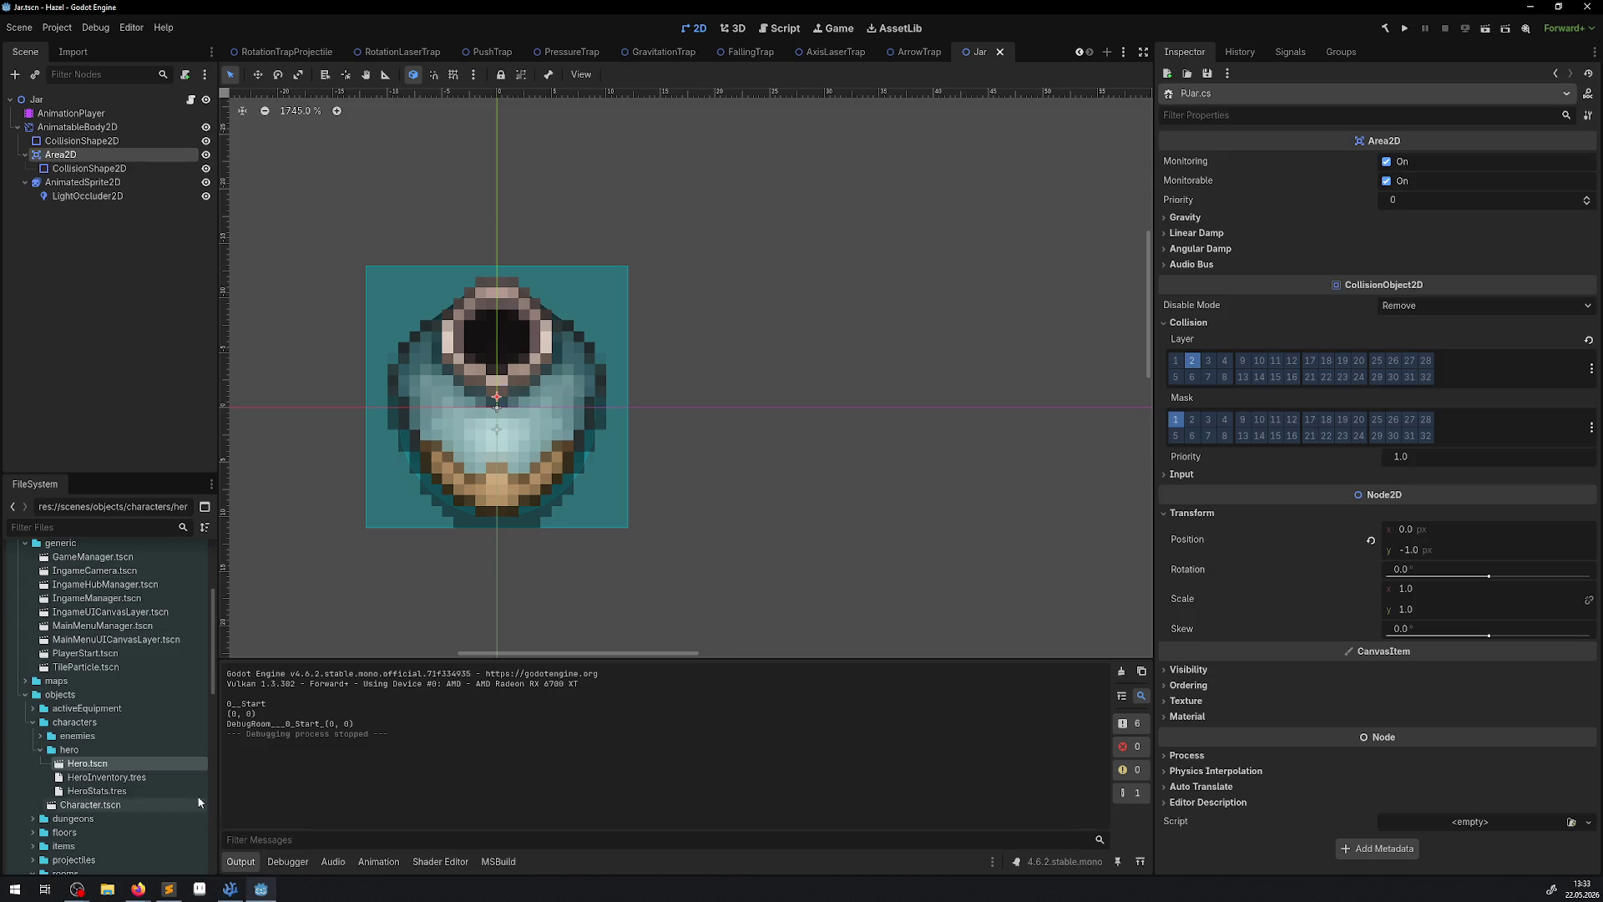
left_click(242, 891)
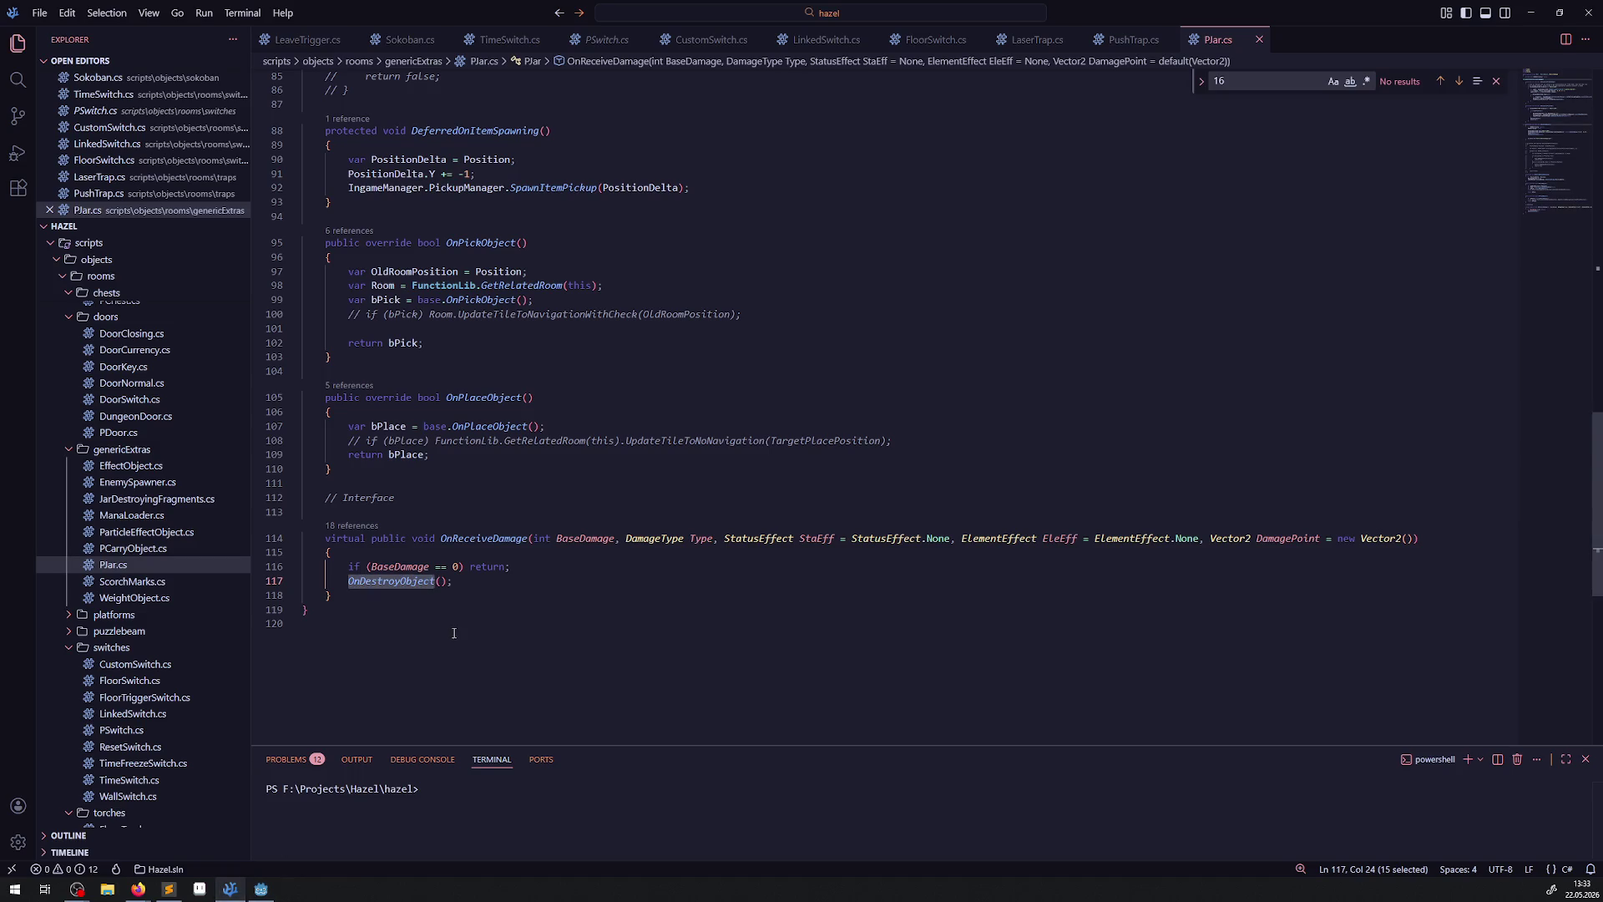
left_click(260, 888)
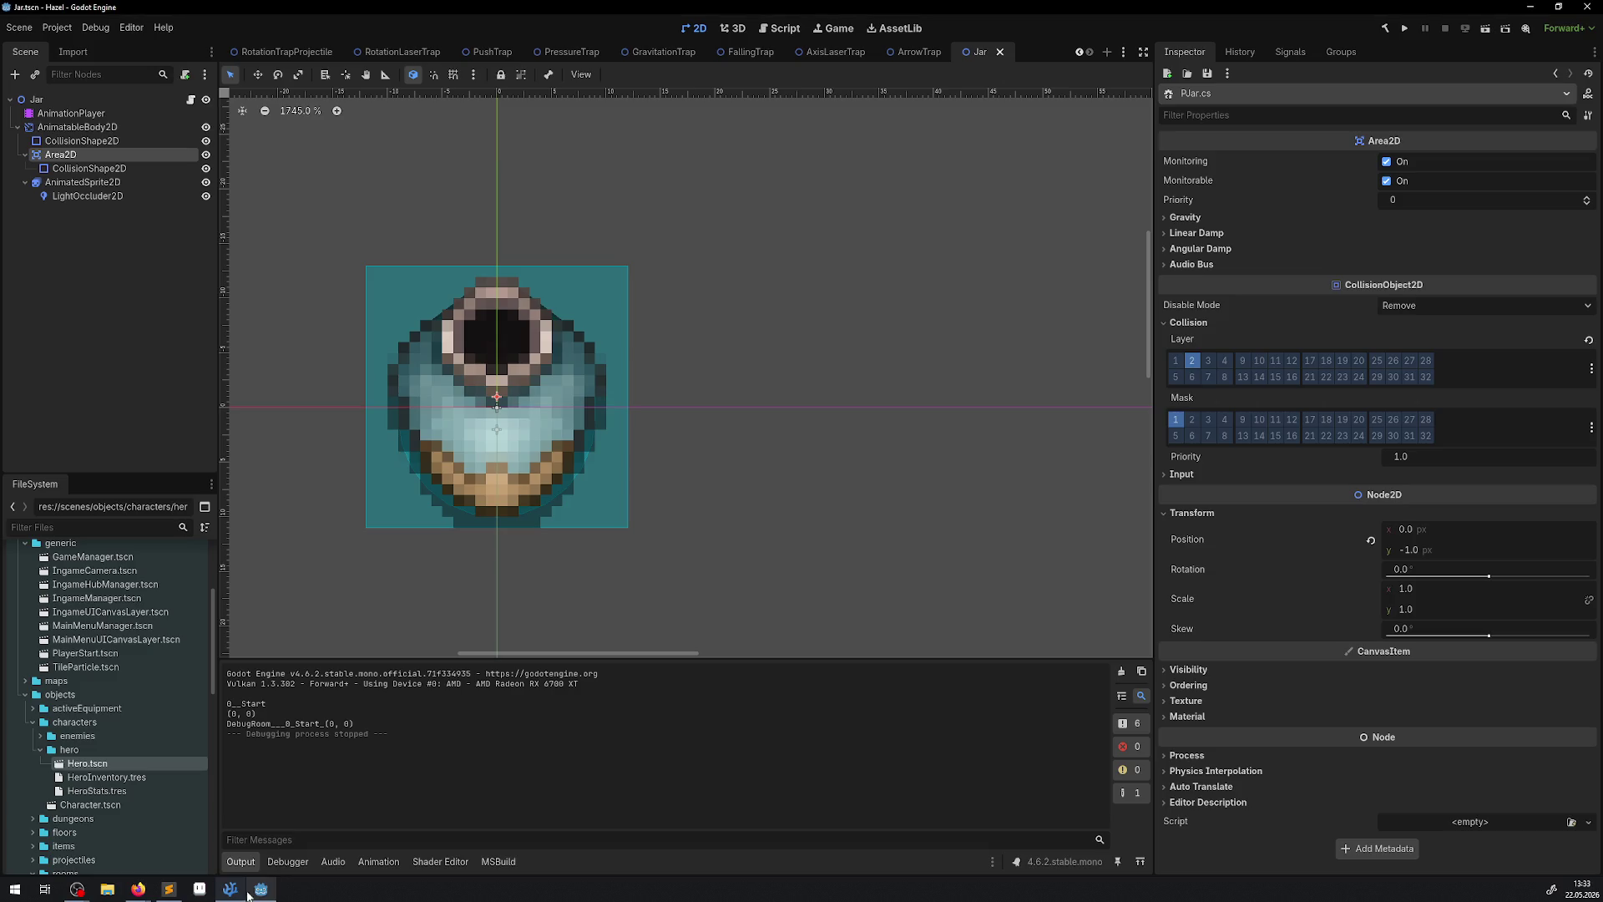
scroll(350, 62, "up", 5)
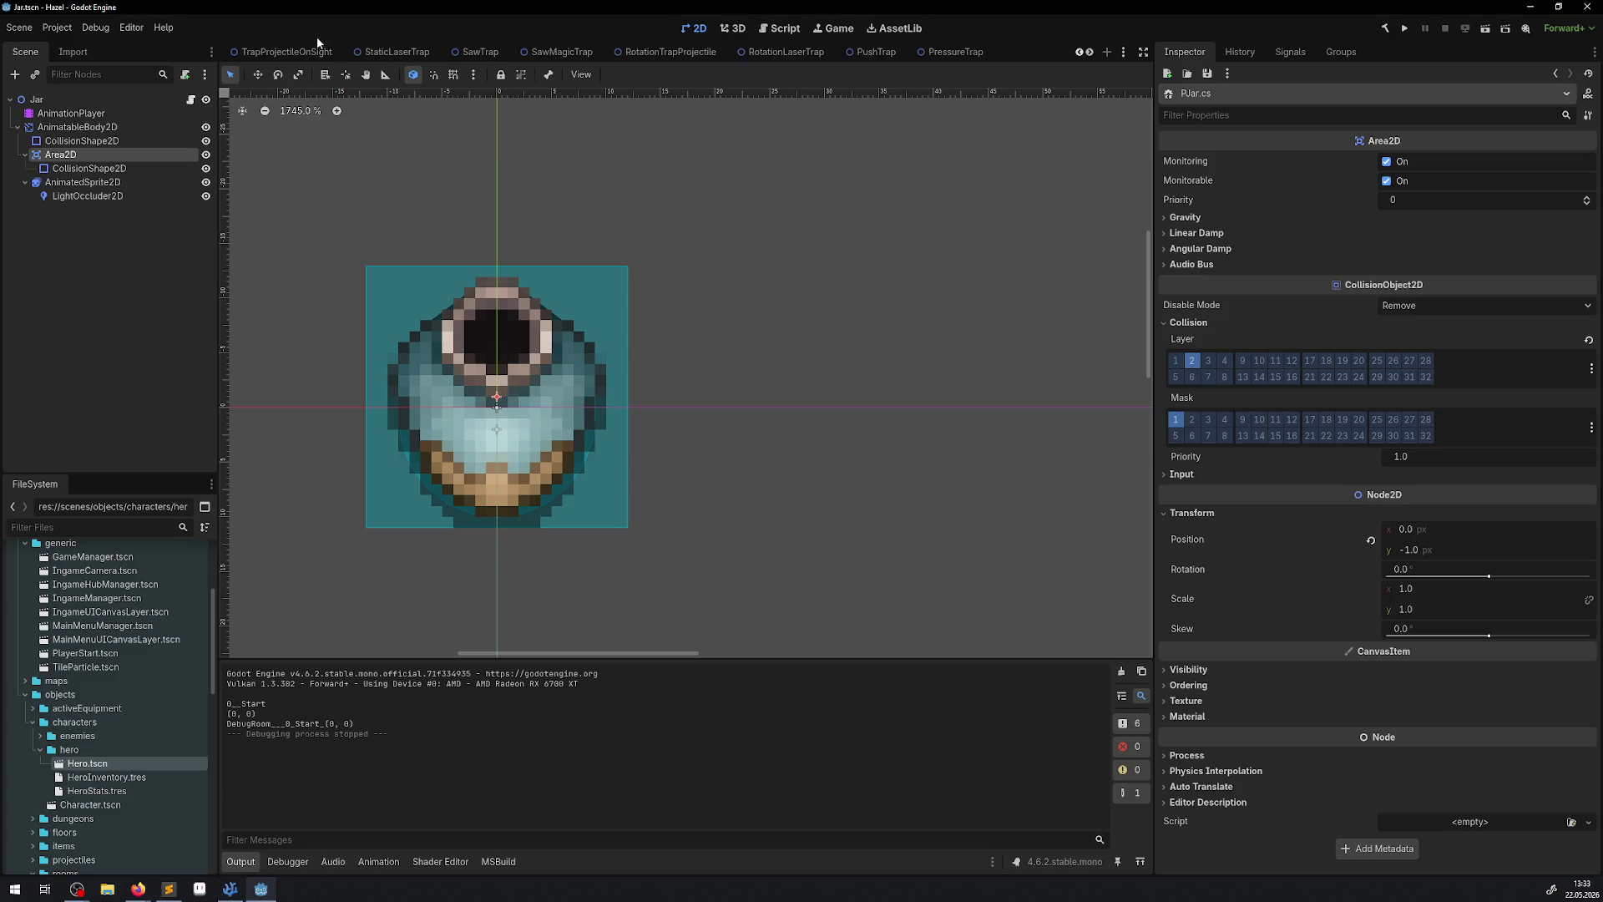
left_click(333, 53)
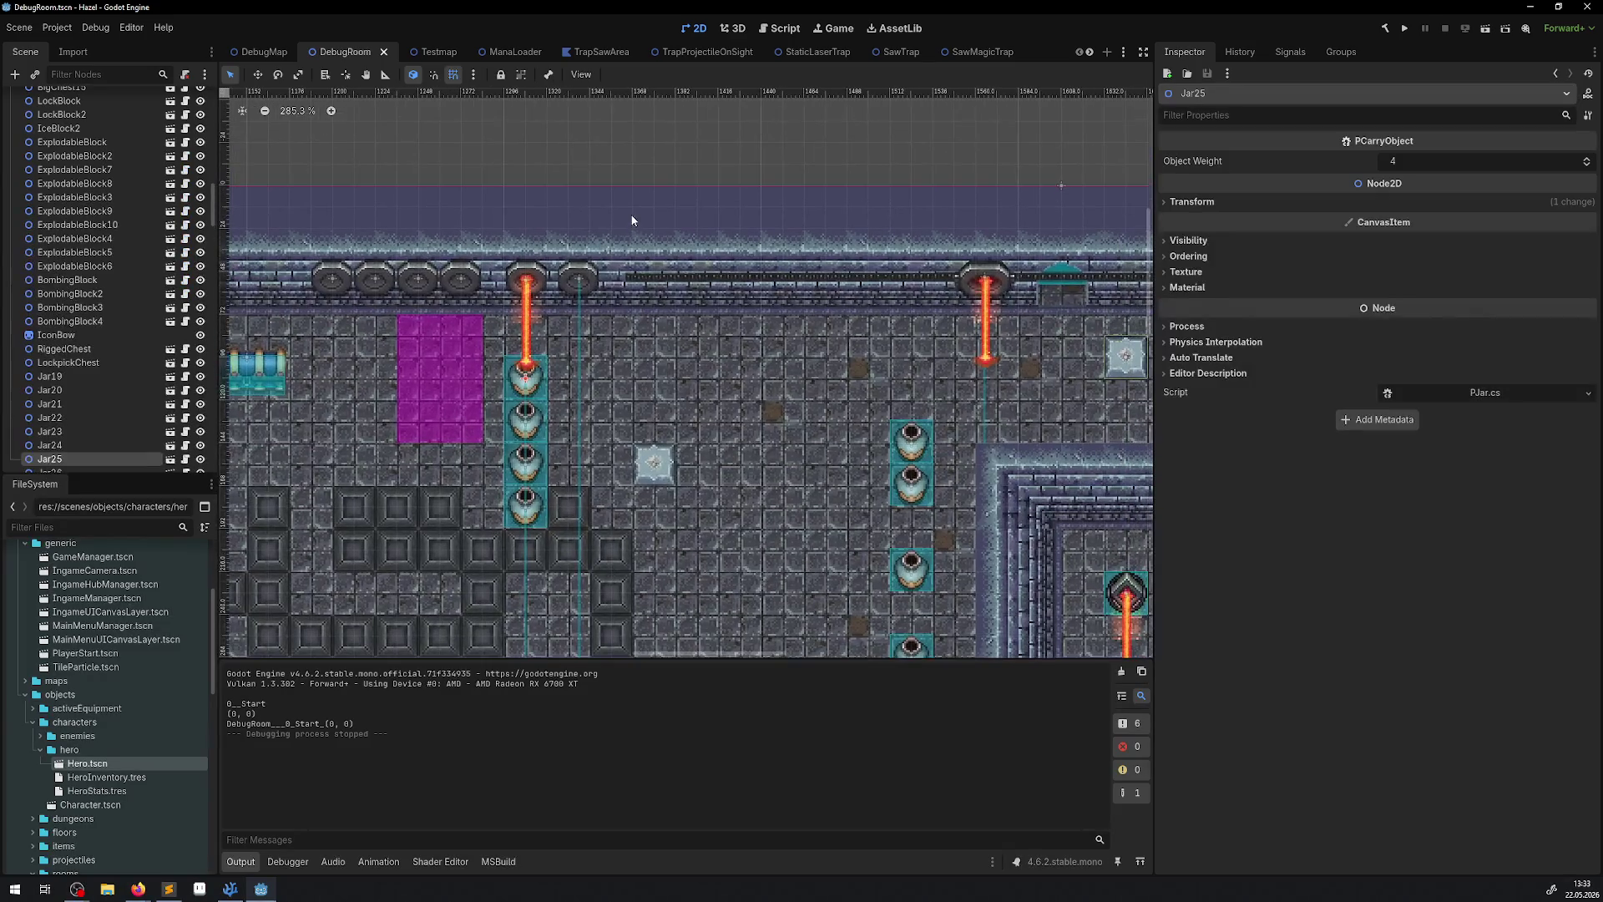
Inspect the StaticLaserTrap's Laser damage, base damage 1 and Trigger activation, then return to the code editor.
left_click(515, 281)
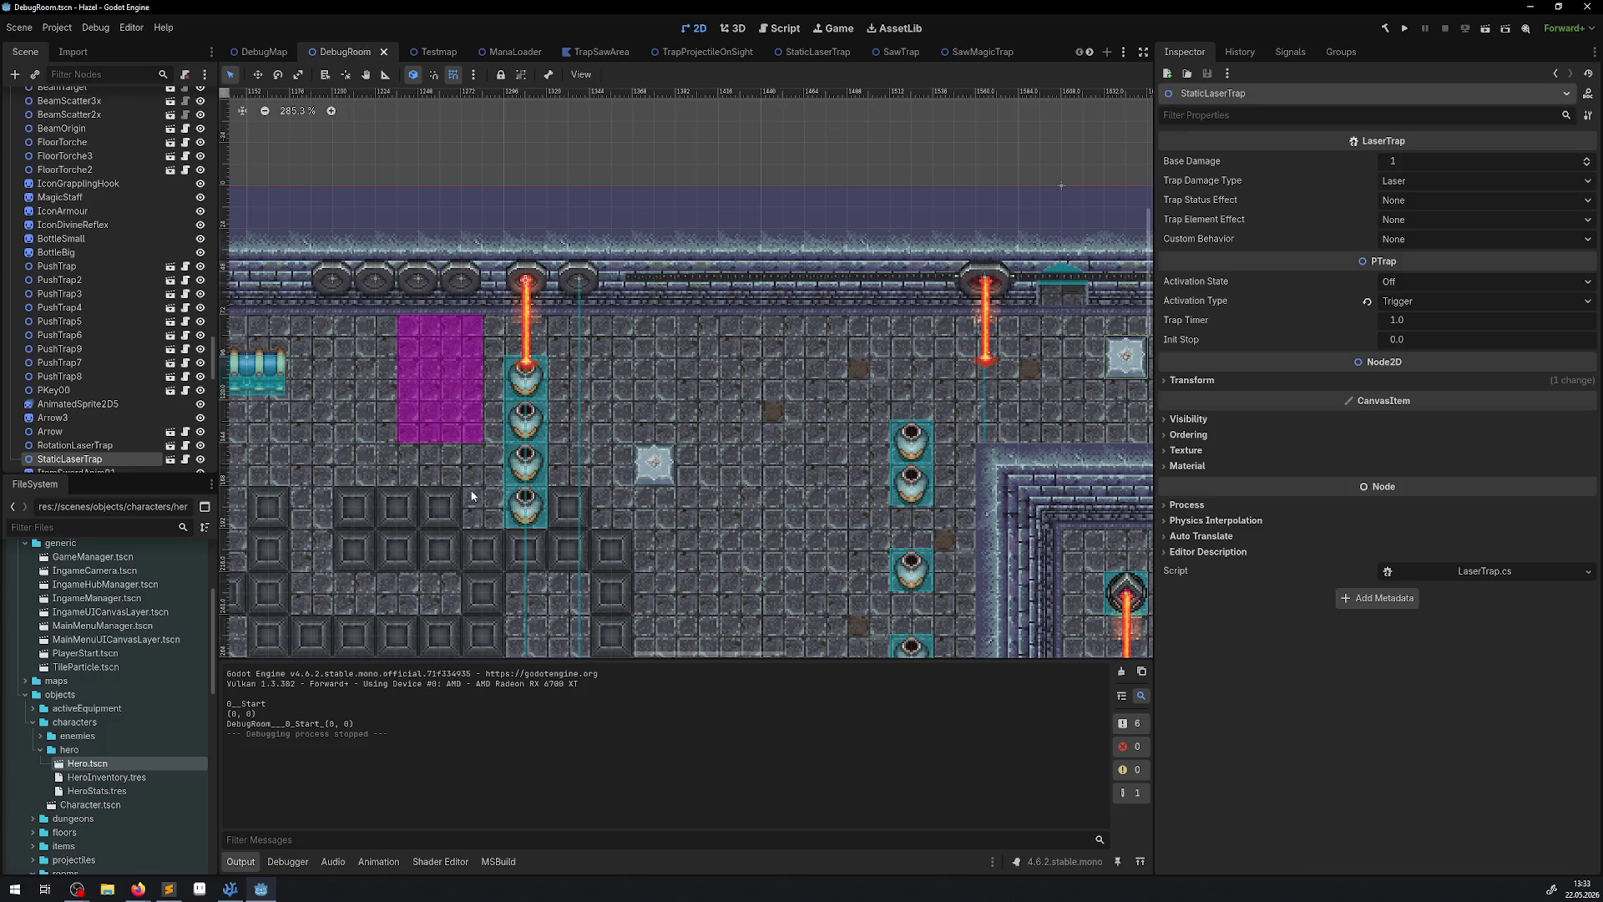
left_click(223, 891)
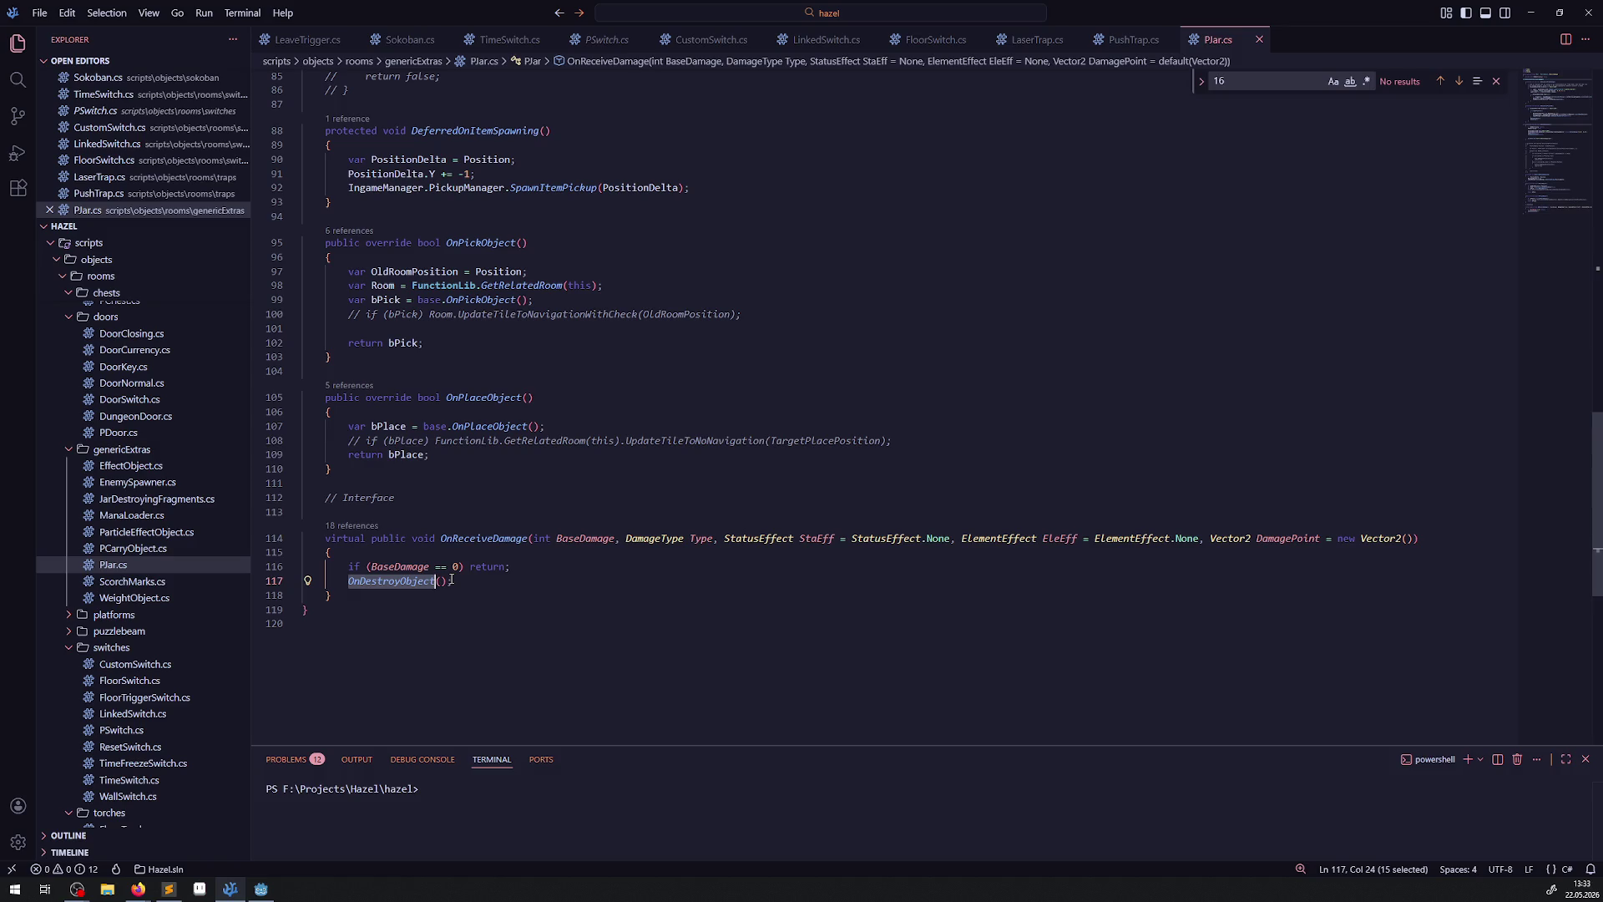
left_click(262, 889)
scroll(524, 369, "up", 5)
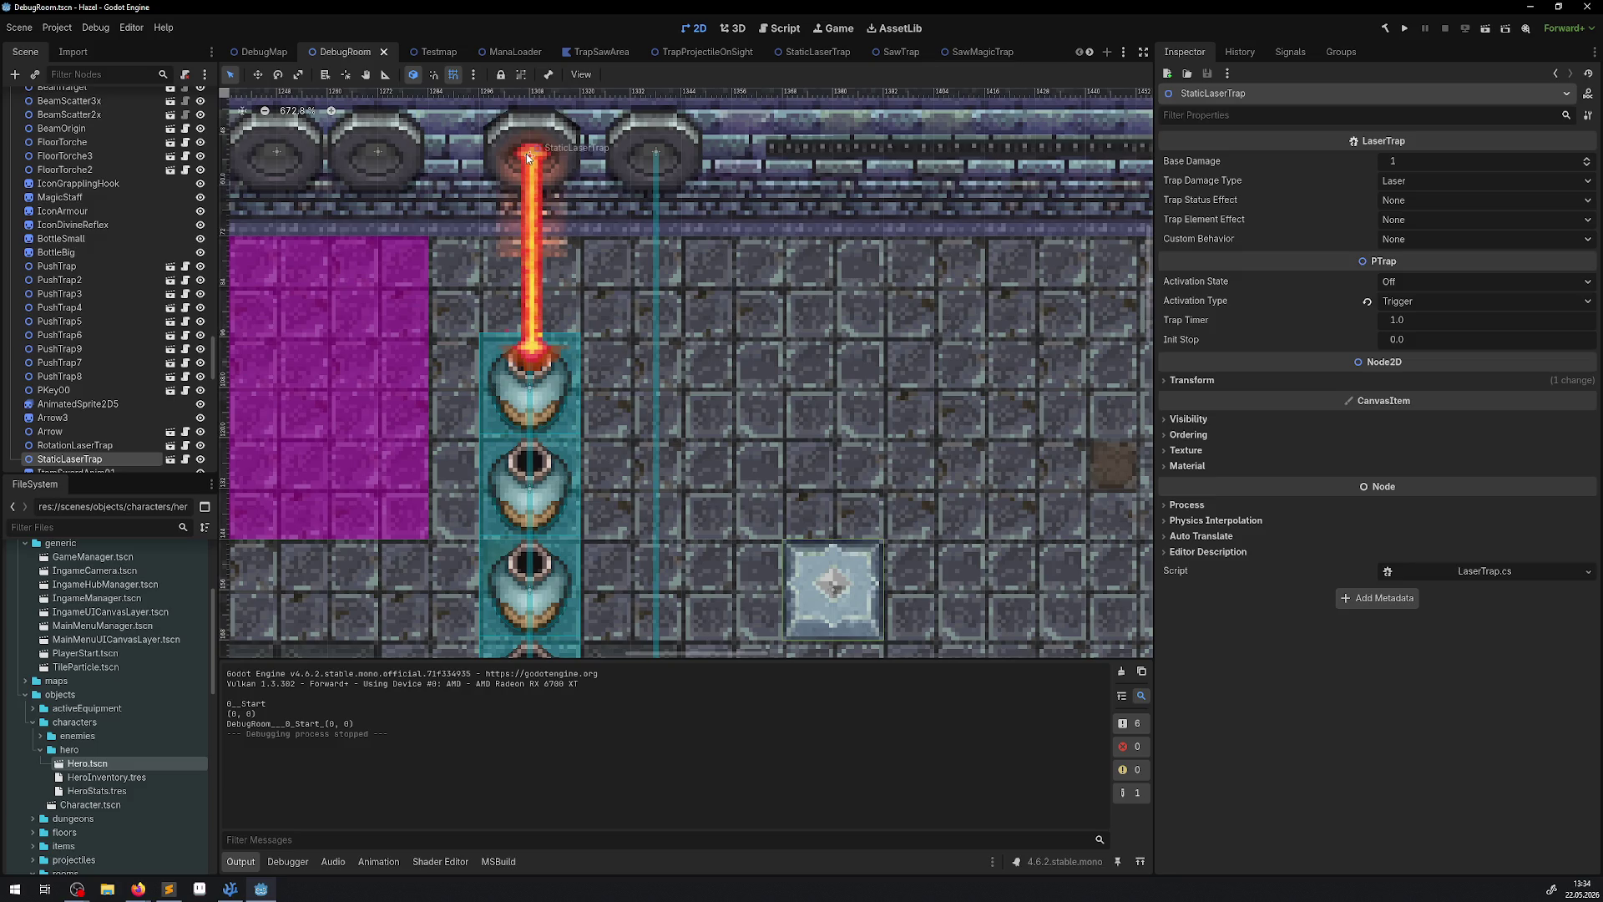
left_click(231, 894)
scroll(570, 474, "up", 15)
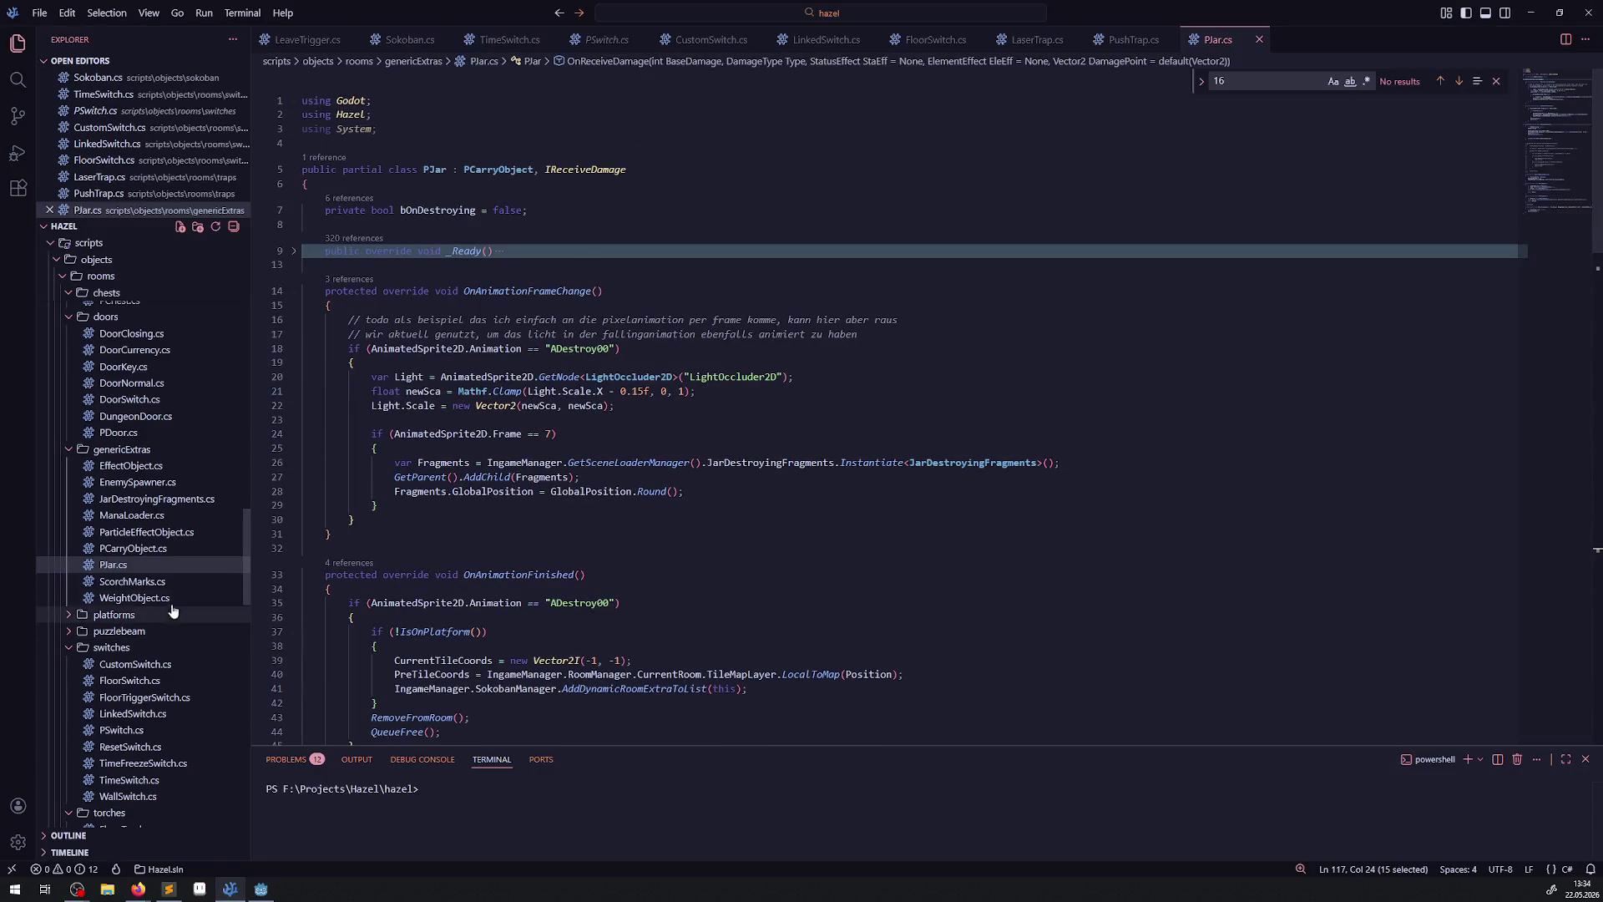
scroll(191, 578, "down", 3)
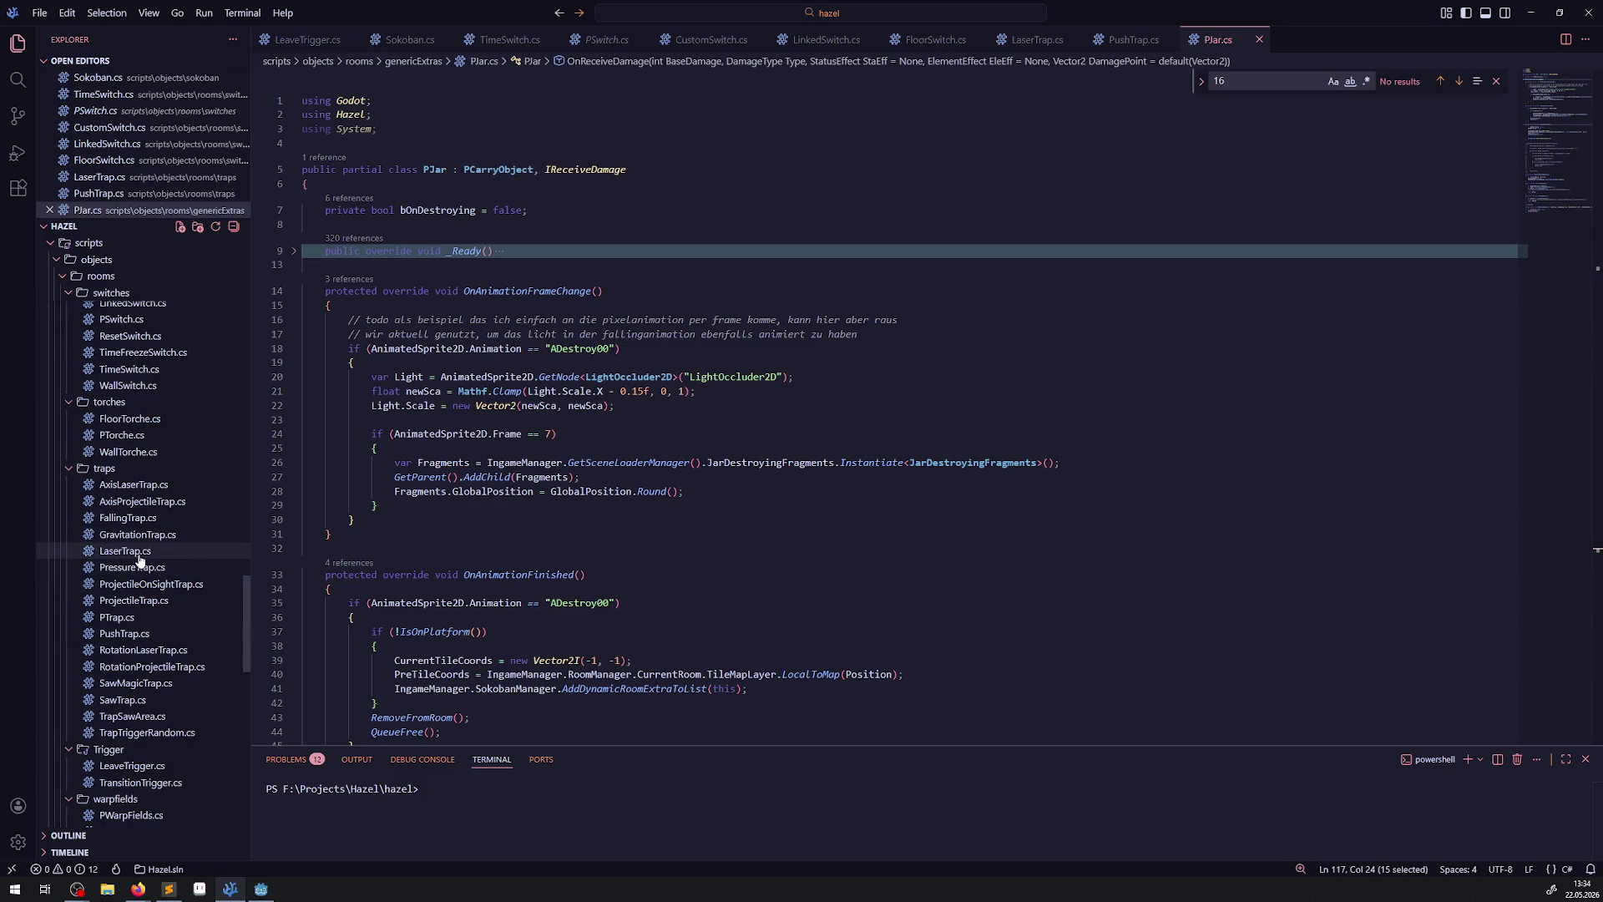
Open LaserTrap.cs and inspect LaserEnd on line 135 in _PhysicsProcess.
left_click(125, 551)
scroll(584, 415, "up", 20)
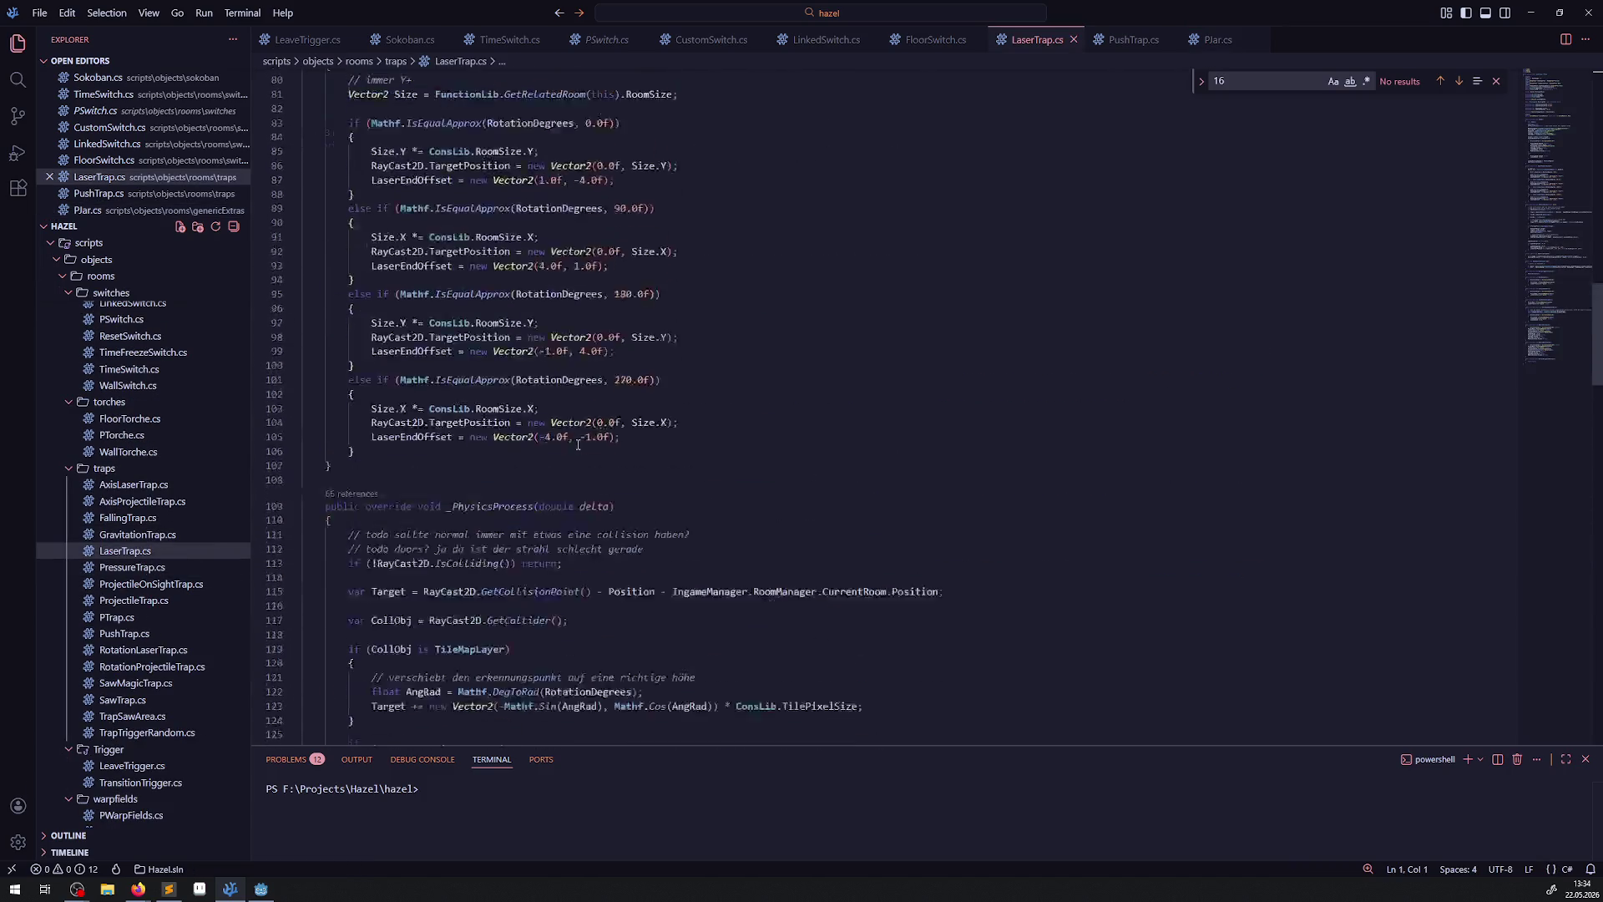
scroll(606, 415, "down", 7)
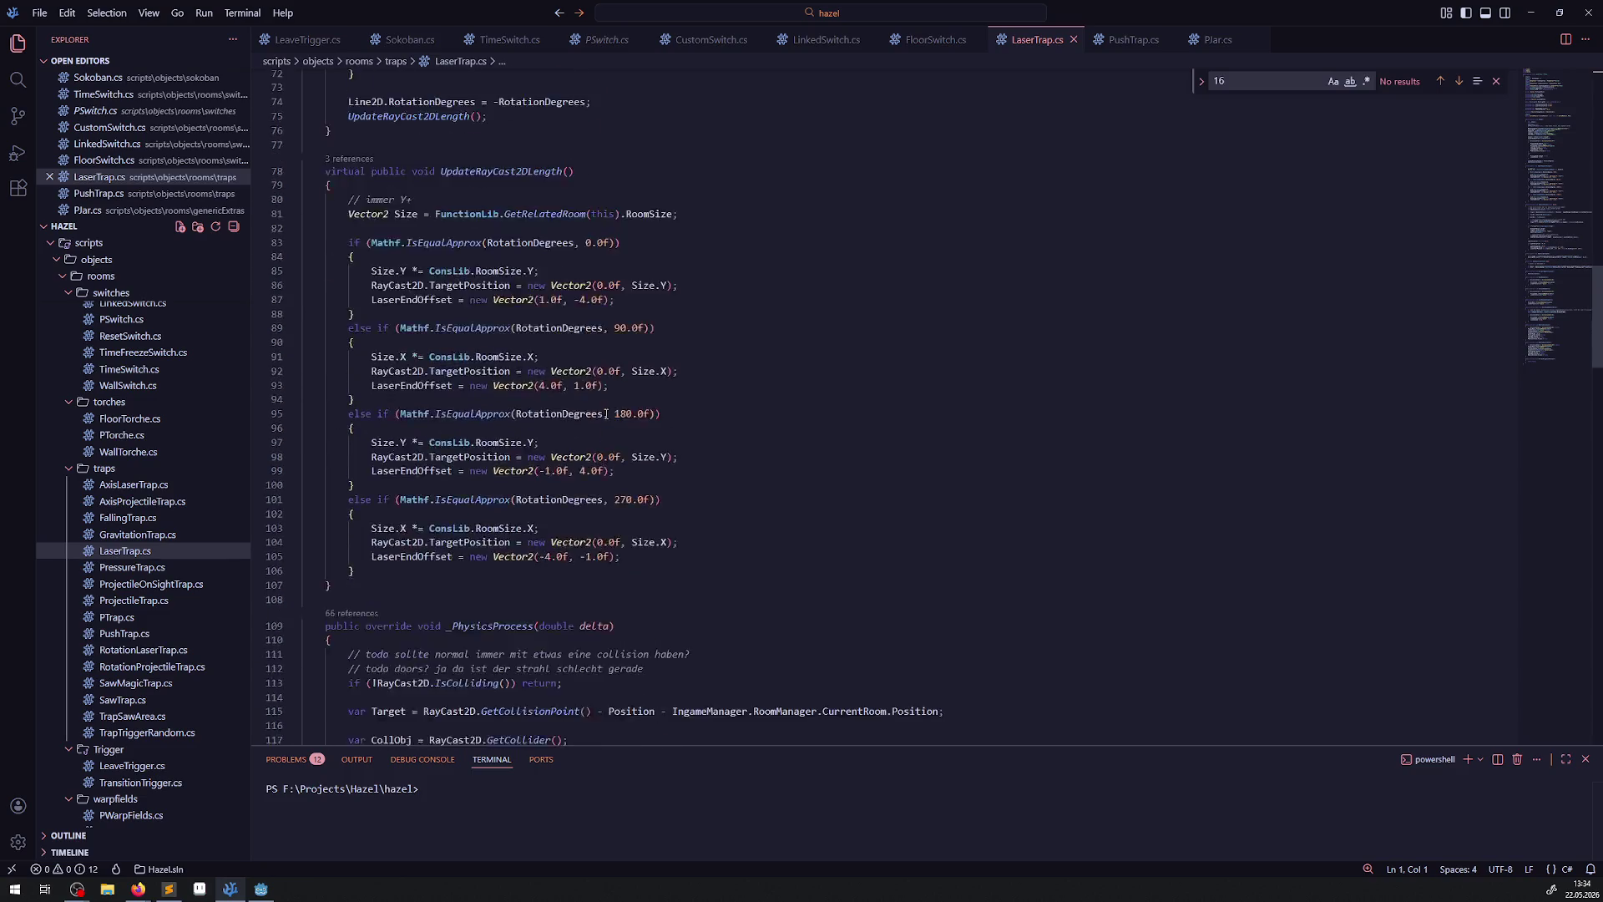
scroll(605, 412, "up", 7)
scroll(605, 413, "up", 5)
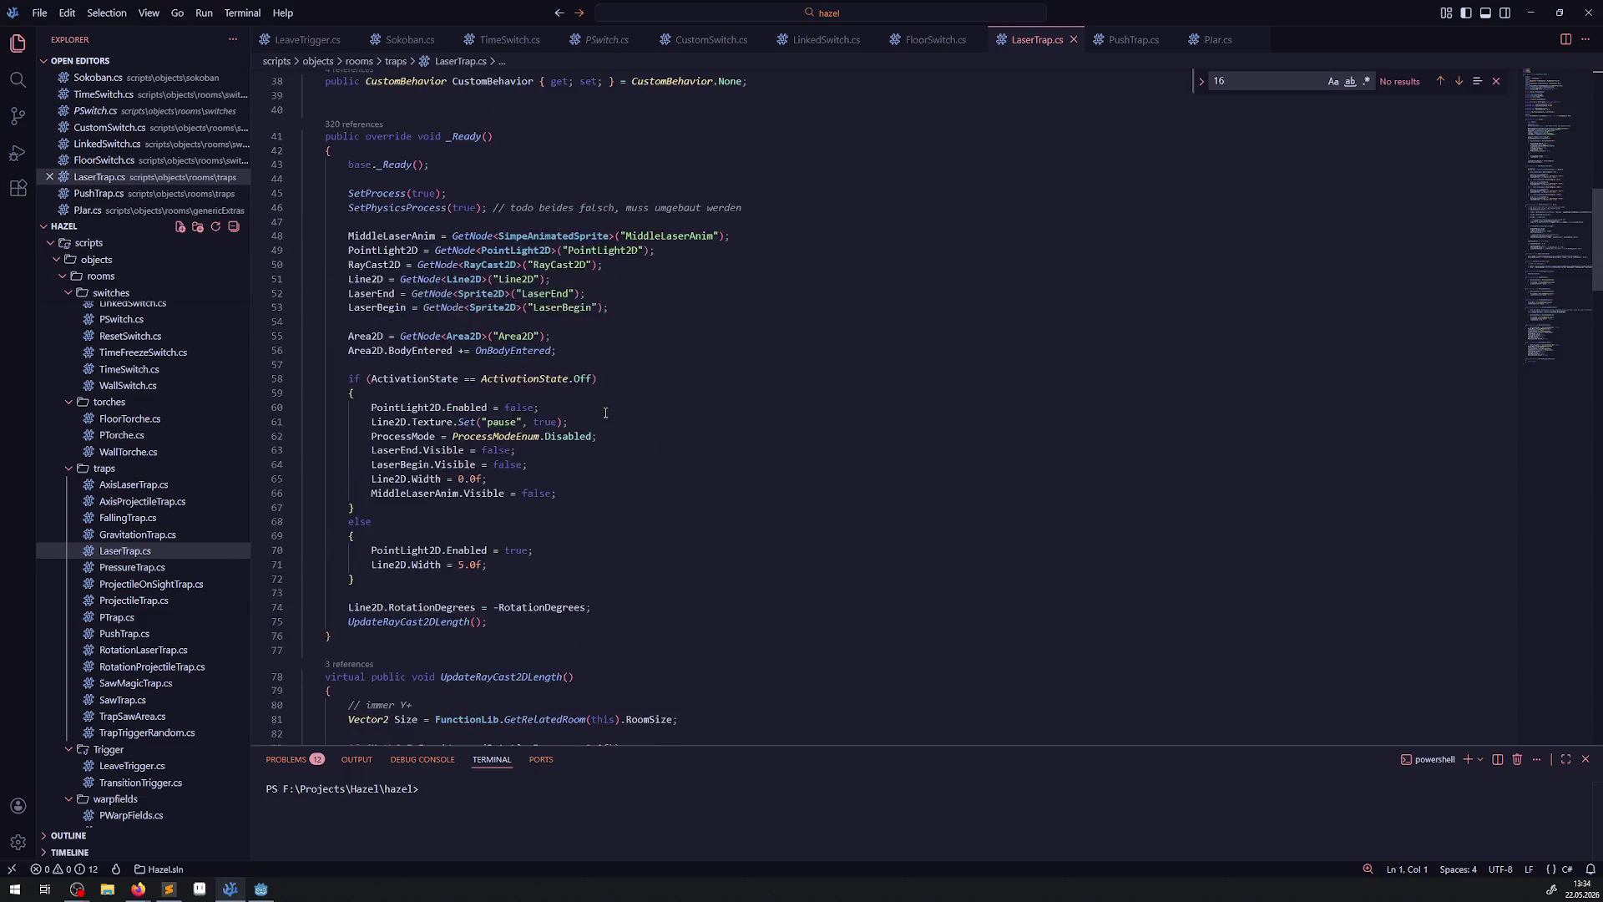
scroll(605, 413, "down", 10)
scroll(606, 412, "down", 10)
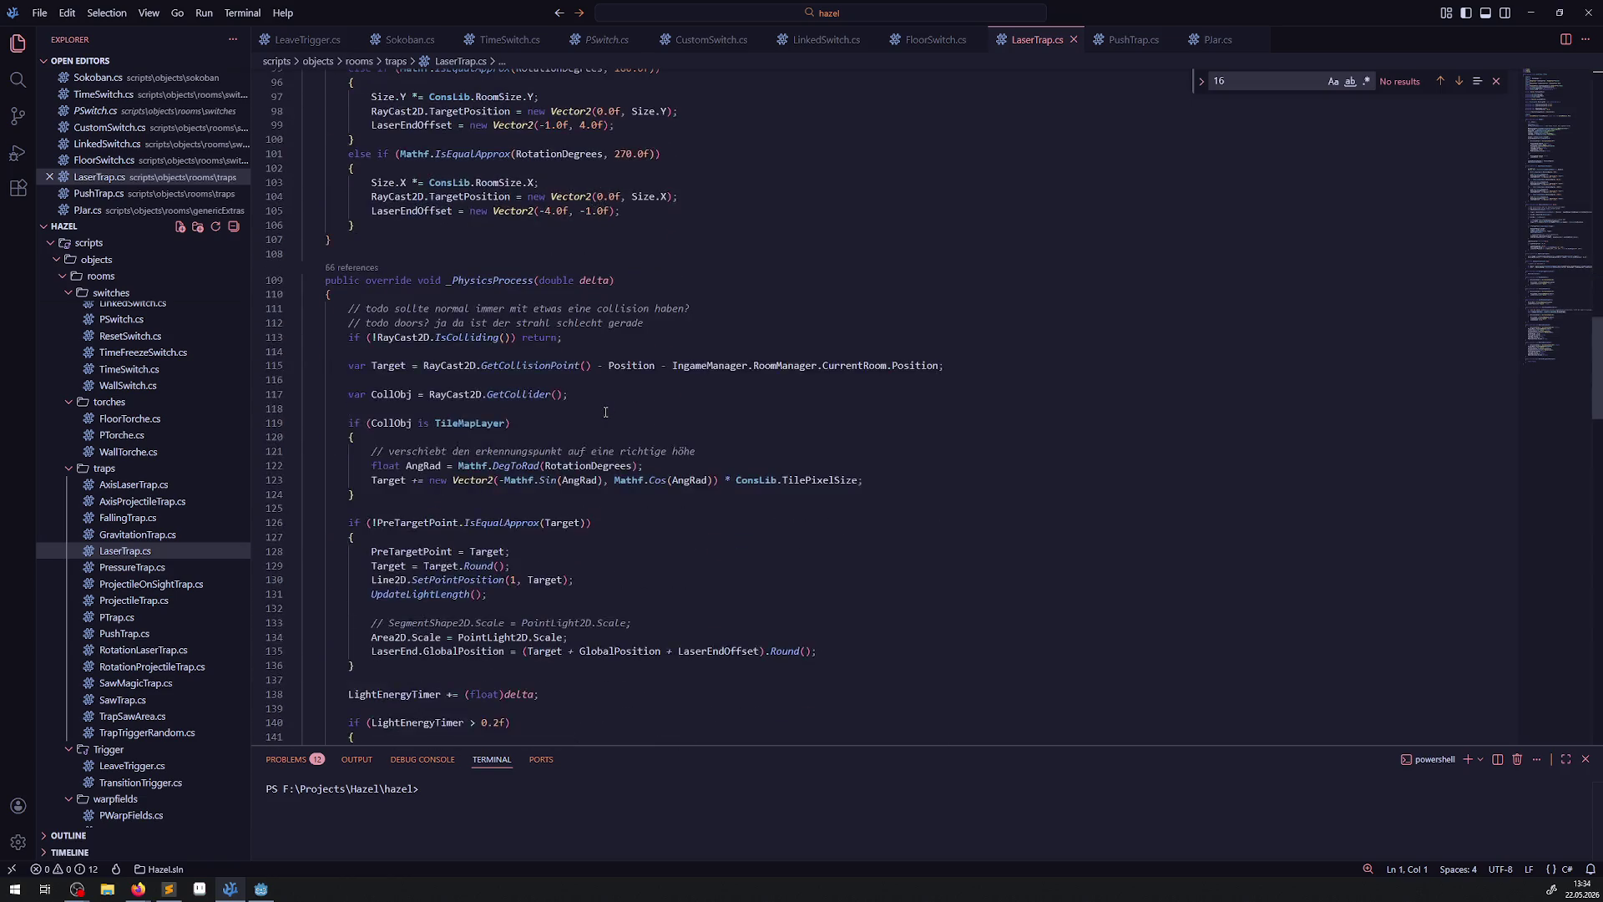
scroll(494, 415, "down", 3)
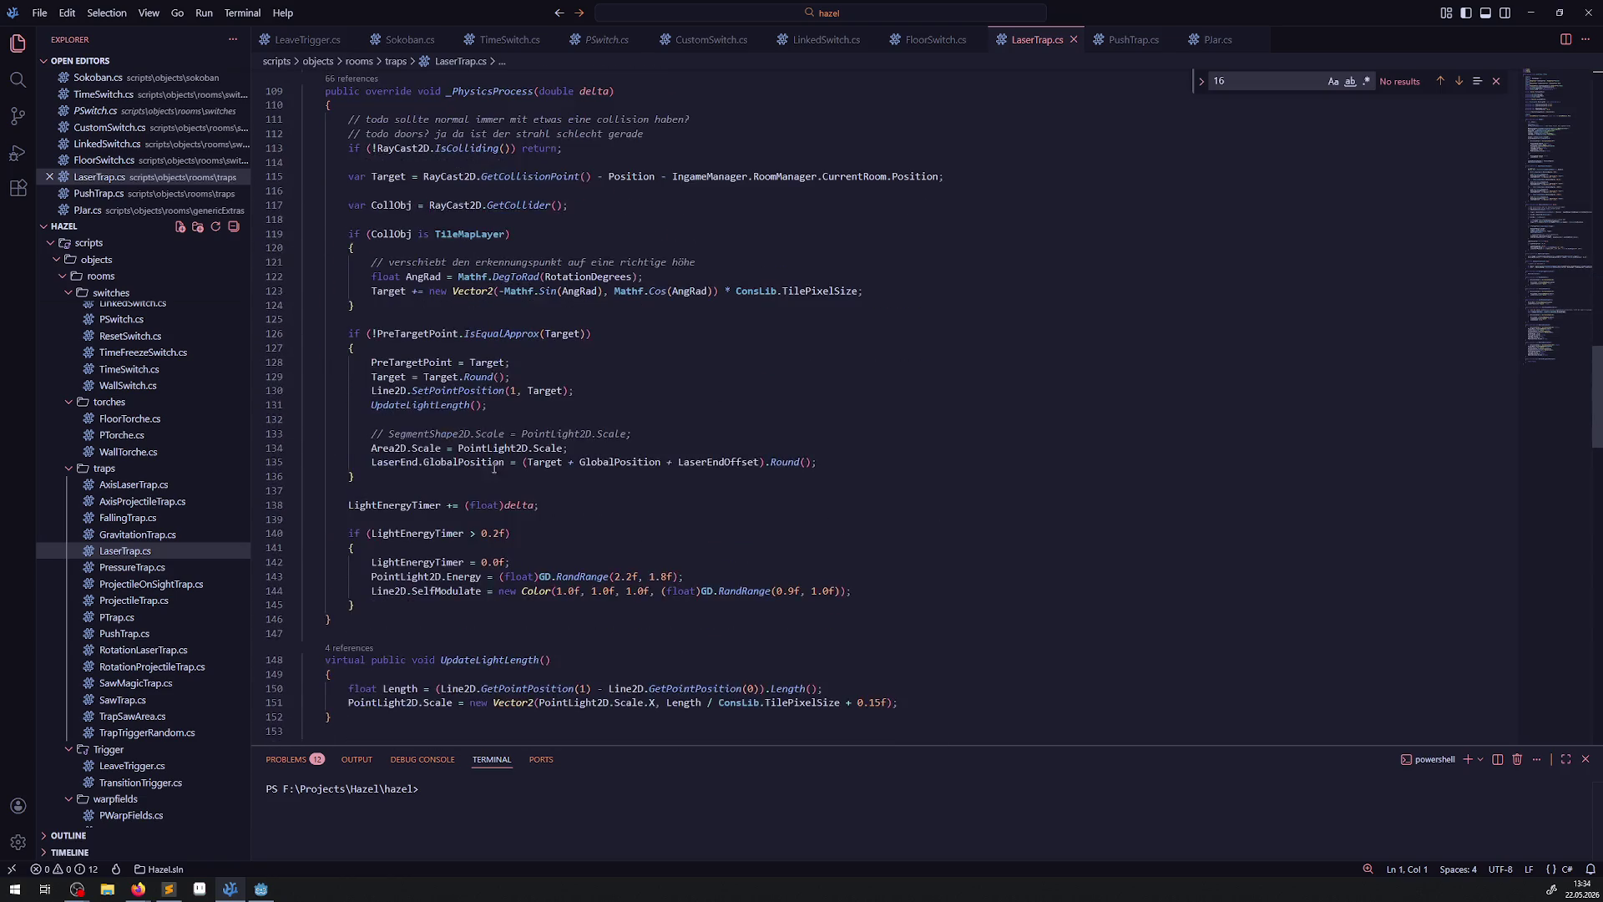
double_click(415, 464)
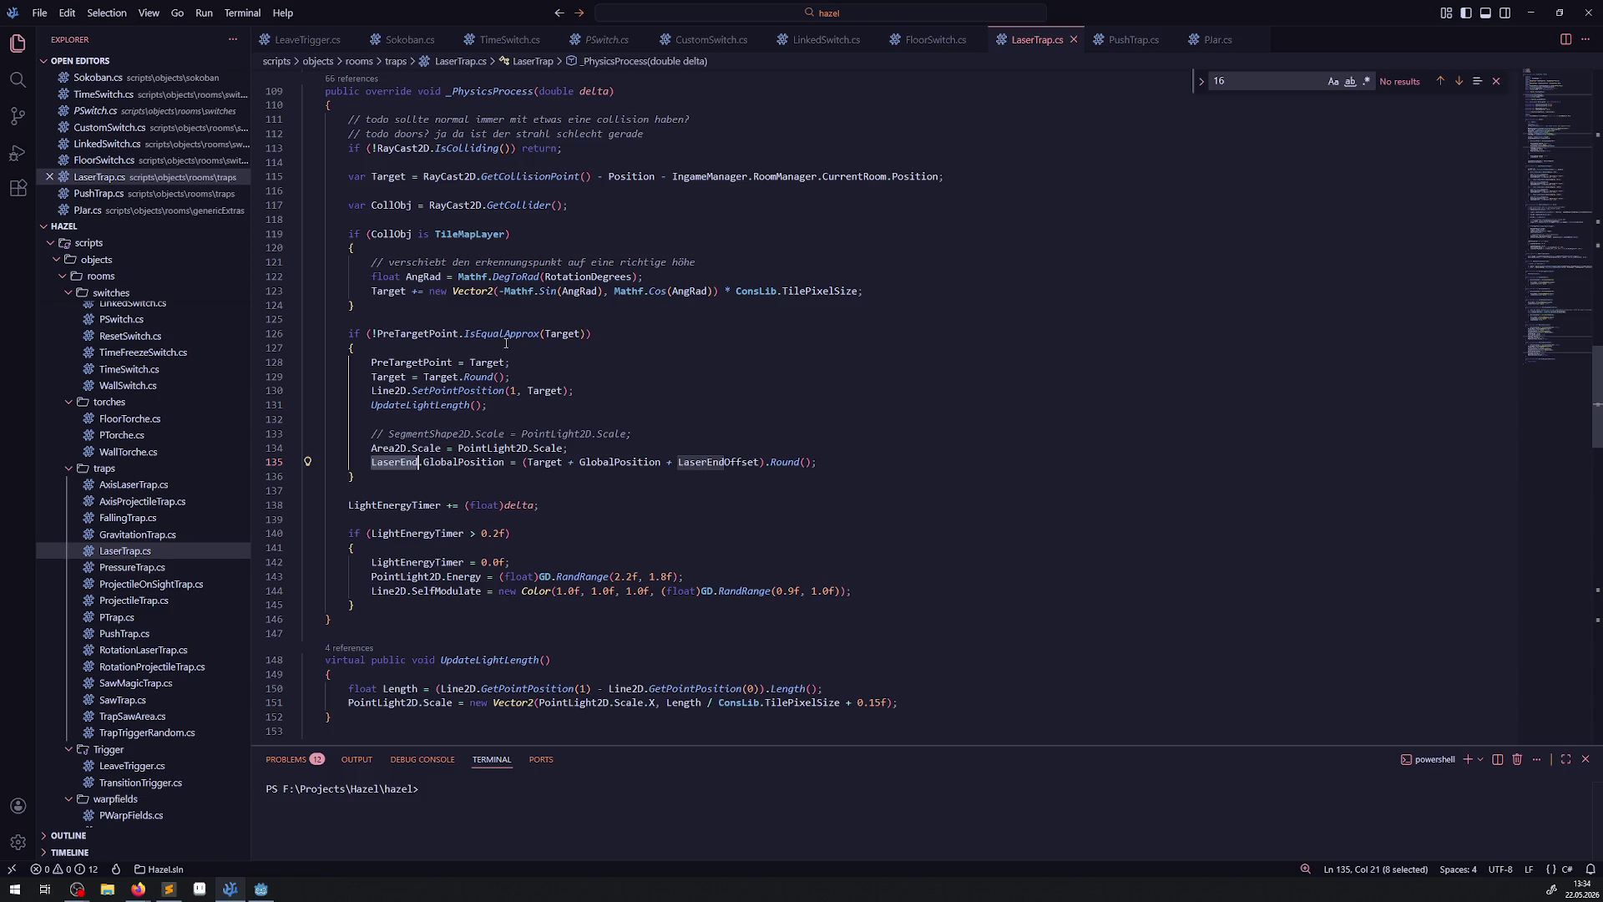
left_click(856, 457)
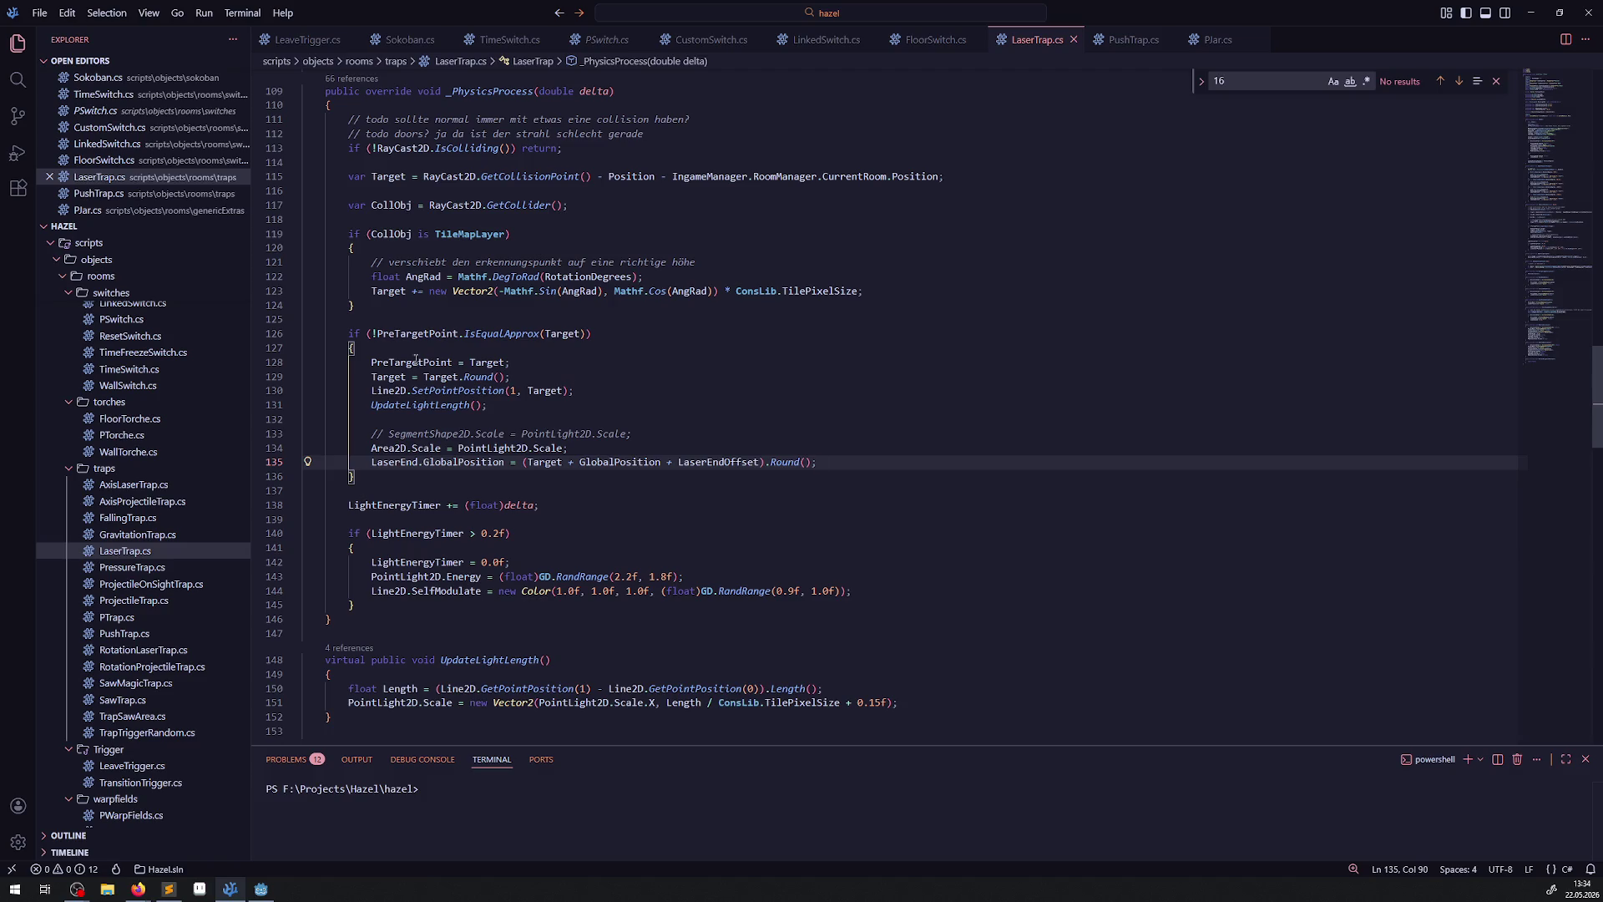
Check the uses of Target and TileMapLayer, and insert an empty line above the TileMapLayer check.
double_click(487, 361)
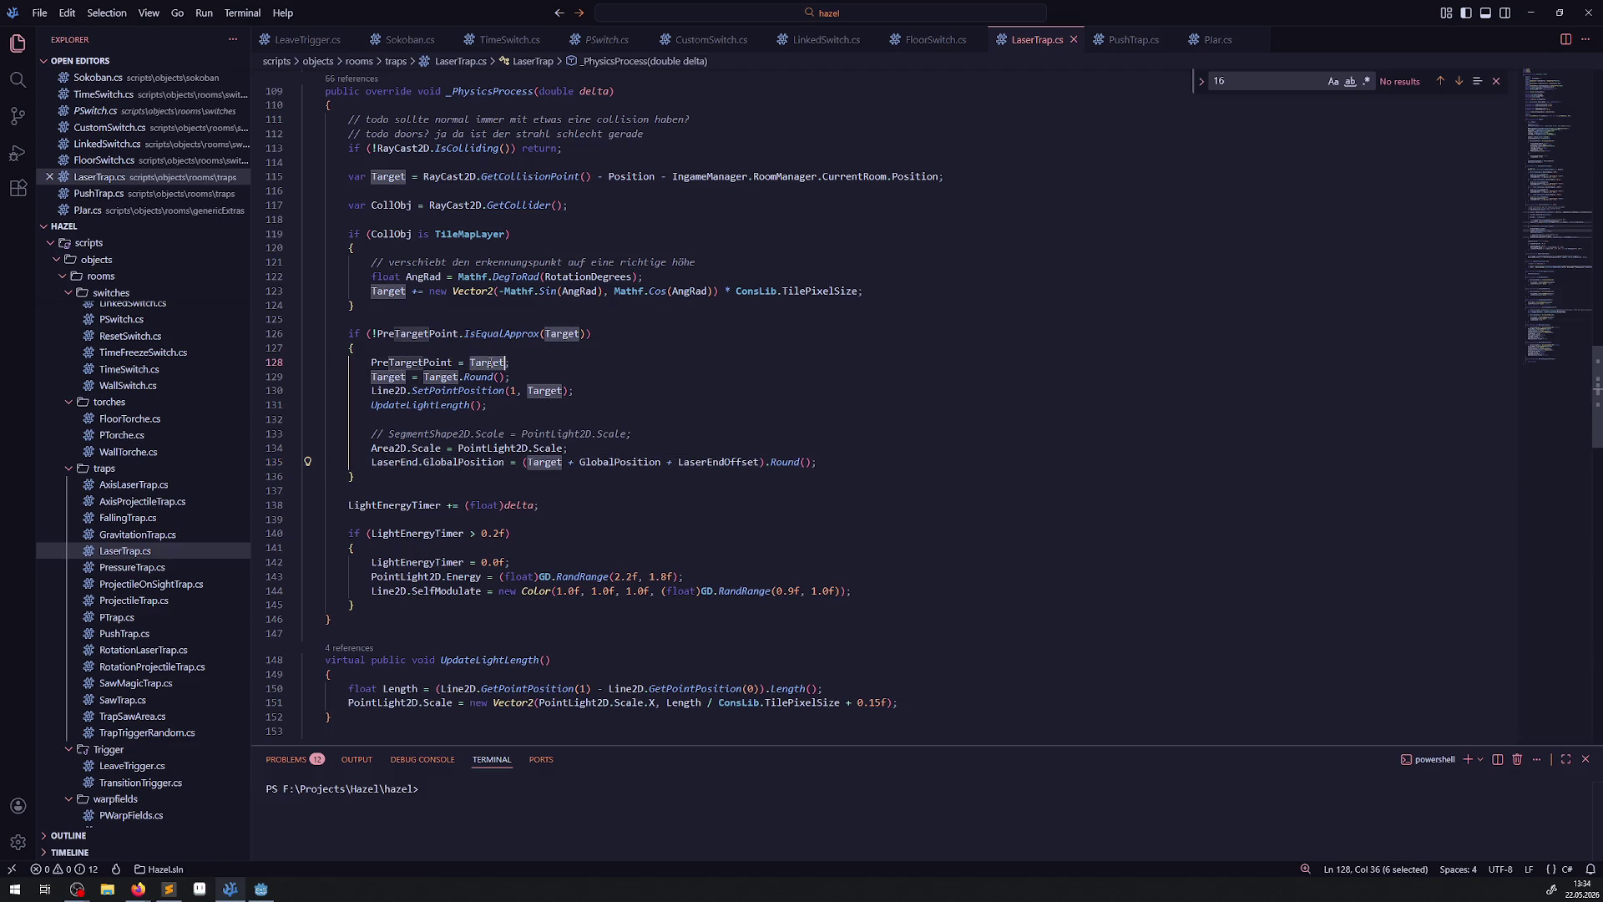
left_click(404, 235)
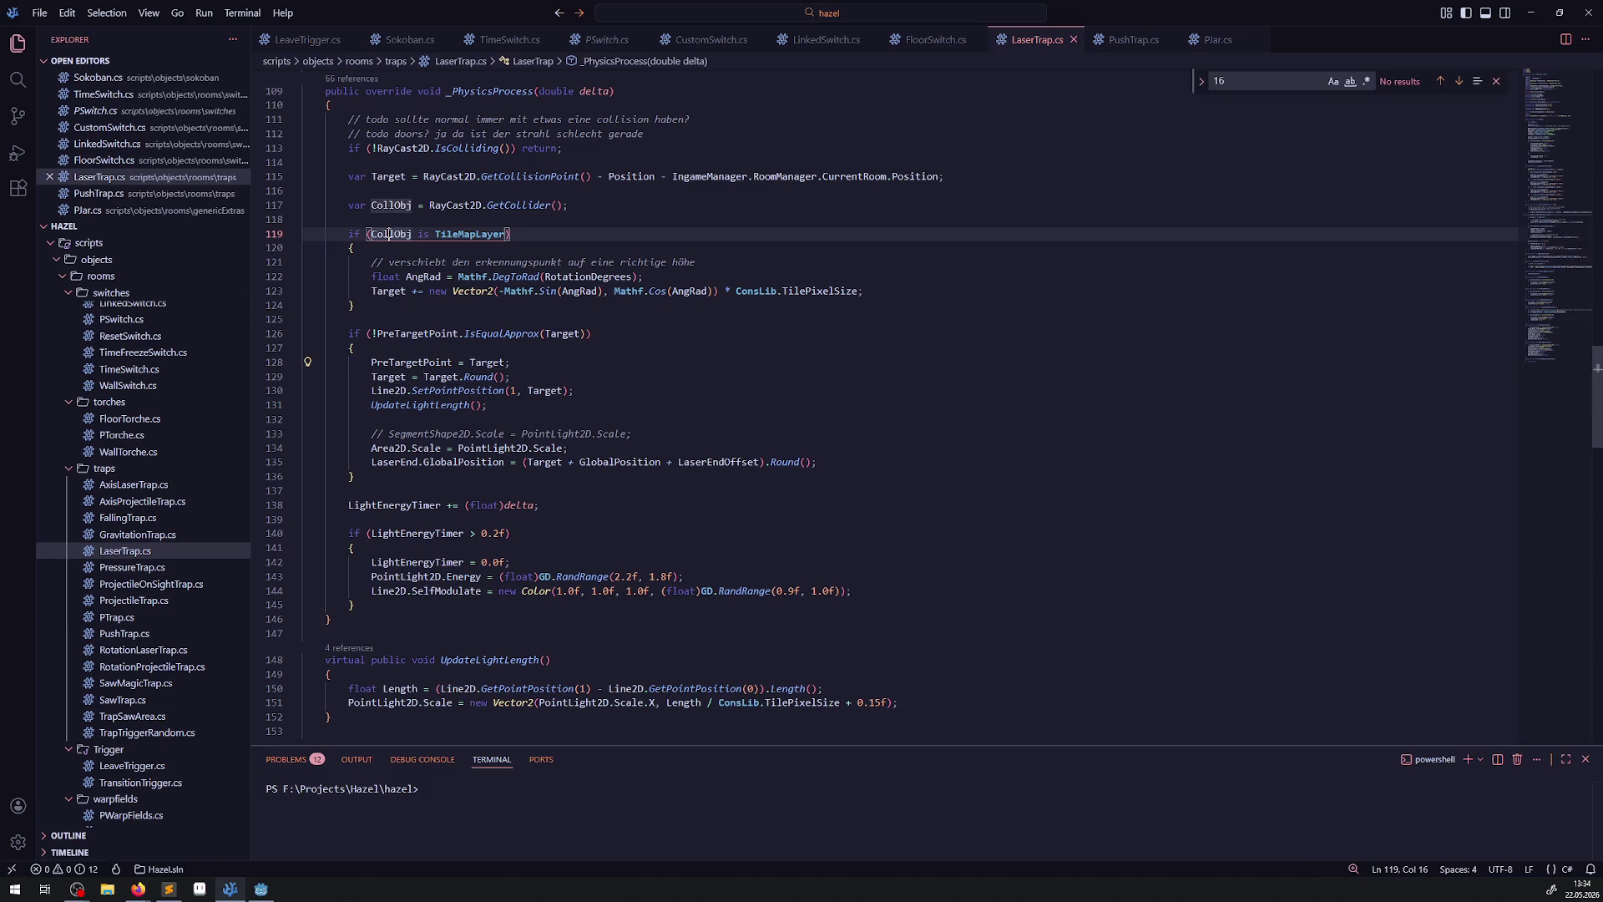
double_click(494, 234)
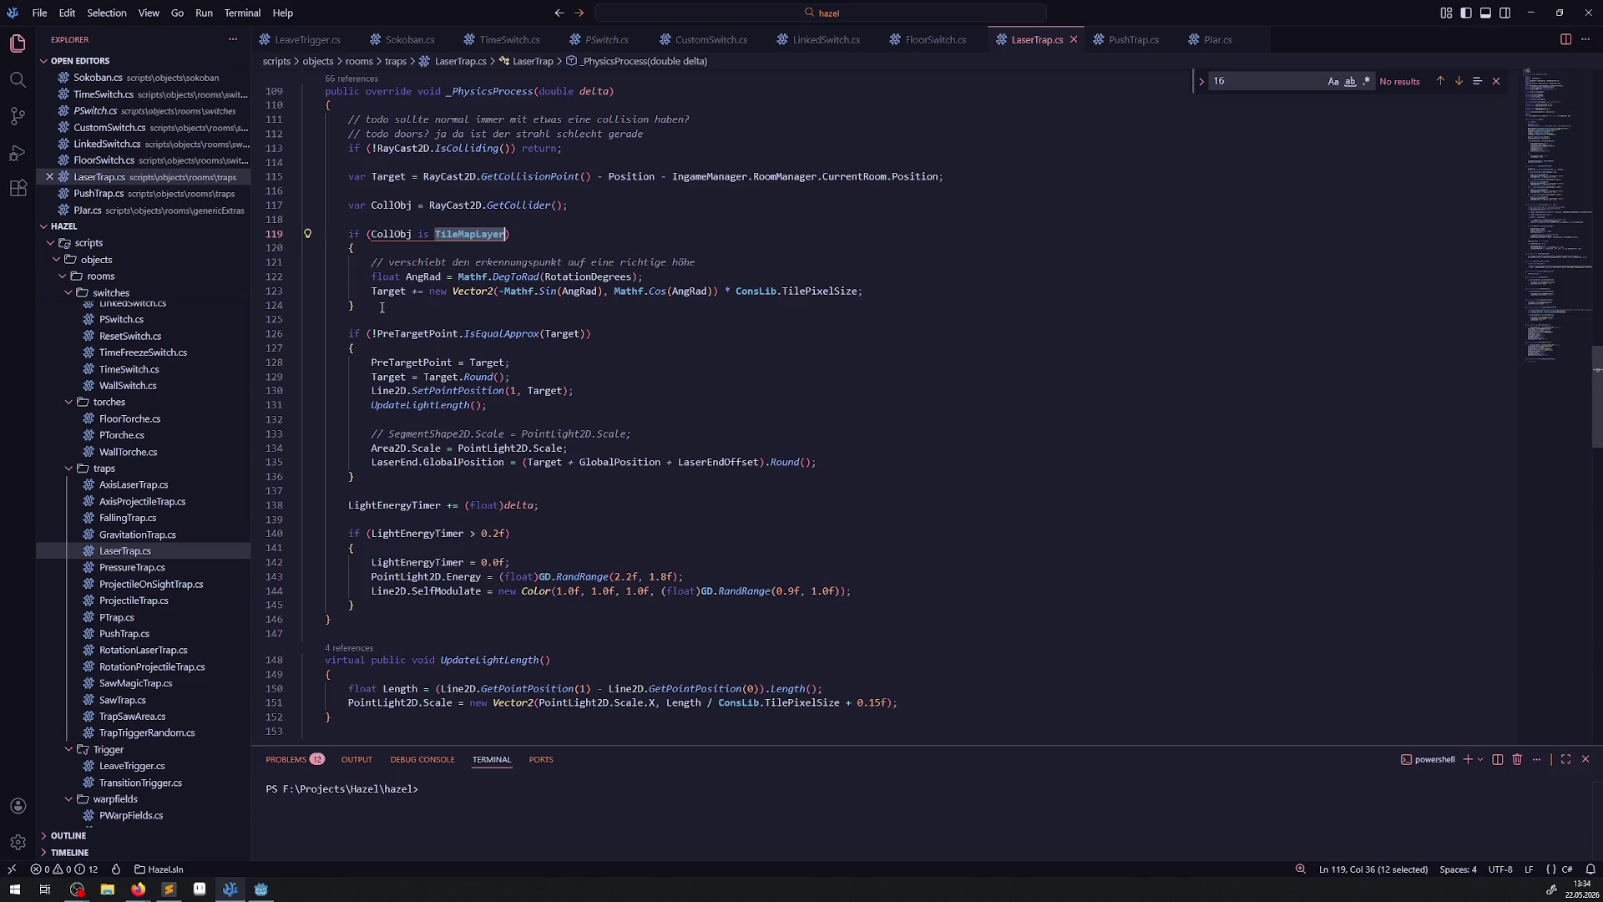
key("Home")
key("Home")
key("Return")
key("Up")
Write the comment '// todo vll raus', save LaserTrap.cs, and select the ' + 0.15f' offset on line 152.
type("// ")
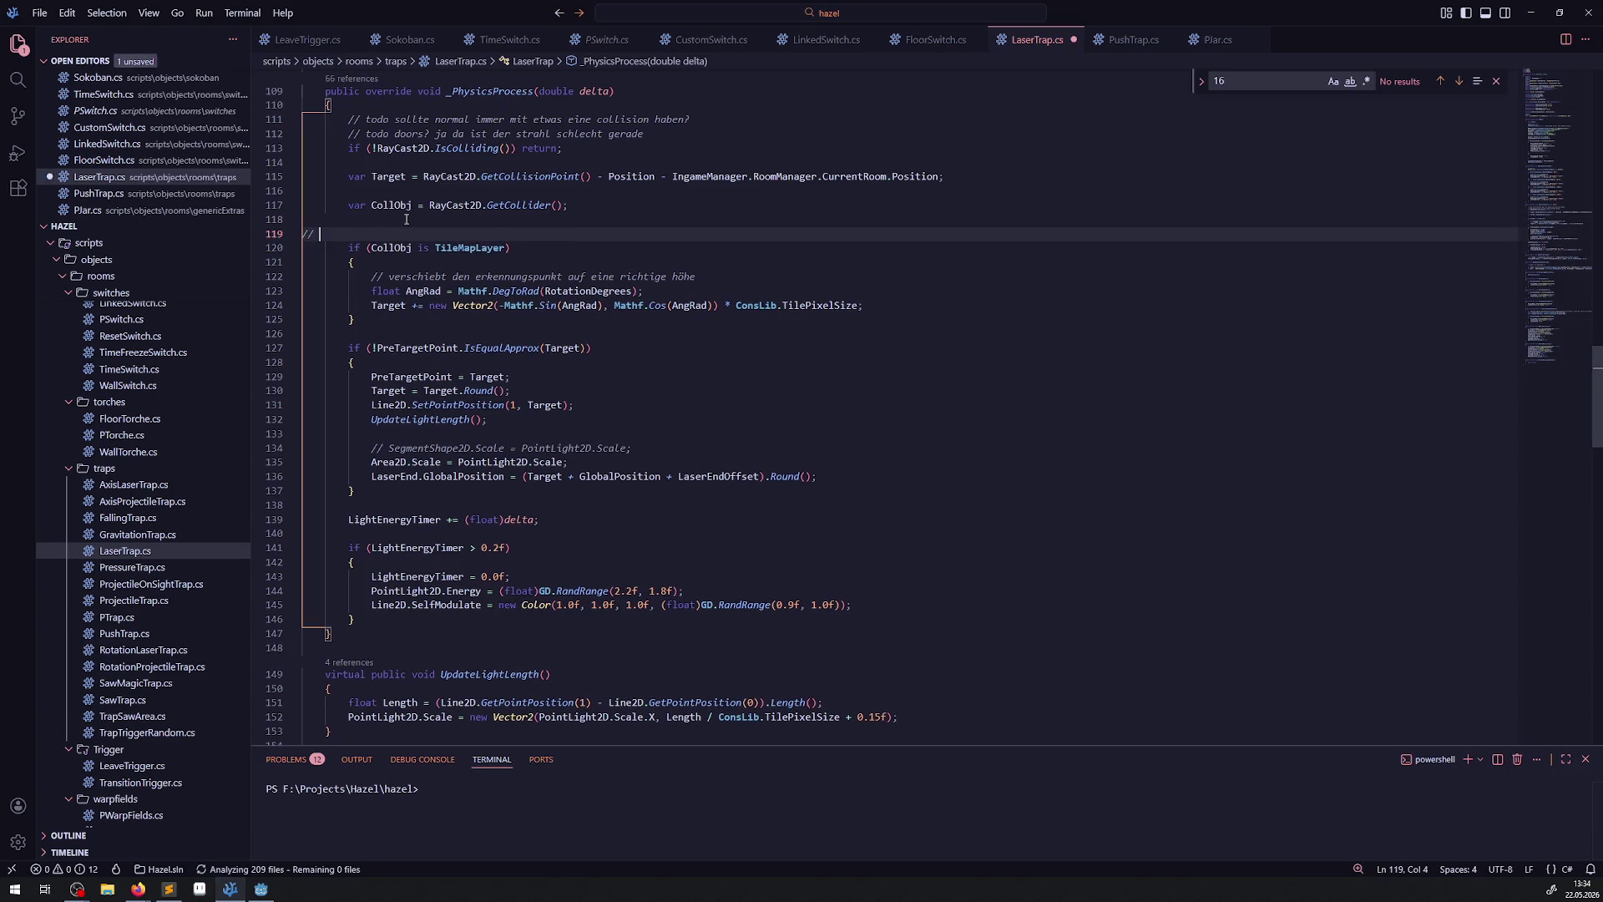
type("todo vll raus")
key("ctrl+s")
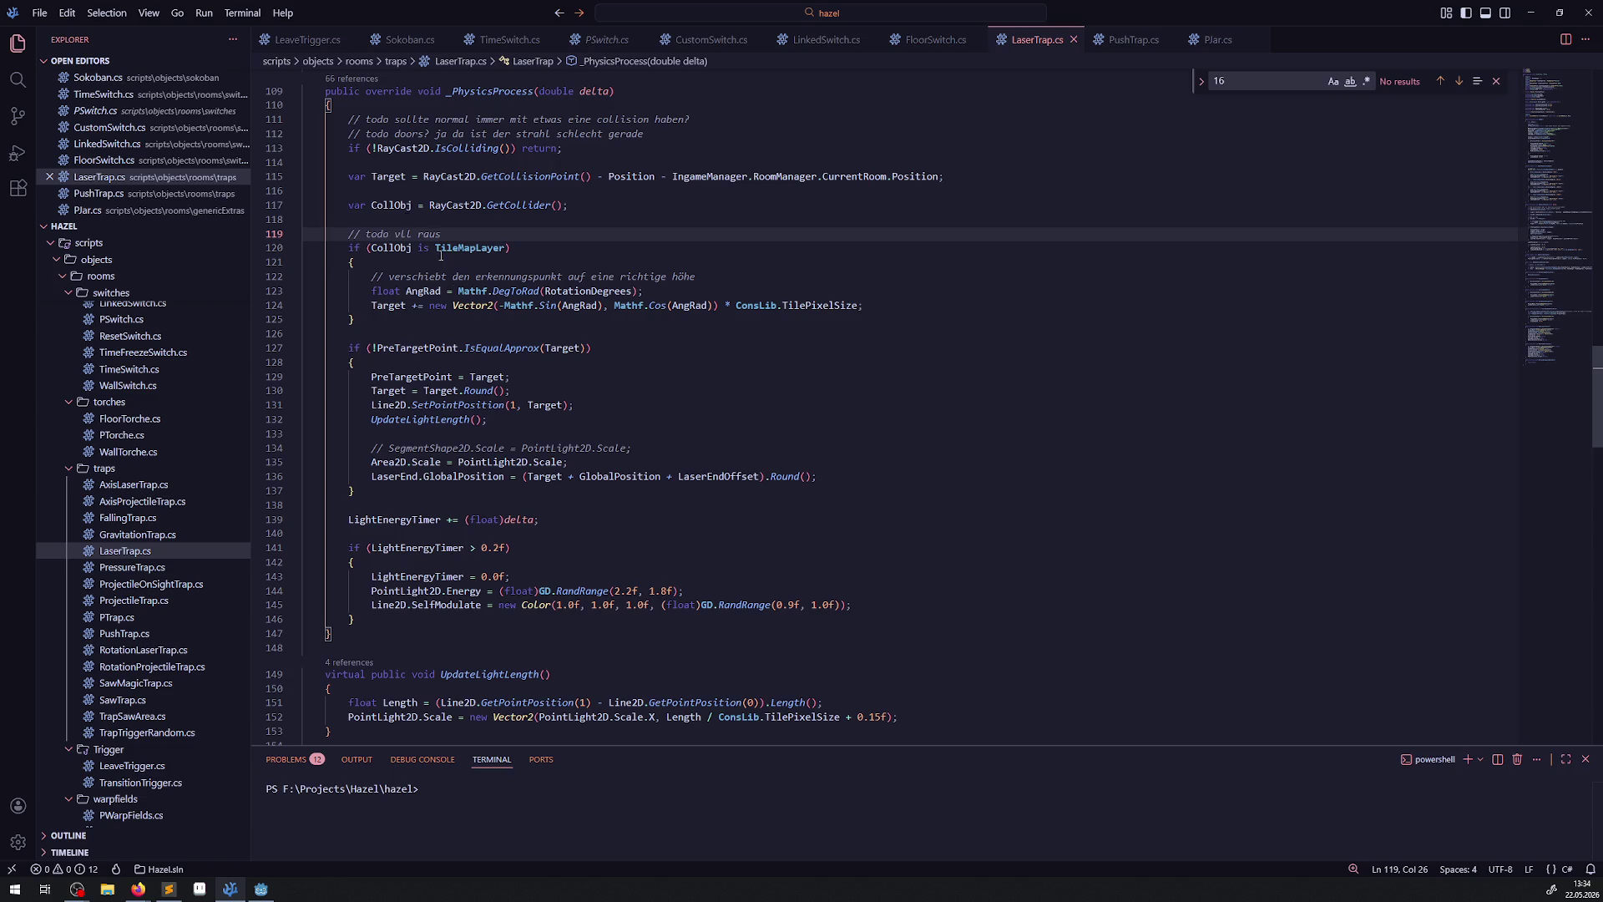
left_click(566, 462)
left_click_drag(841, 714, 888, 718)
key("ctrl+c")
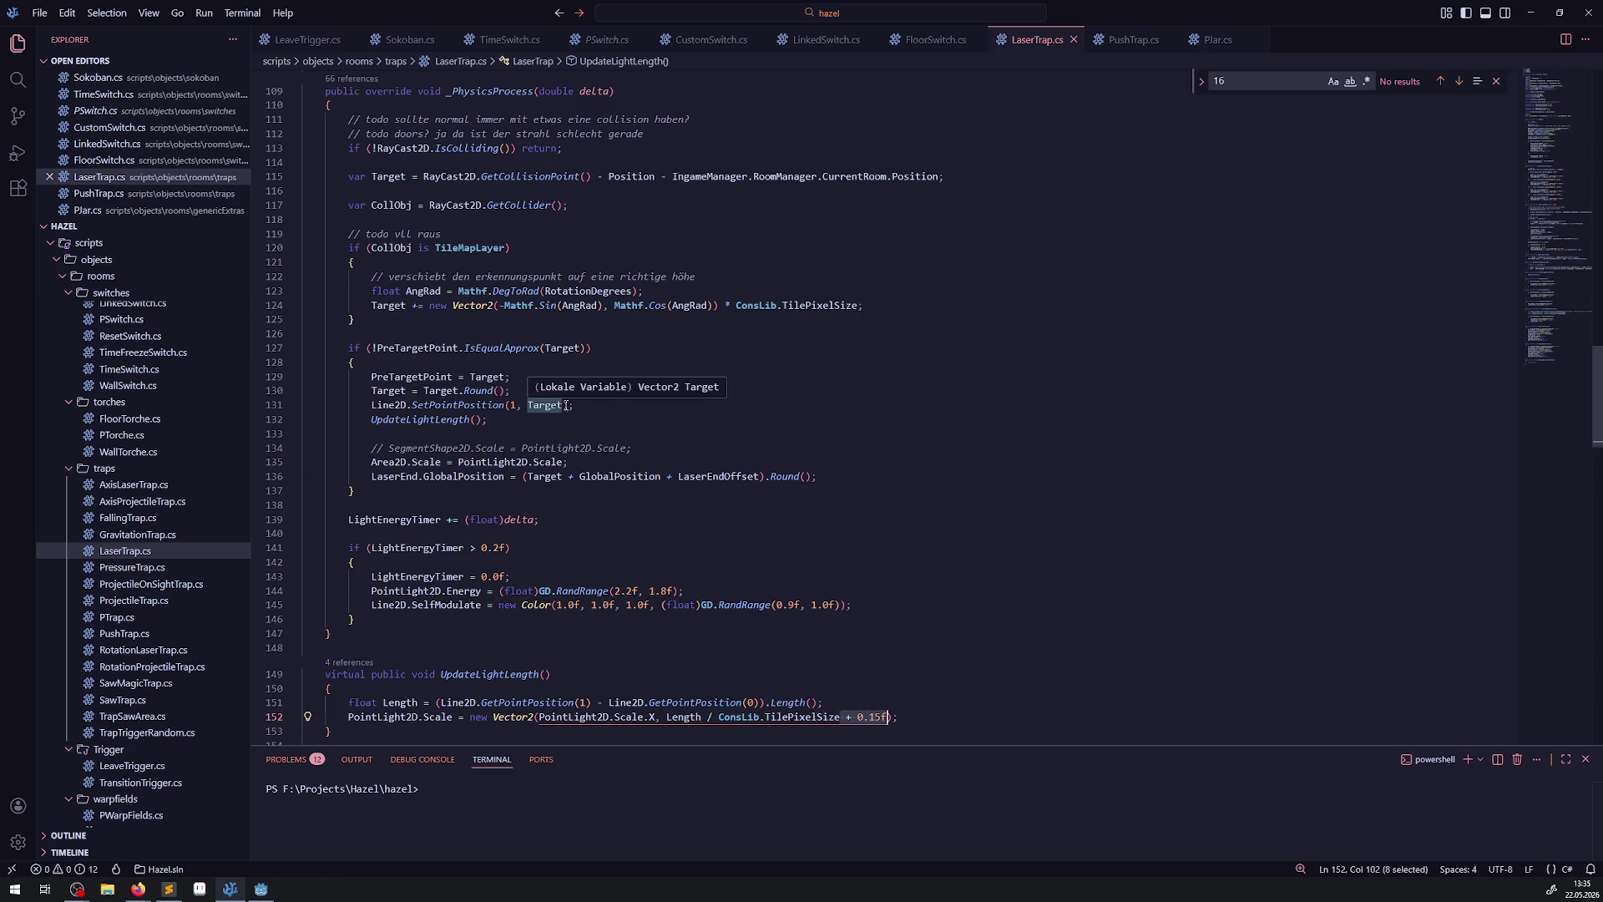
Paste the '+ 0.15f' offset after PointLight2D.Scale on line 135.
left_click(564, 485)
left_click(565, 462)
key("ctrl+v")
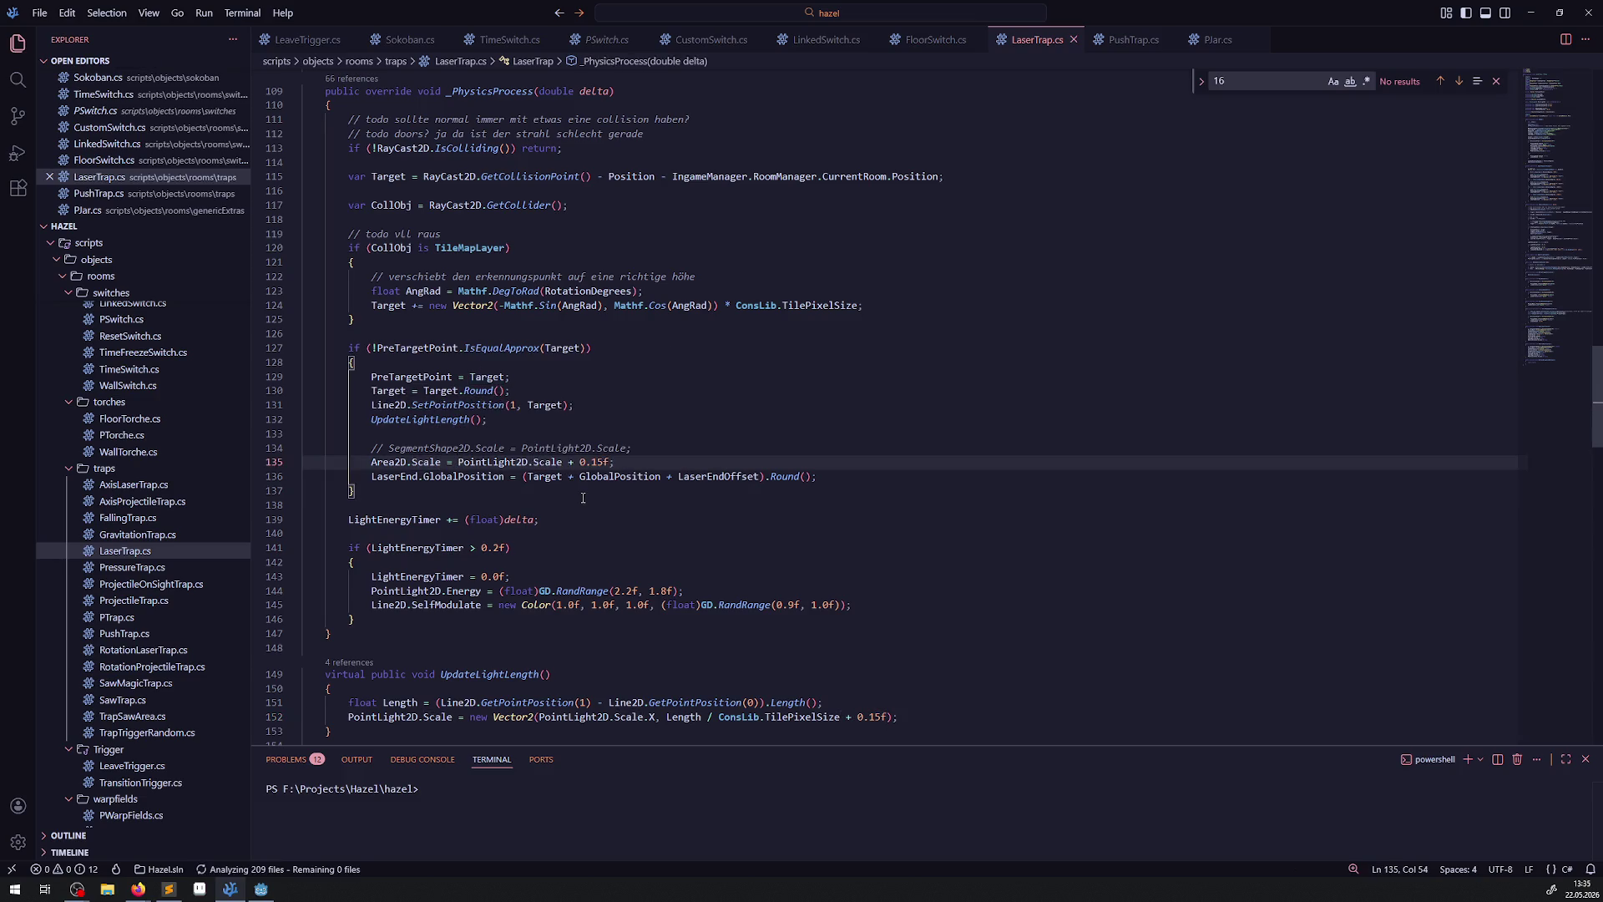
mouse_move(601, 461)
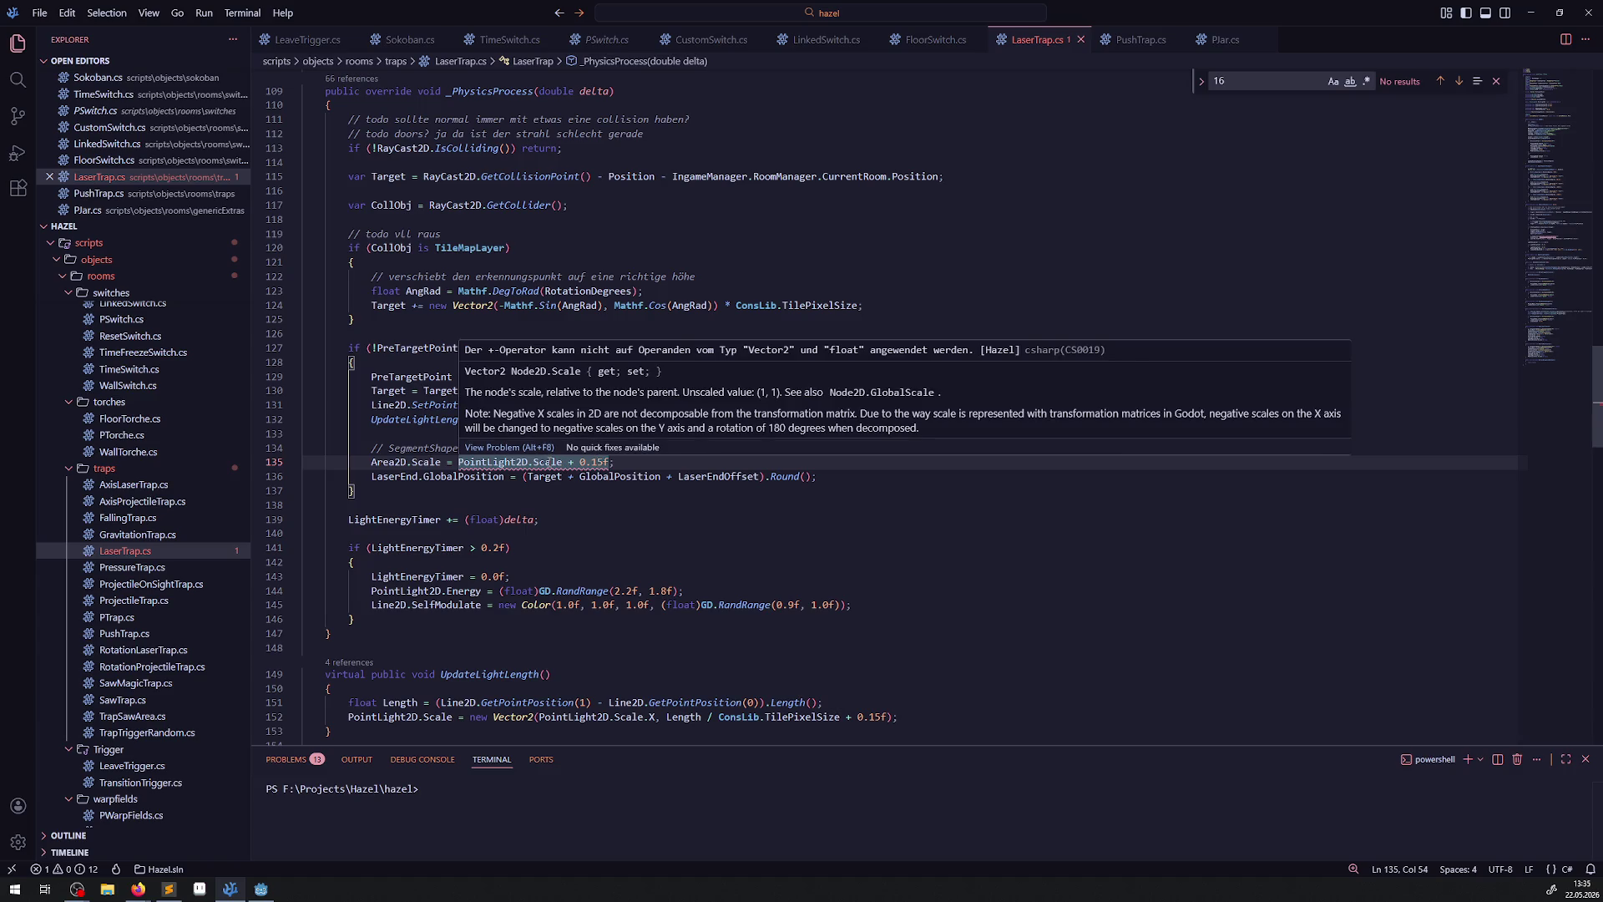
left_click_drag(579, 461, 612, 461)
mouse_move(545, 462)
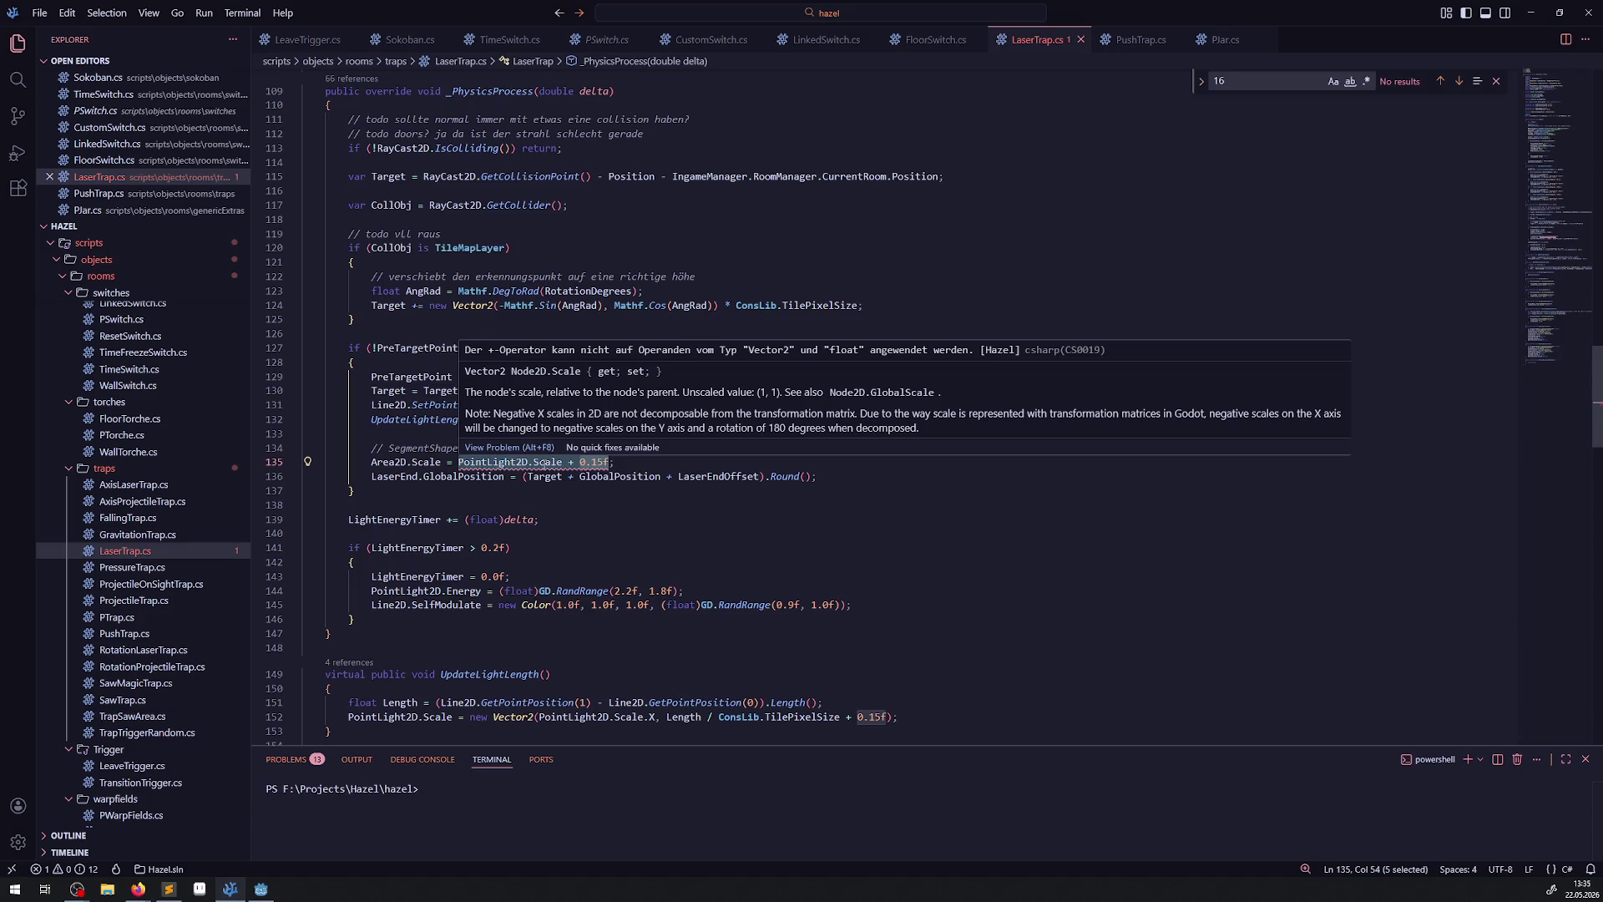
left_click(594, 547)
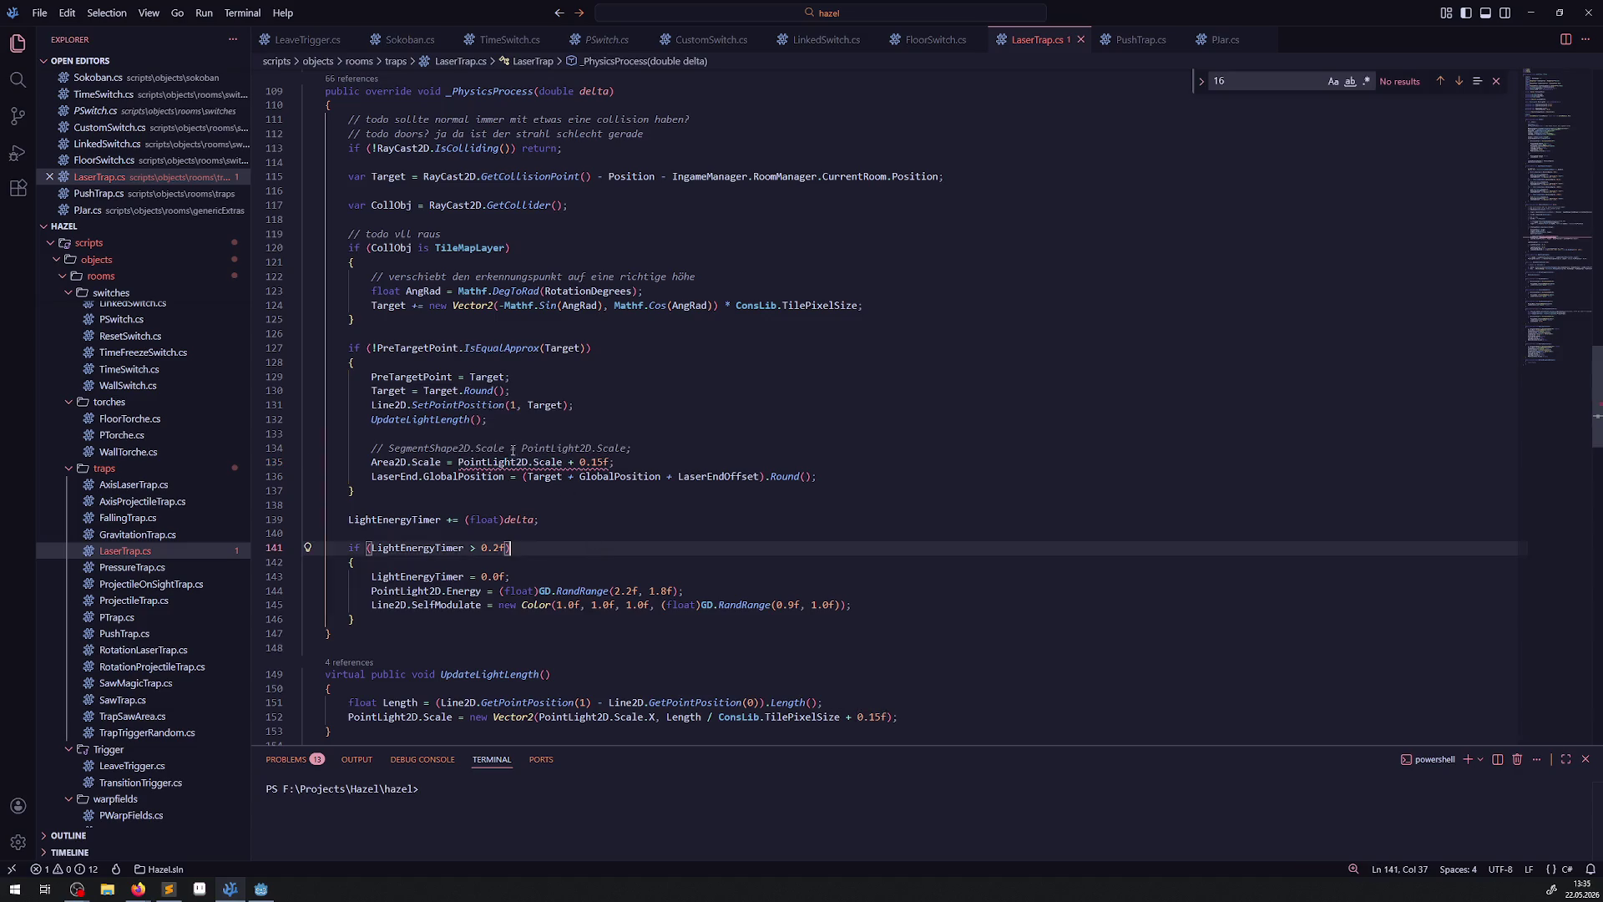
mouse_move(544, 469)
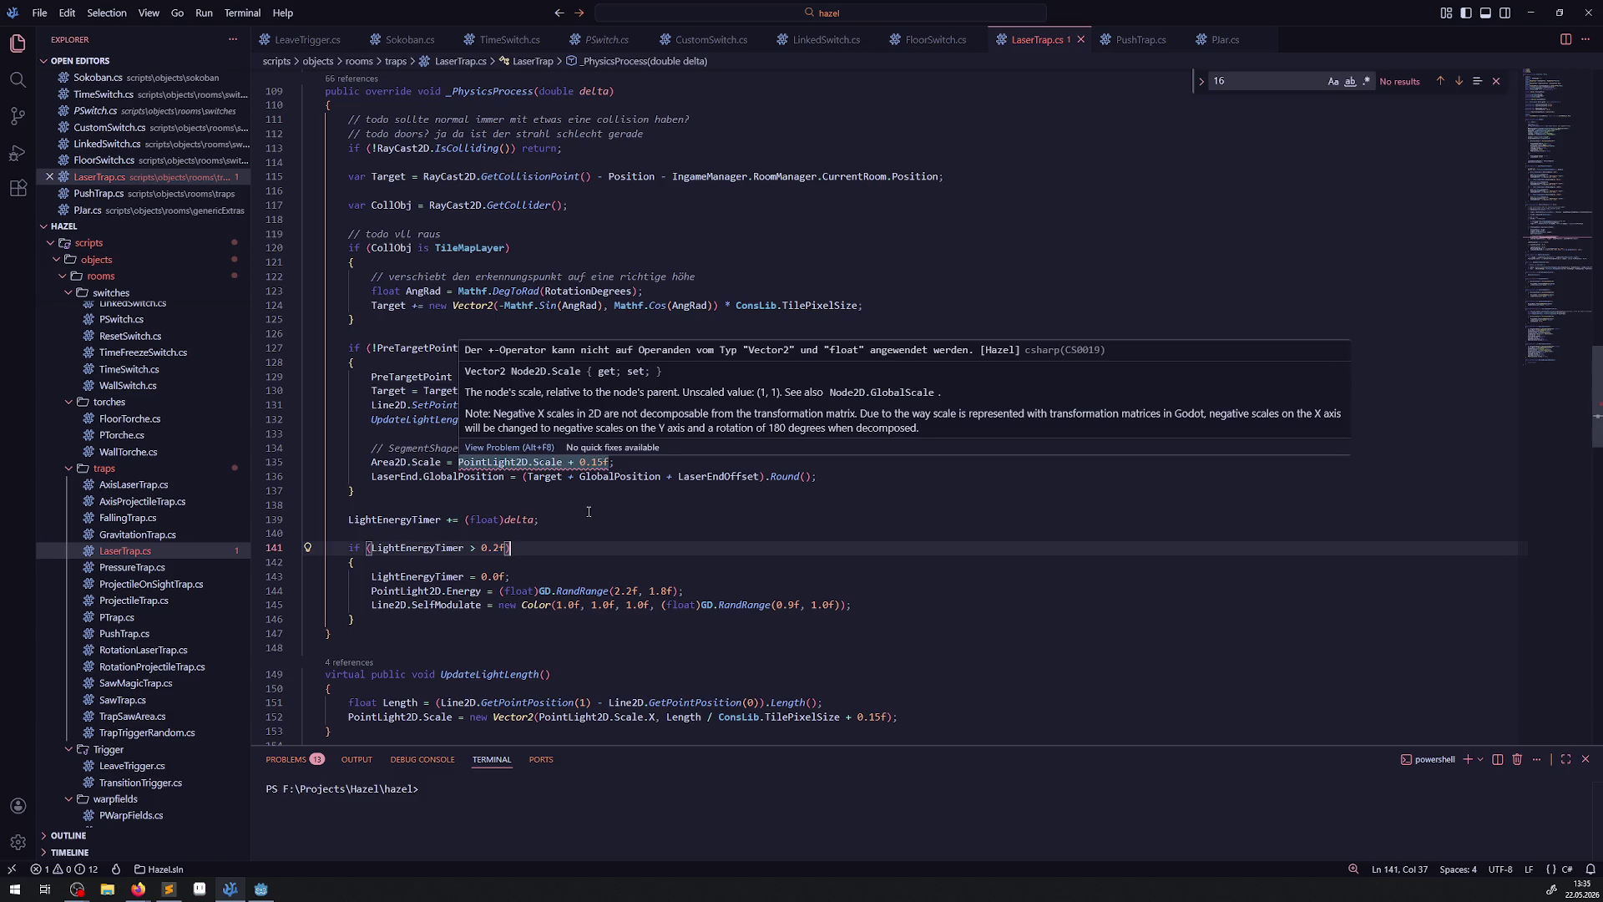
Replace the 0.15f offset with '* new Vector2(1.01f, 1.01f)' on line 135.
left_click_drag(574, 461, 612, 462)
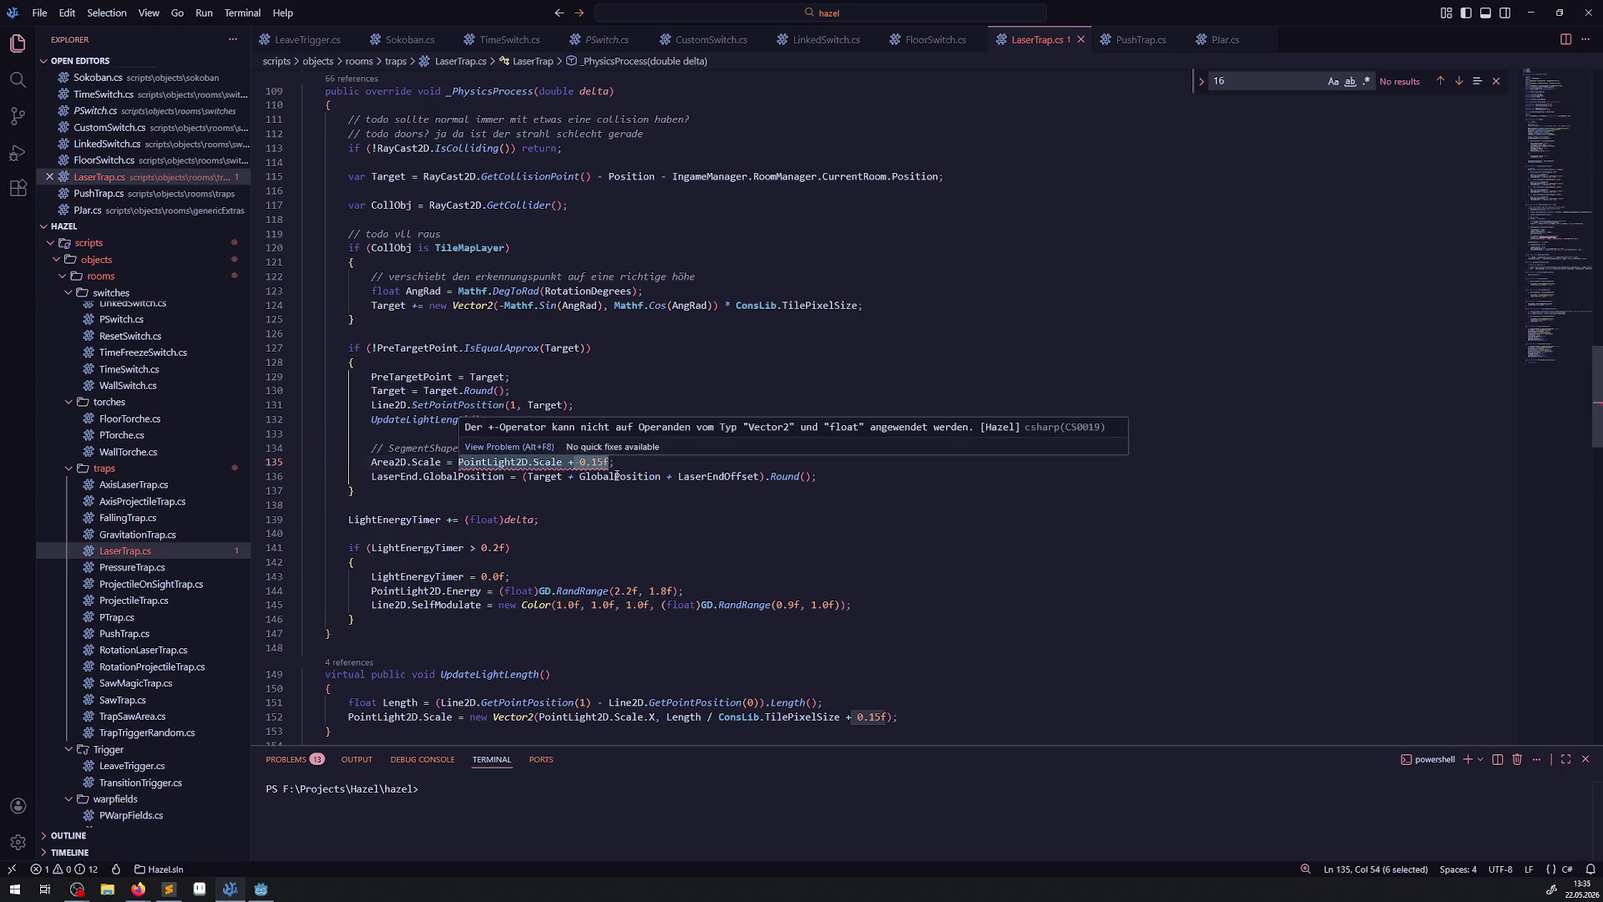
key("BackSpace")
key("BackSpace")
type("* new Vector")
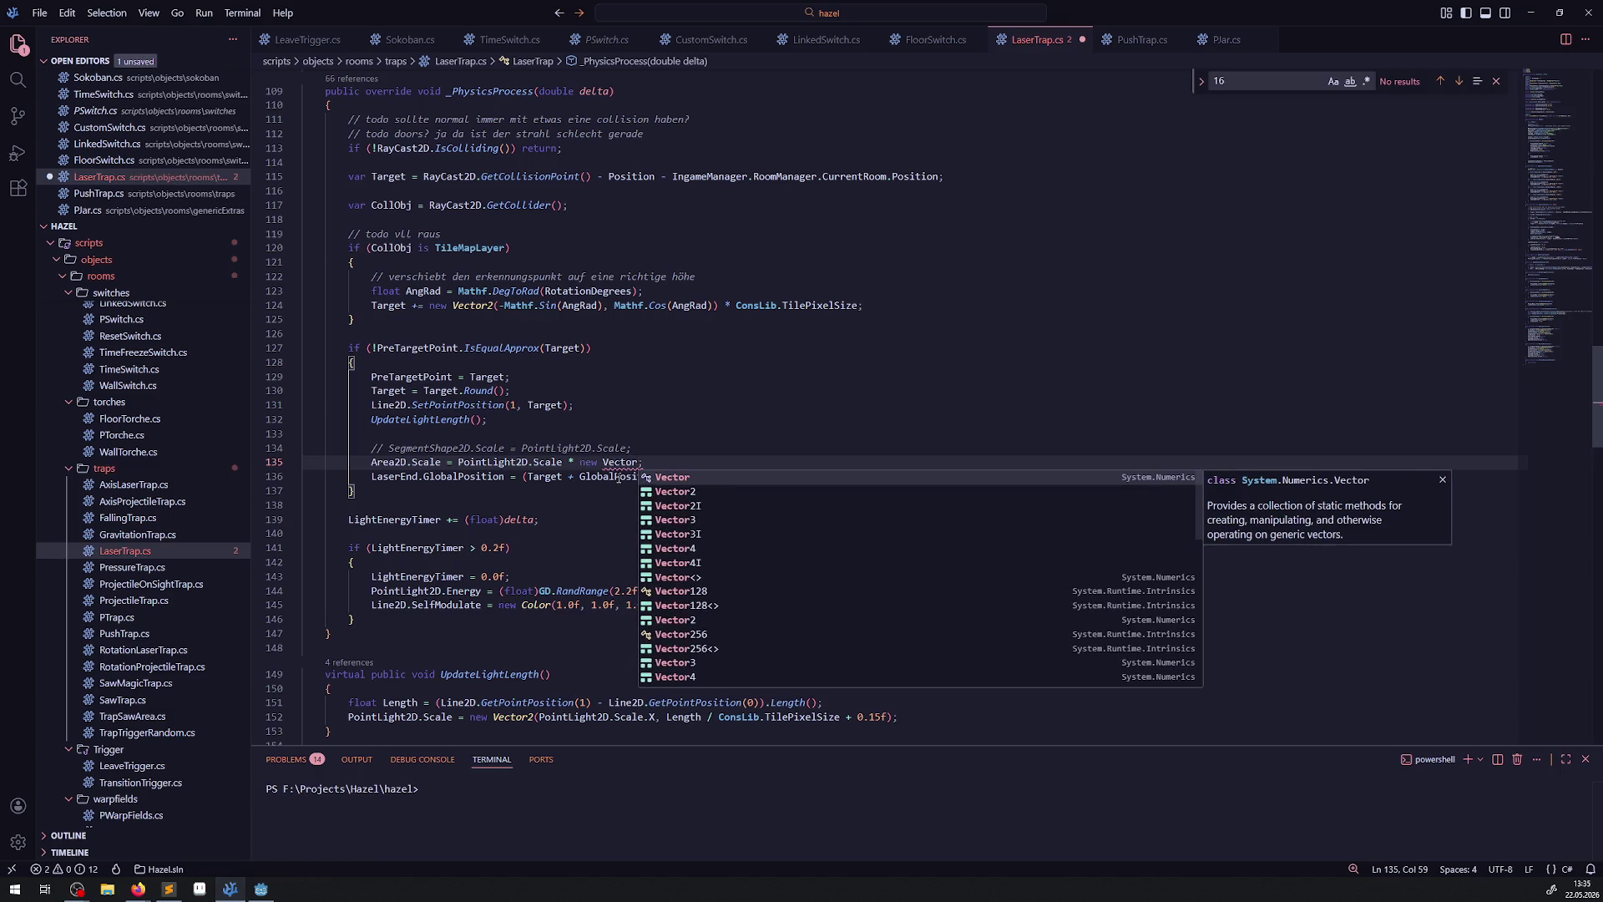
type("2(")
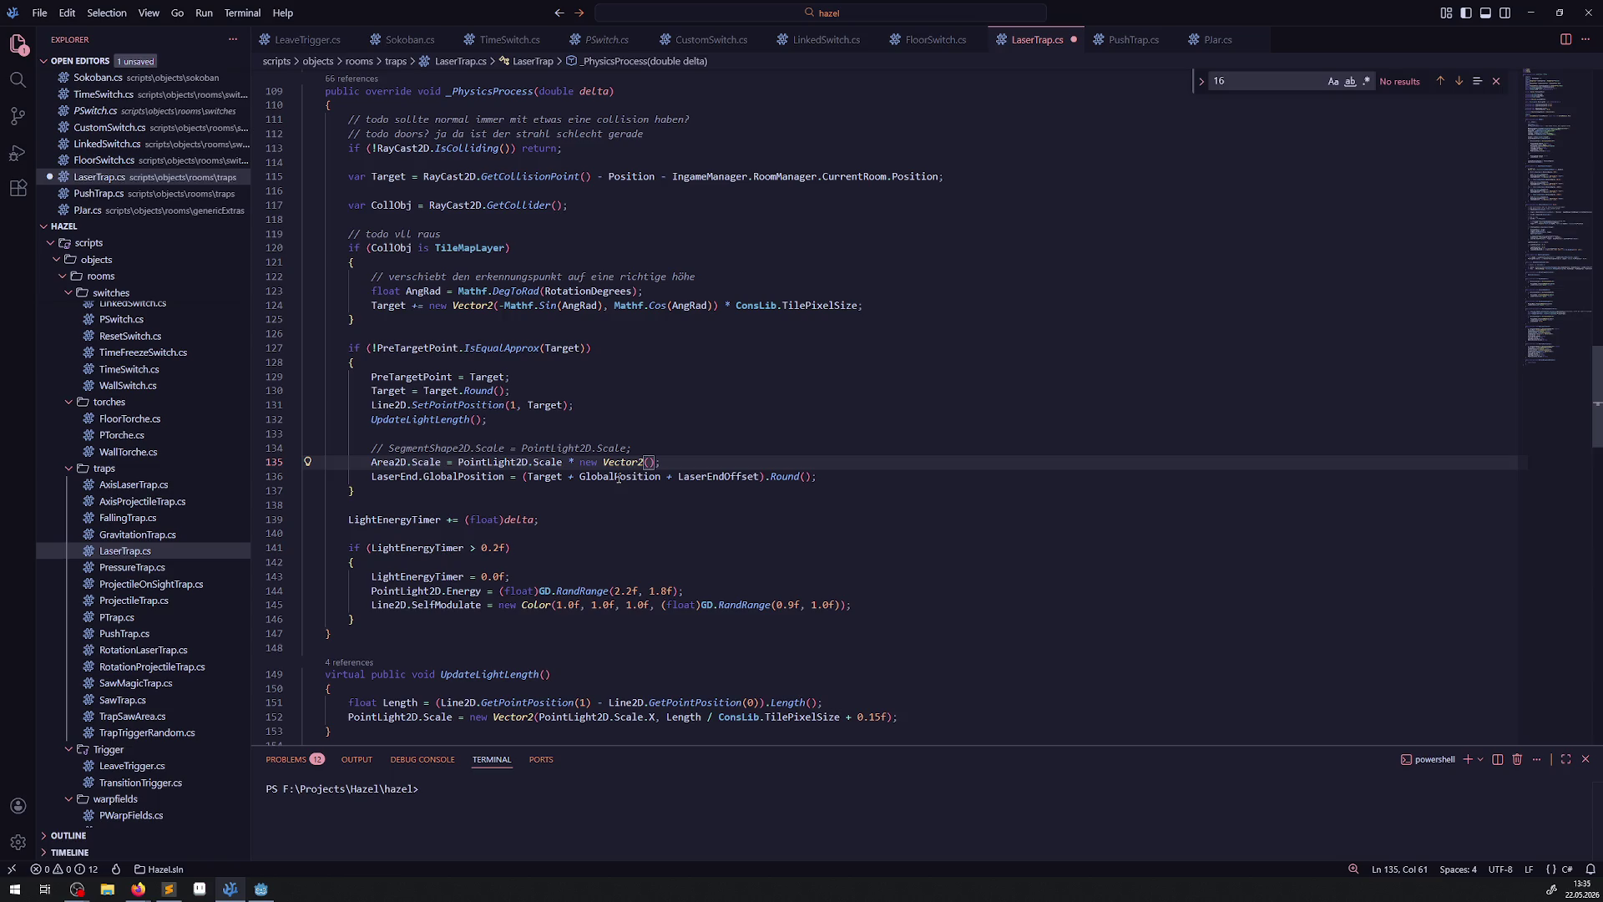
type("1.01")
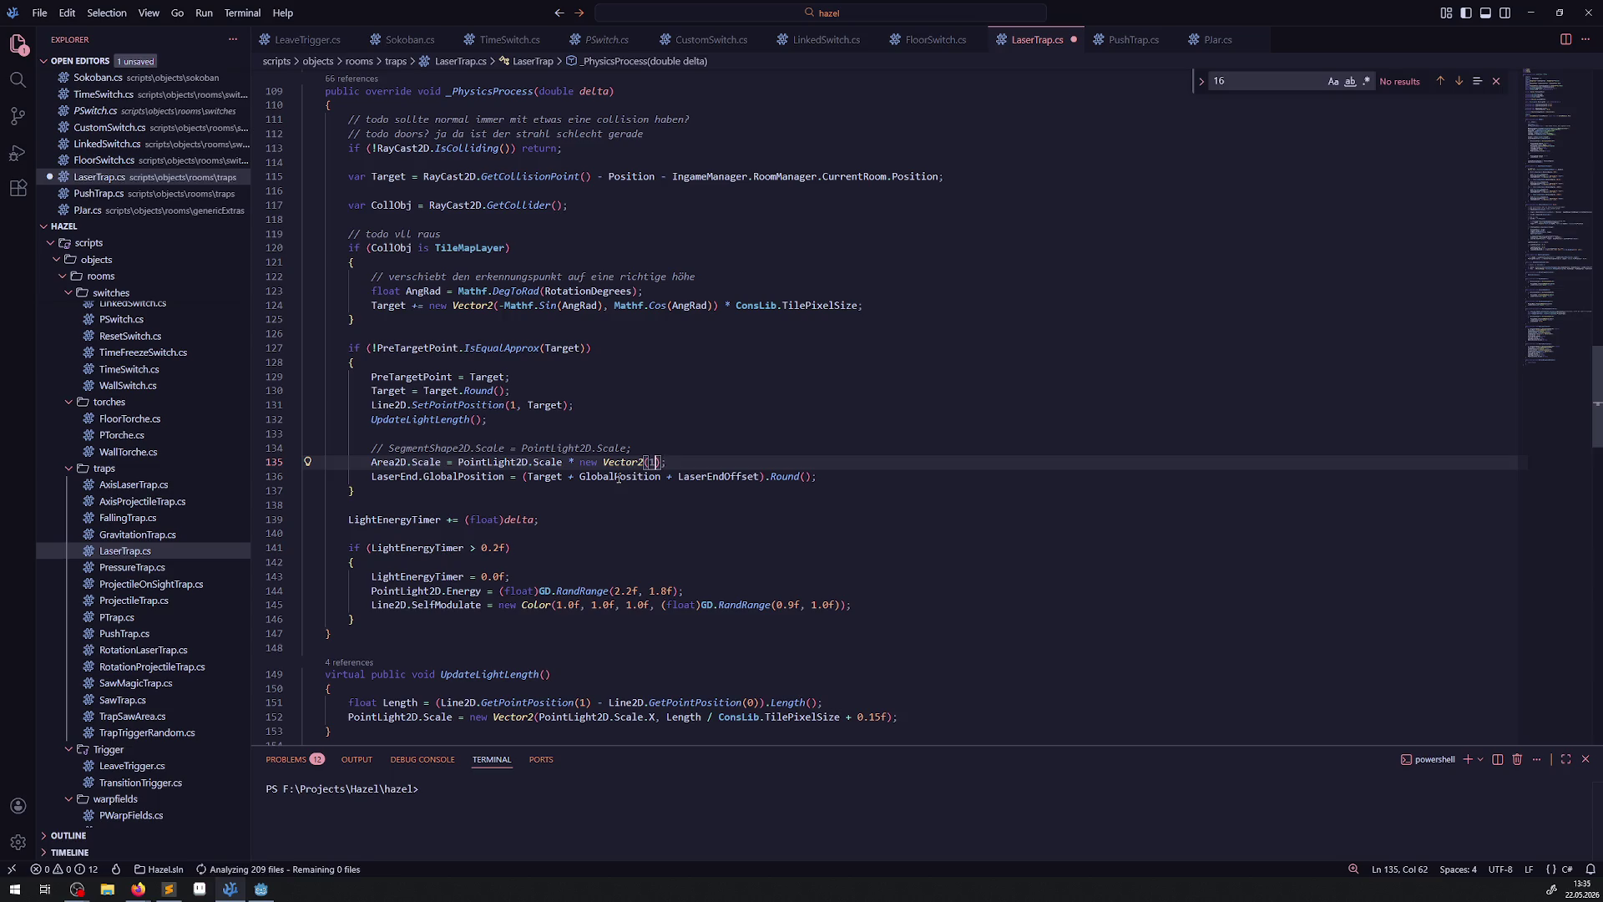
type("f,1.01")
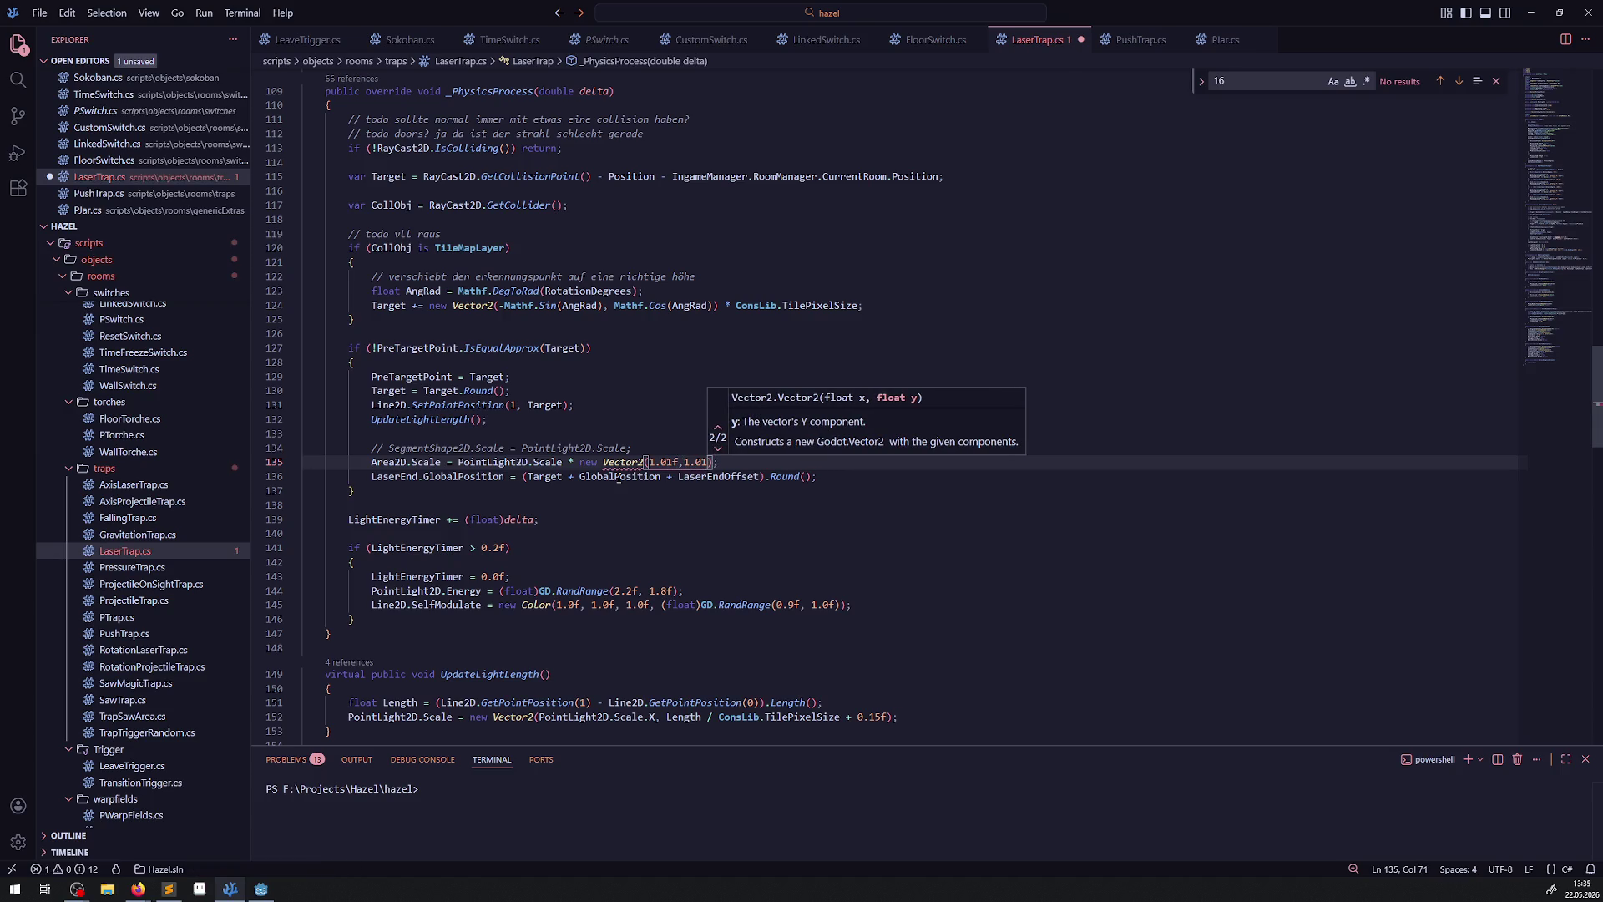
type("f")
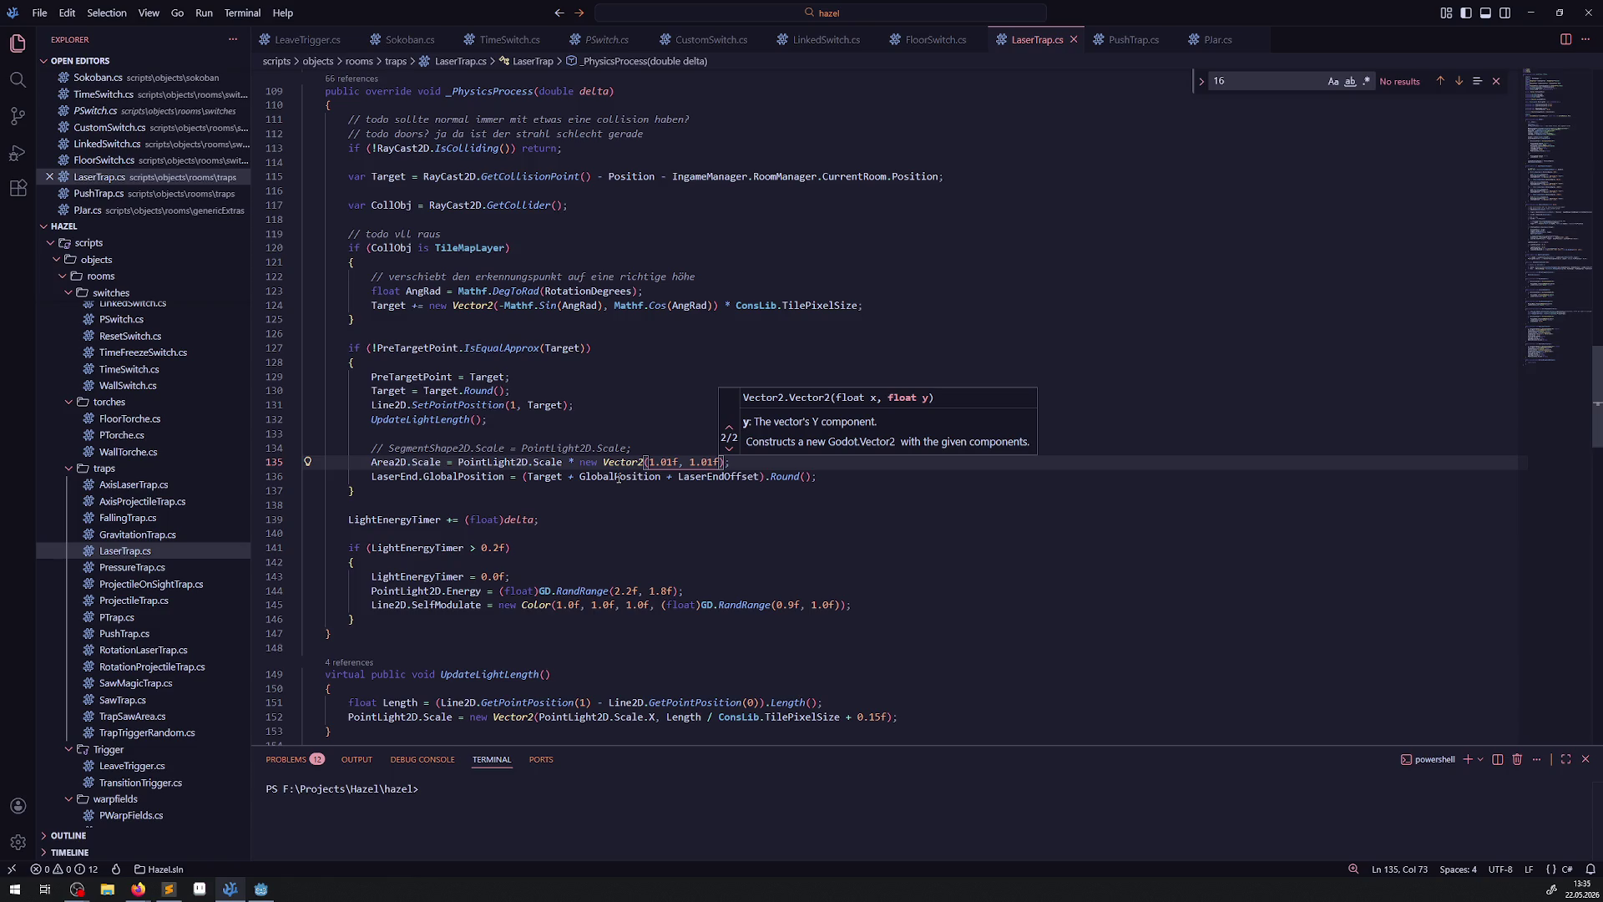
key("Left")
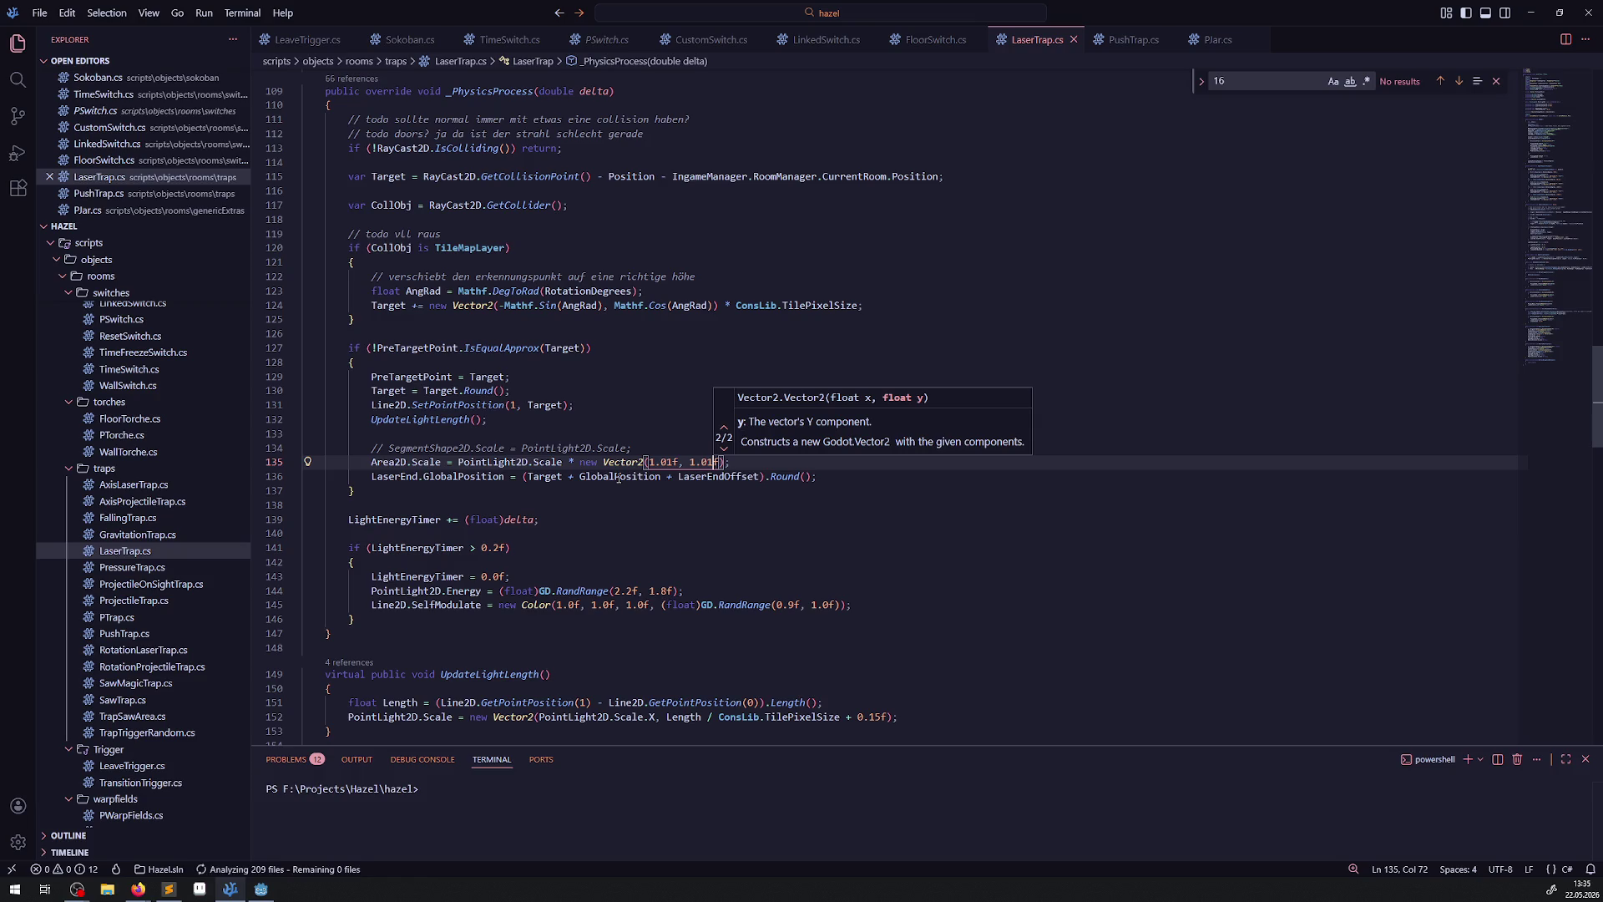
left_click(261, 889)
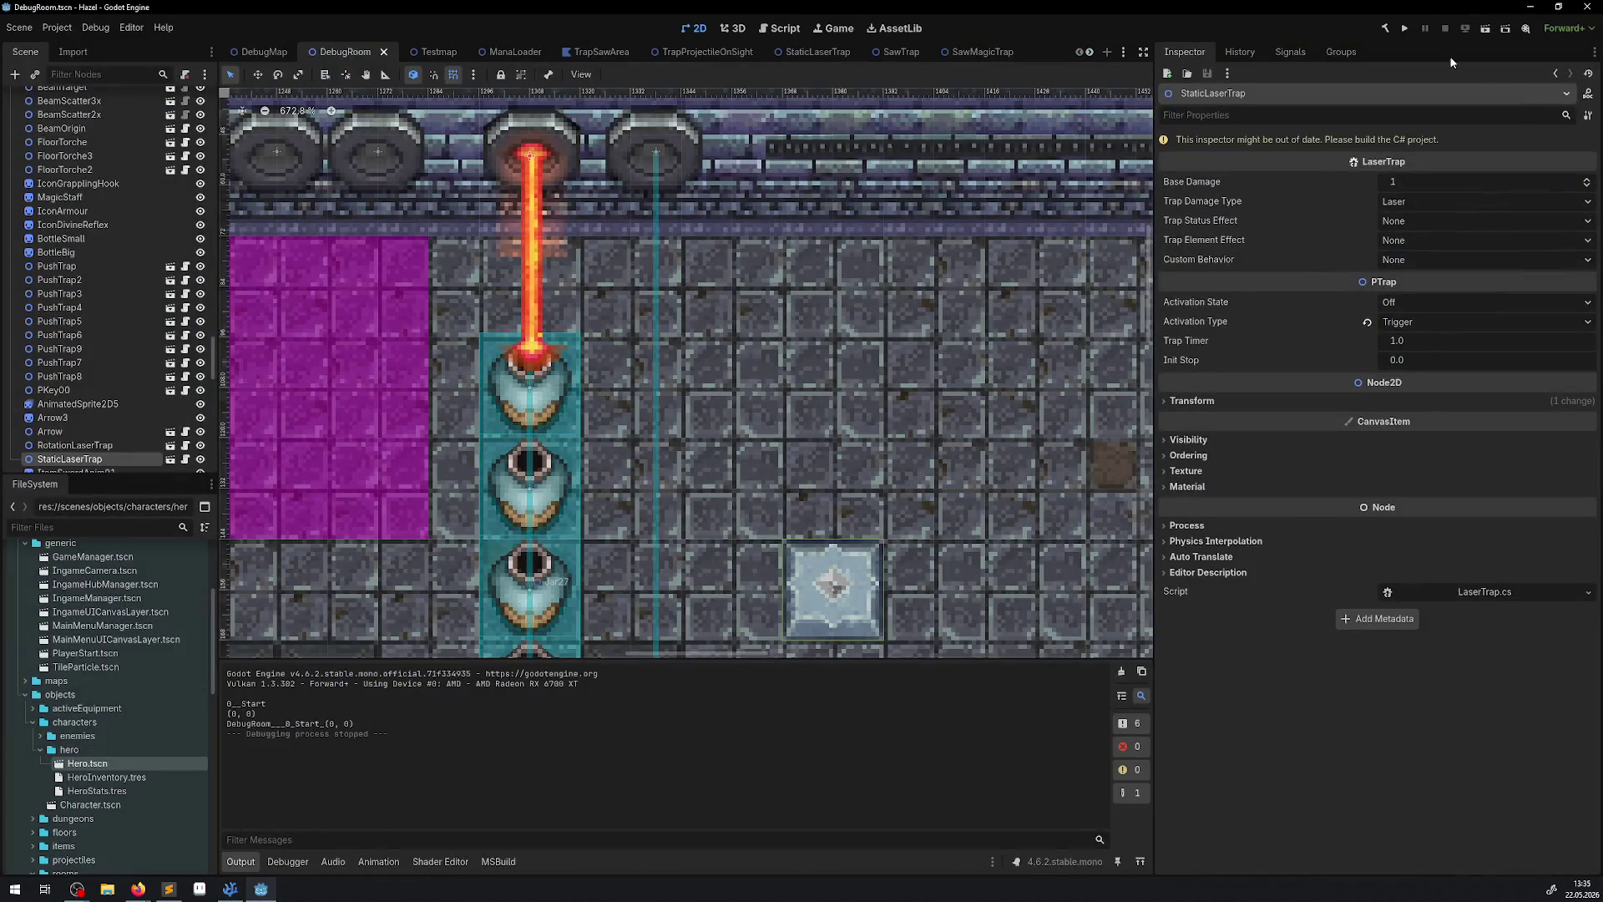
Rebuild the .NET project so the StaticLaserTrap inspector is no longer outdated.
left_click(1388, 30)
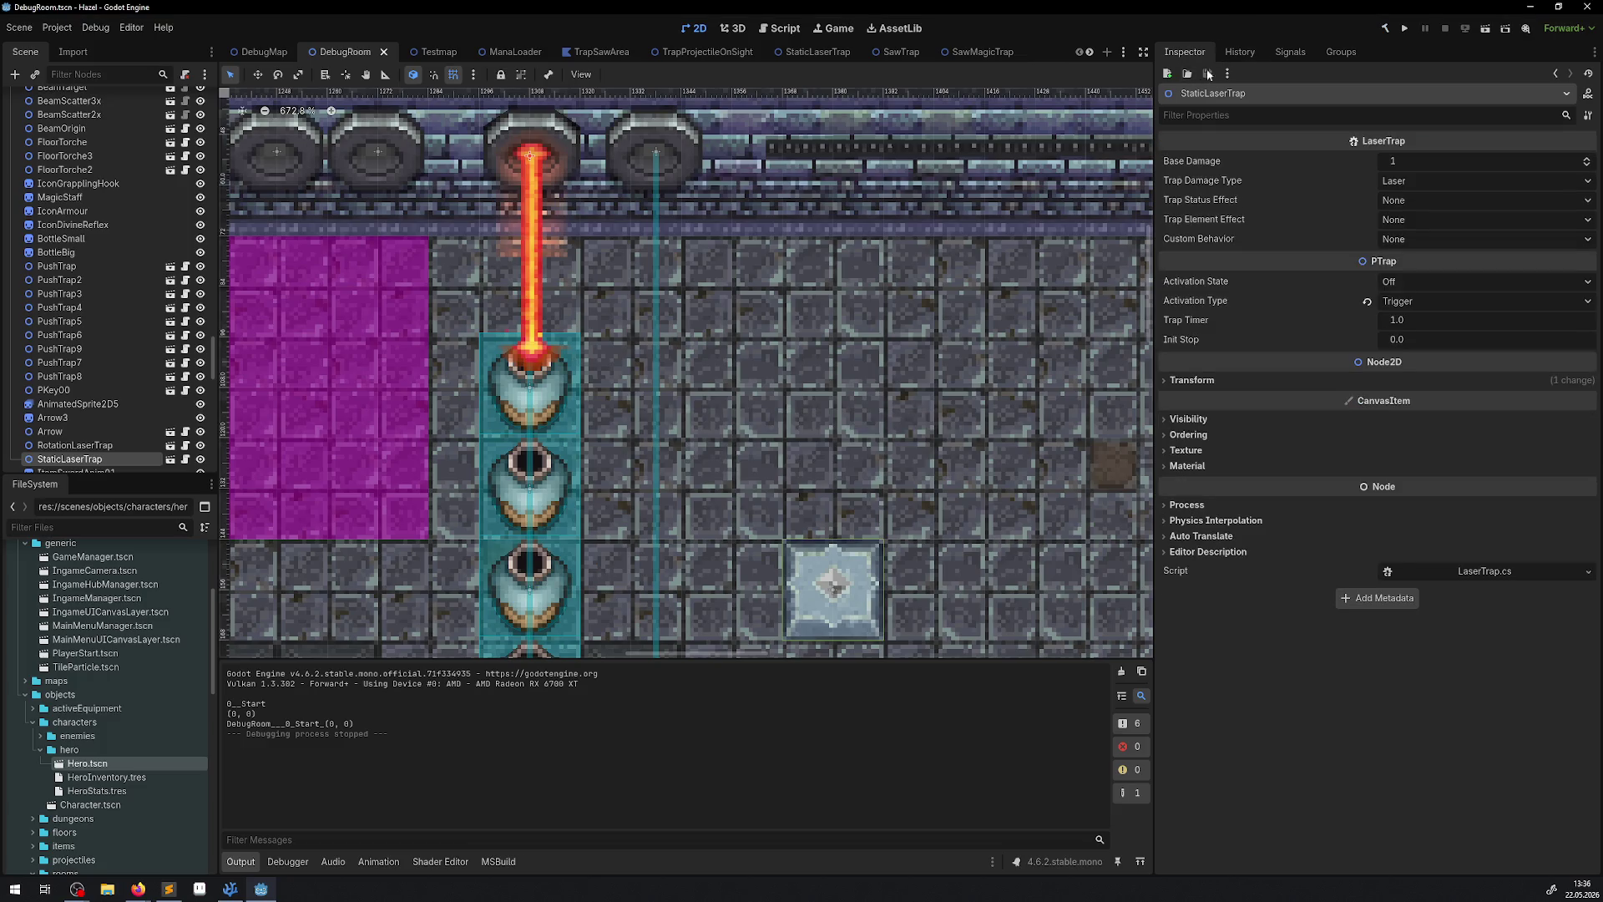
Run the DebugRoom, walk the hero right to the laser traps, and list the laser emitter's nodes.
left_click(1409, 30)
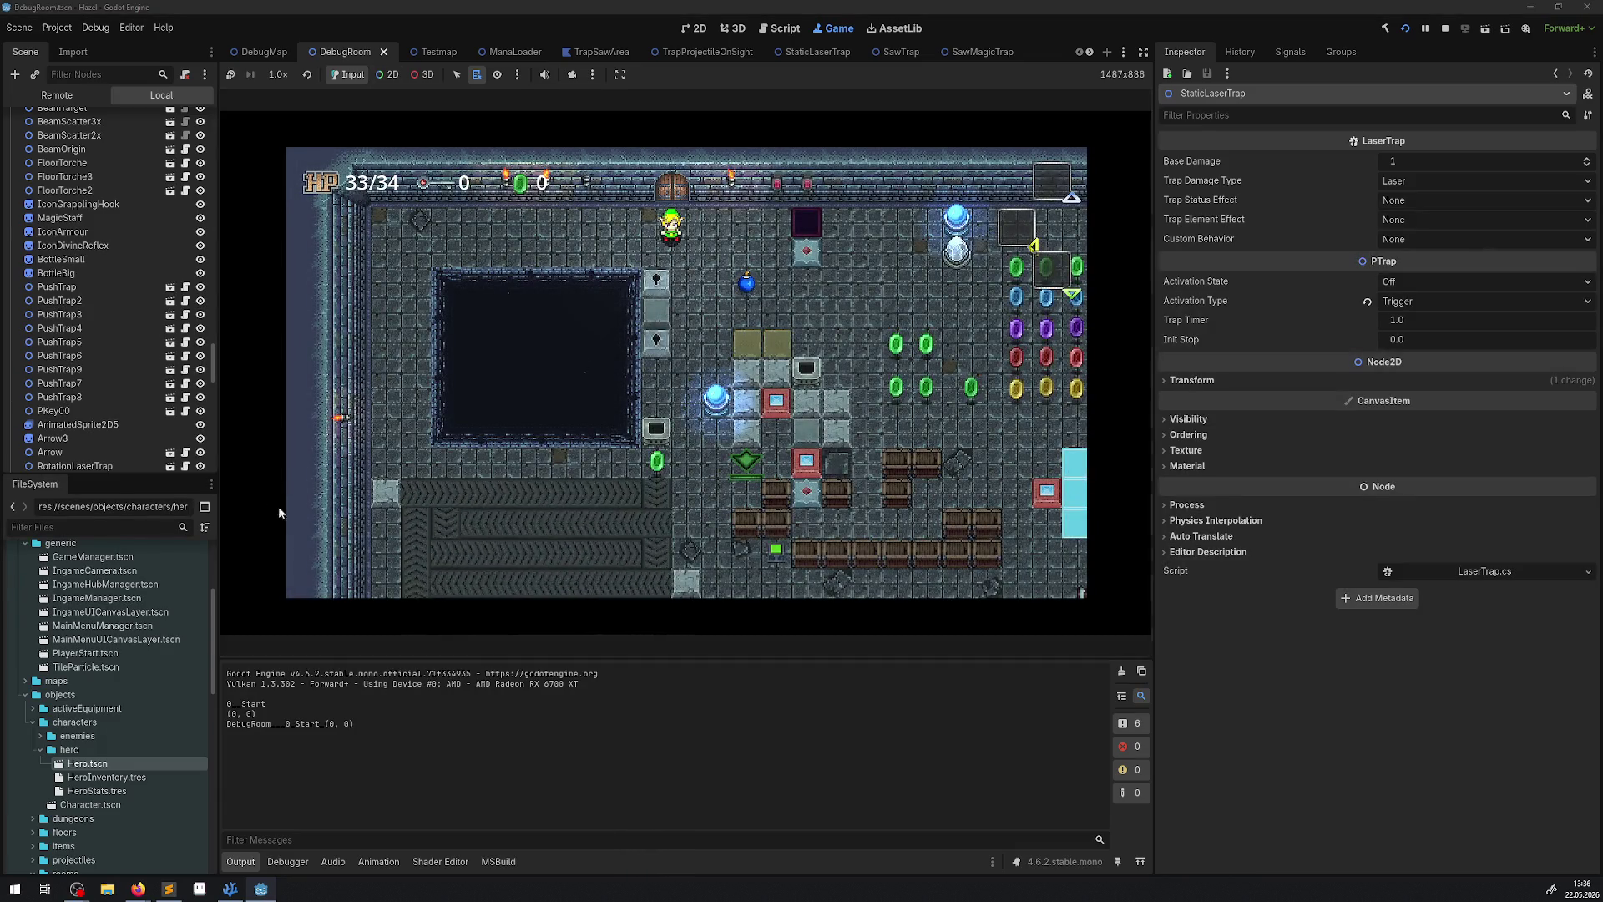
key("Right")
key("Down")
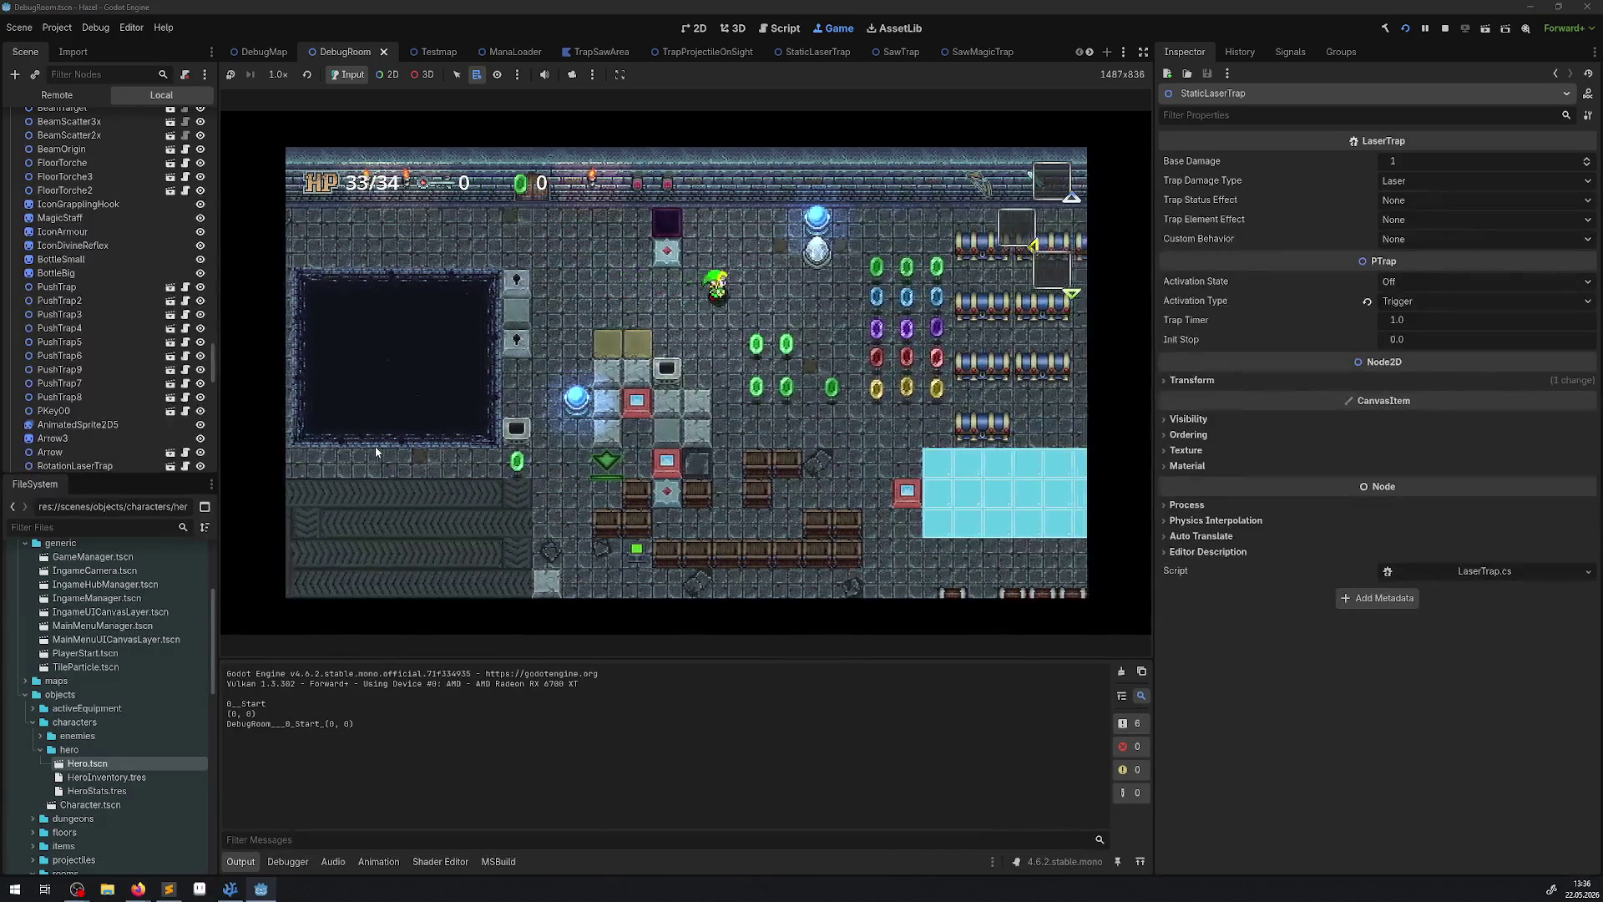
key("Right")
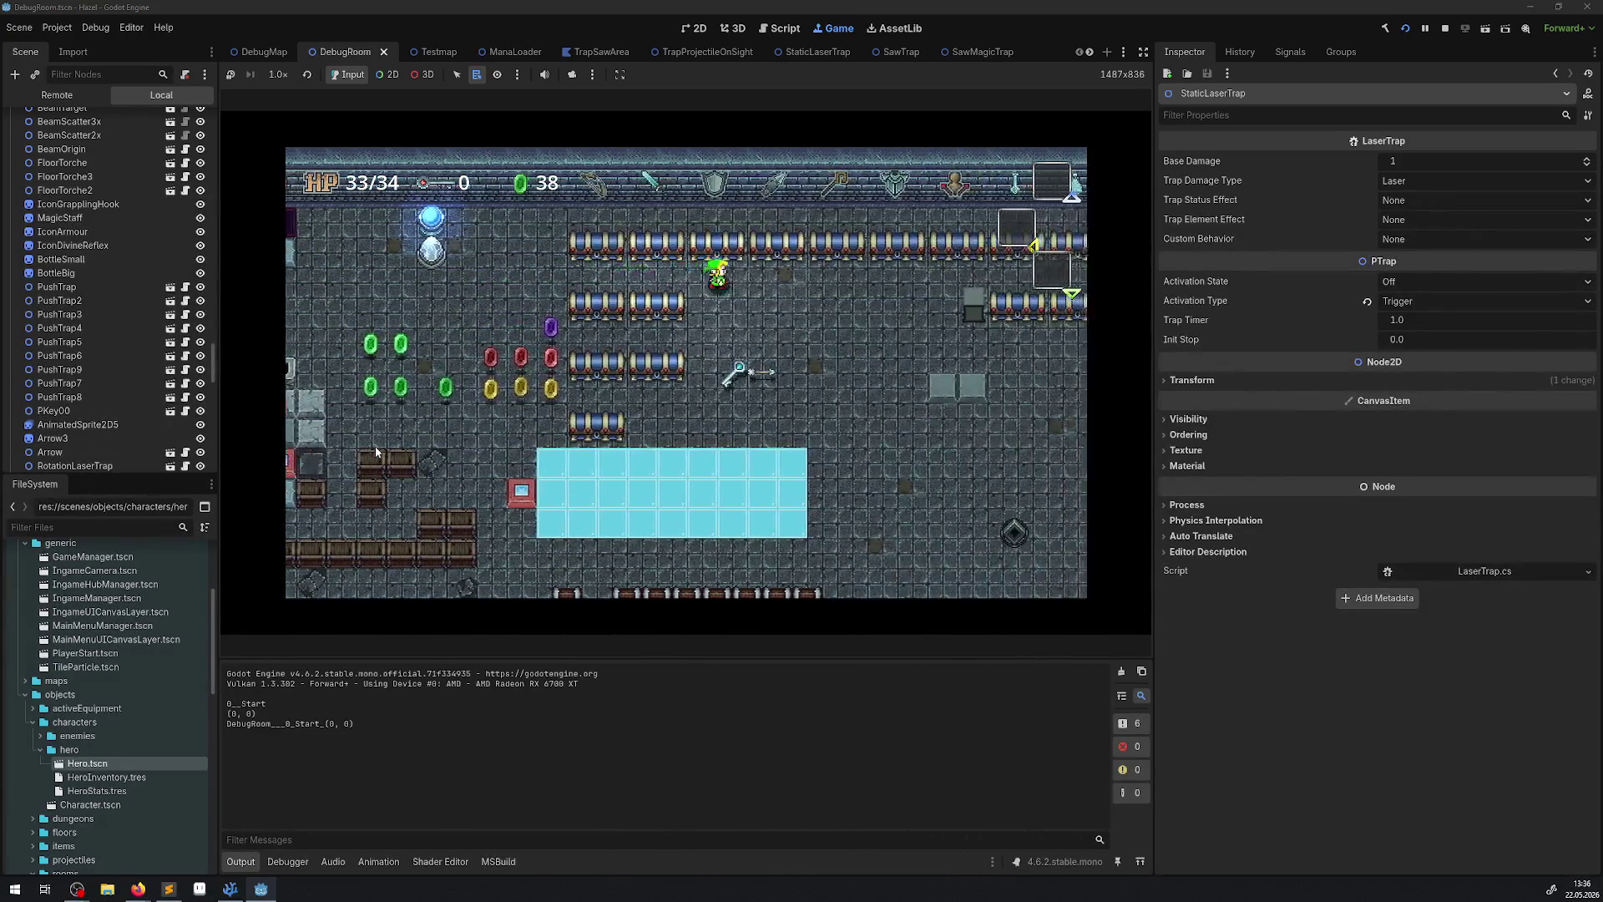
key("Right")
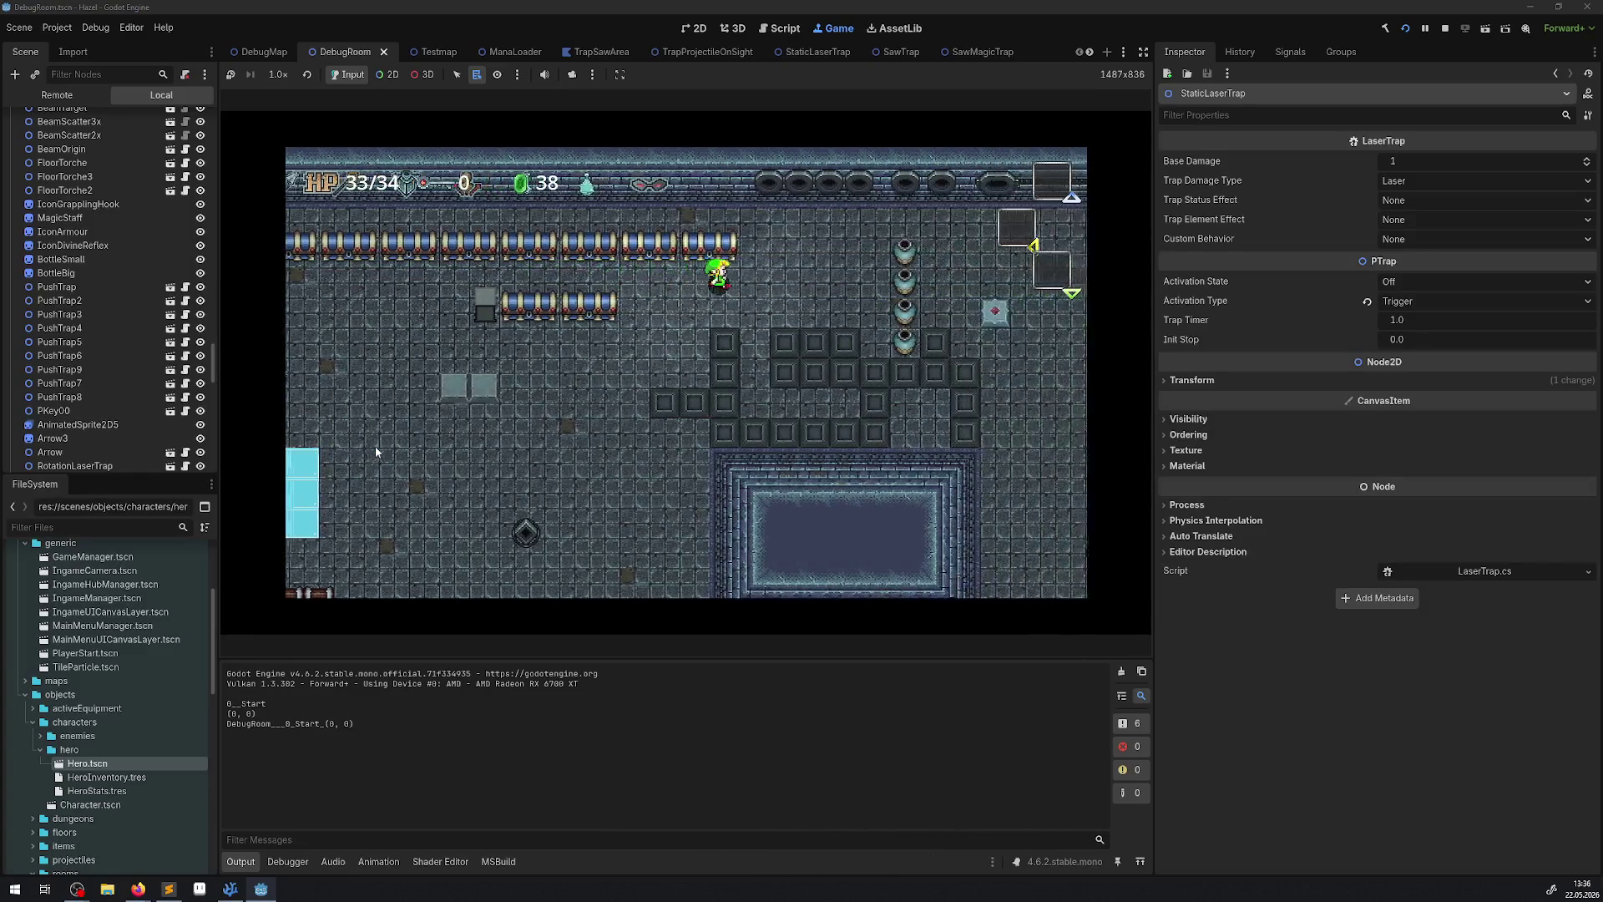
key("Right")
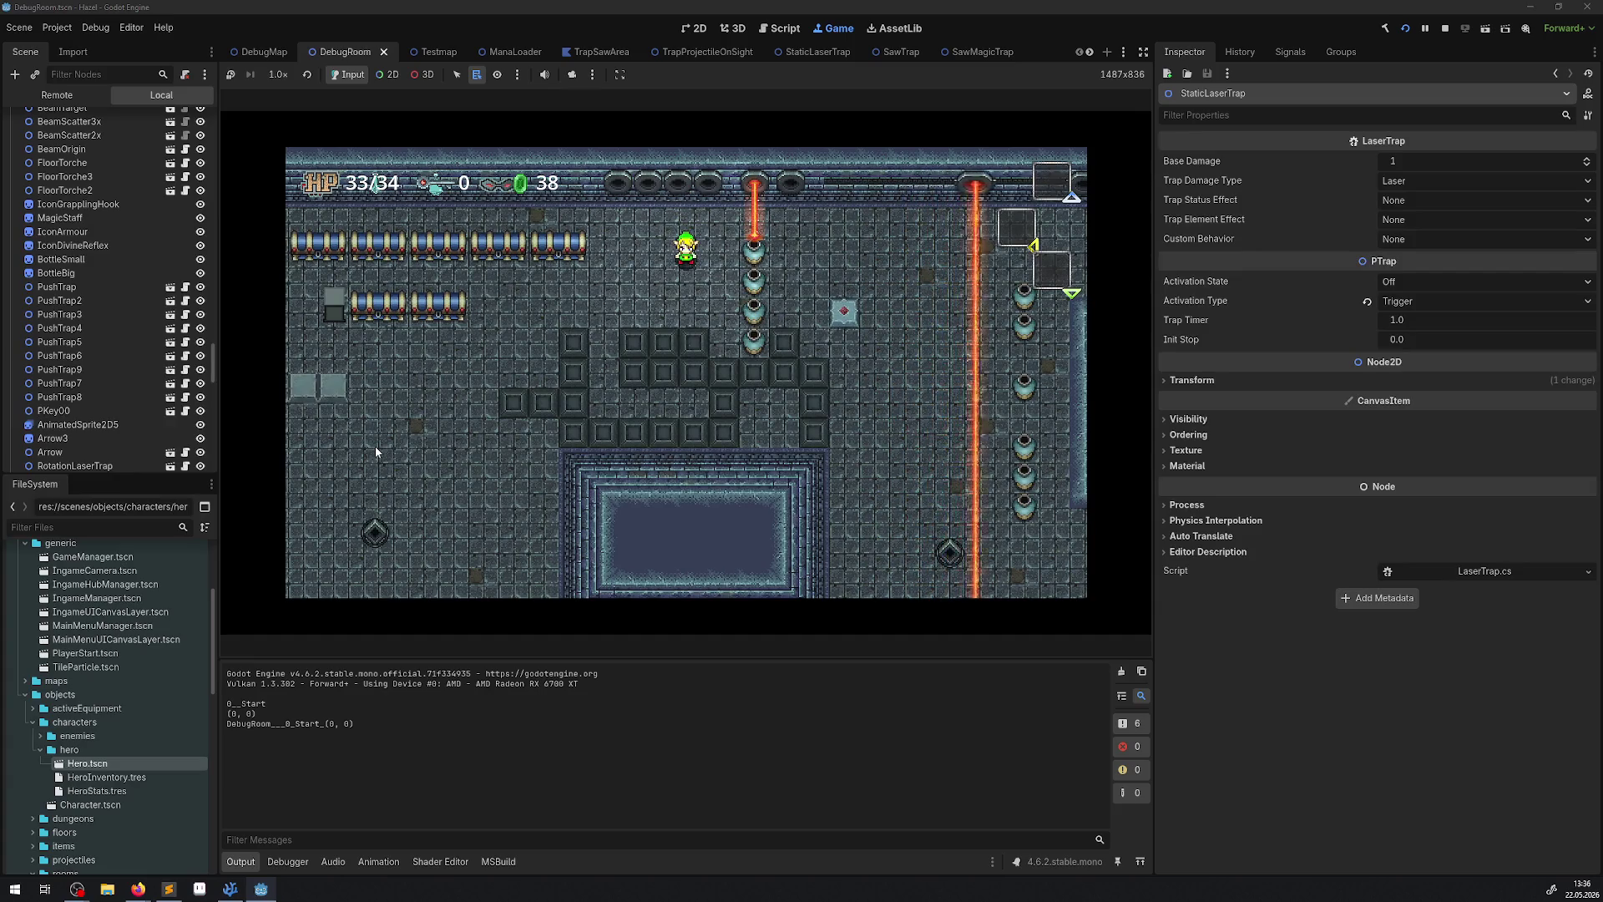
left_click(387, 74)
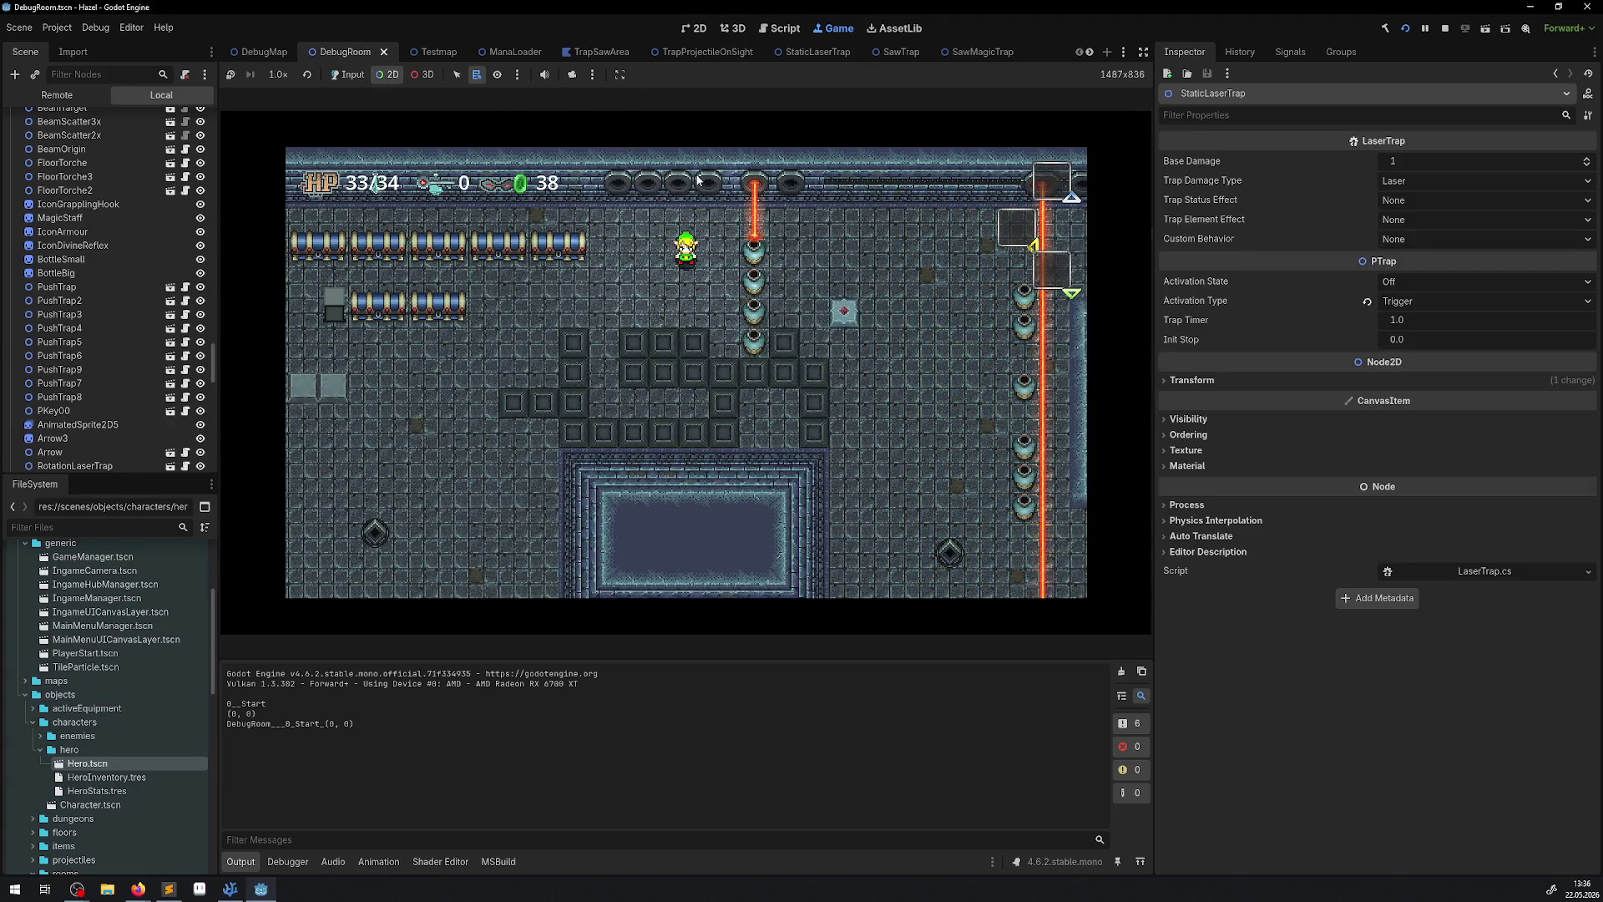
right_click(754, 185)
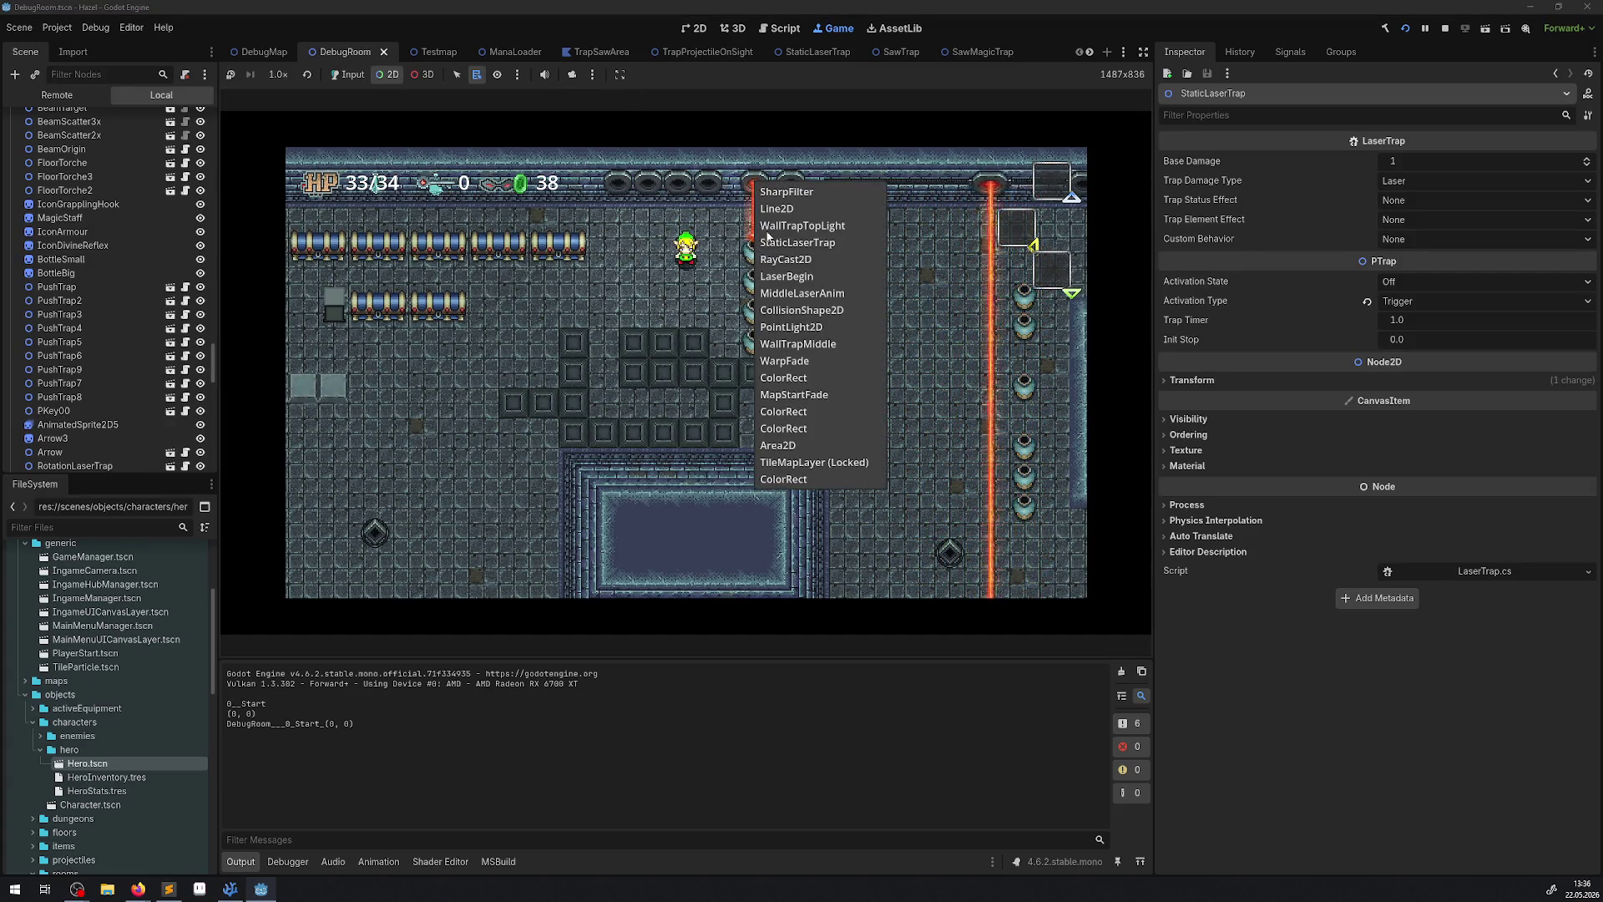
Select the running laser's LaserBegin node and its Area2D in the Remote tree.
left_click(791, 285)
left_click(57, 95)
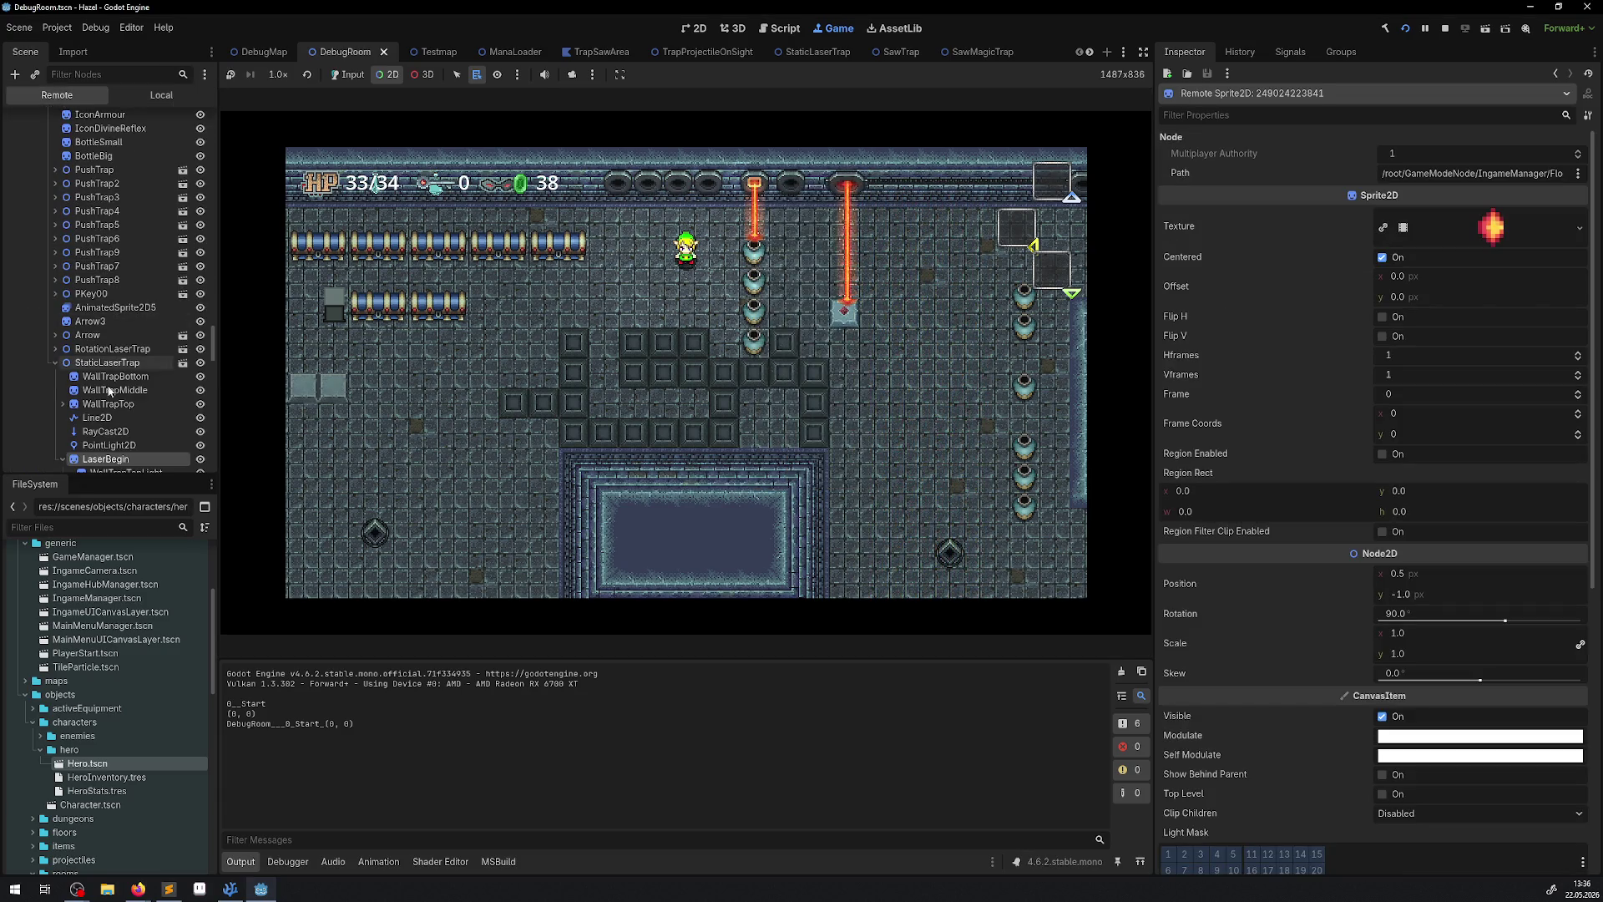
scroll(121, 449, "down", 2)
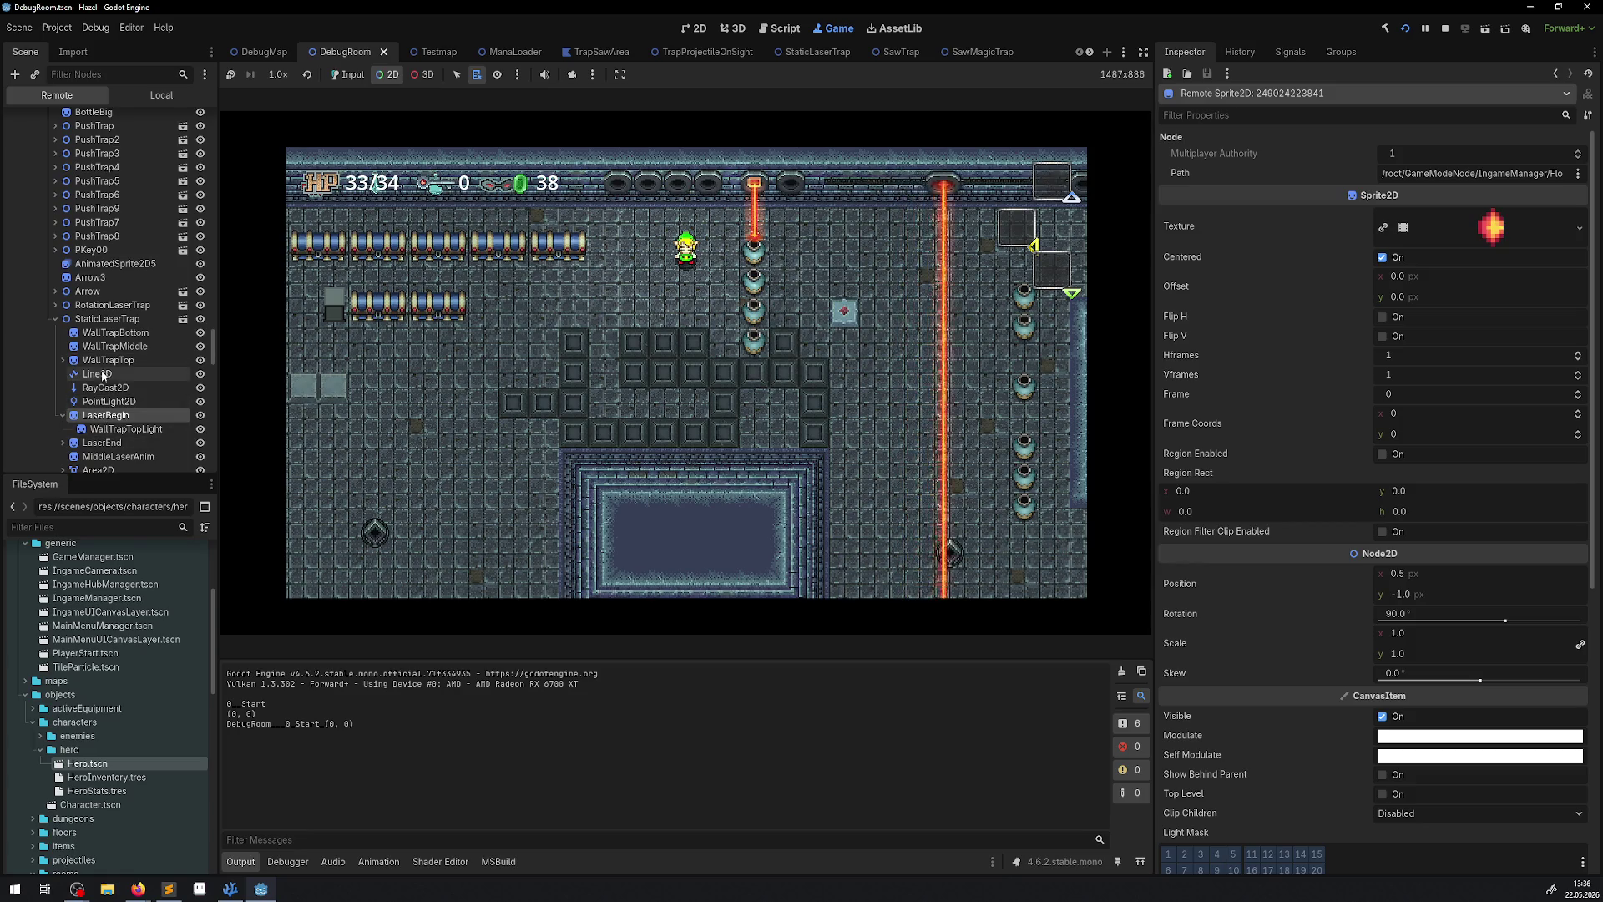
scroll(102, 378, "down", 2)
left_click(102, 427)
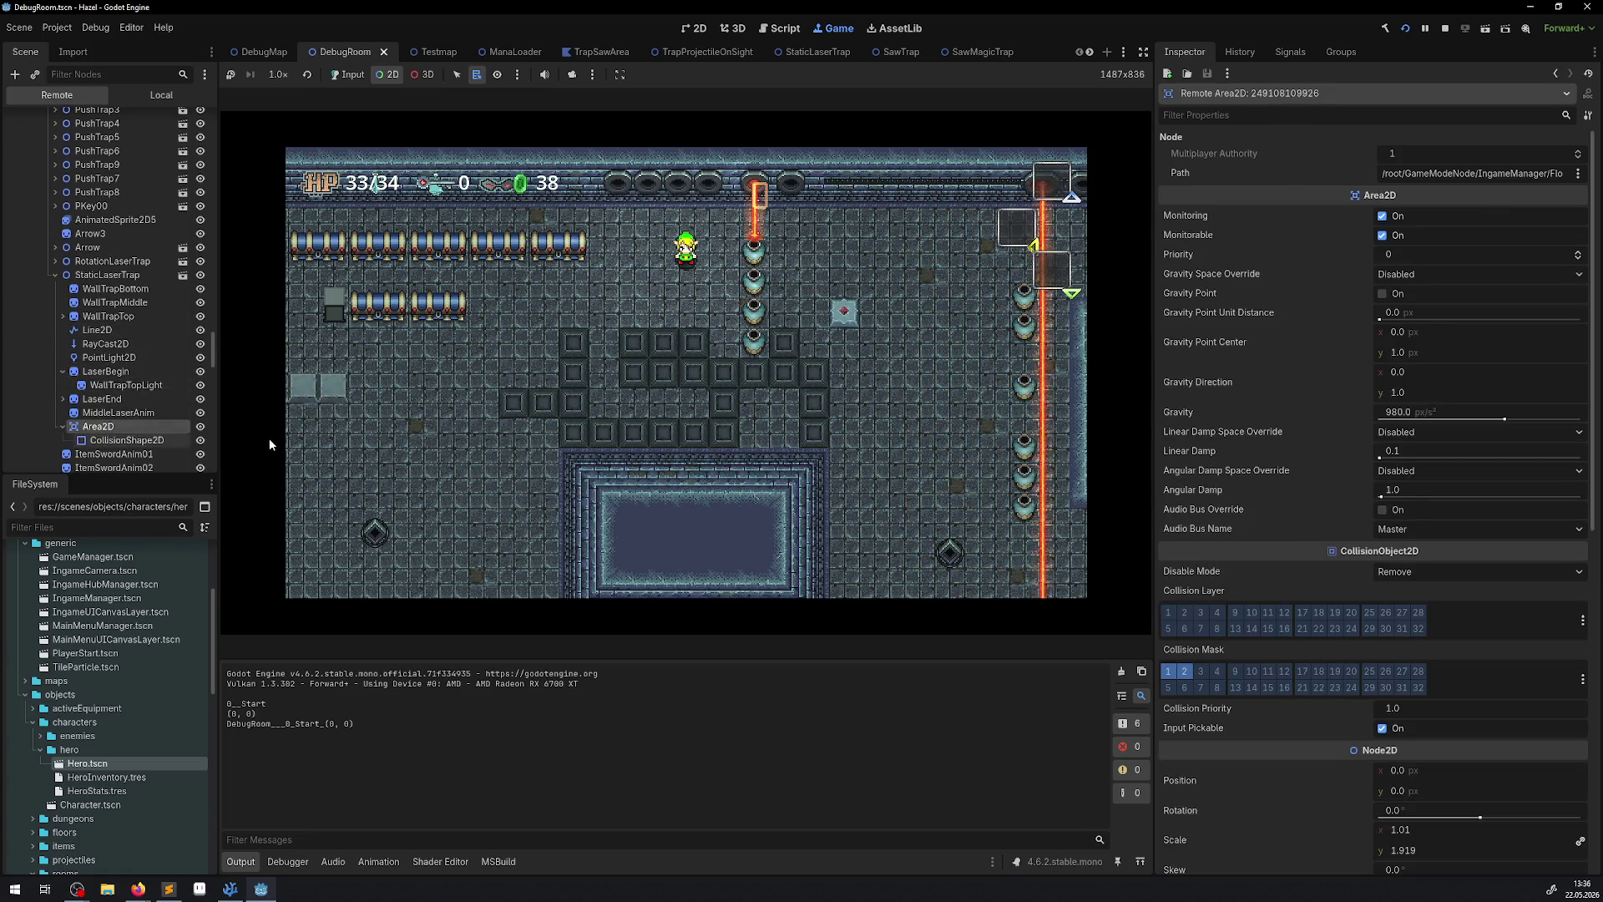
scroll(1391, 612, "down", 2)
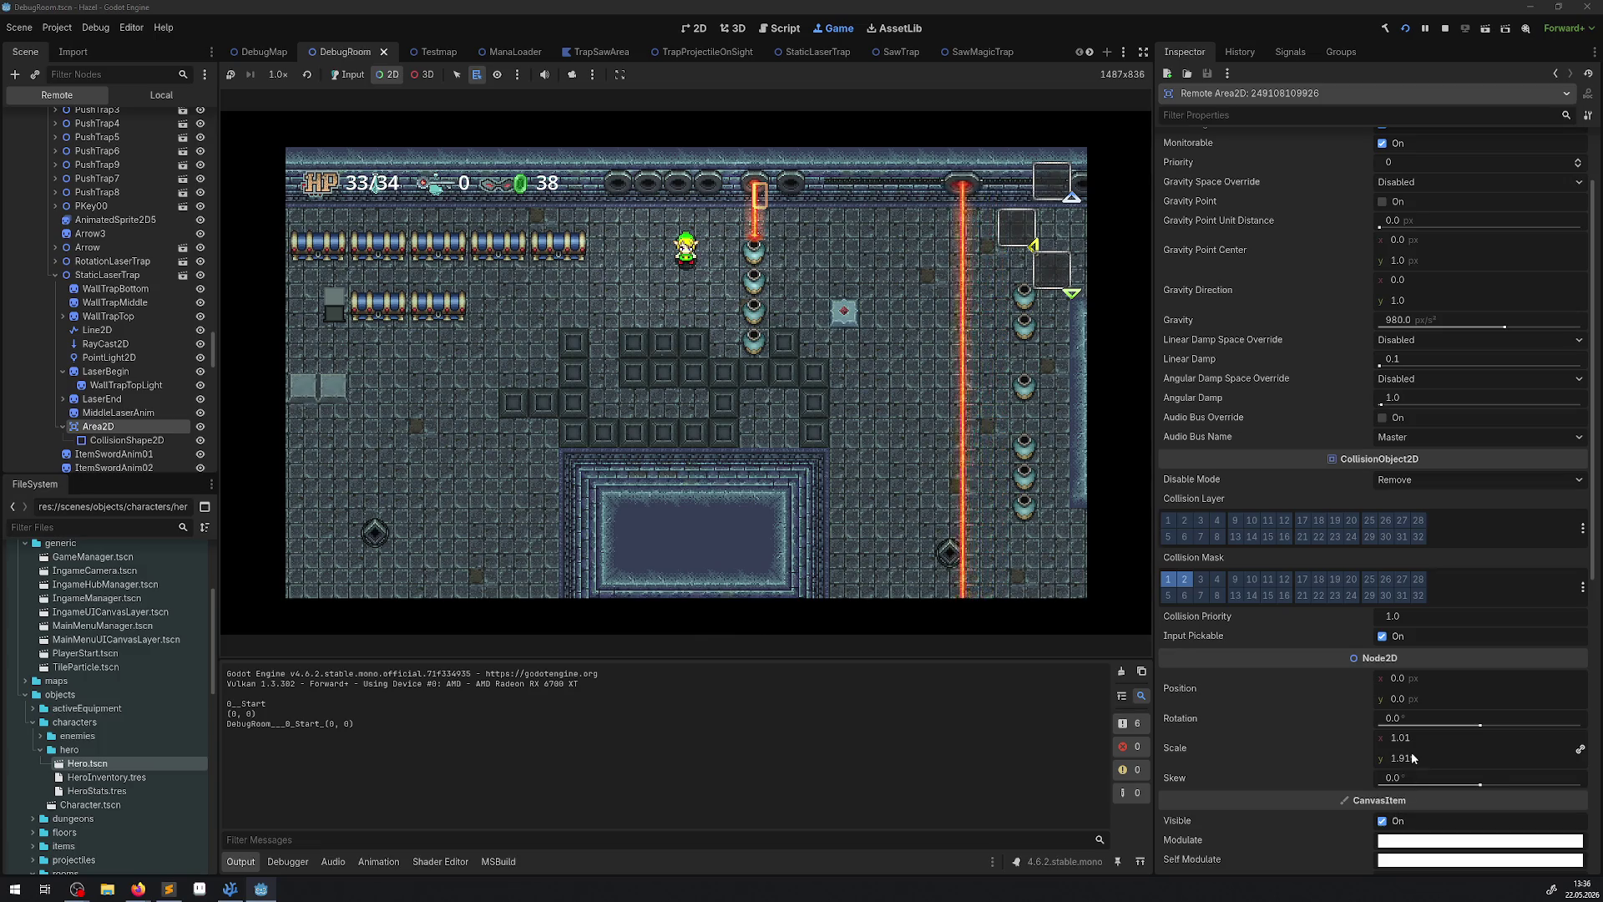
Widen the live Area2D's scale to 2.631, then set Scale y to 4 and then 5.
left_click_drag(1413, 757, 1549, 758)
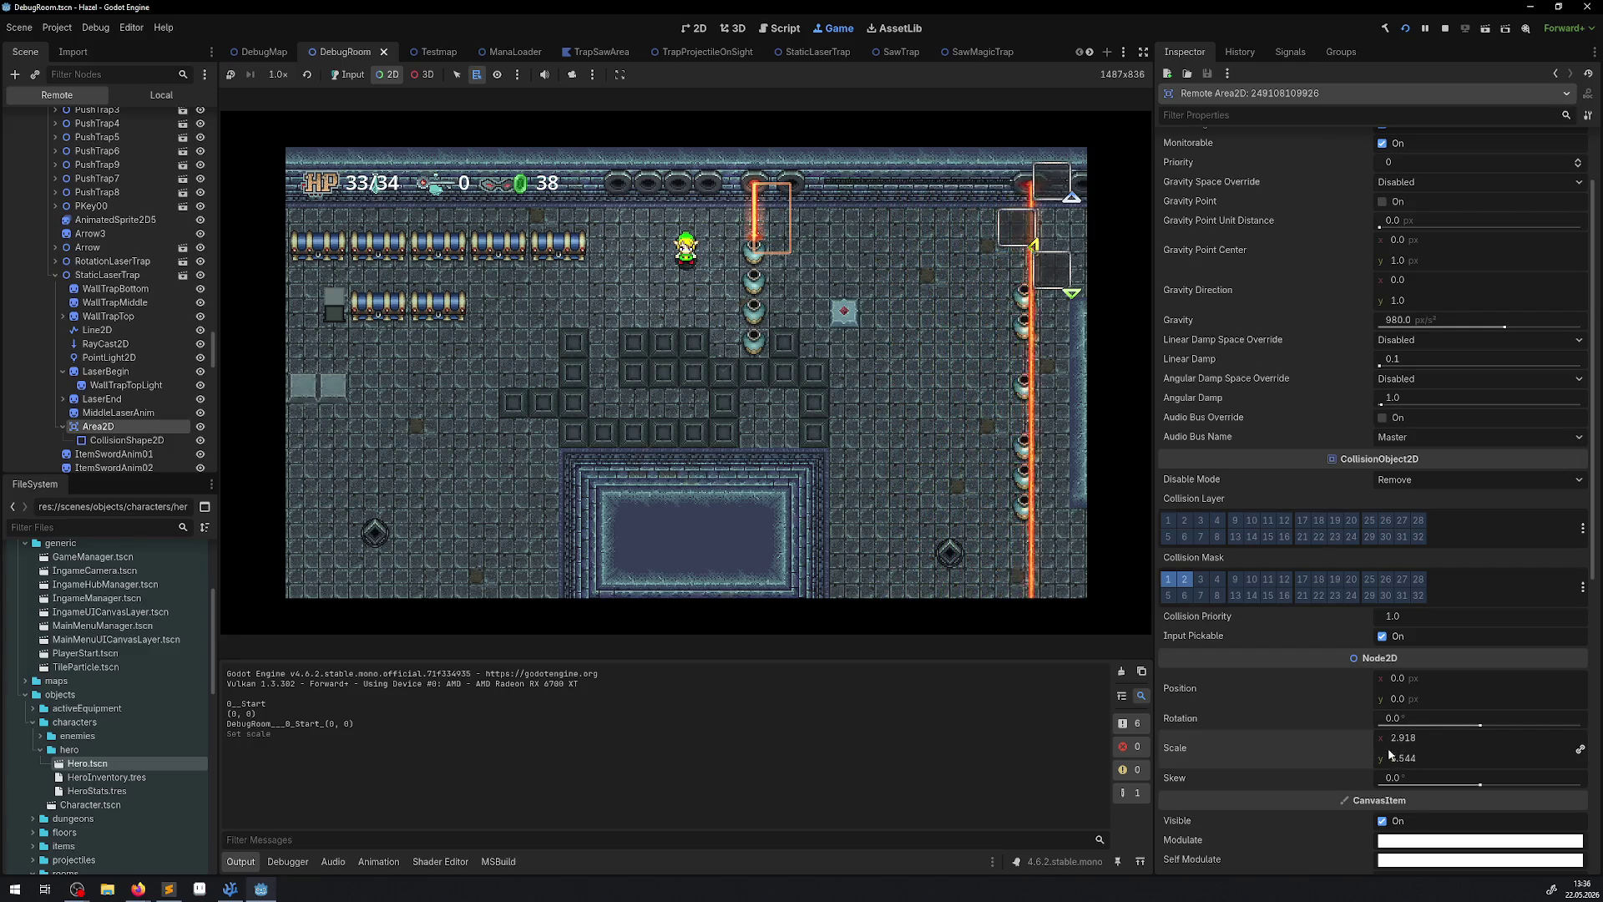
left_click(1411, 757)
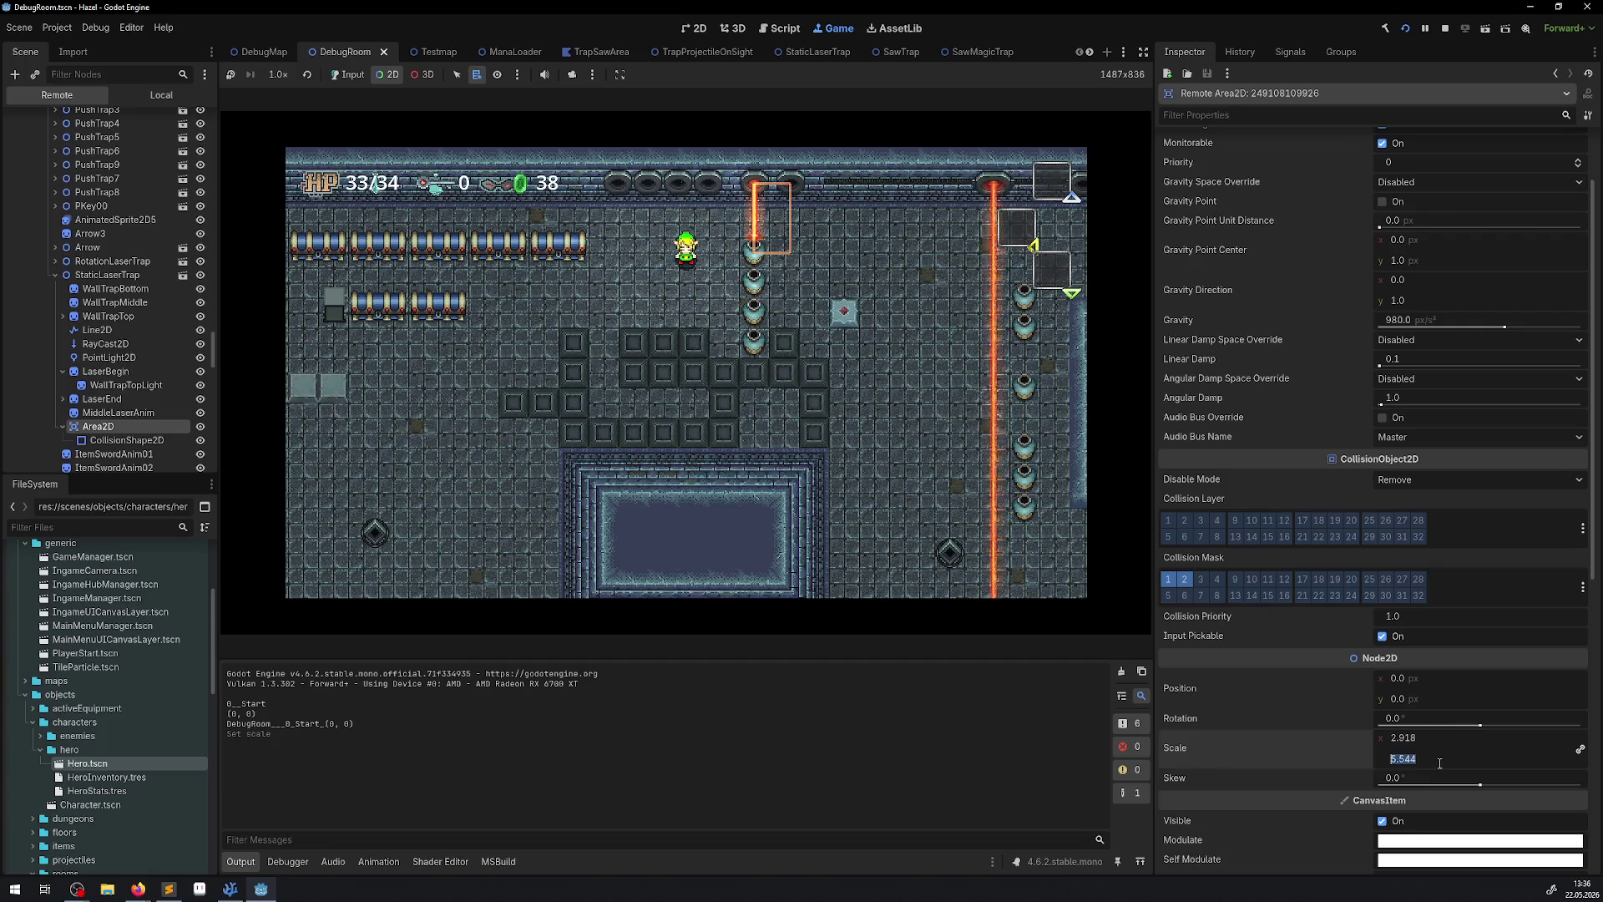
type("4")
key("Return")
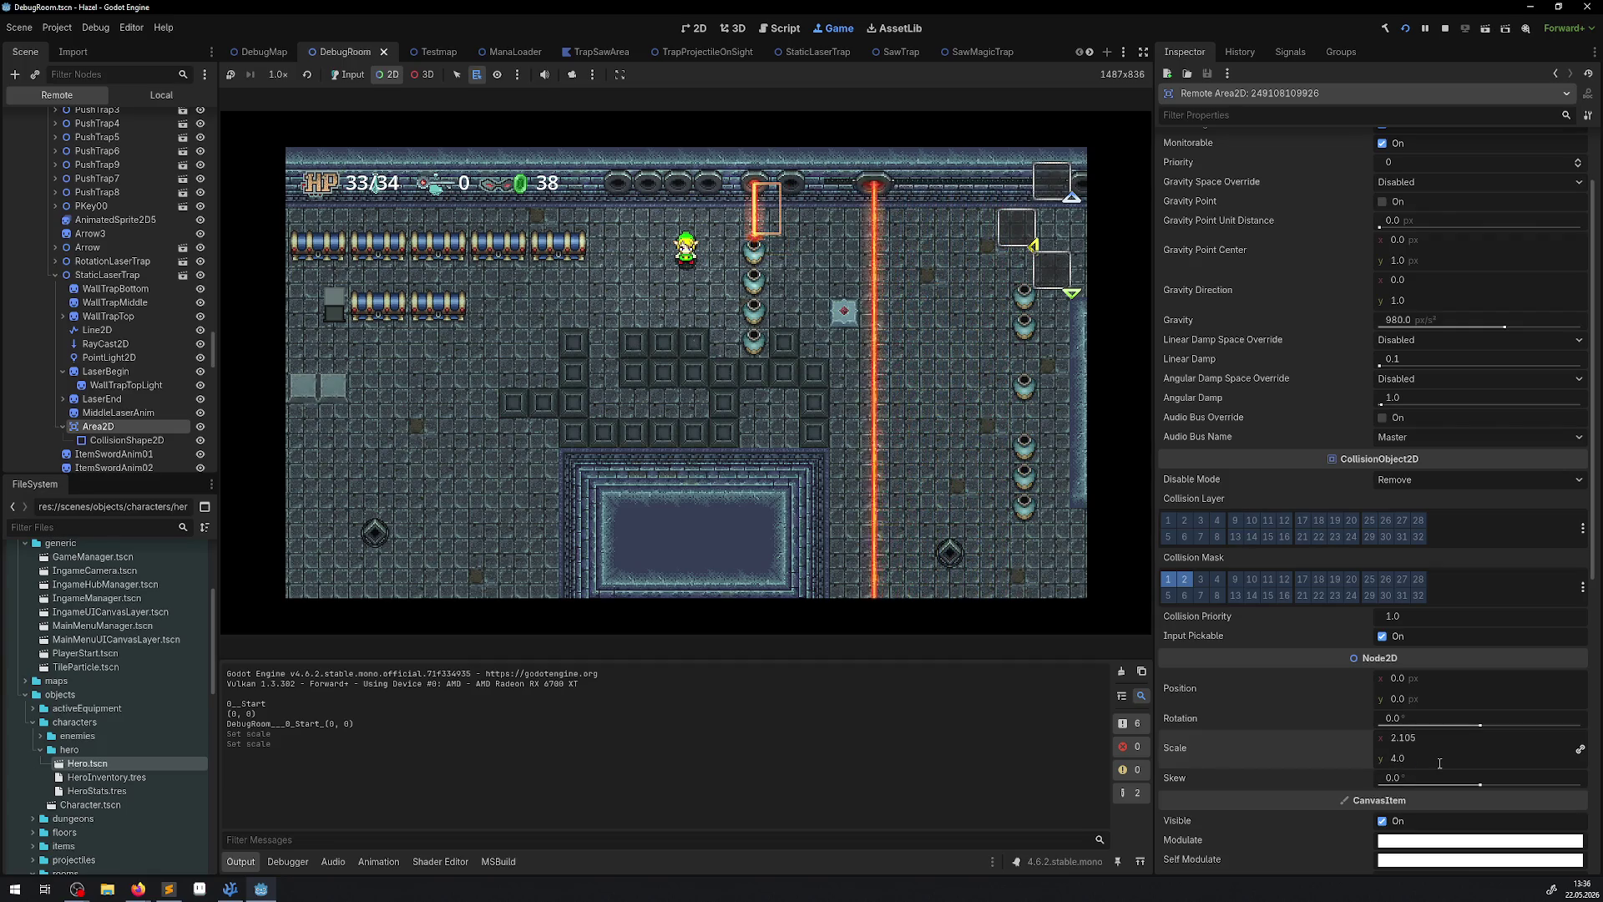
left_click(1440, 758)
type("5")
key("Return")
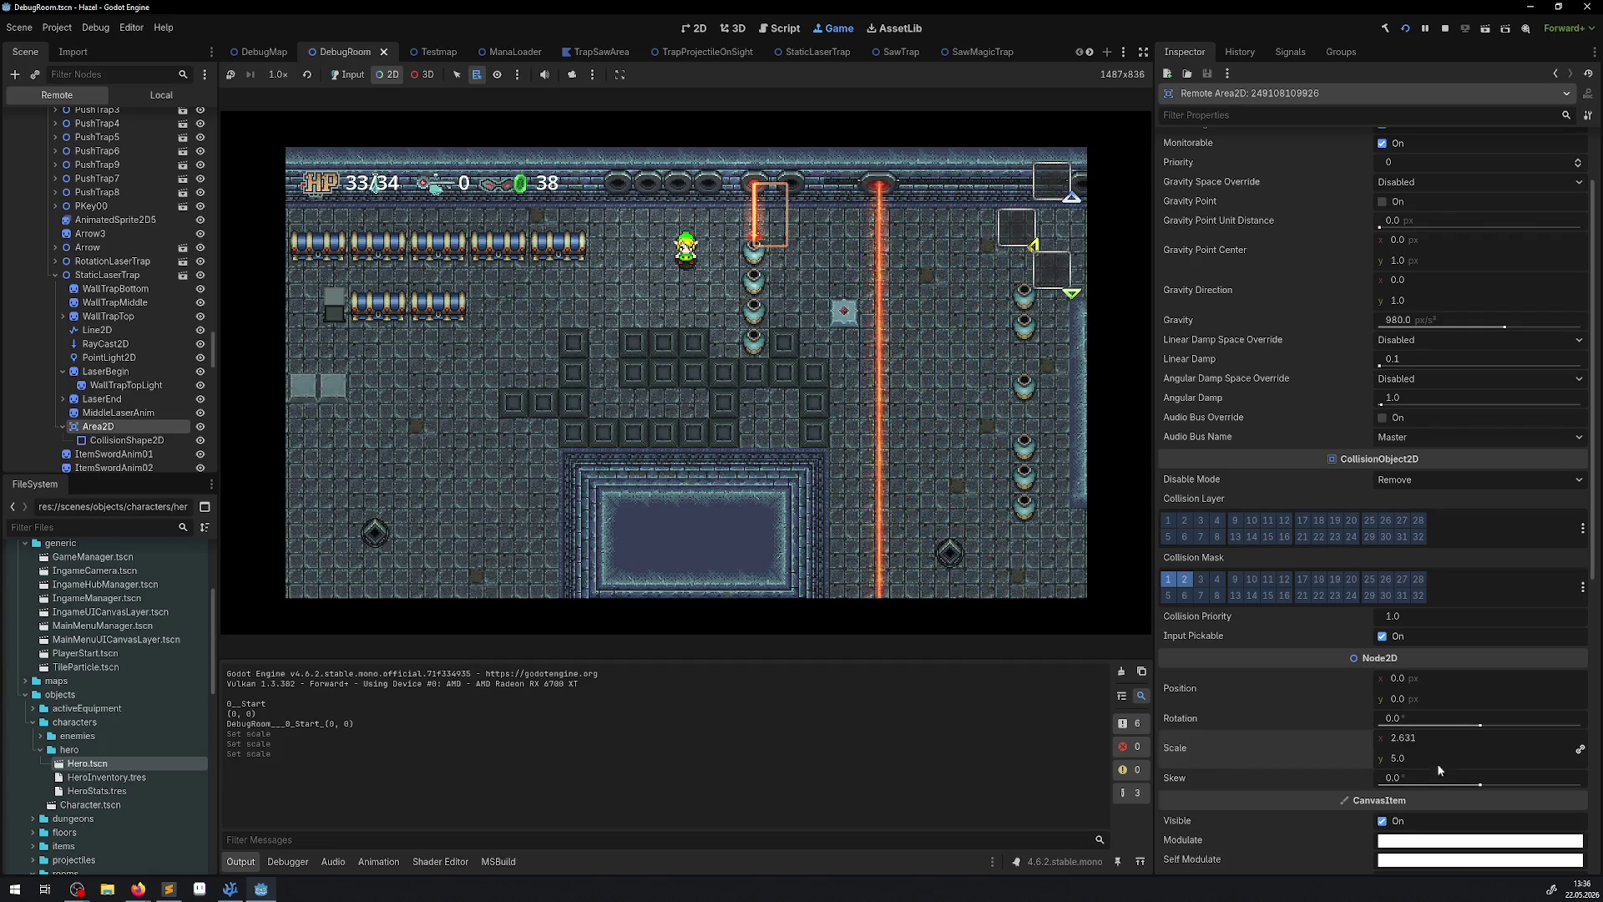
Return input control to the game, stop the run, and go back to Visual Studio Code.
right_click(708, 373)
left_click(773, 384)
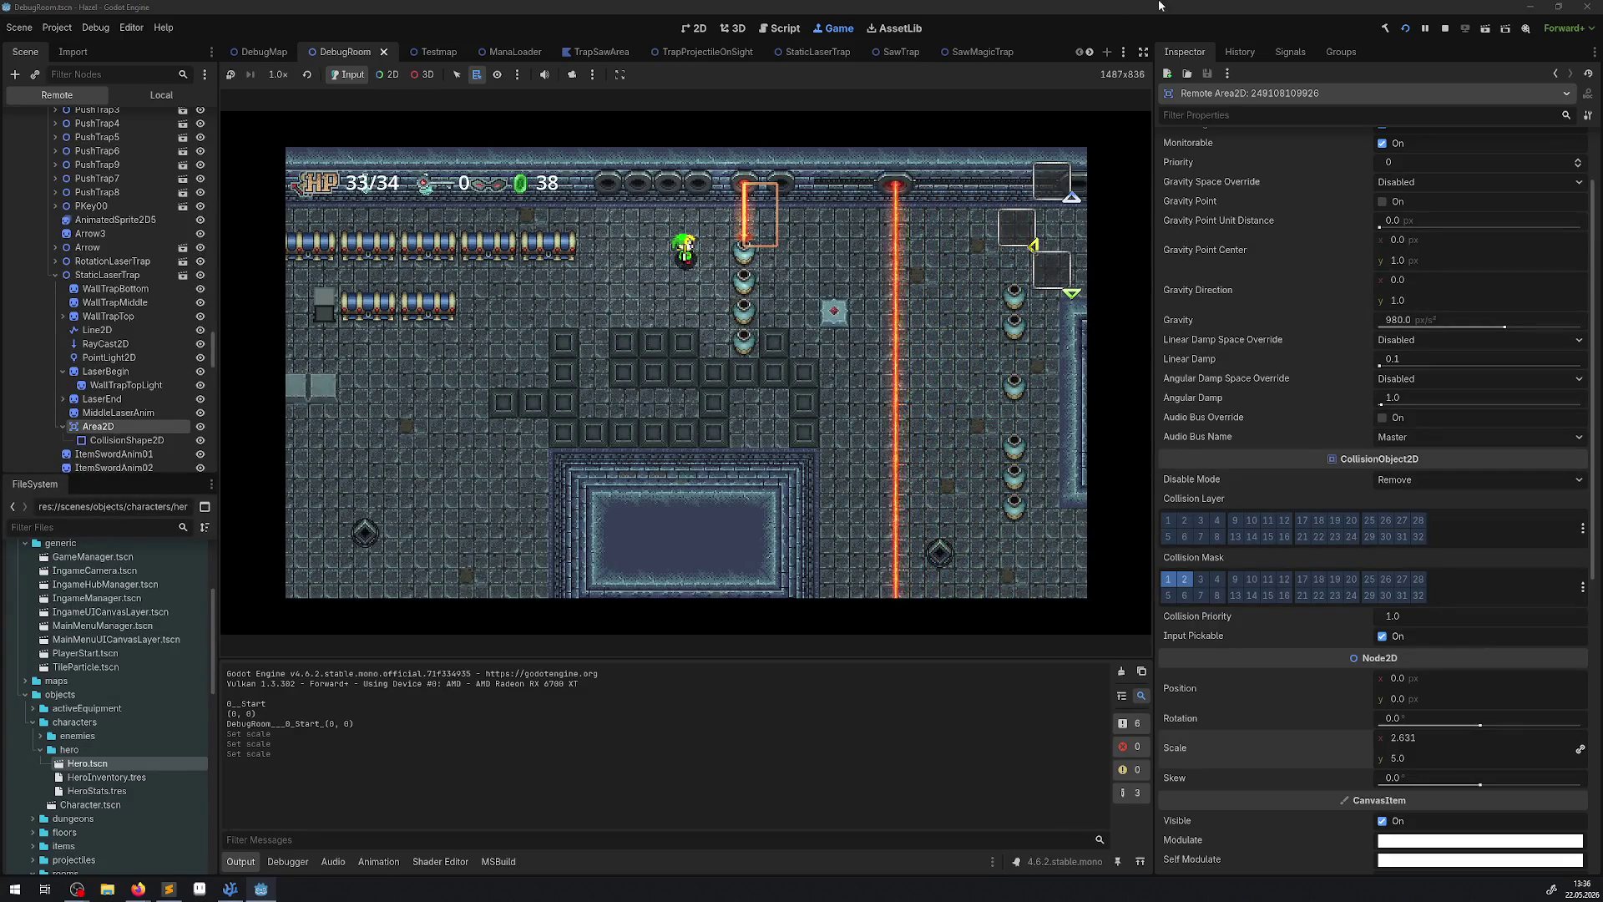
left_click(1444, 28)
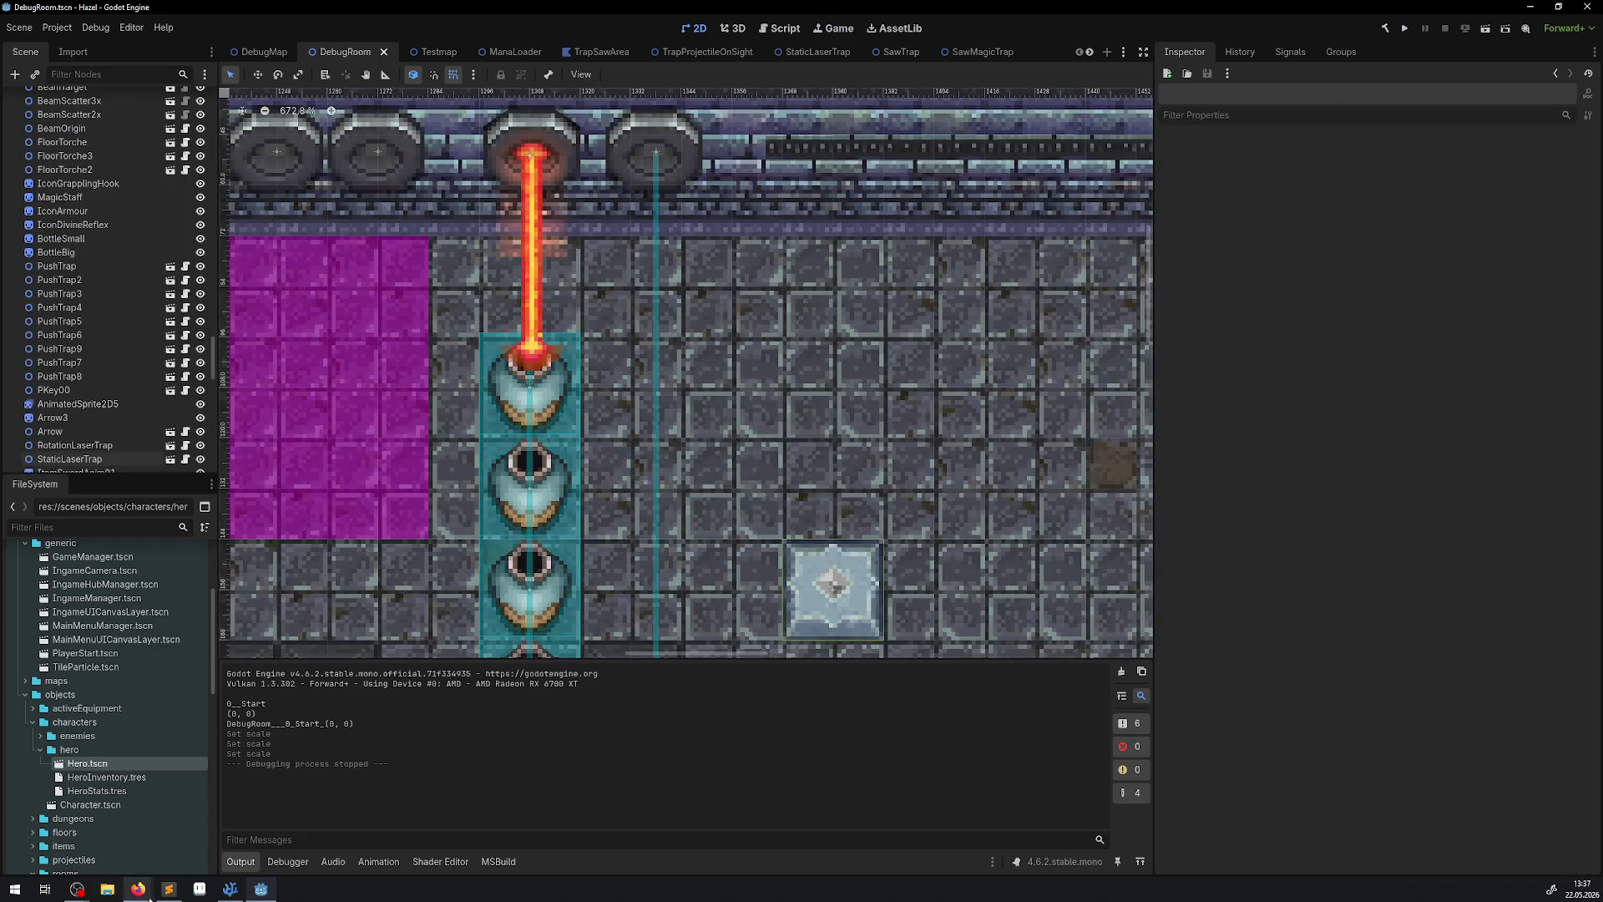
left_click(230, 889)
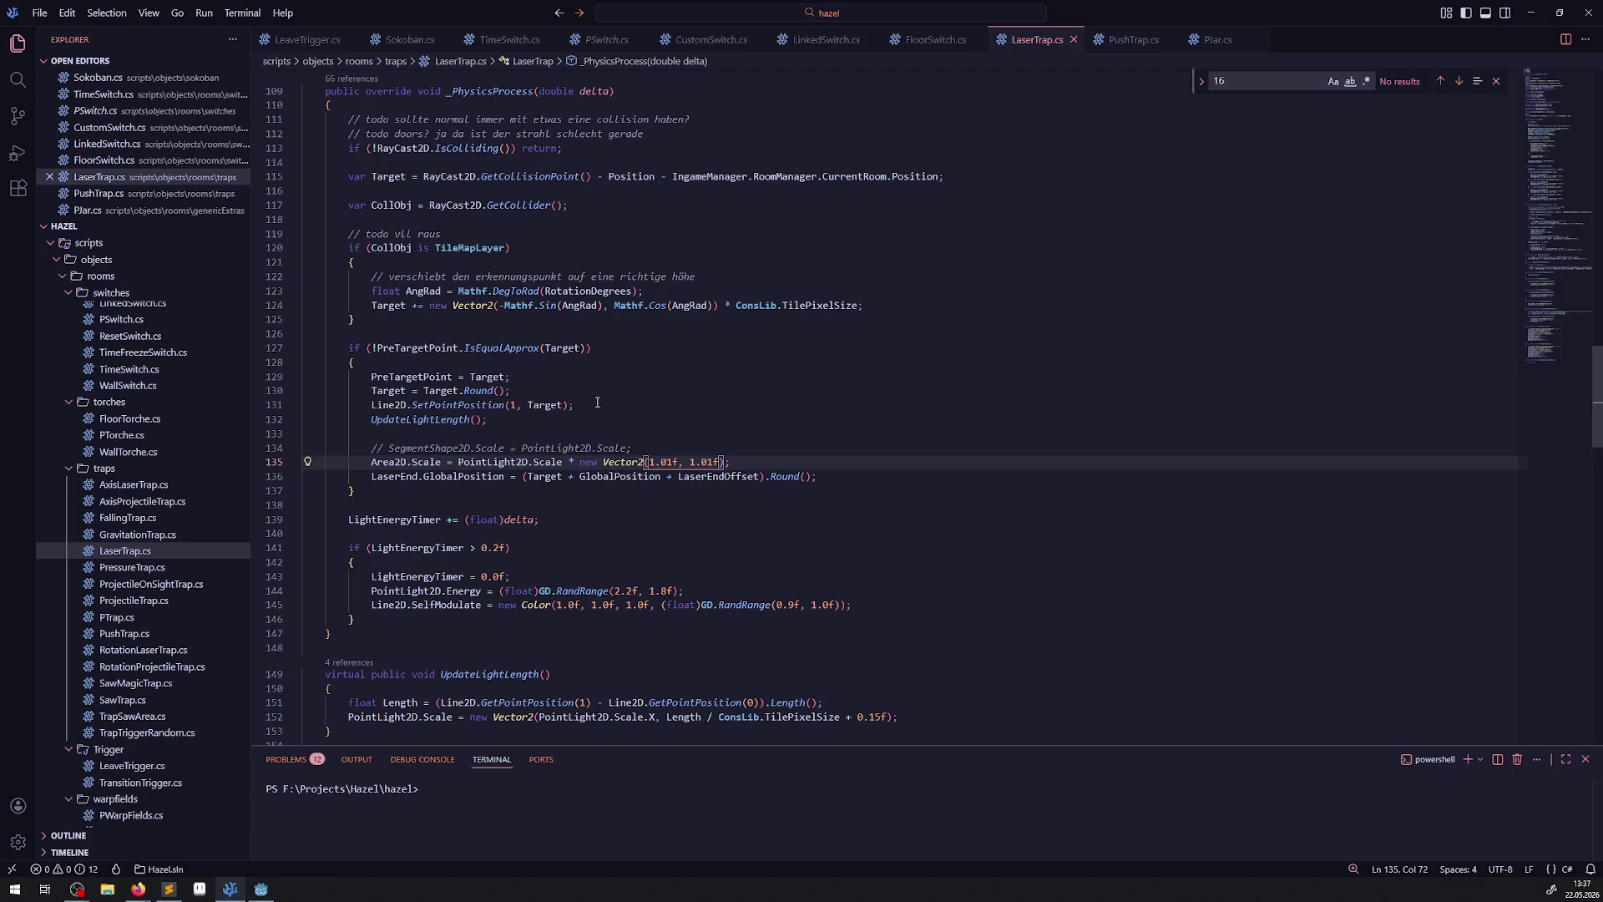
scroll(587, 449, "down", 15)
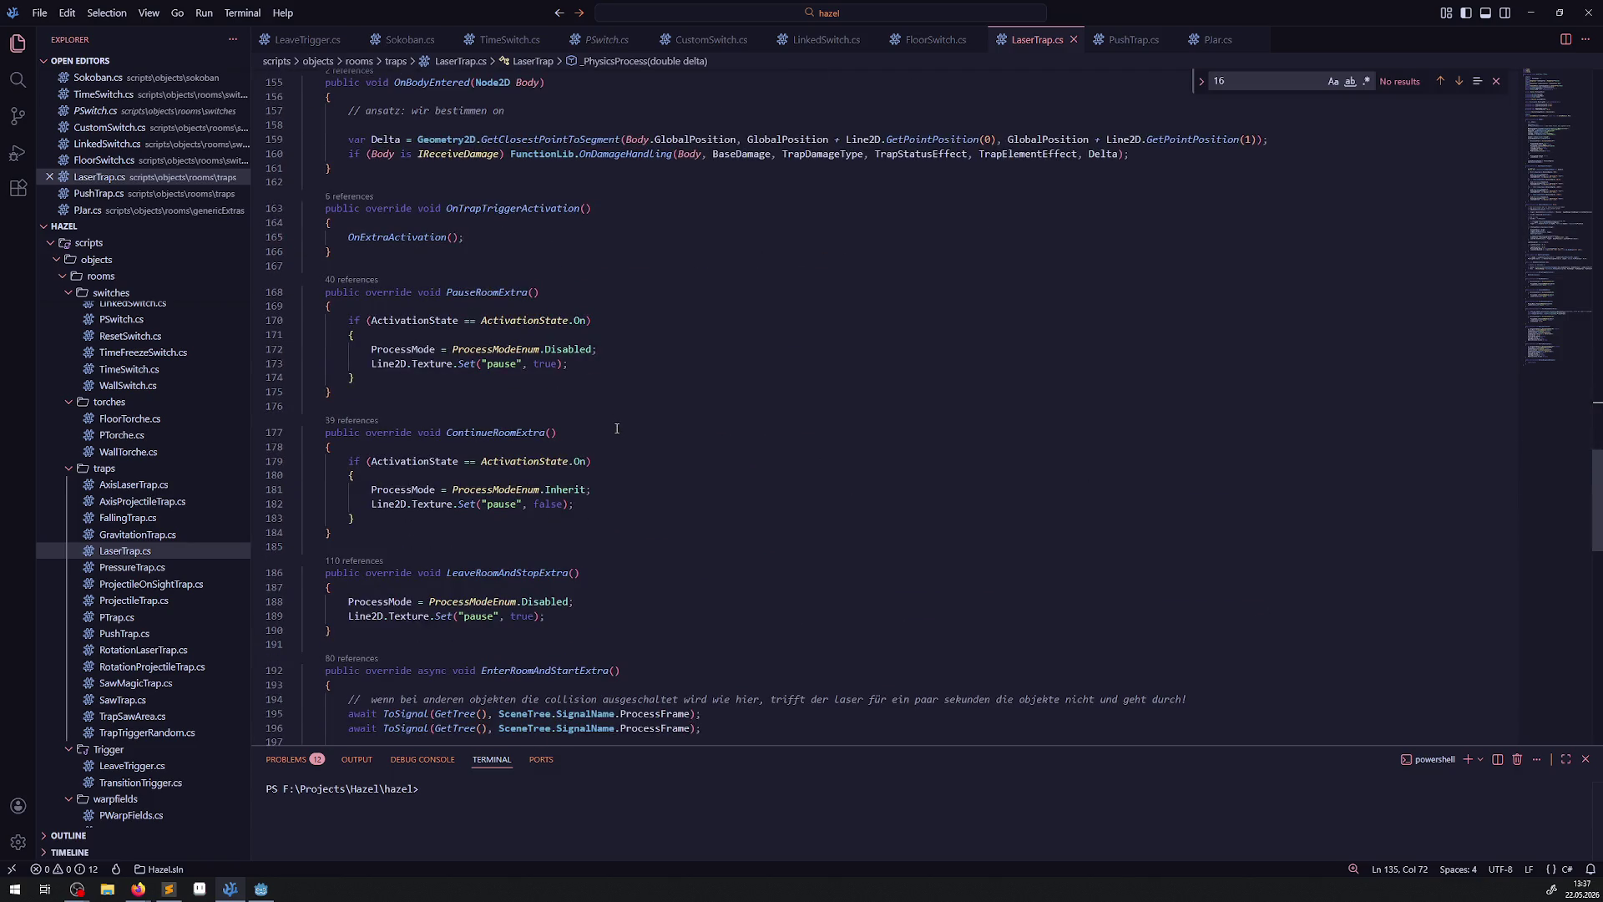
scroll(616, 429, "down", 17)
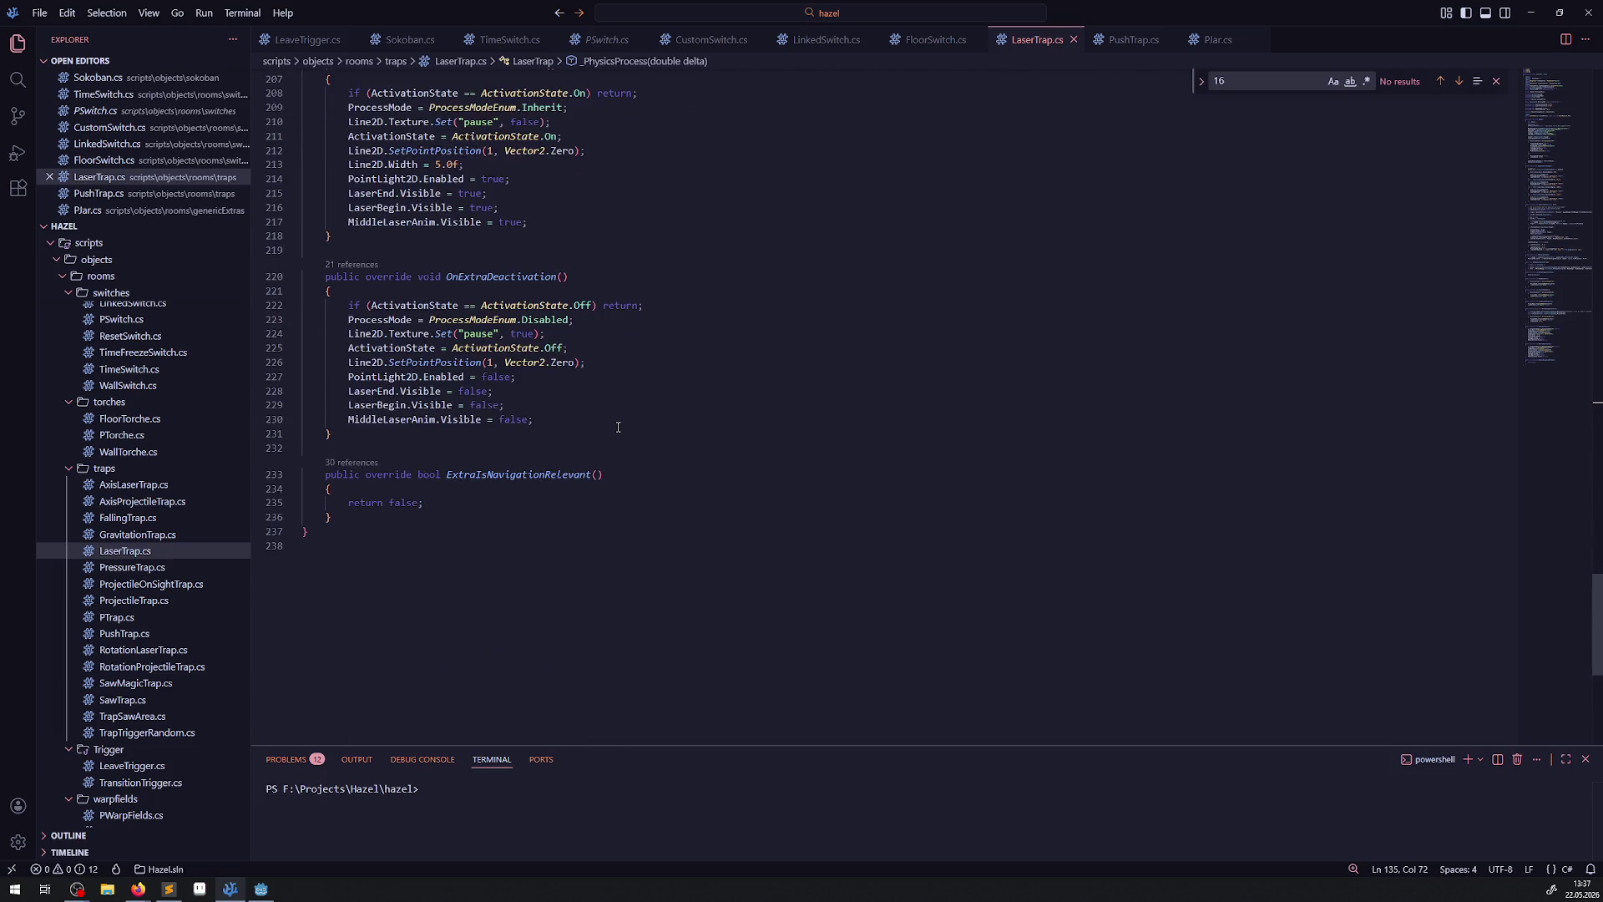
scroll(618, 427, "up", 20)
scroll(615, 410, "up", 20)
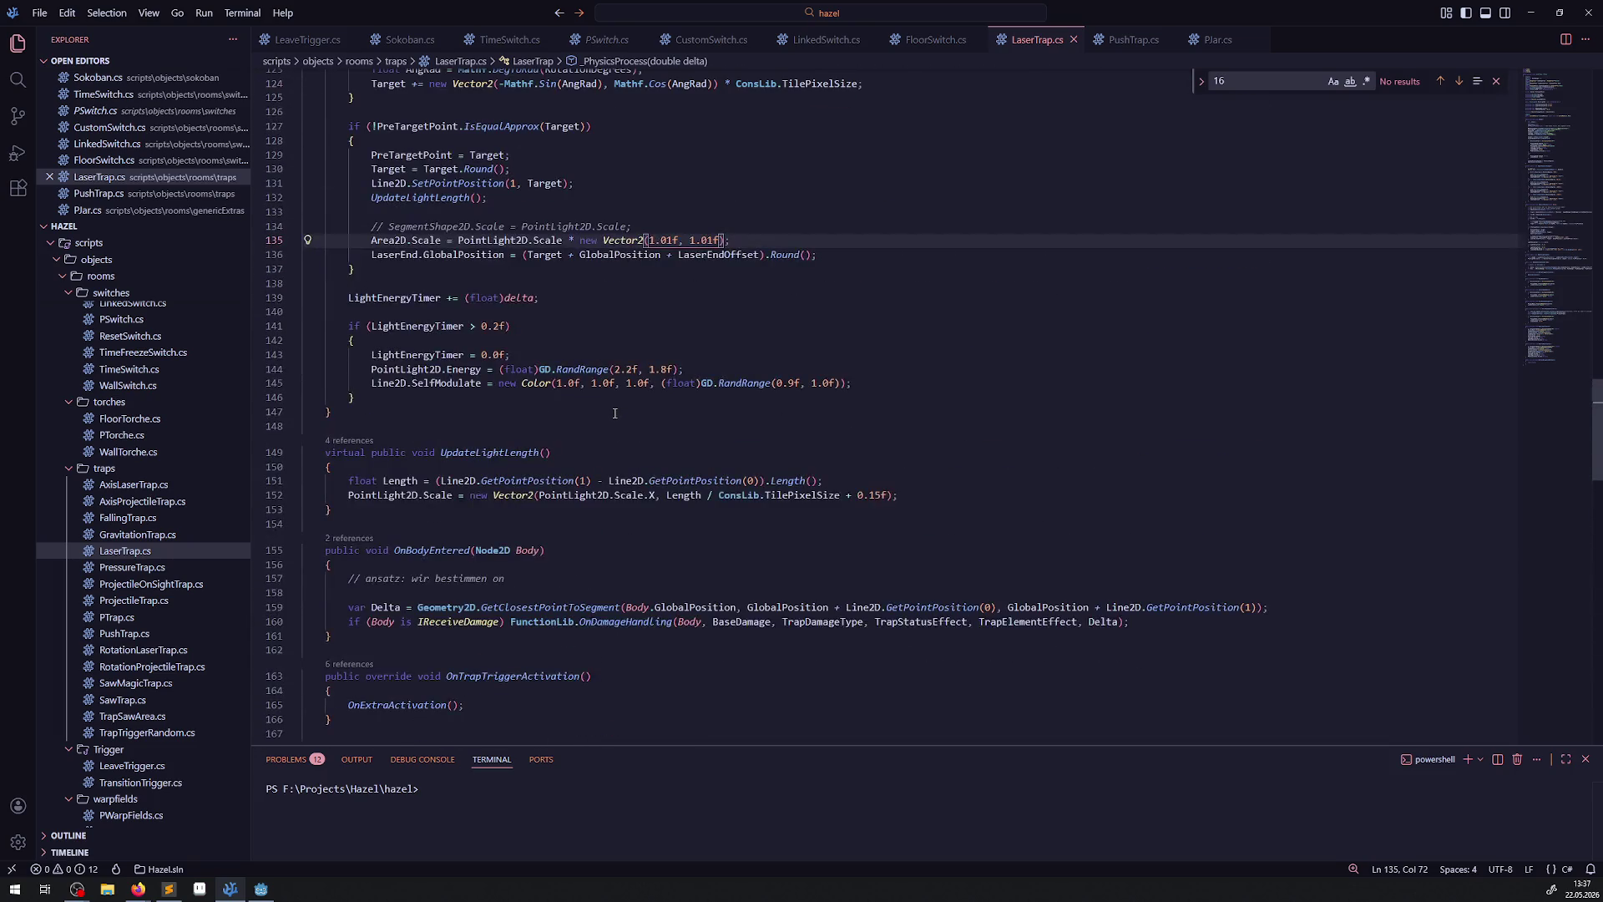
scroll(615, 413, "up", 6)
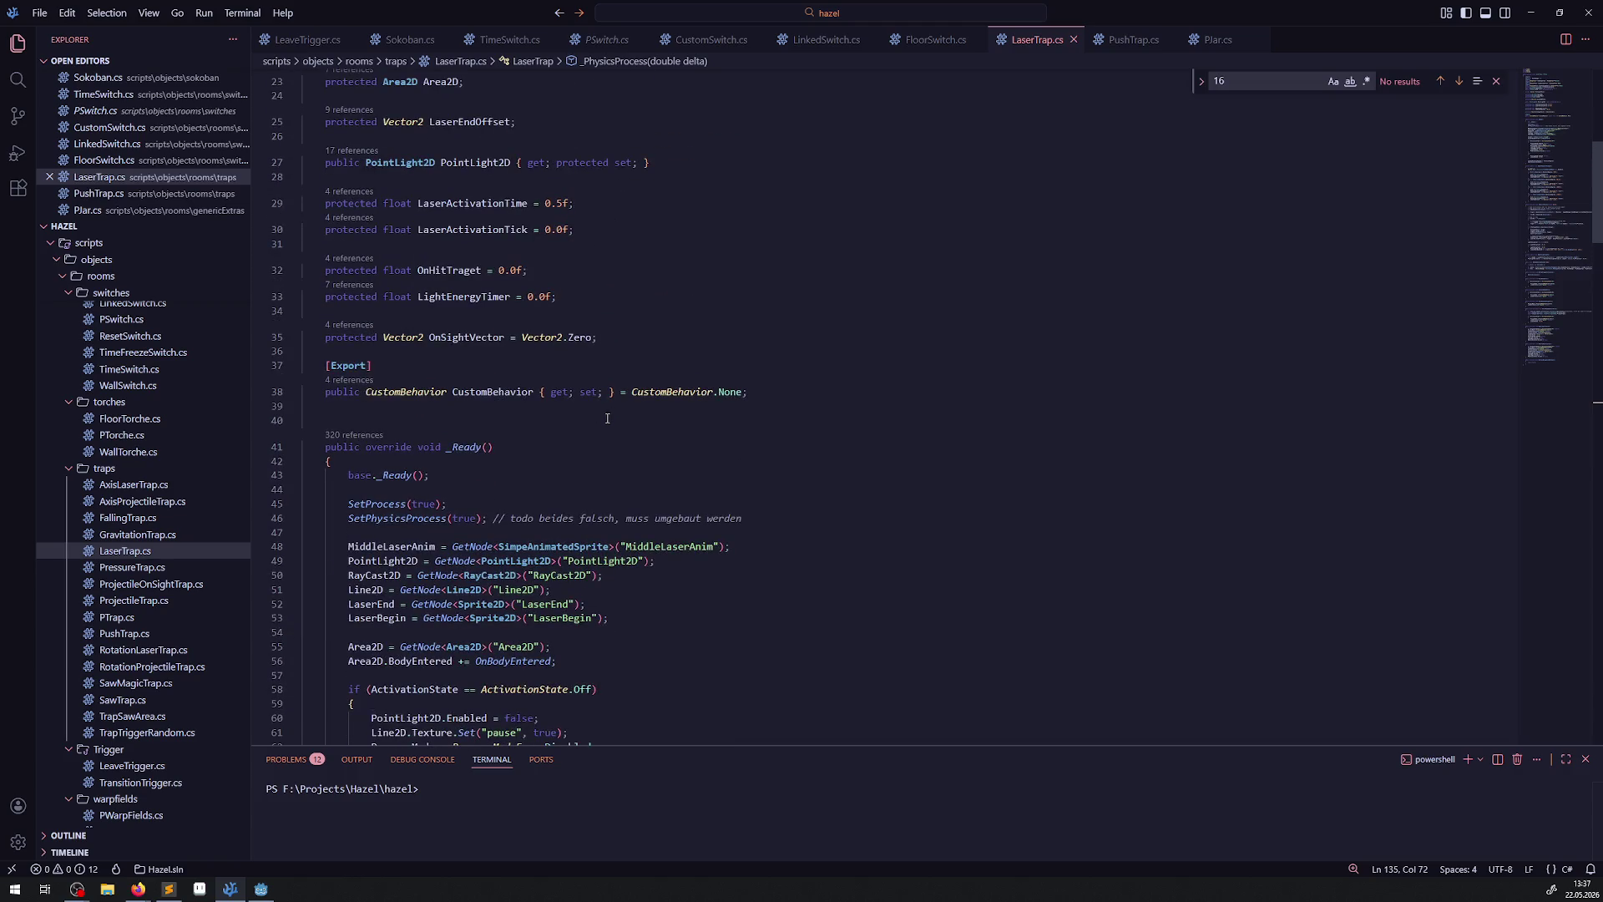
scroll(478, 470, "down", 2)
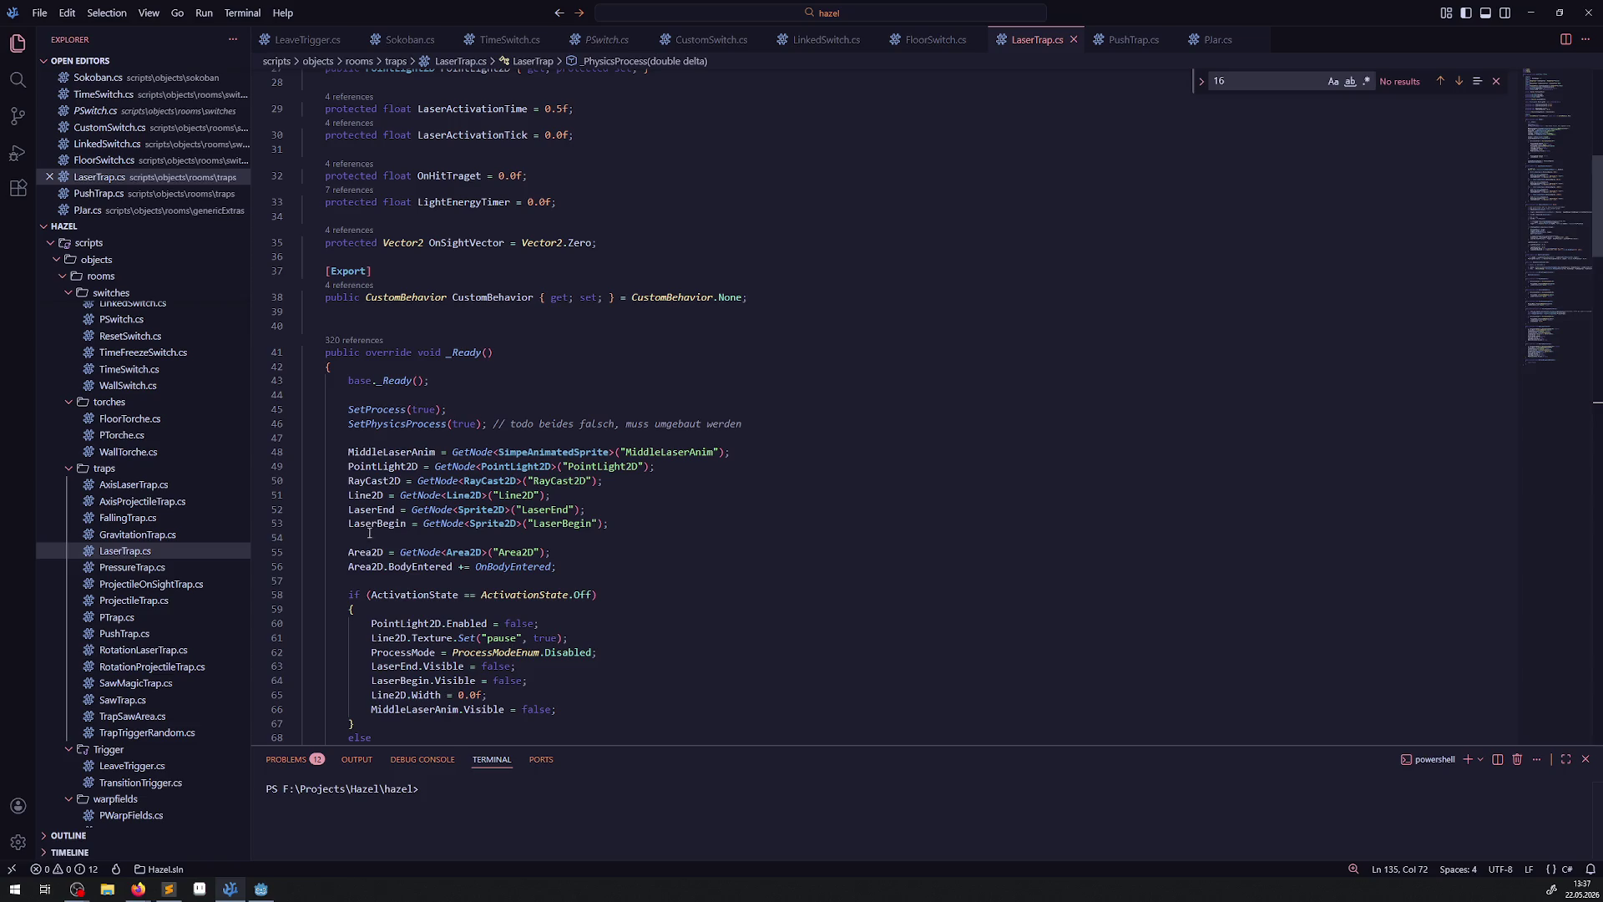
left_click(384, 558)
double_click(518, 566)
scroll(568, 543, "down", 20)
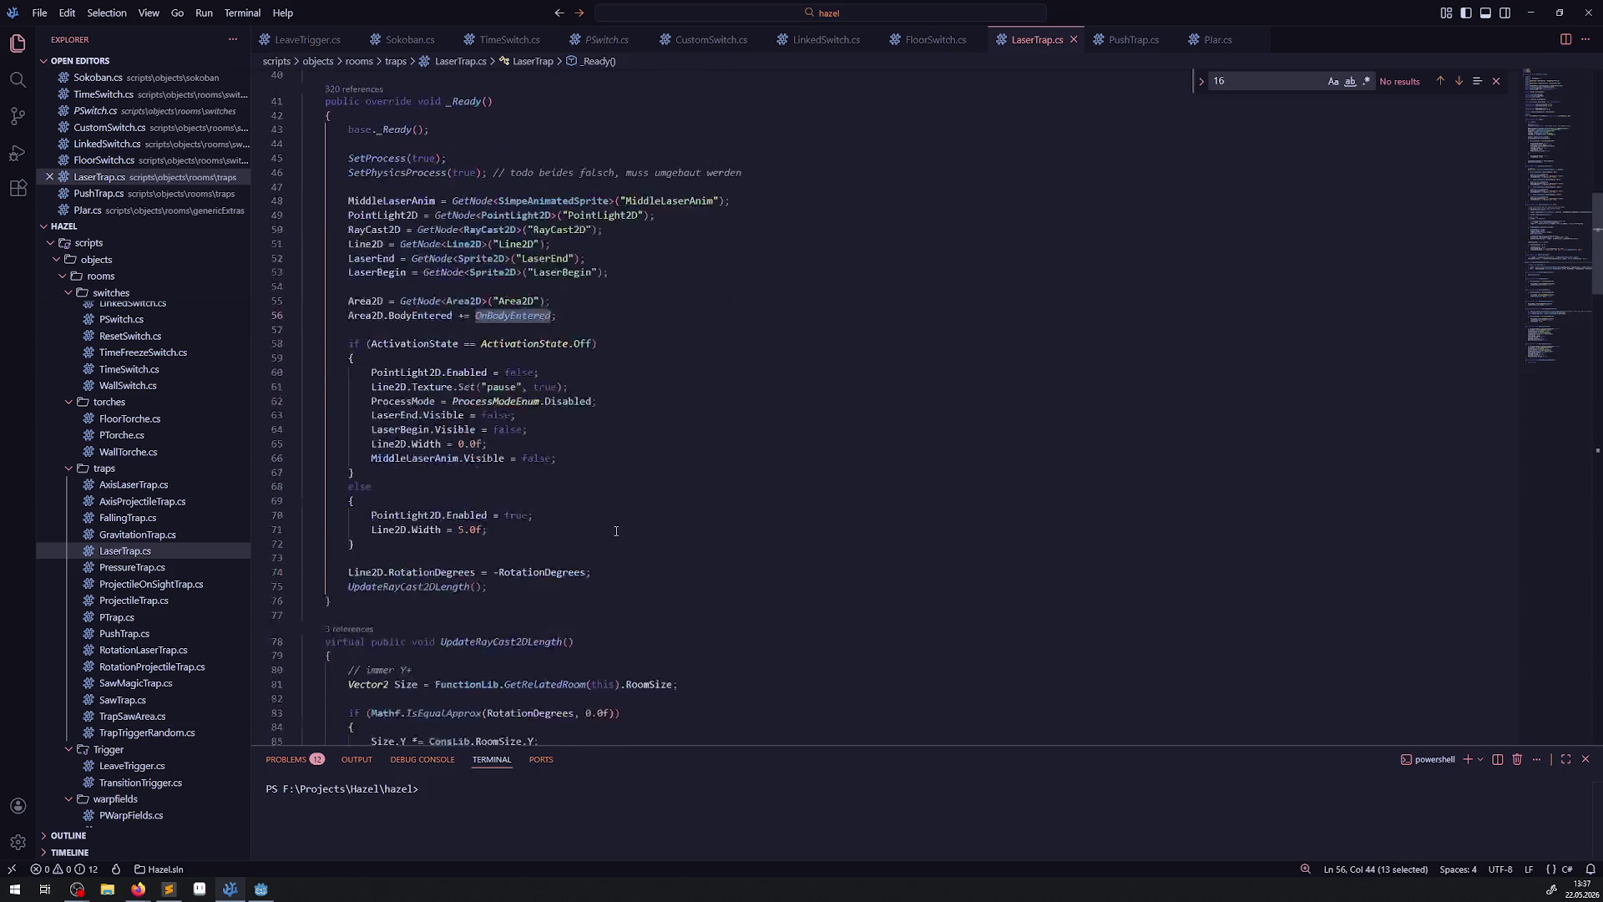
scroll(623, 525, "down", 20)
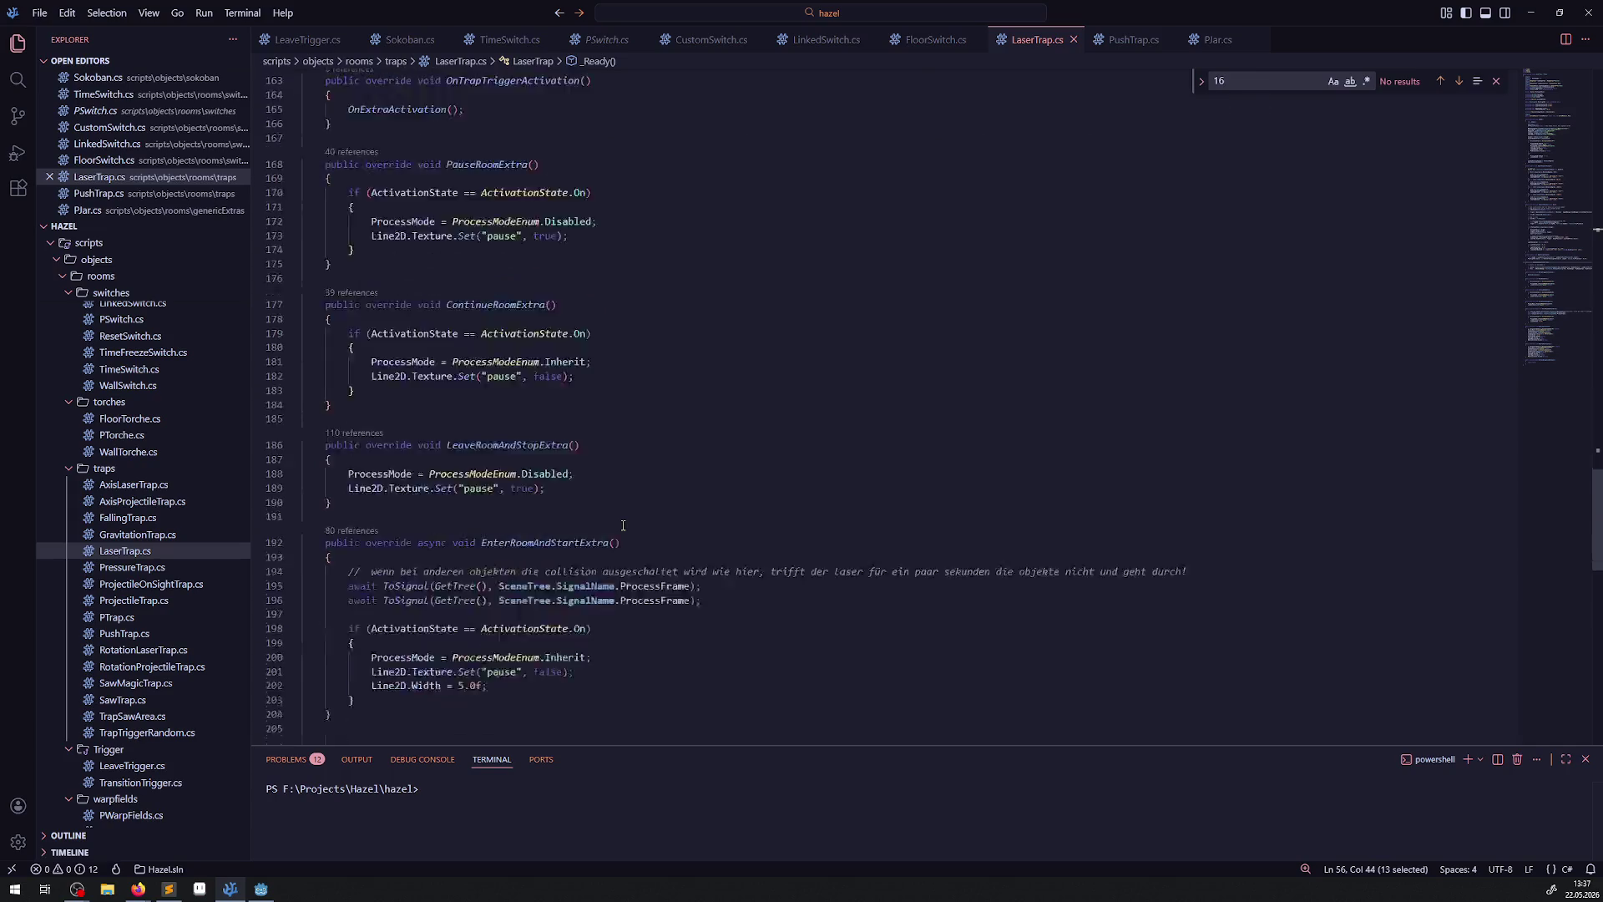
scroll(622, 520, "up", 20)
scroll(622, 518, "up", 20)
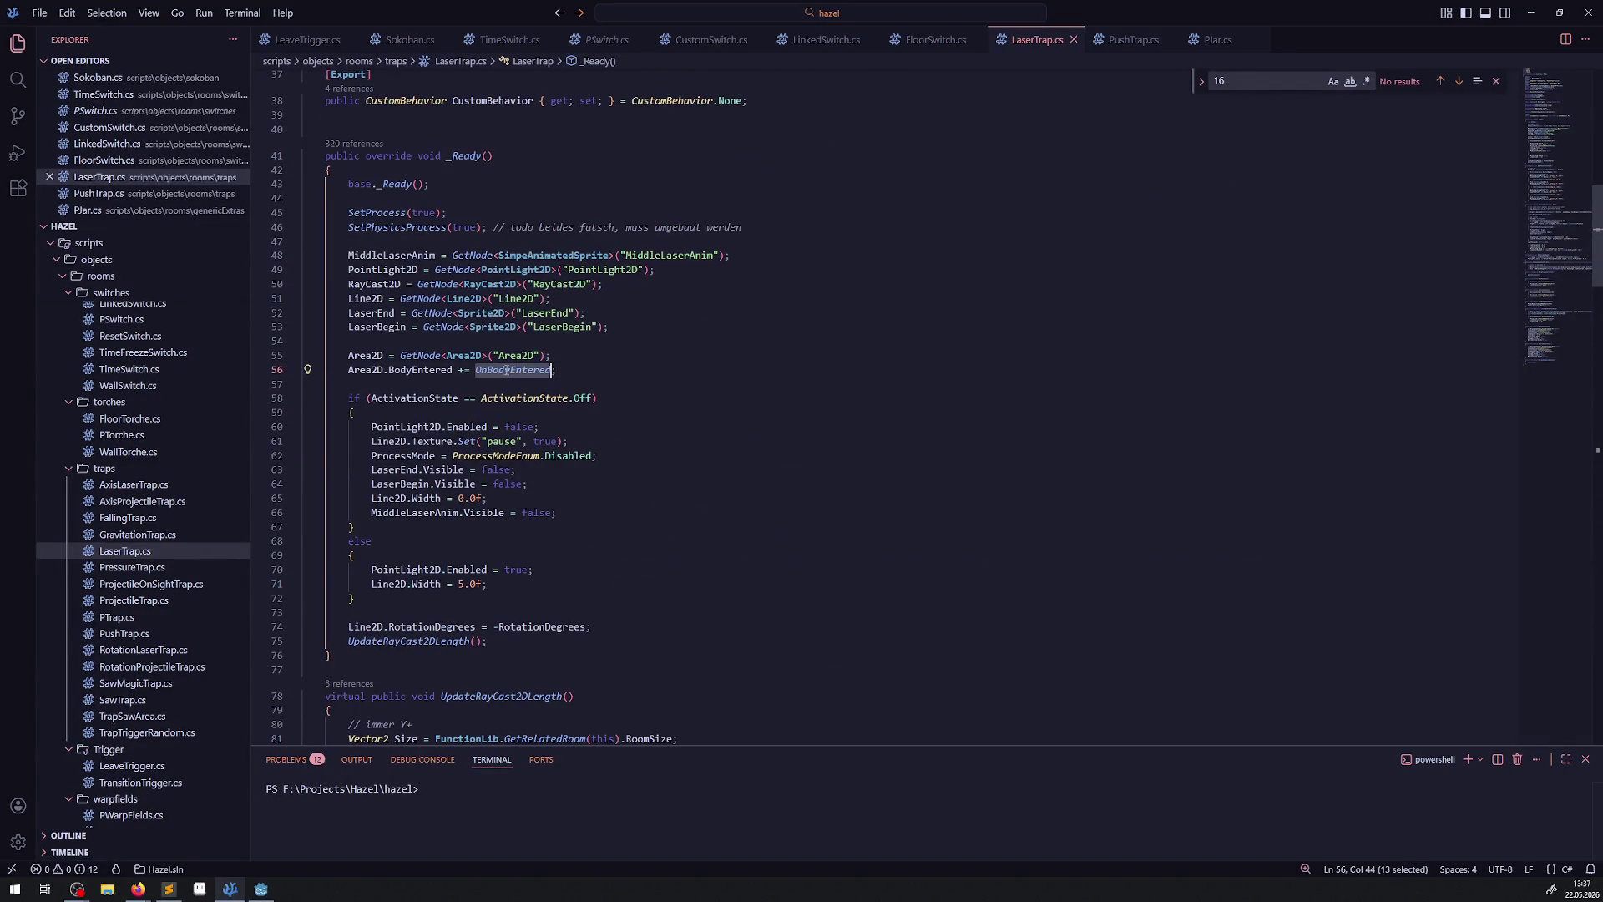
key("ctrl+f")
key("Return")
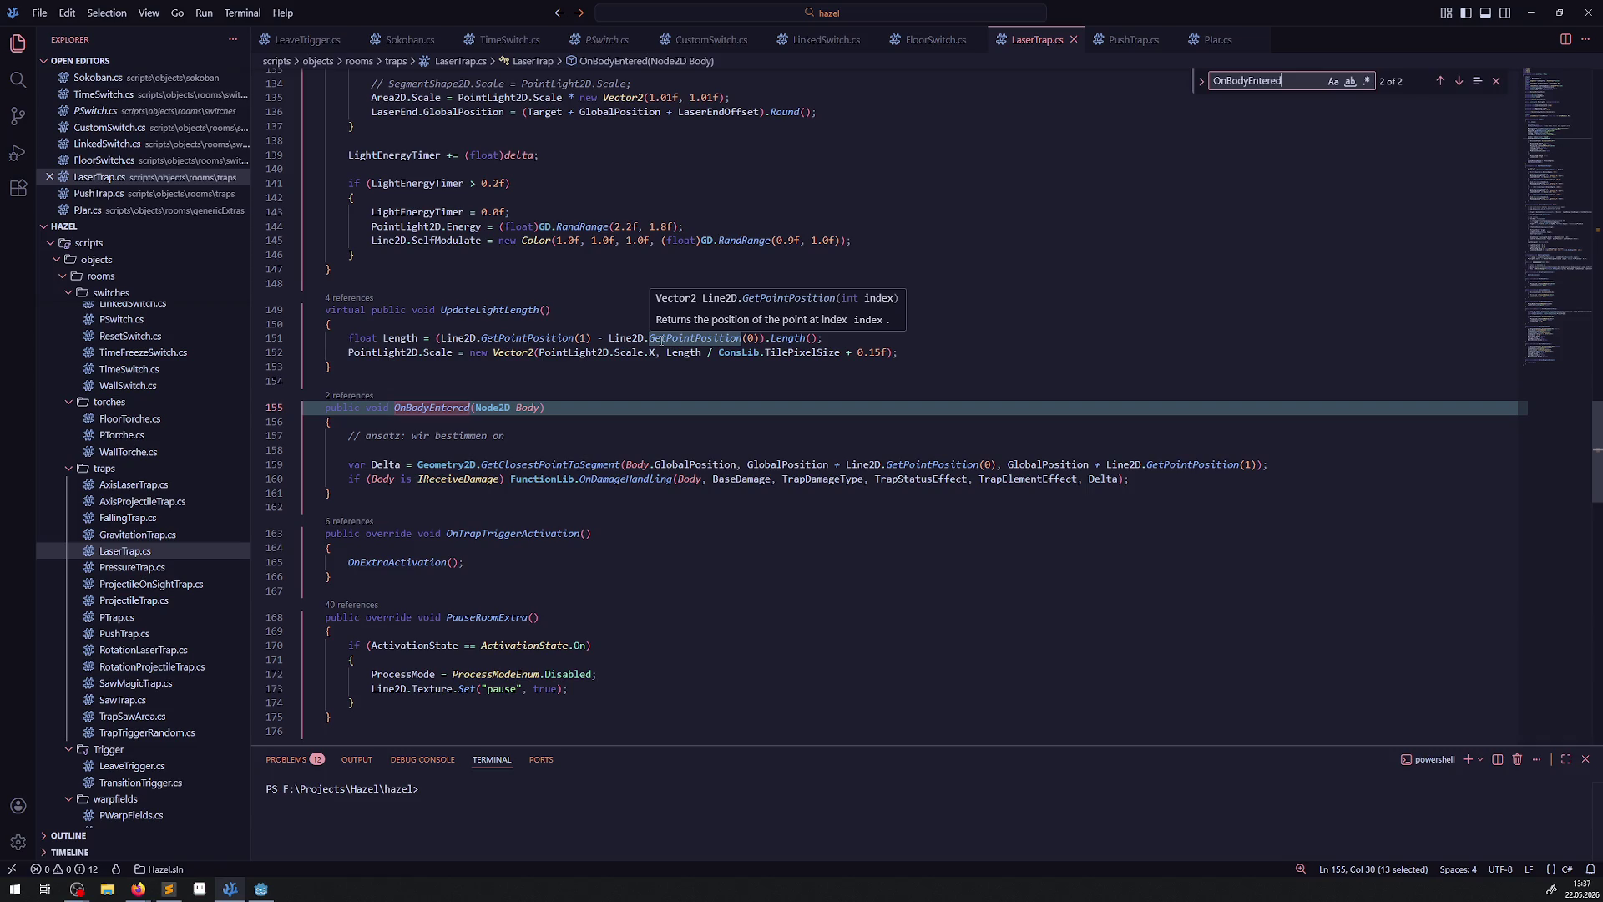
double_click(458, 478)
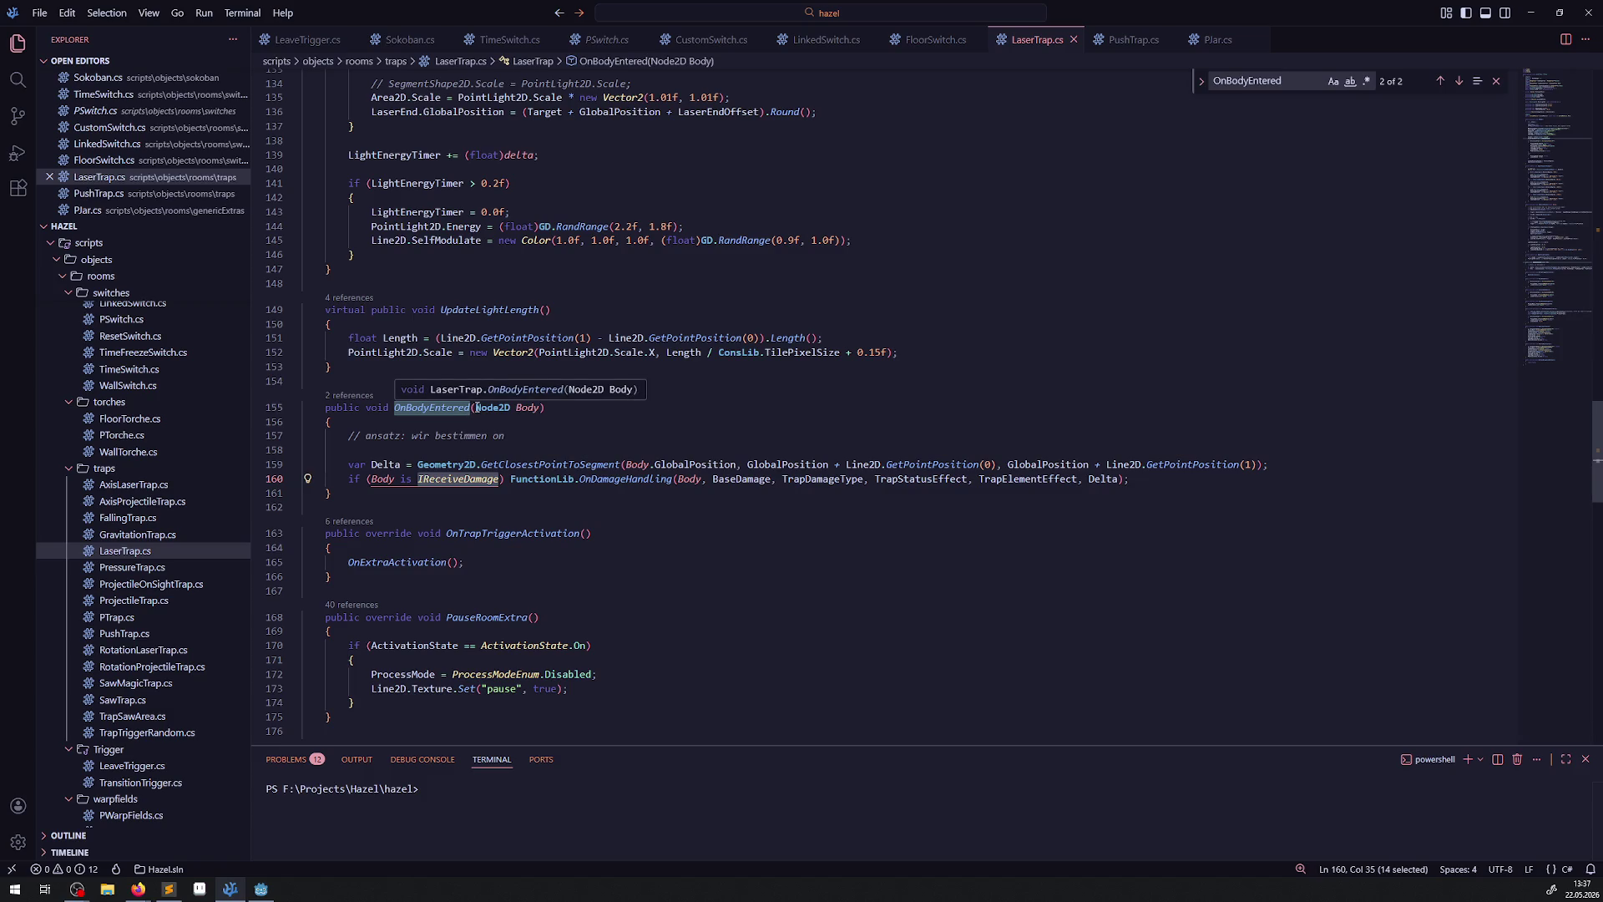
scroll(483, 393, "up", 20)
scroll(490, 384, "down", 4)
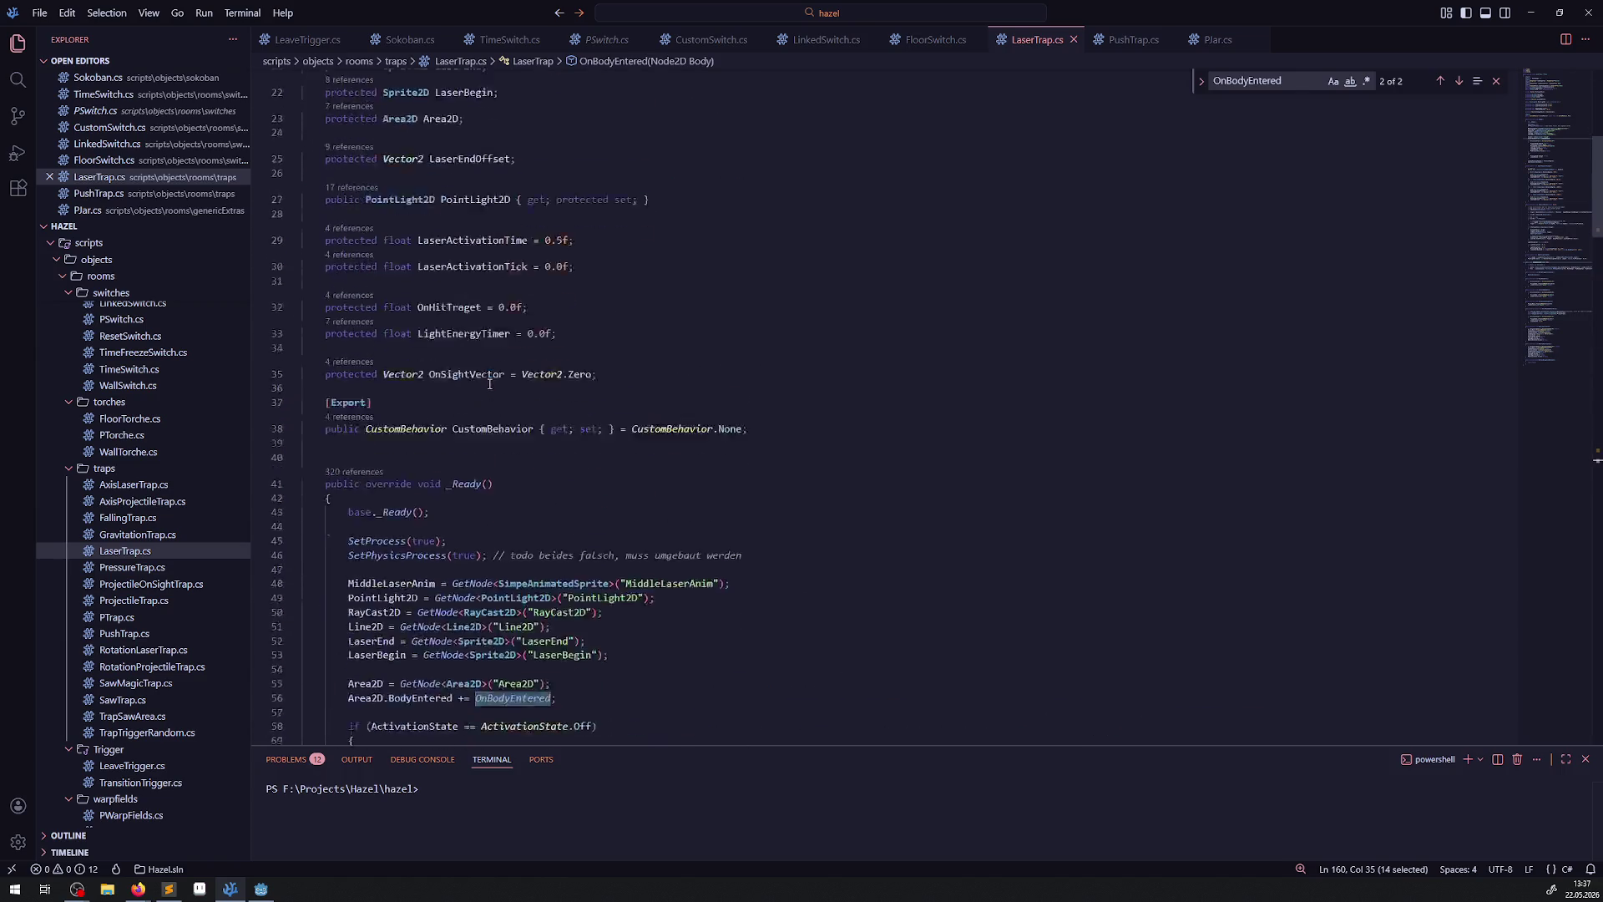
scroll(489, 384, "down", 4)
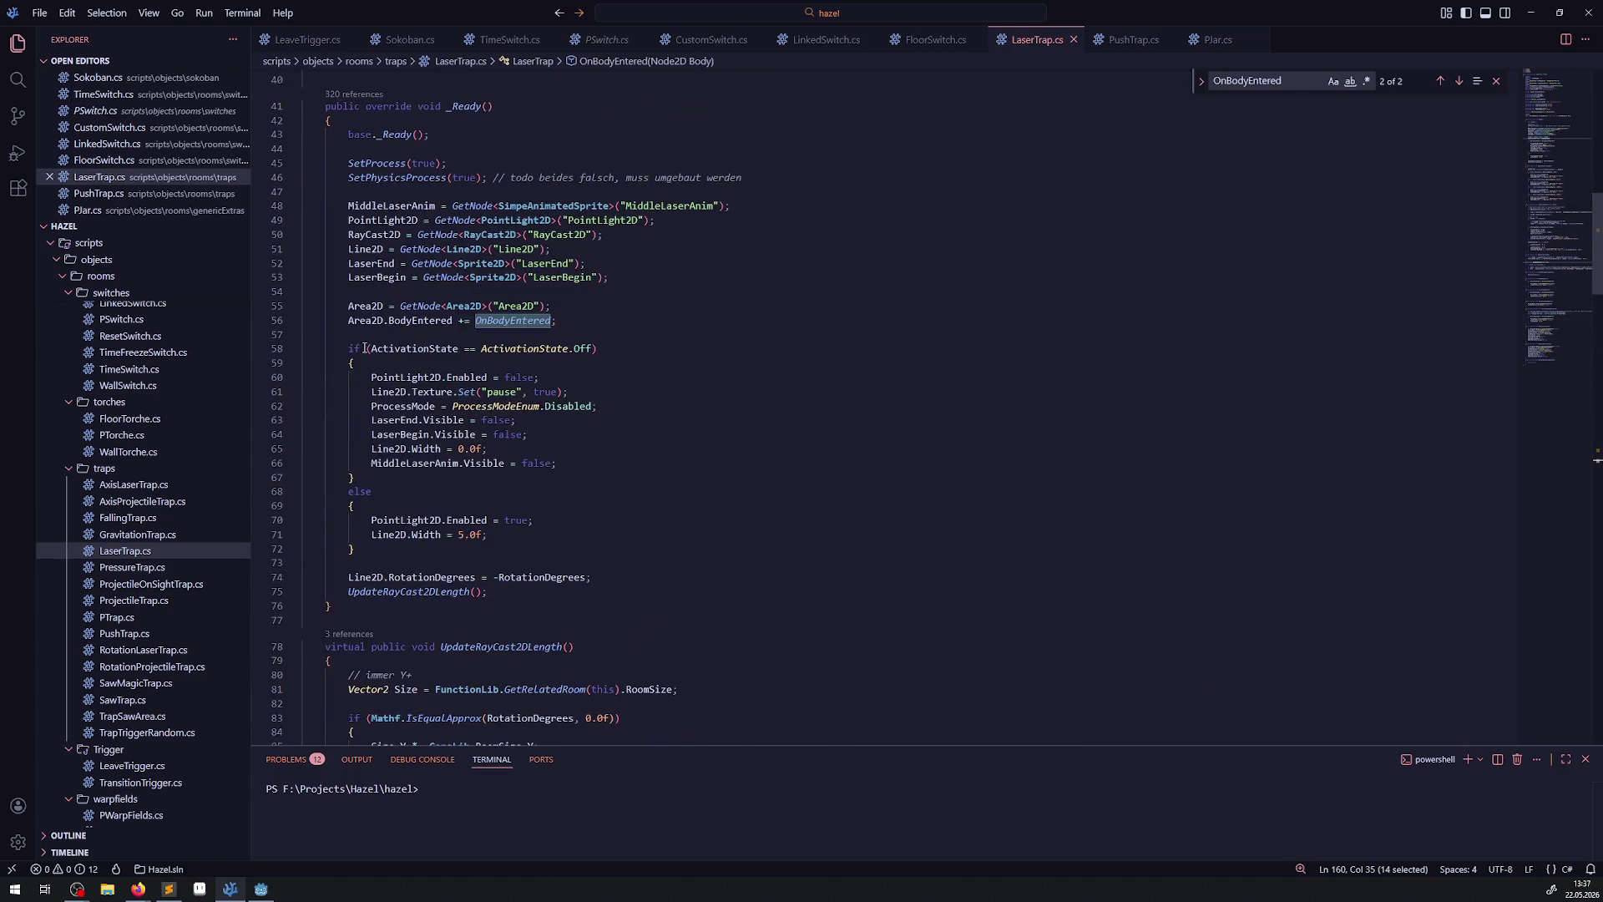
mouse_move(266, 891)
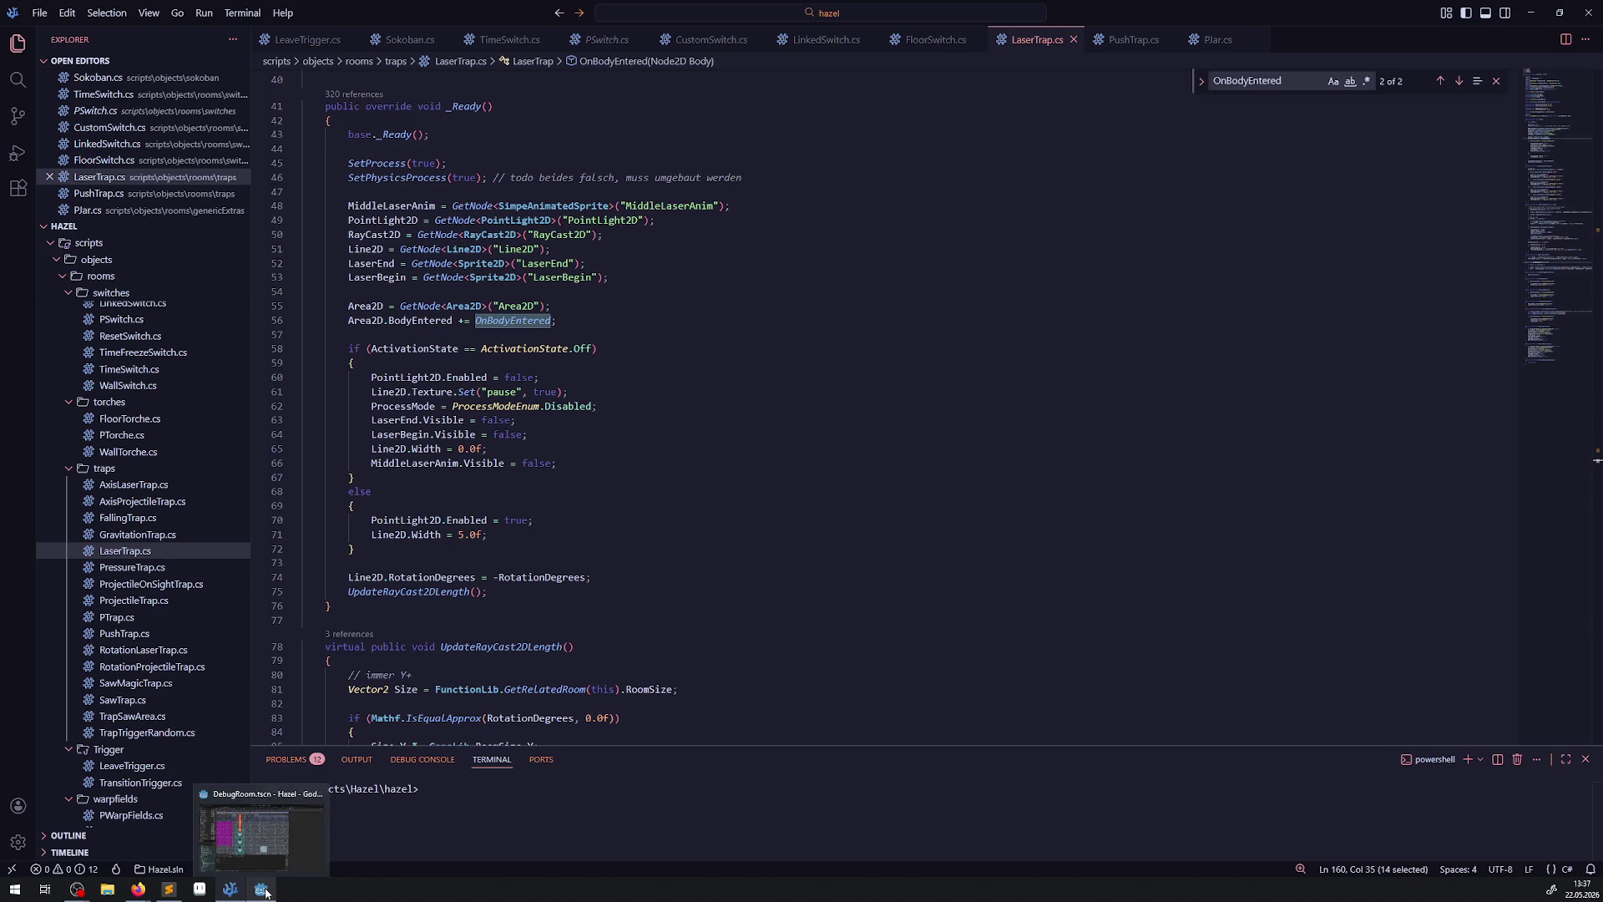
double_click(420, 321)
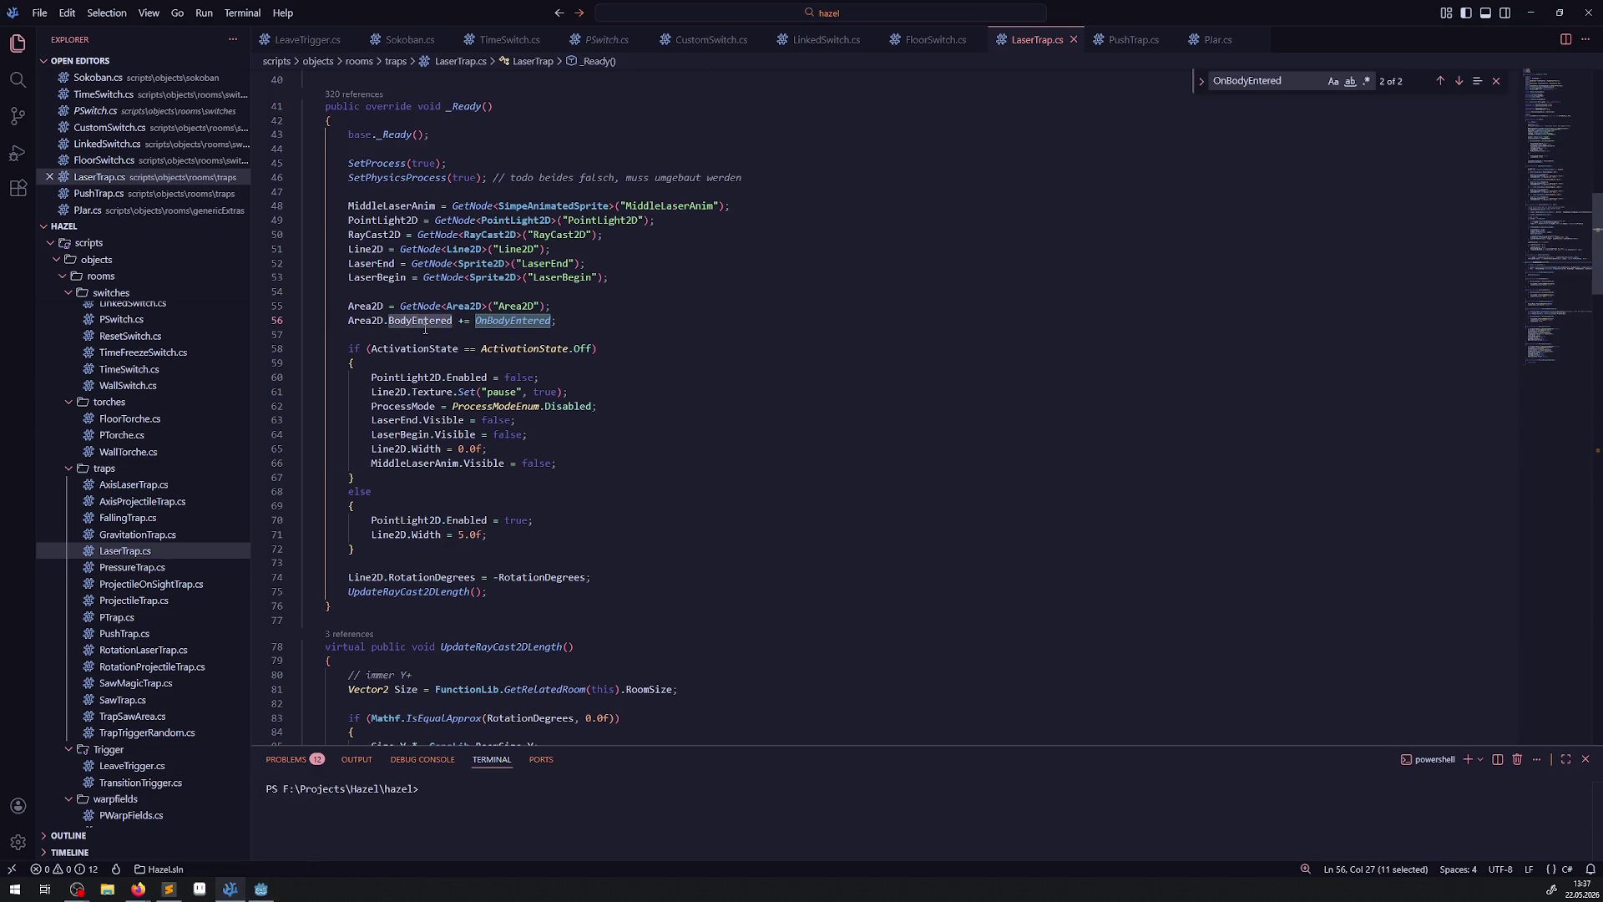
left_click(261, 889)
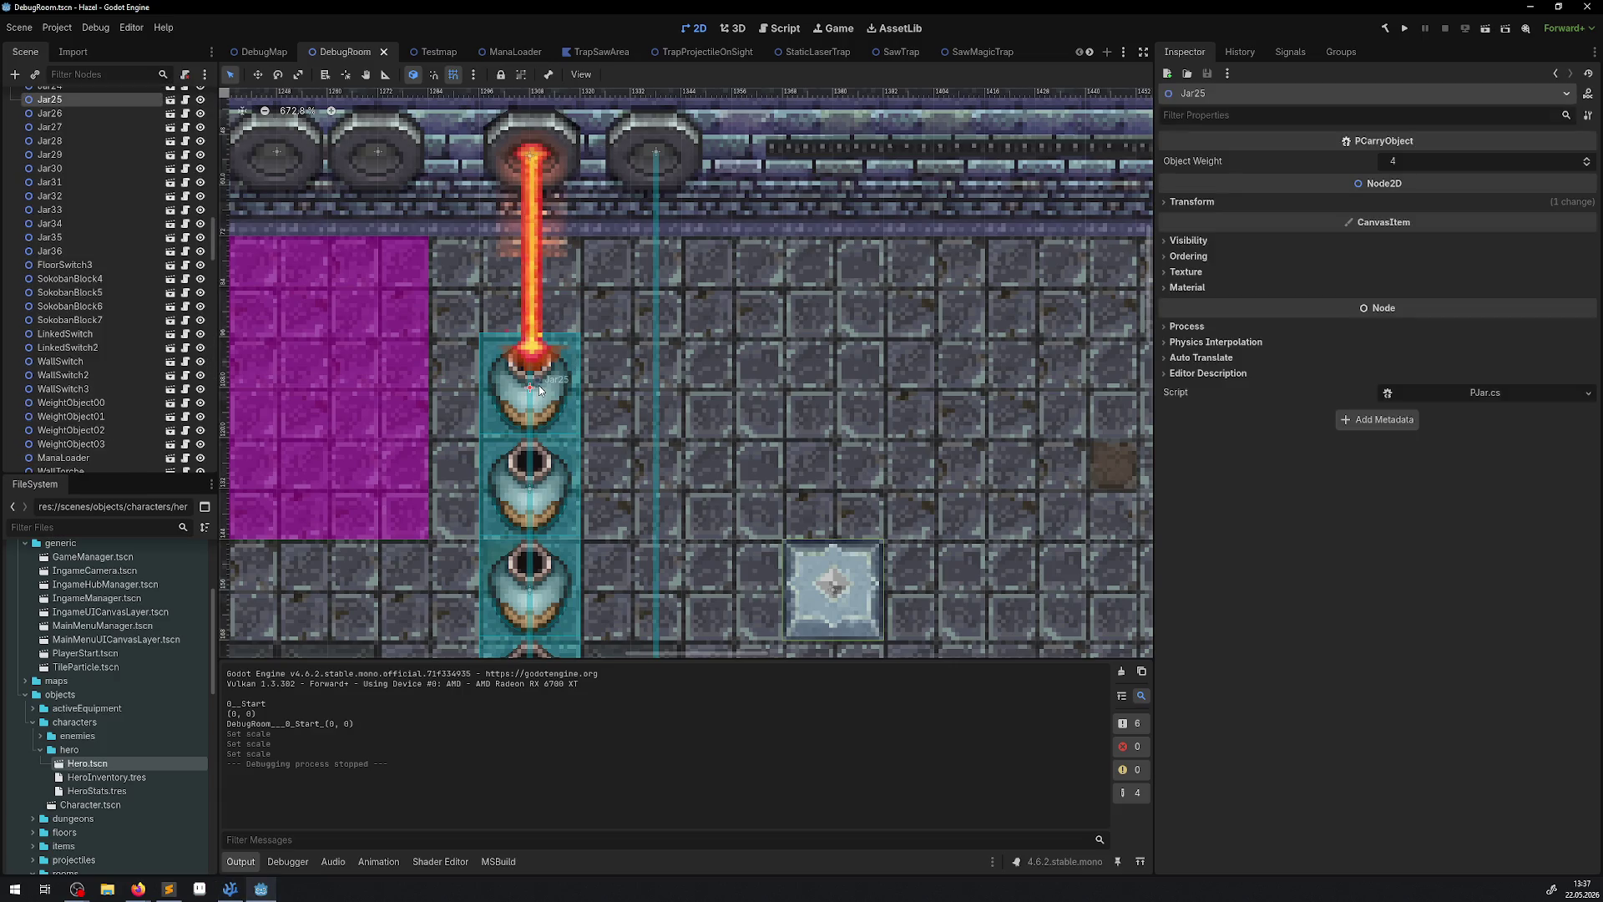
In Jar.tscn, move AnimatableBody2D from layer 1 to 2, take Area2D off layer 2, and save.
left_click(170, 99)
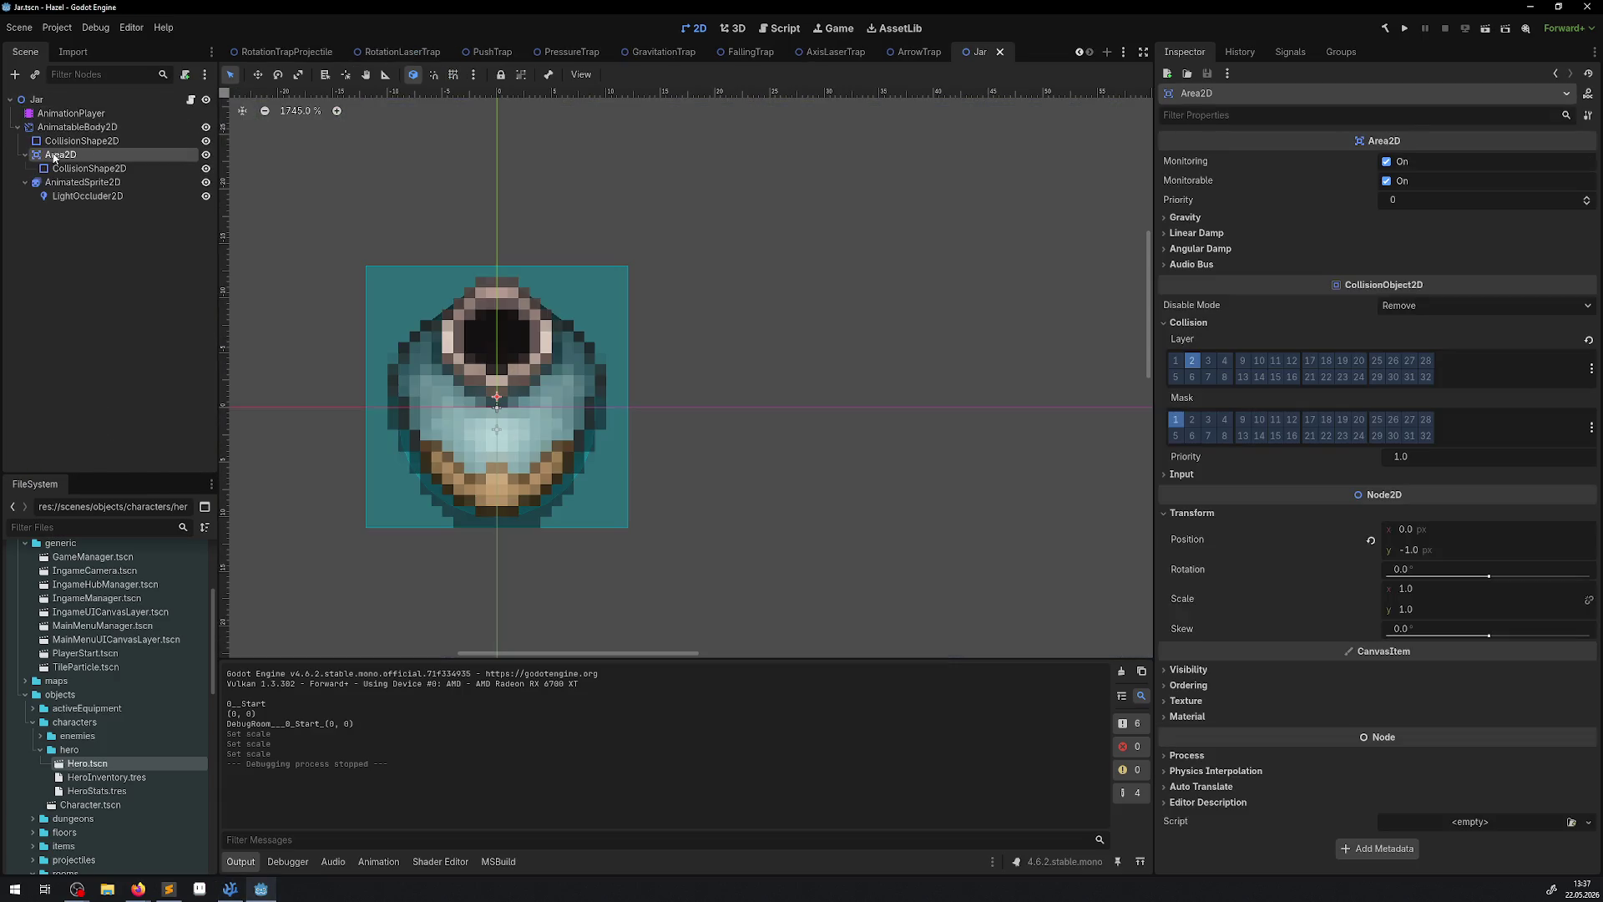
left_click(68, 128)
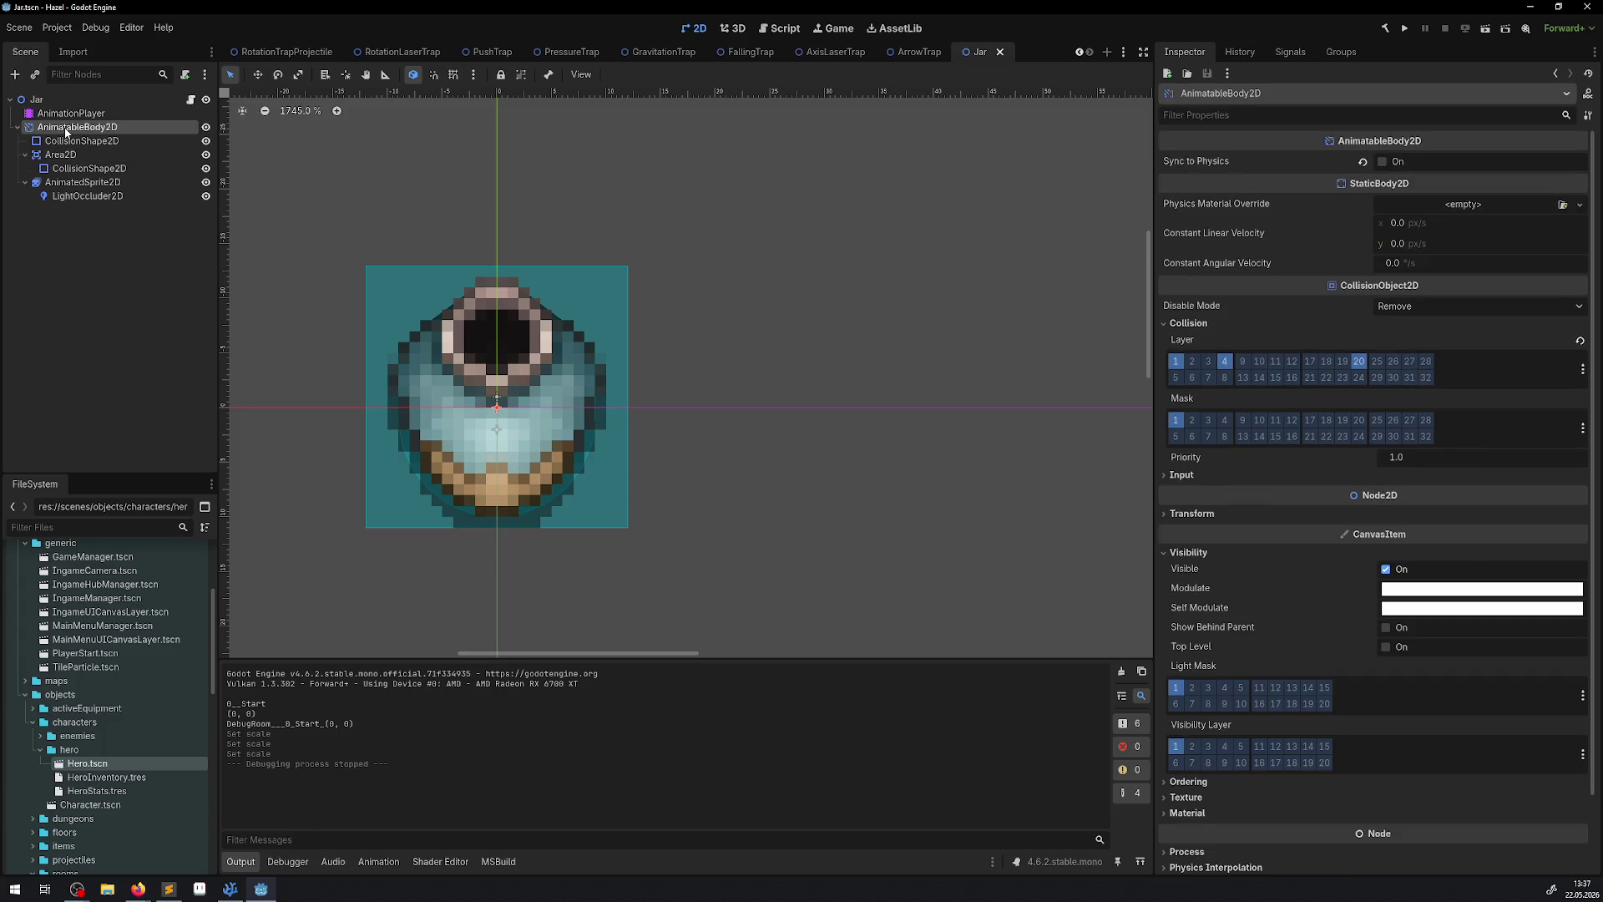
left_click(1191, 365)
left_click(1175, 361)
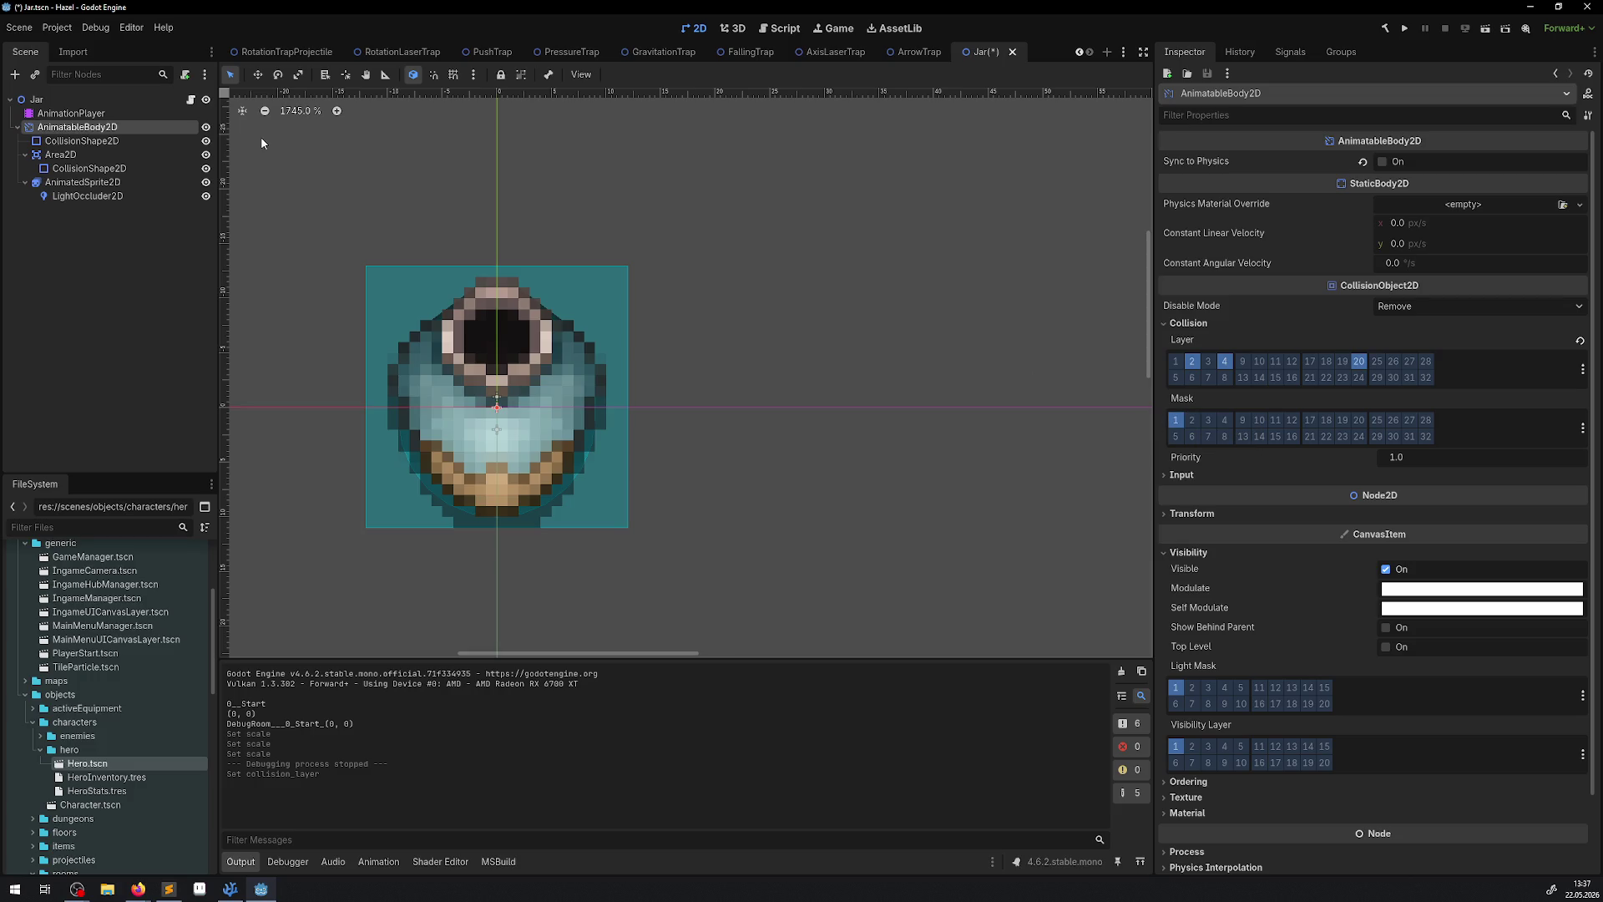
left_click(500, 417)
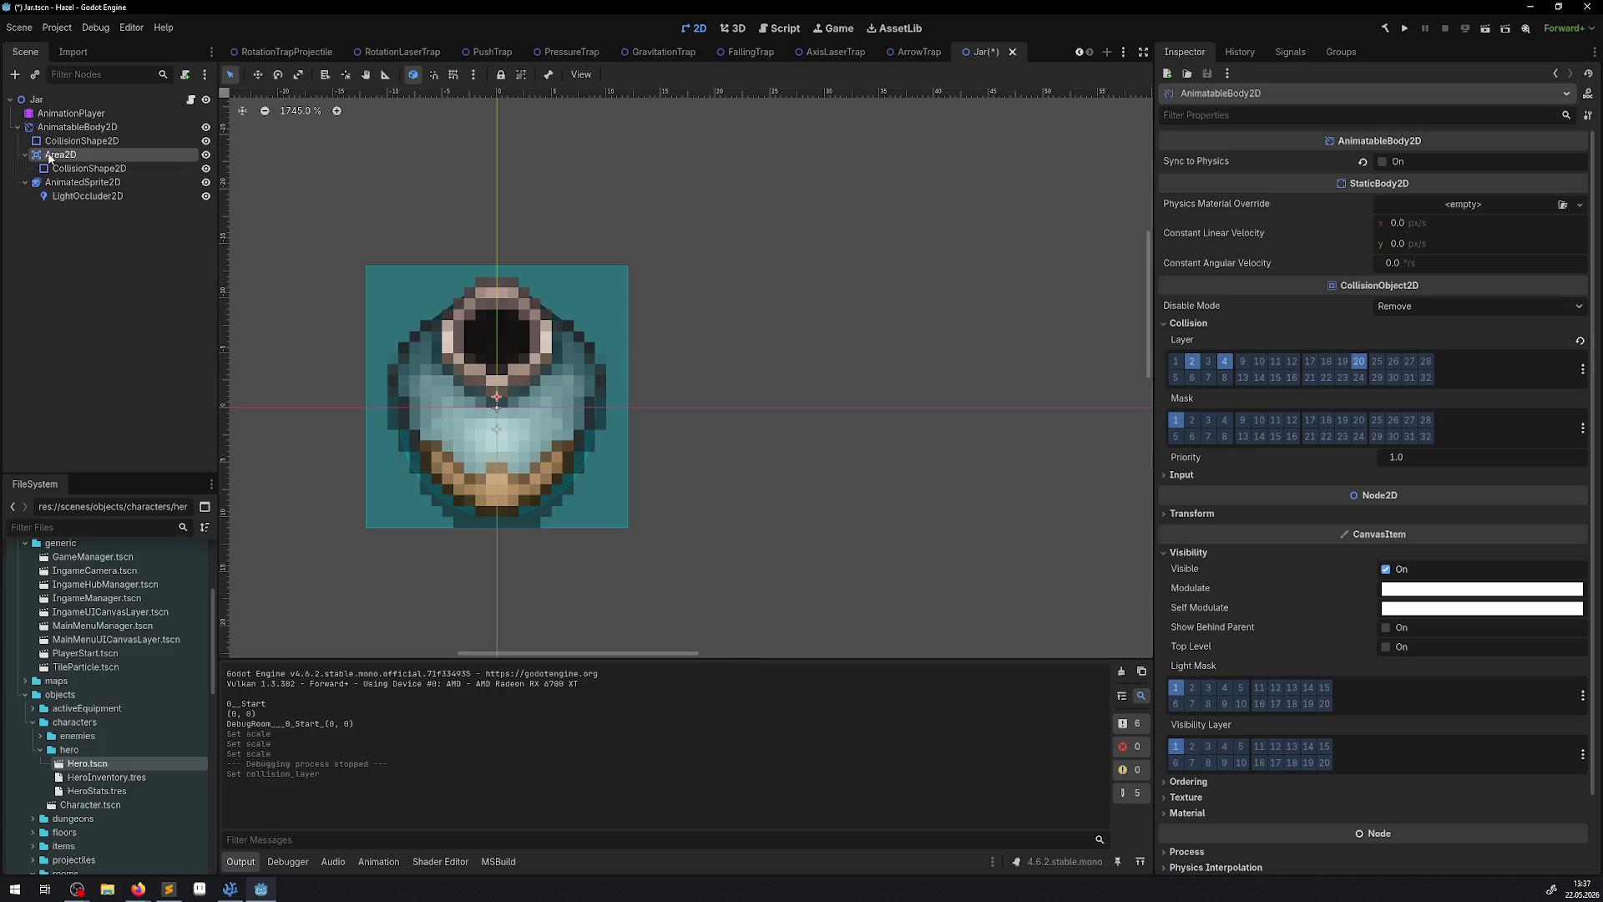
left_click(1192, 360)
key("ctrl+s")
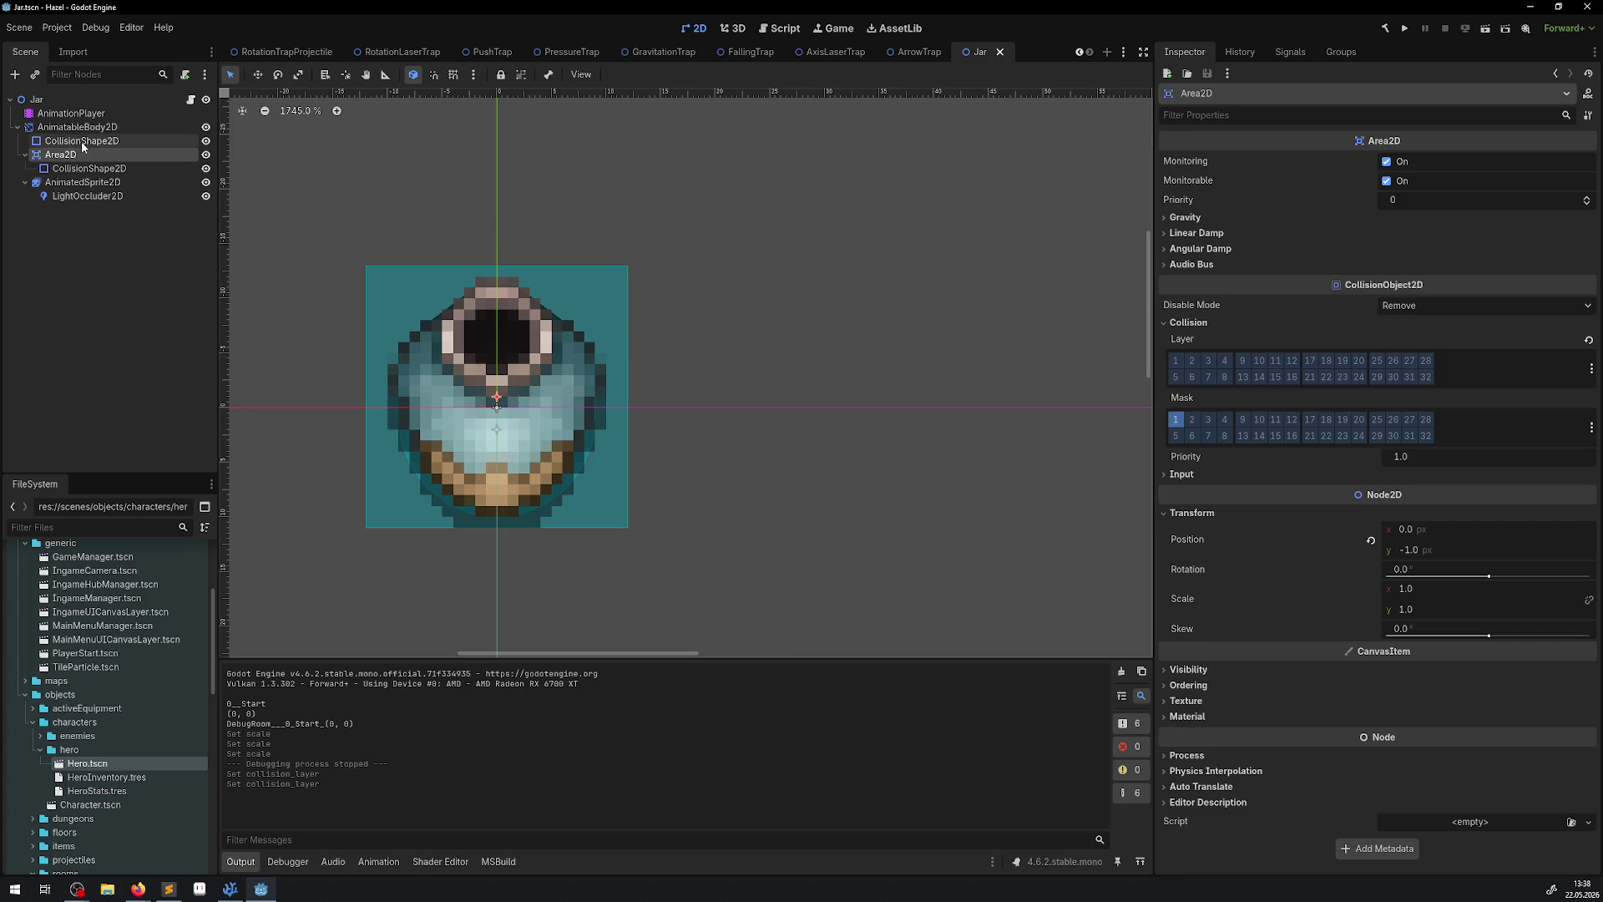
Also put AnimatableBody2D on collision layer 4 and clear its mask layer 1.
key("Up")
key("Up")
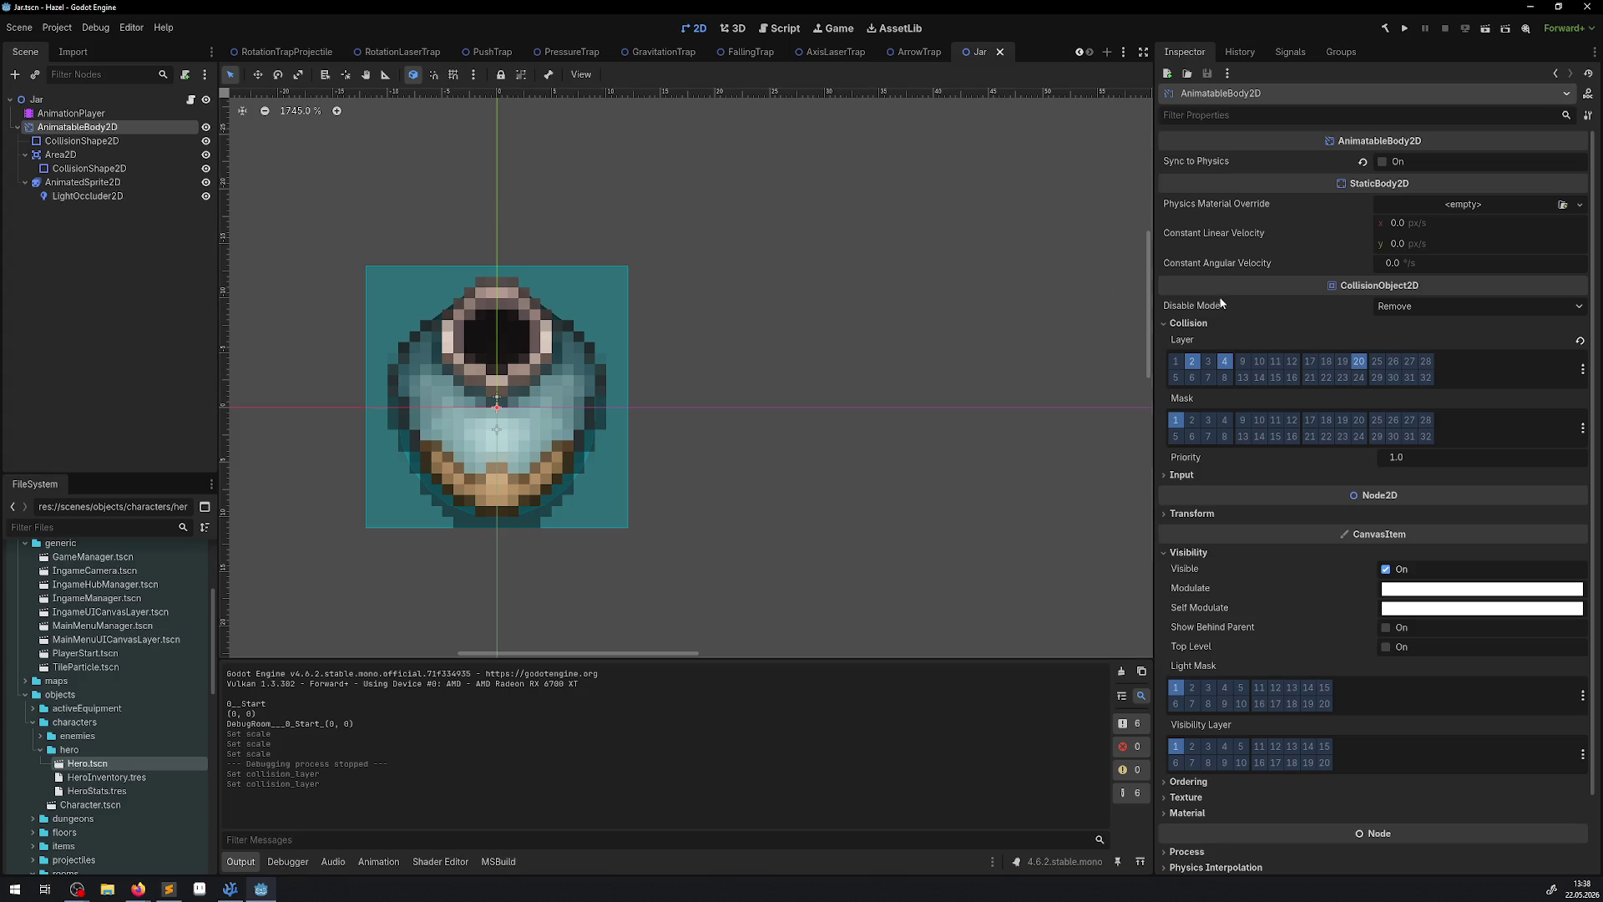
left_click(1224, 361)
left_click(1176, 420)
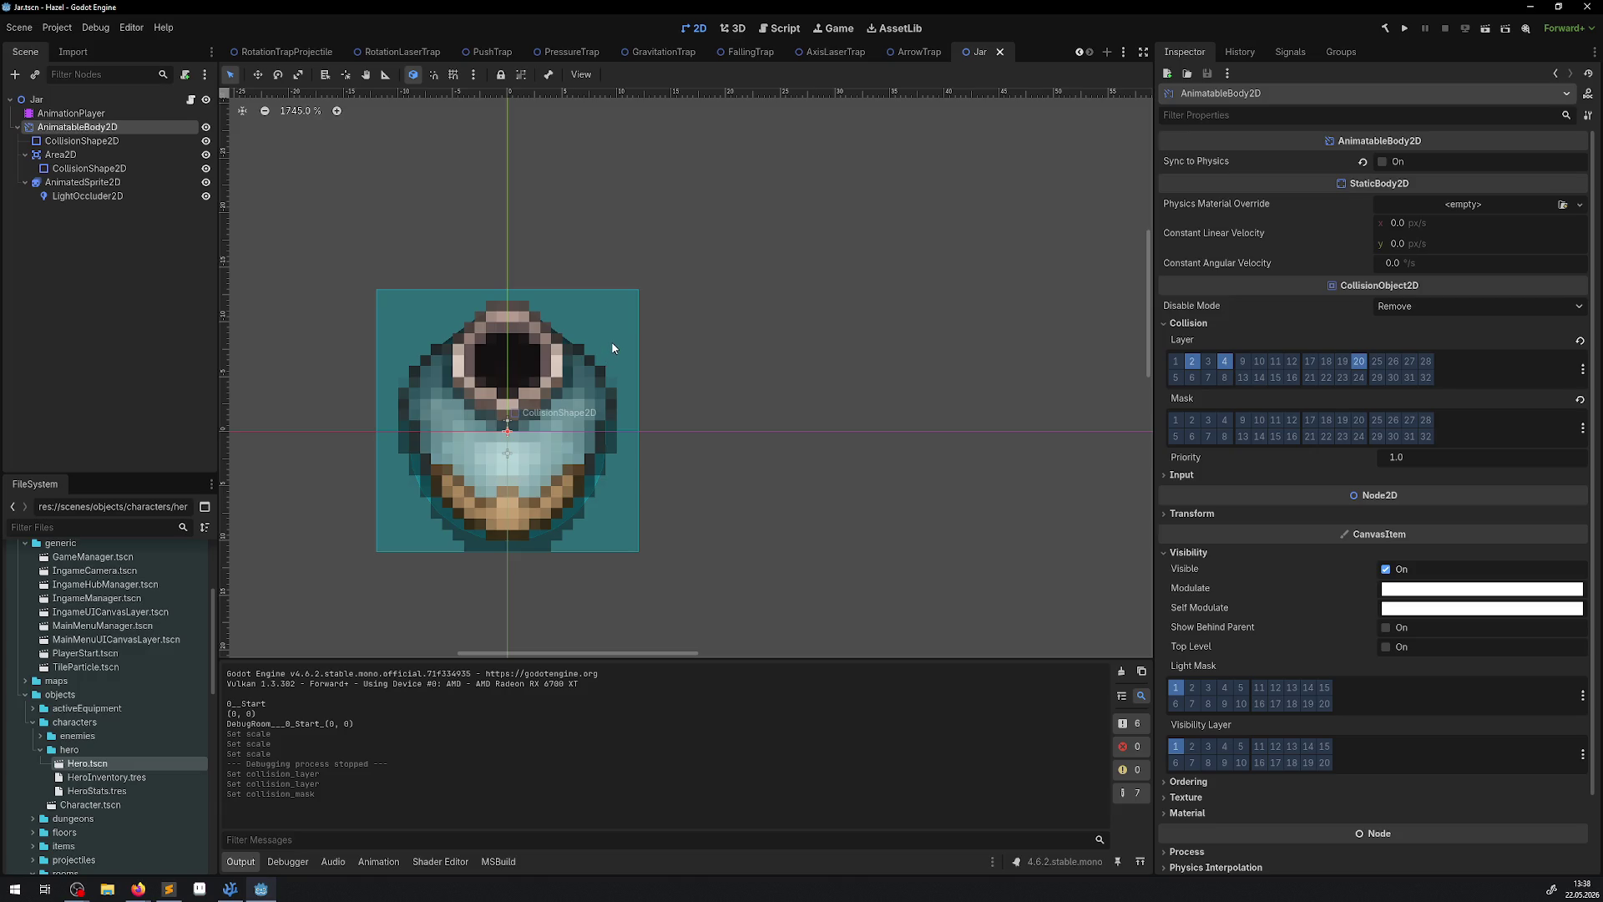
left_click(230, 888)
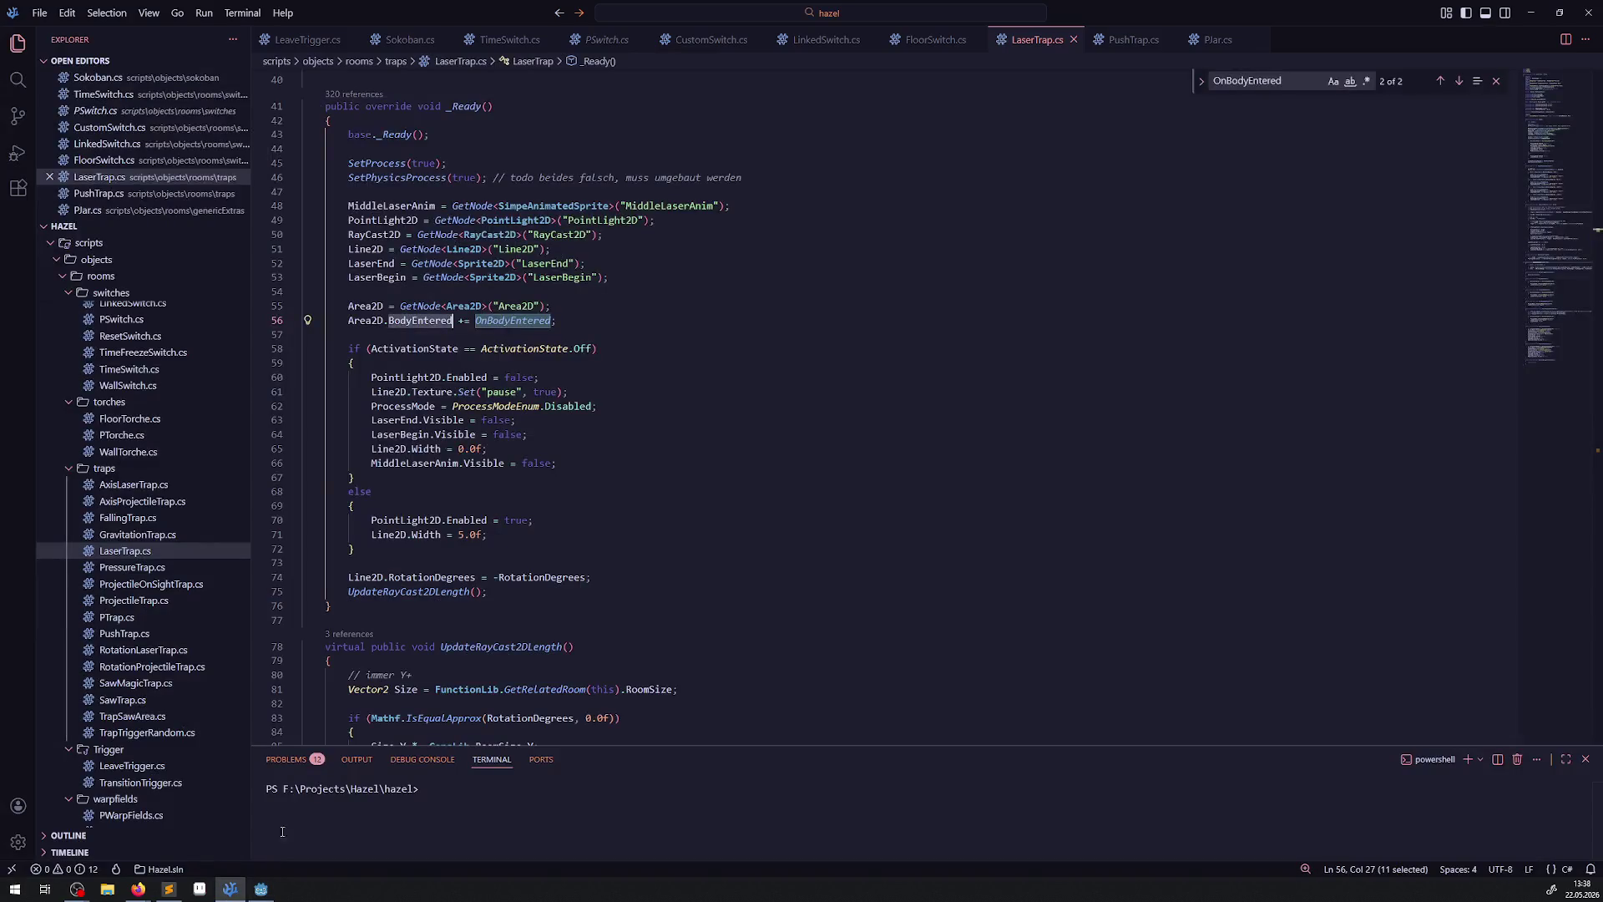
Delete ' * new Vector2(1.01f, 1.01f)' from line 135 and save LaserTrap.cs.
scroll(575, 462, "down", 11)
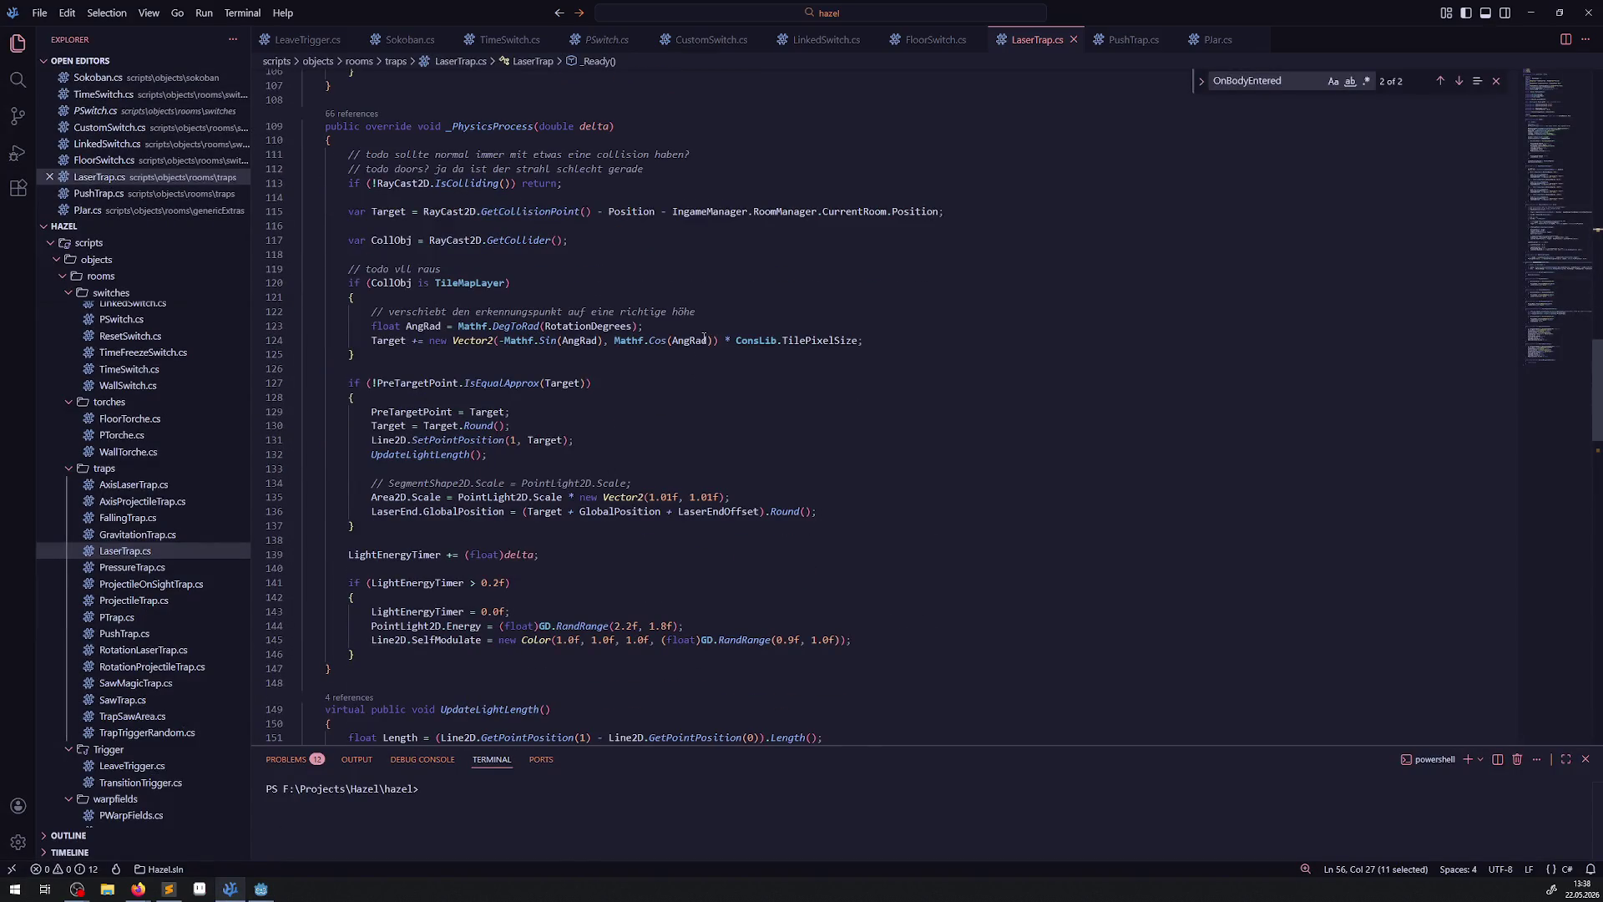
scroll(740, 513, "down", 5)
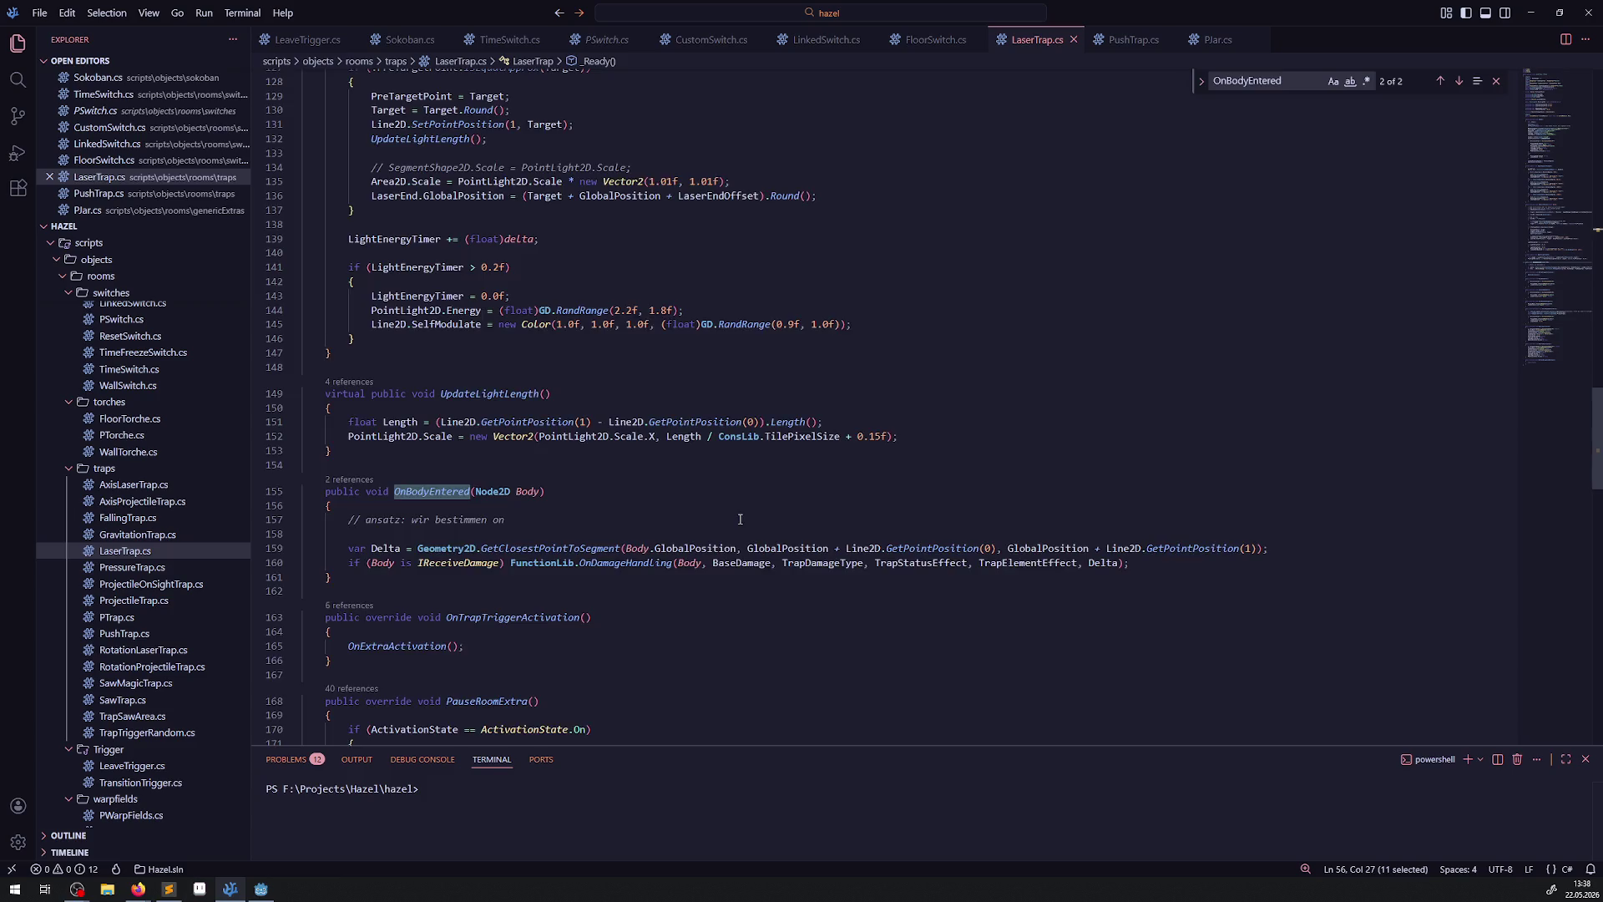
scroll(740, 519, "up", 15)
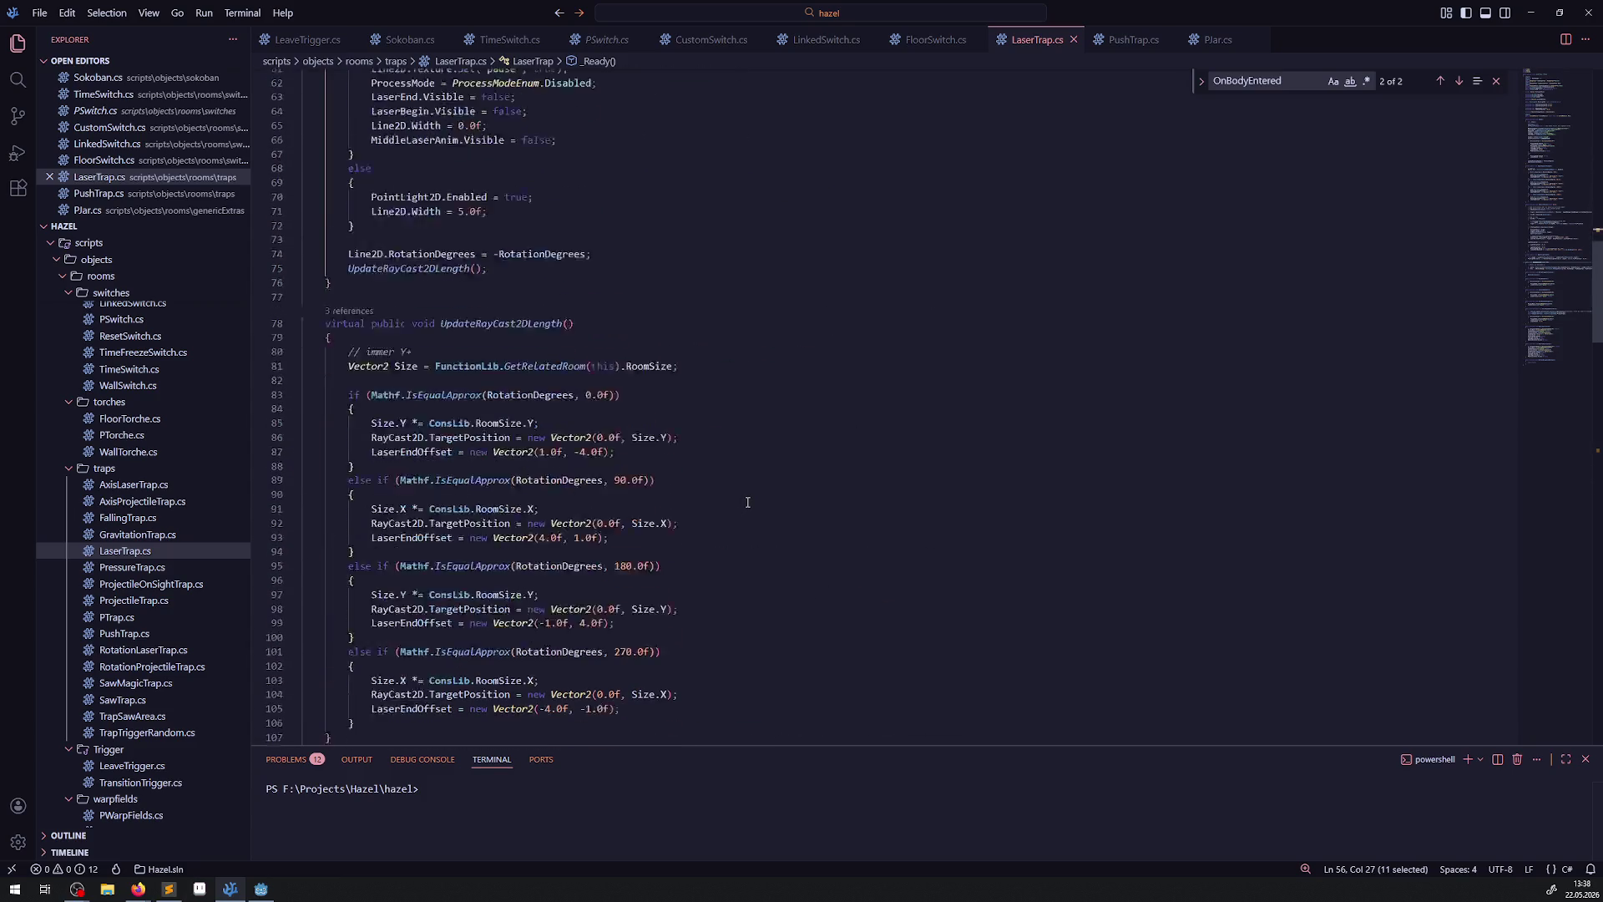
scroll(747, 502, "down", 10)
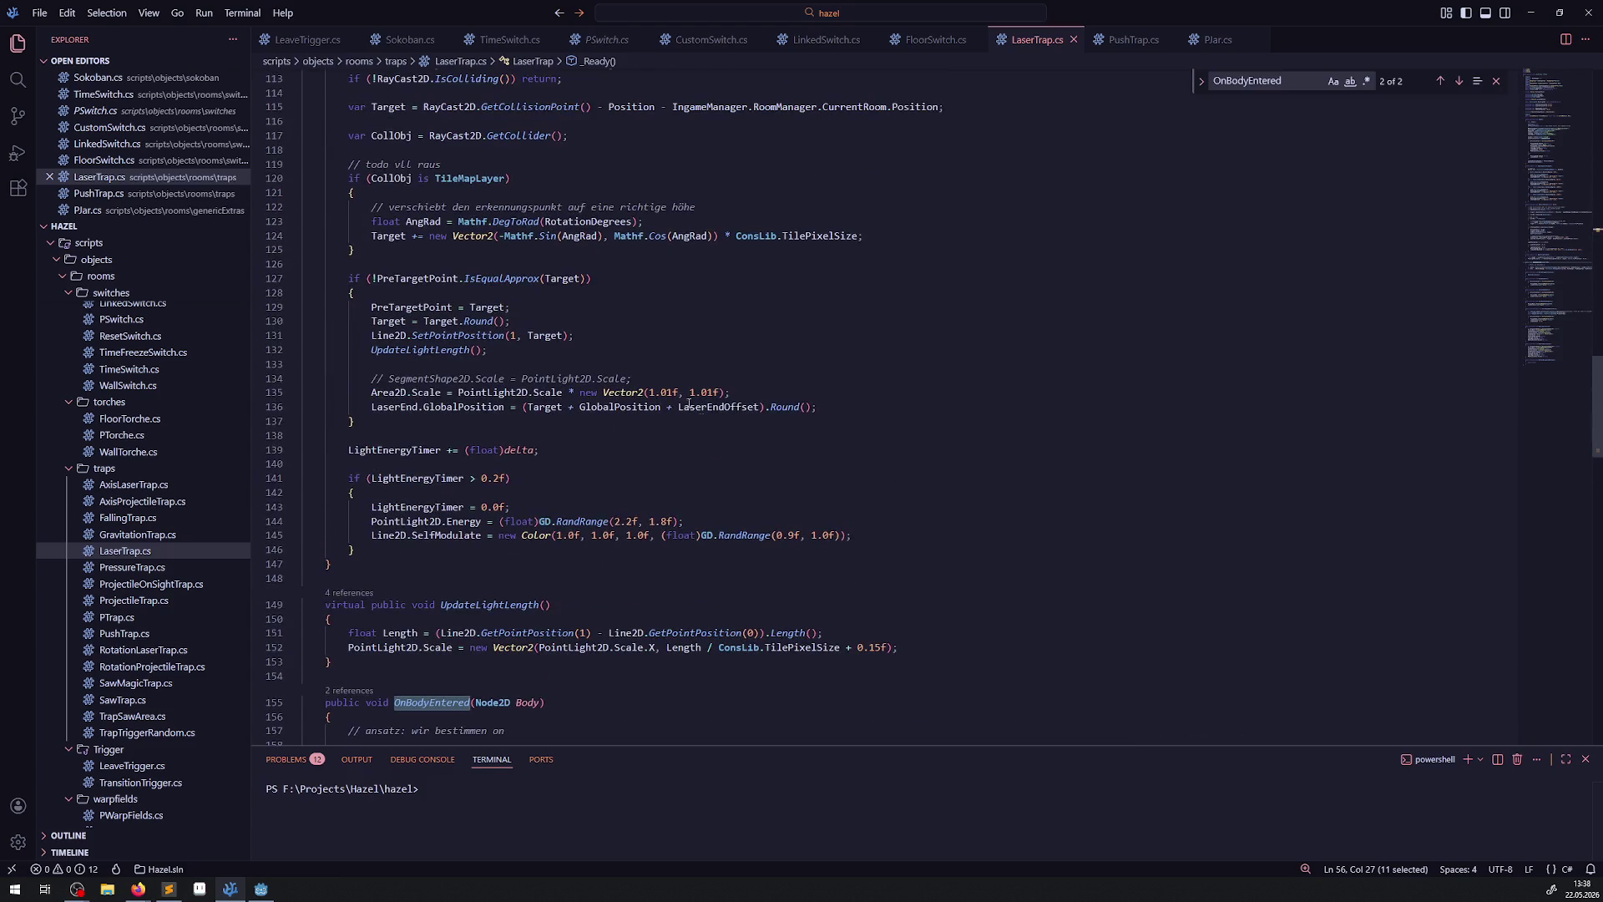
left_click_drag(564, 392, 727, 393)
key("BackSpace")
type(";")
key("ctrl+s")
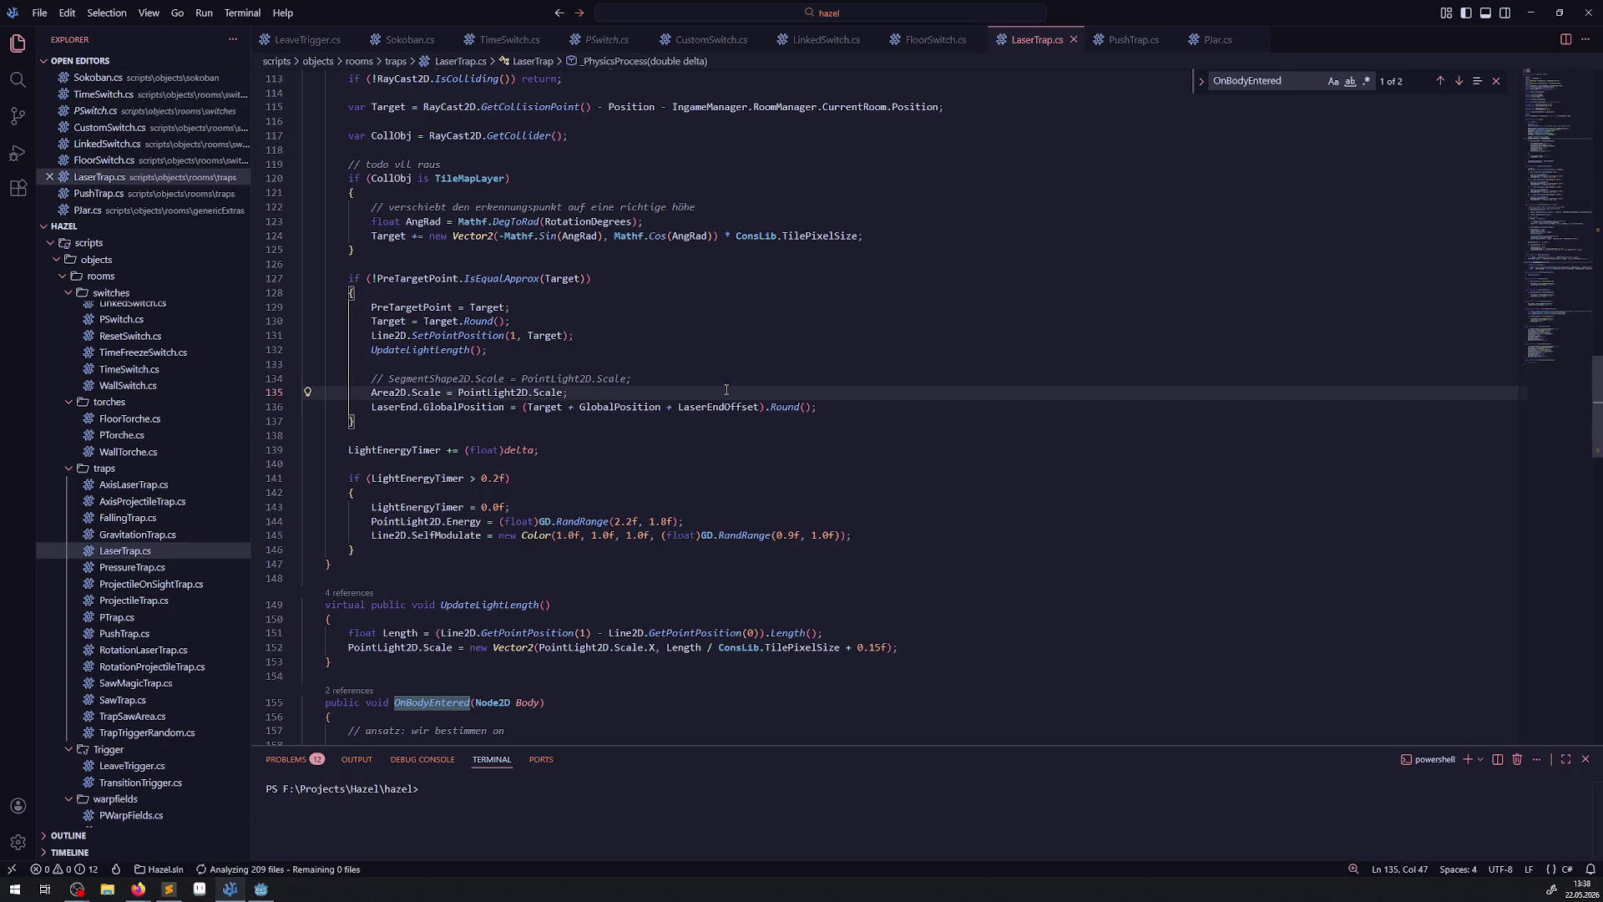
key("alt+Tab")
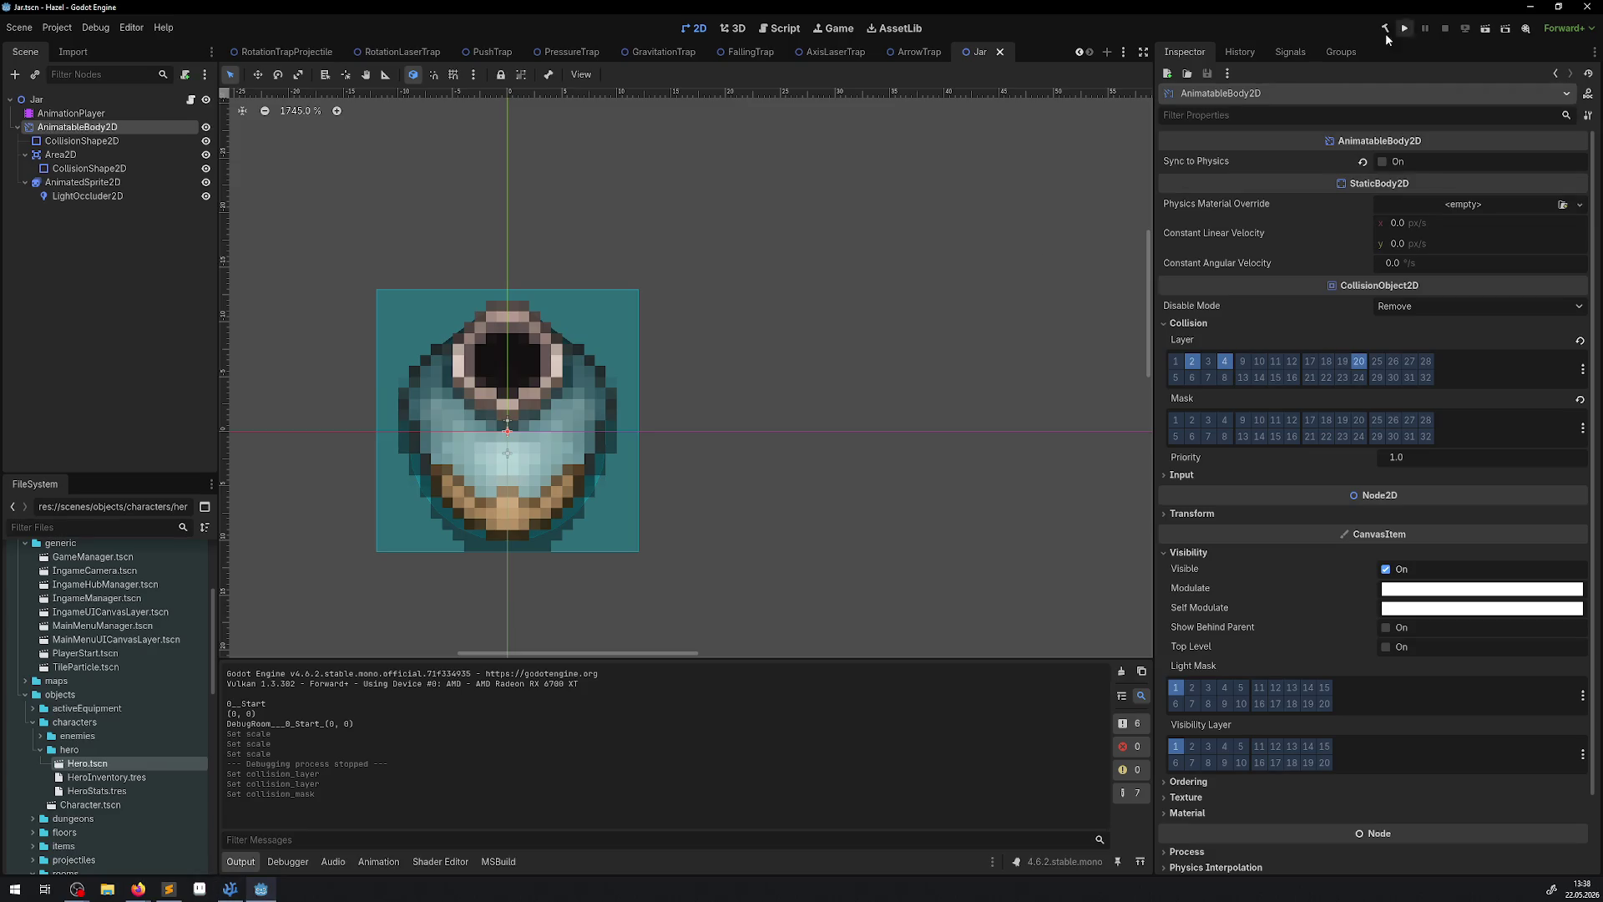
Rebuild the .NET project, run the game, walk the hero right toward the lasers, then stop.
left_click(1387, 30)
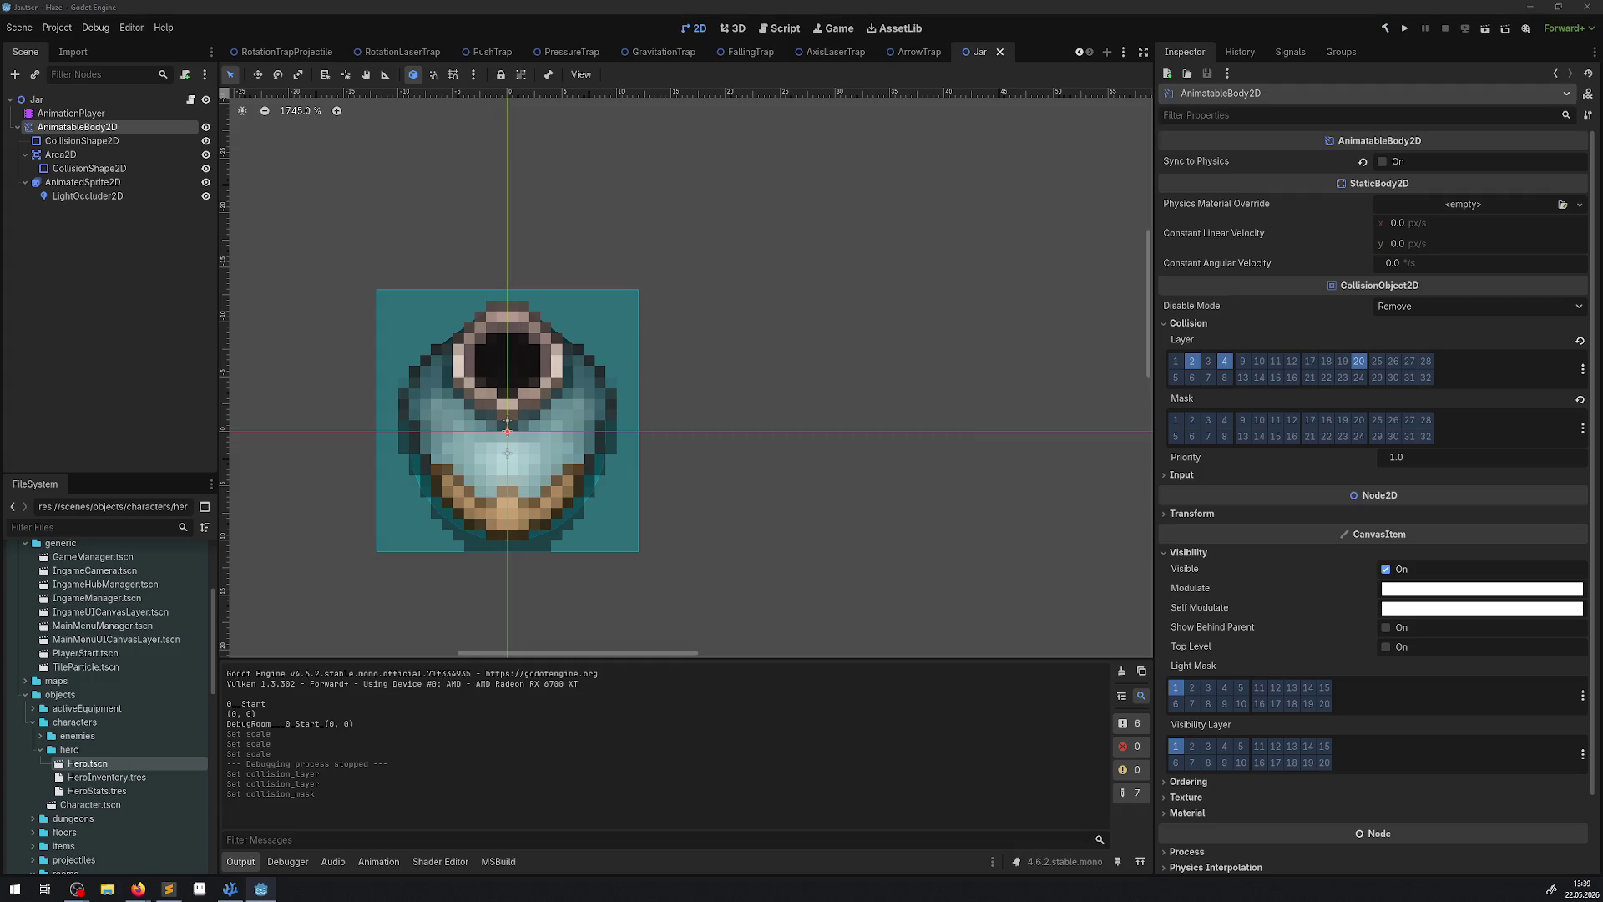
key("alt+Tab")
key("F5")
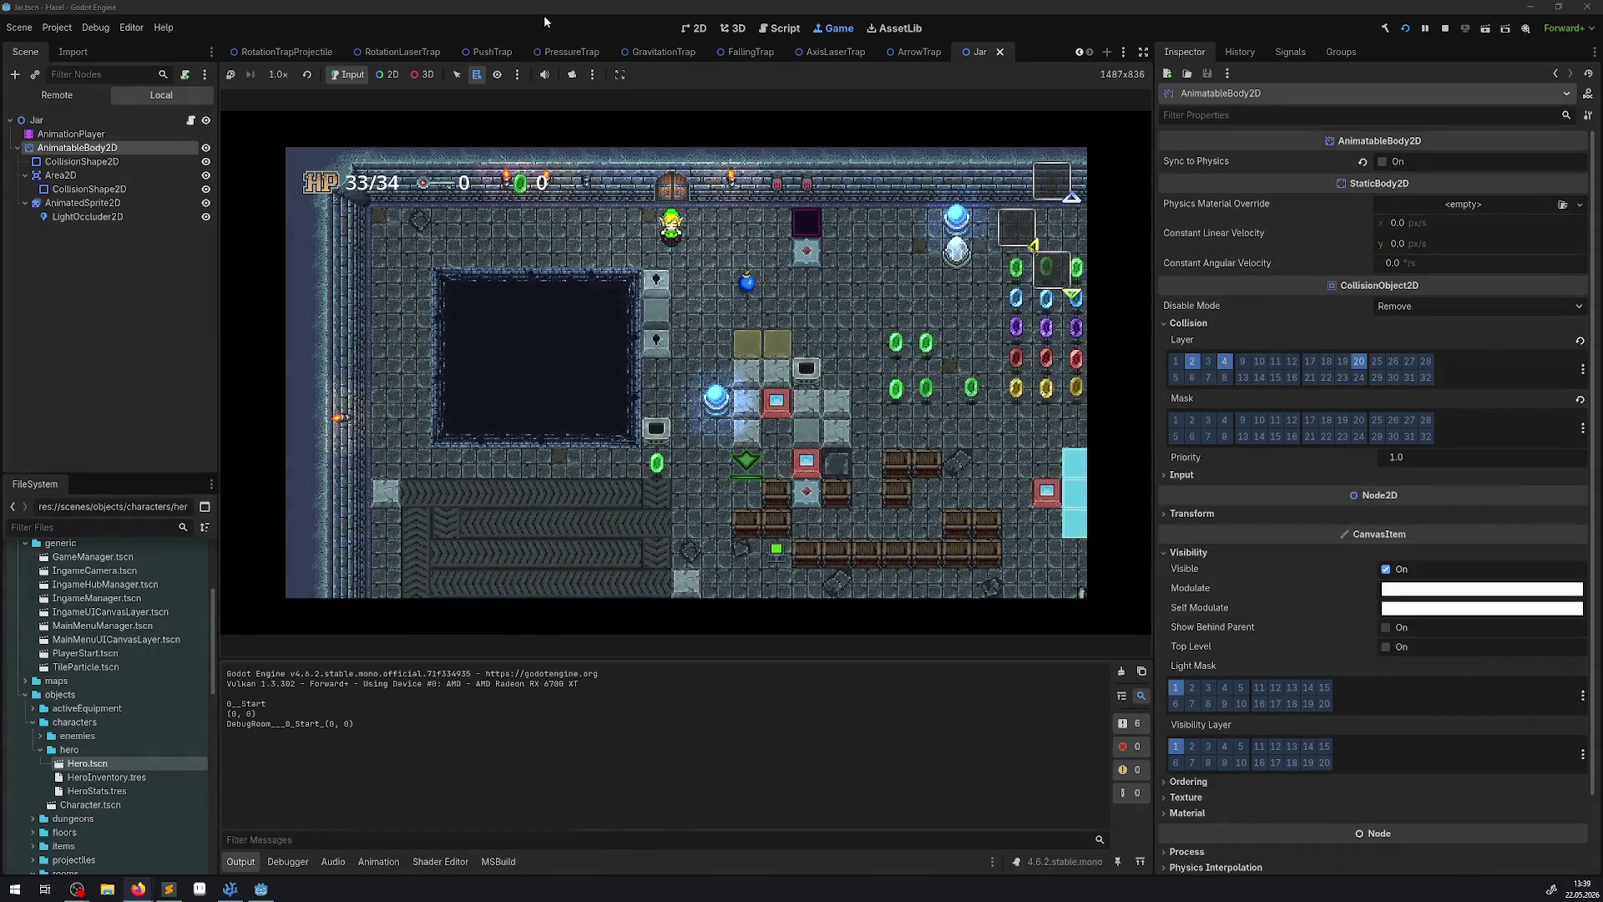
key("Right")
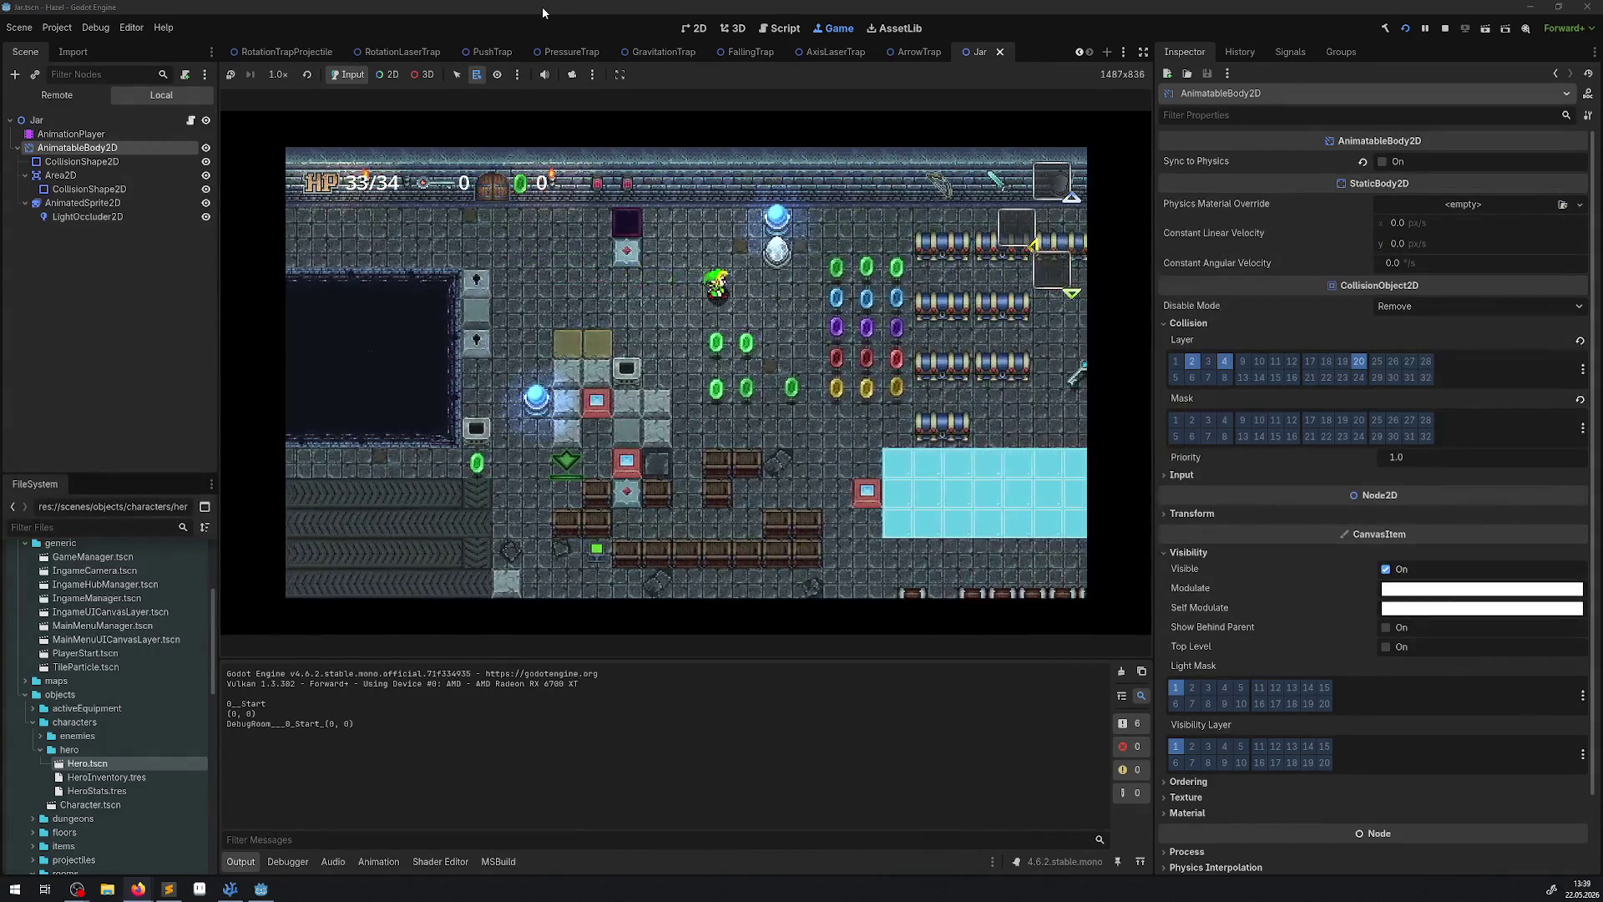
key("Right")
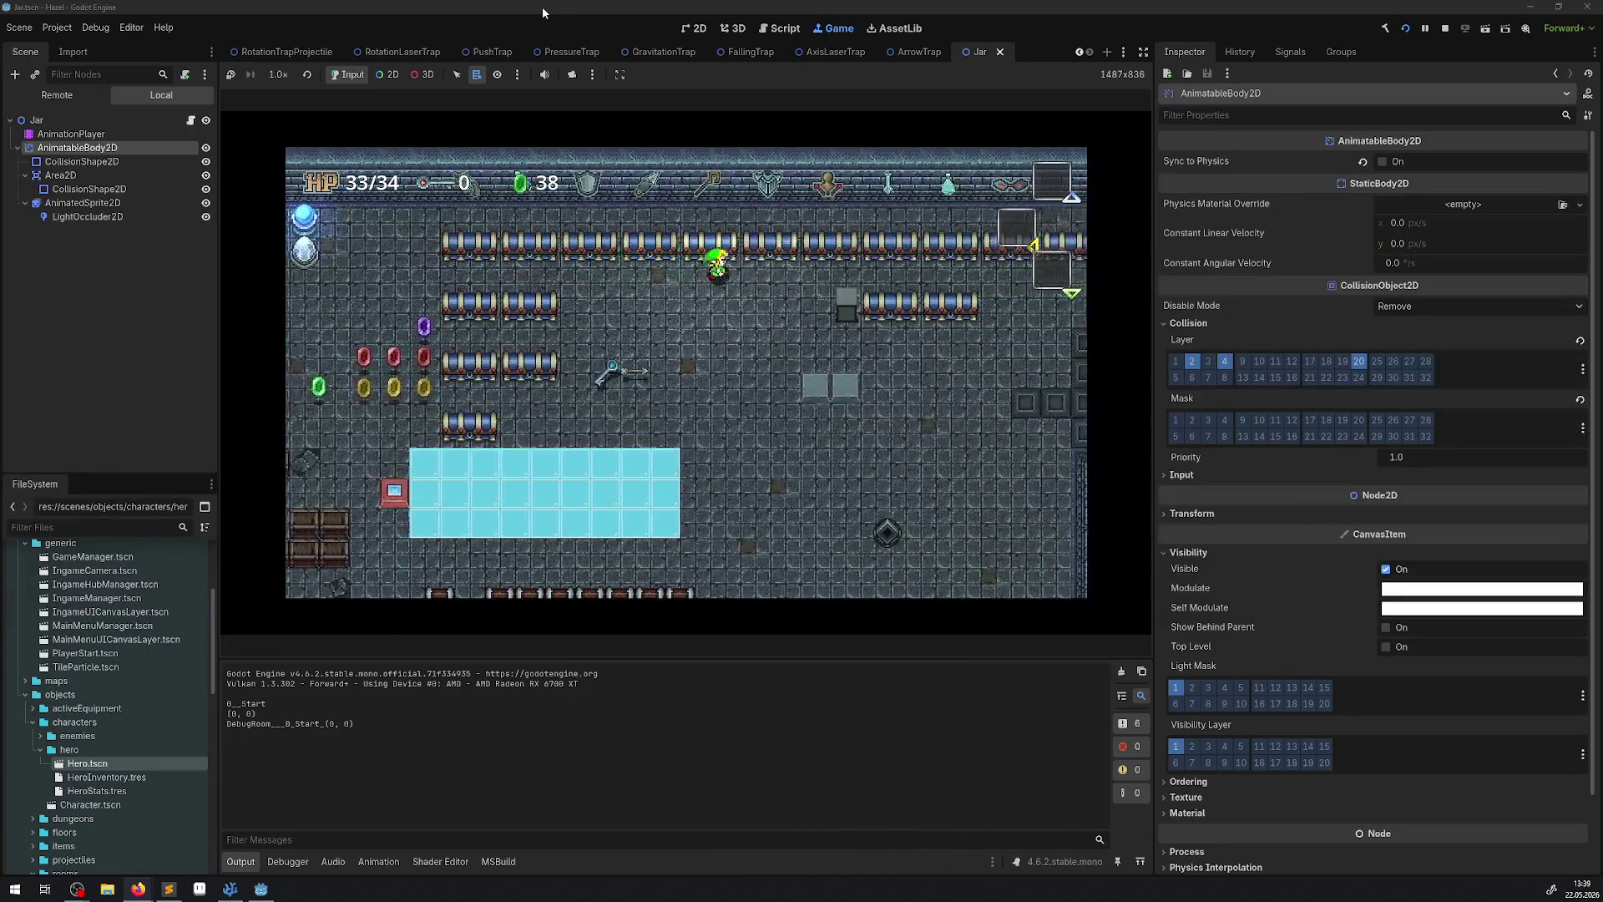
key("Right")
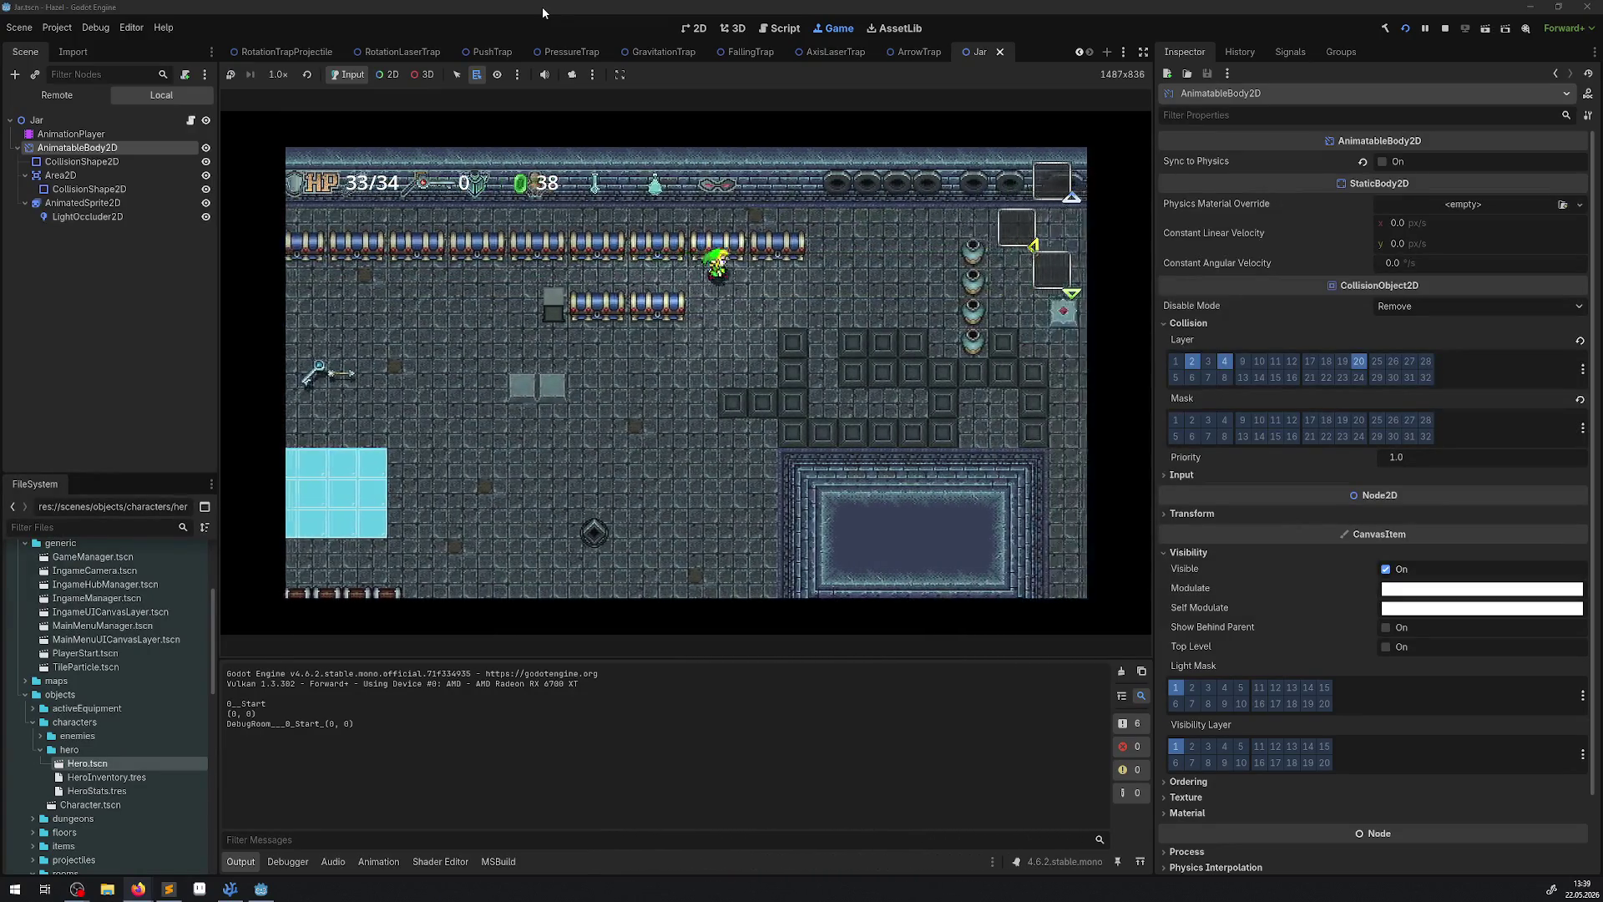
key("Right")
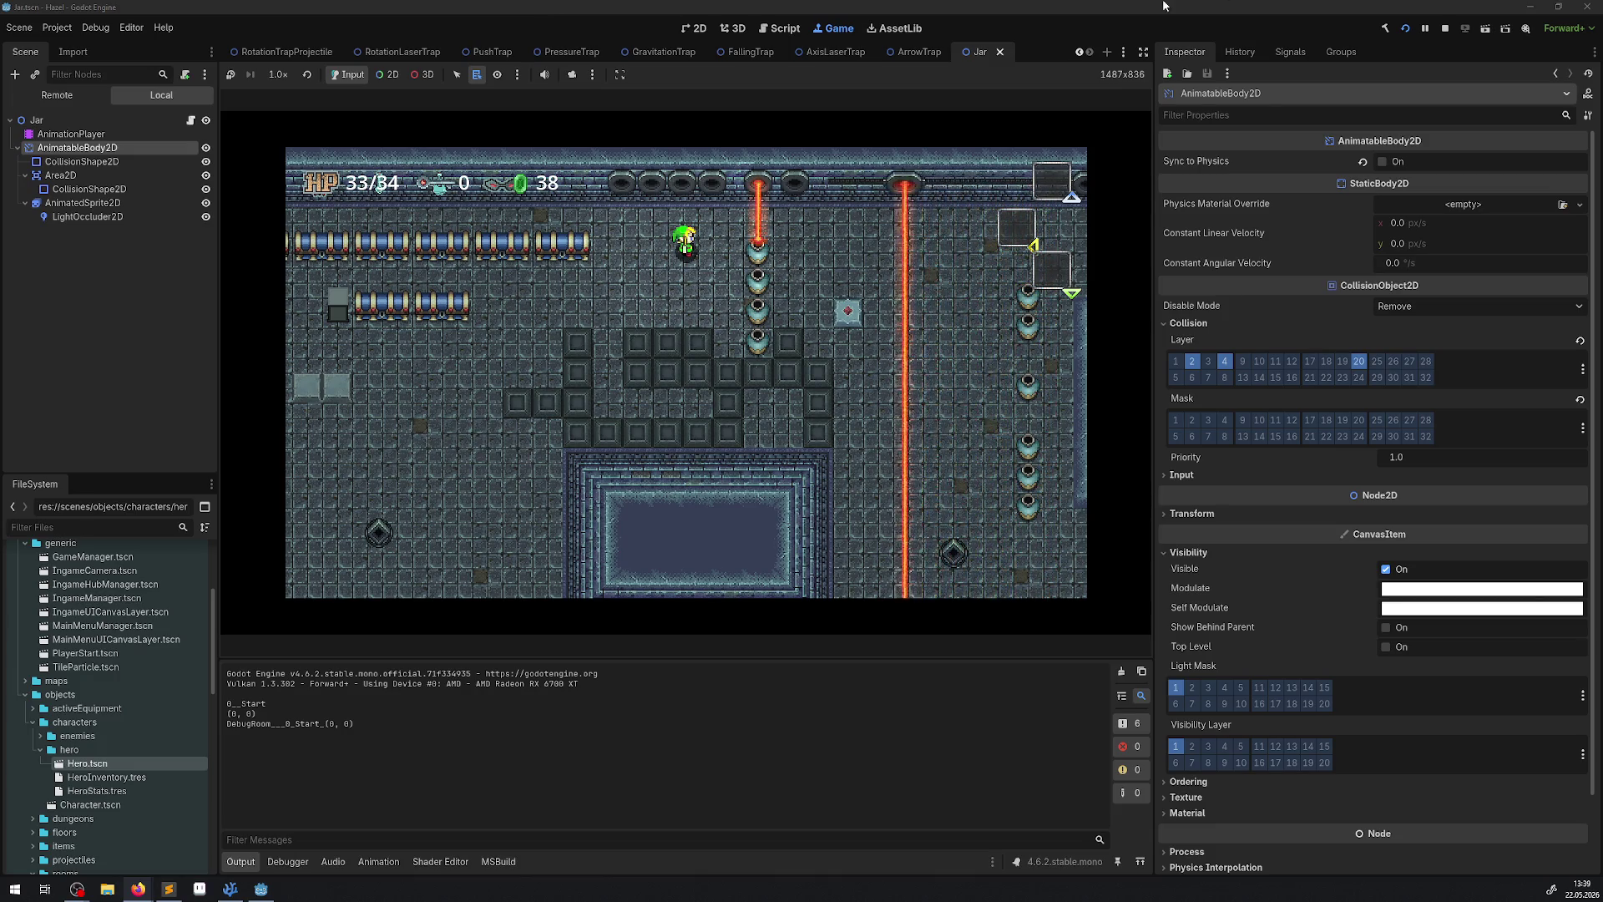
left_click(1441, 28)
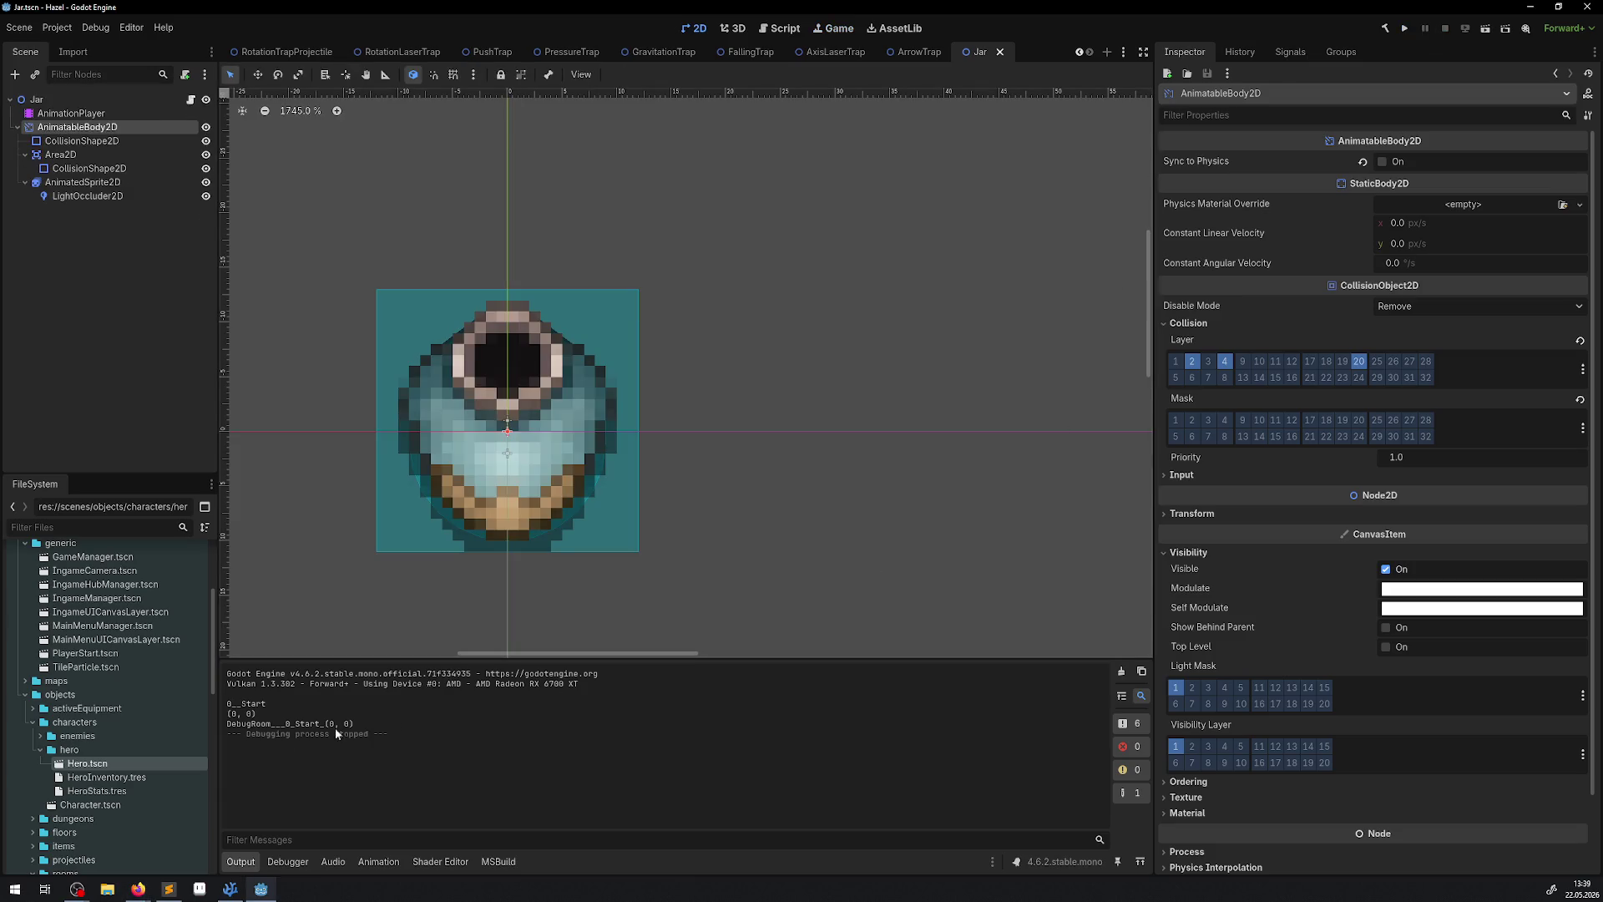
Select the jar's Area2D, then undo the line 135 edit to restore the 1.01 multiplier.
left_click(80, 155)
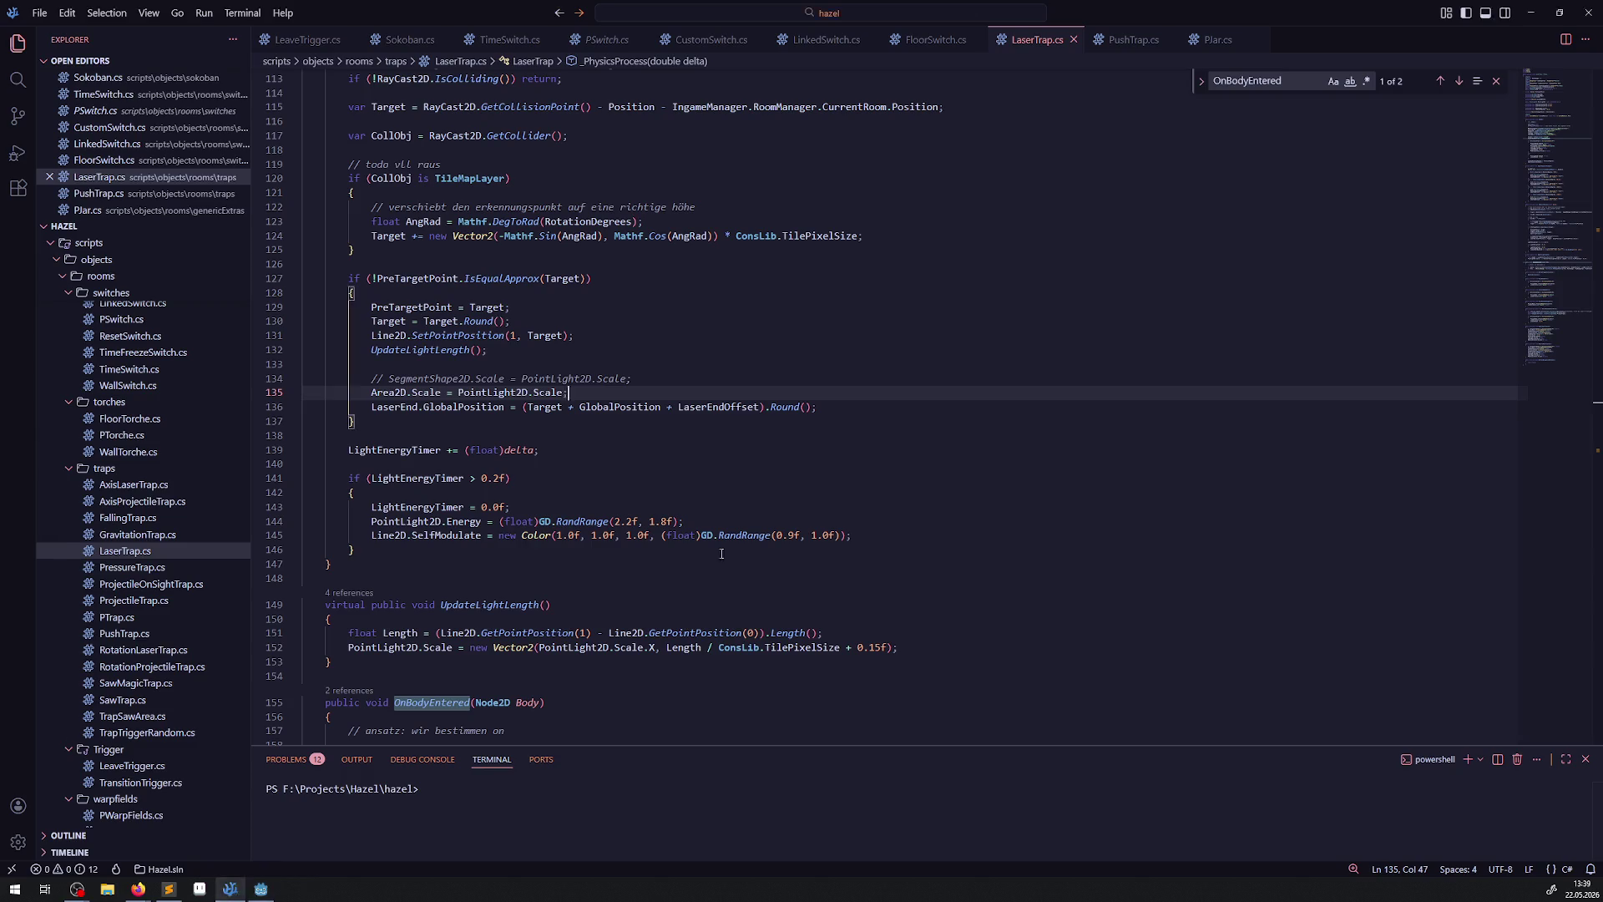
left_click(229, 888)
key("ctrl+z")
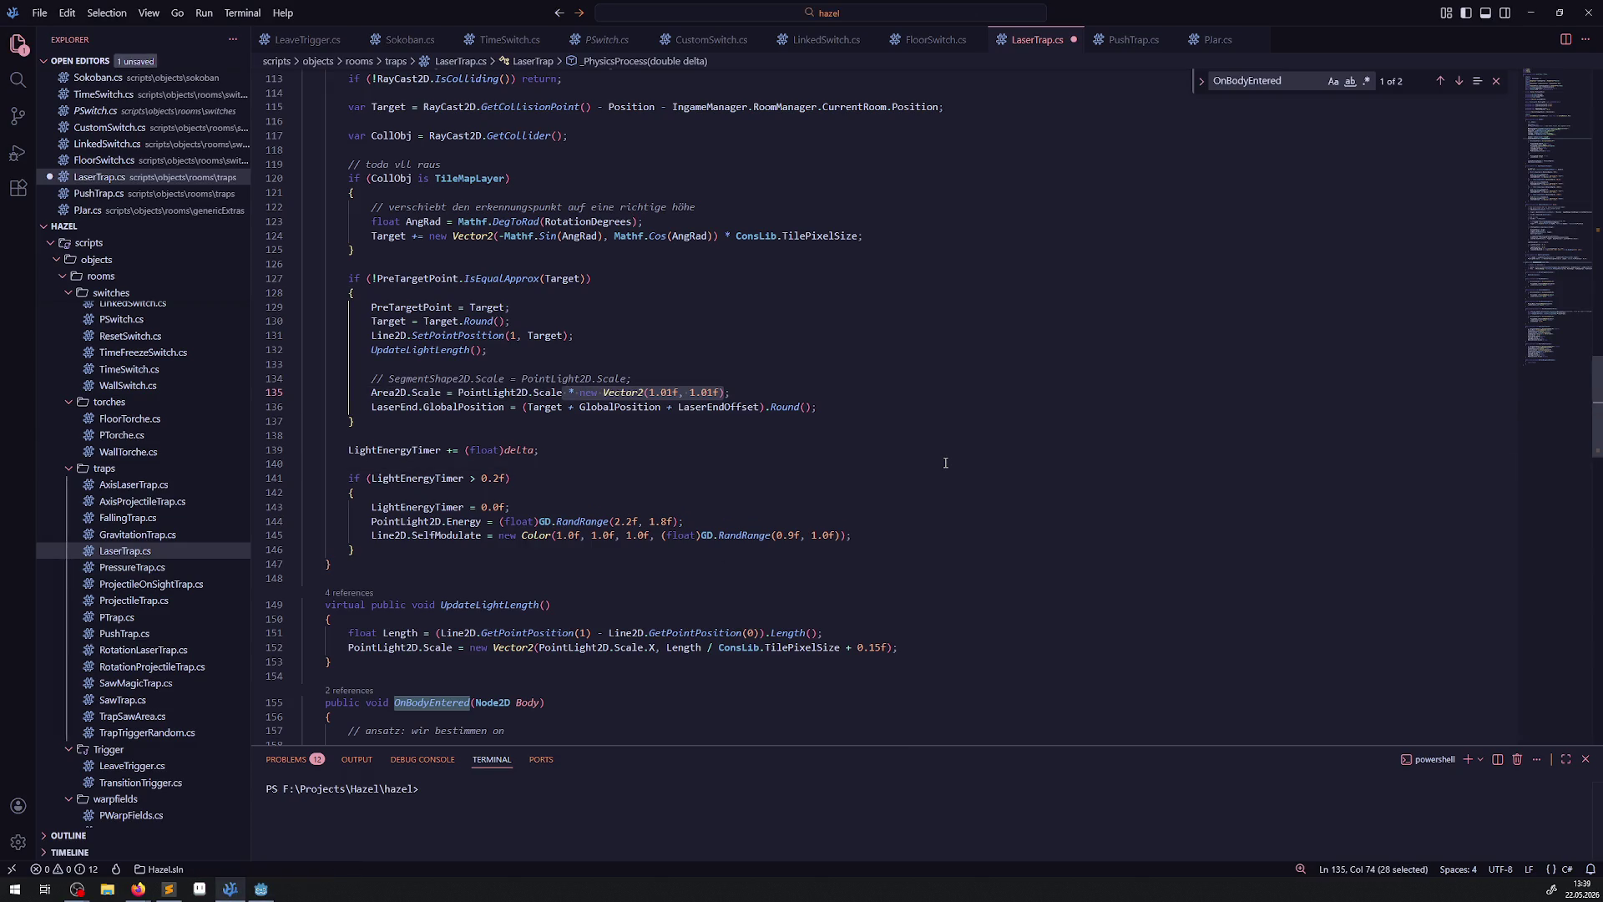
left_click(261, 890)
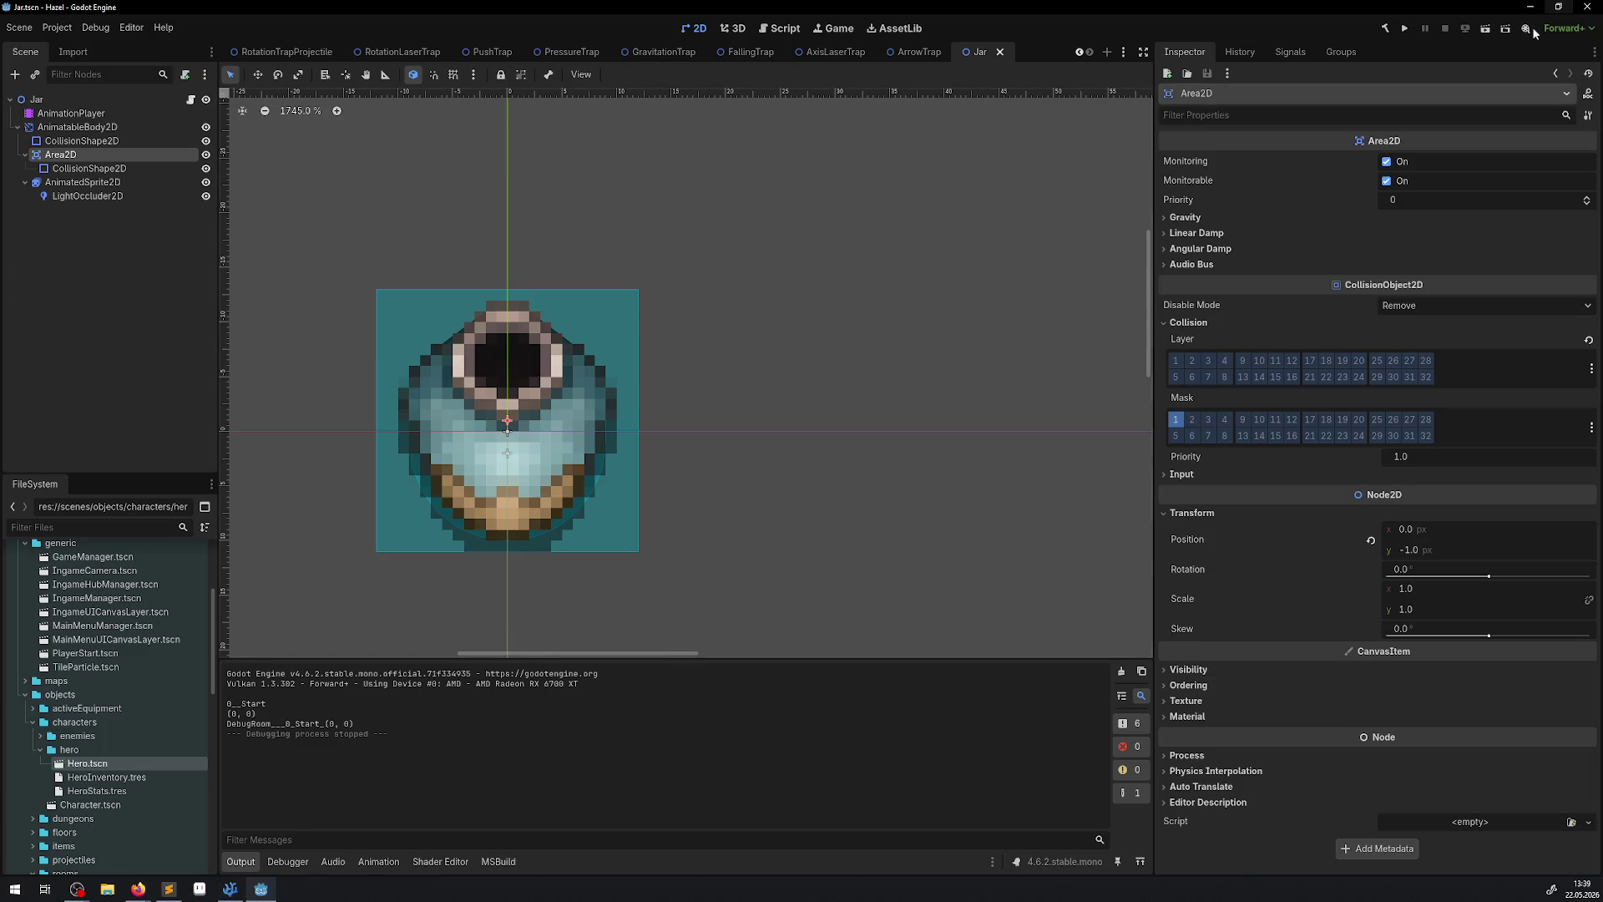
Run the game again, walk the hero down, right and up to the lasers, then stop it.
left_click(1406, 28)
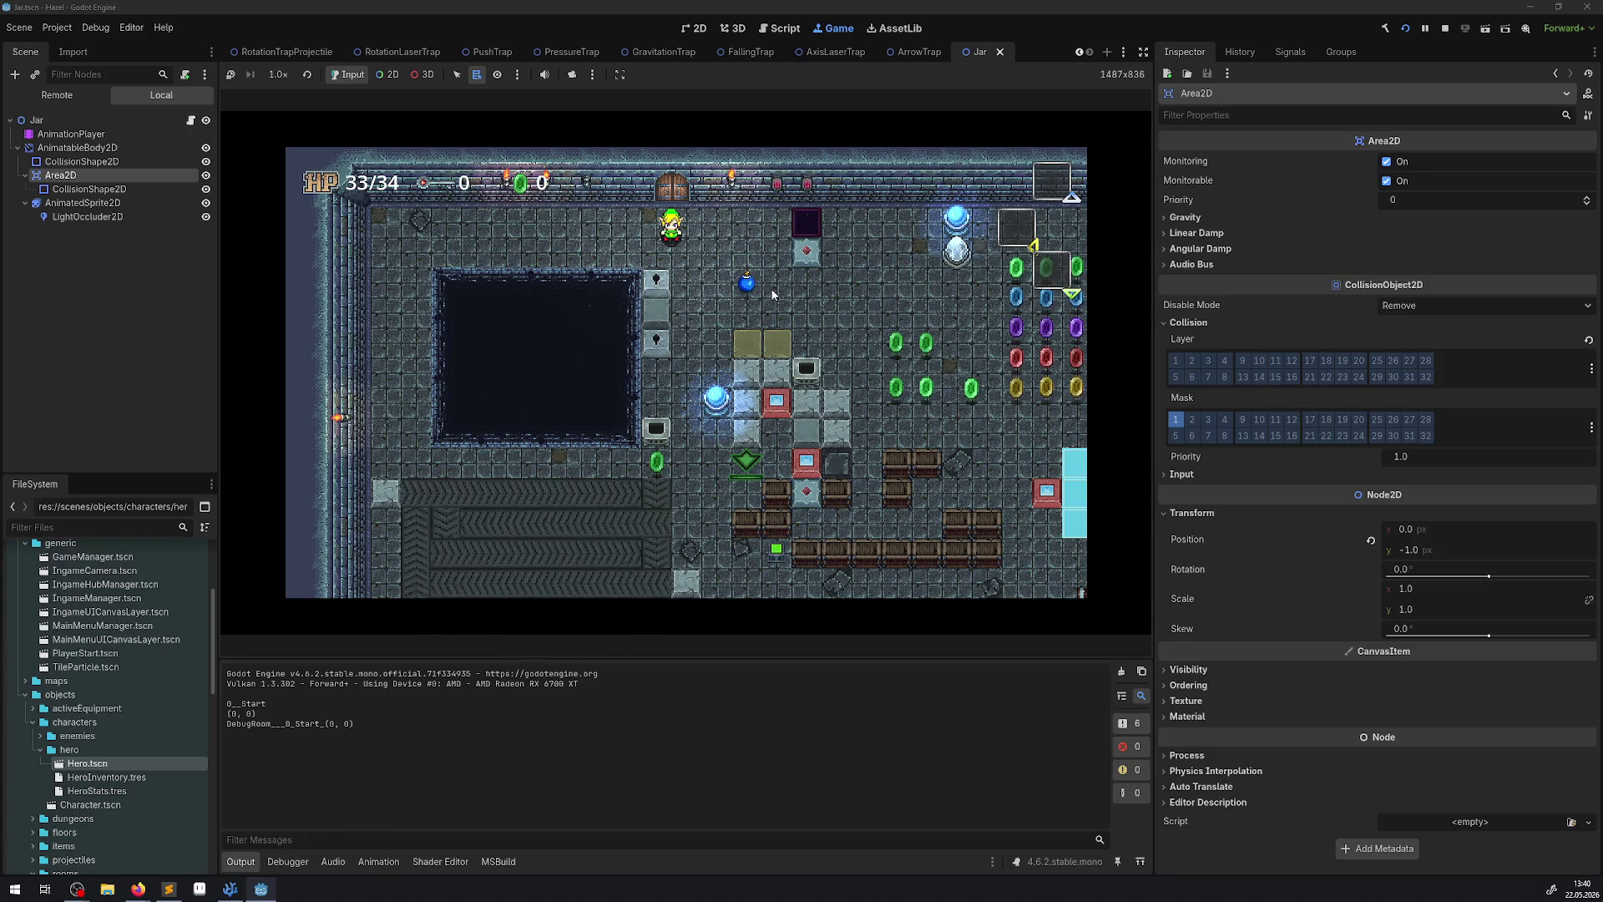
key("Down")
key("Right")
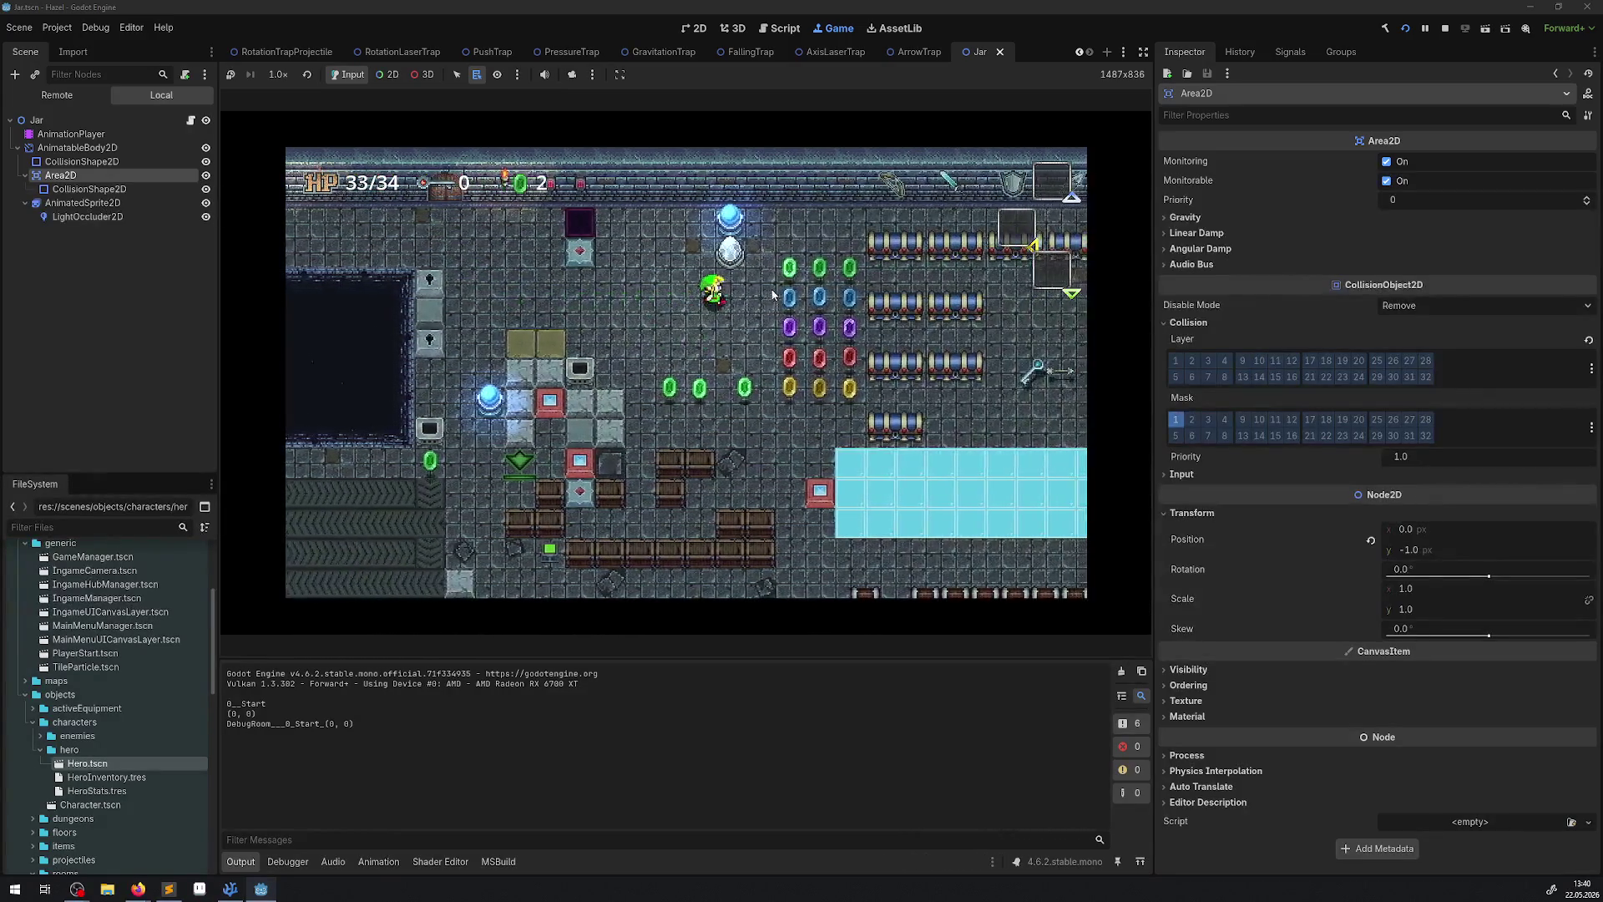
key("Right")
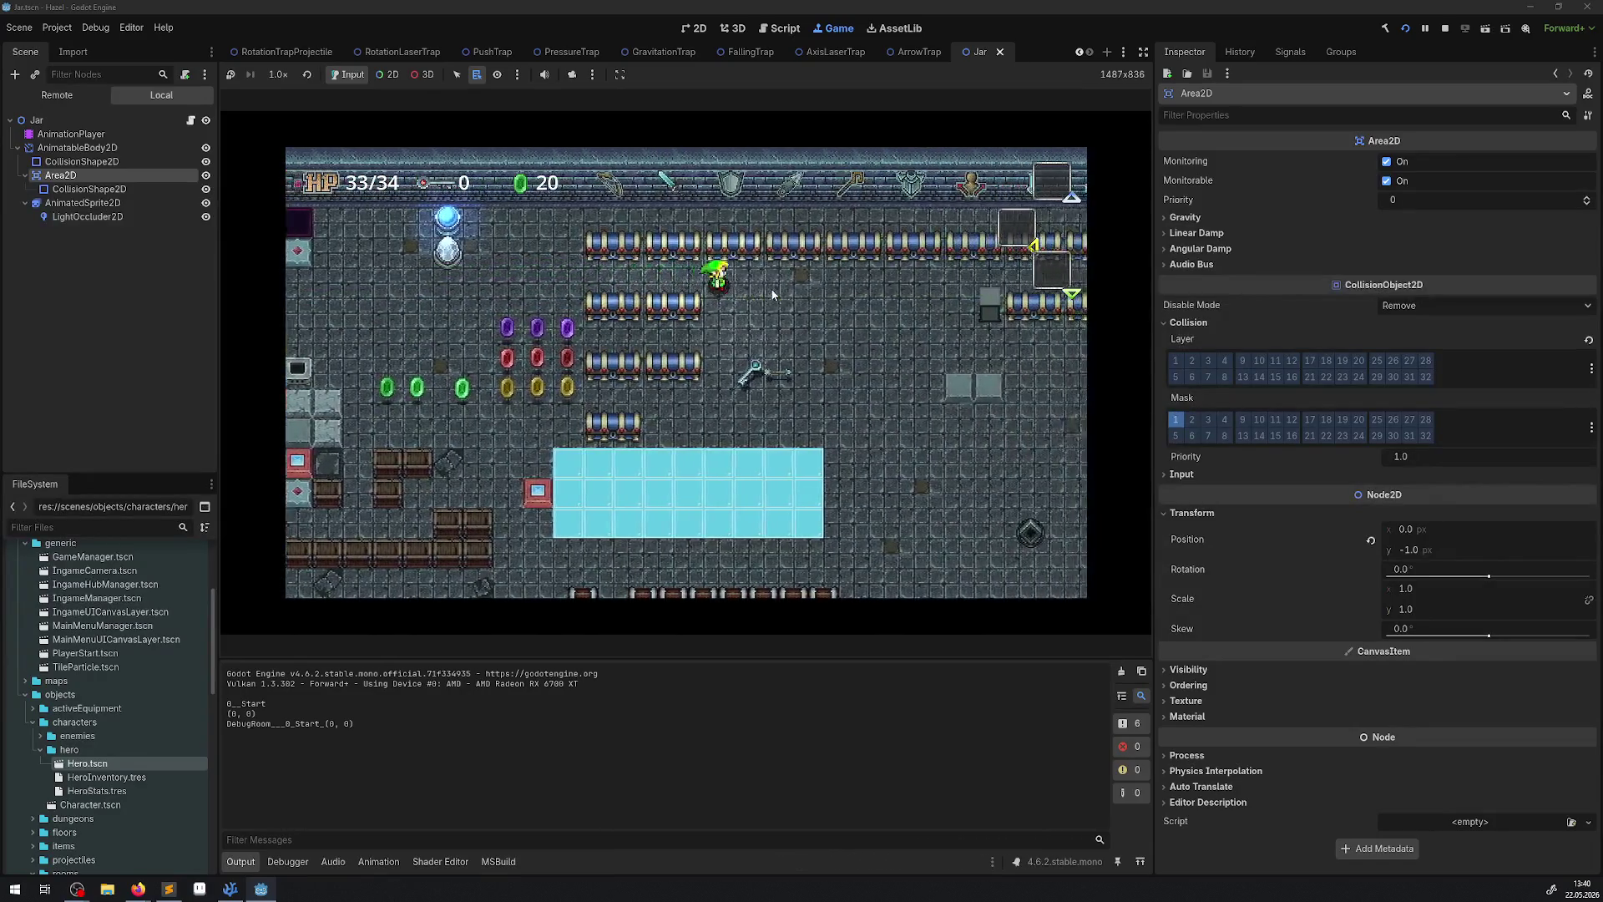
key("Right")
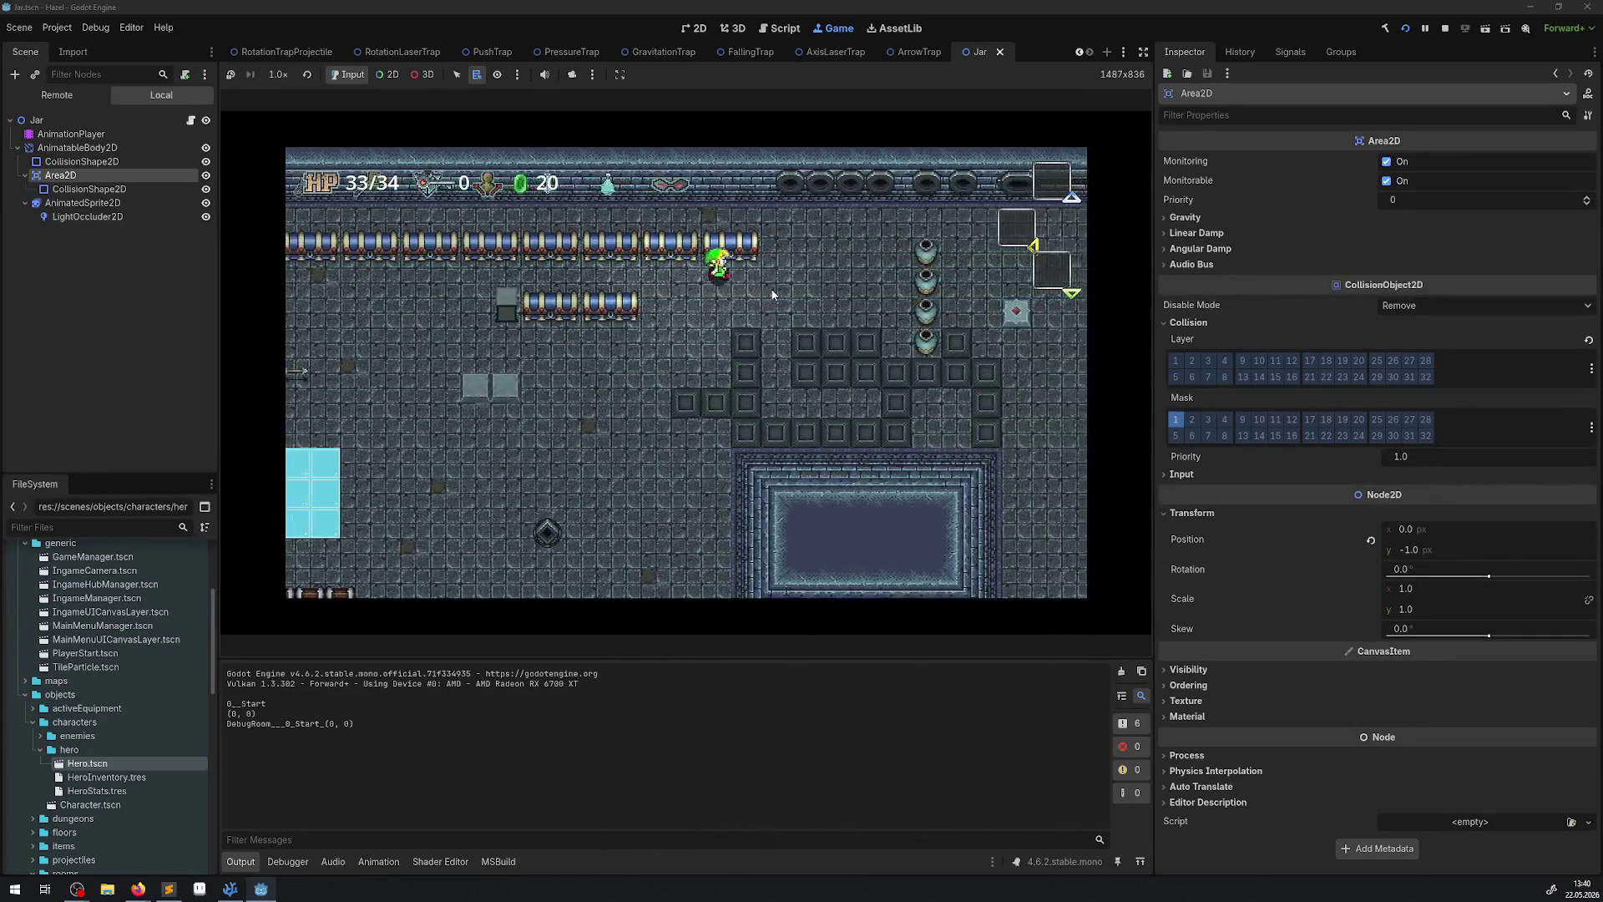
key("Right")
key("Up")
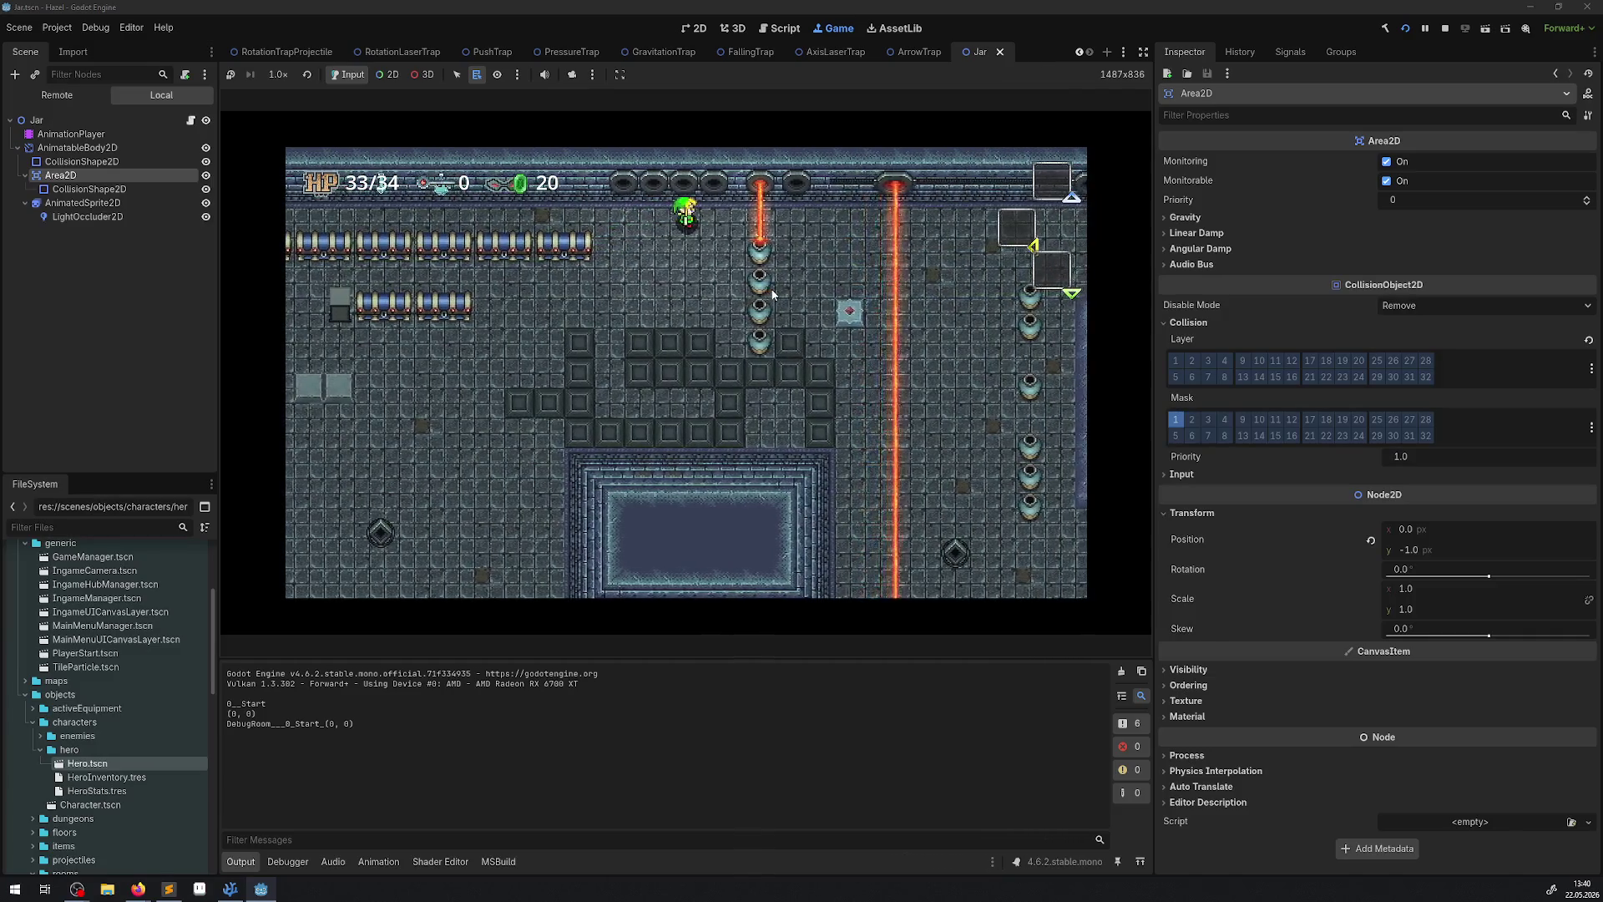
left_click(1444, 28)
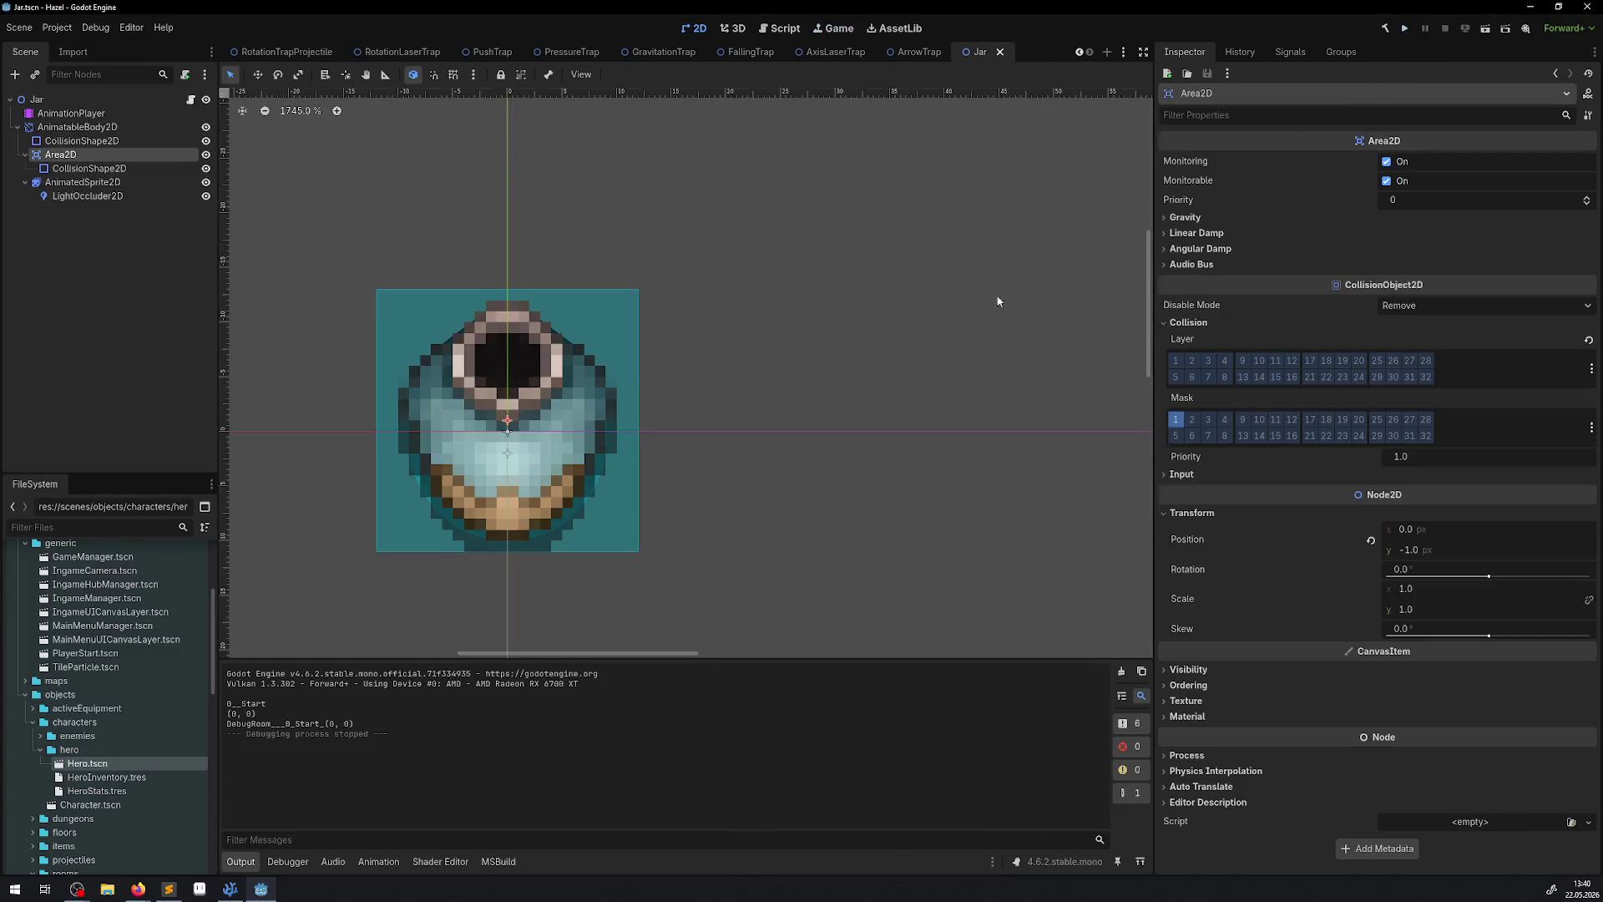
left_click(230, 888)
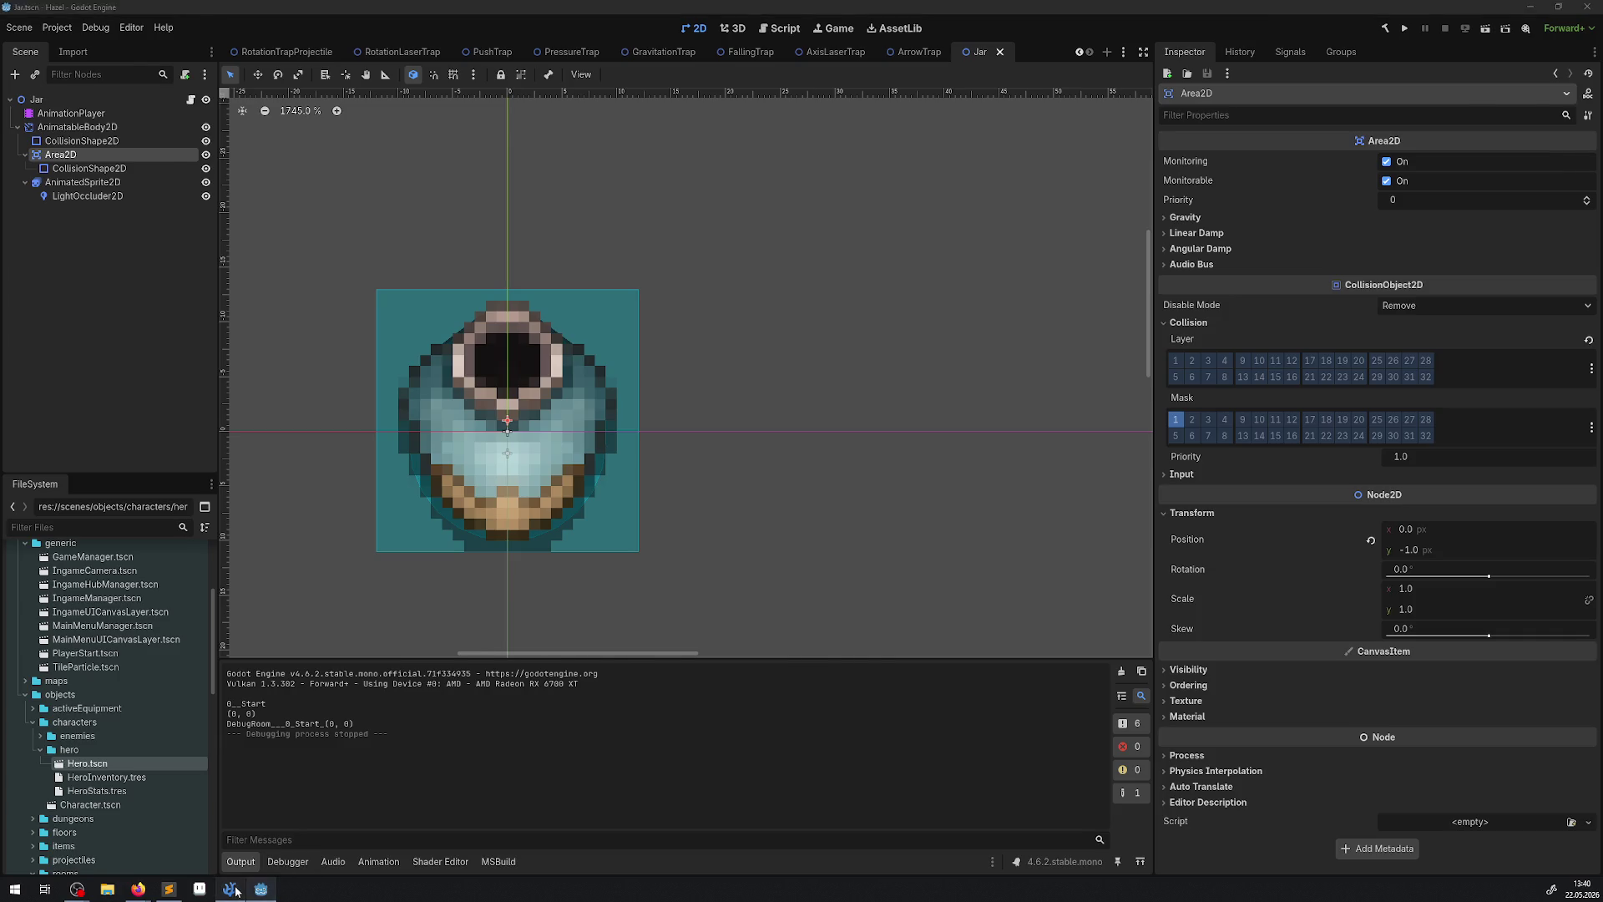
key("Down")
key("Down")
key("Down")
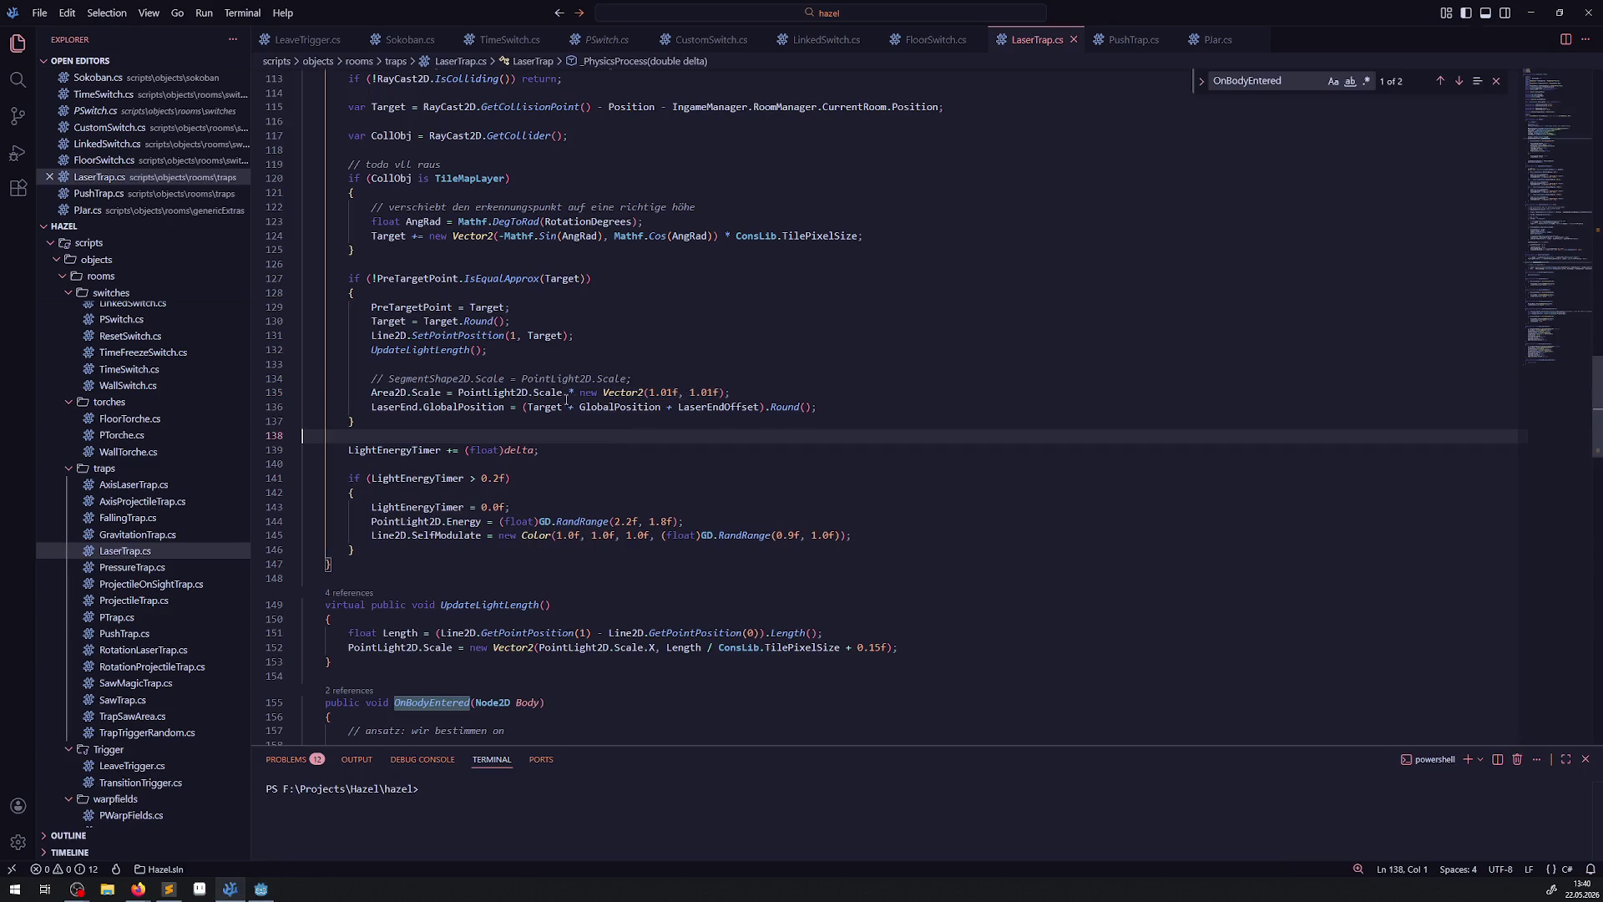
Remove the scale multiplier on line 135 and add GD.Print(Body.Name); on new line 158.
left_click_drag(566, 391, 703, 392)
key("BackSpace")
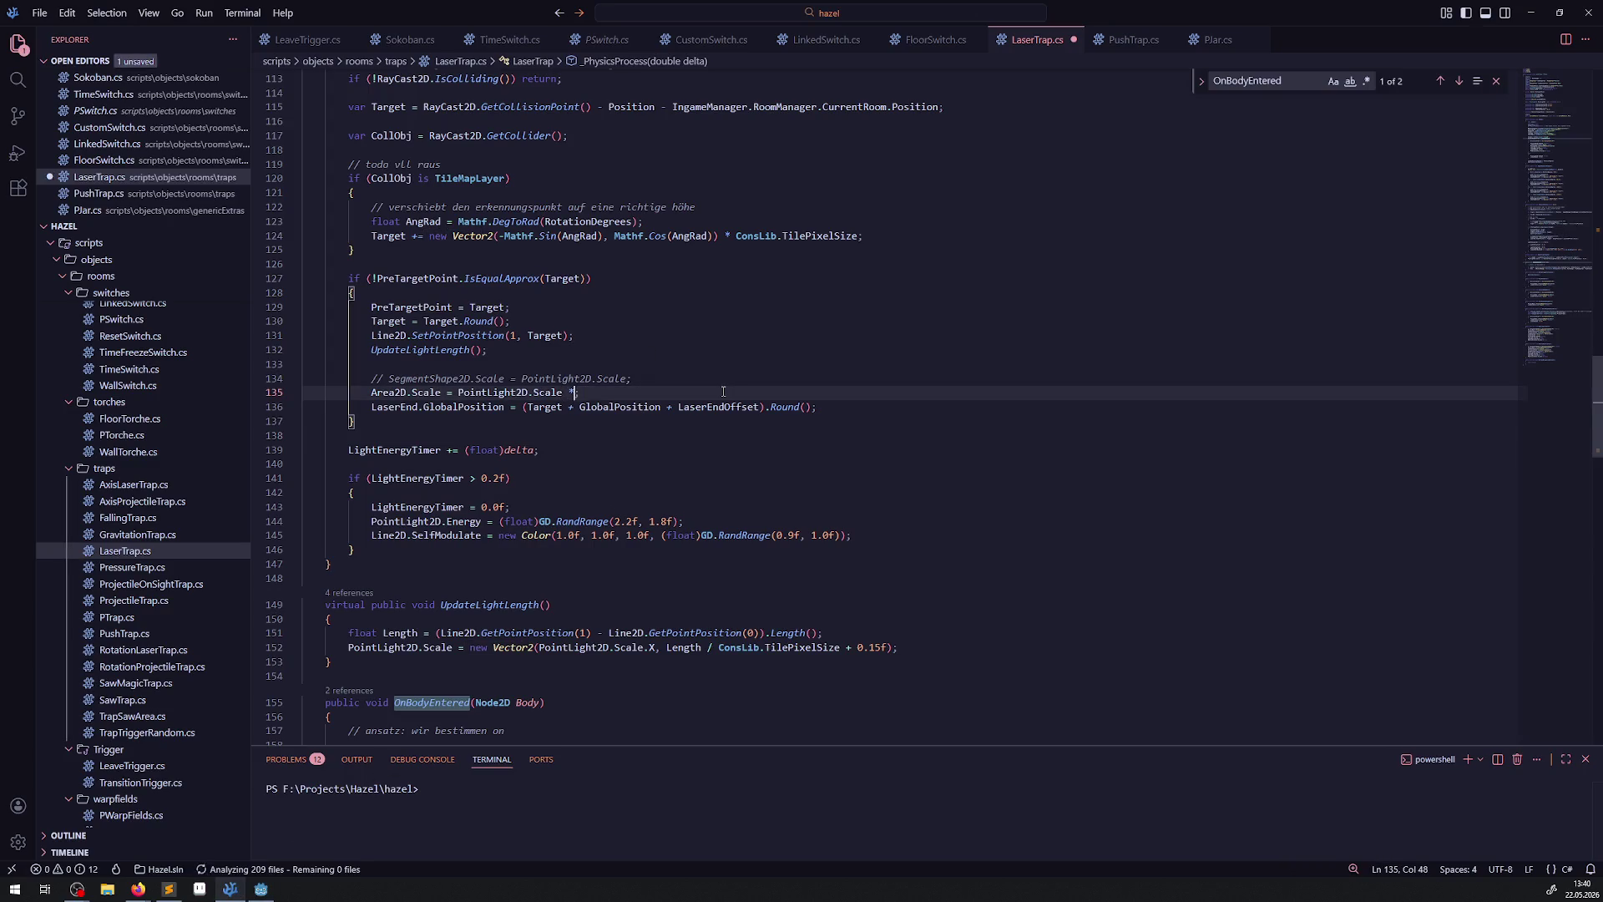
type(";")
scroll(500, 632, "down", 2)
scroll(500, 631, "down", 6)
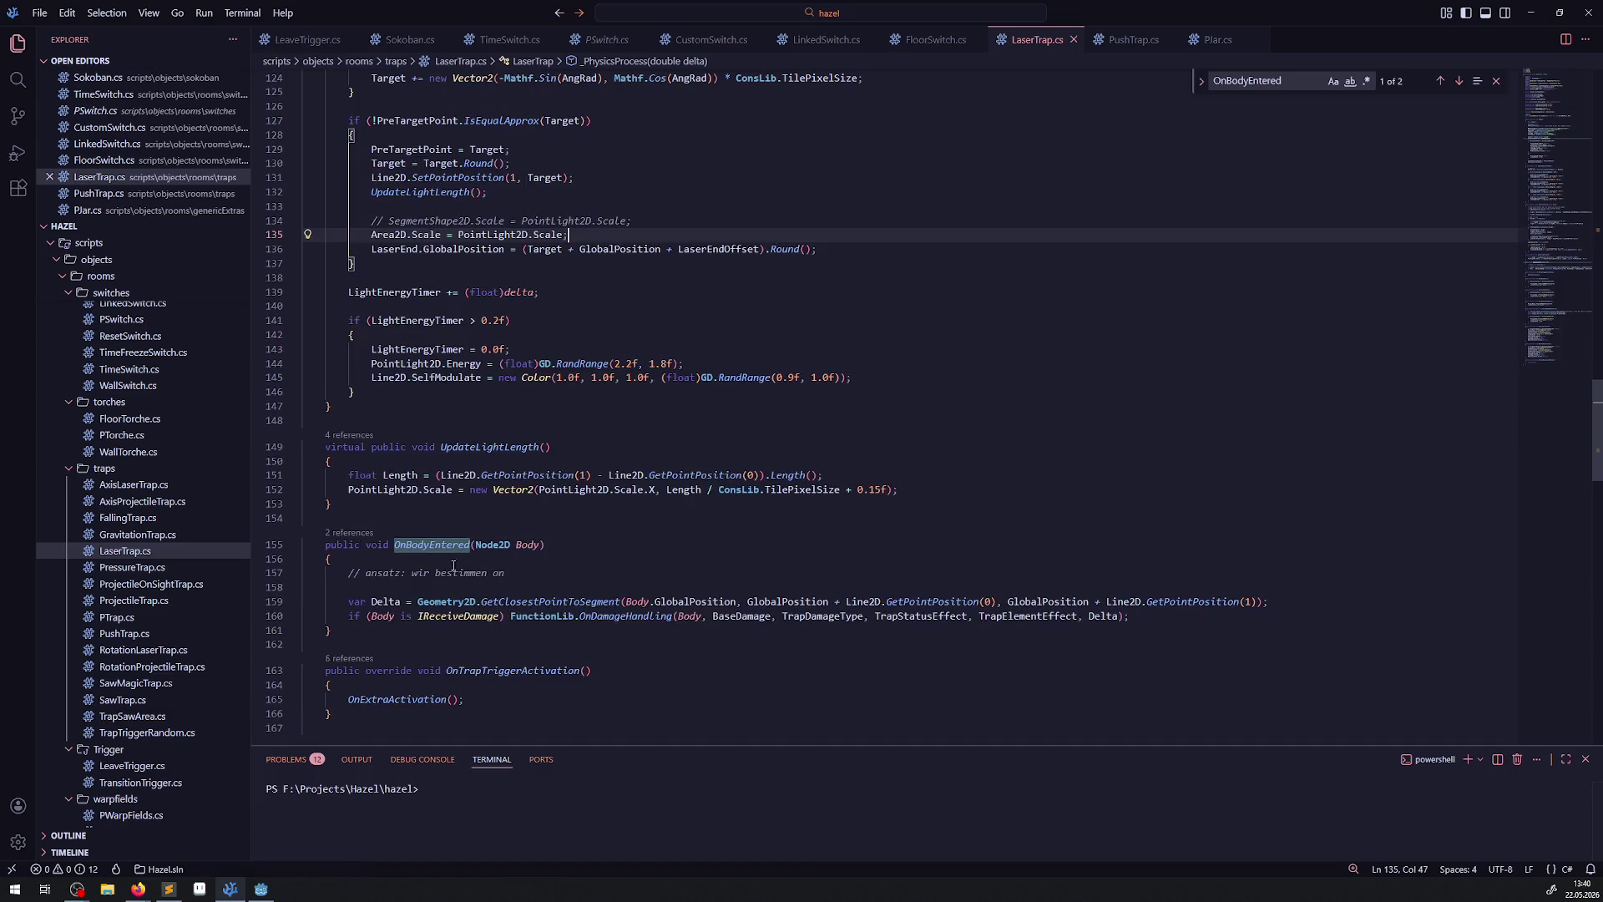
left_click(515, 482)
key("Down")
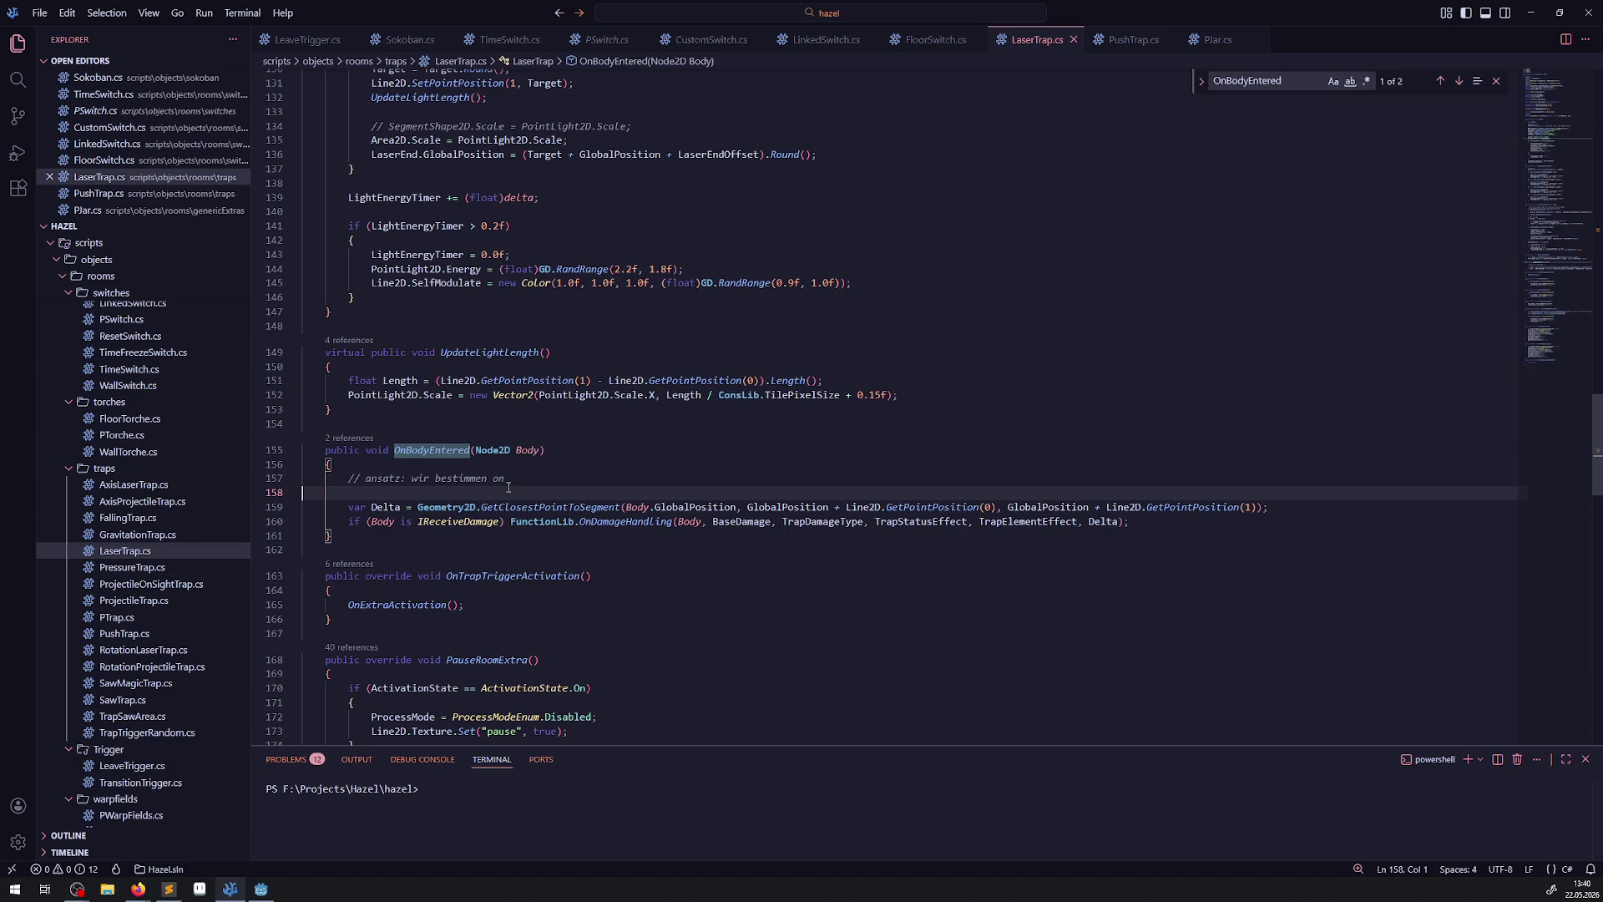
type("GD")
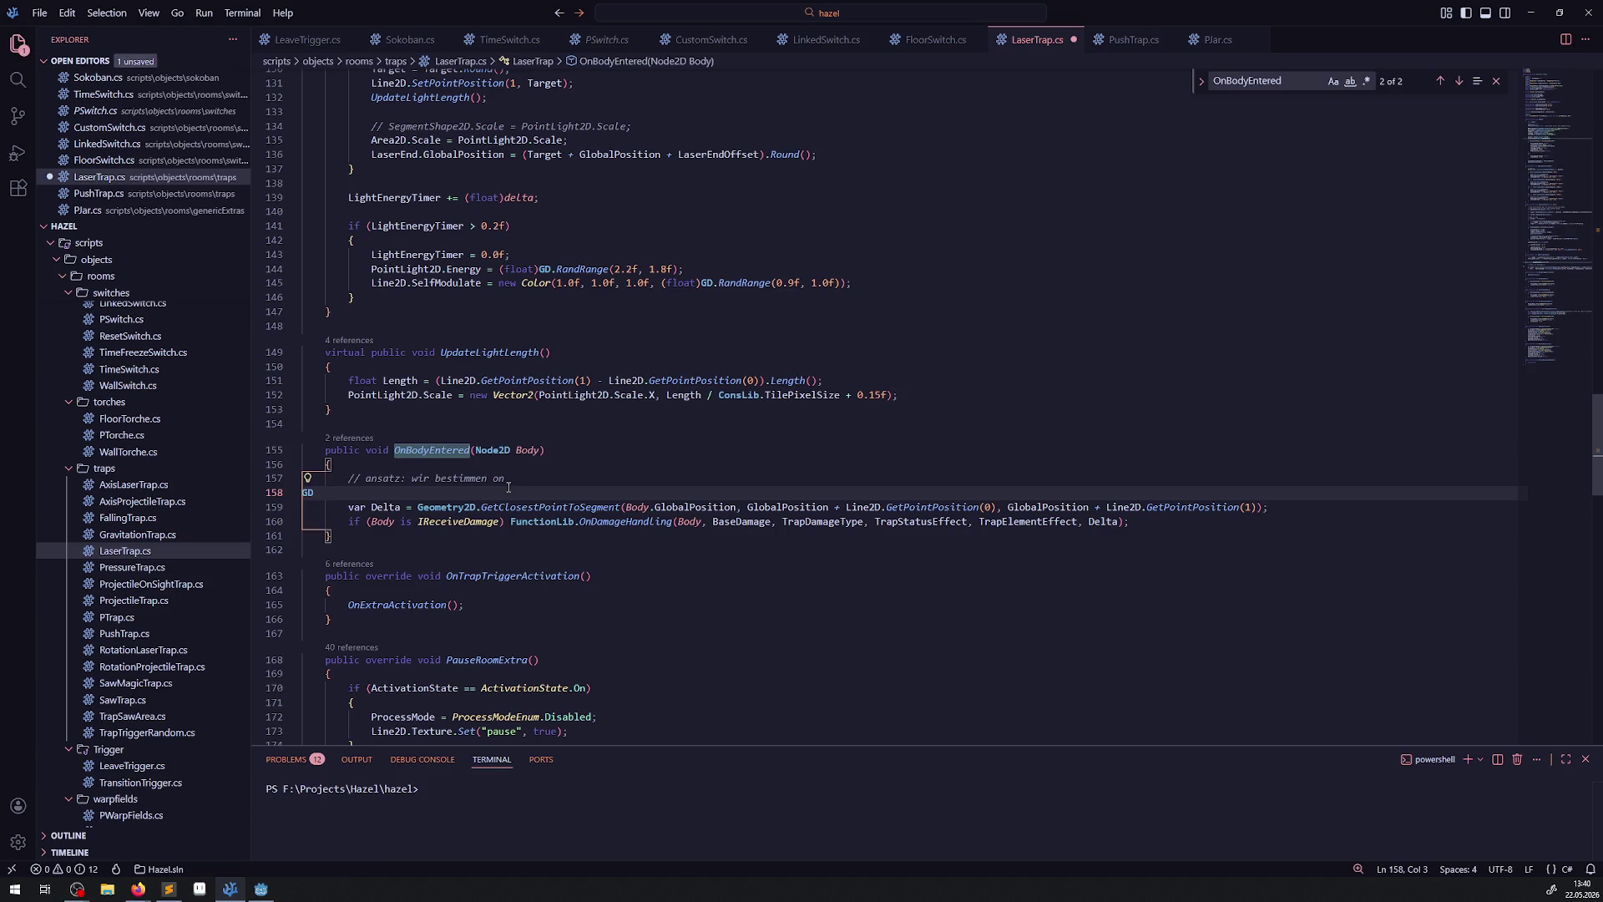
type(".Pri")
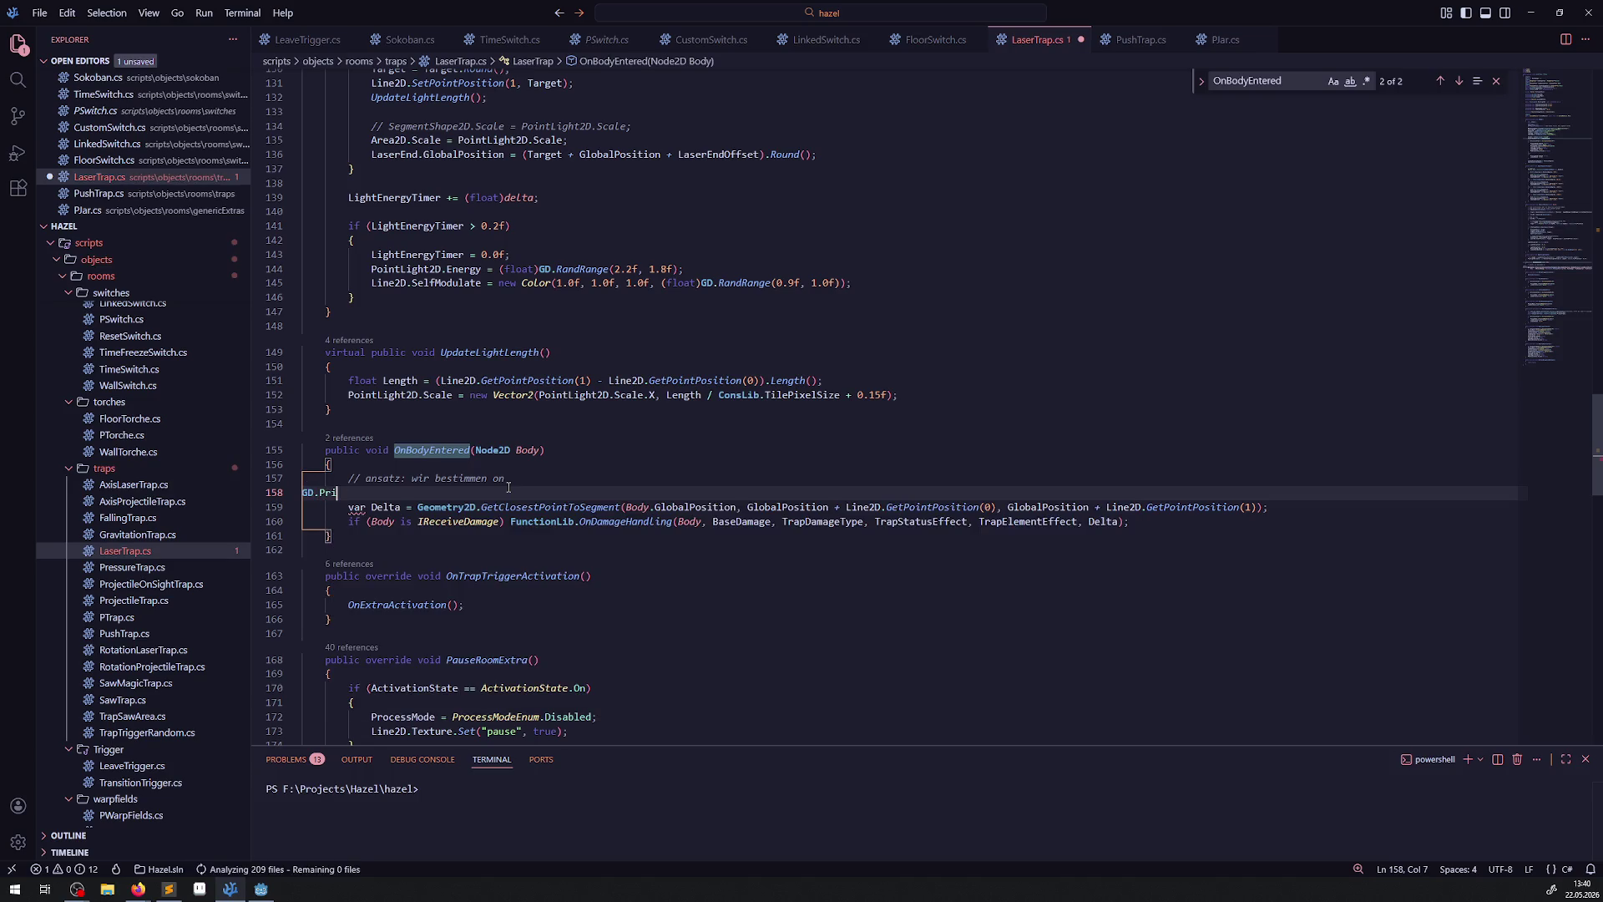
type("onnt(\"")
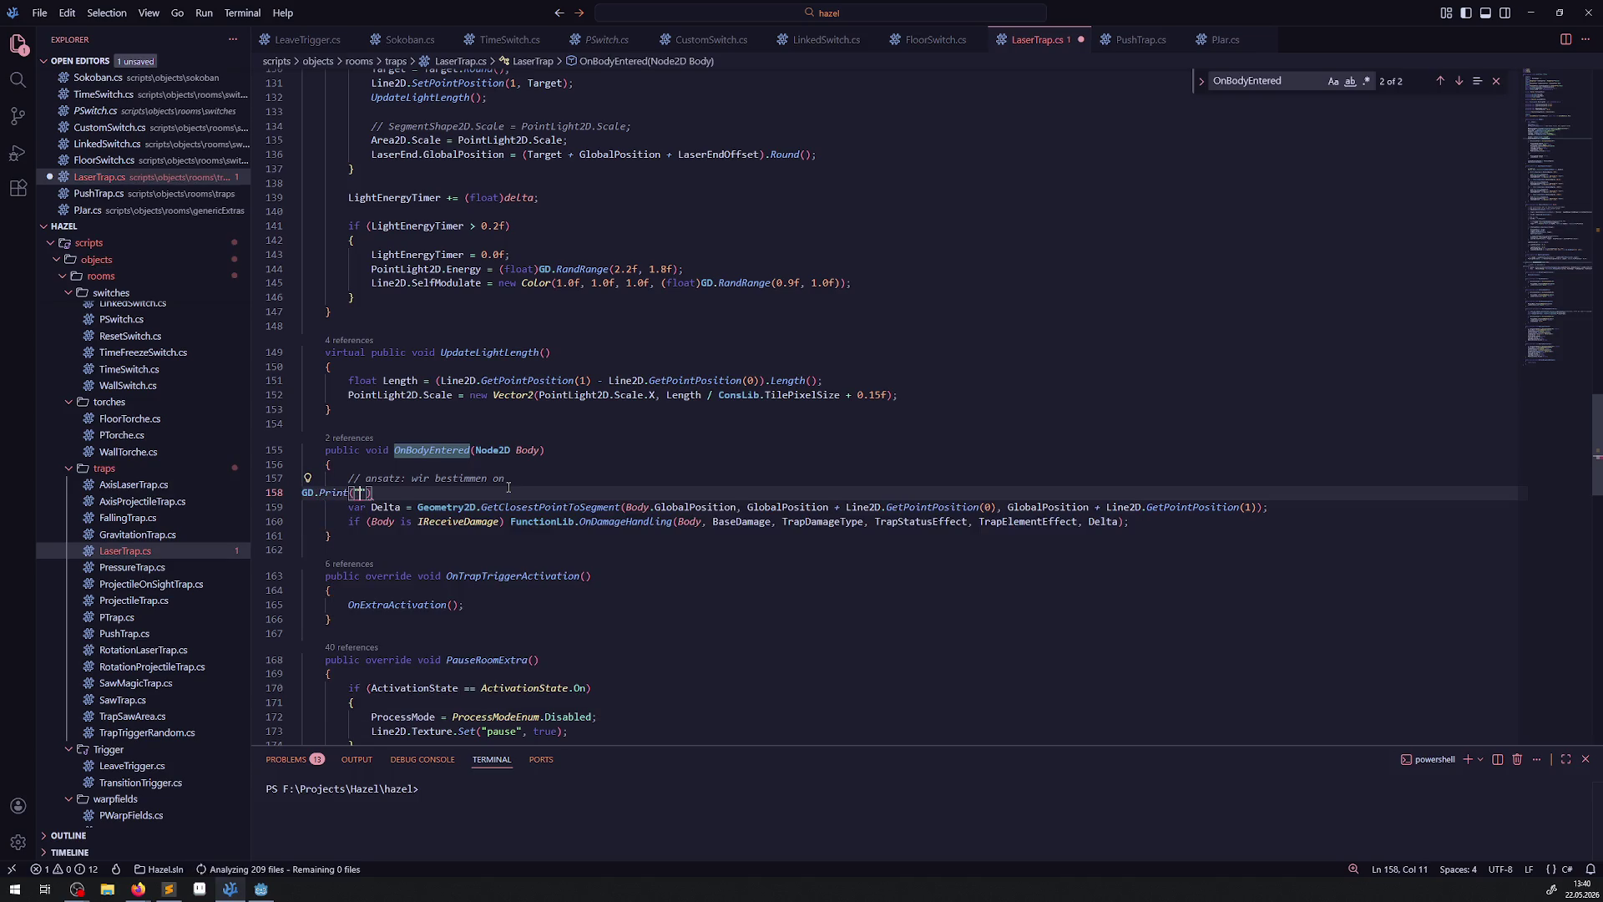
type("Body.Ow")
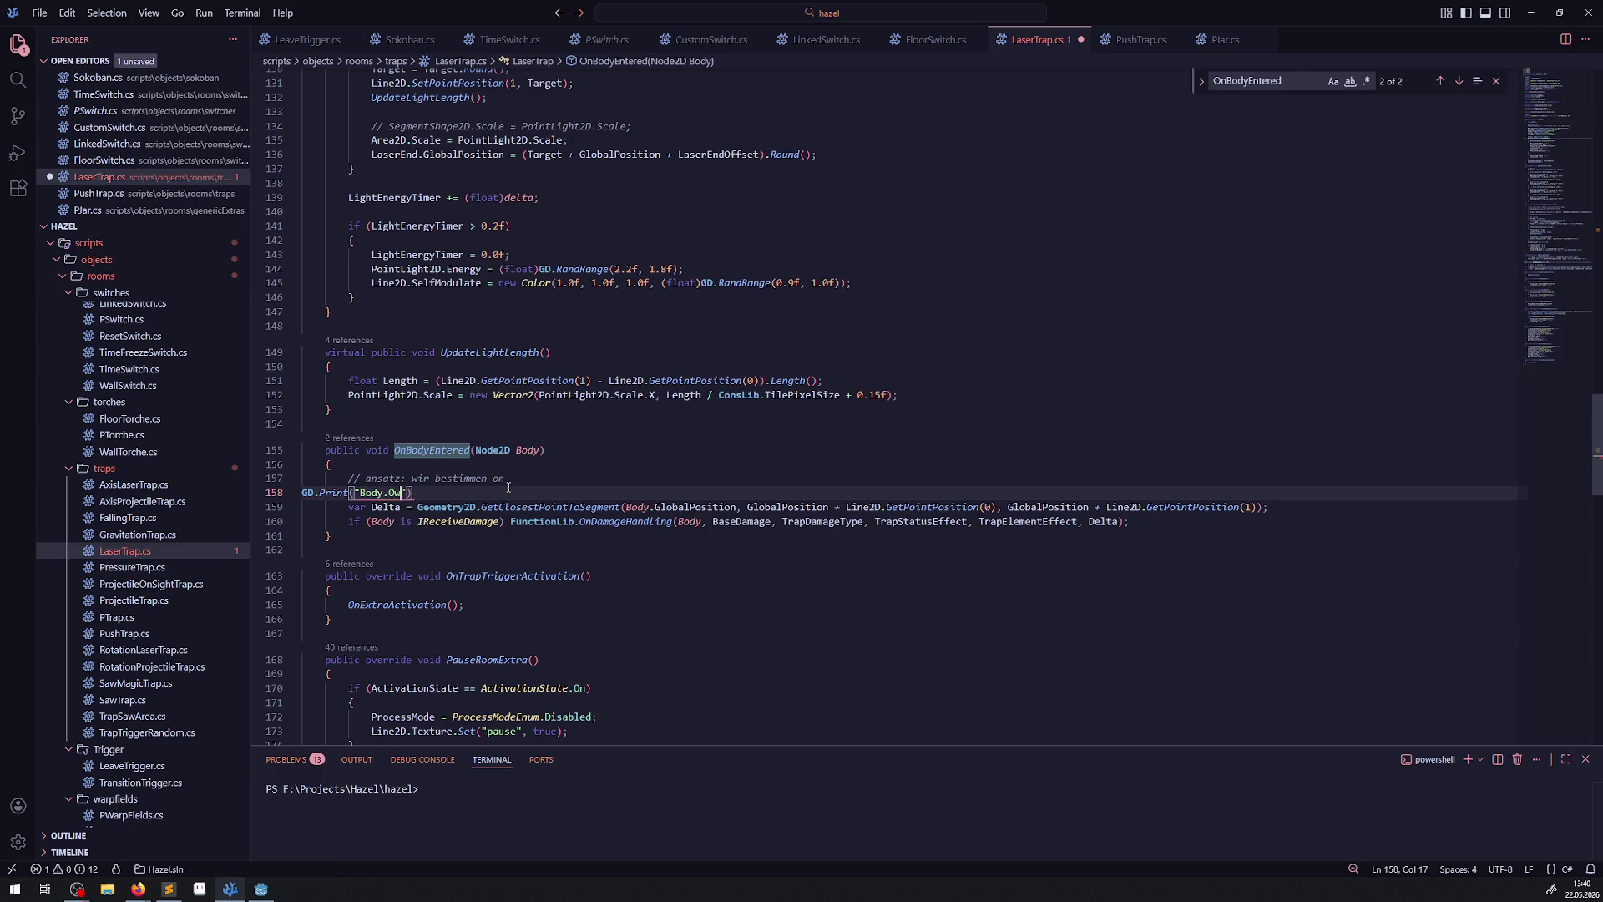
key("BackSpace")
key("BackSpace")
key("BackSpace")
key("BackSpace")
type("Bod")
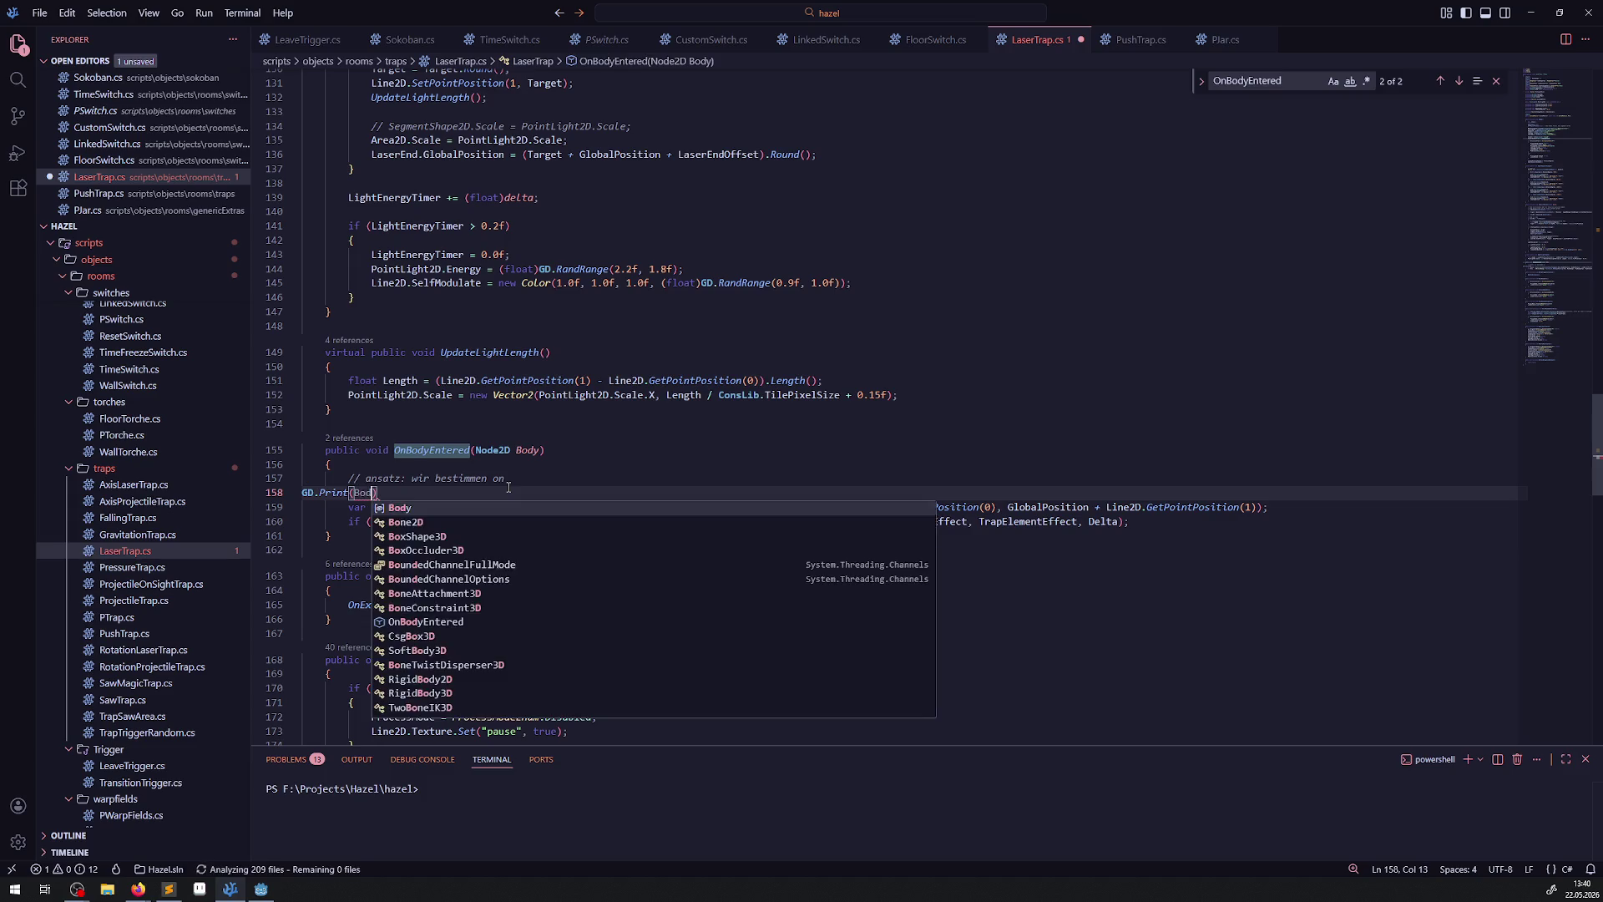
type("y.Ow")
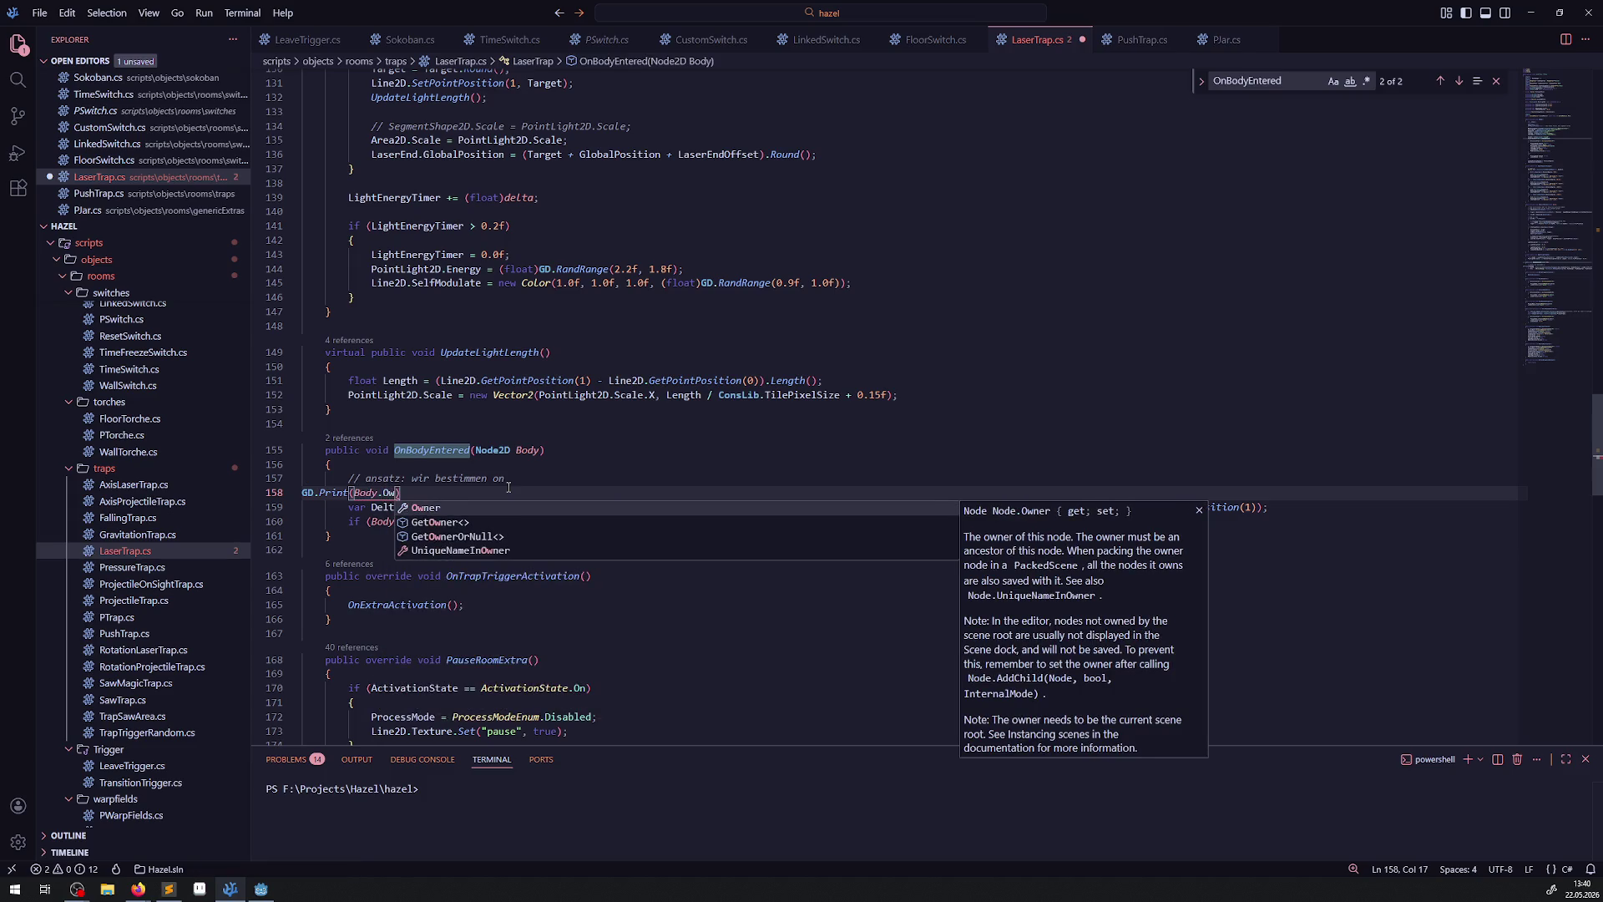
type("n")
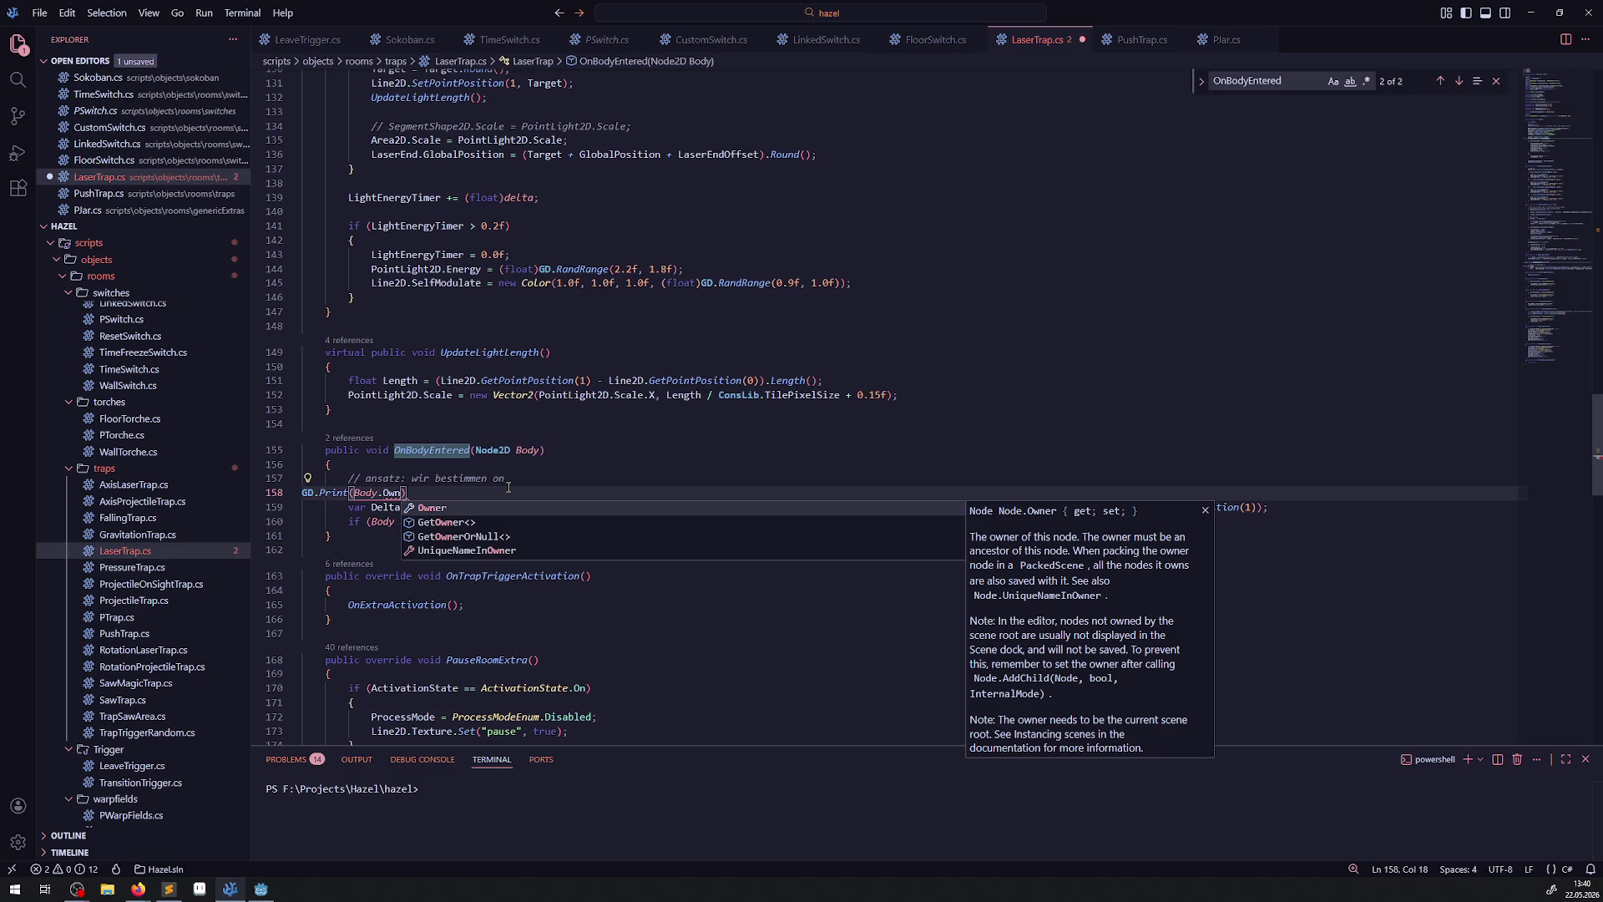
key("BackSpace")
key("BackSpace")
key("BackSpace")
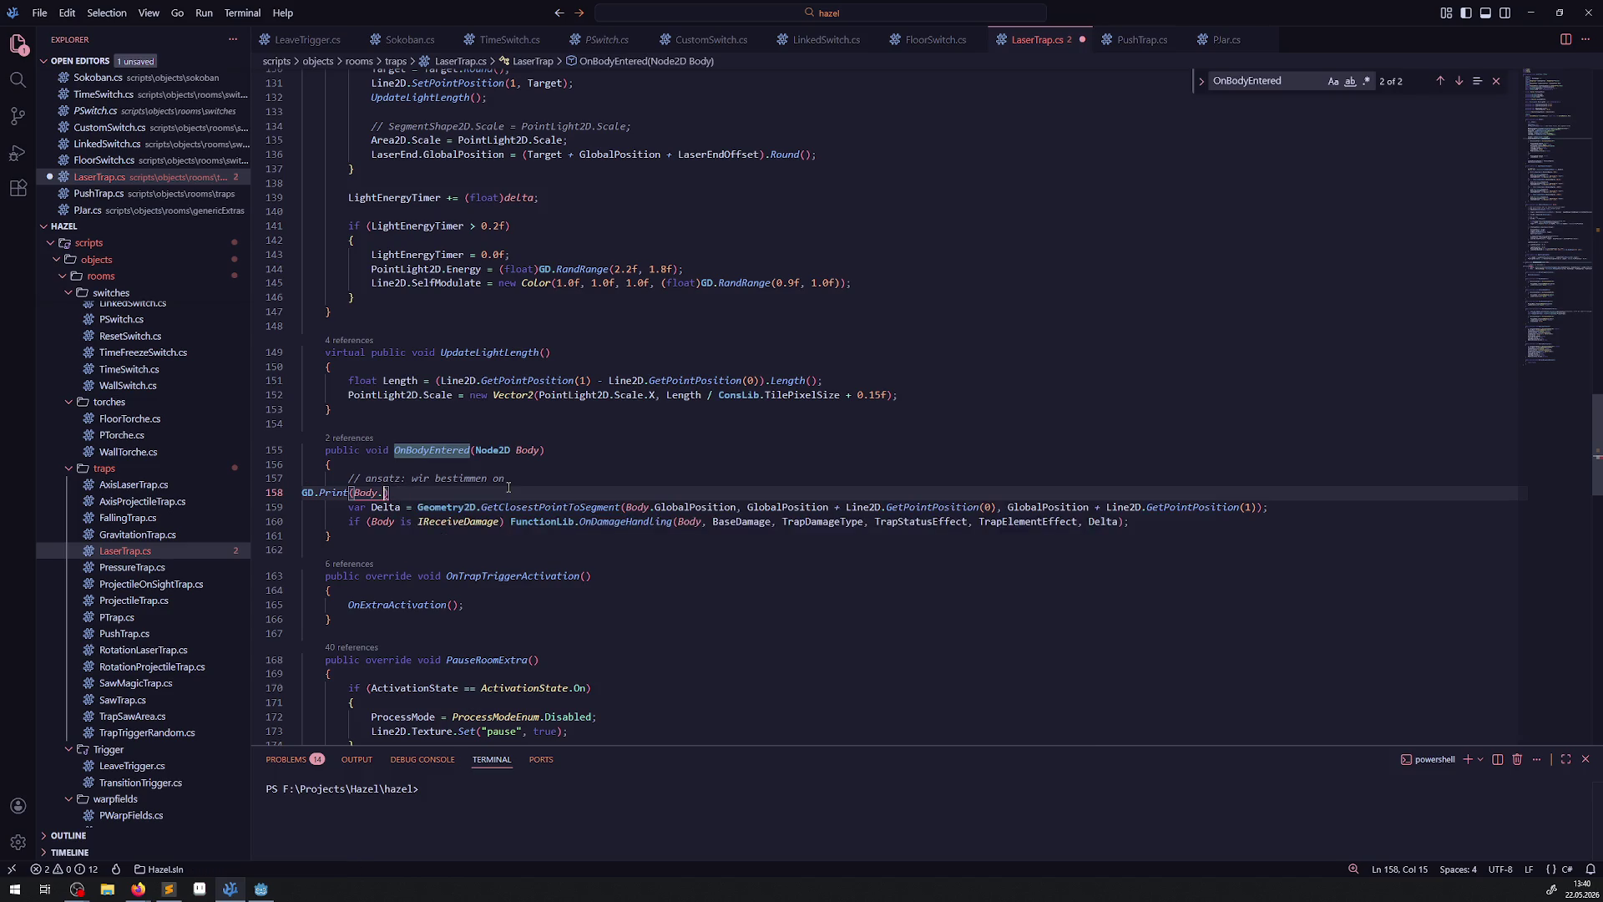
type("Name")
key("ctrl+s")
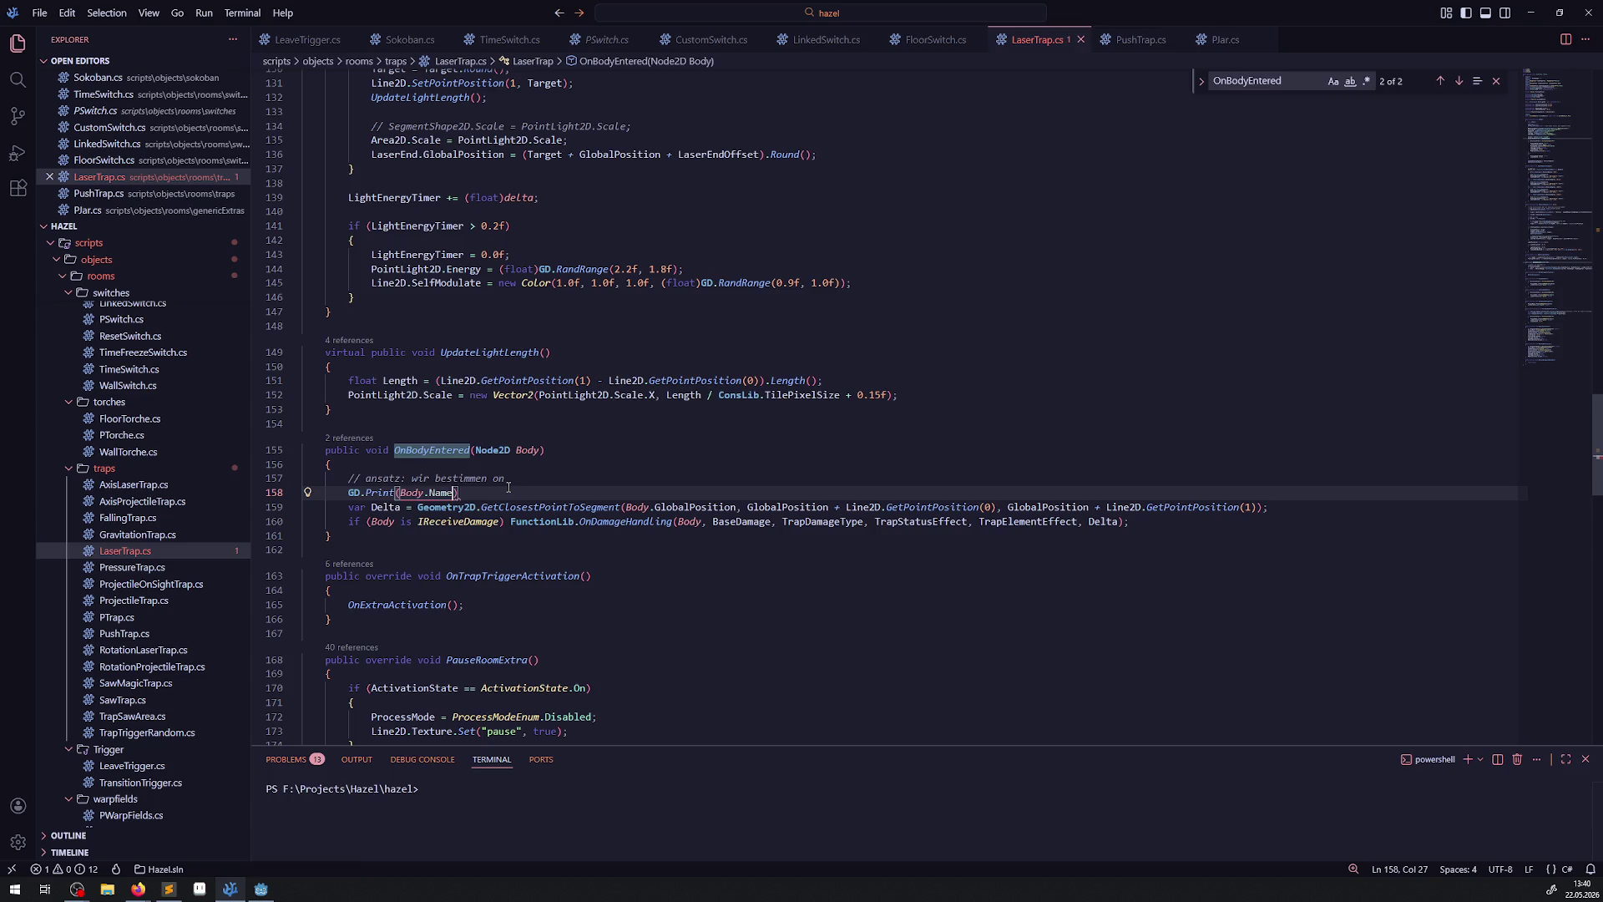
type(");")
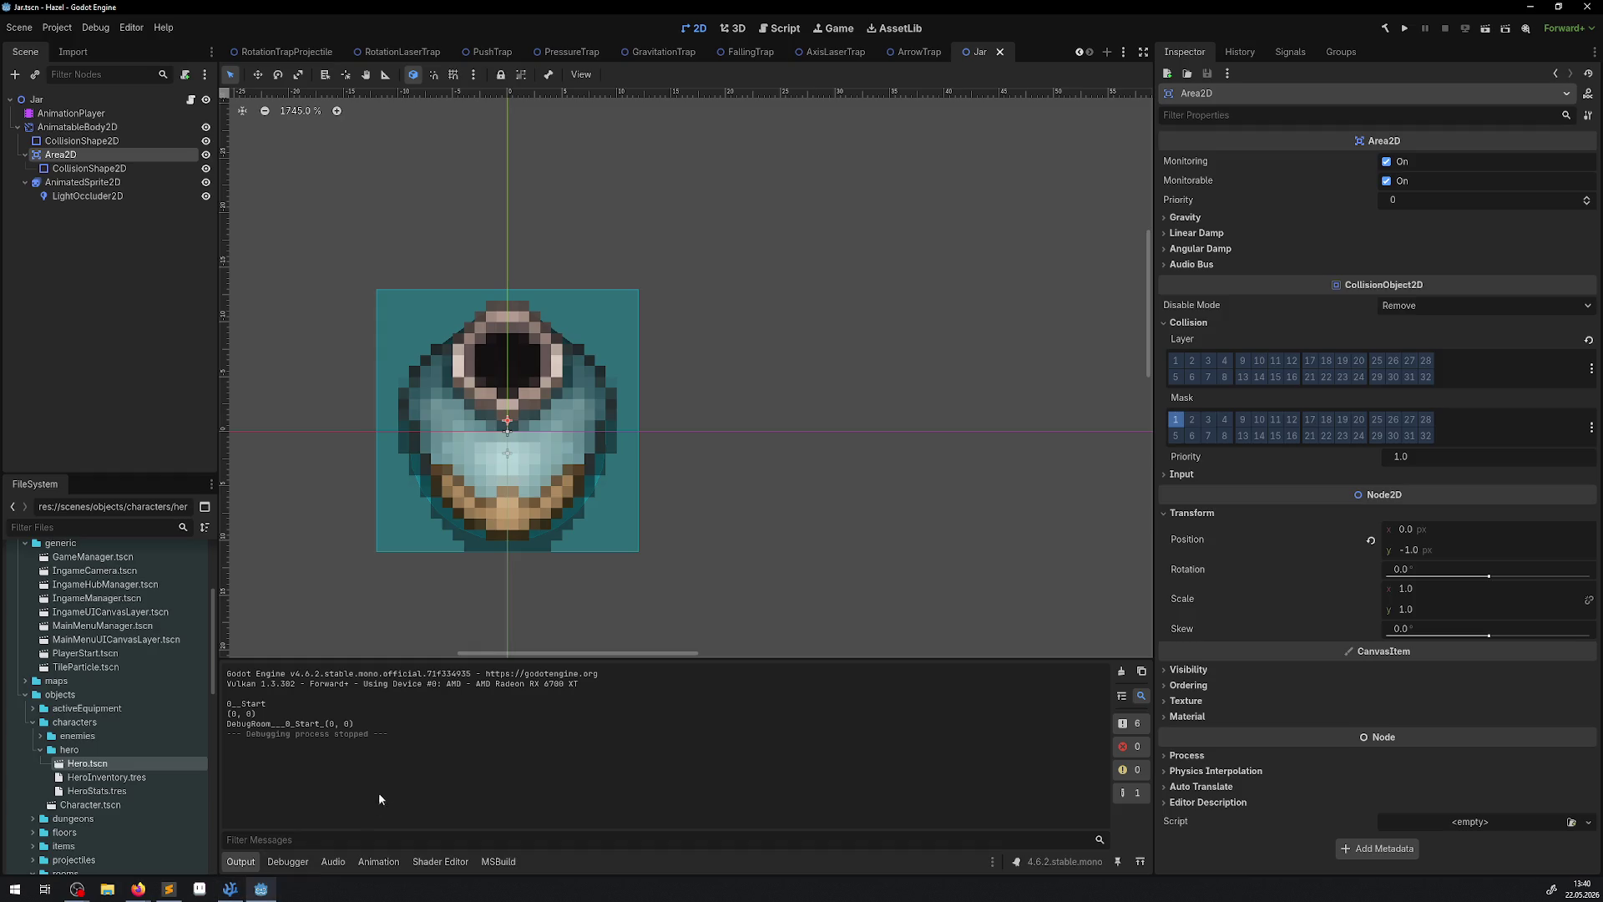
Change the debug print to GD.Print(Body.Owner.Name); on line 158.
left_click(261, 888)
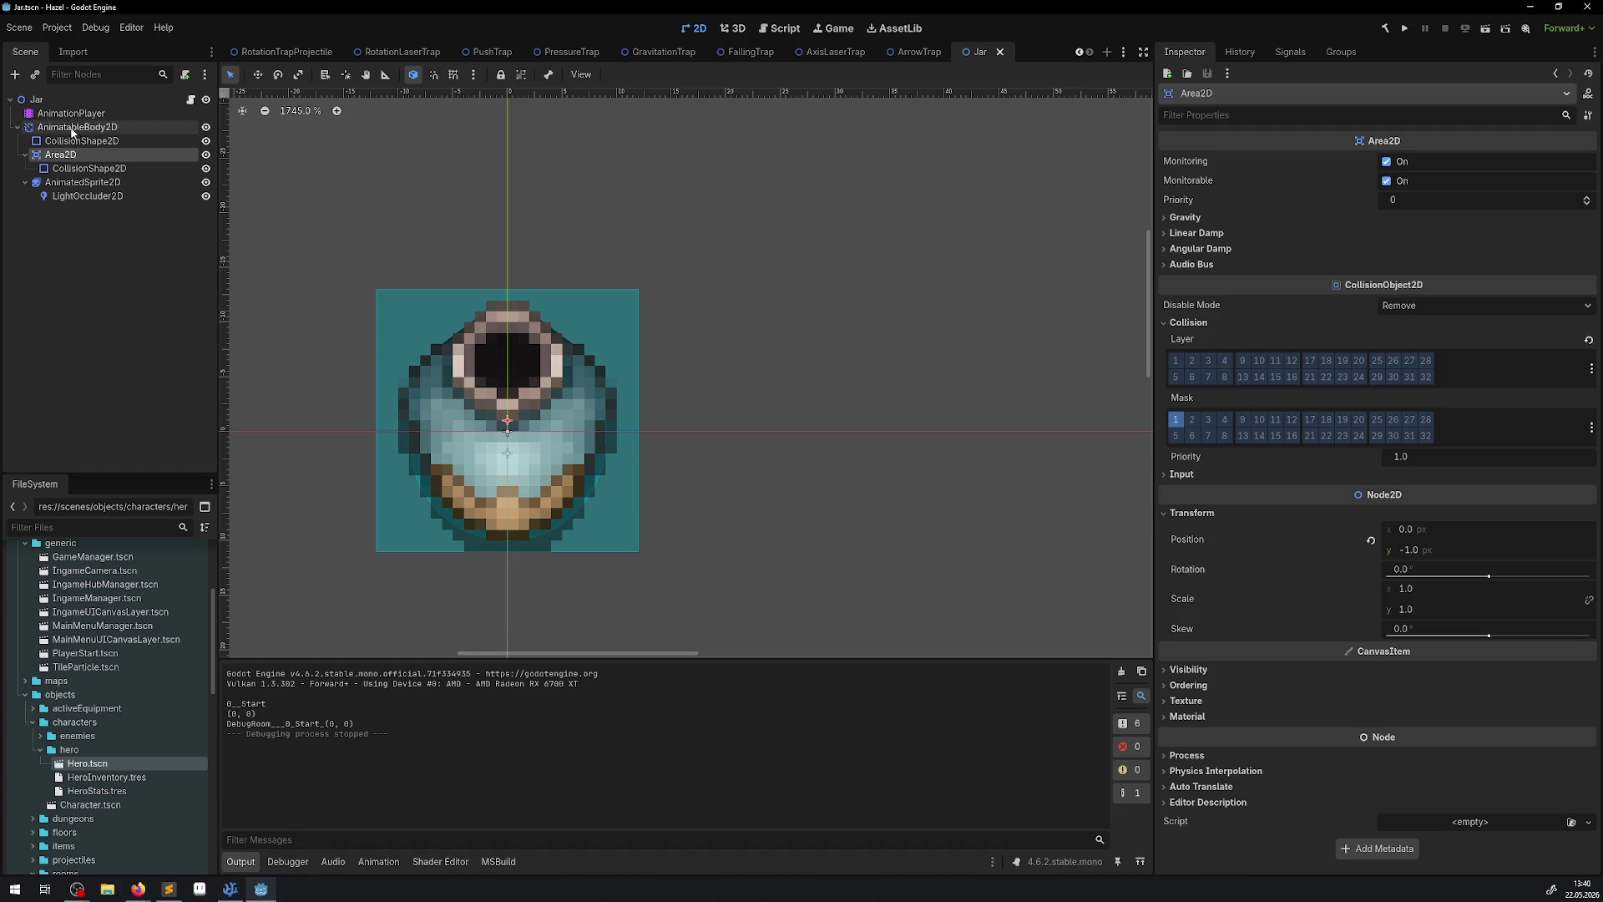
left_click(231, 888)
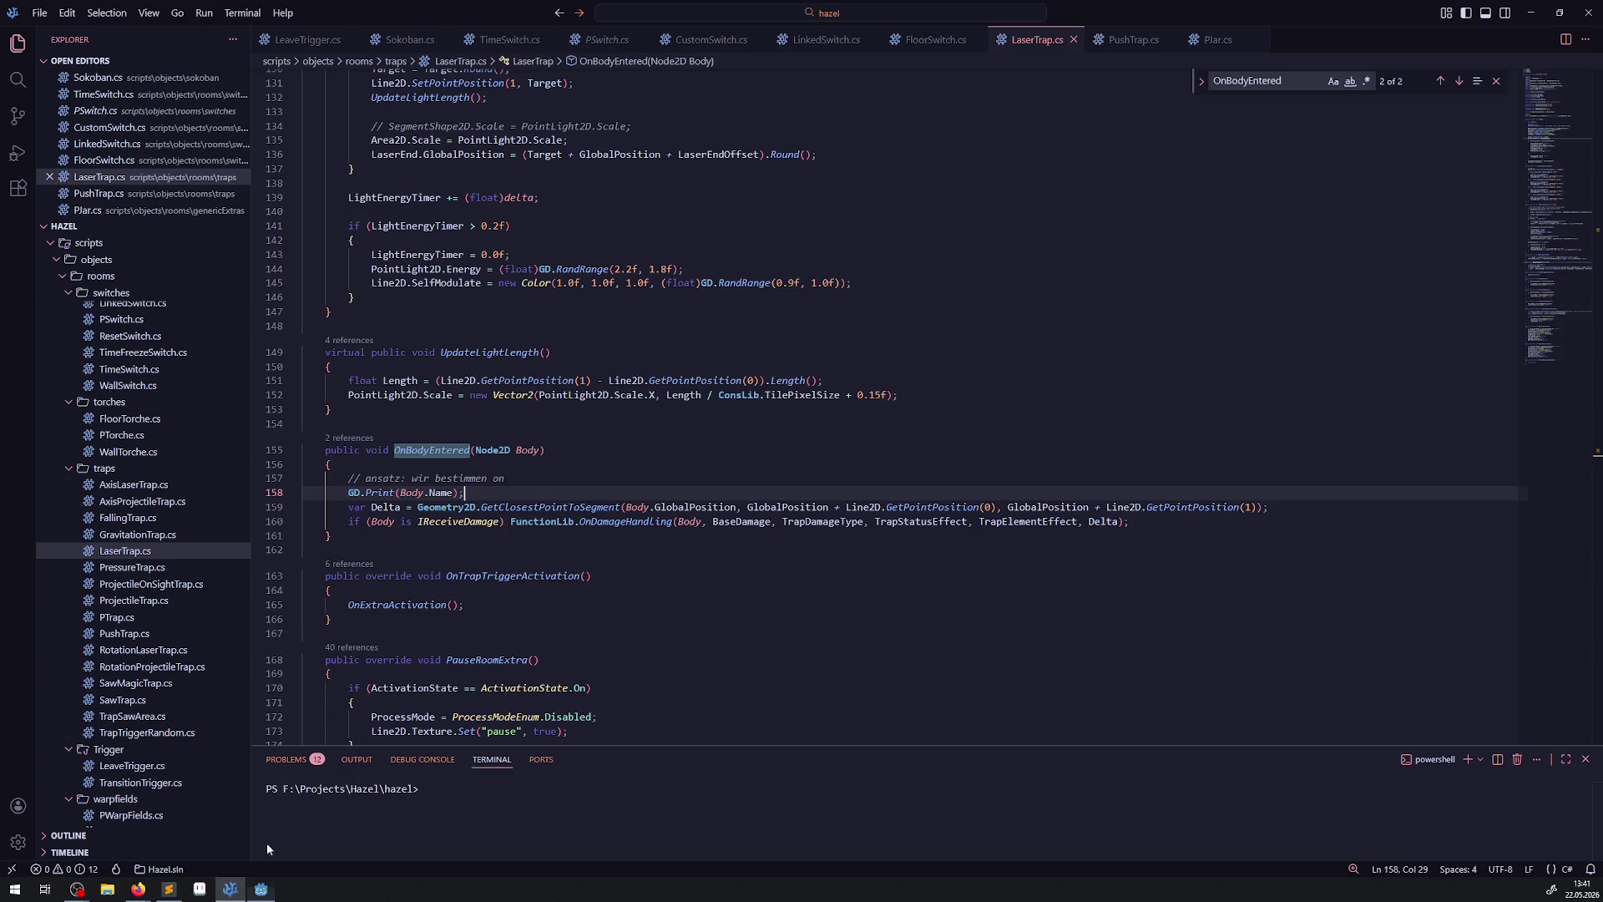
left_click(430, 492)
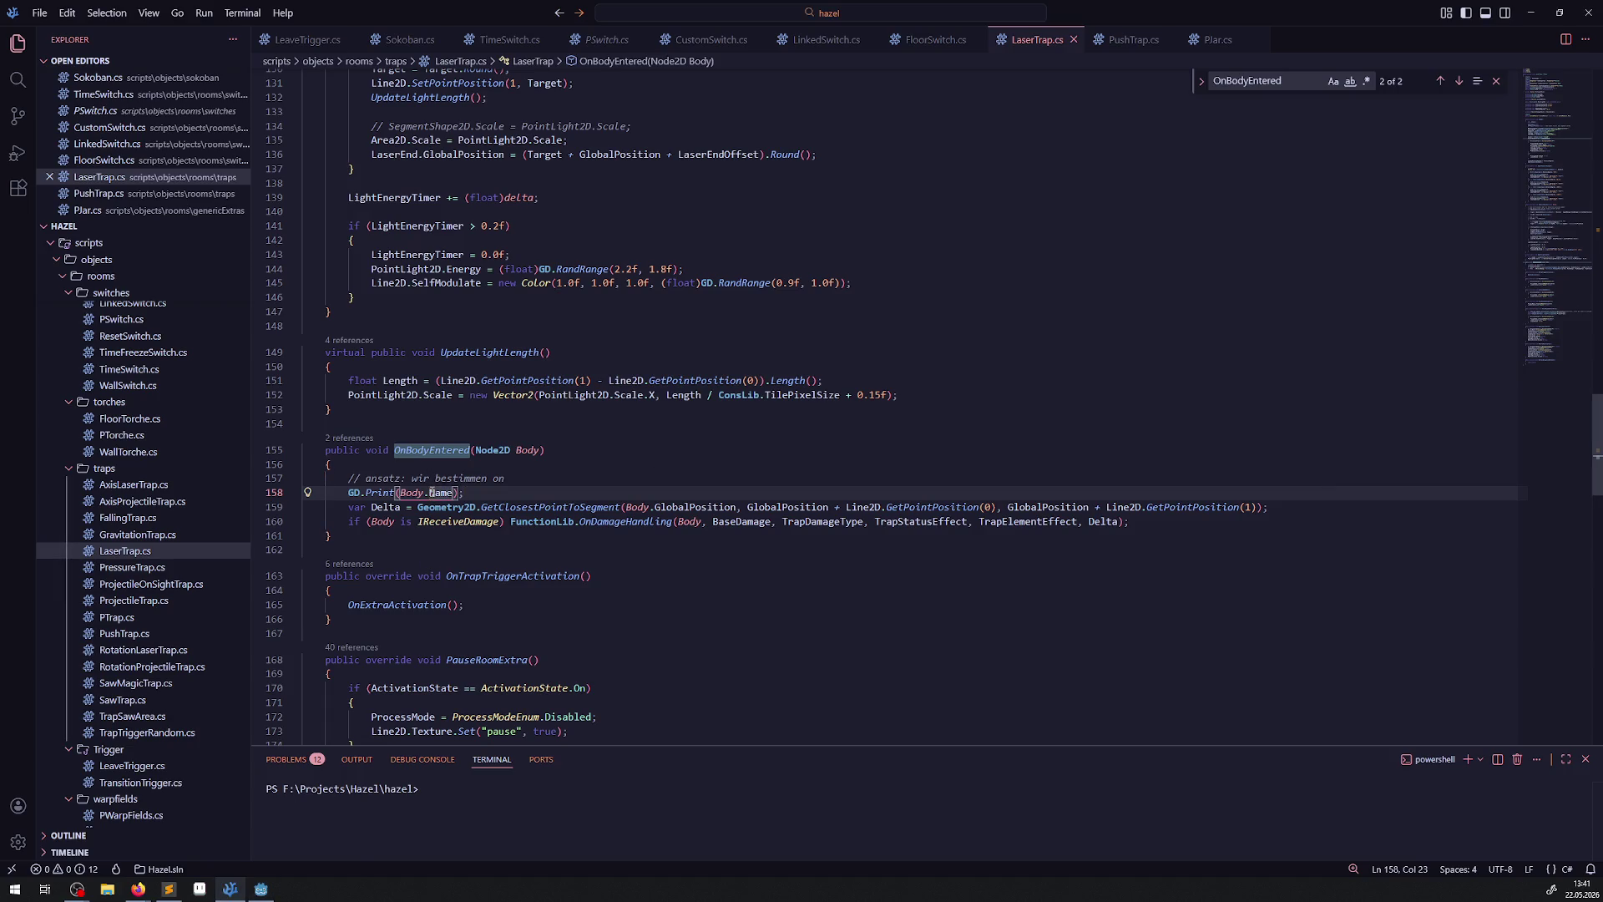
type("Owner.")
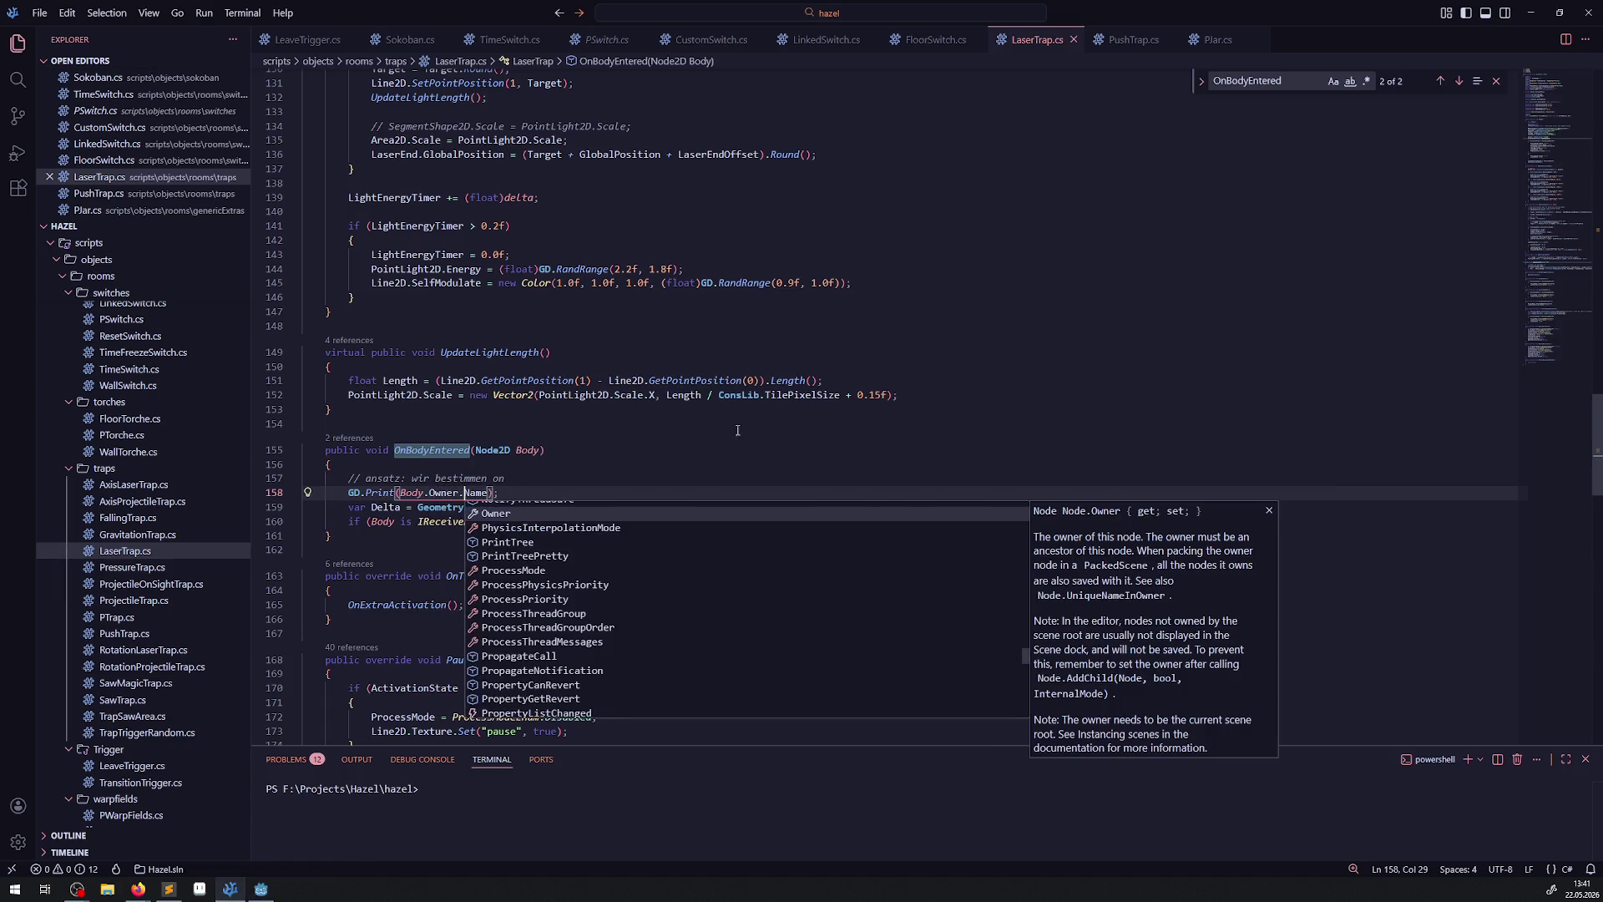
left_click(738, 430)
left_click(261, 889)
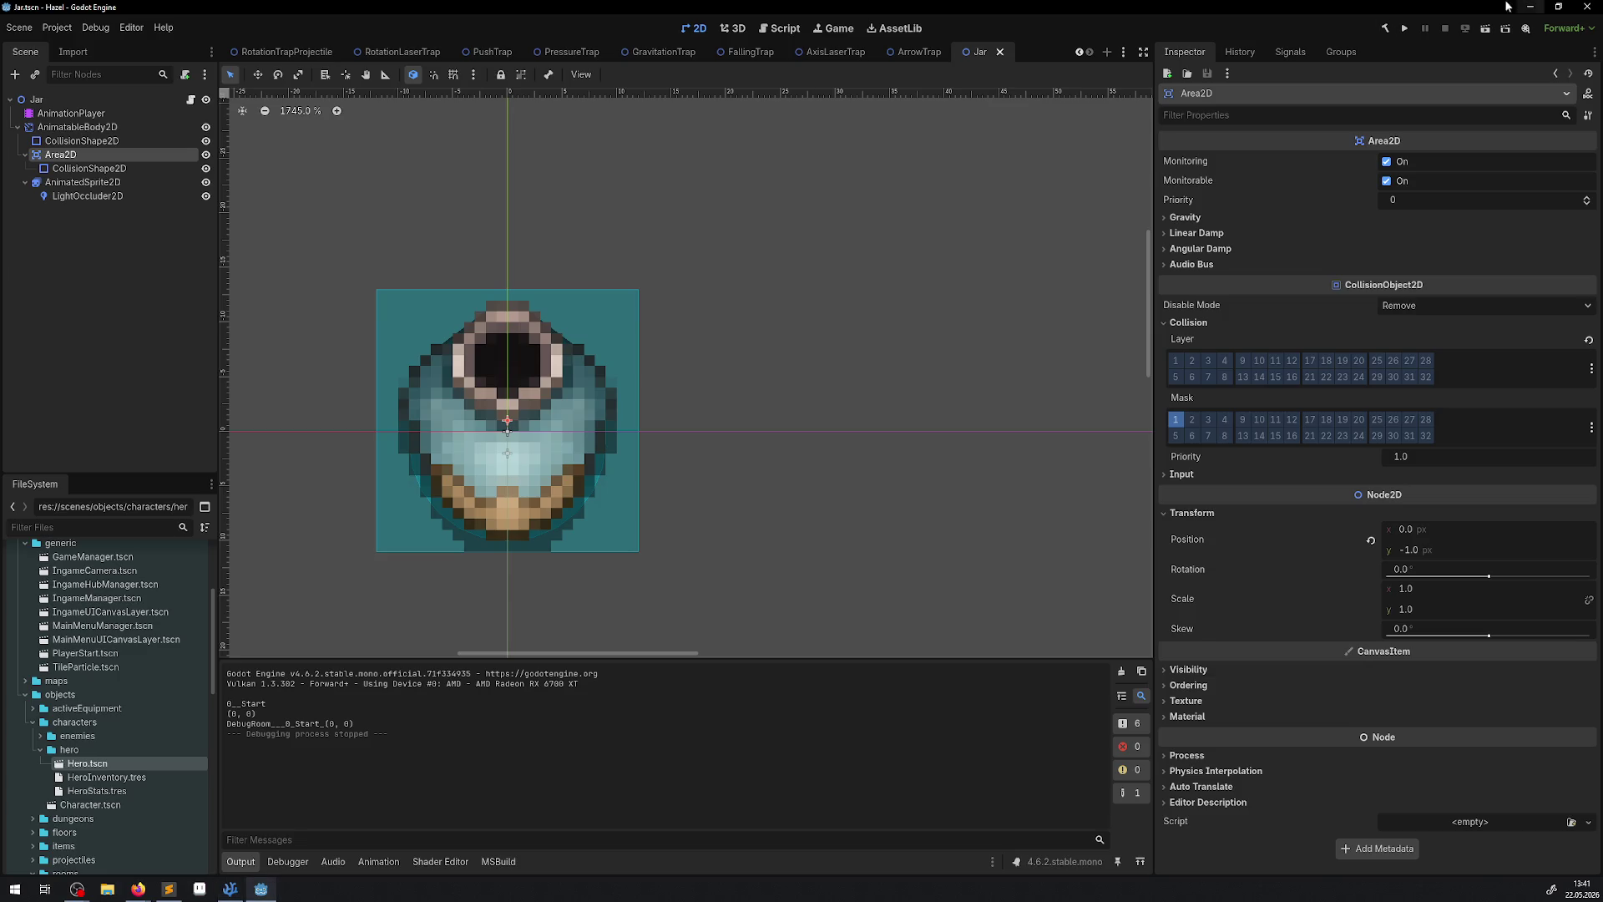
Run the game, walk the hero right and up into the laser beam, then stop it.
left_click(1406, 30)
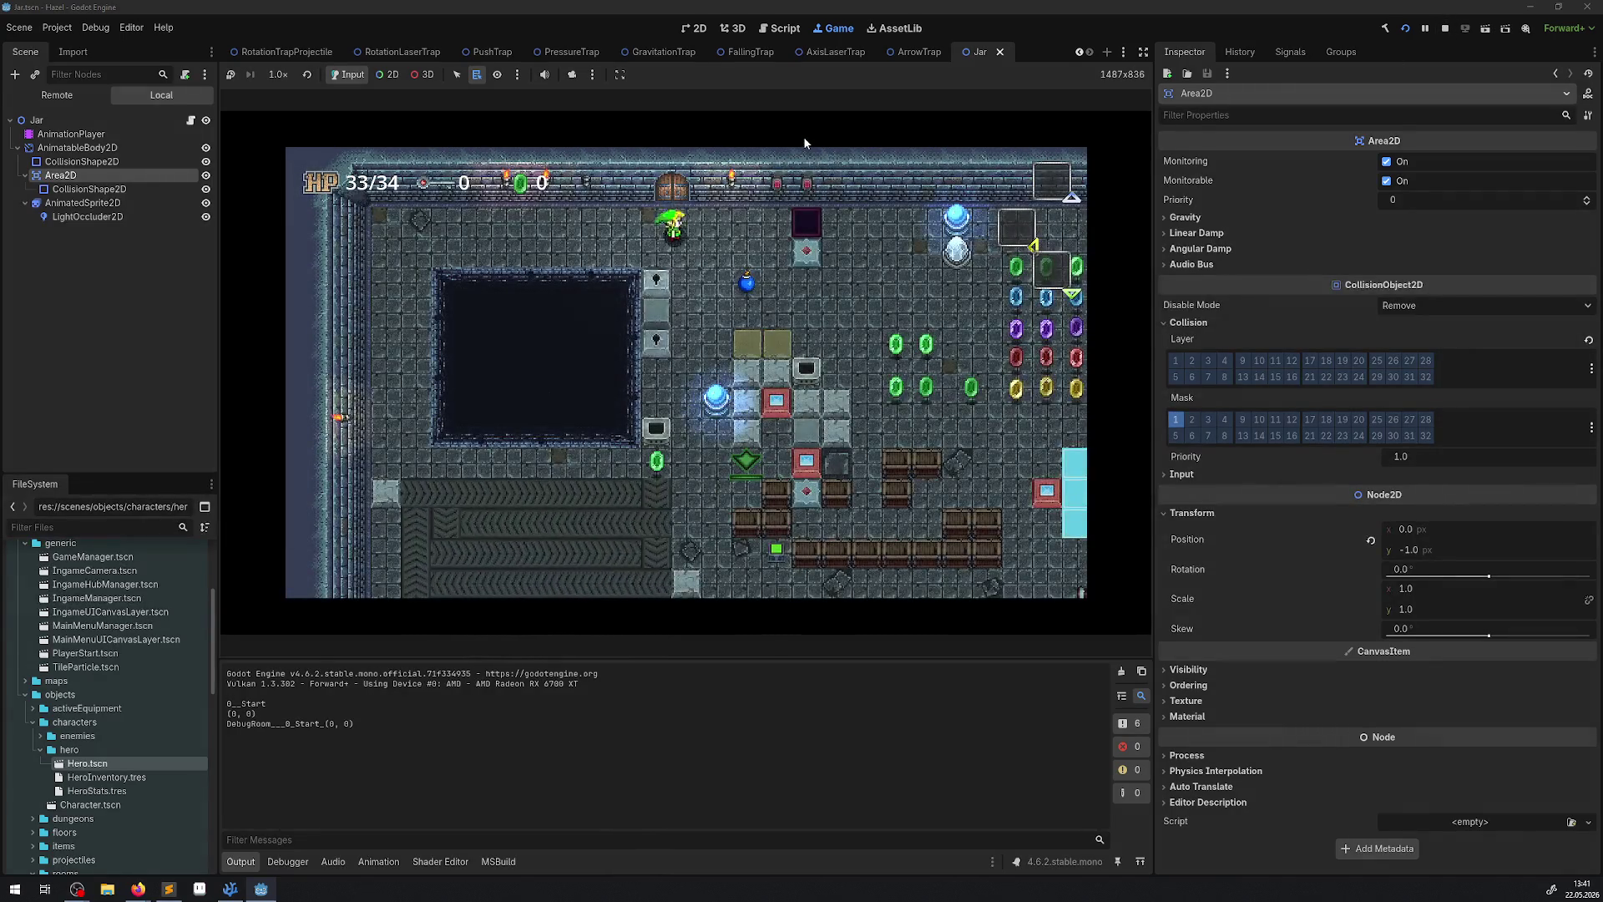
key("Right")
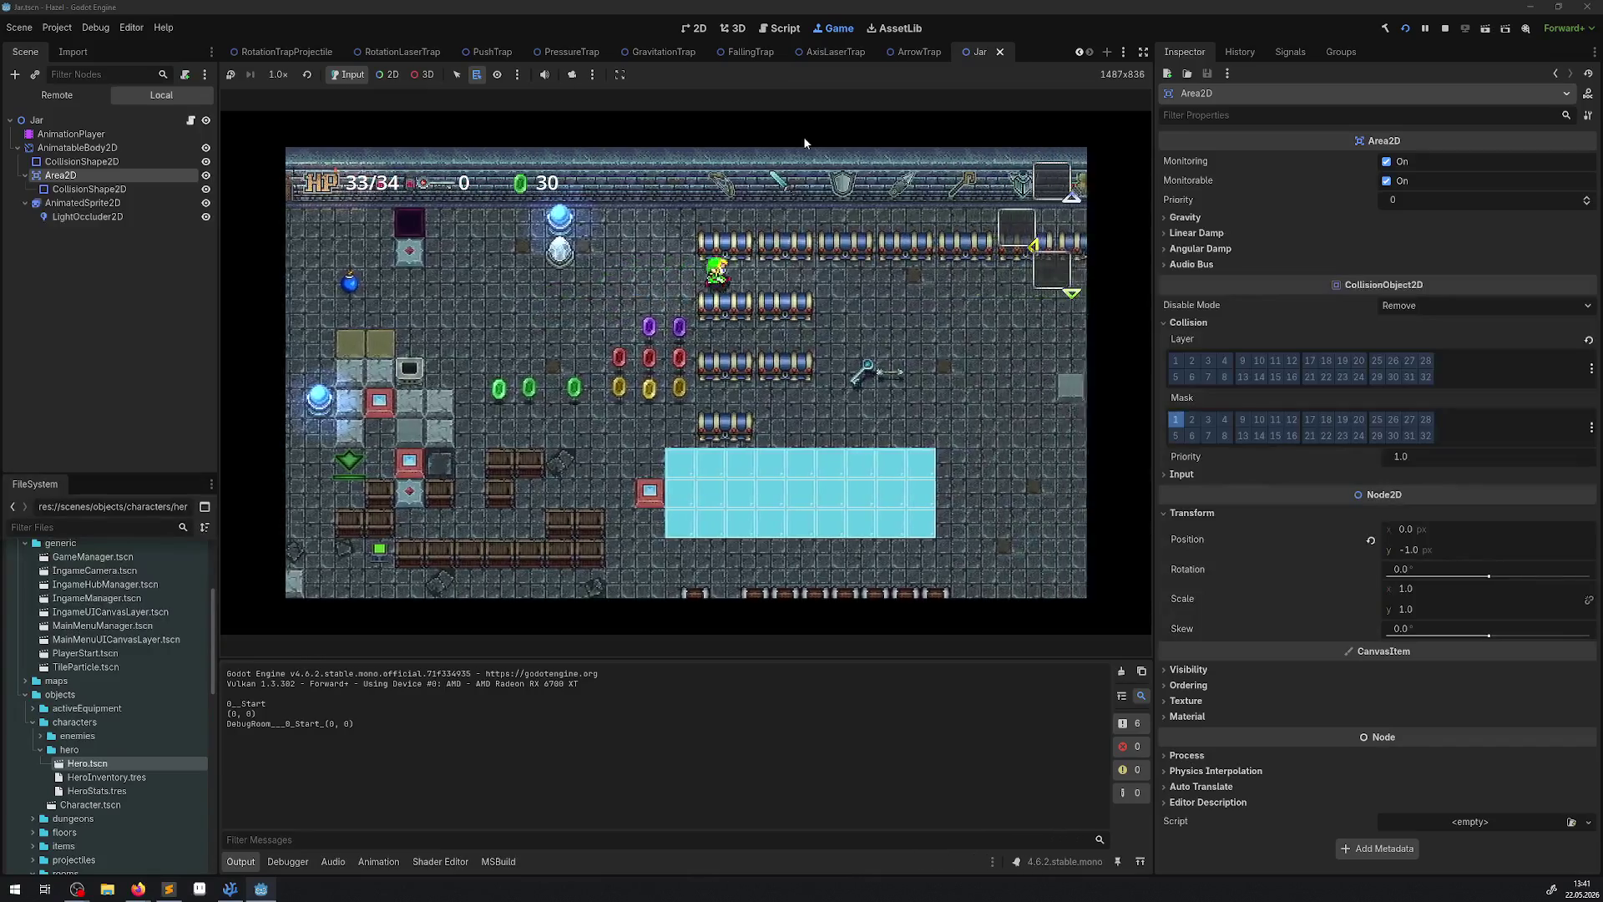
key("Right")
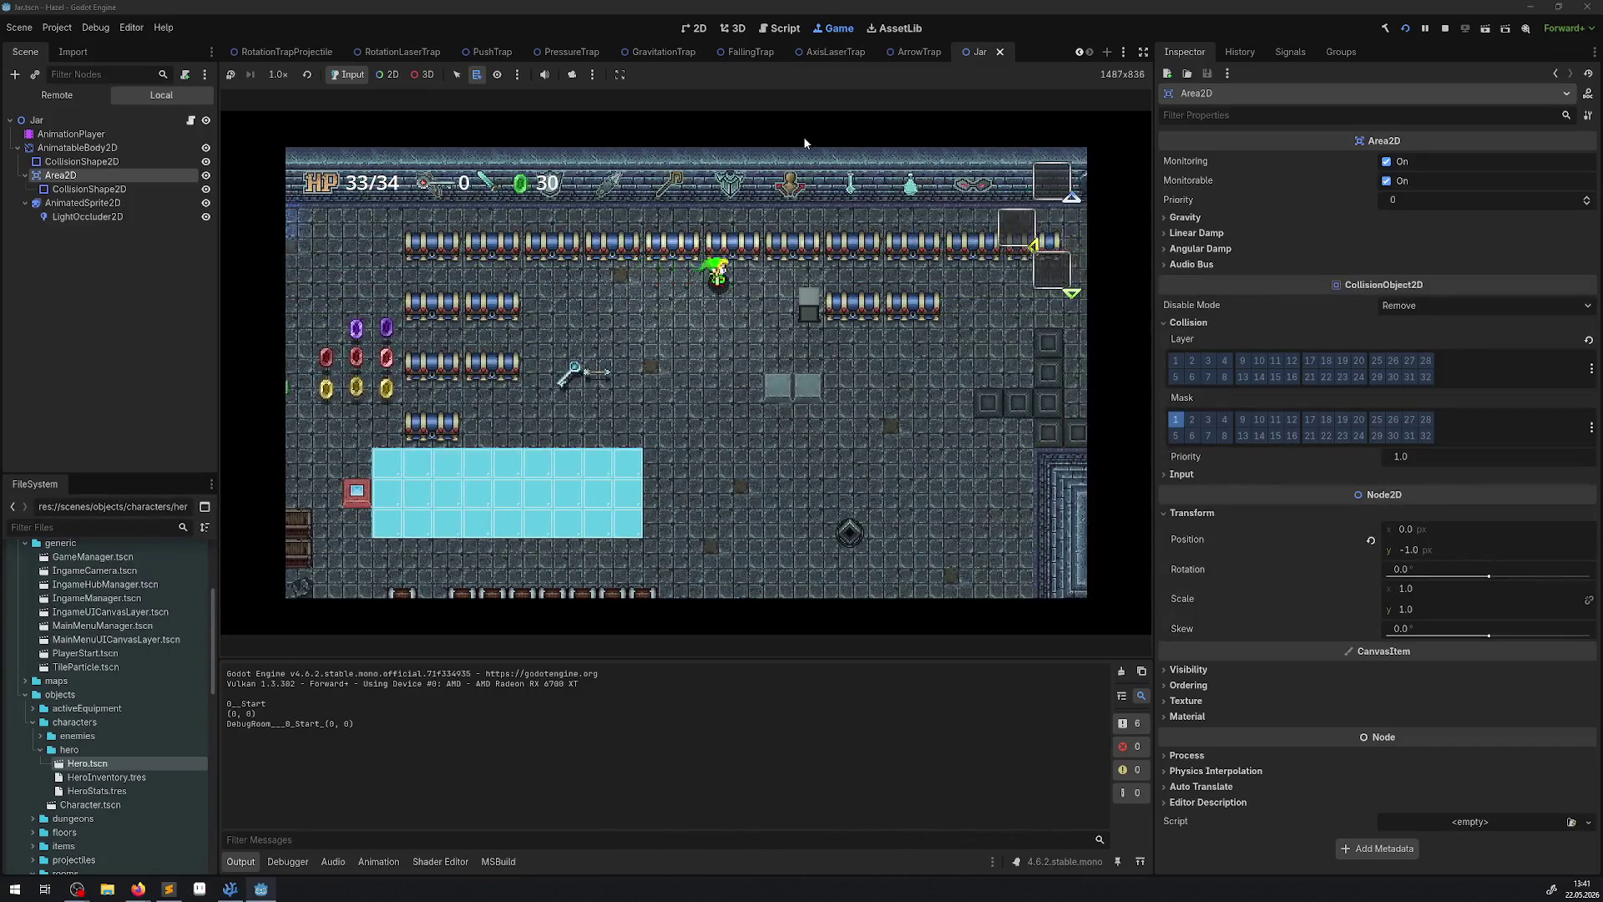
key("Right")
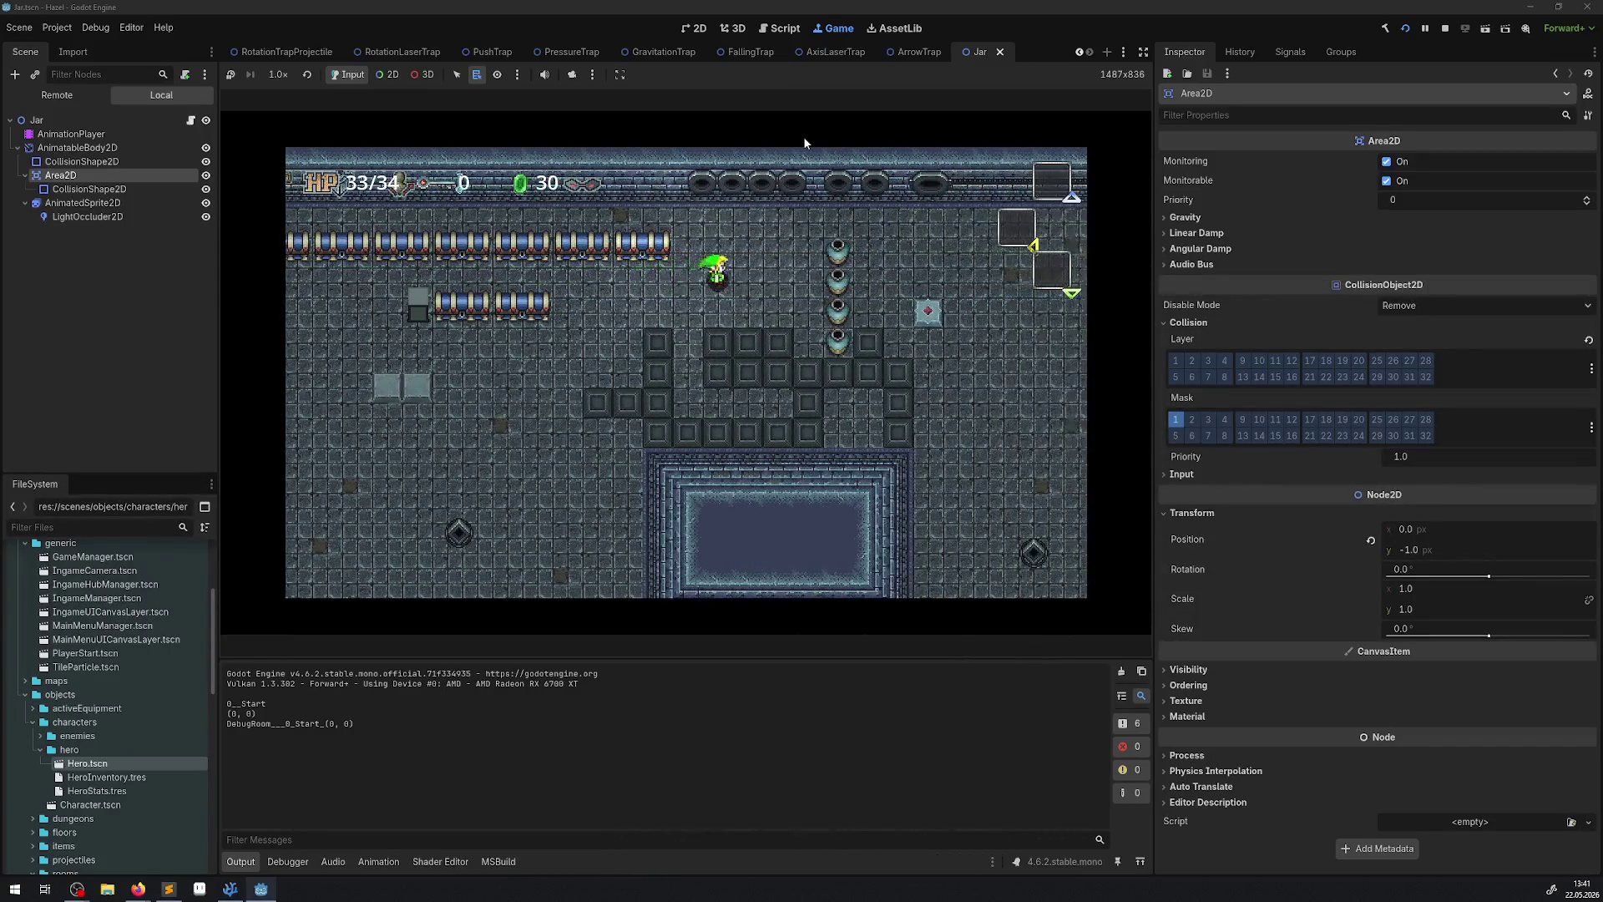
key("Up")
key("Right")
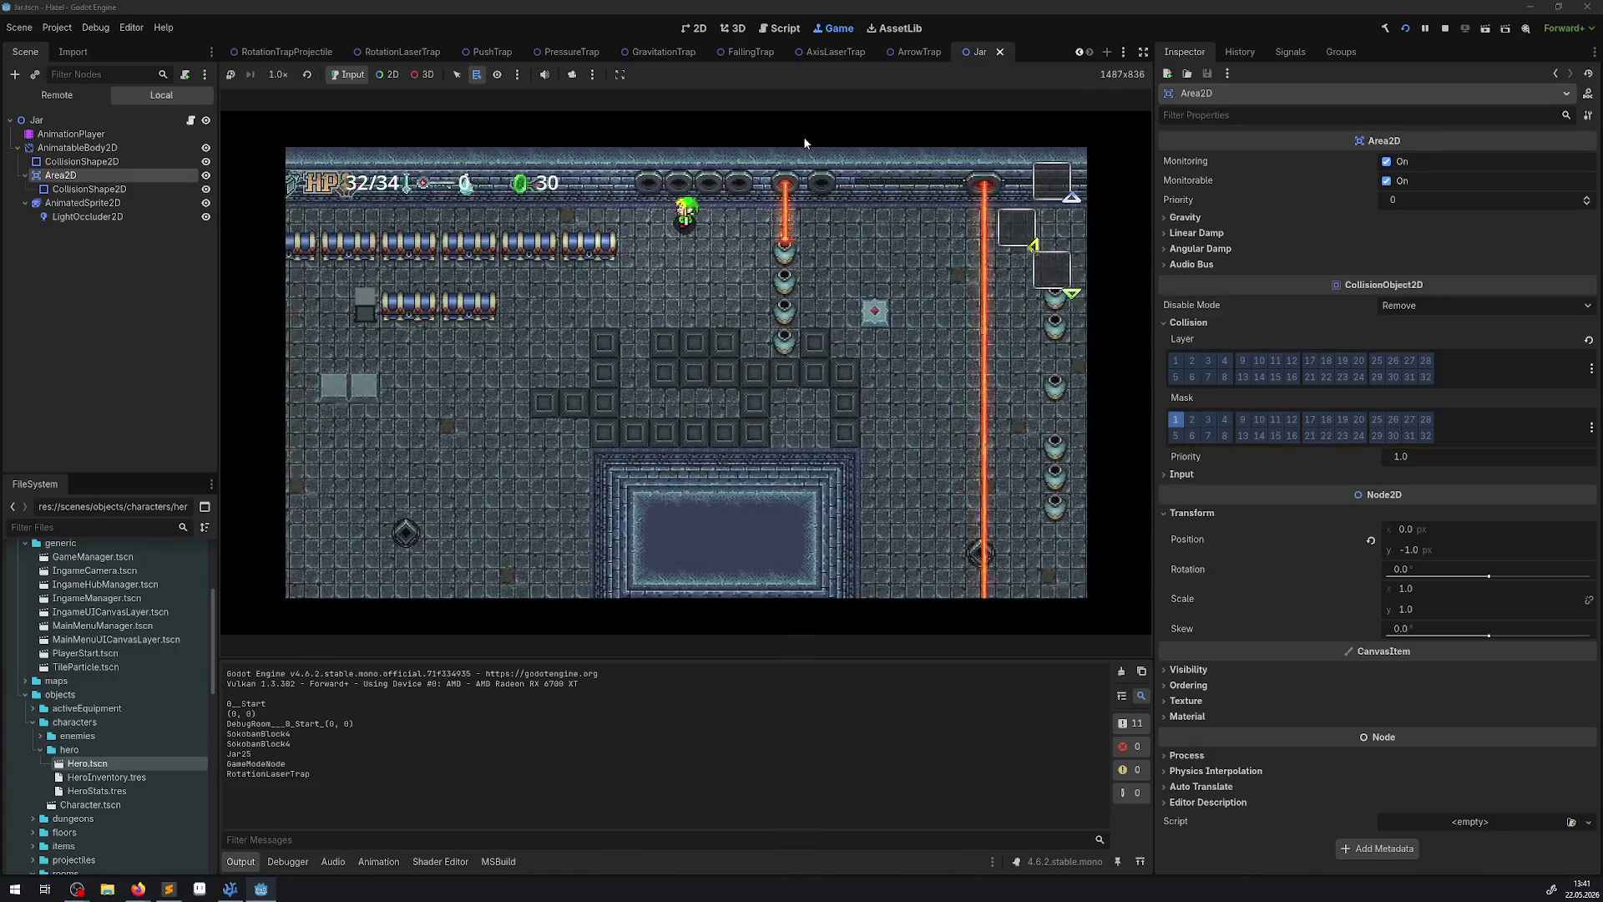
key("Right")
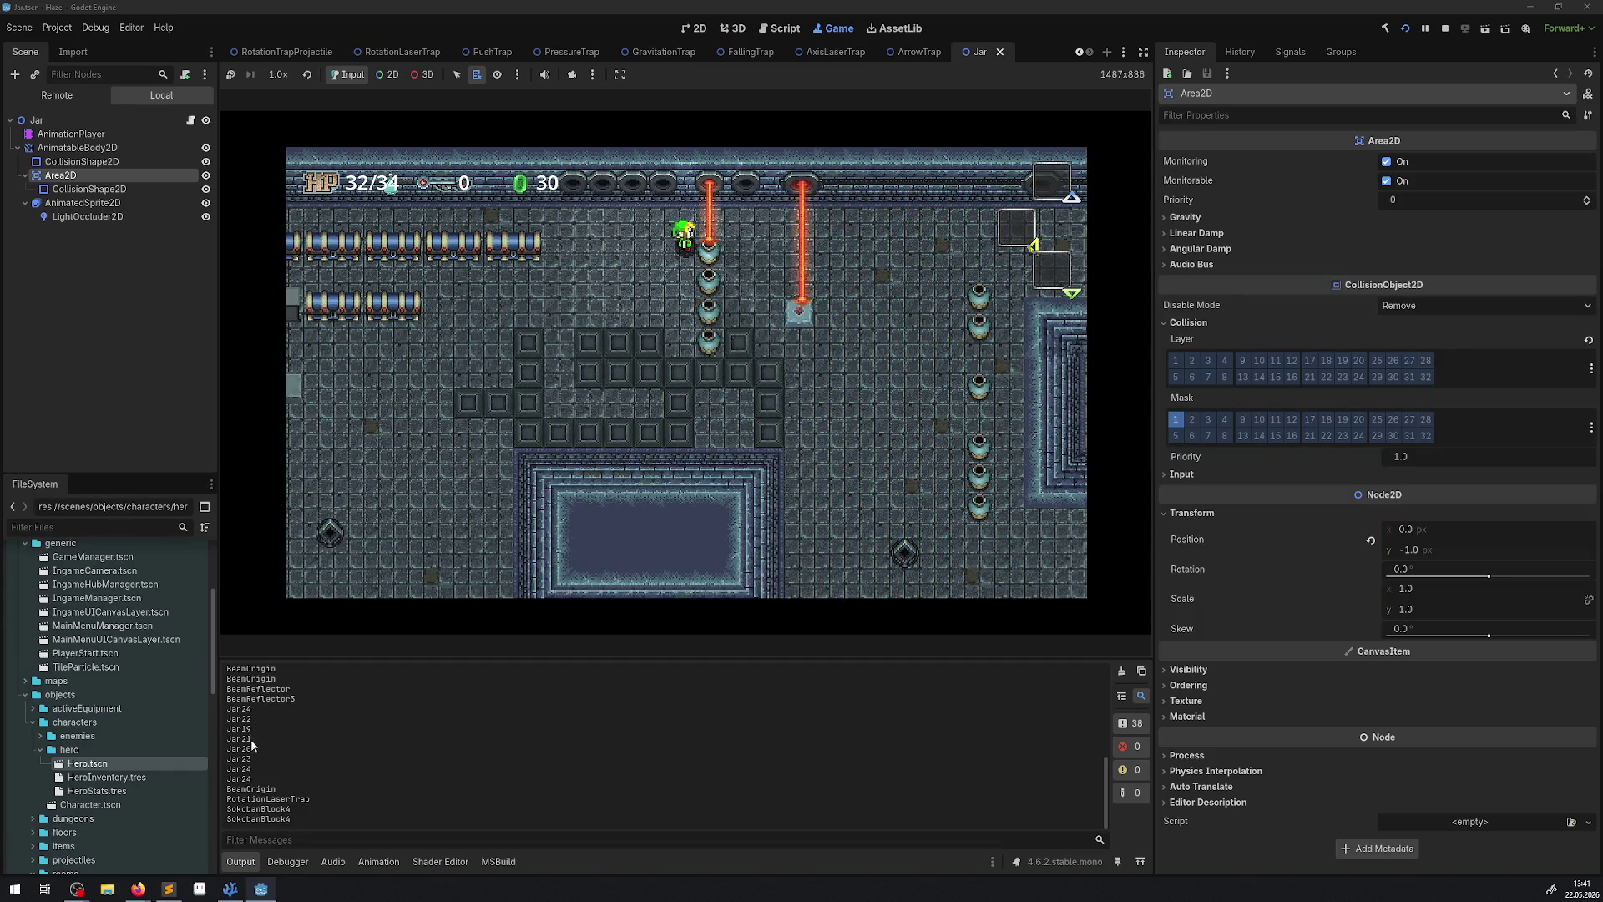
left_click(1445, 28)
left_click(229, 889)
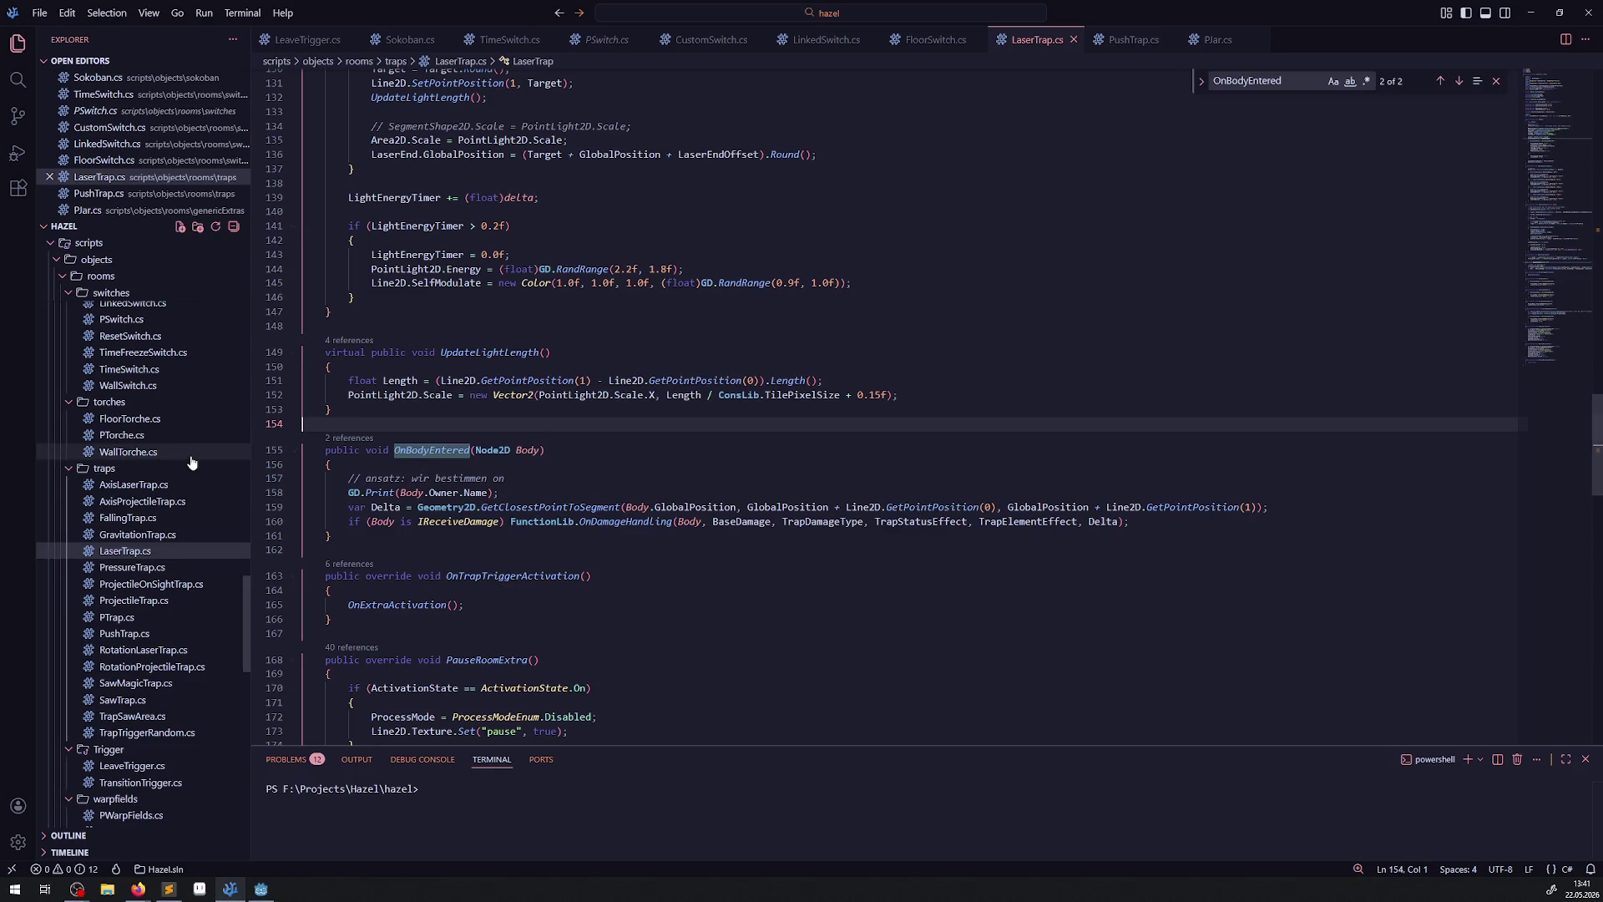
Open PJar.cs and start debugging with the 'Run Godot Run' configuration.
left_click(1217, 39)
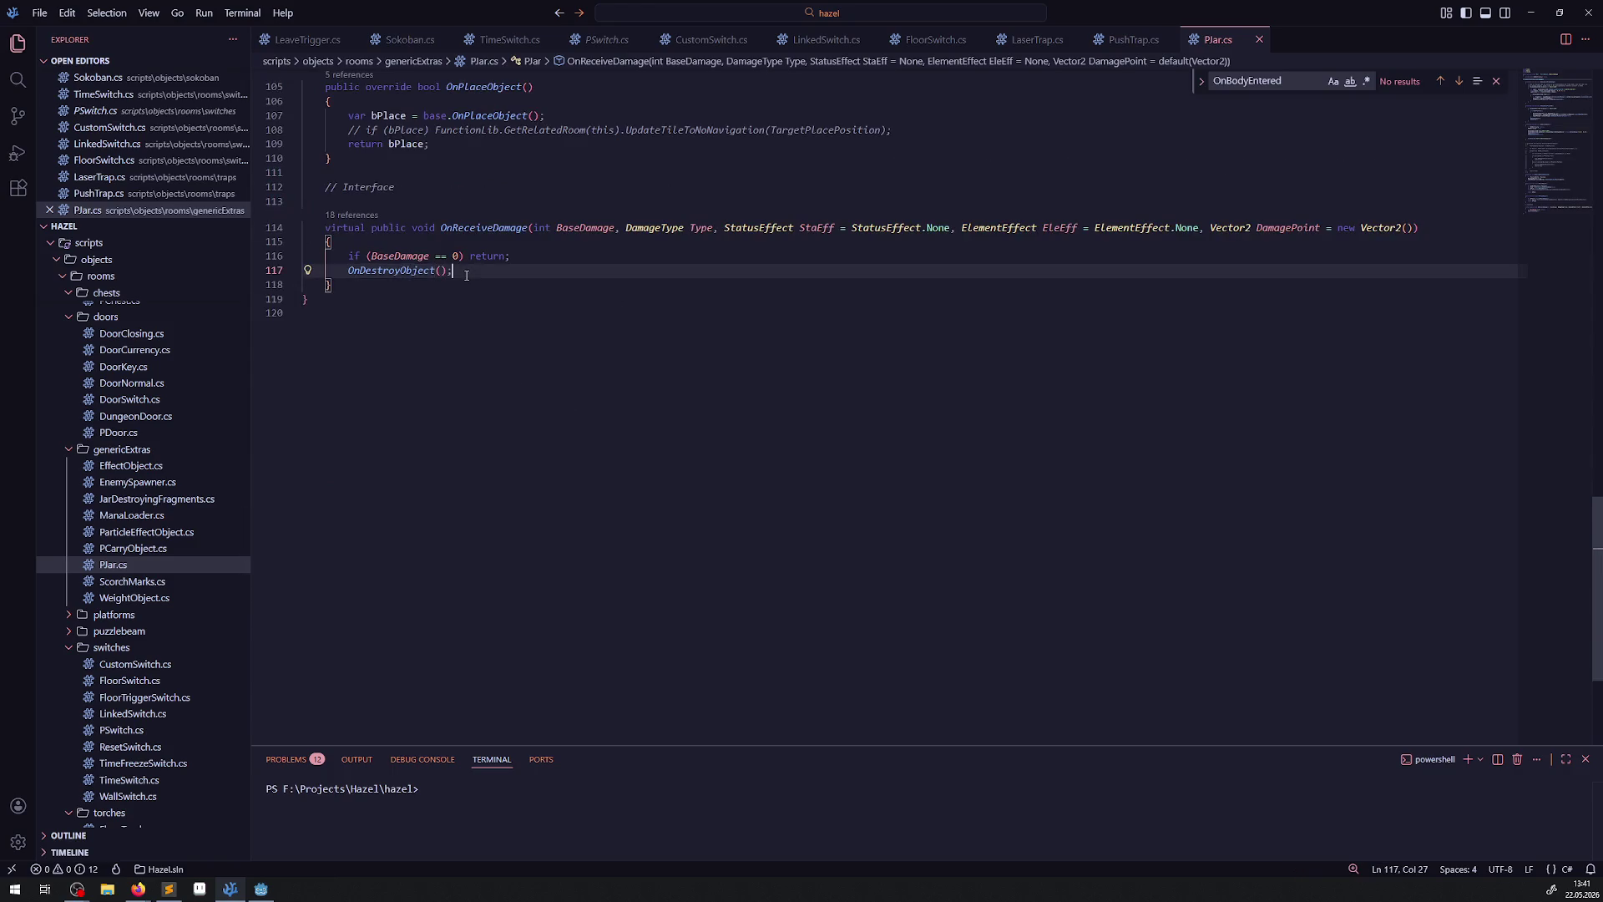
scroll(492, 430, "up", 10)
scroll(492, 430, "up", 12)
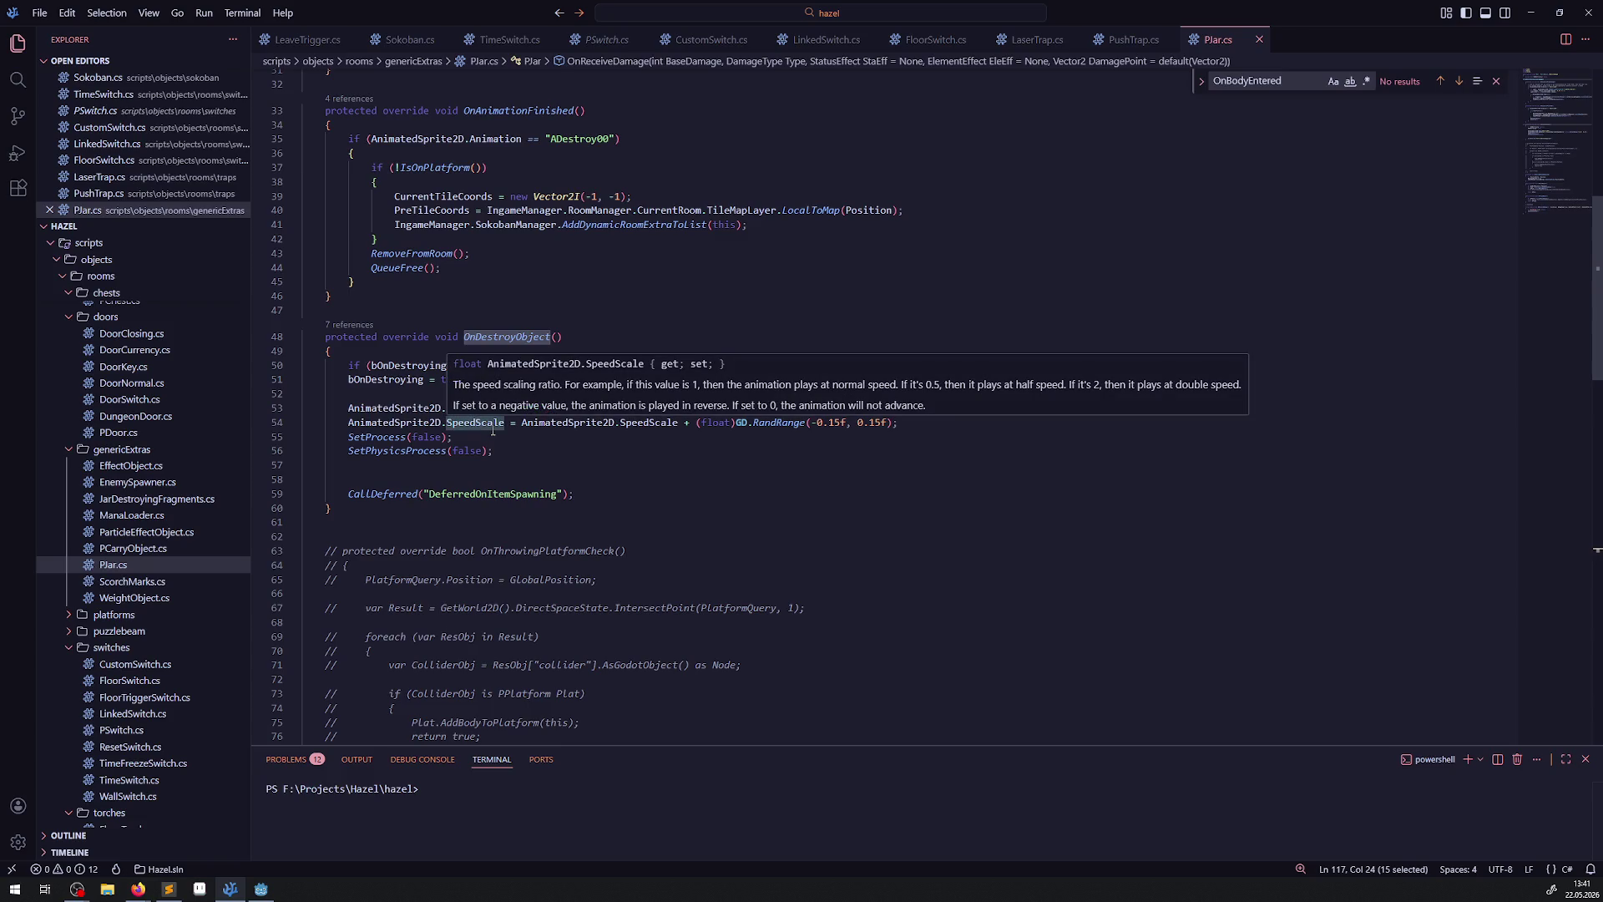
scroll(495, 427, "down", 15)
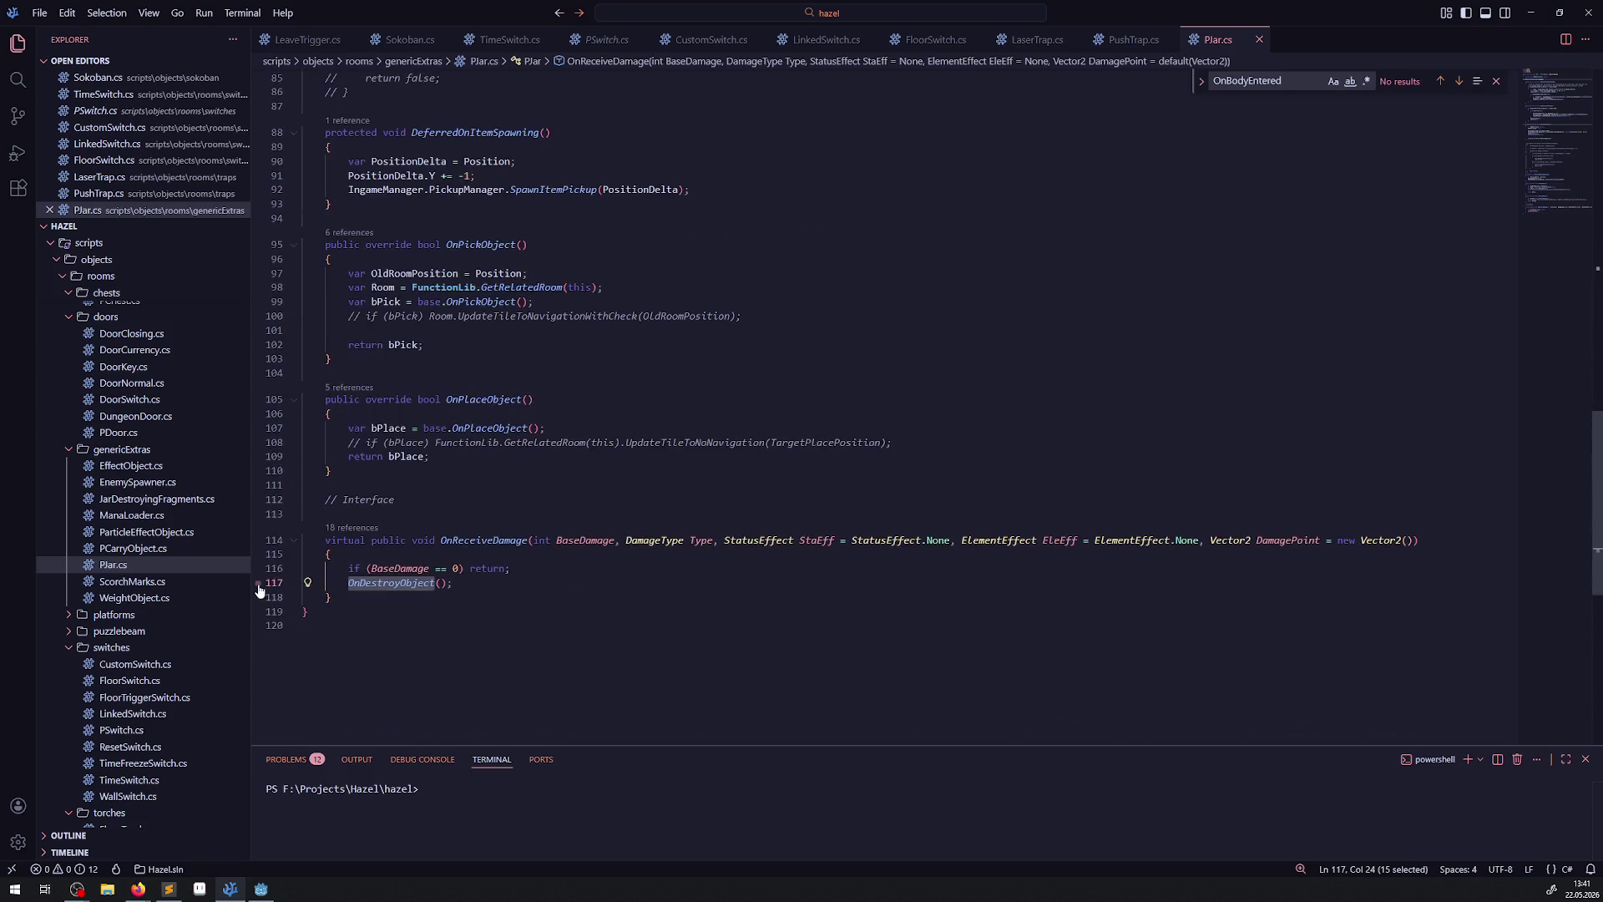
key("alt+Tab")
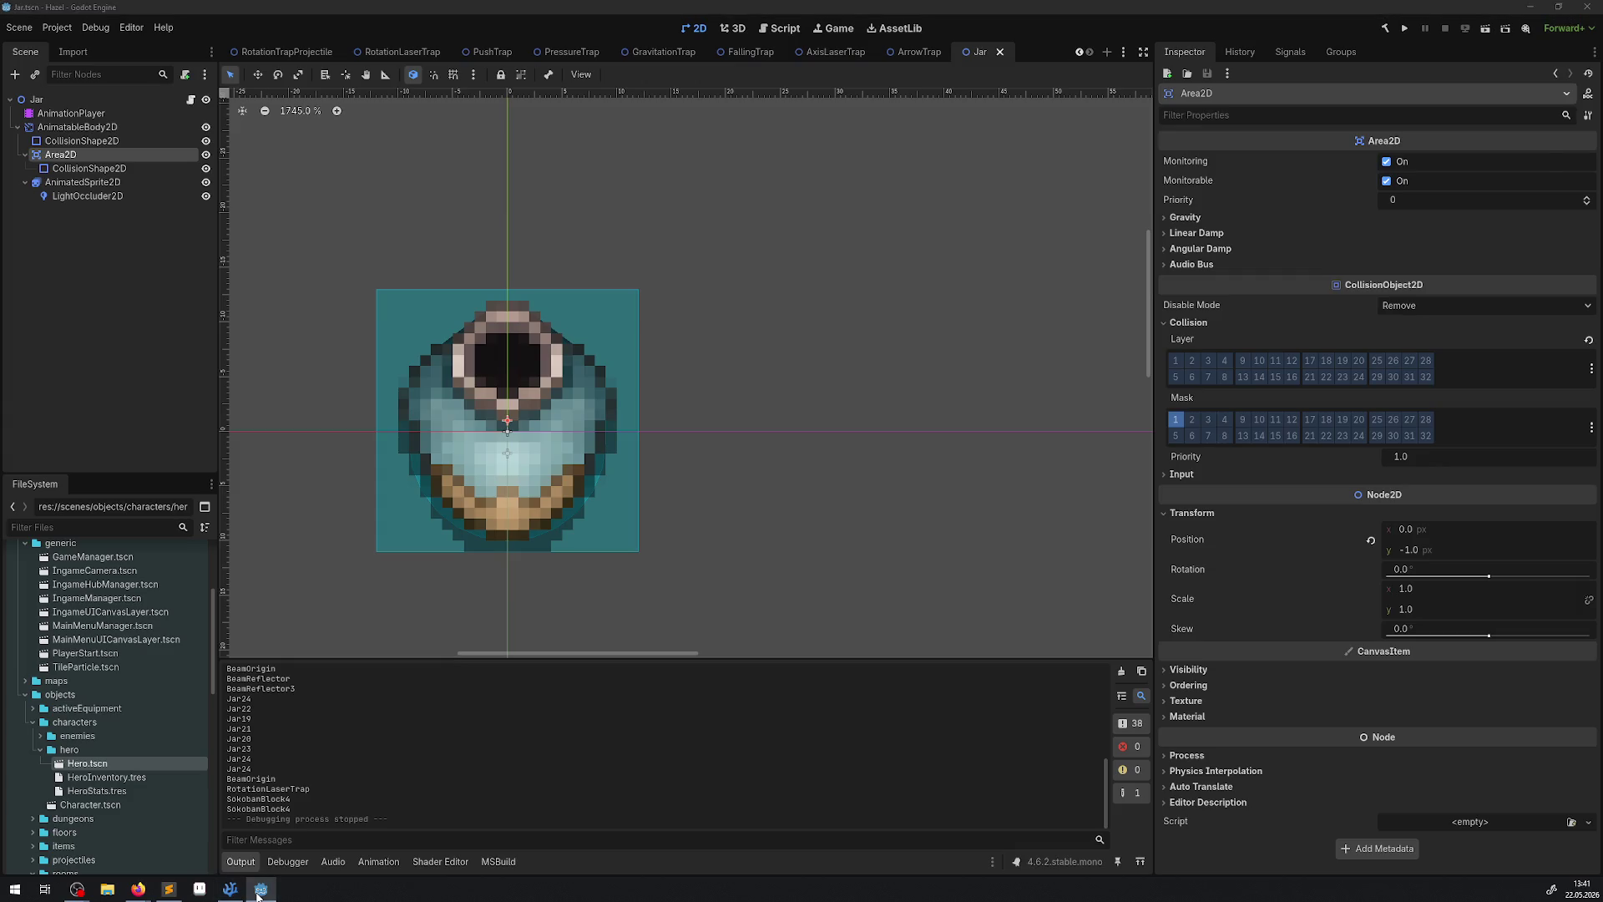
key("alt+Tab")
left_click(18, 153)
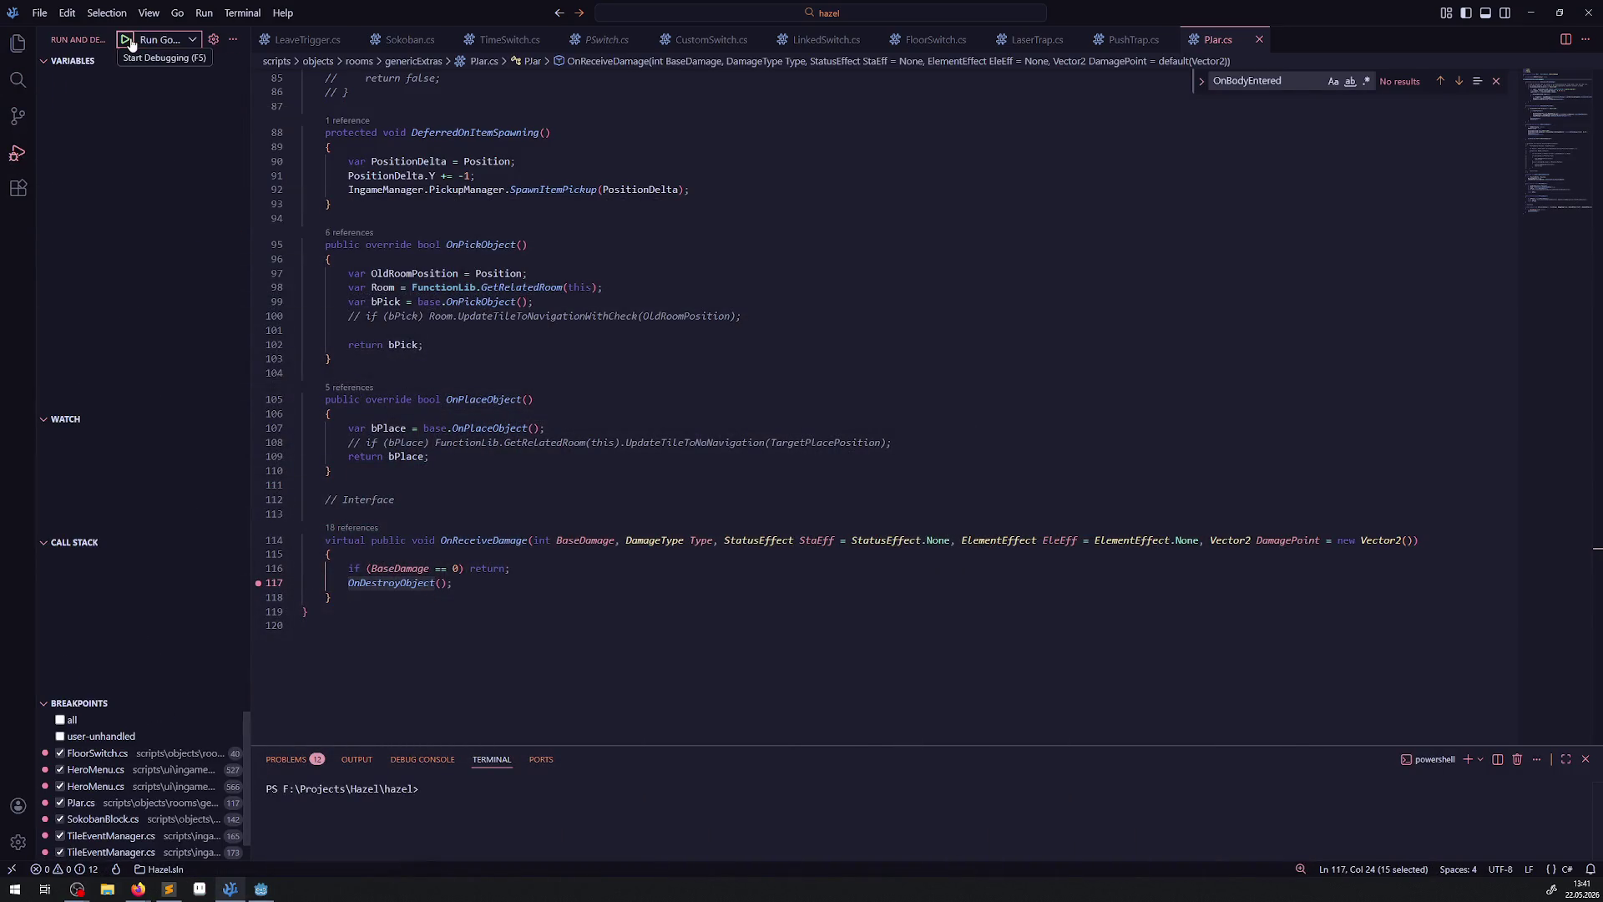
left_click(127, 40)
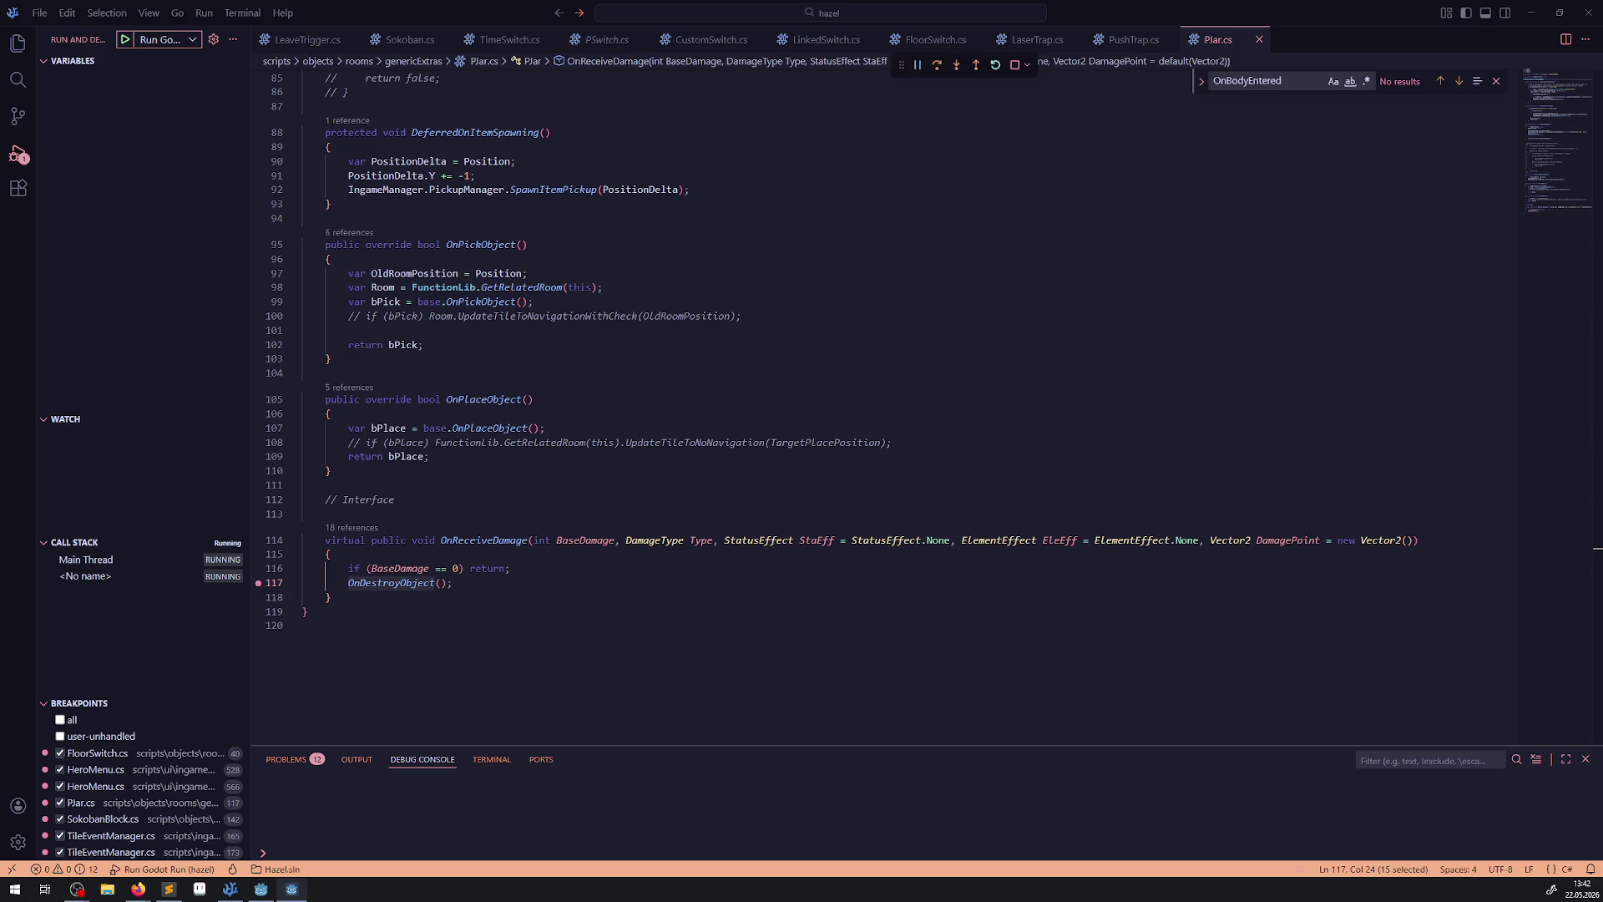
Set breakpoints on PJar.cs line 116 and LaserTrap.cs line 158, checking PCarryObject.cs along the way.
left_click(259, 568)
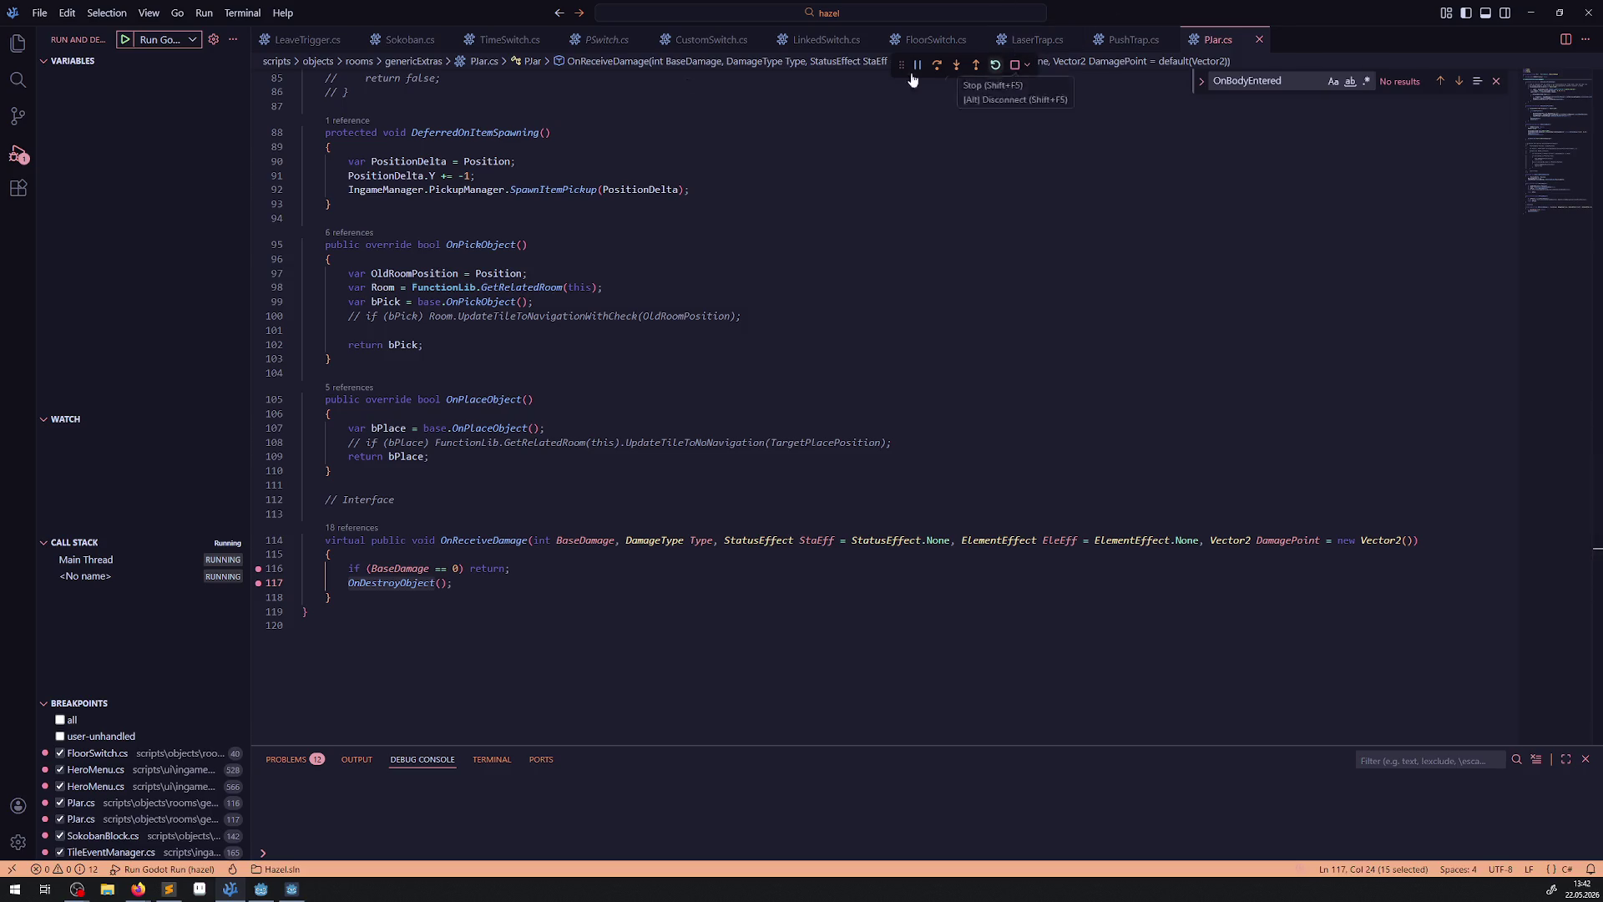
left_click(18, 42)
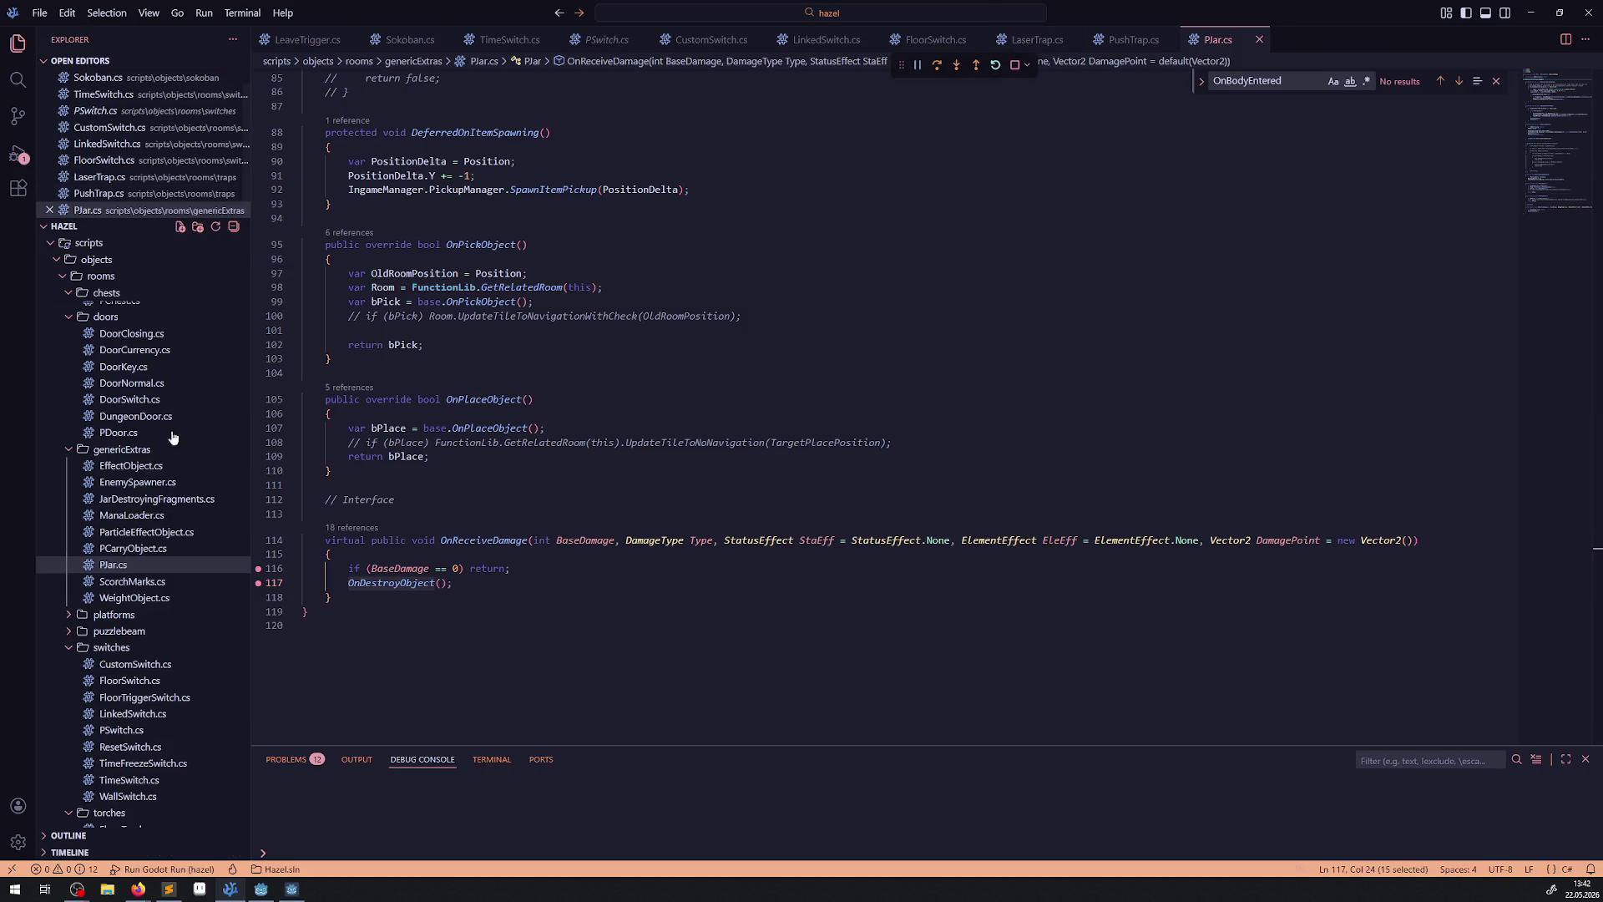
left_click(167, 562)
scroll(502, 512, "down", 20)
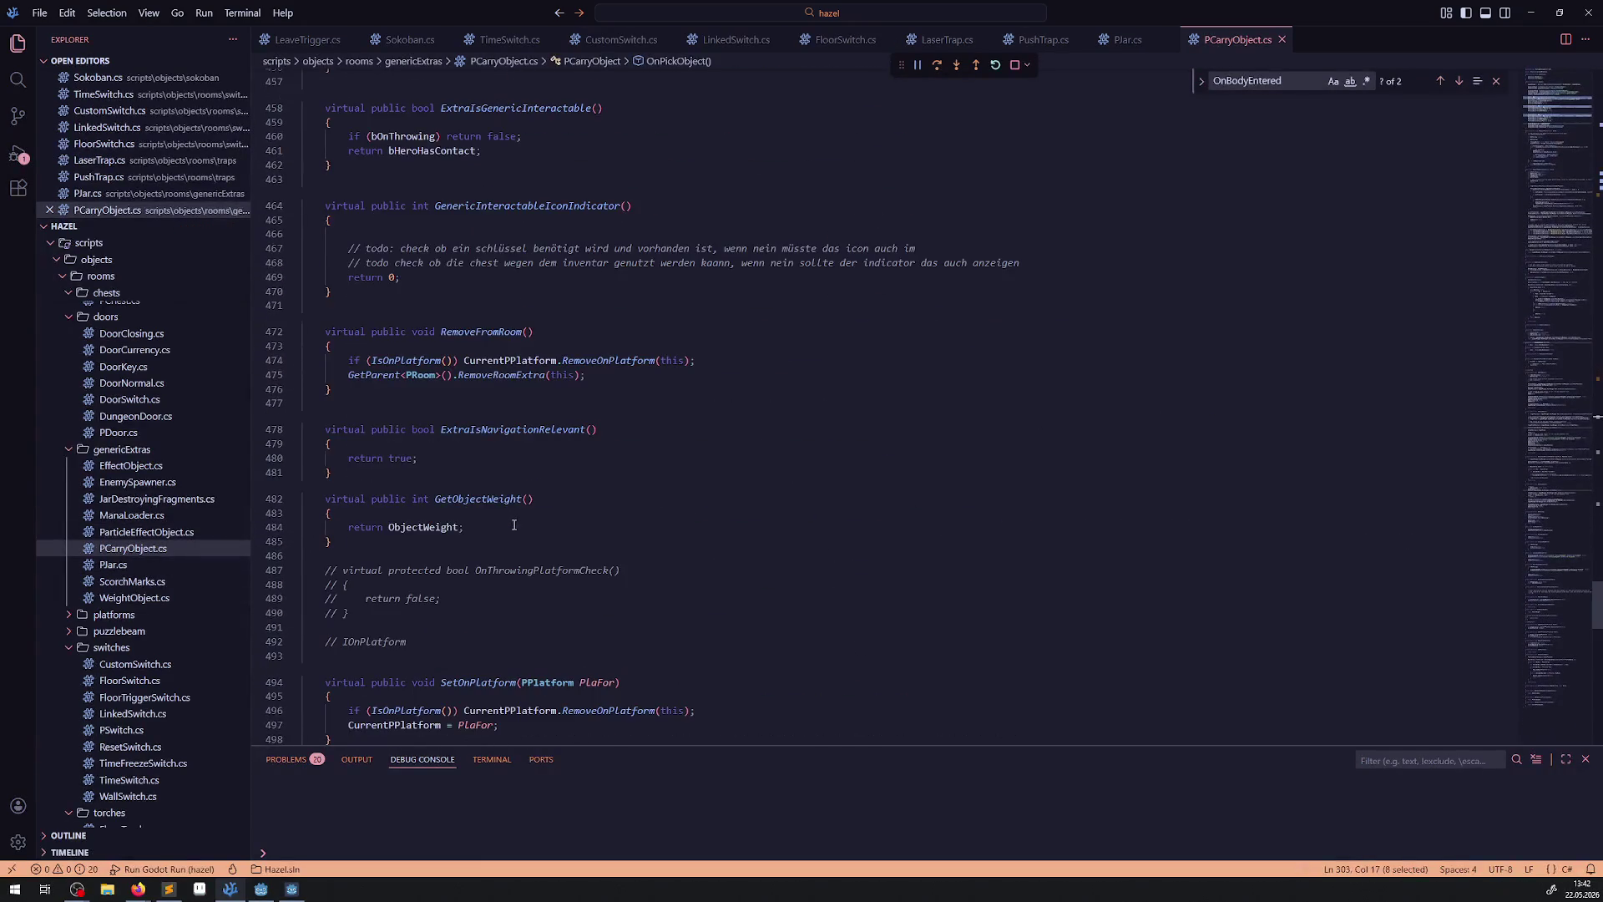
scroll(516, 528, "down", 8)
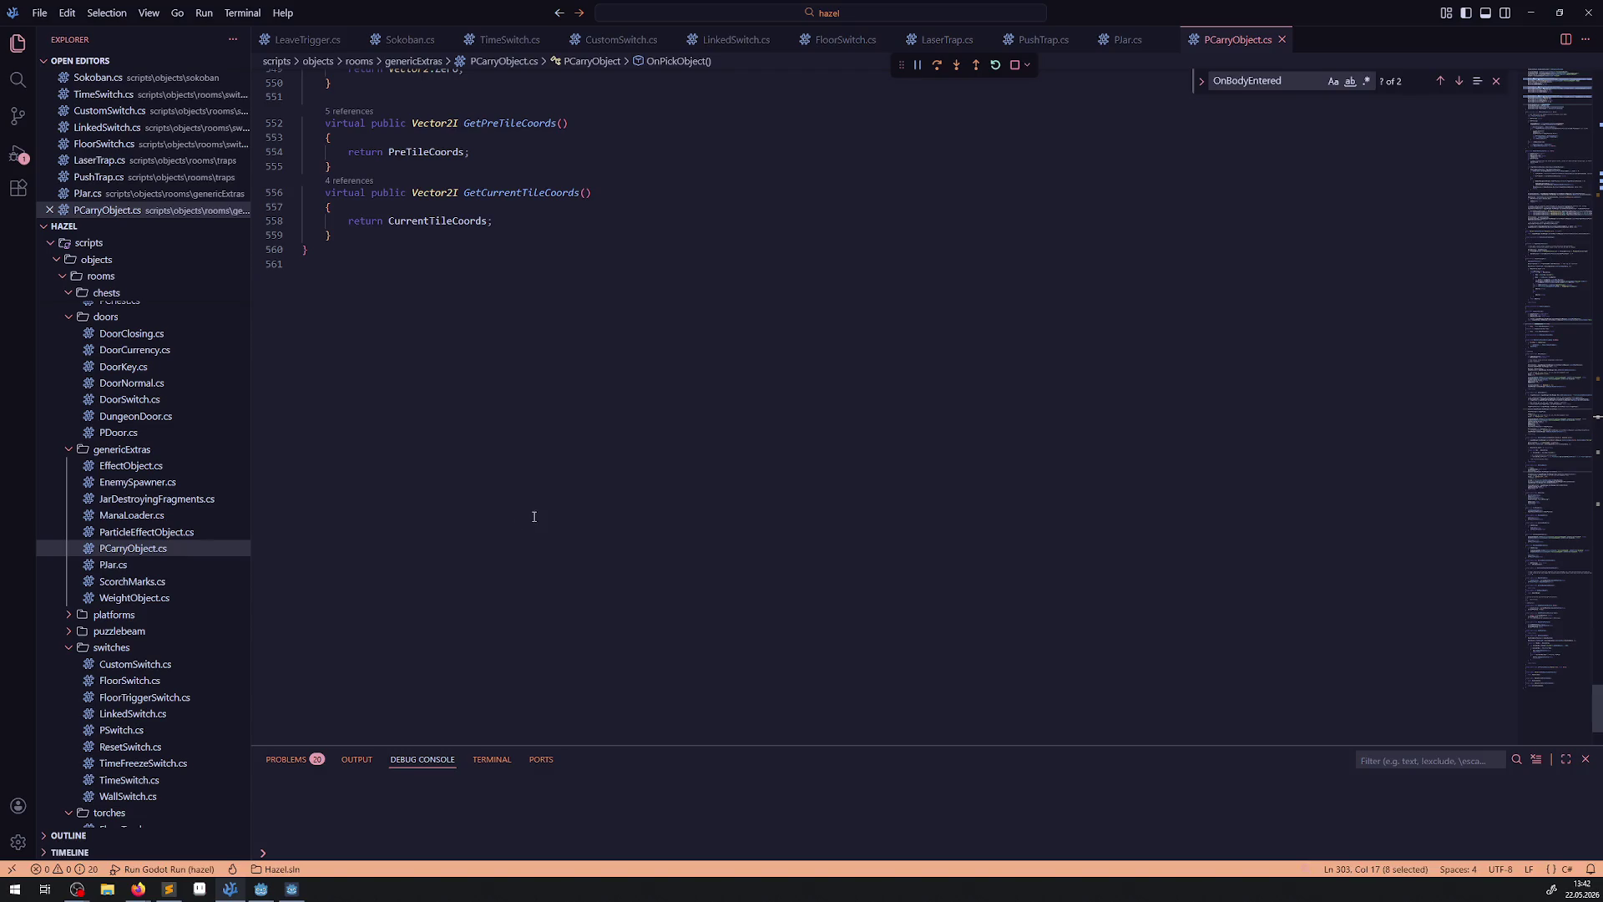
scroll(535, 516, "up", 20)
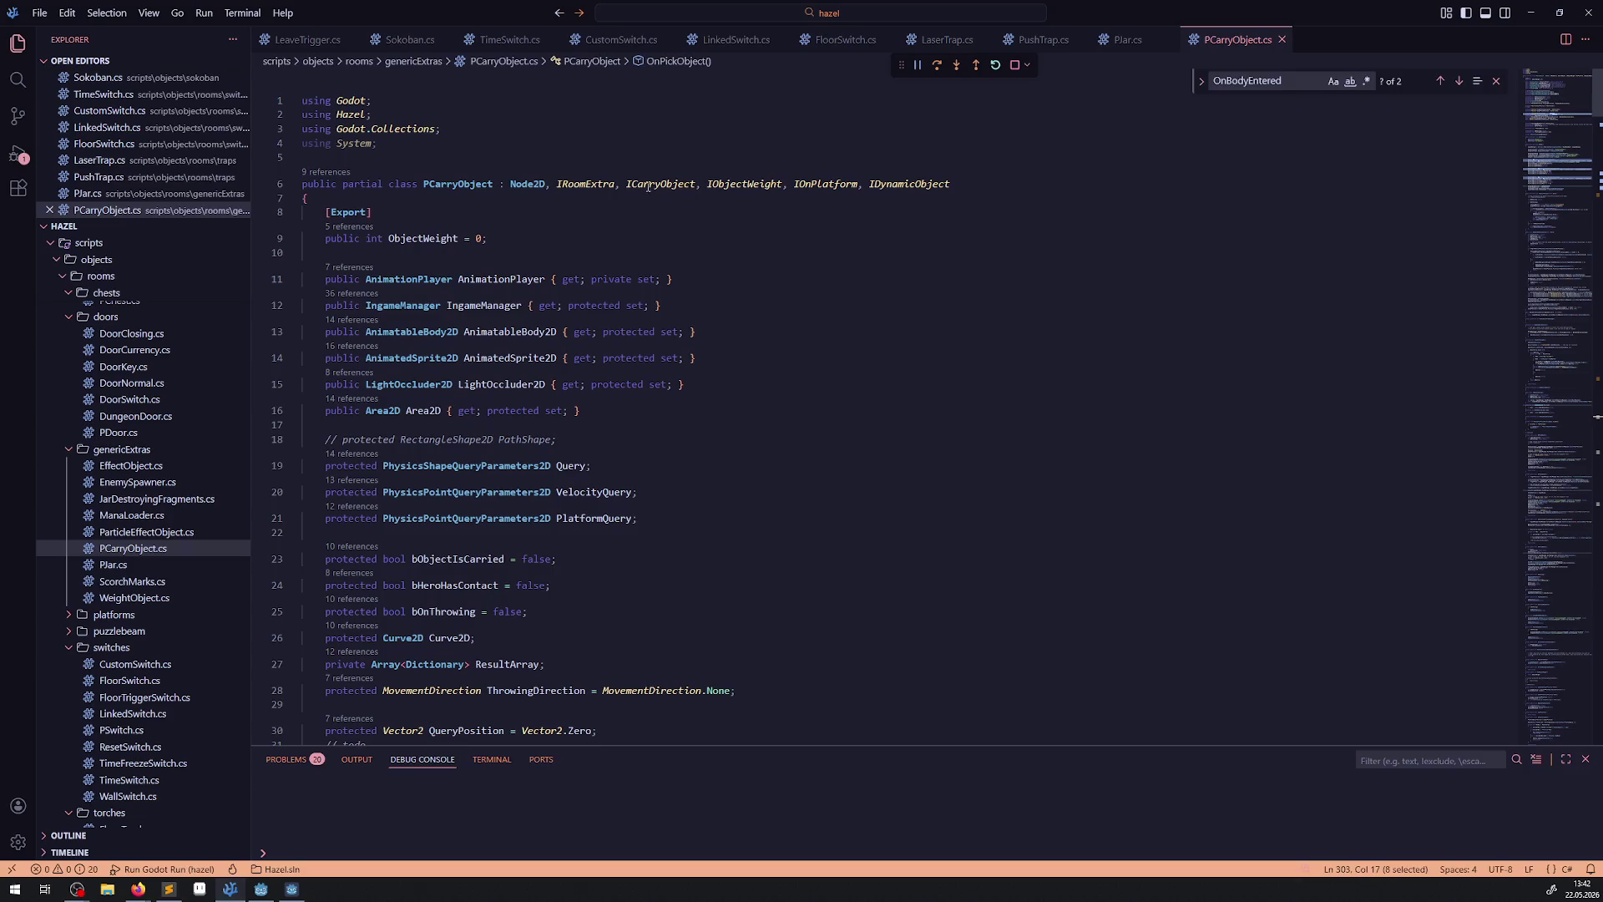
left_click(1127, 39)
scroll(589, 183, "up", 15)
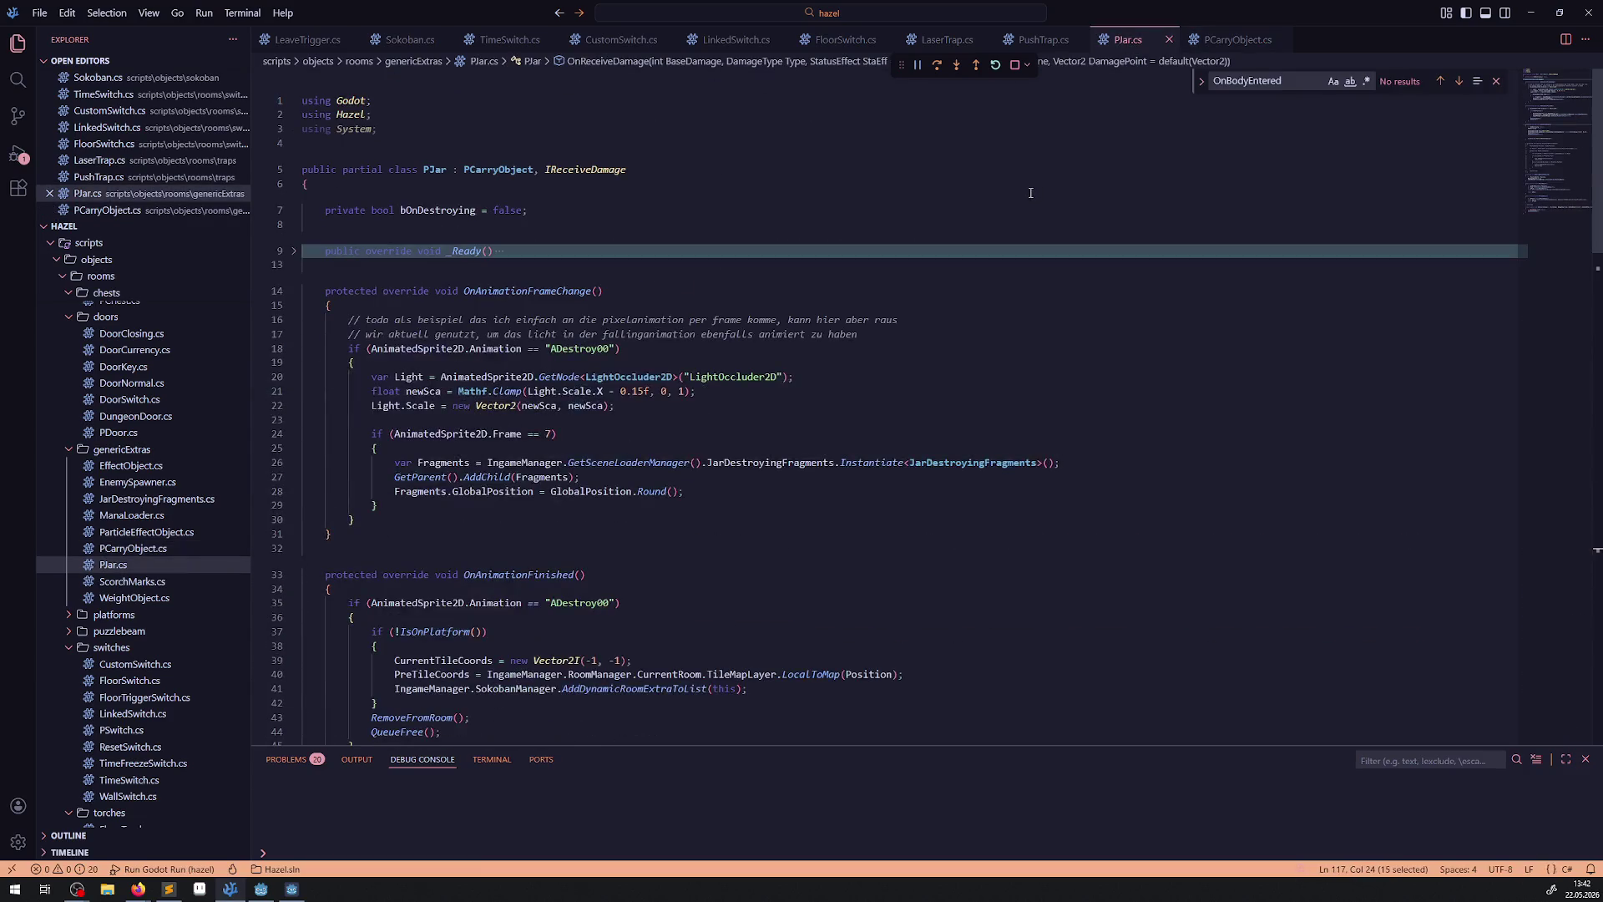
scroll(576, 180, "down", 15)
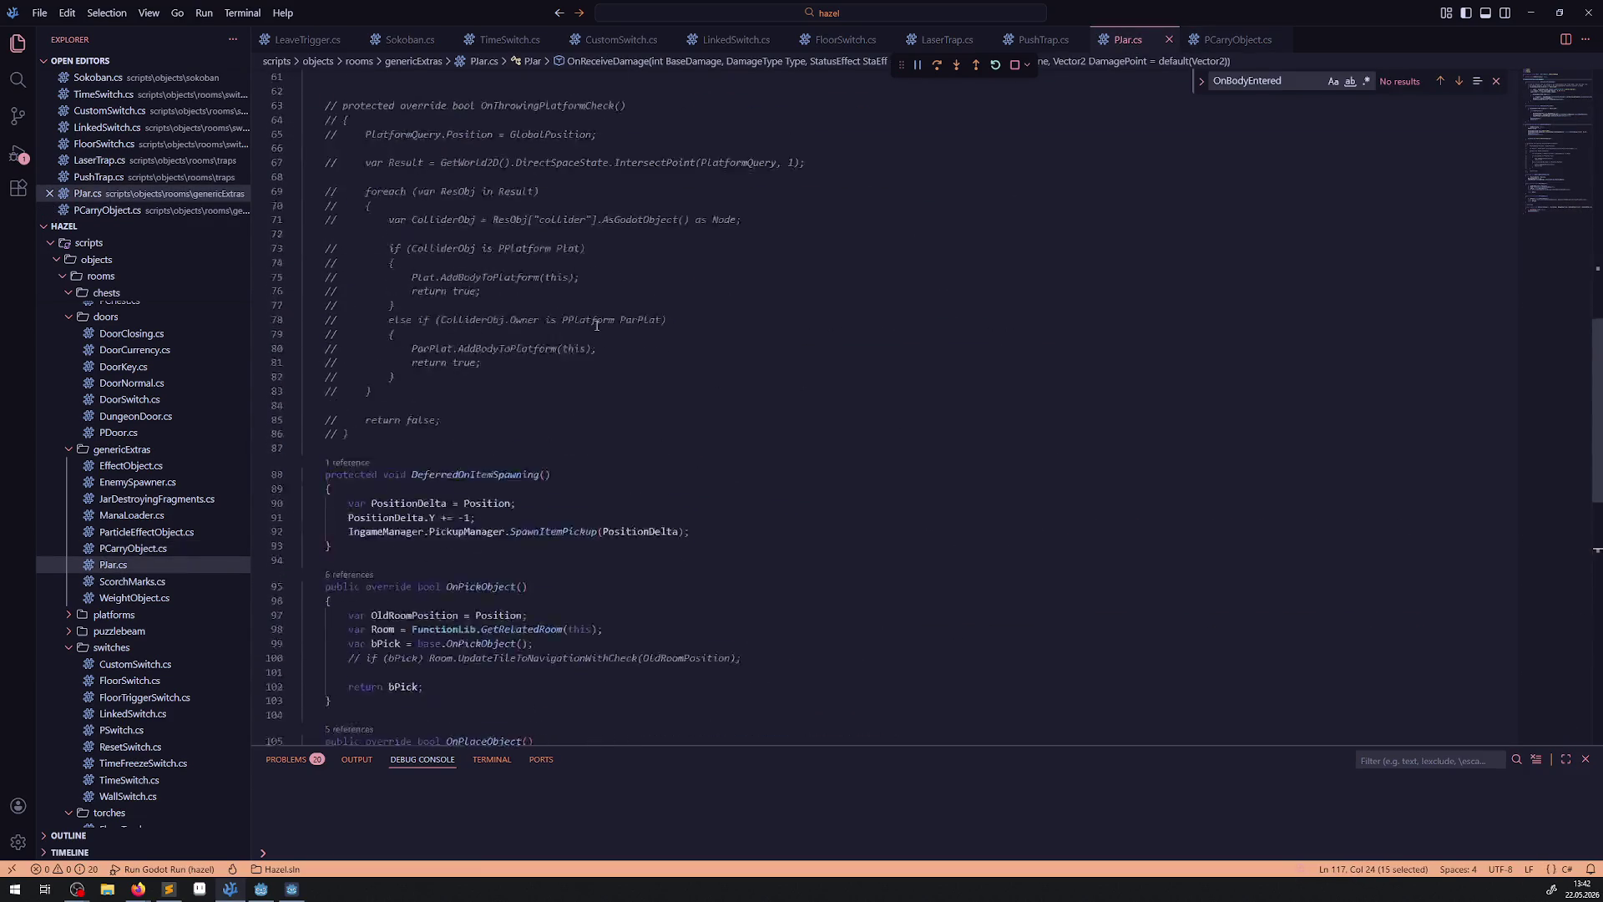
left_click(947, 39)
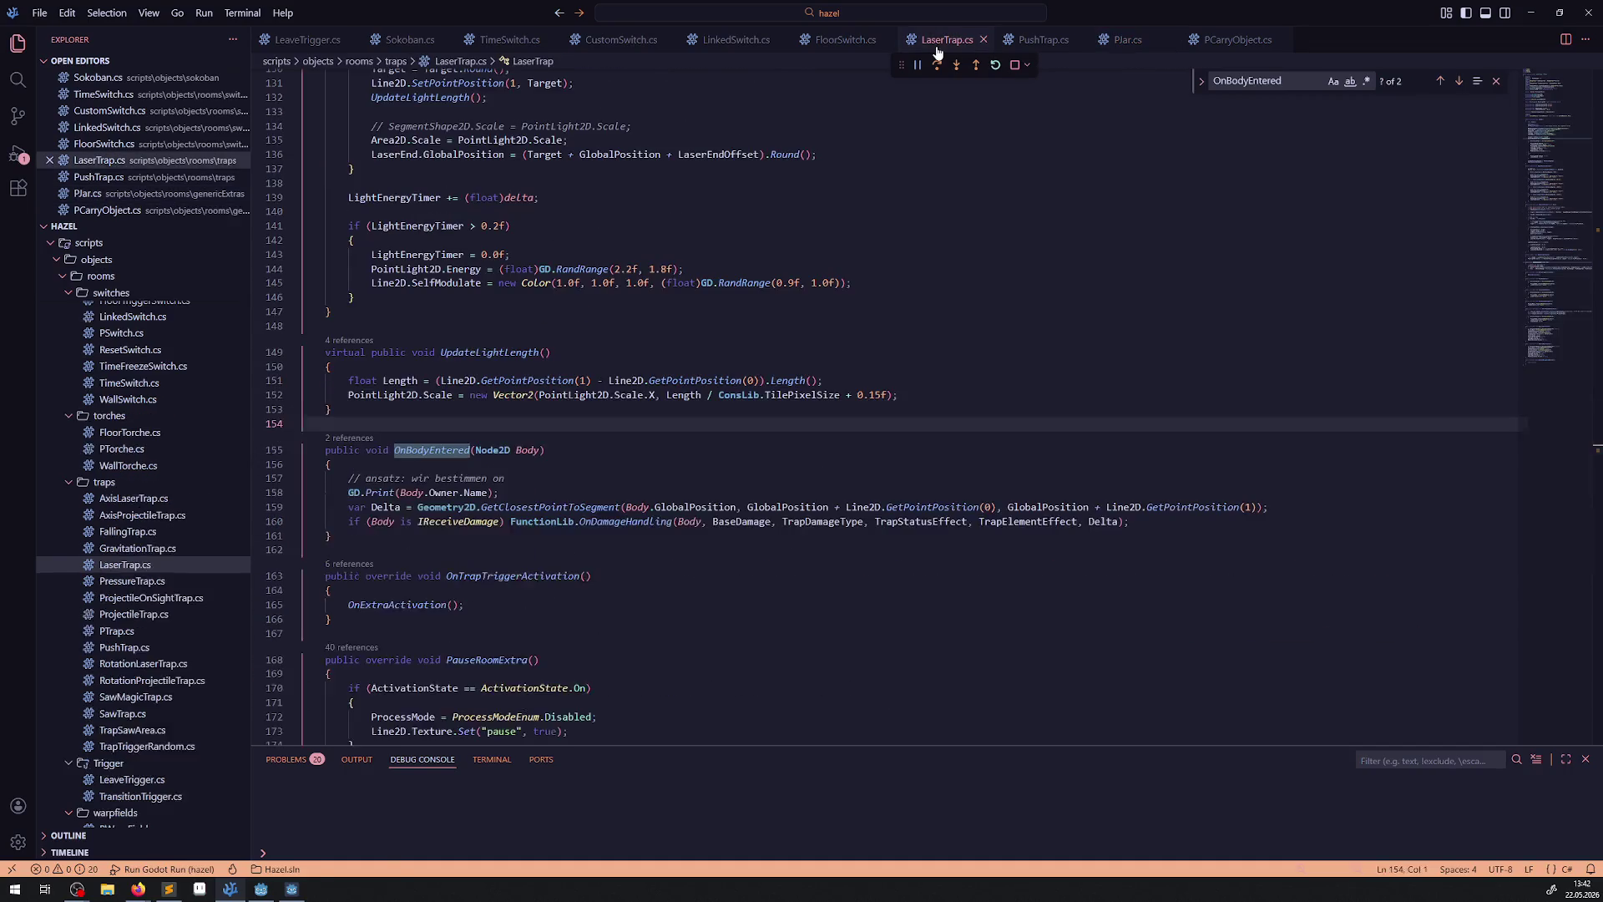
left_click(262, 496)
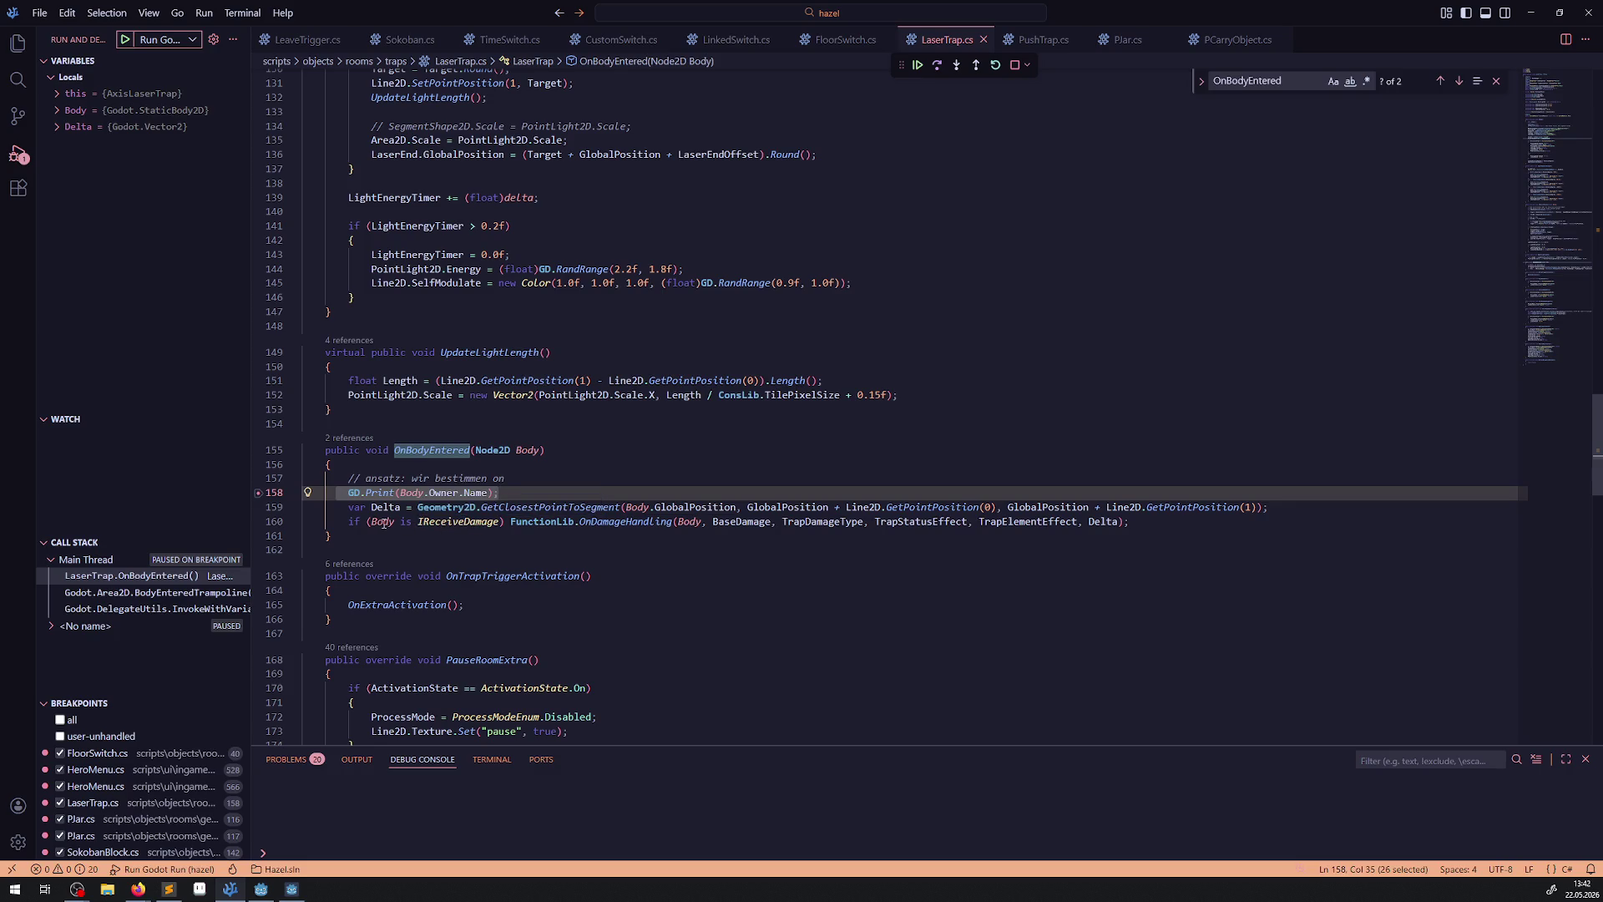
Stop debugging, delete the GD.Print debug line, and save LaserTrap.cs.
mouse_move(384, 523)
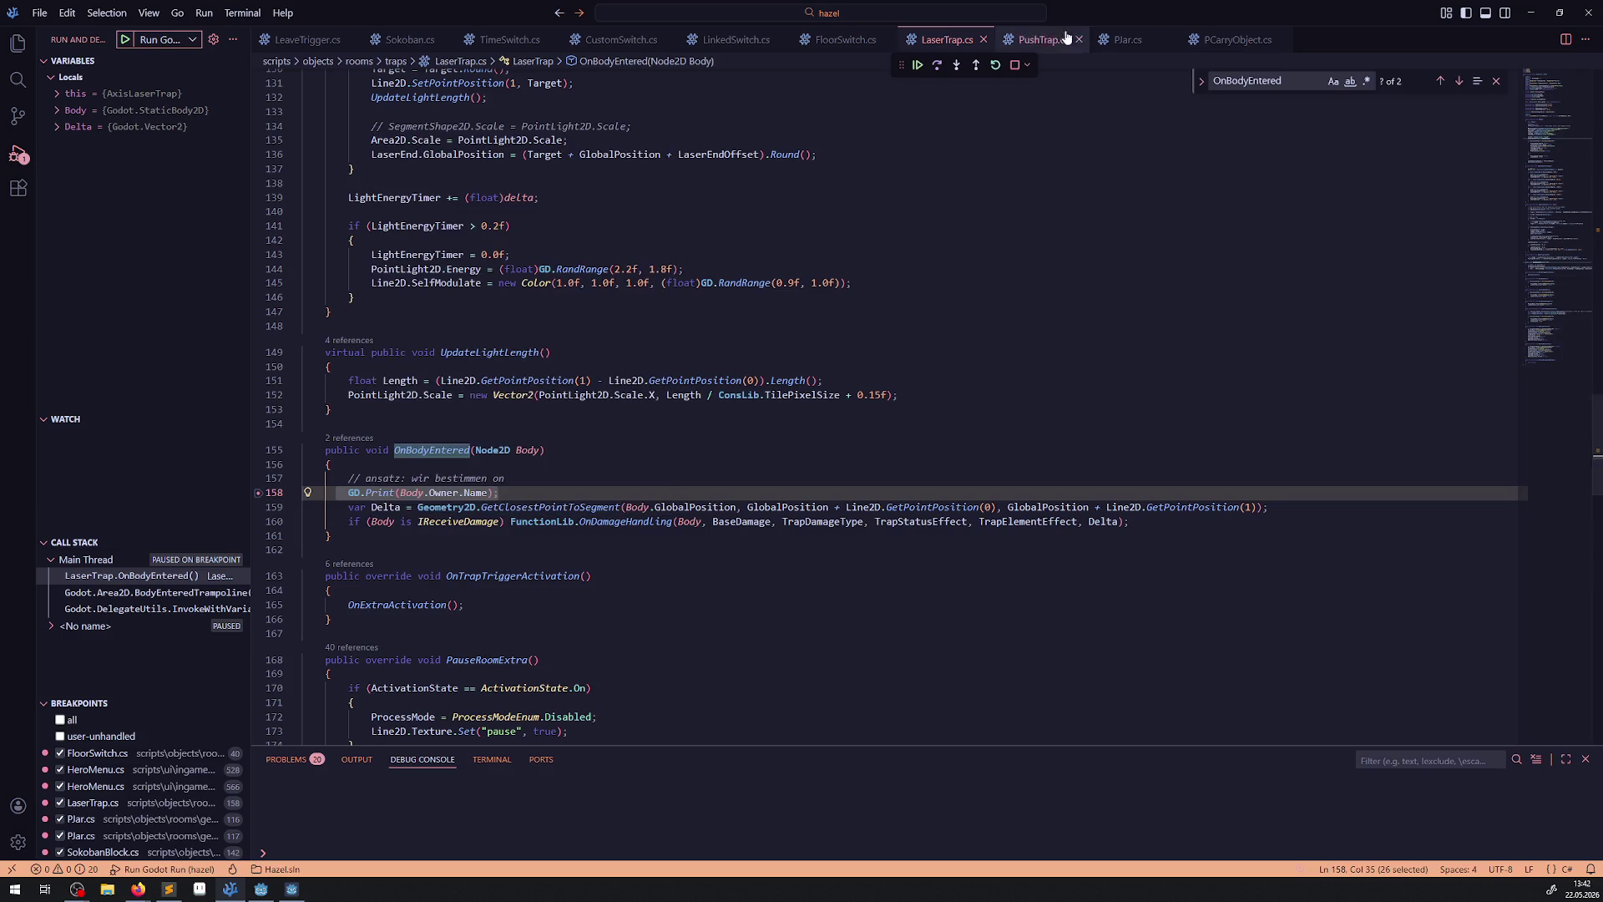
left_click(1015, 67)
mouse_move(567, 516)
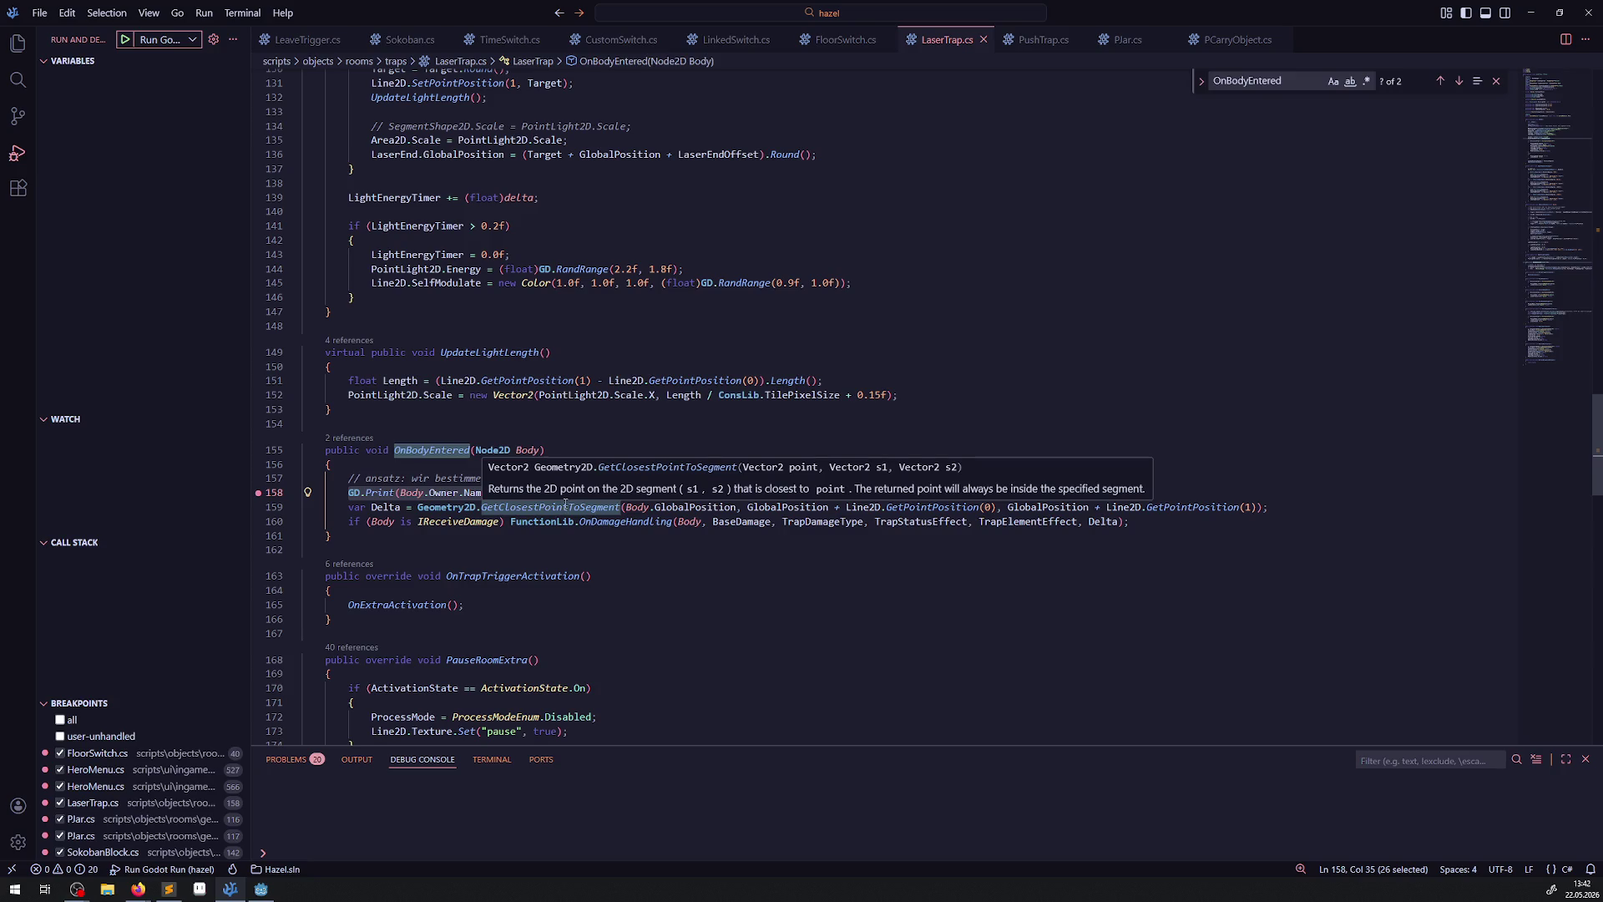
key("Down")
key("Down")
key("Down")
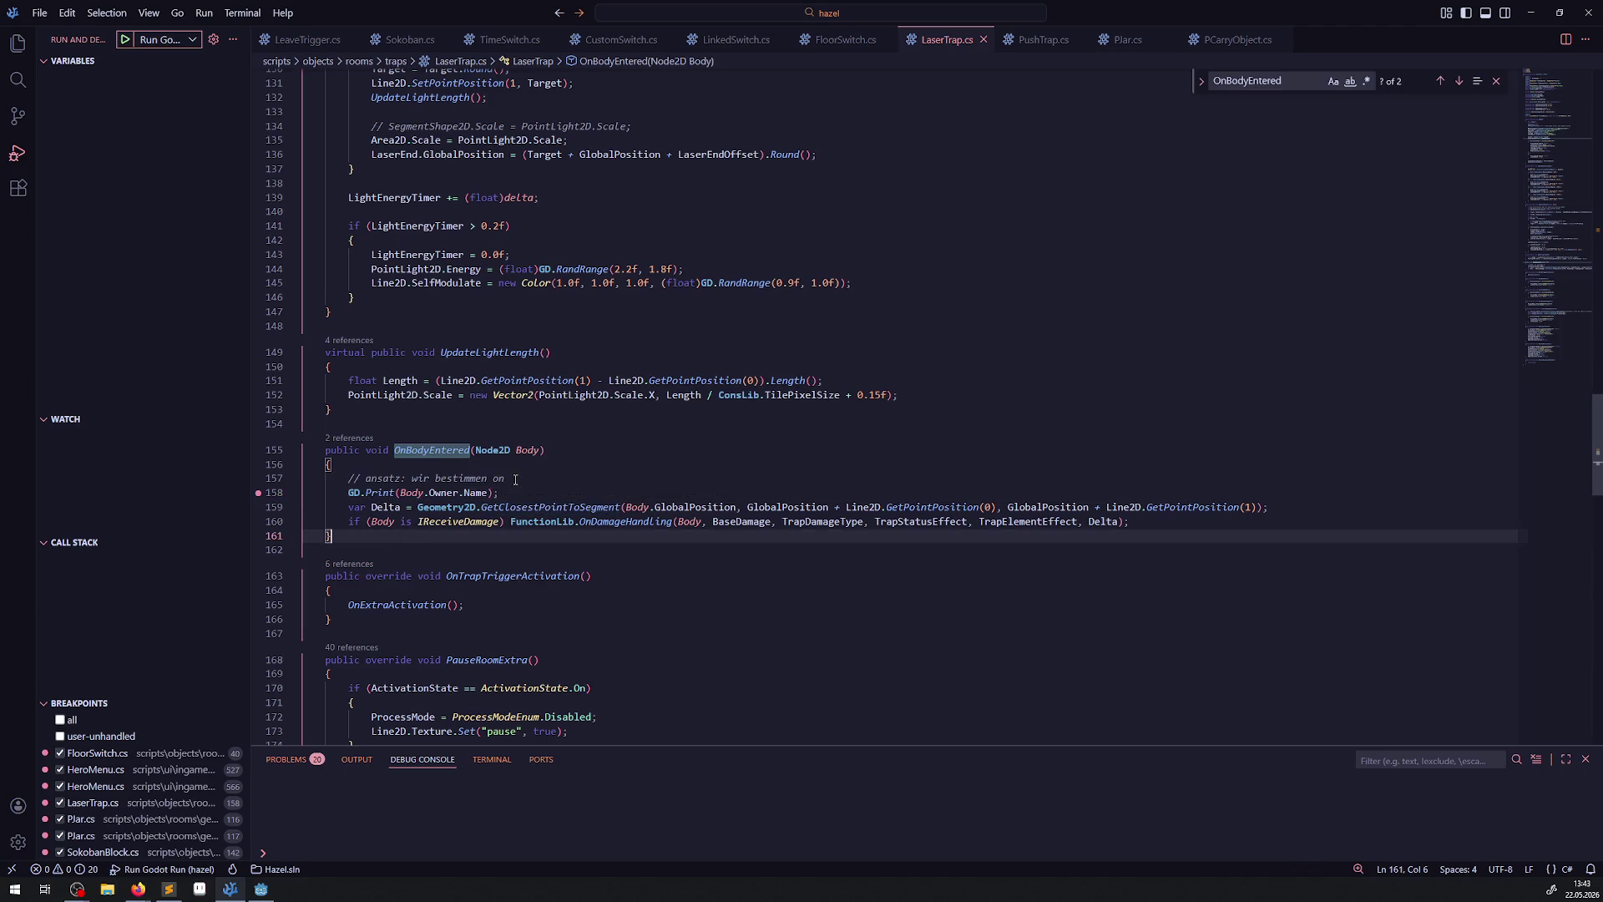
left_click(521, 490)
key("shift+Home")
key("BackSpace")
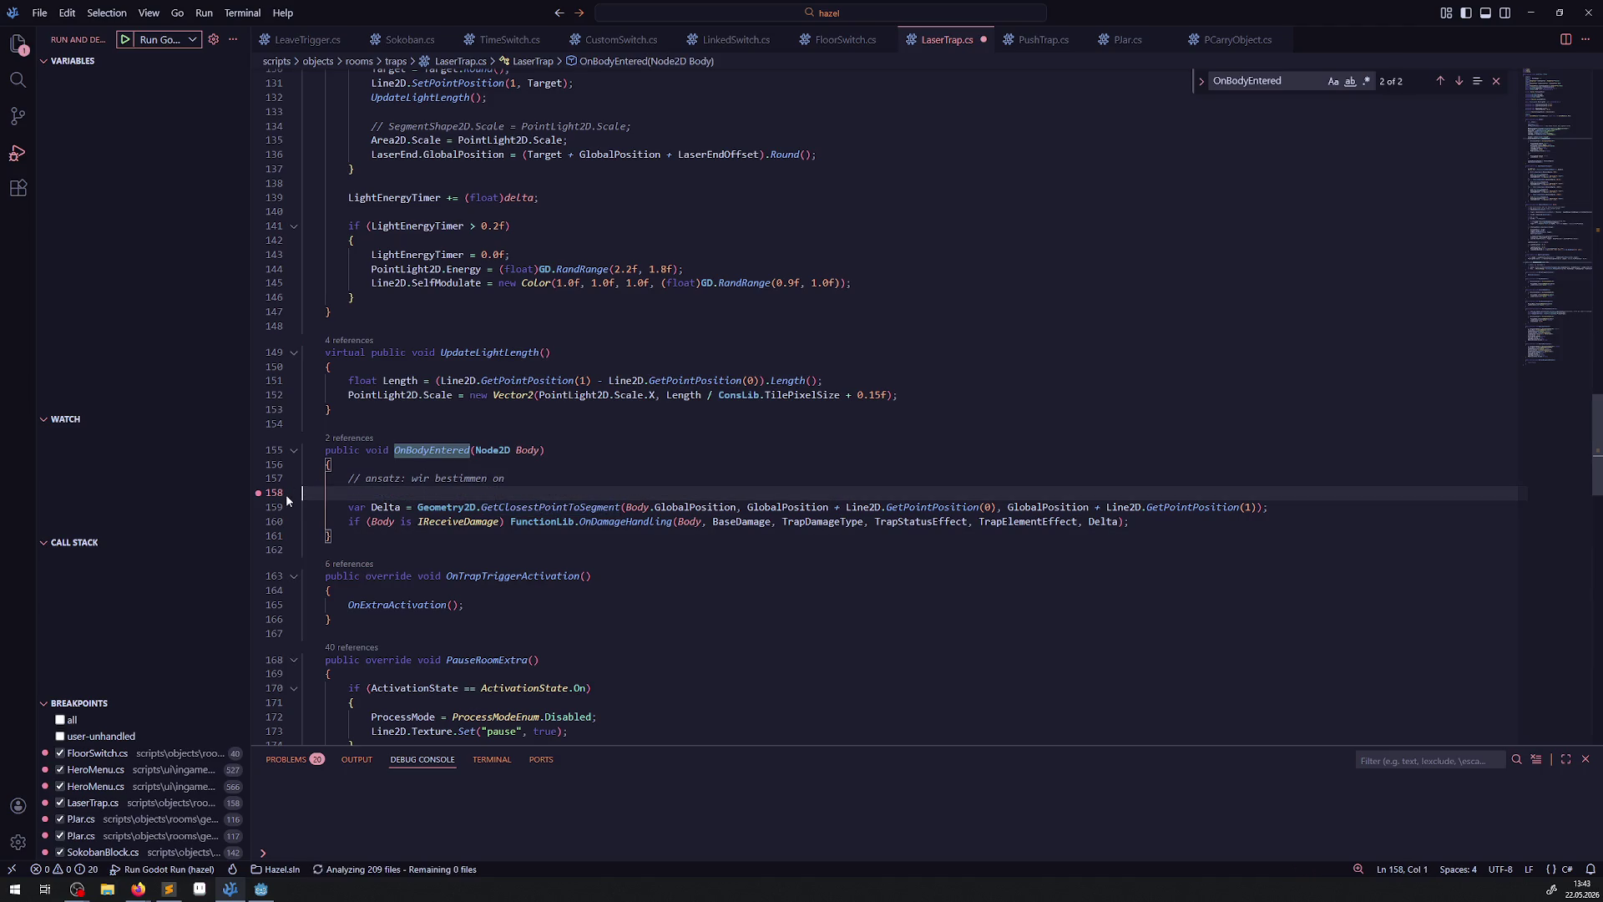
key("BackSpace")
key("BackSpace")
key("BackSpace")
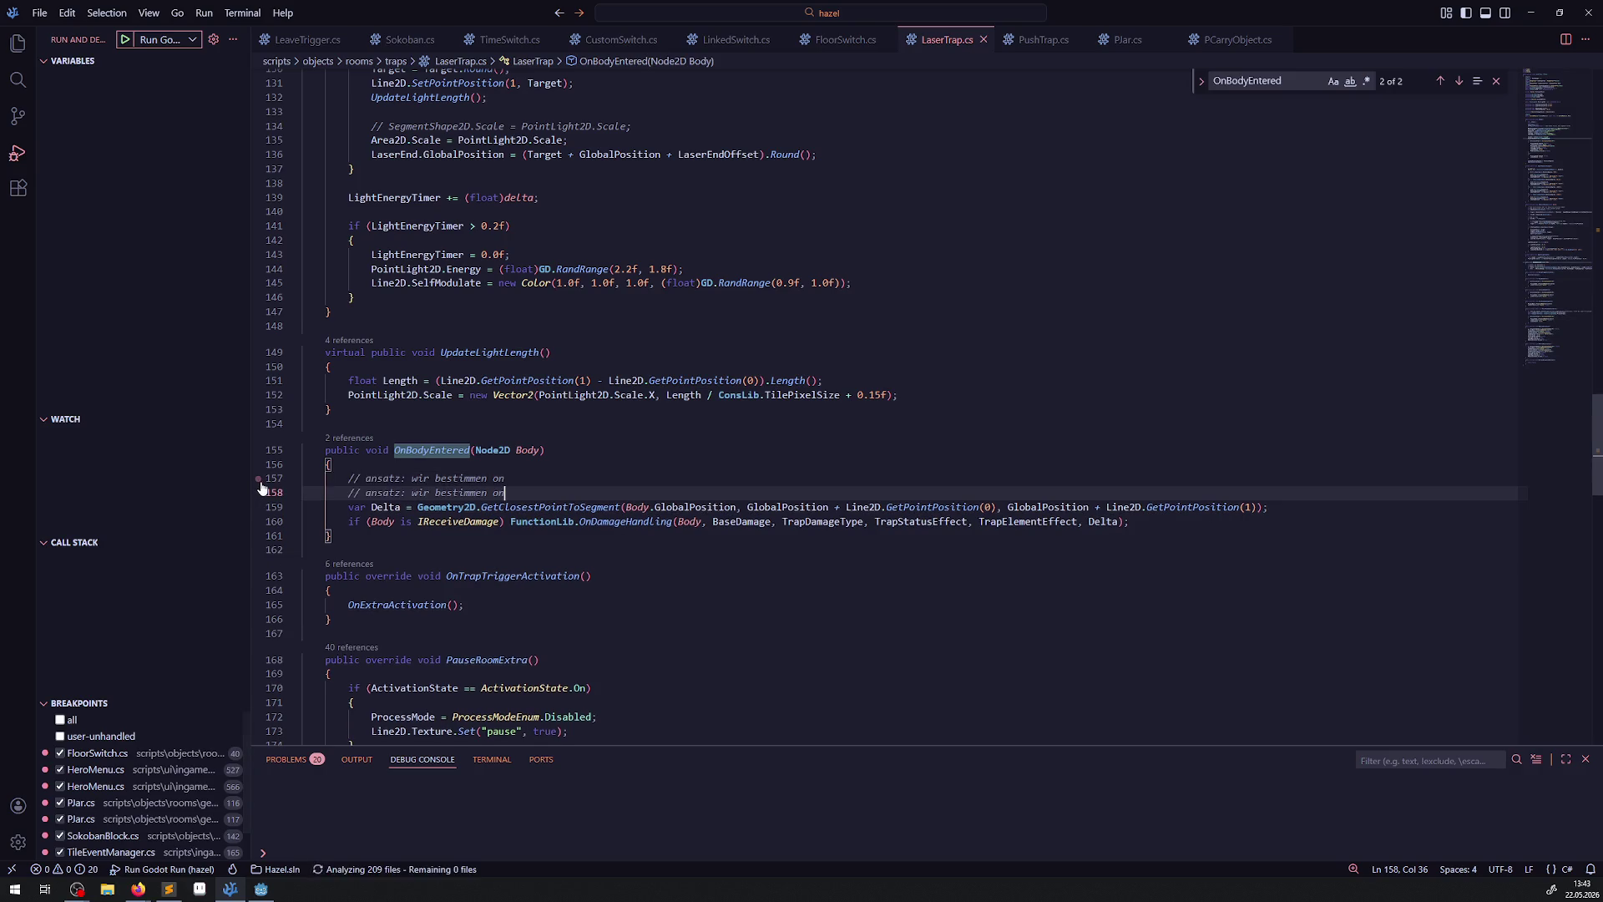
key("ctrl+s")
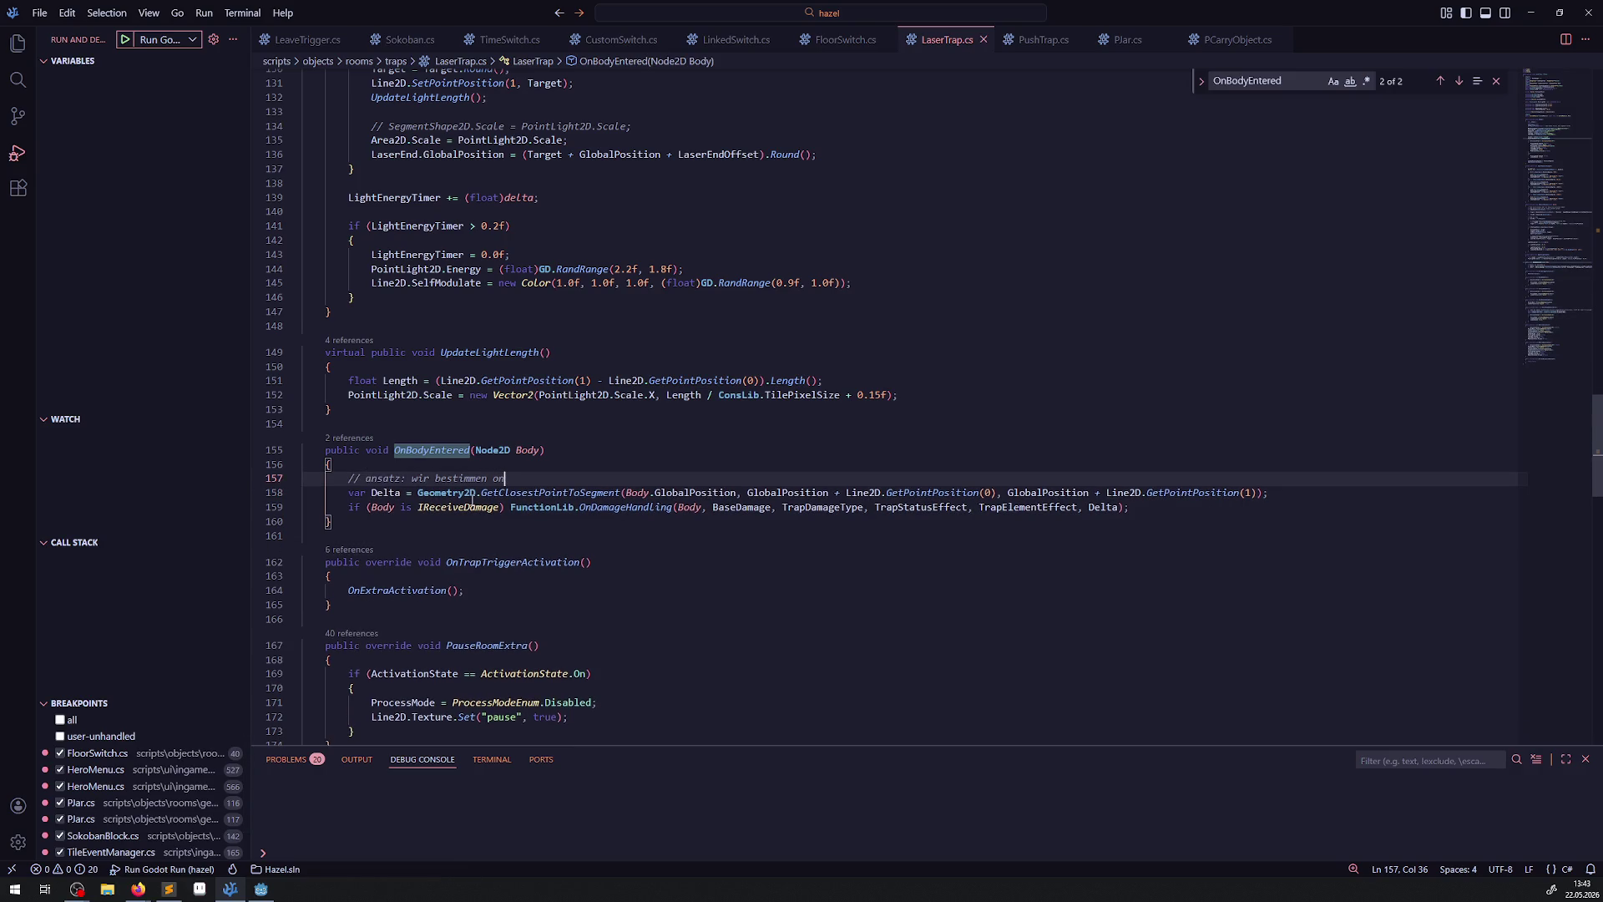
Duplicate the IReceiveDamage check line and change Body to Body.Owner on the copy.
left_click(453, 508)
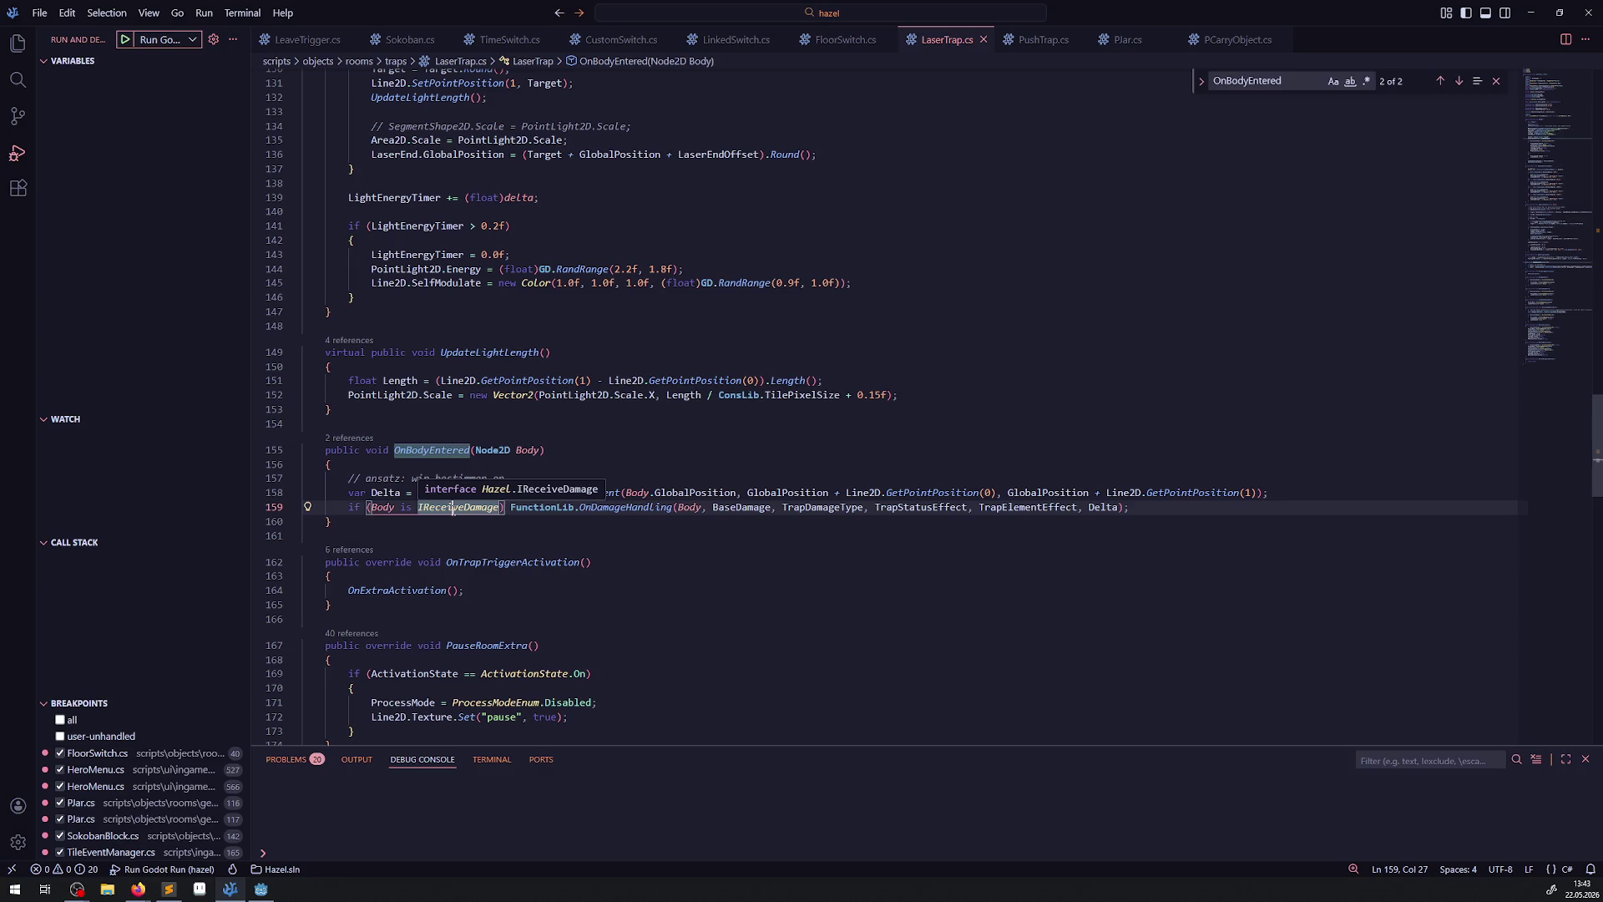
key("shift+alt+Down")
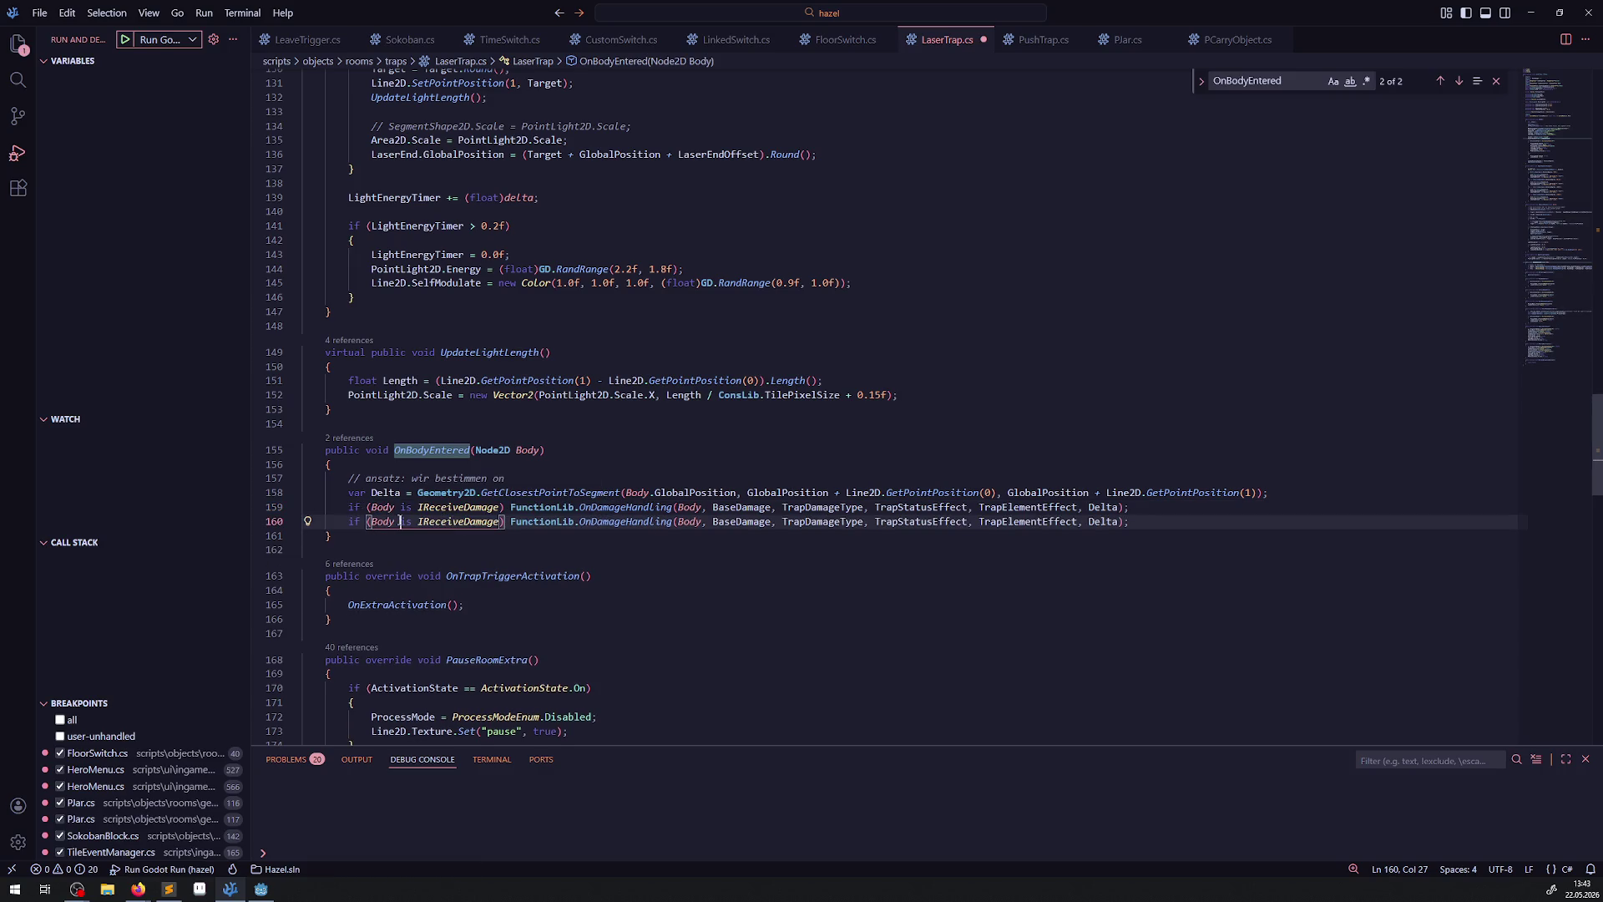
key("Left")
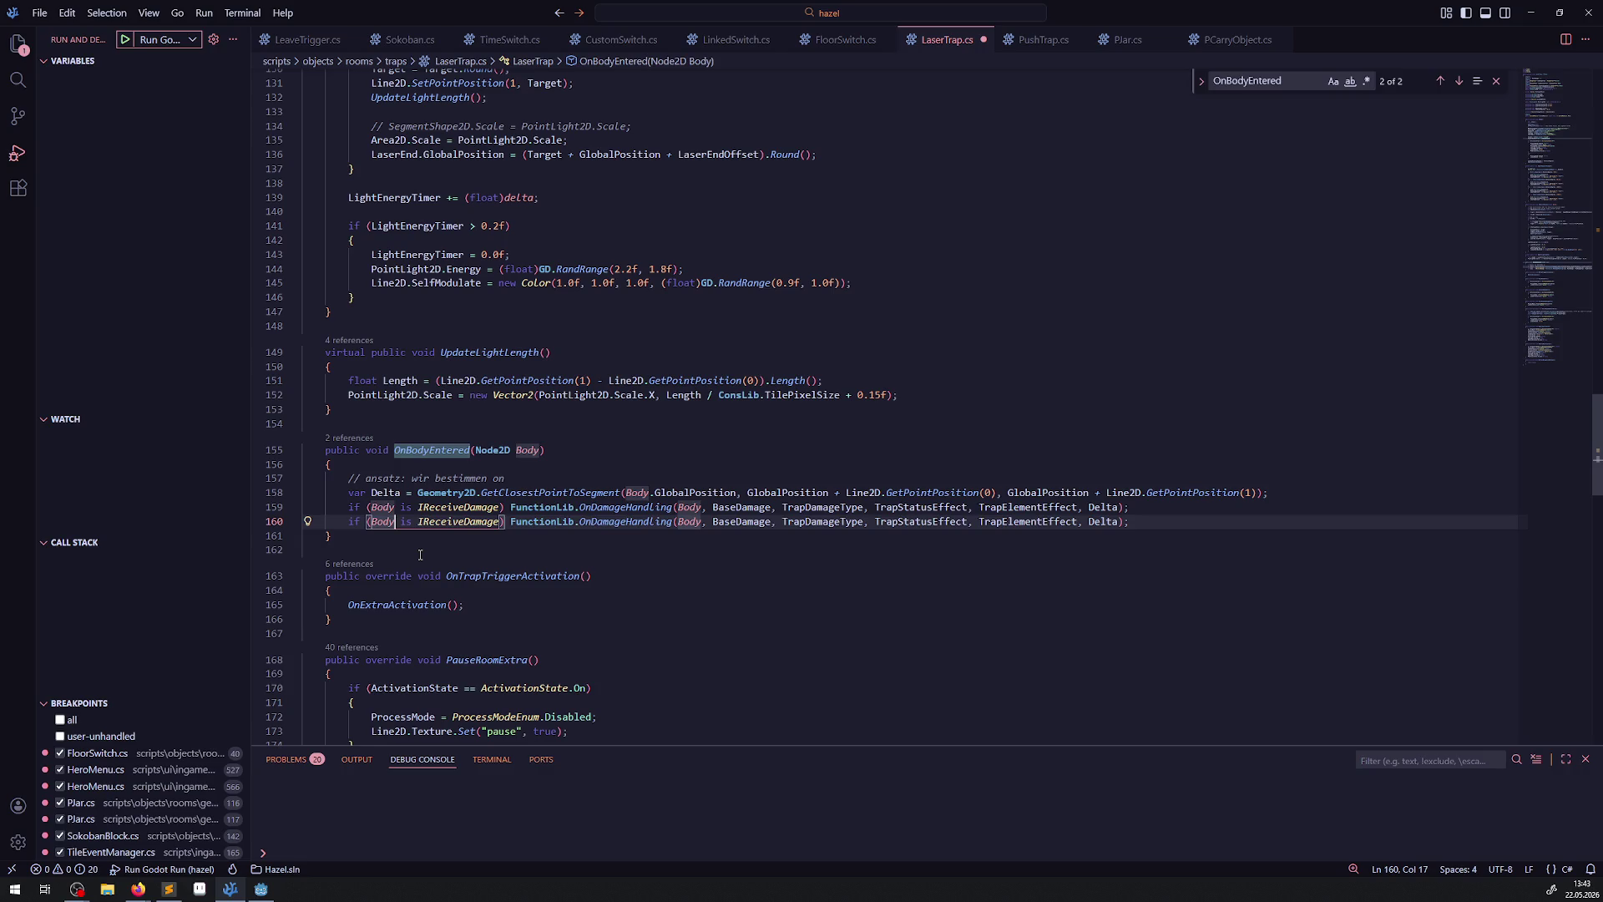
type(".Owner")
key("ctrl+s")
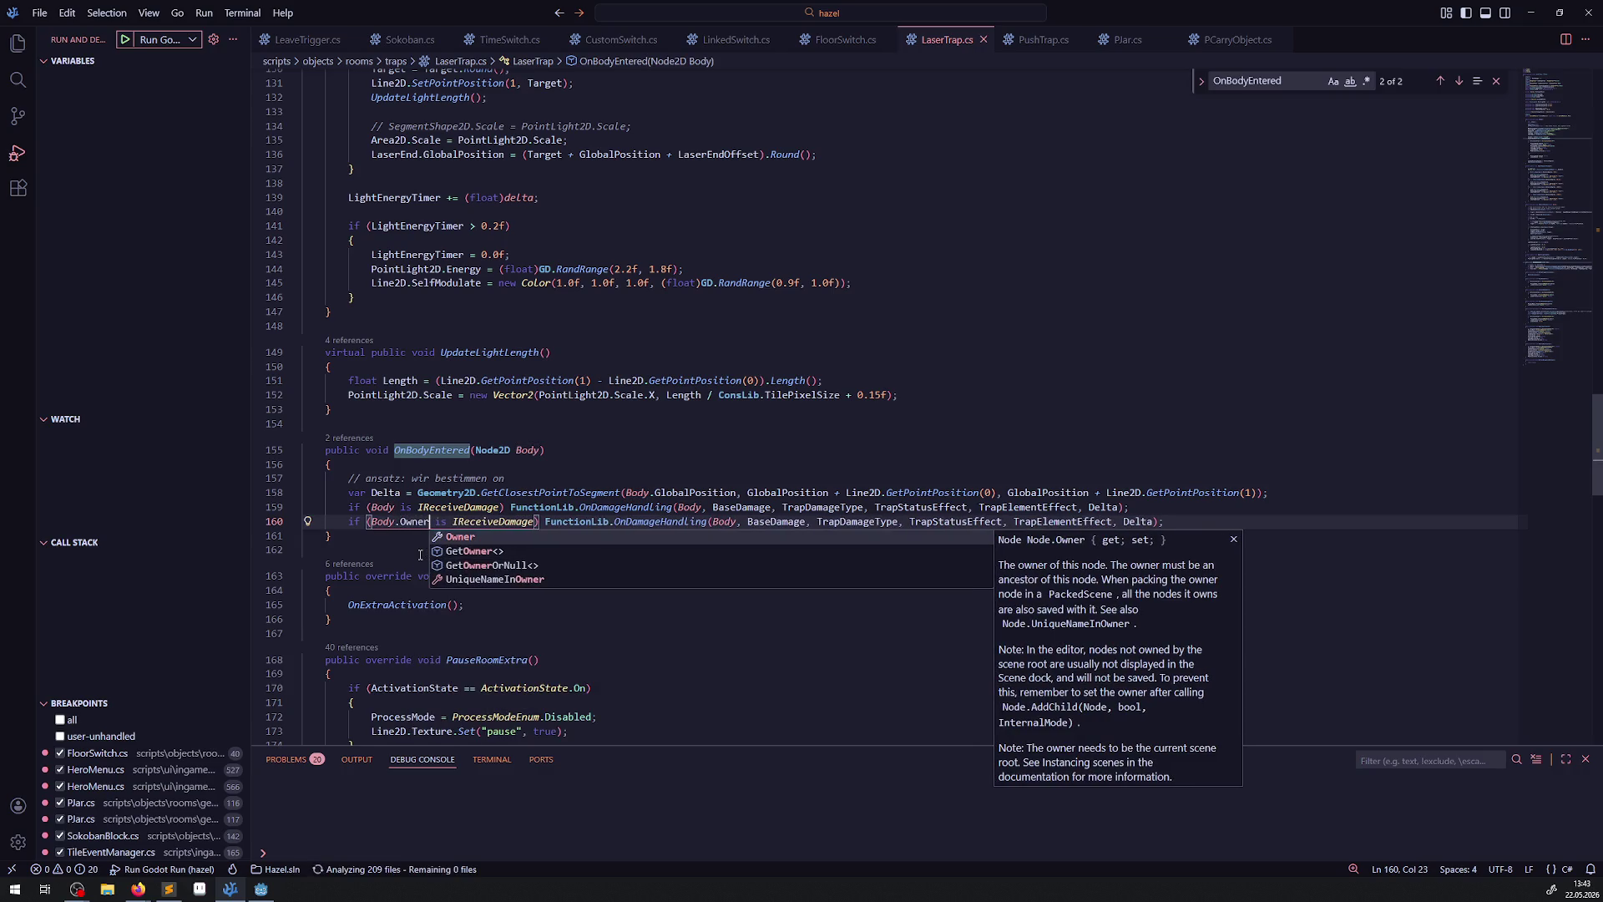
left_click(415, 554)
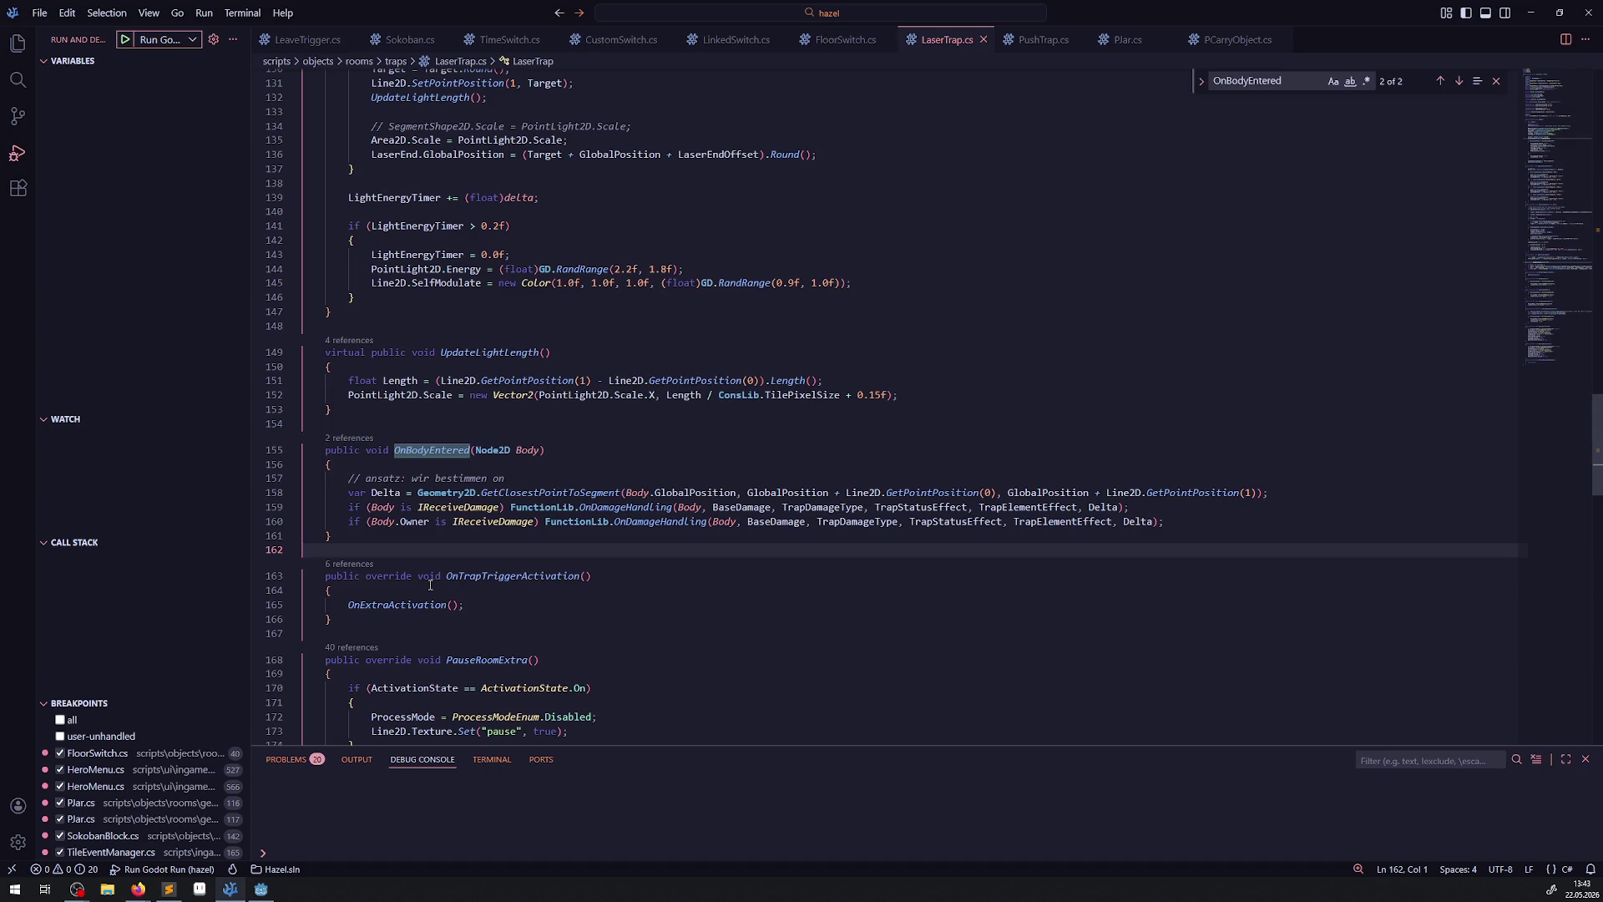
key("alt+Tab")
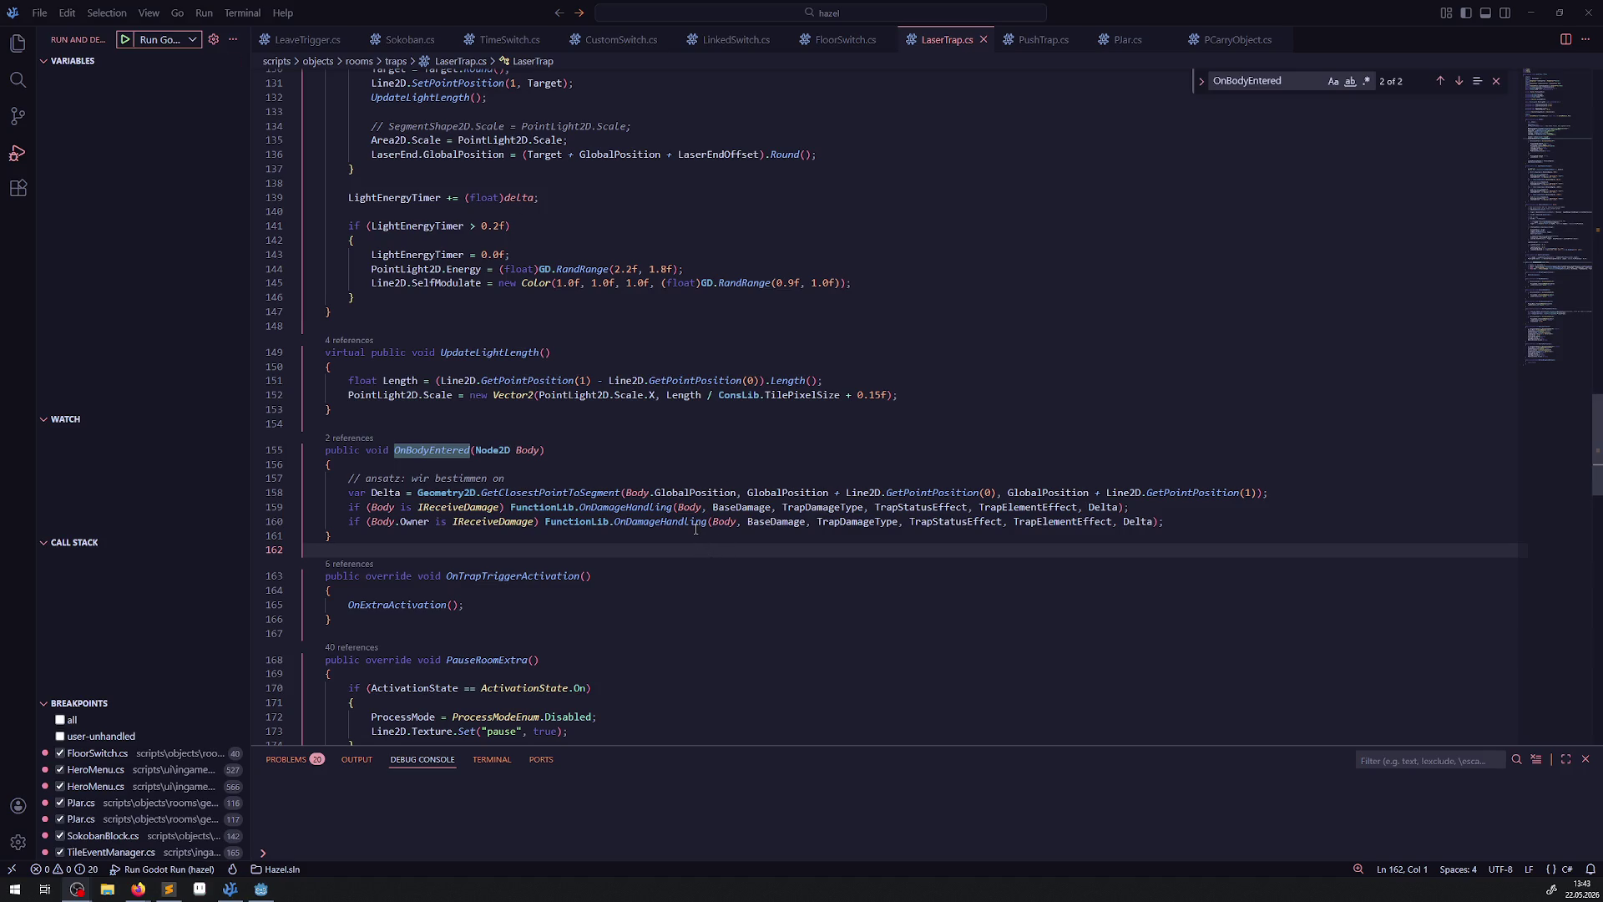
mouse_move(695, 529)
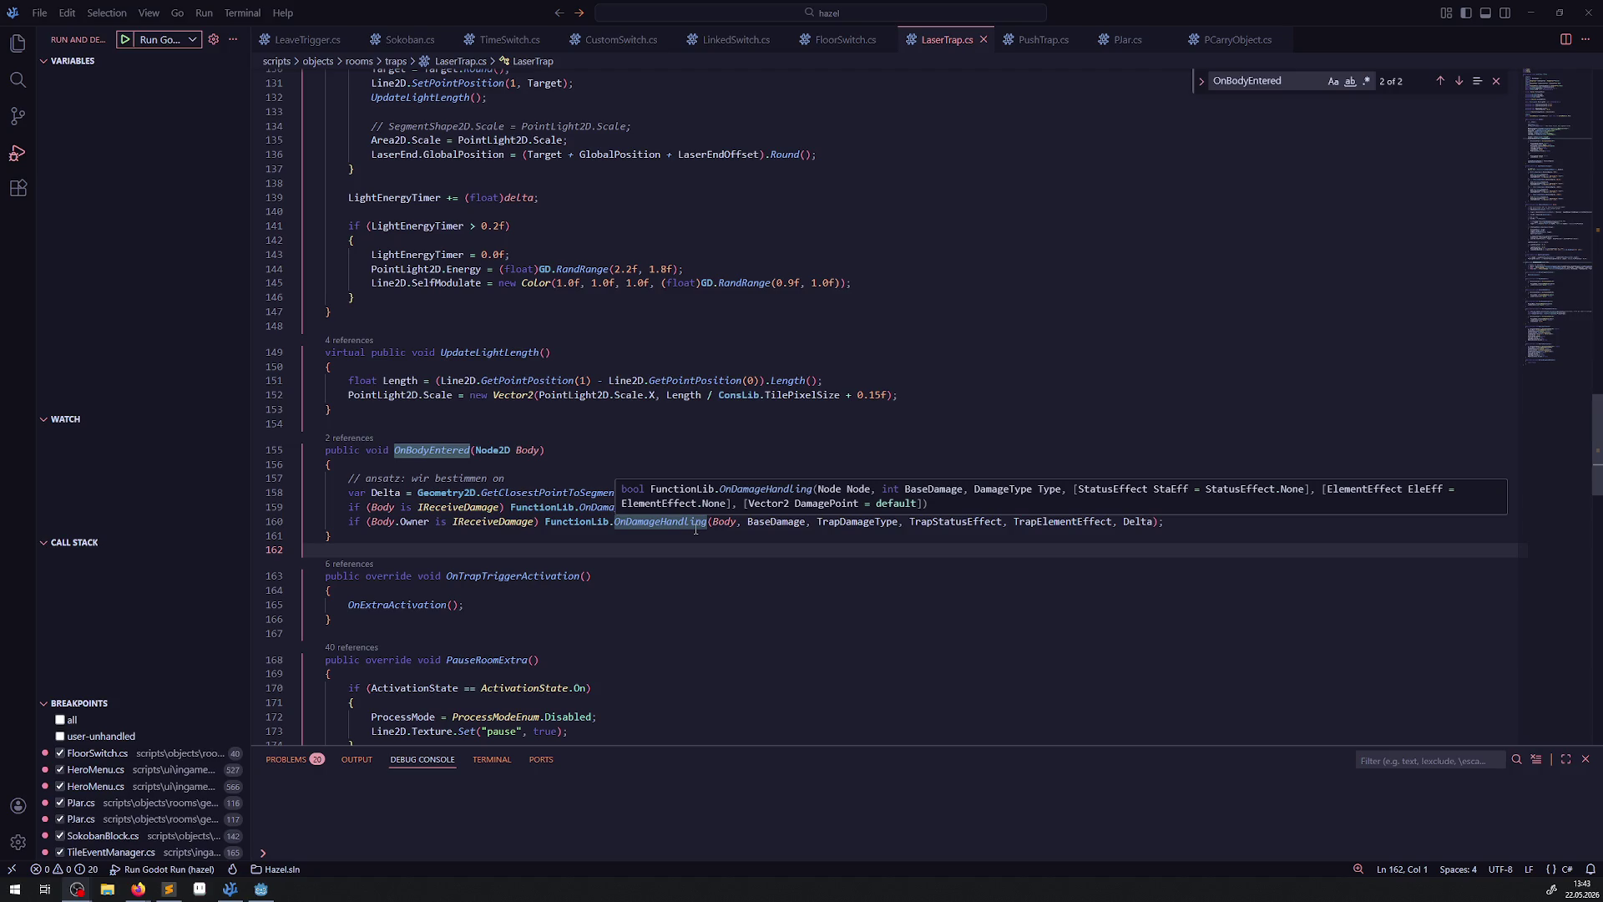
left_click(262, 890)
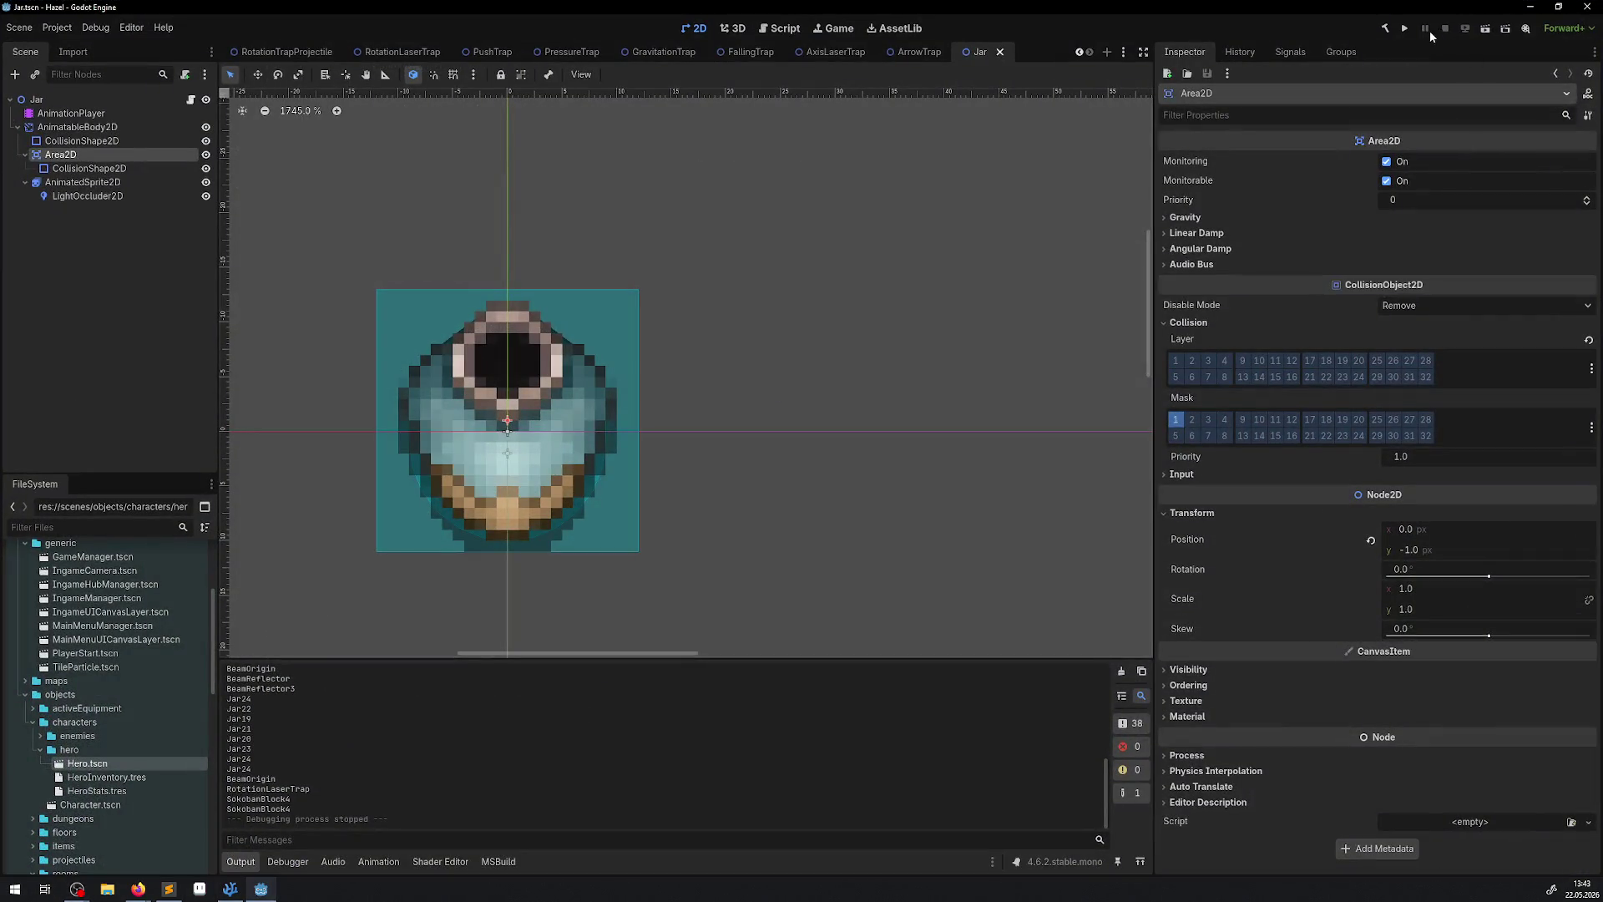
Build and run the game, walk the hero right to the laser traps, then stop it.
left_click(1385, 29)
left_click(1404, 28)
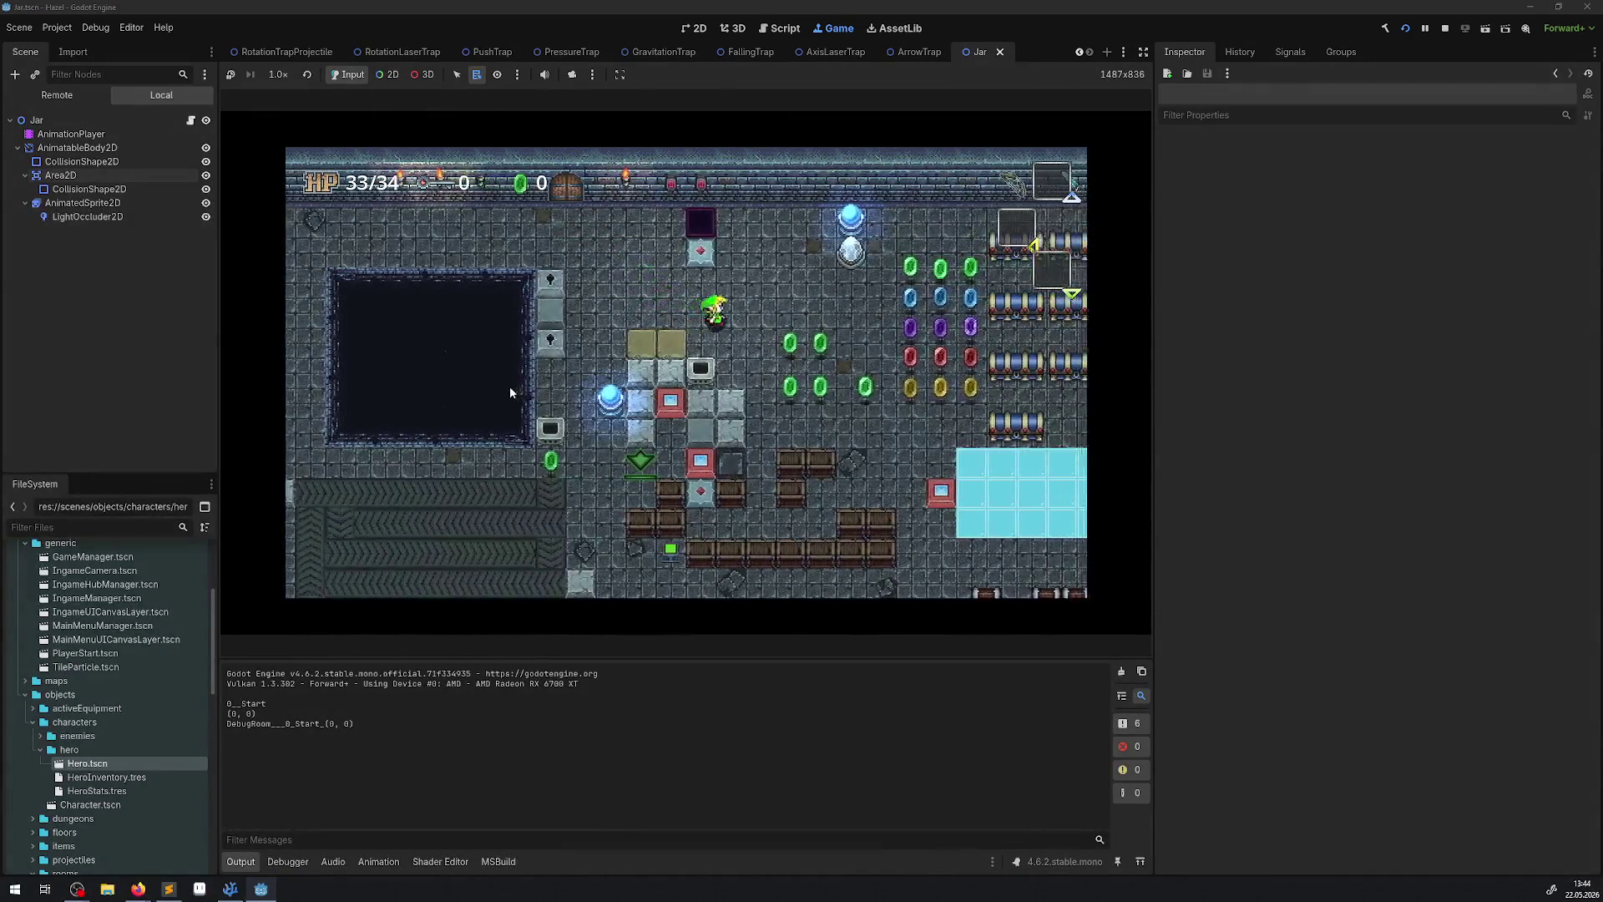
key("Right")
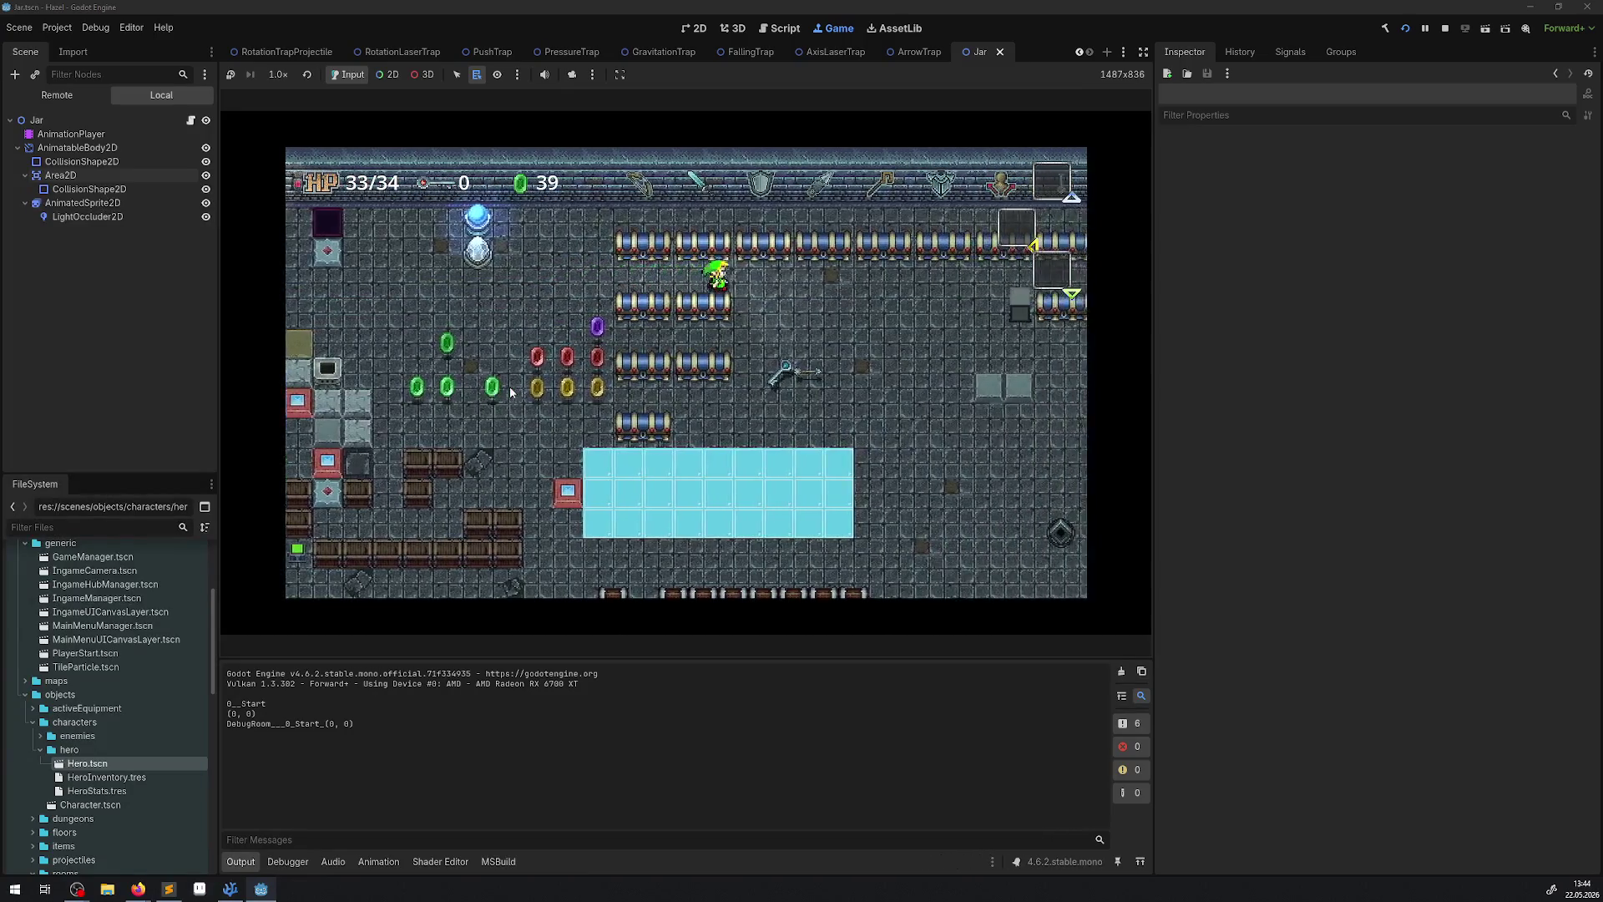
key("Right")
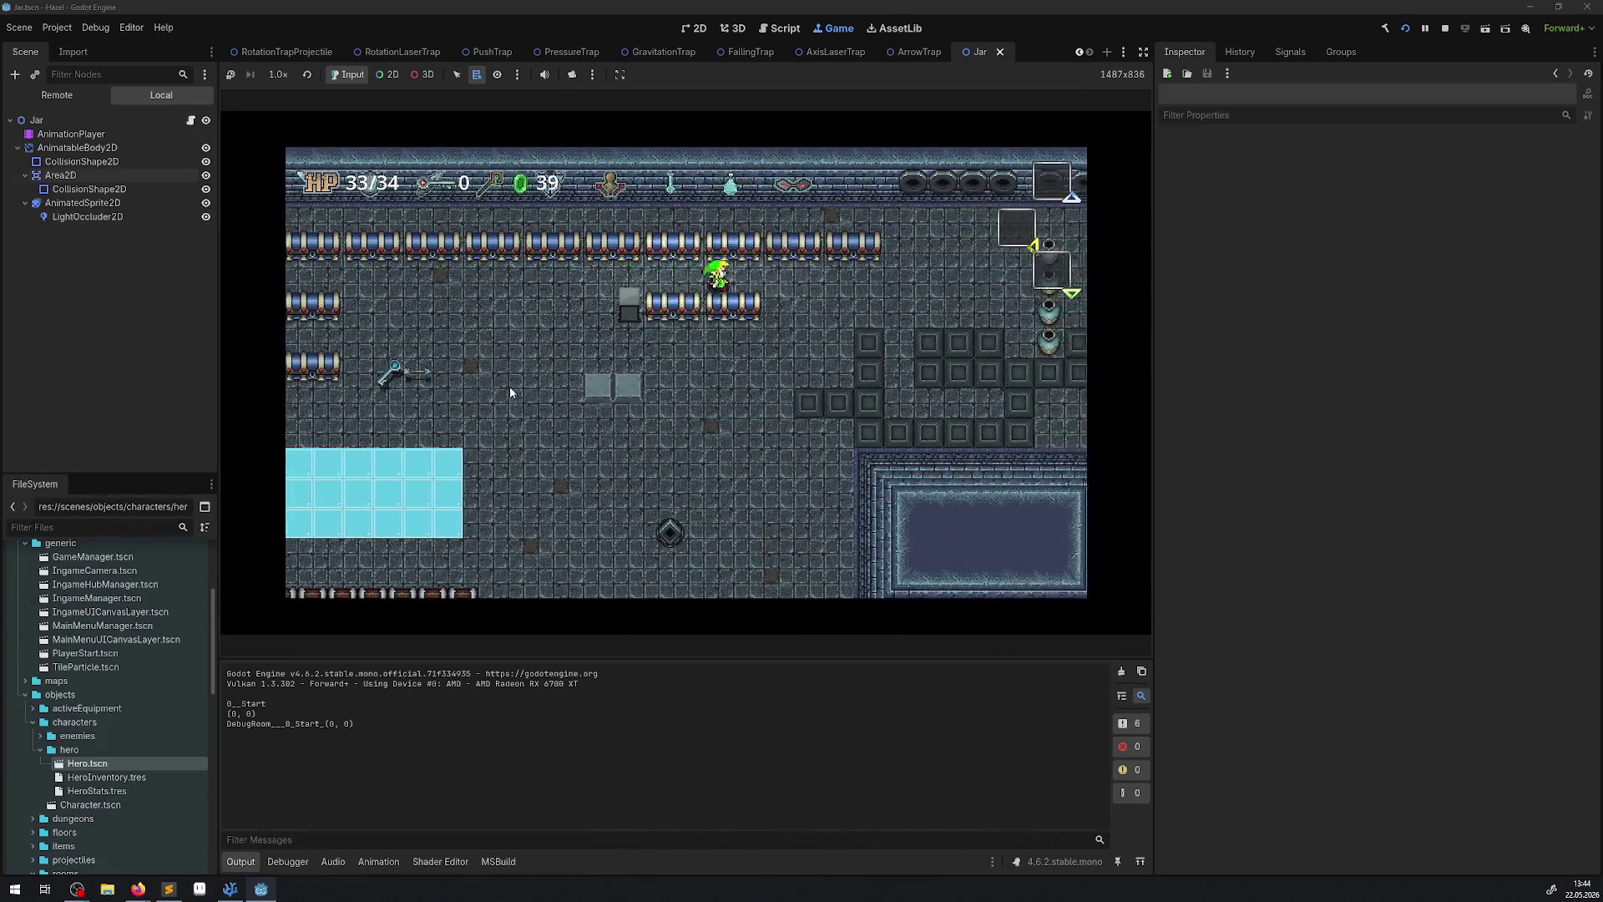
key("Right")
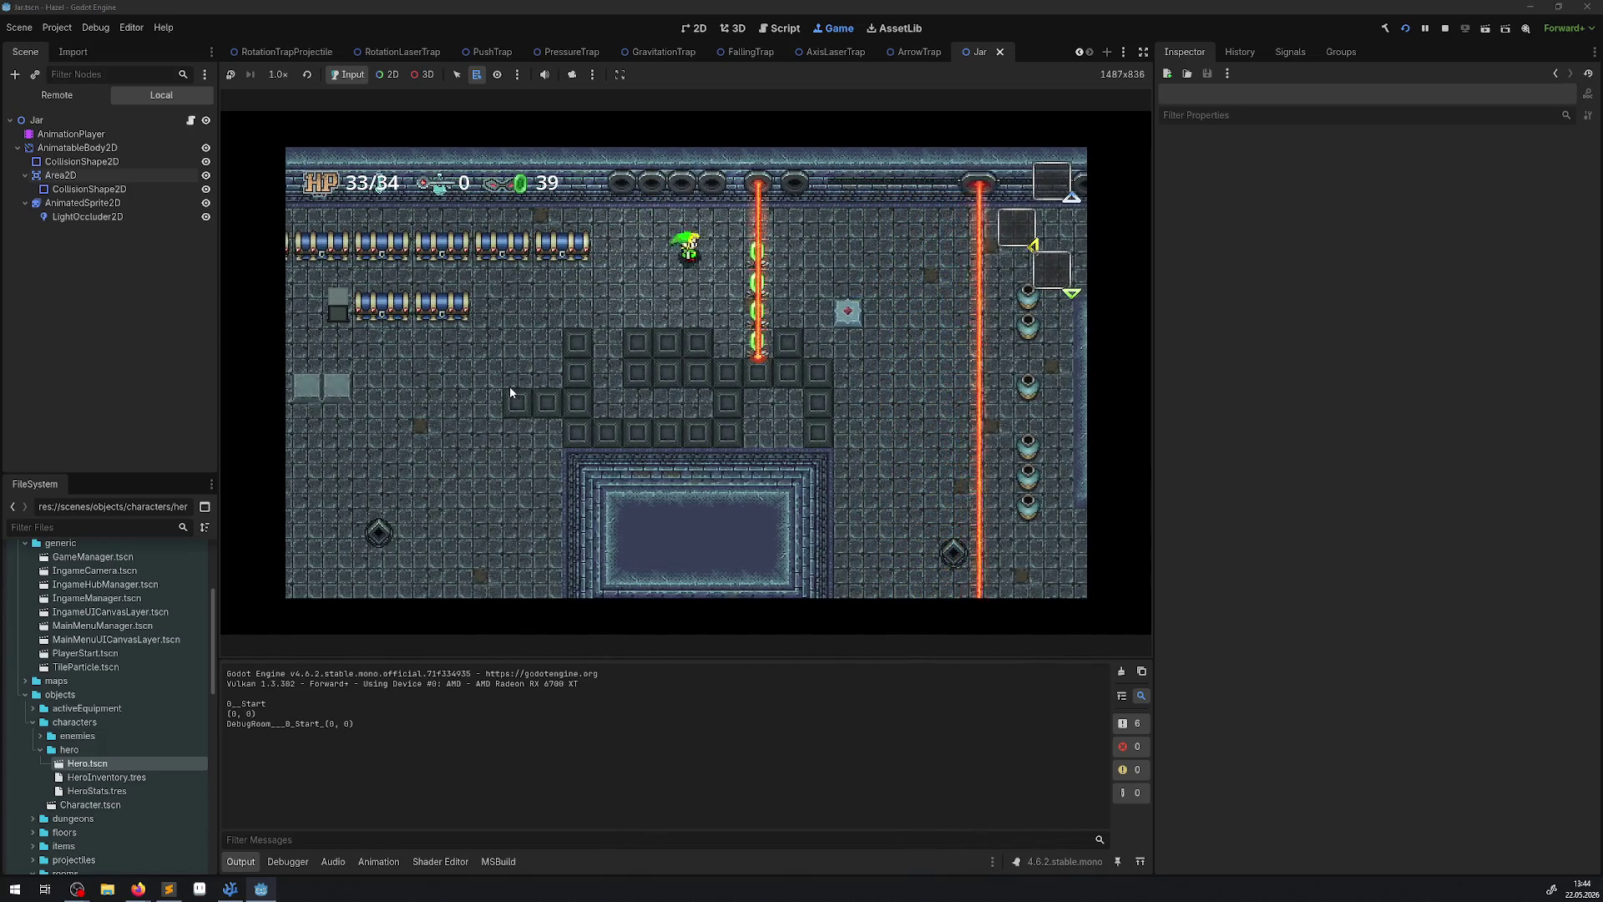
key("Right")
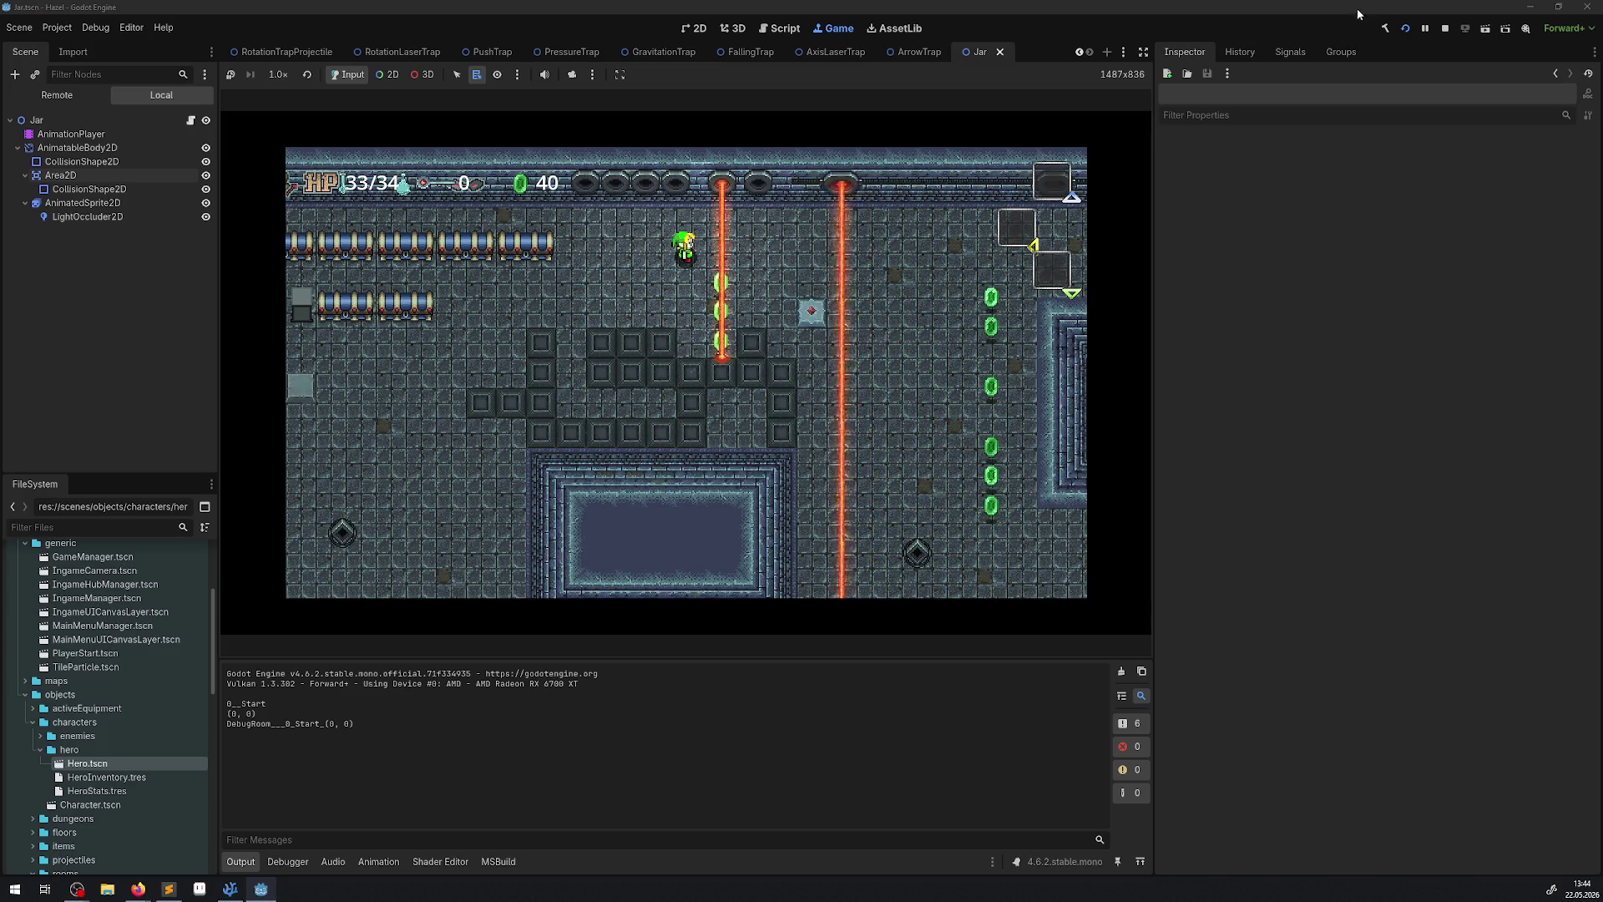
left_click(1444, 27)
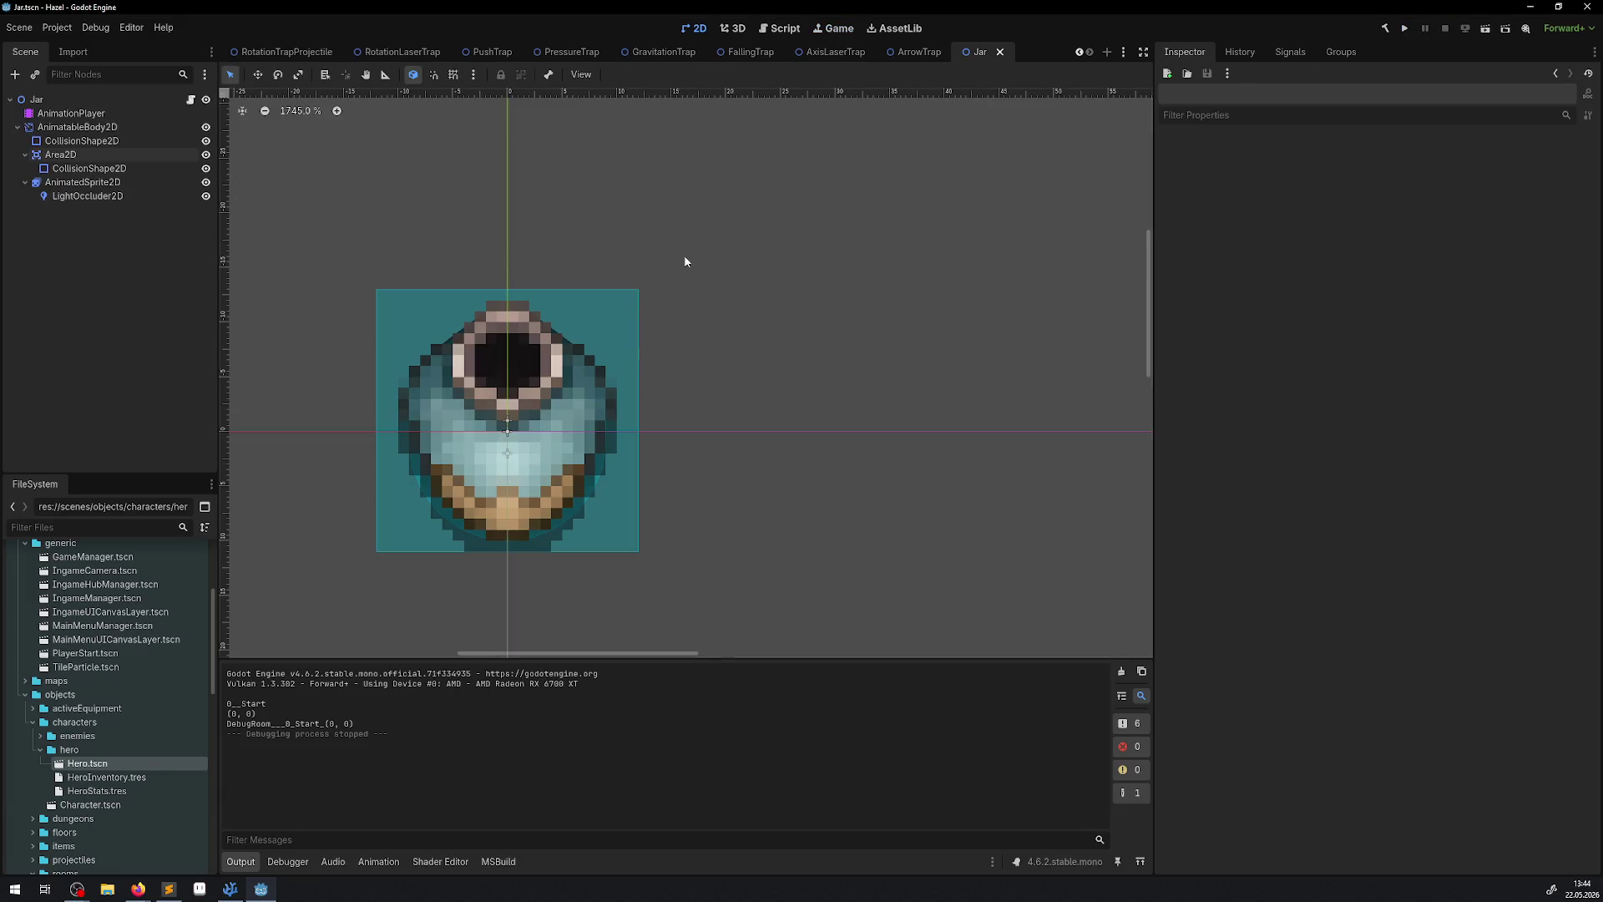
Inspect the AxisLaserTrap's collision shape and Area2D collision mask, then run the project again.
left_click(835, 51)
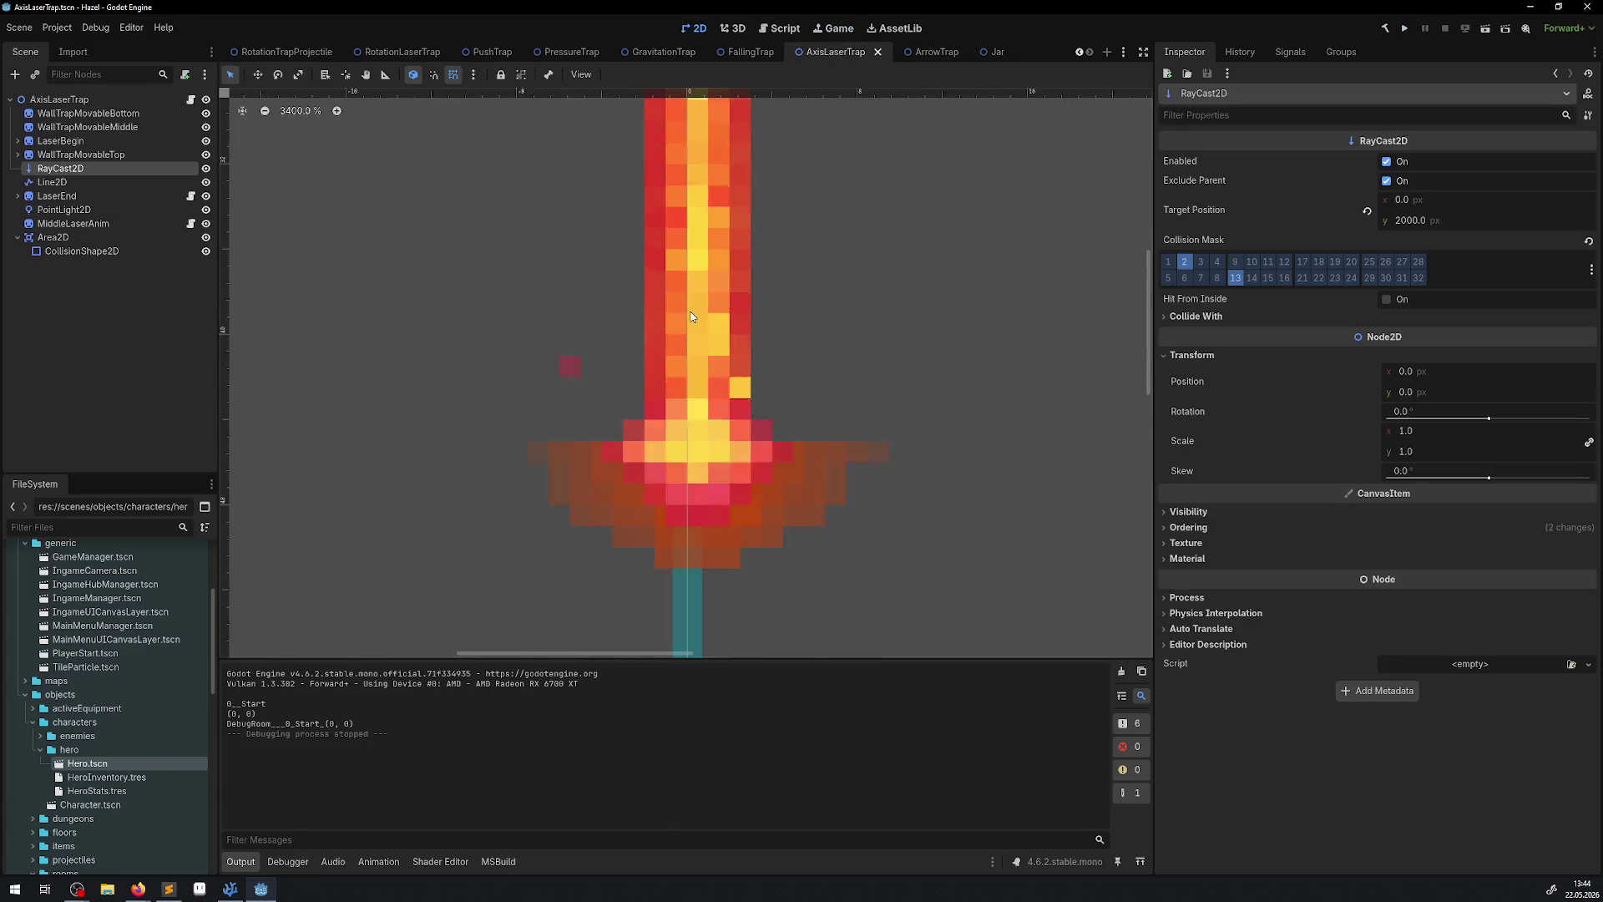
scroll(585, 360, "down", 7)
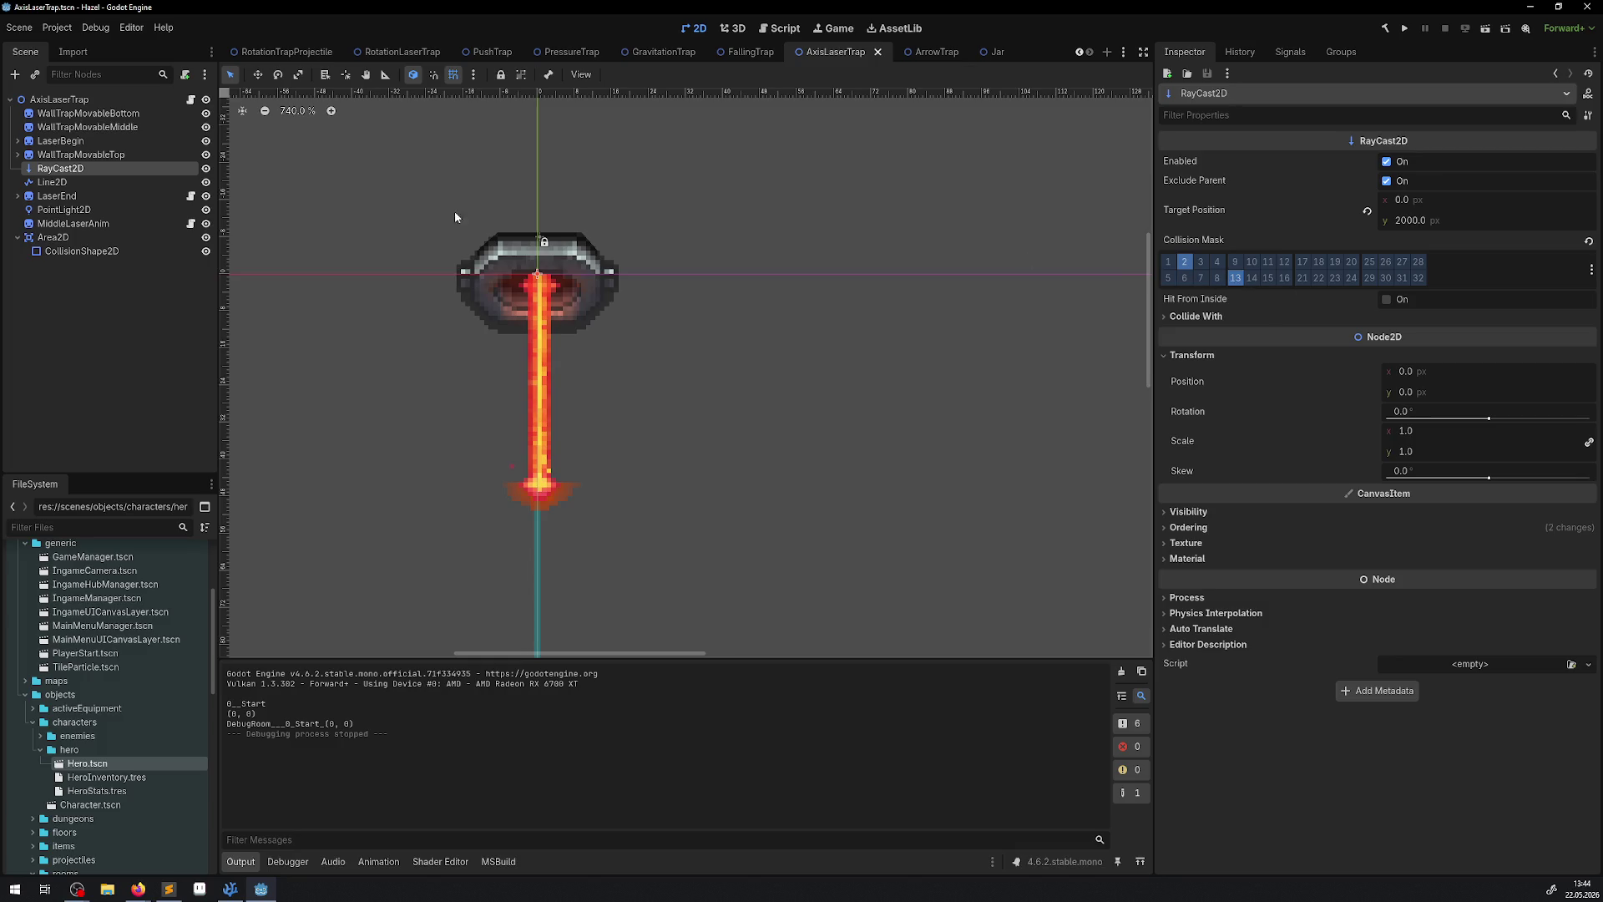
left_click(114, 255)
left_click(87, 234)
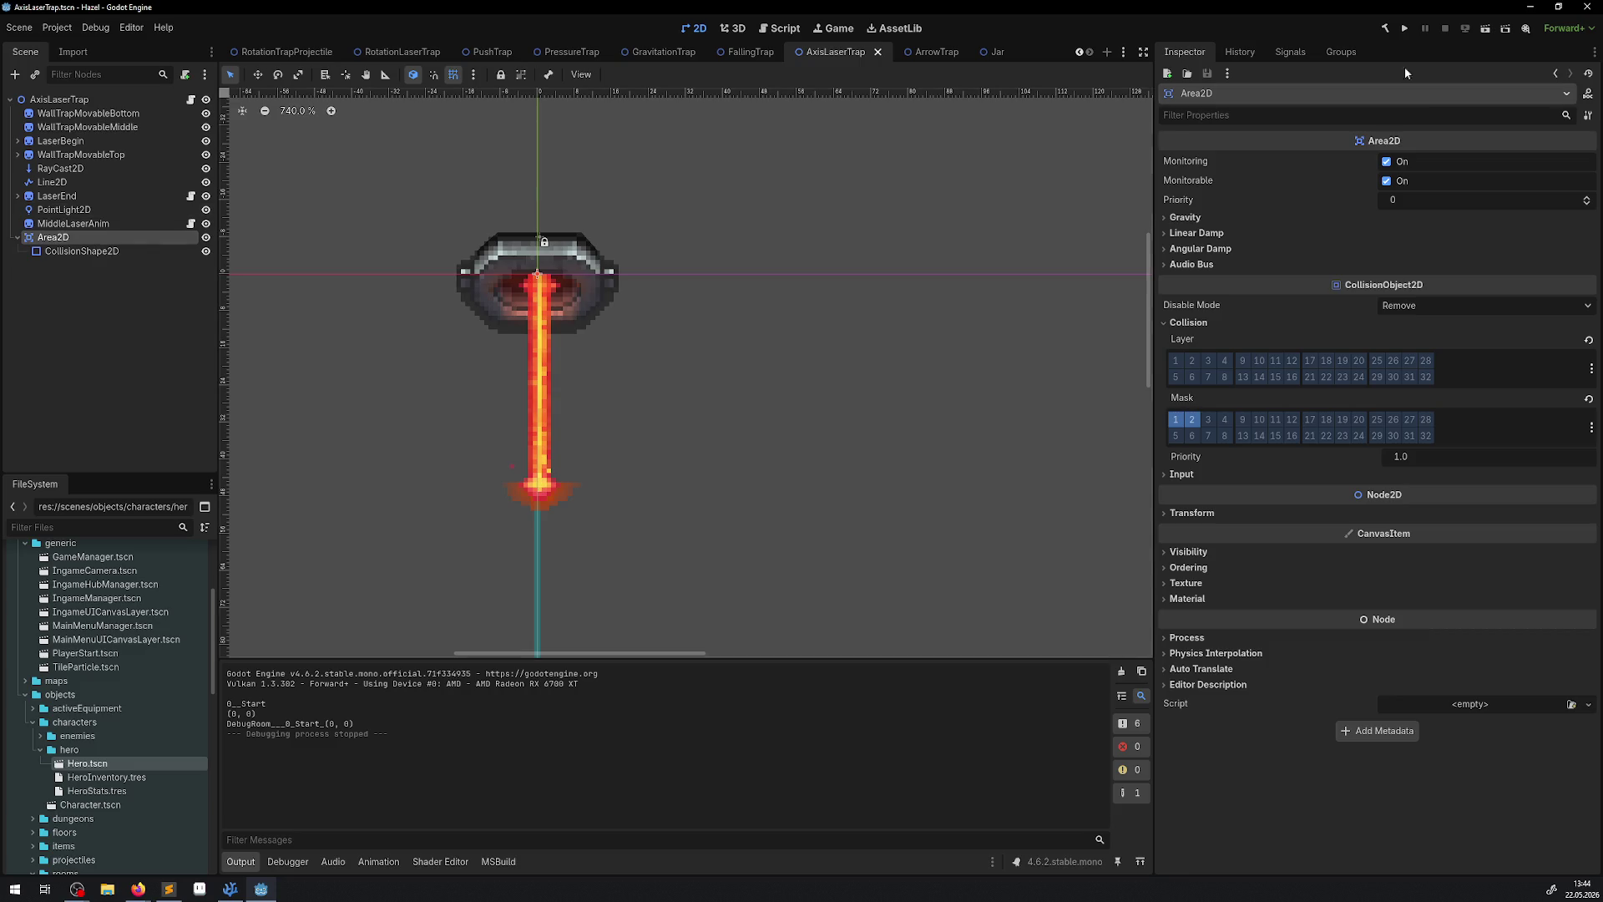
left_click(1411, 30)
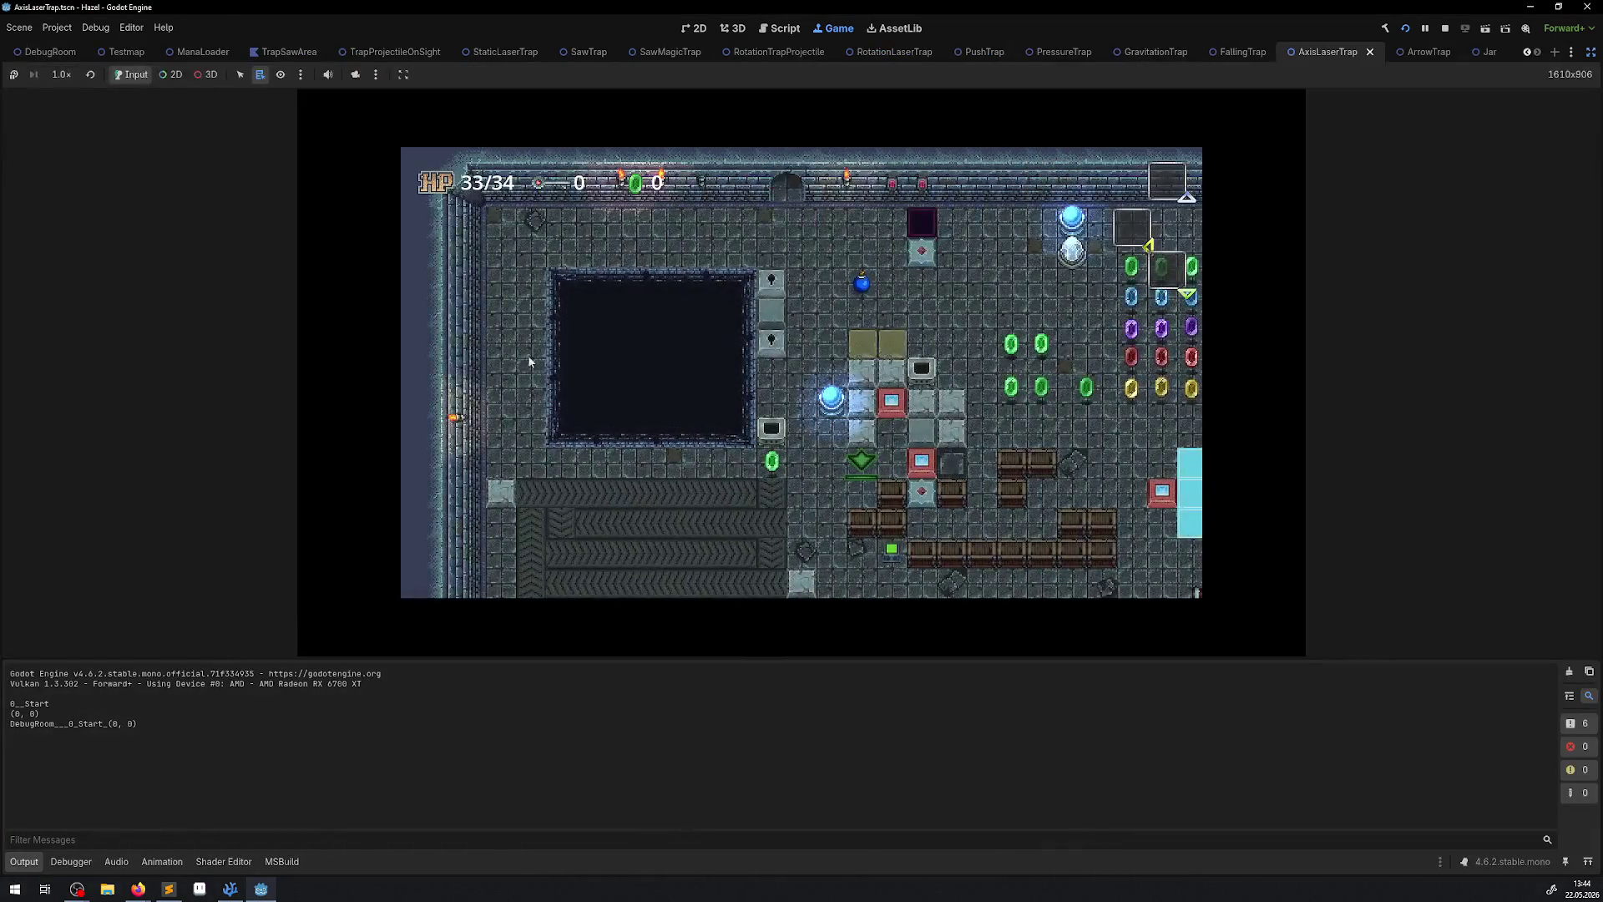
Walk the hero right past the rupees and up into the laser row, watch jars break, then stop.
left_click(24, 860)
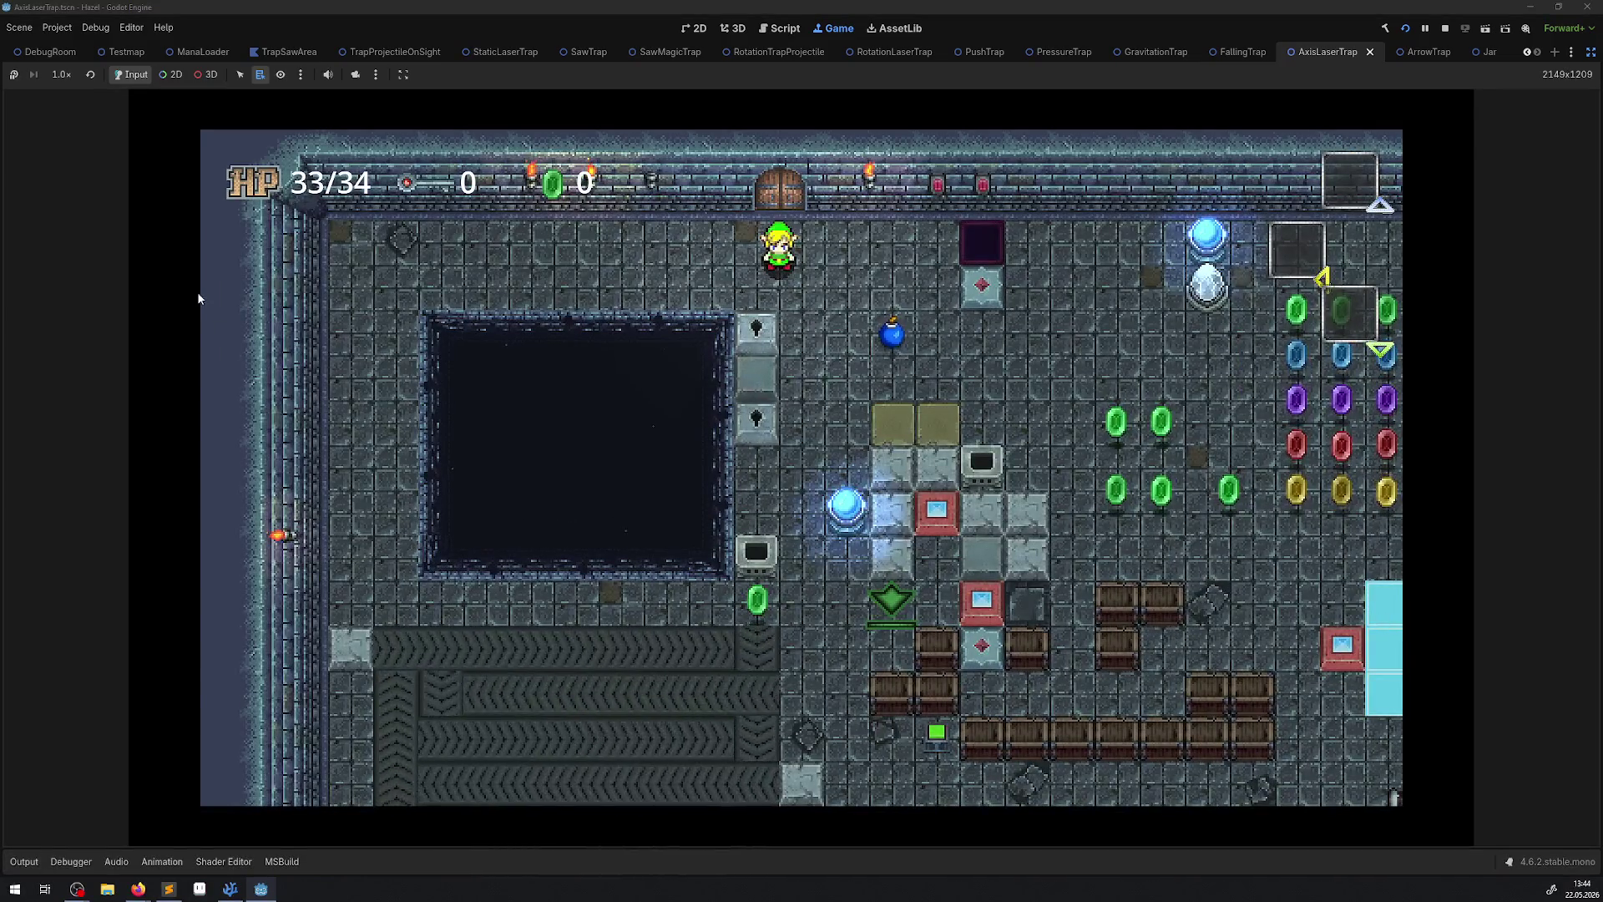
key("Right")
key("Down")
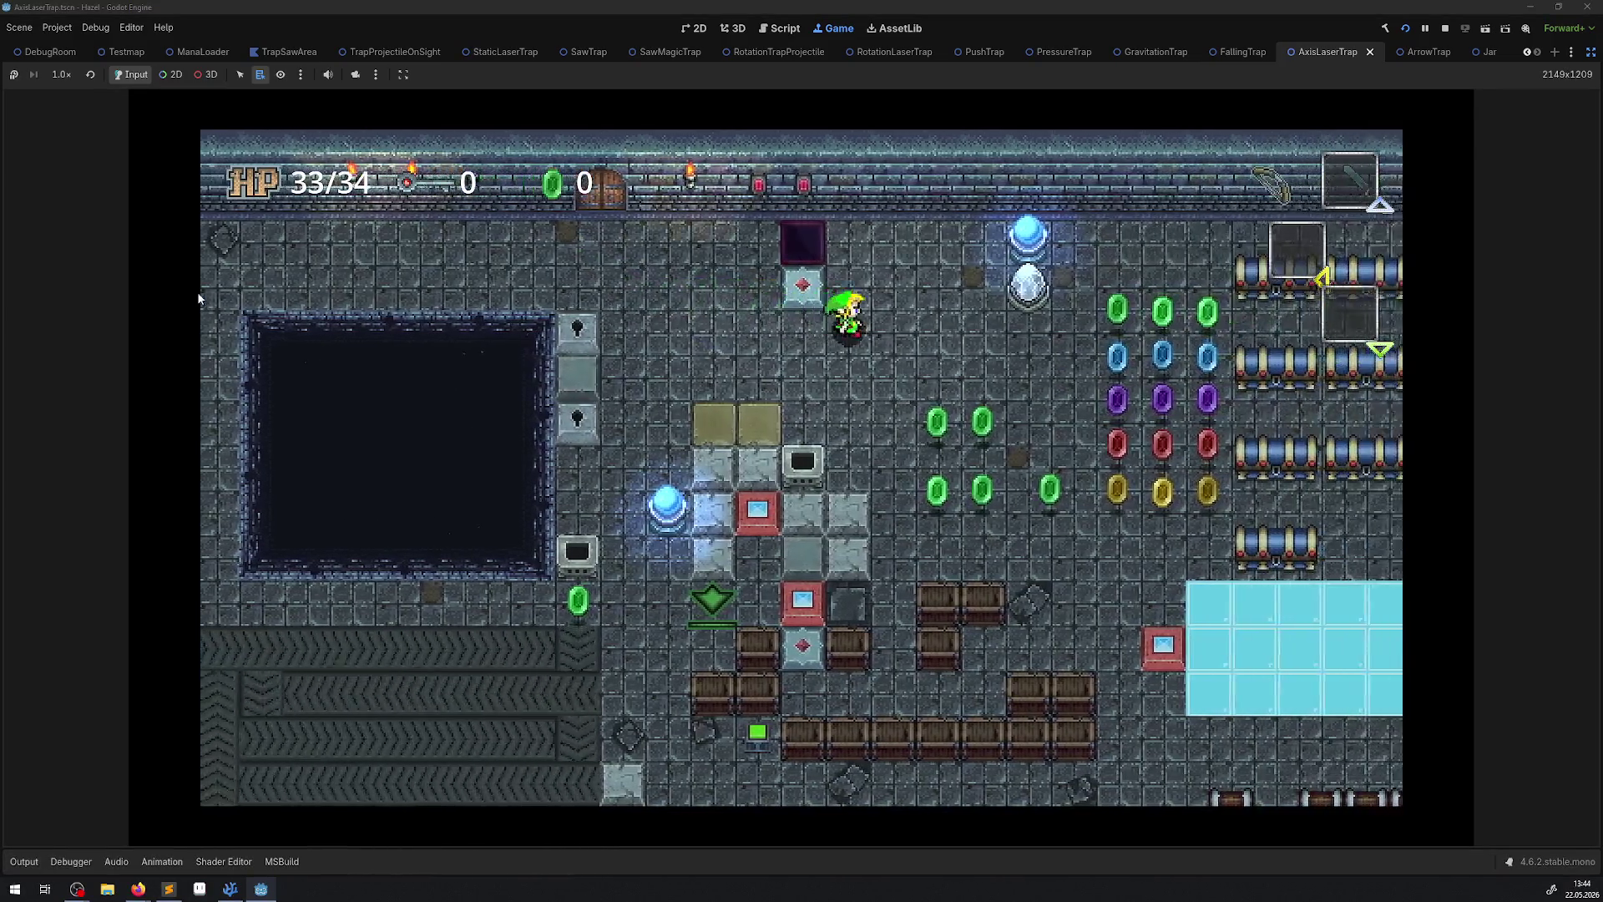
key("Right")
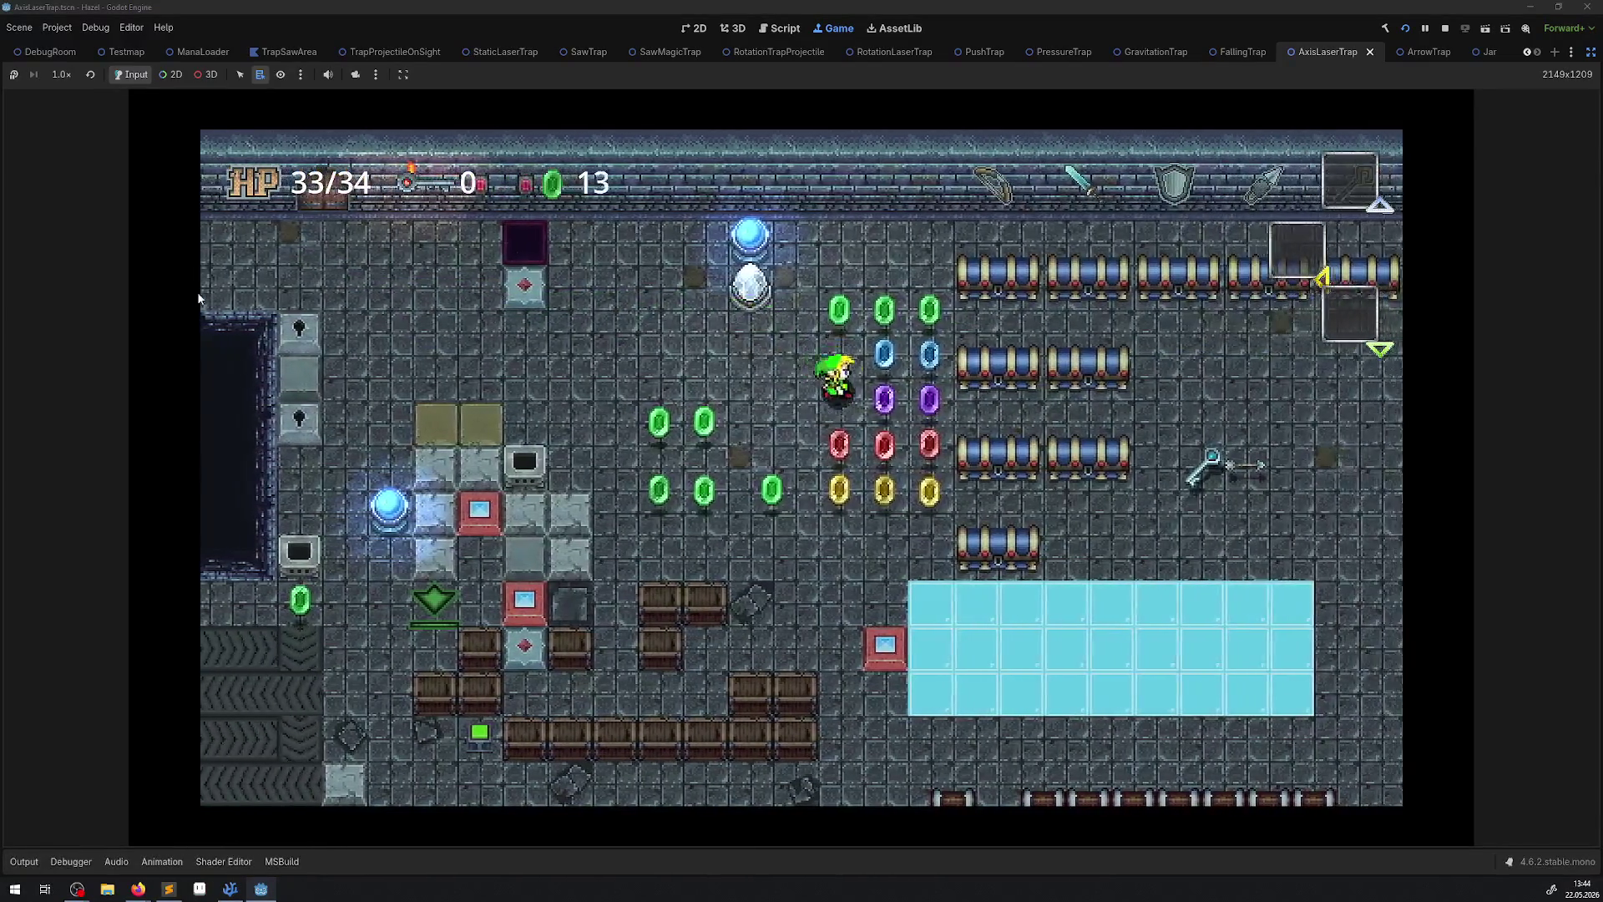
key("Down")
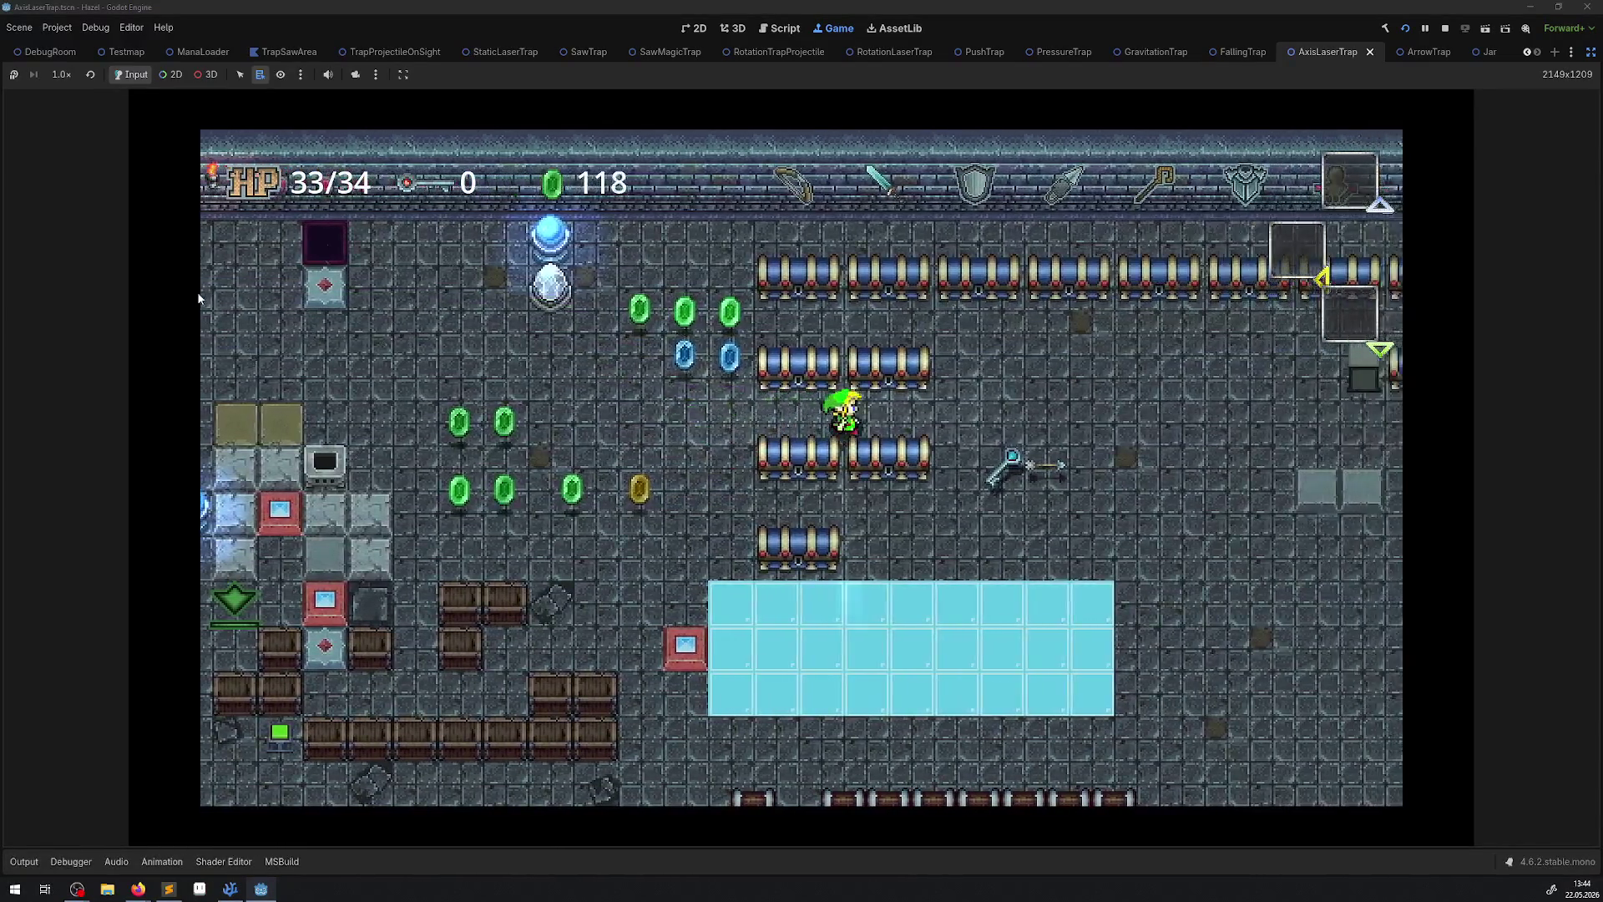
key("Right")
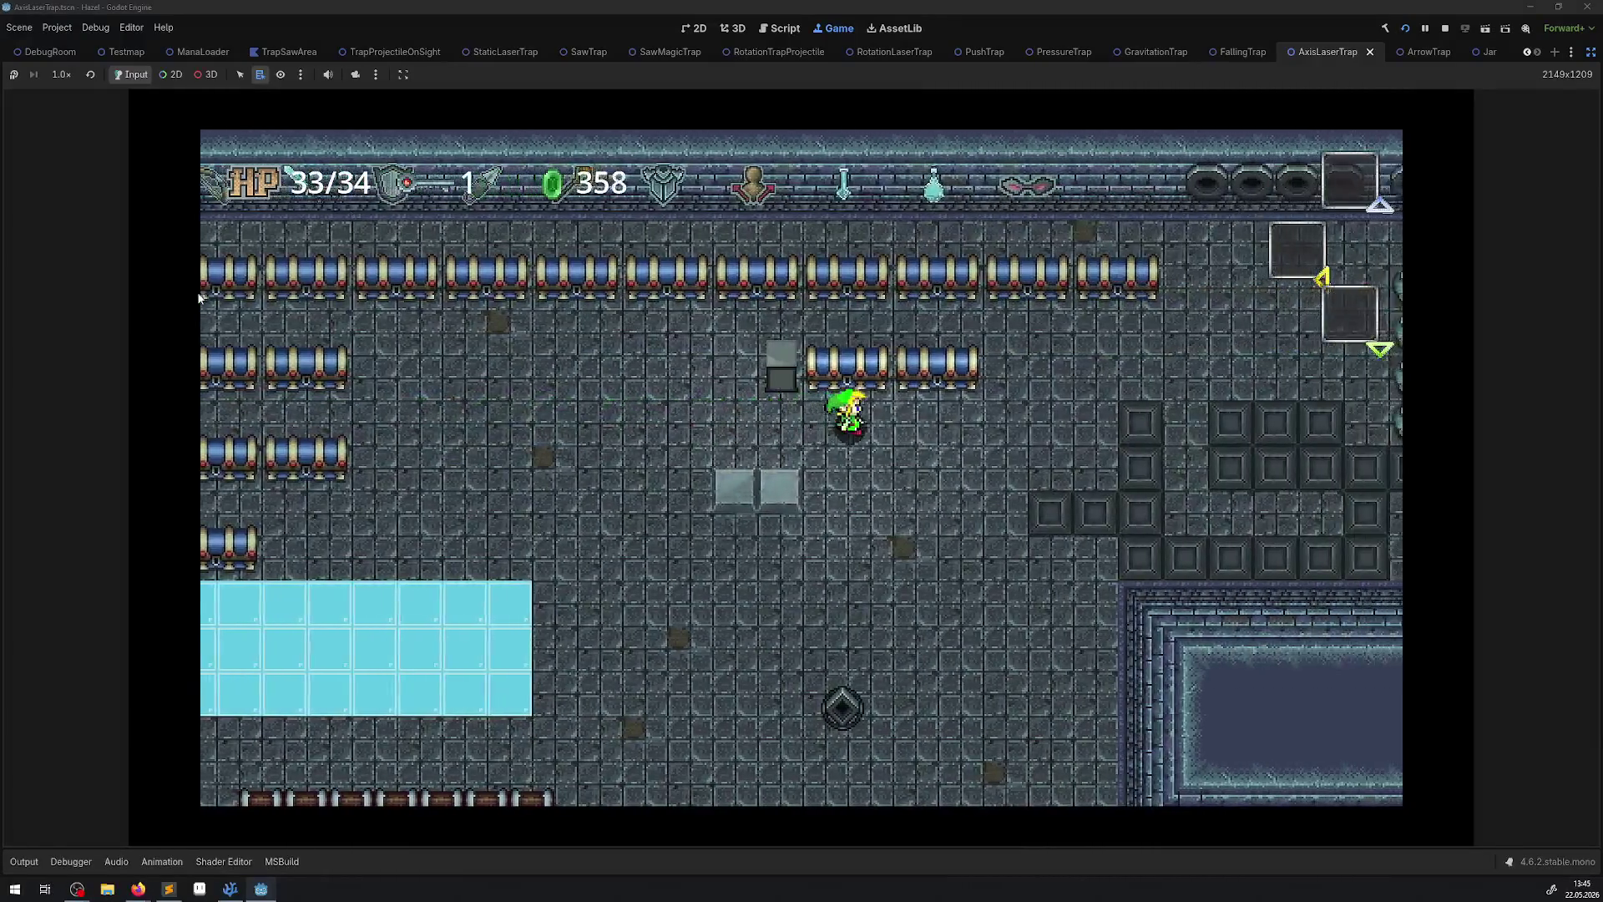
key("Right")
key("Up")
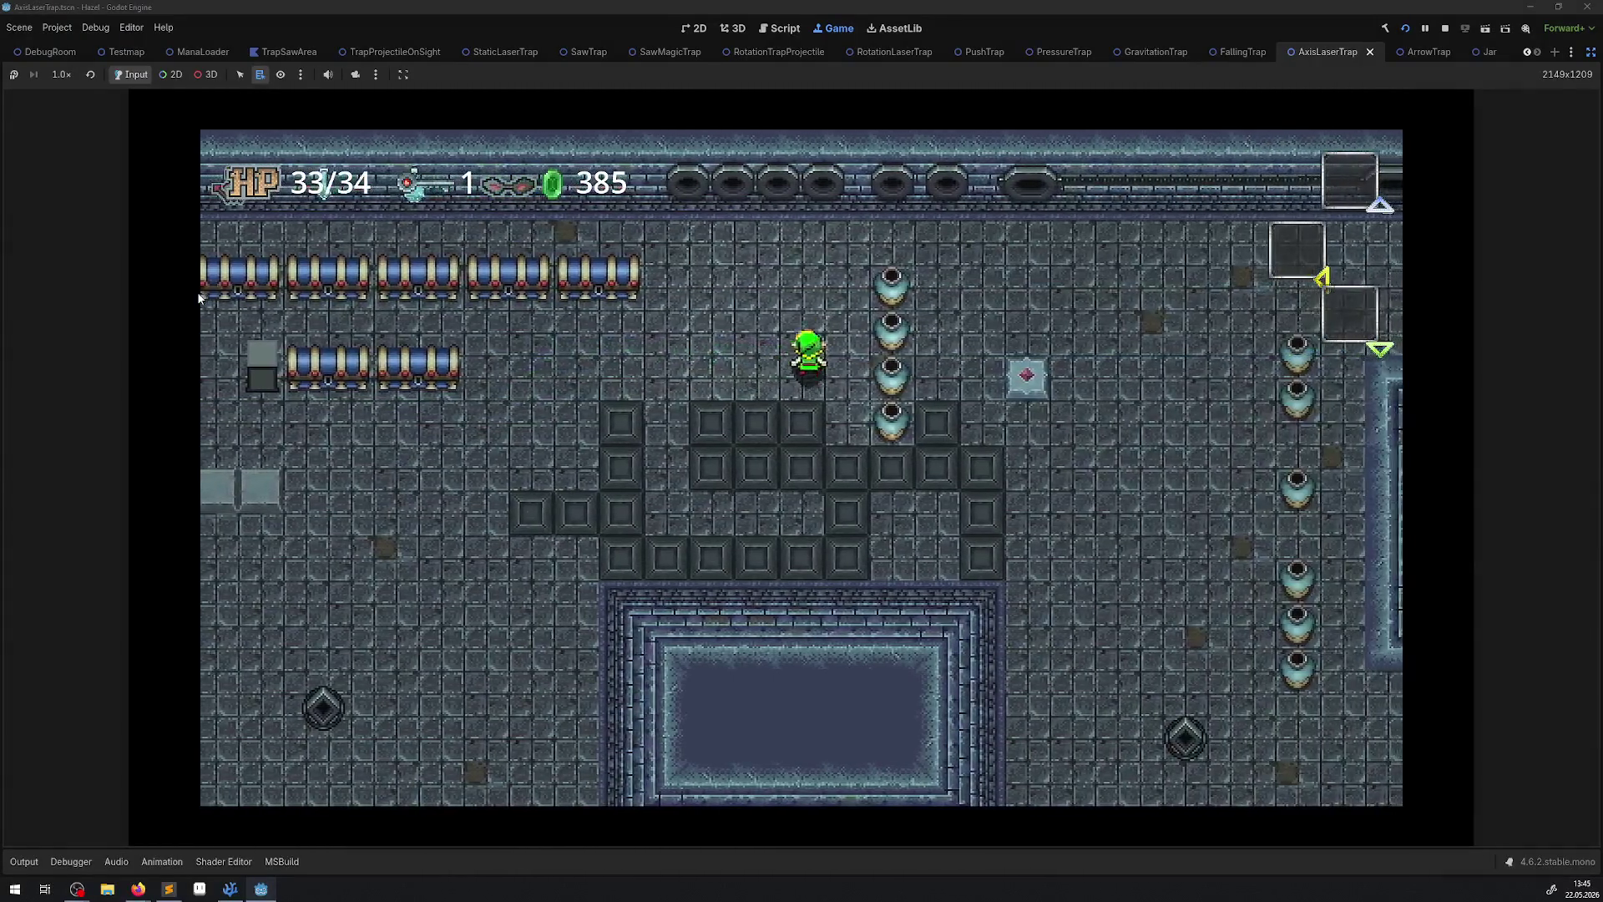
key("Up")
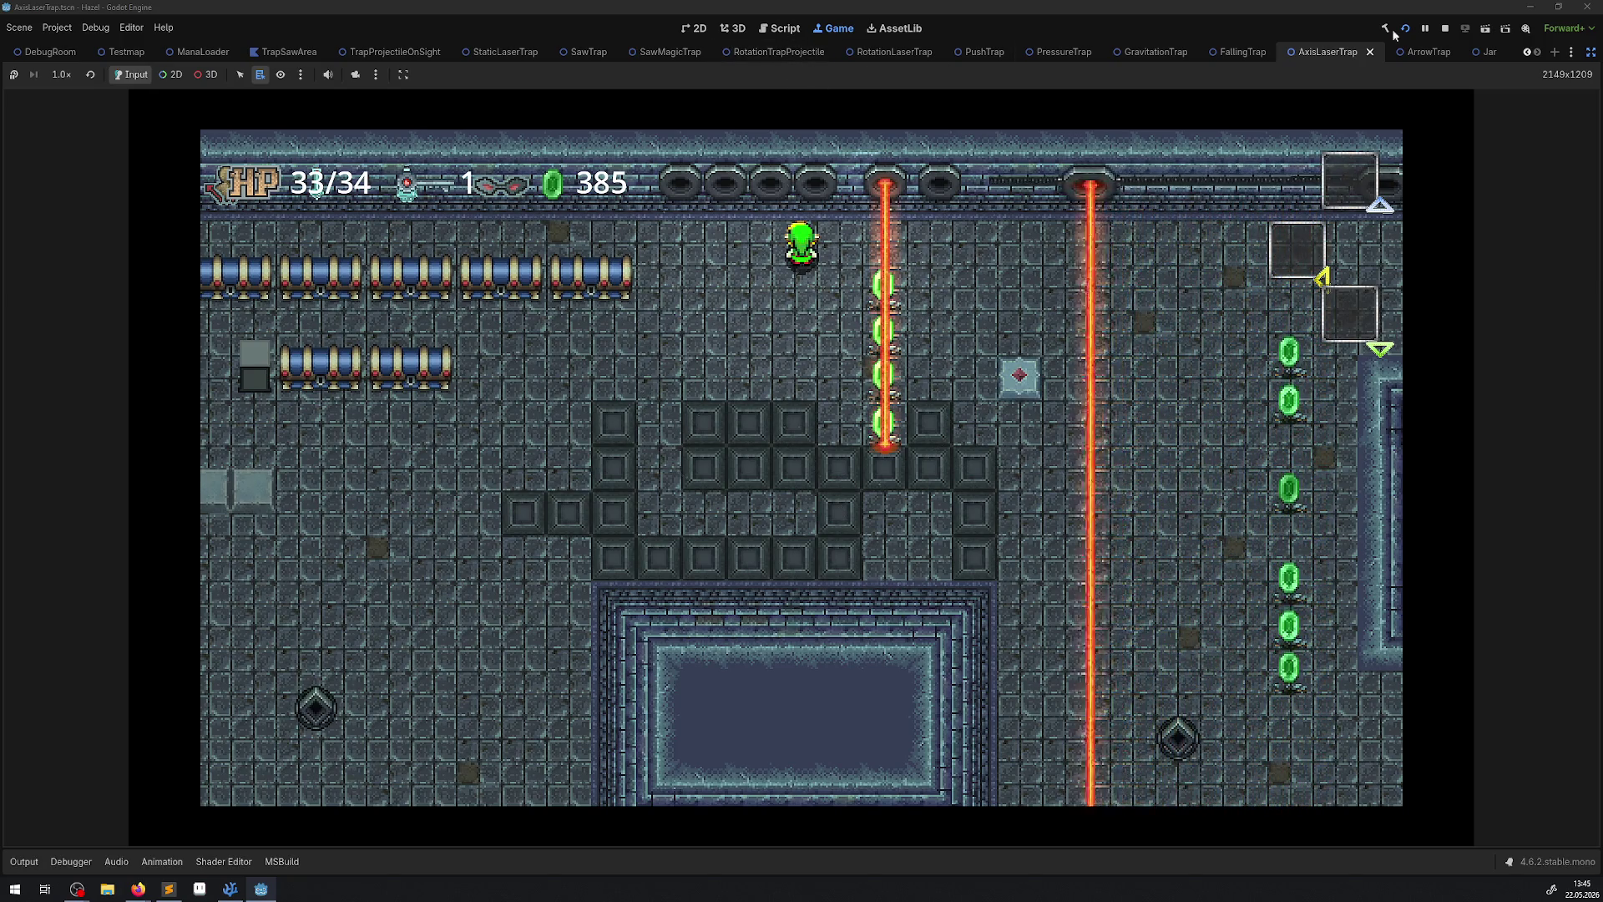
left_click(1446, 28)
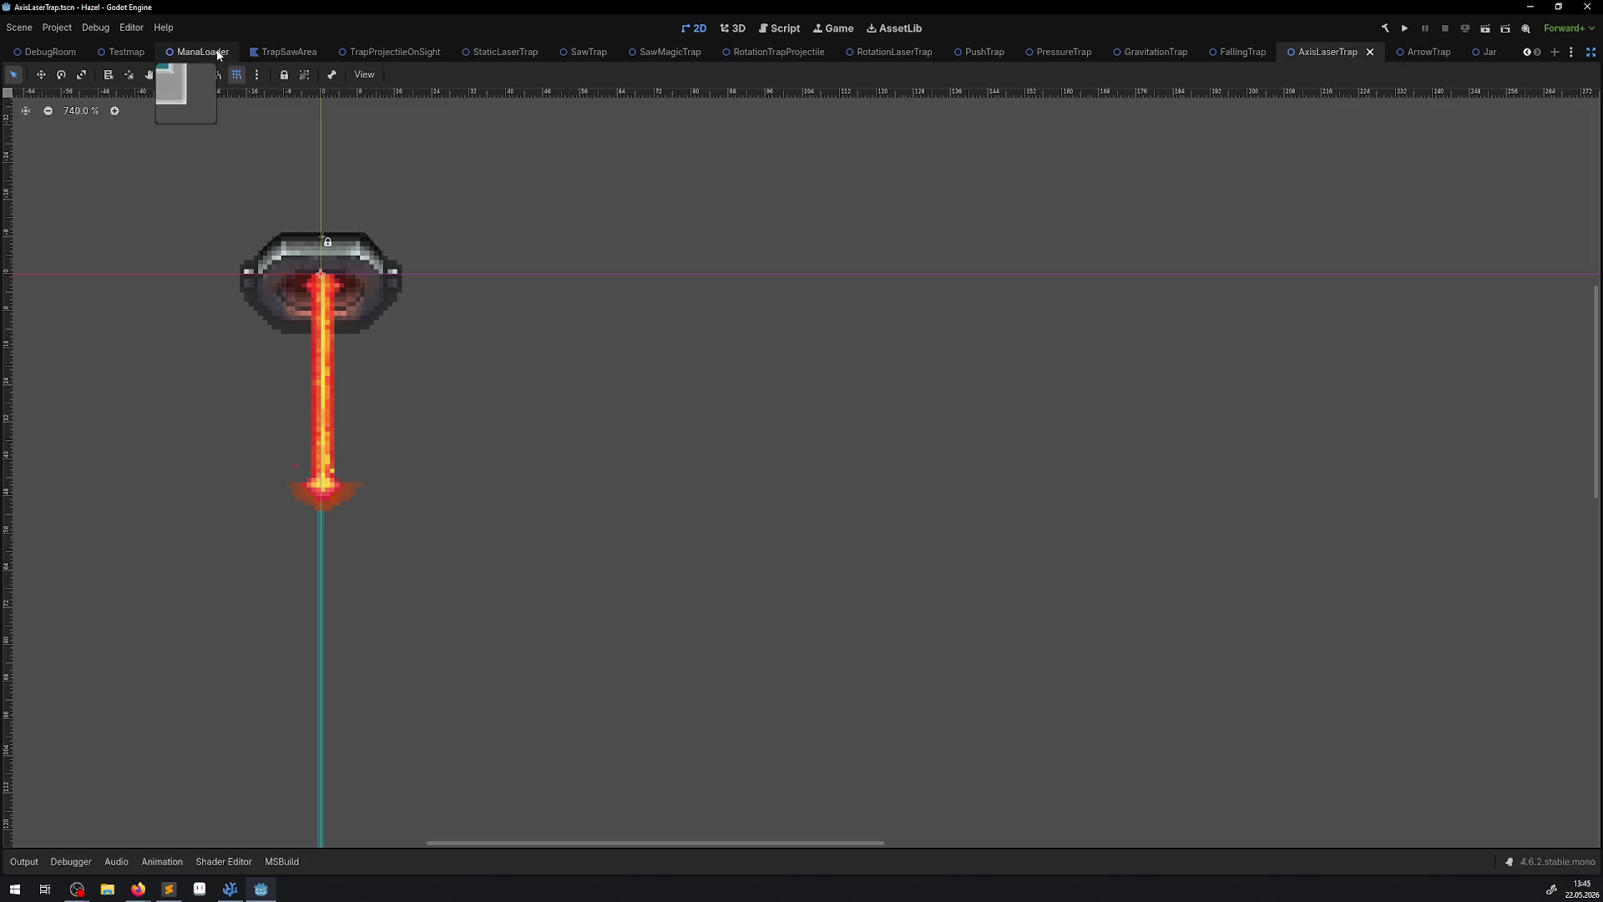
In the DebugRoom scene, pan to the lasers and drag the left column's top jar toward the top laser.
scroll(205, 55, "up", 1)
left_click(128, 52)
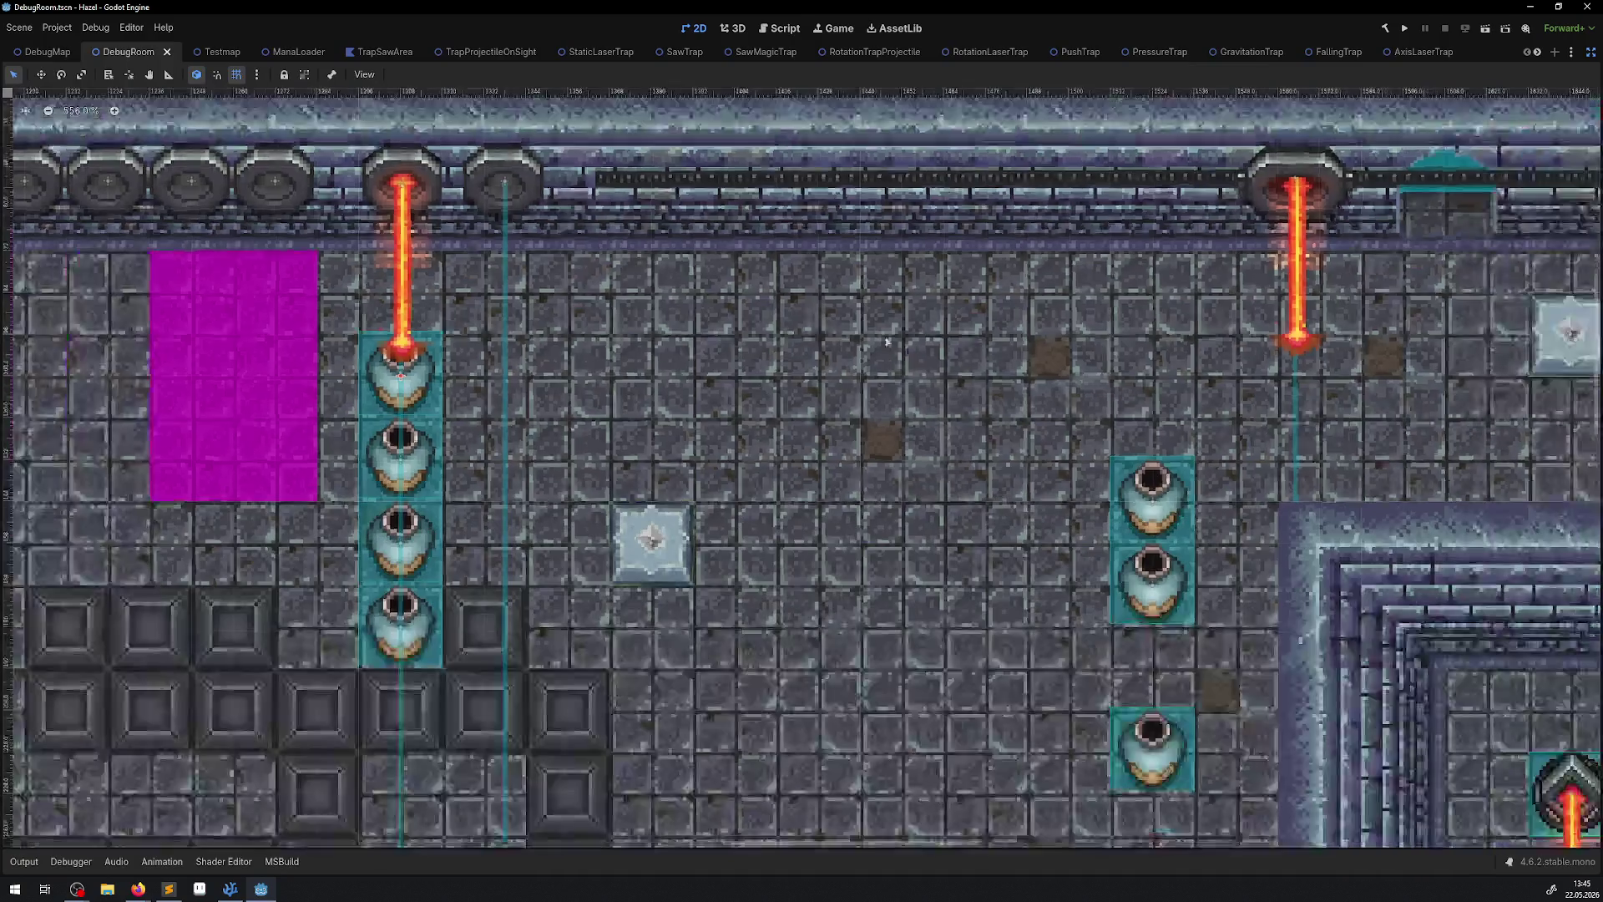
scroll(791, 273, "right", 5)
scroll(791, 273, "down", 2)
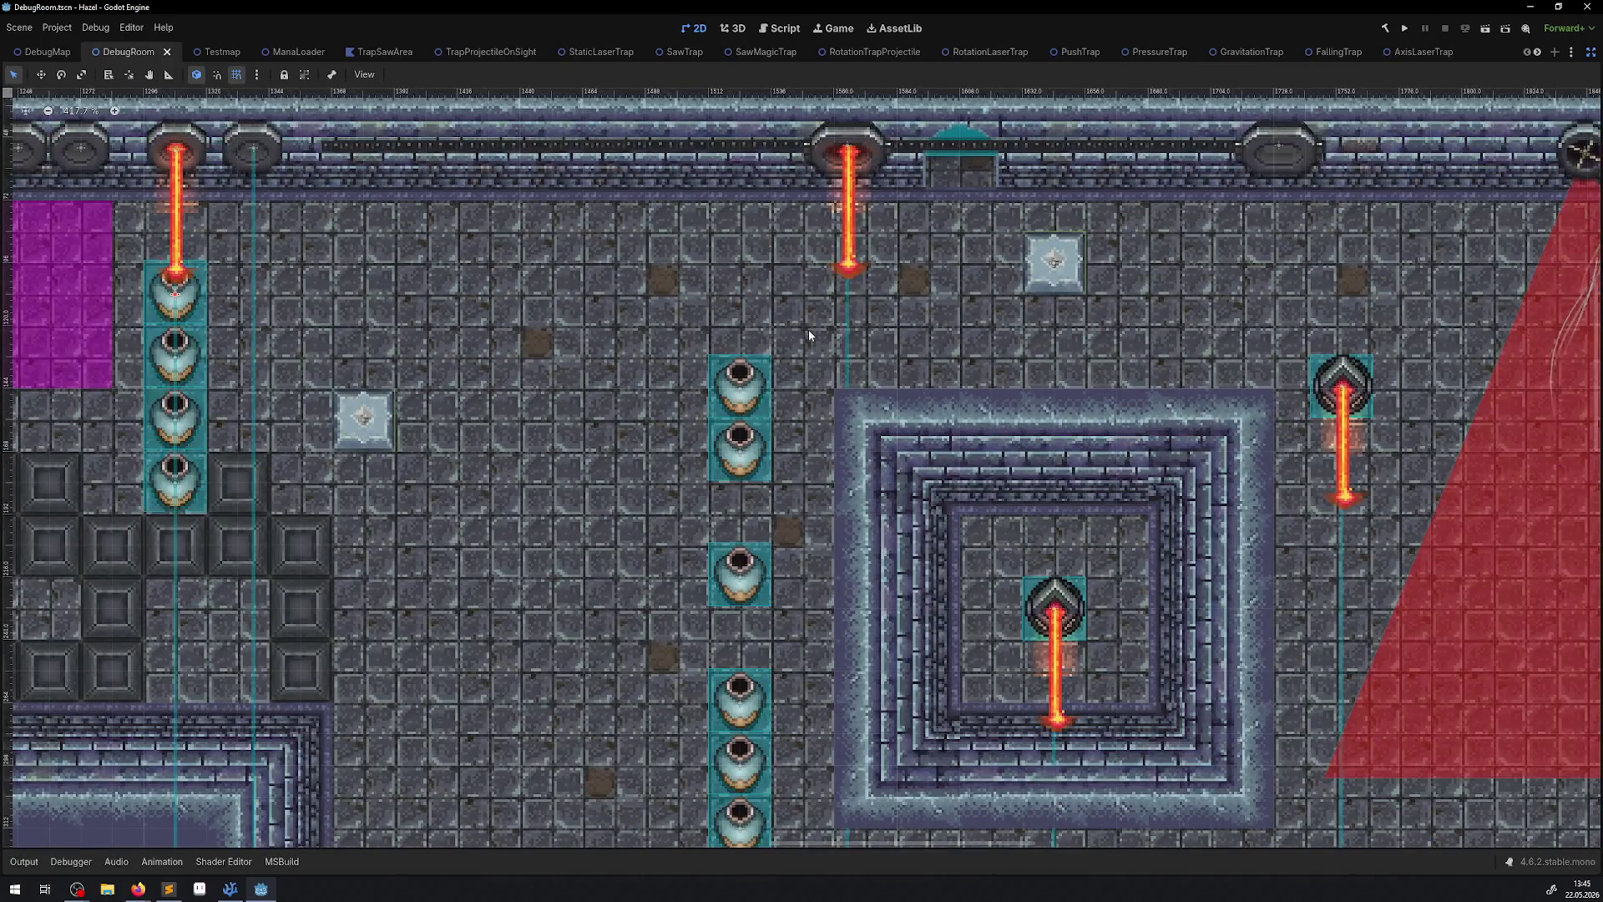
scroll(865, 392, "right", 4)
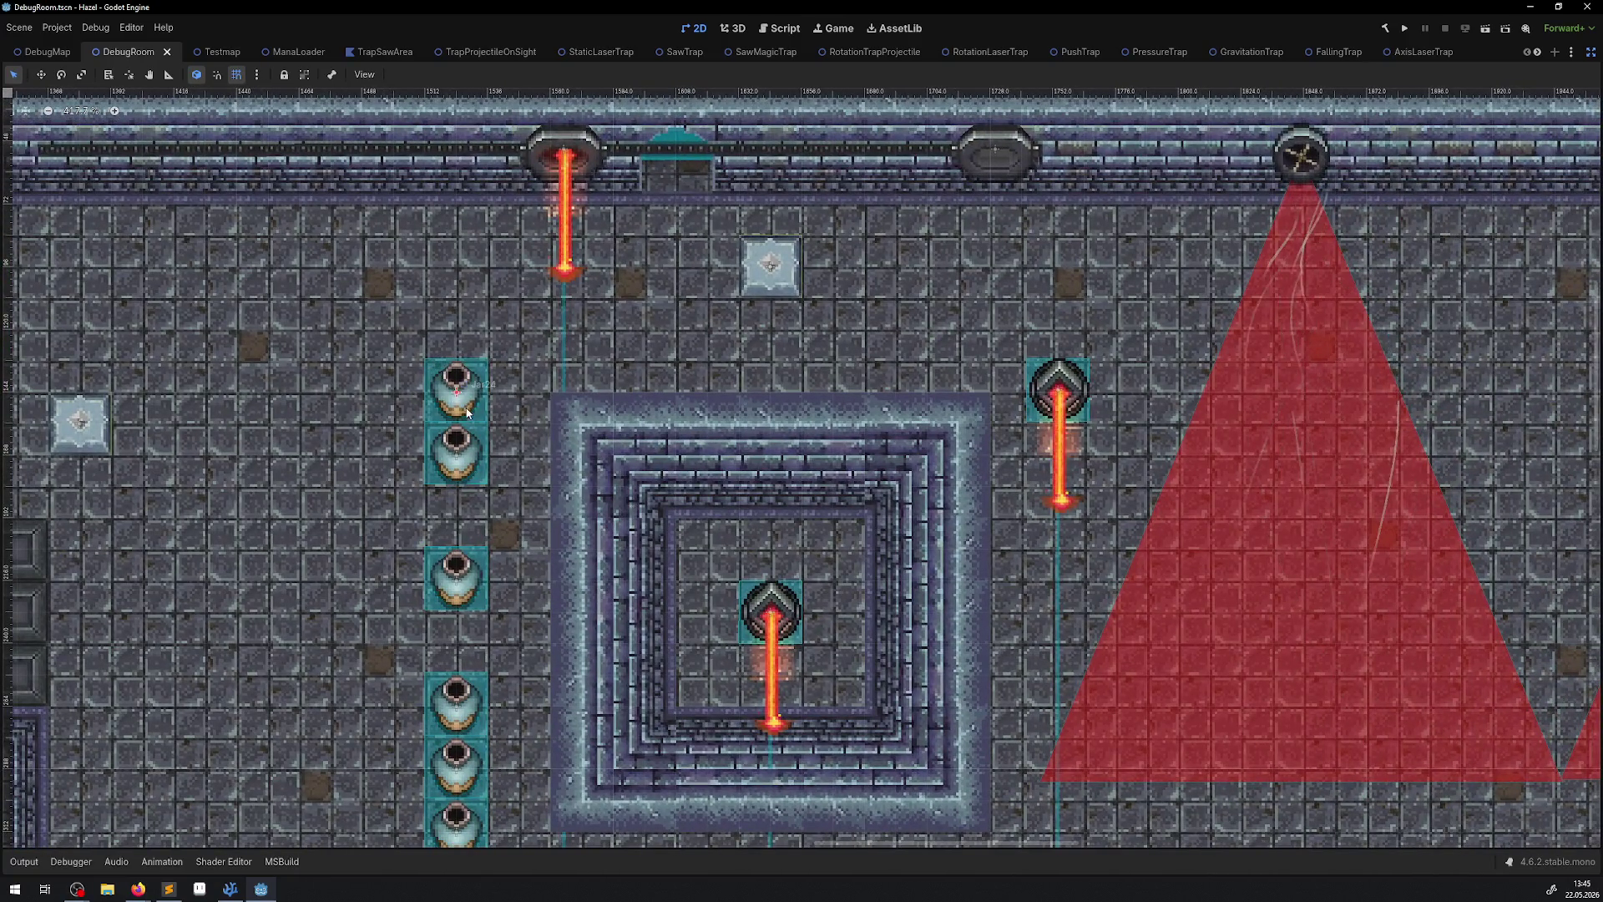
mouse_move(450, 380)
left_mouse_down()
mouse_move(576, 288)
mouse_move(549, 236)
mouse_move(582, 233)
mouse_move(561, 236)
mouse_move(493, 397)
mouse_move(465, 402)
left_mouse_up()
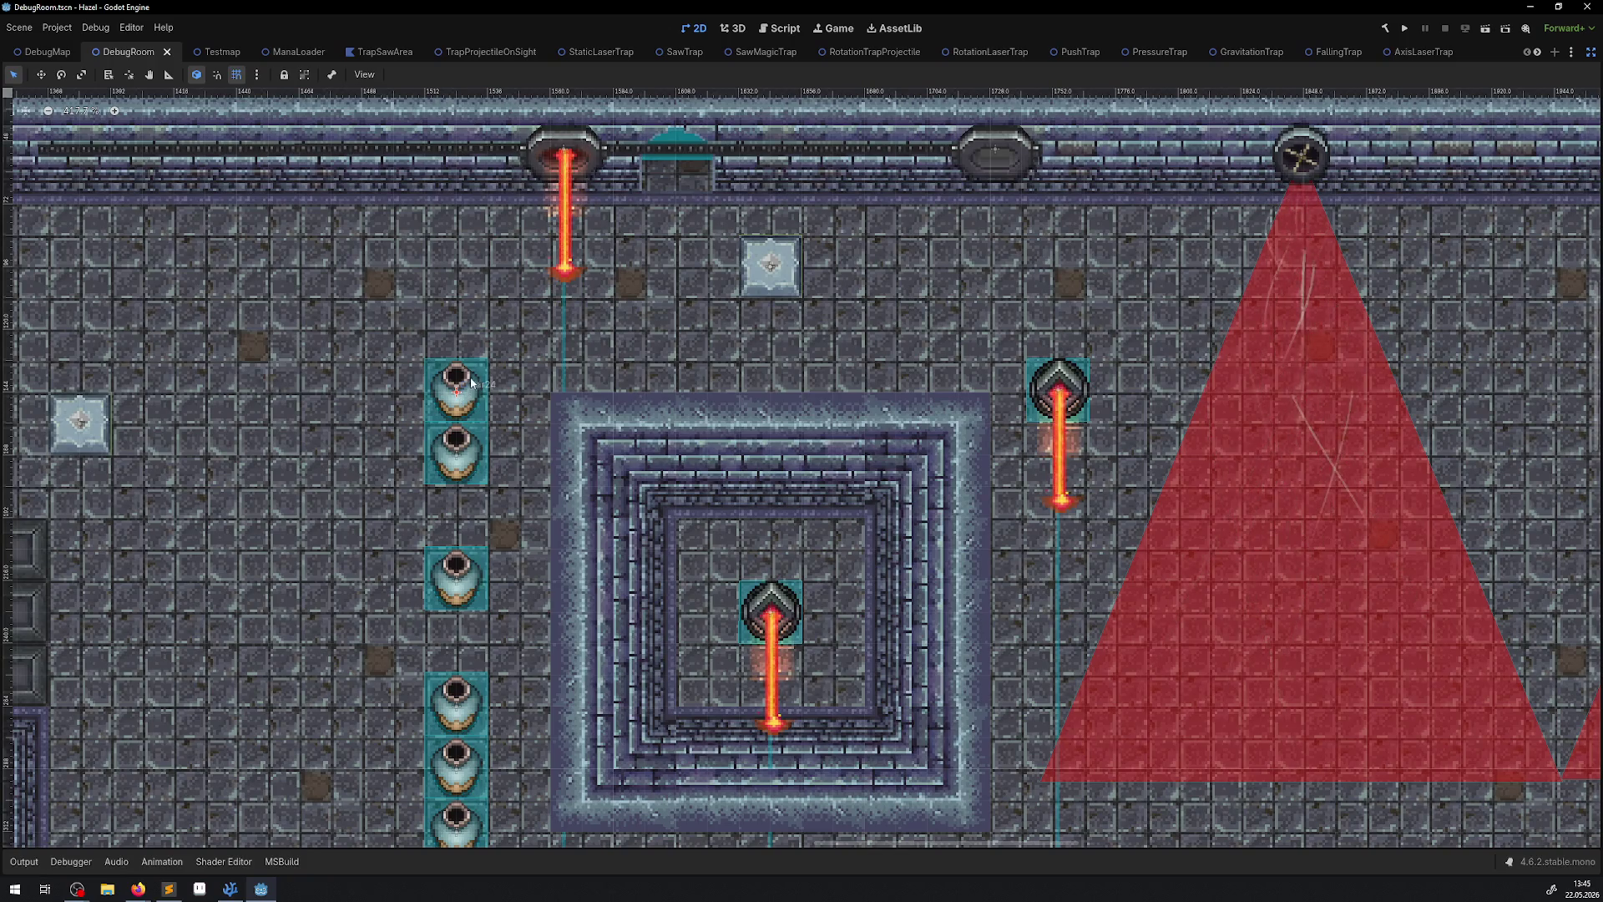